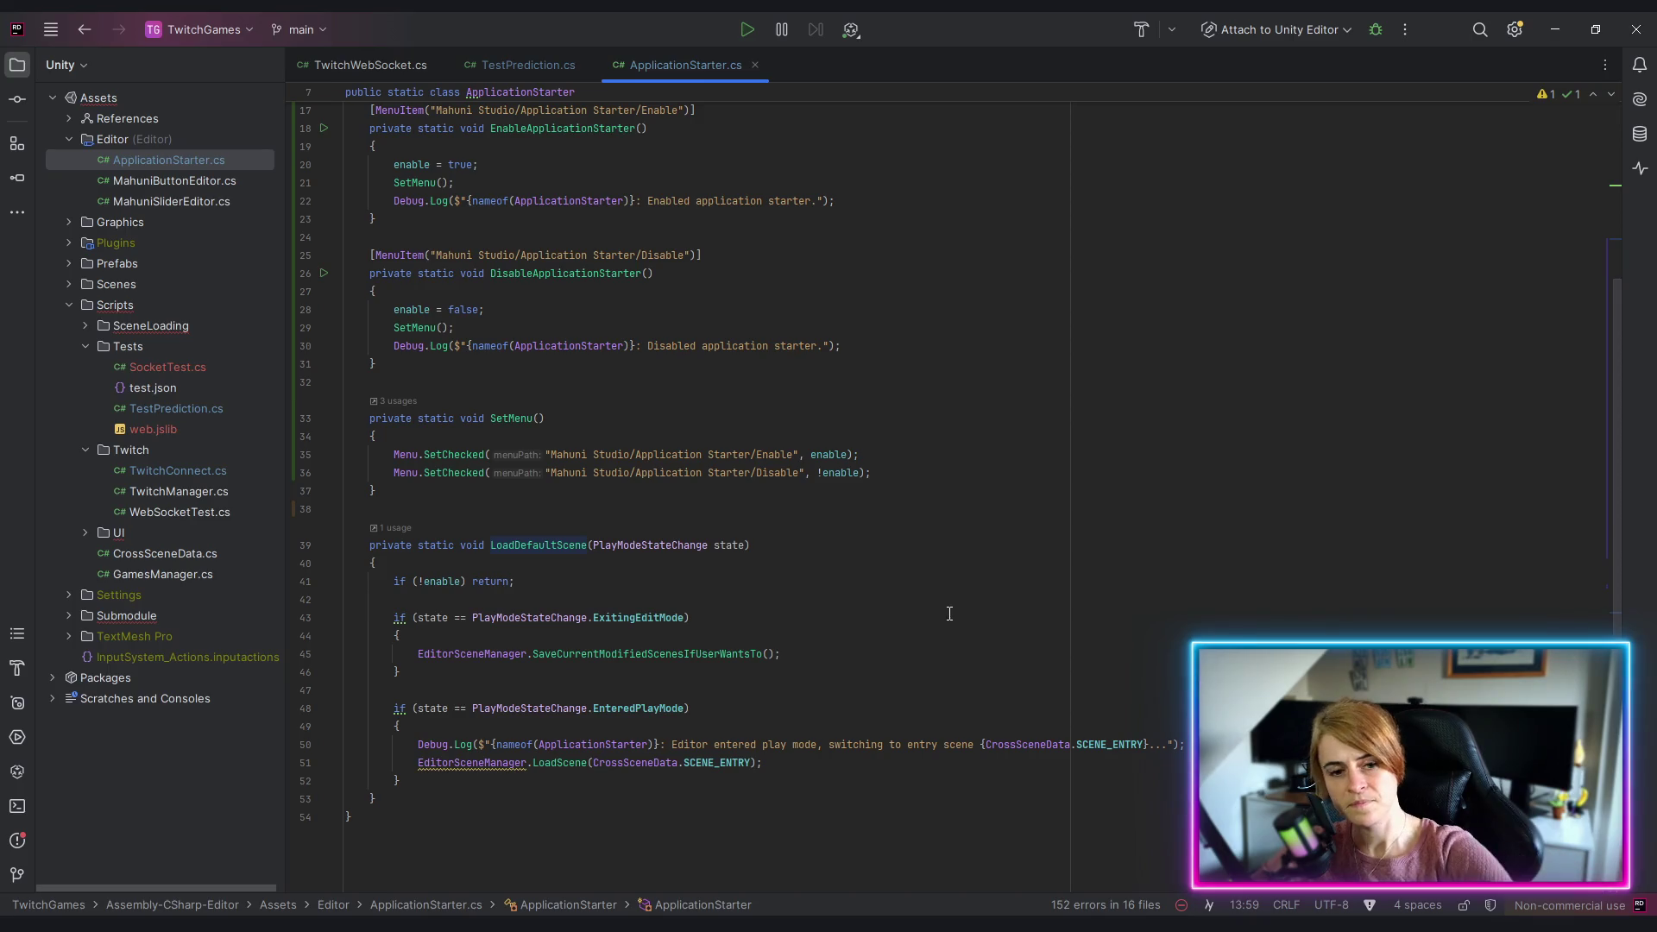
Step: Trace LoadDefaultScene's usage, browse the Enable/DisableApplicationStarter methods, then switch to TestPrediction.cs
{"action": "left_click", "coordinate": [538, 545], "text": "ctrl"}
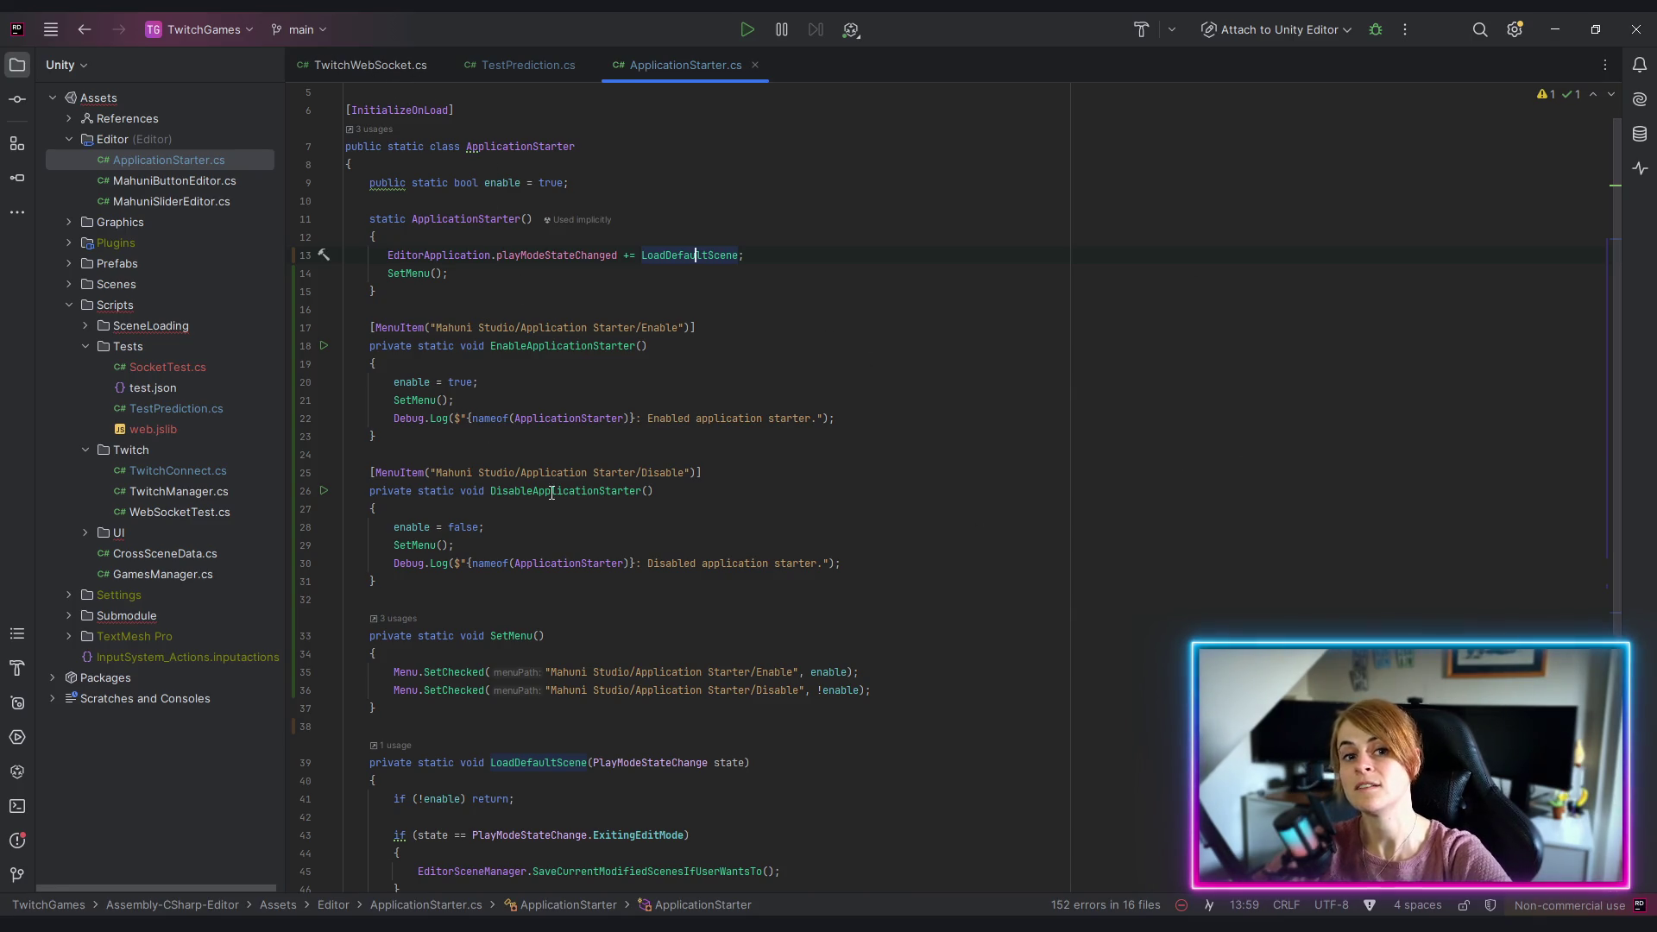
{"action": "left_click", "coordinate": [948, 344]}
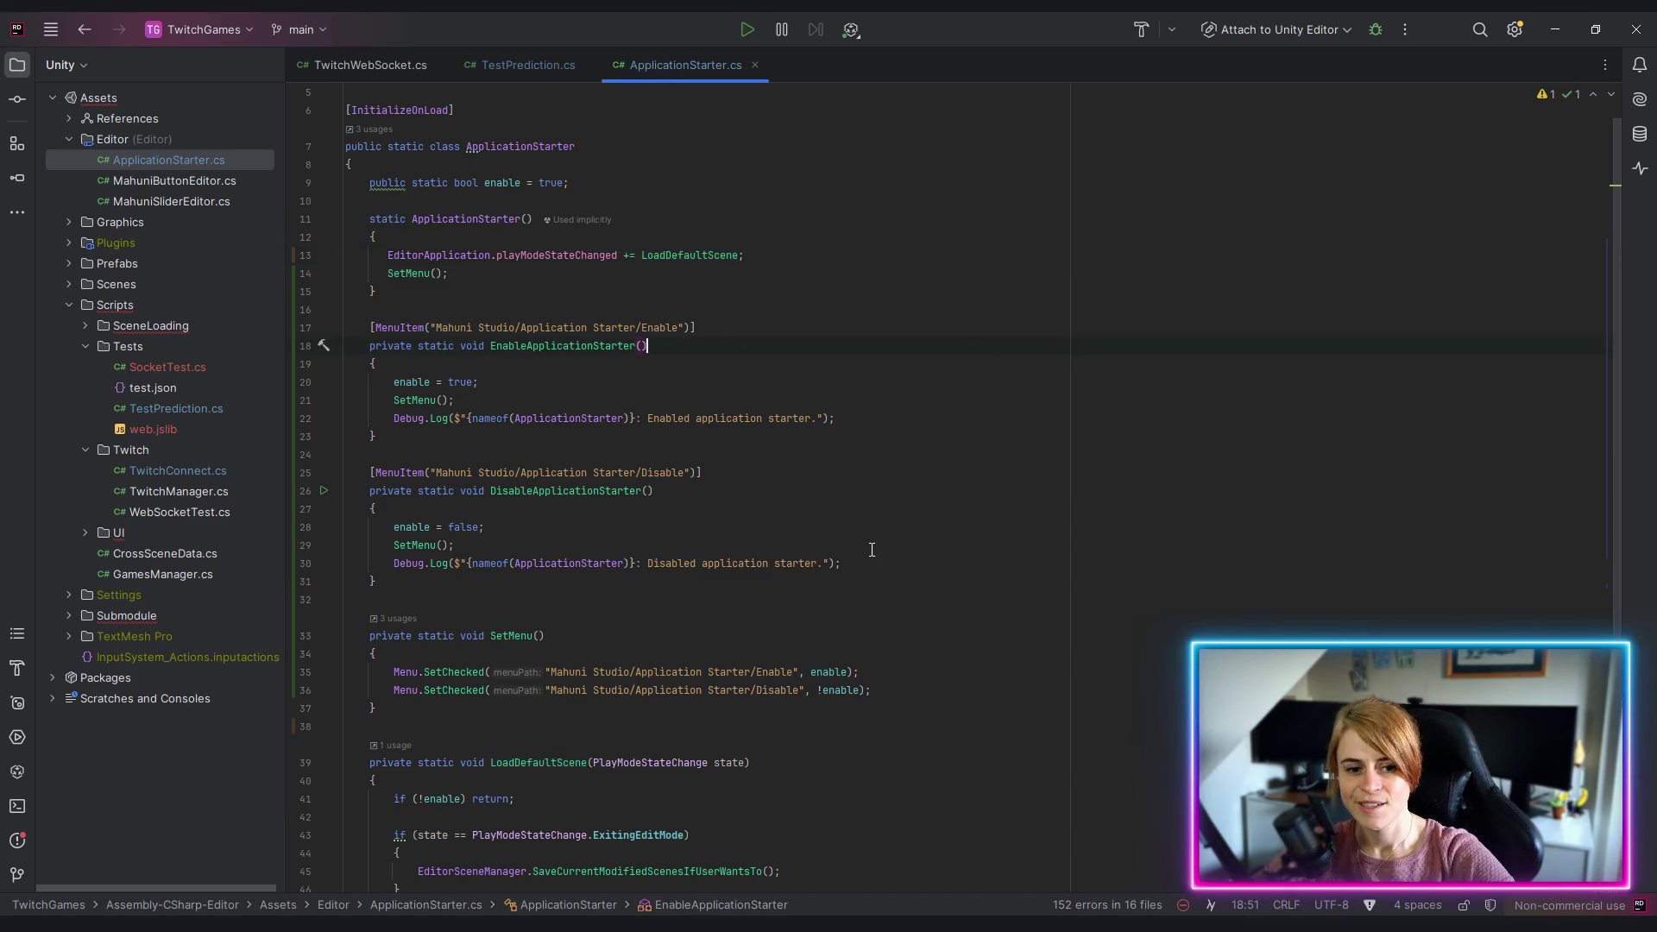
{"action": "left_click", "coordinate": [990, 580]}
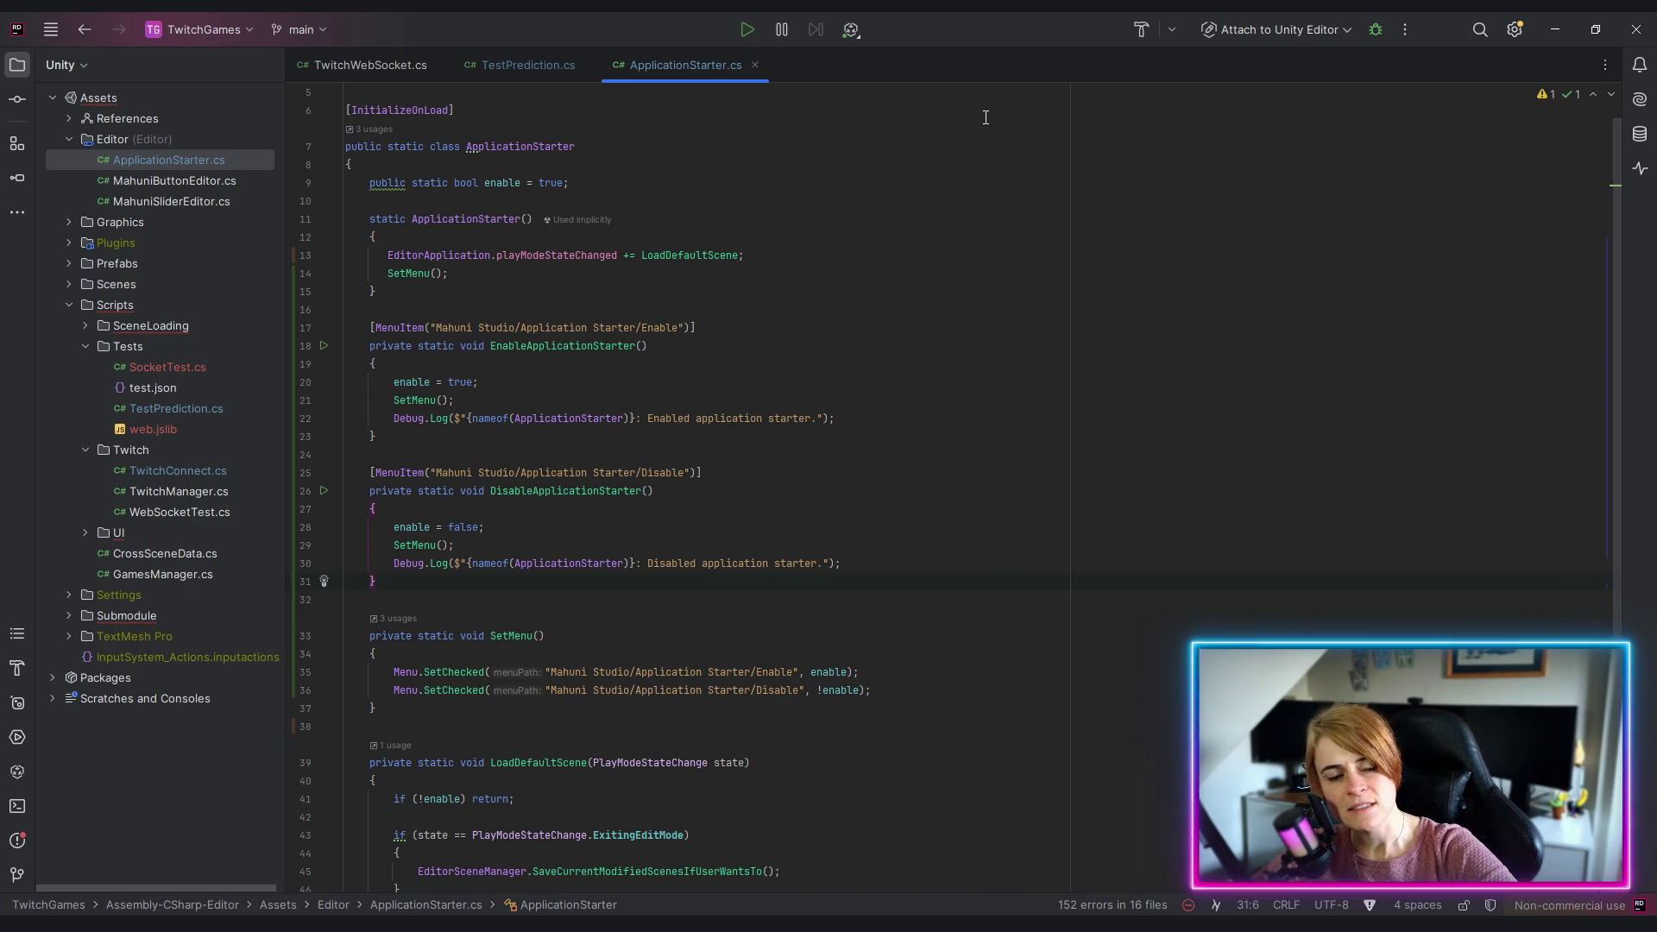
{"action": "left_click", "coordinate": [516, 65]}
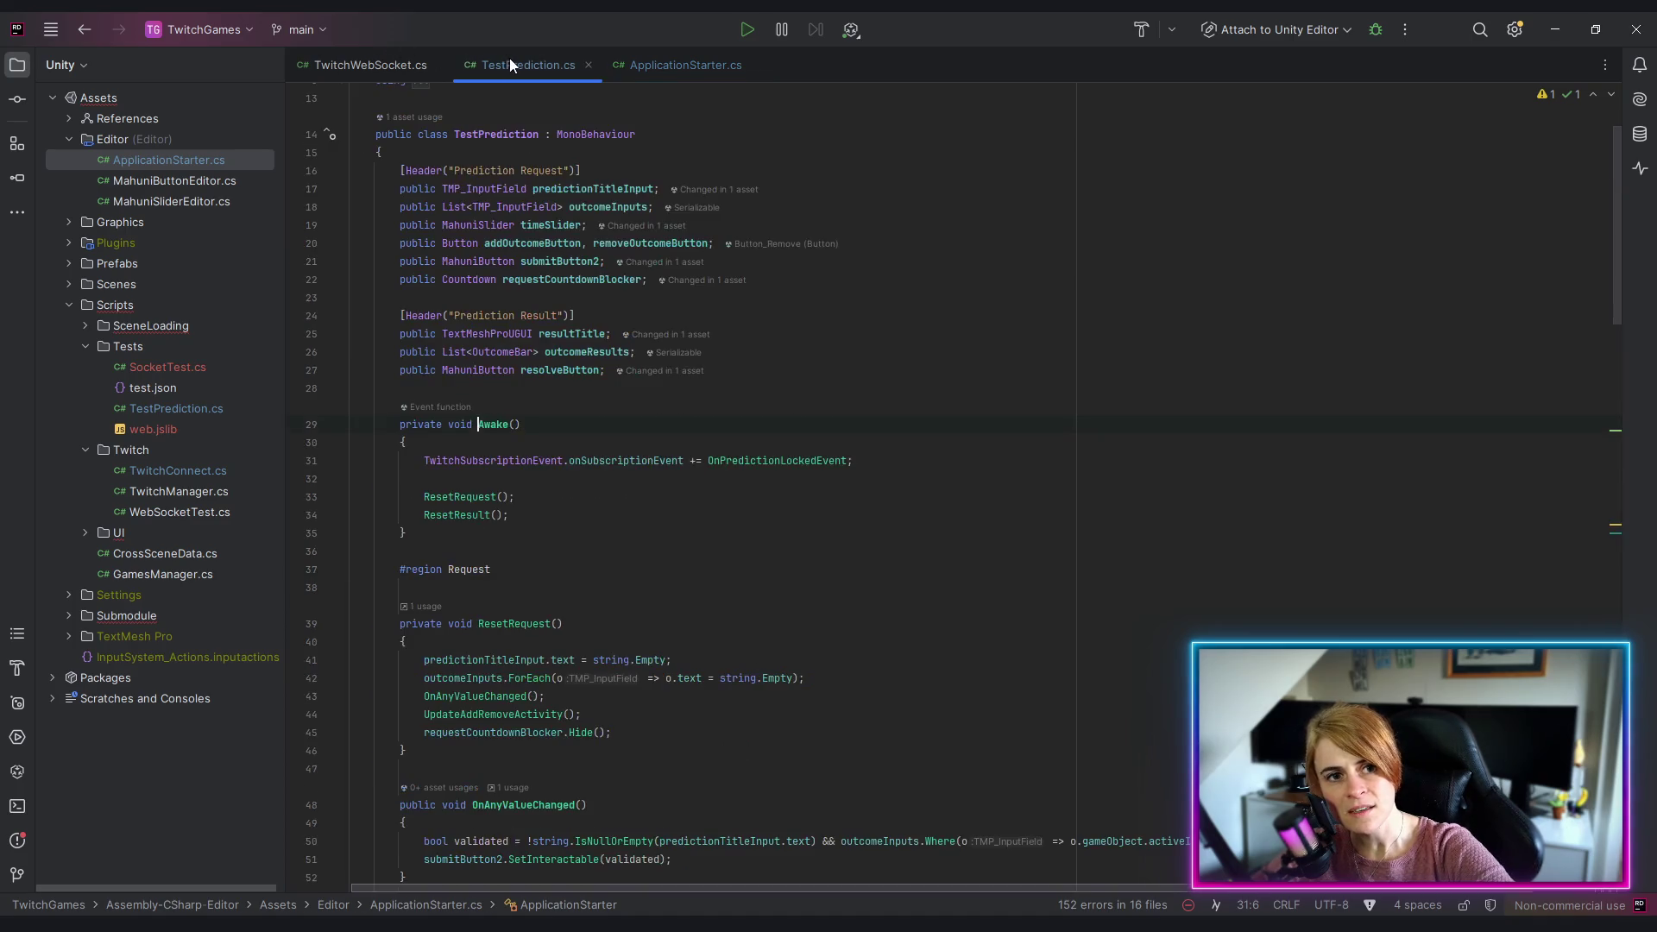
Step: Inspect the resolveButton field and Awake method, then close the ApplicationStarter.cs tab
{"action": "left_click", "coordinate": [832, 373]}
{"action": "left_click_drag", "start_coordinate": [453, 532], "coordinate": [401, 434]}
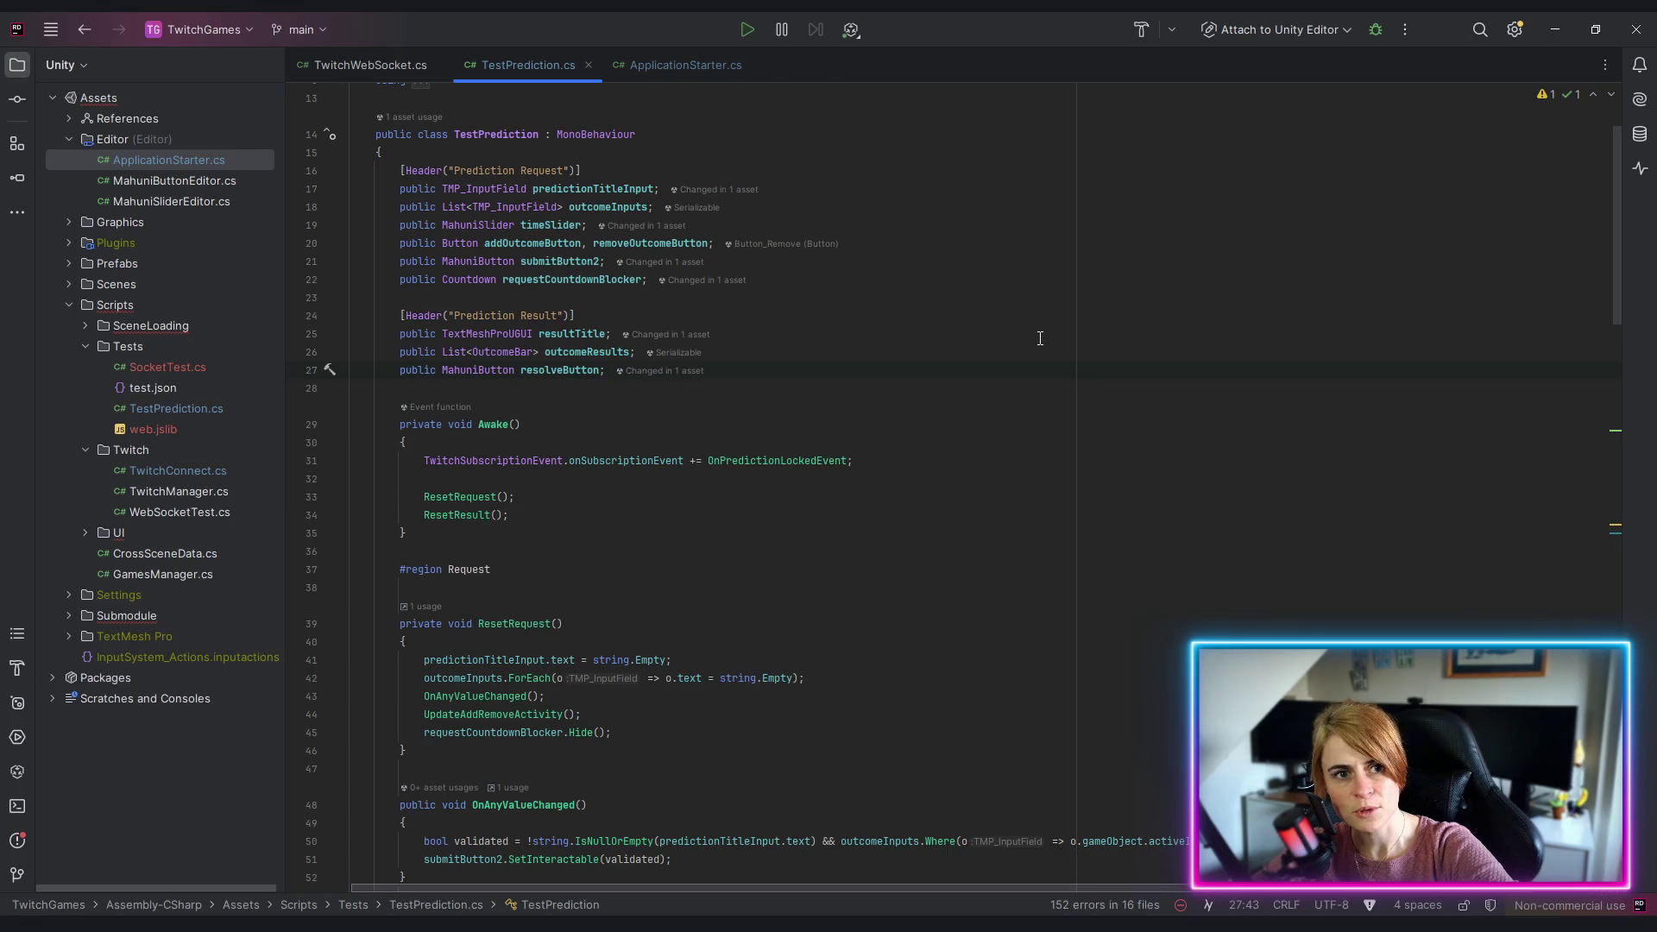
{"action": "middle_click", "coordinate": [682, 65]}
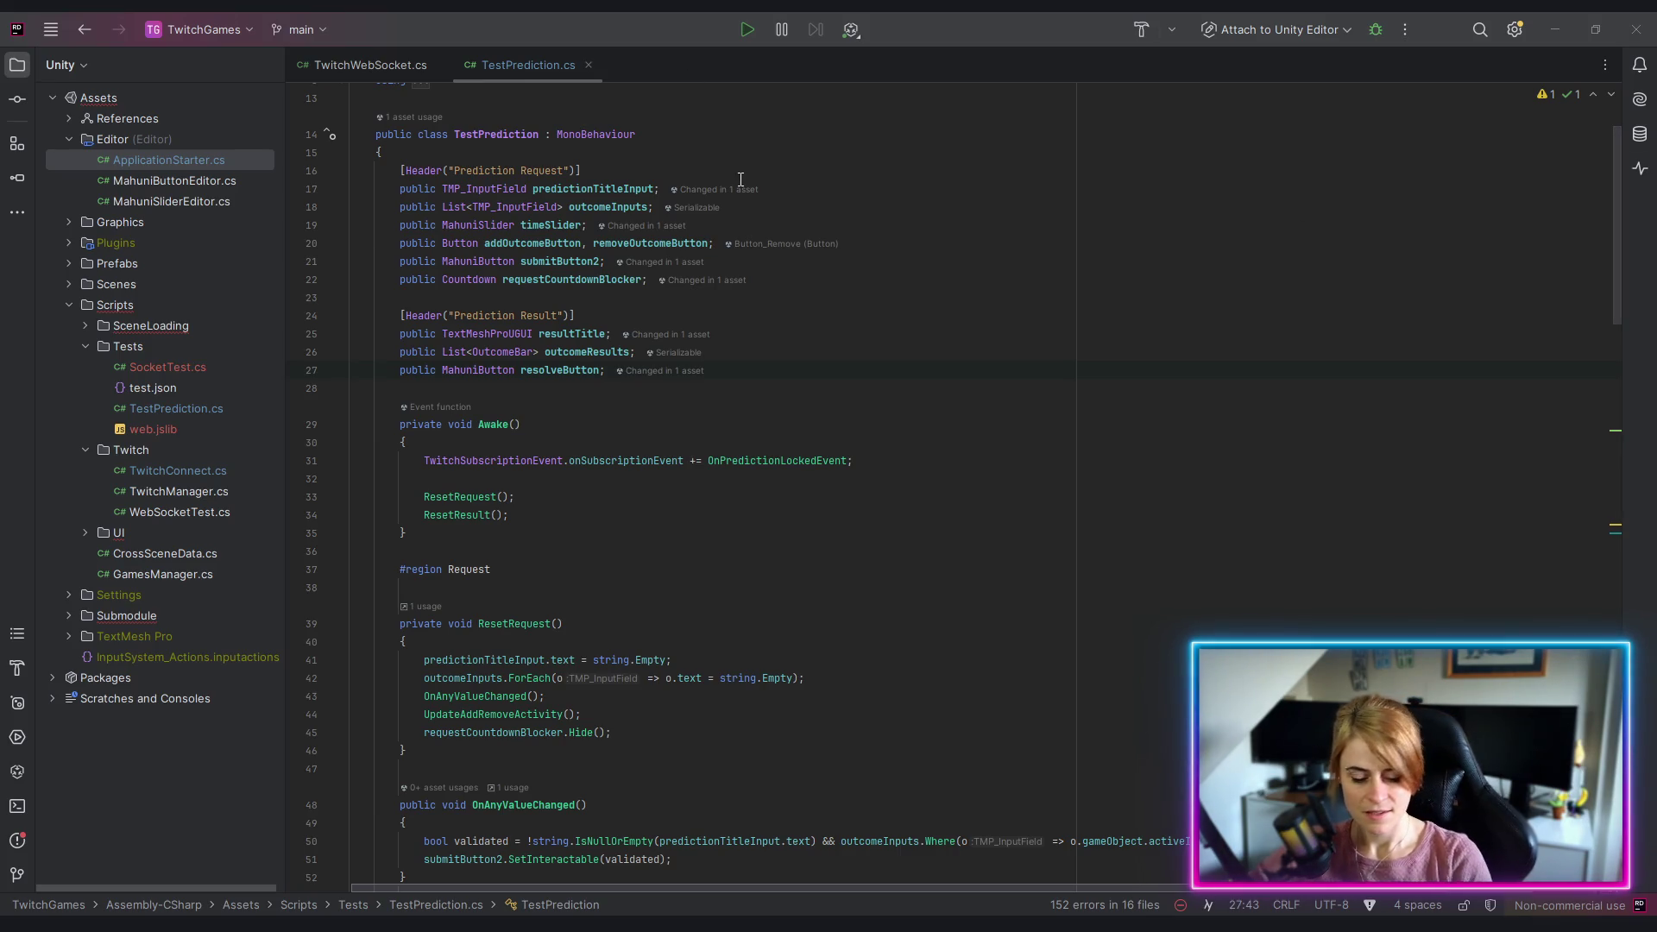
Step: Insert blank lines after the UpdateResultOutcomeValues call on line 90 of OnPredictionLockedEvent
{"action": "scroll", "coordinate": [753, 390], "scroll_direction": "down", "scroll_amount": 20}
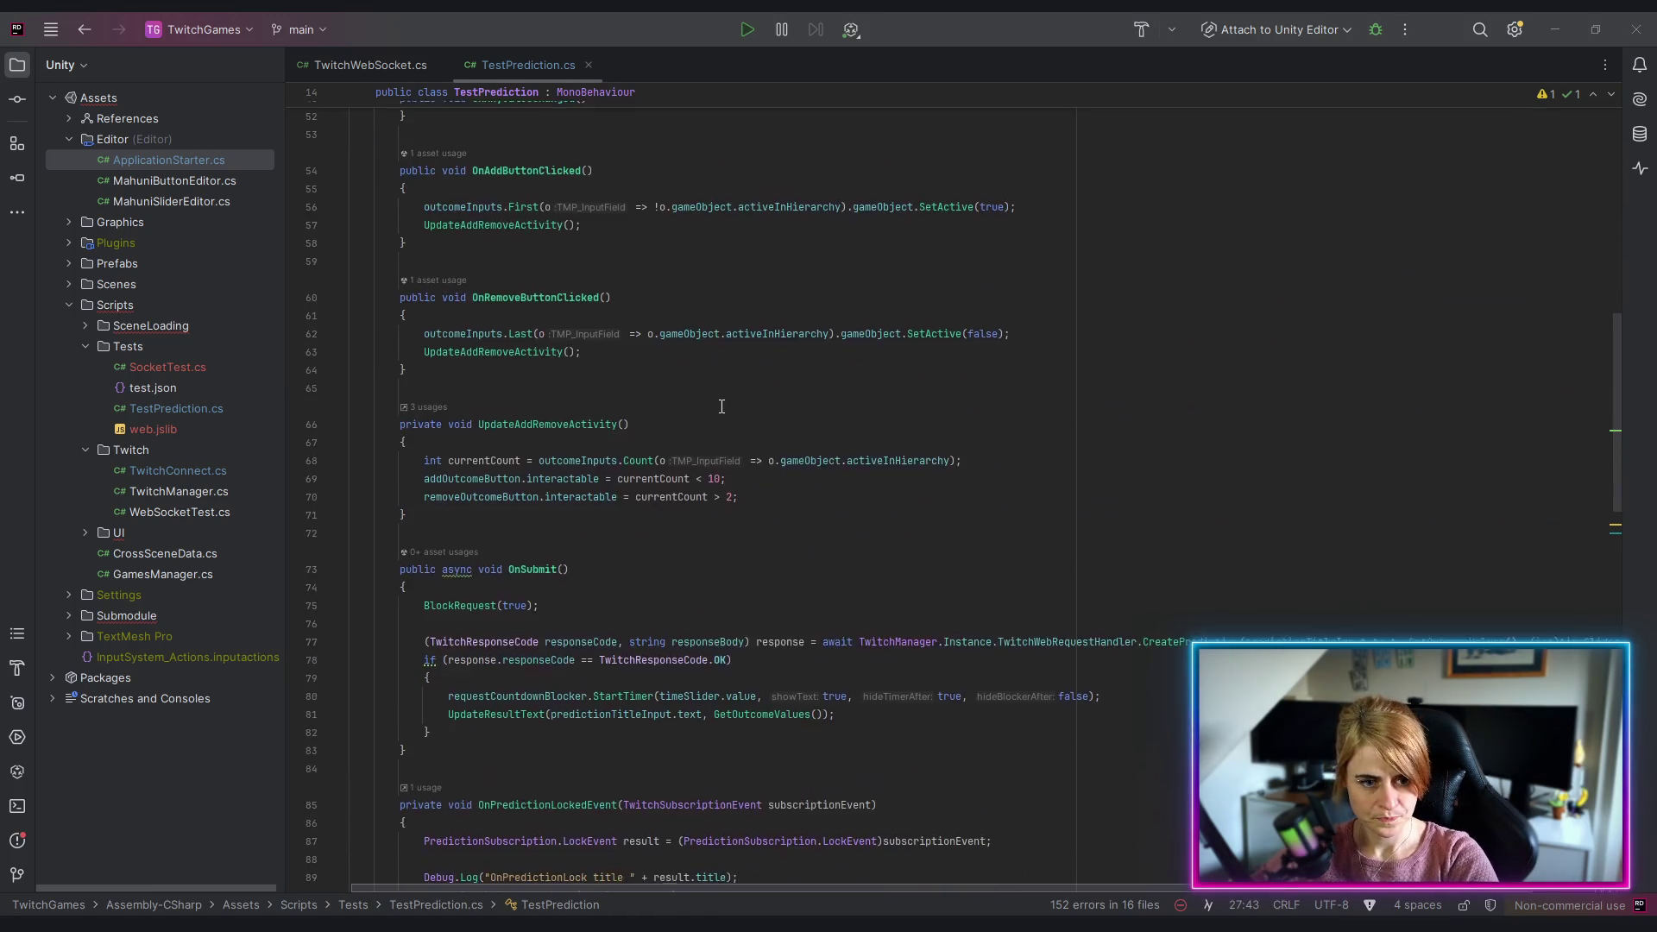
{"action": "scroll", "coordinate": [485, 352], "scroll_direction": "up", "scroll_amount": 4}
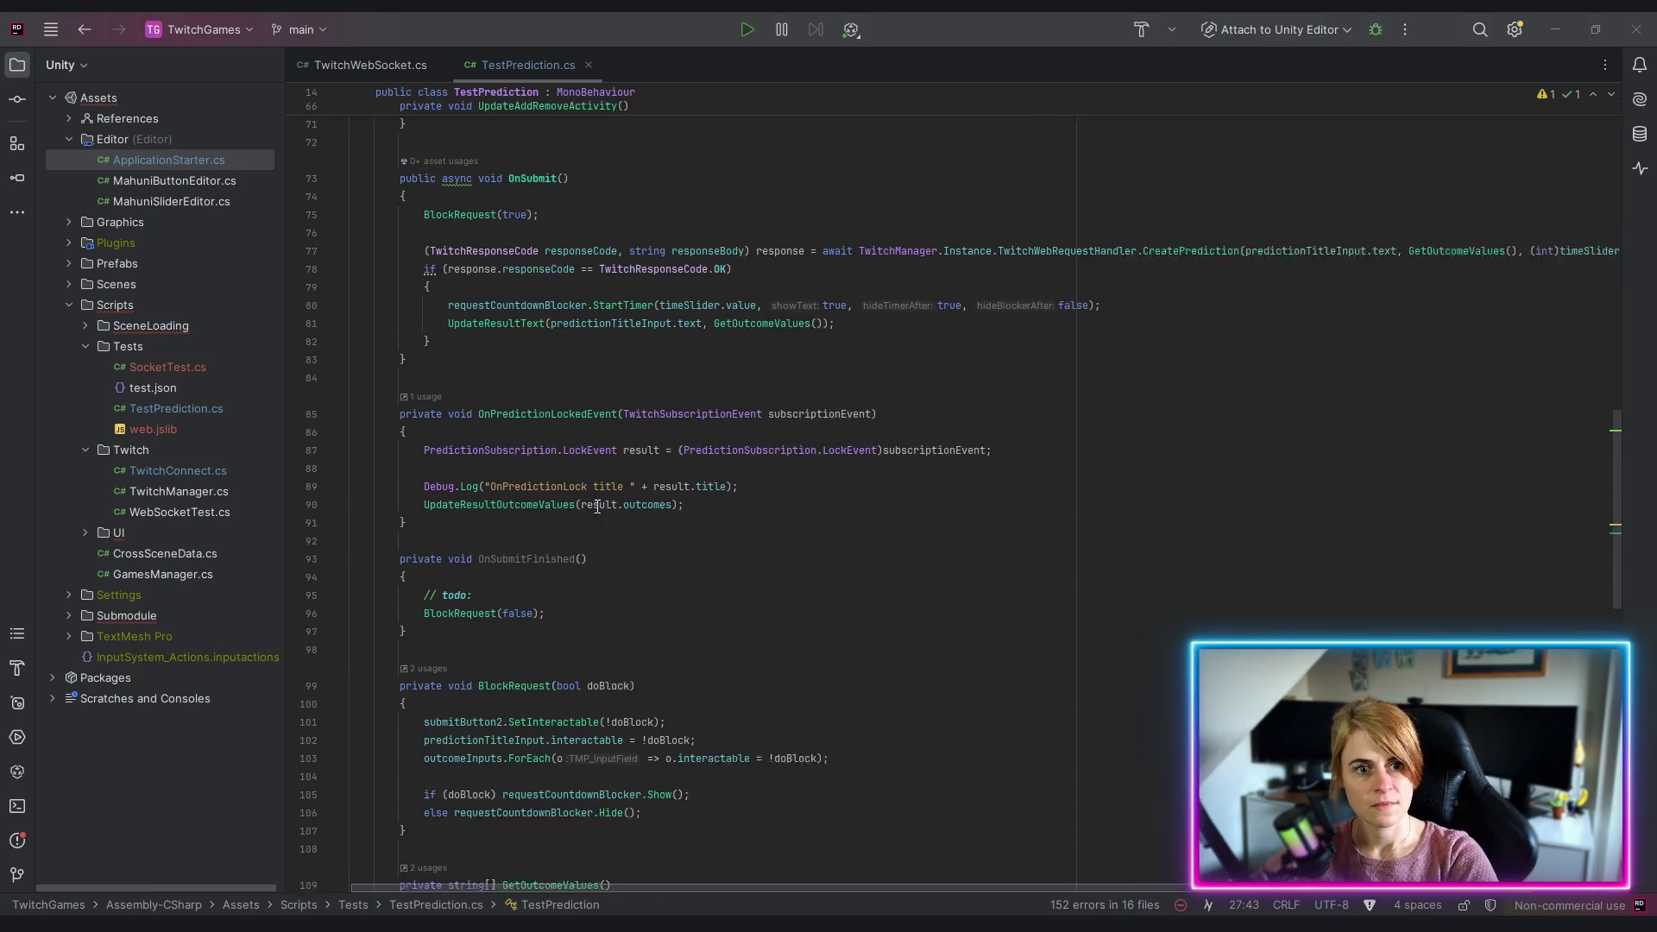
{"action": "left_click", "coordinate": [490, 515]}
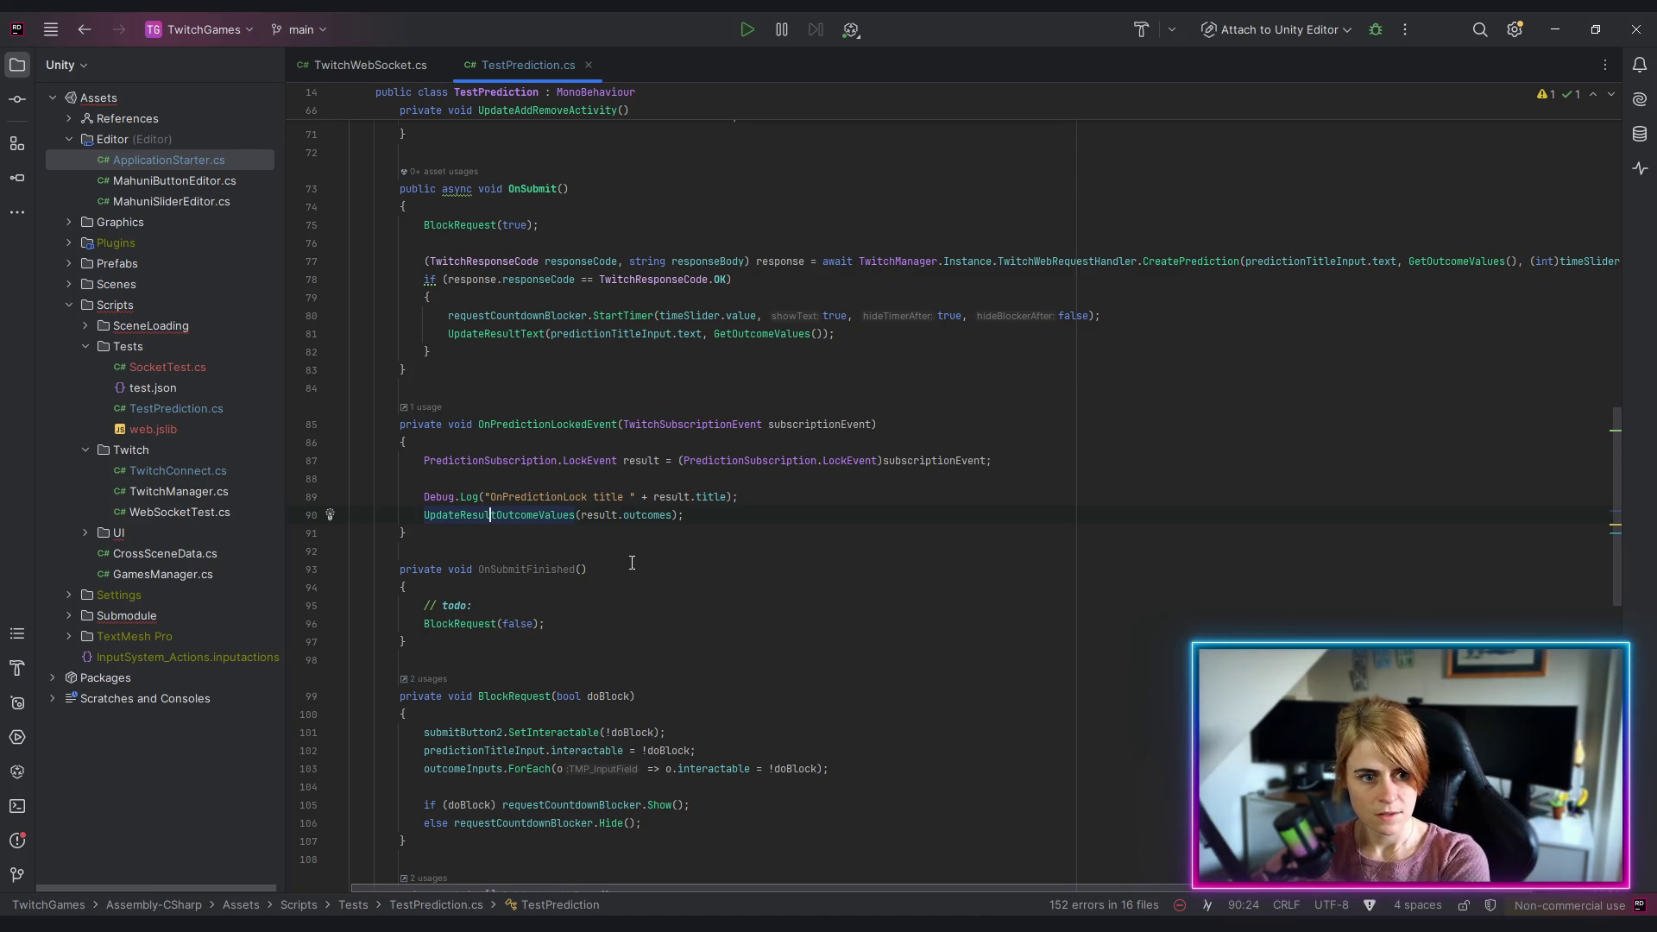
{"action": "left_click", "coordinate": [699, 515]}
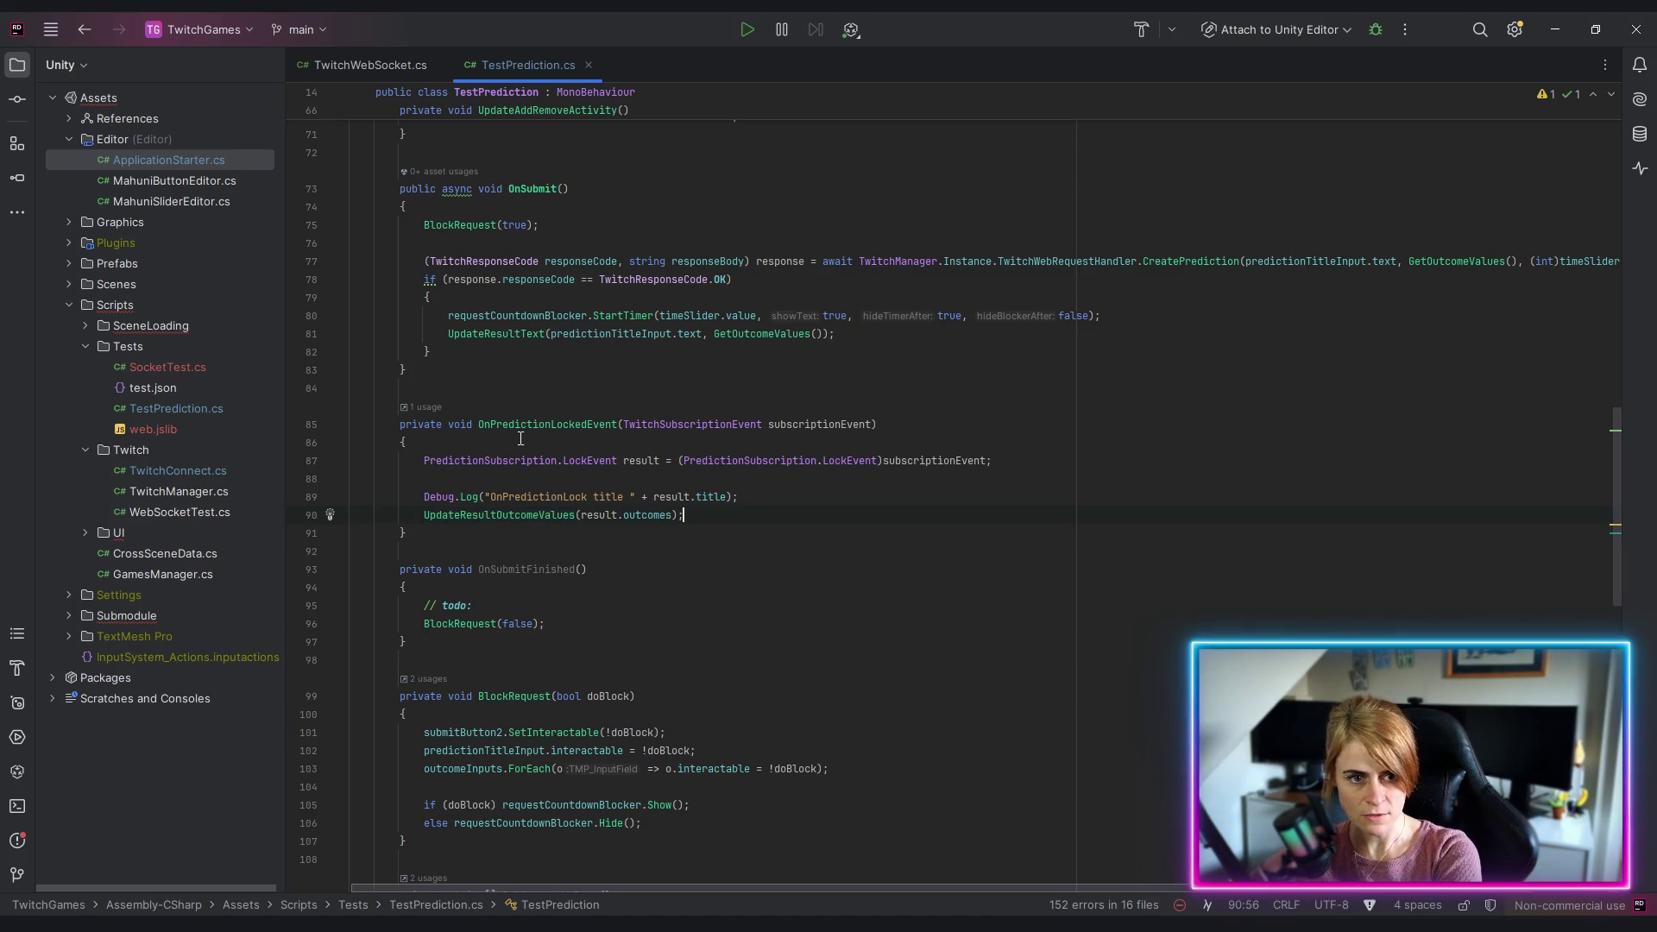
{"action": "key", "text": "Return"}
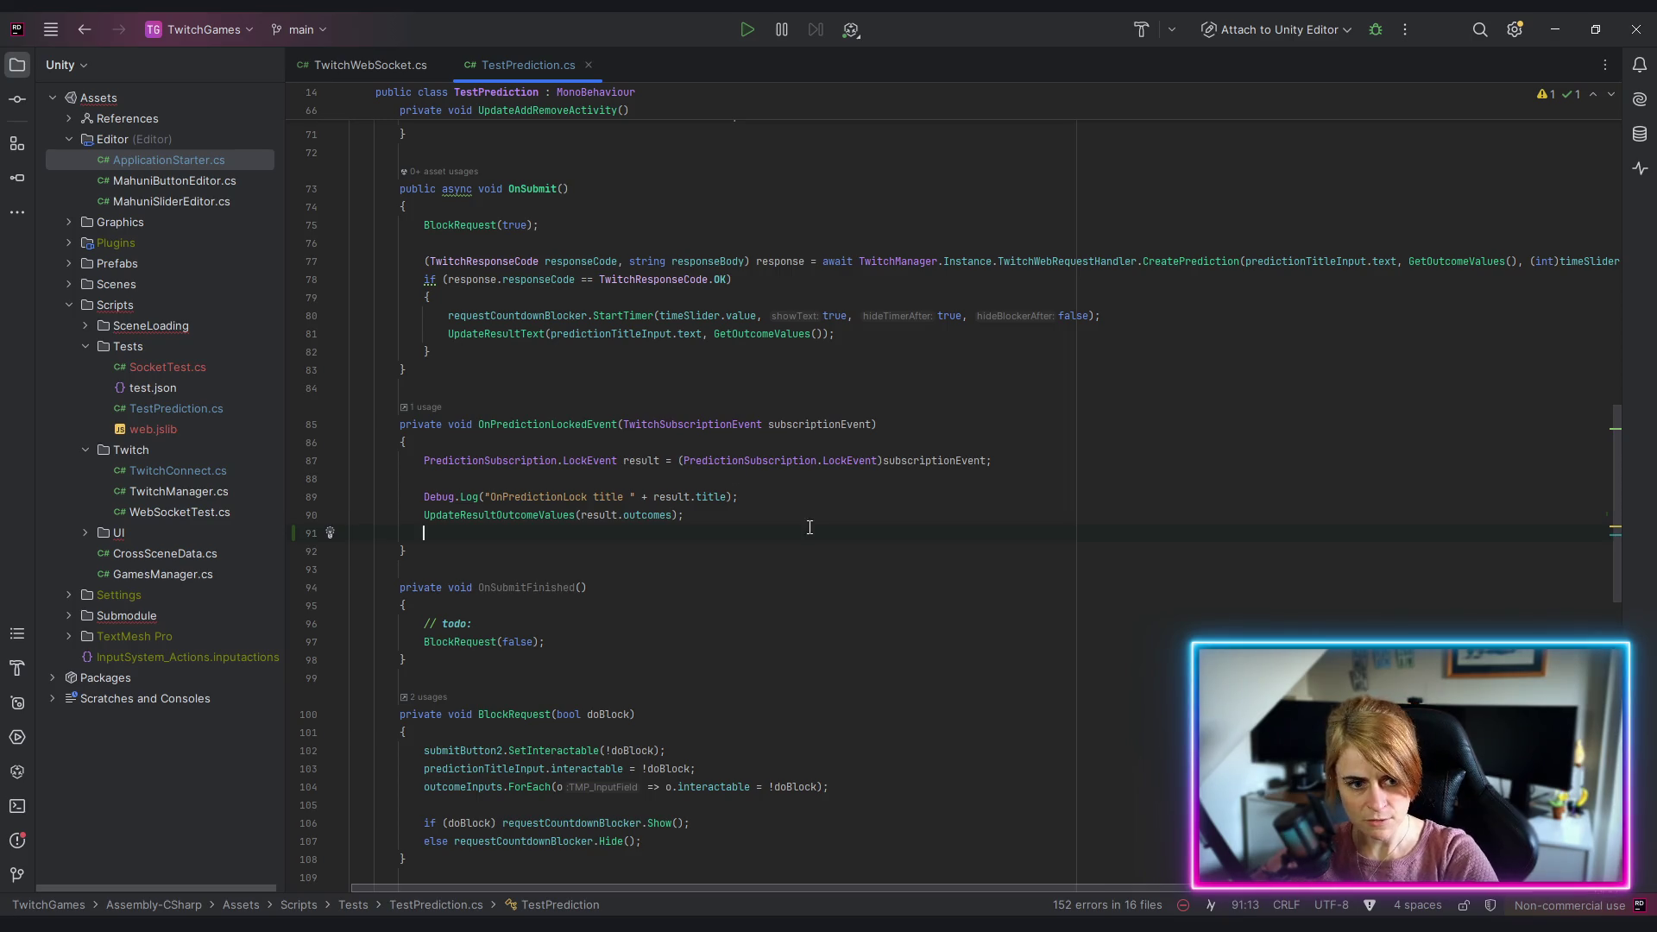
{"action": "left_click_drag", "start_coordinate": [1614, 469], "coordinate": [1607, 181]}
{"action": "key", "text": "Escape"}
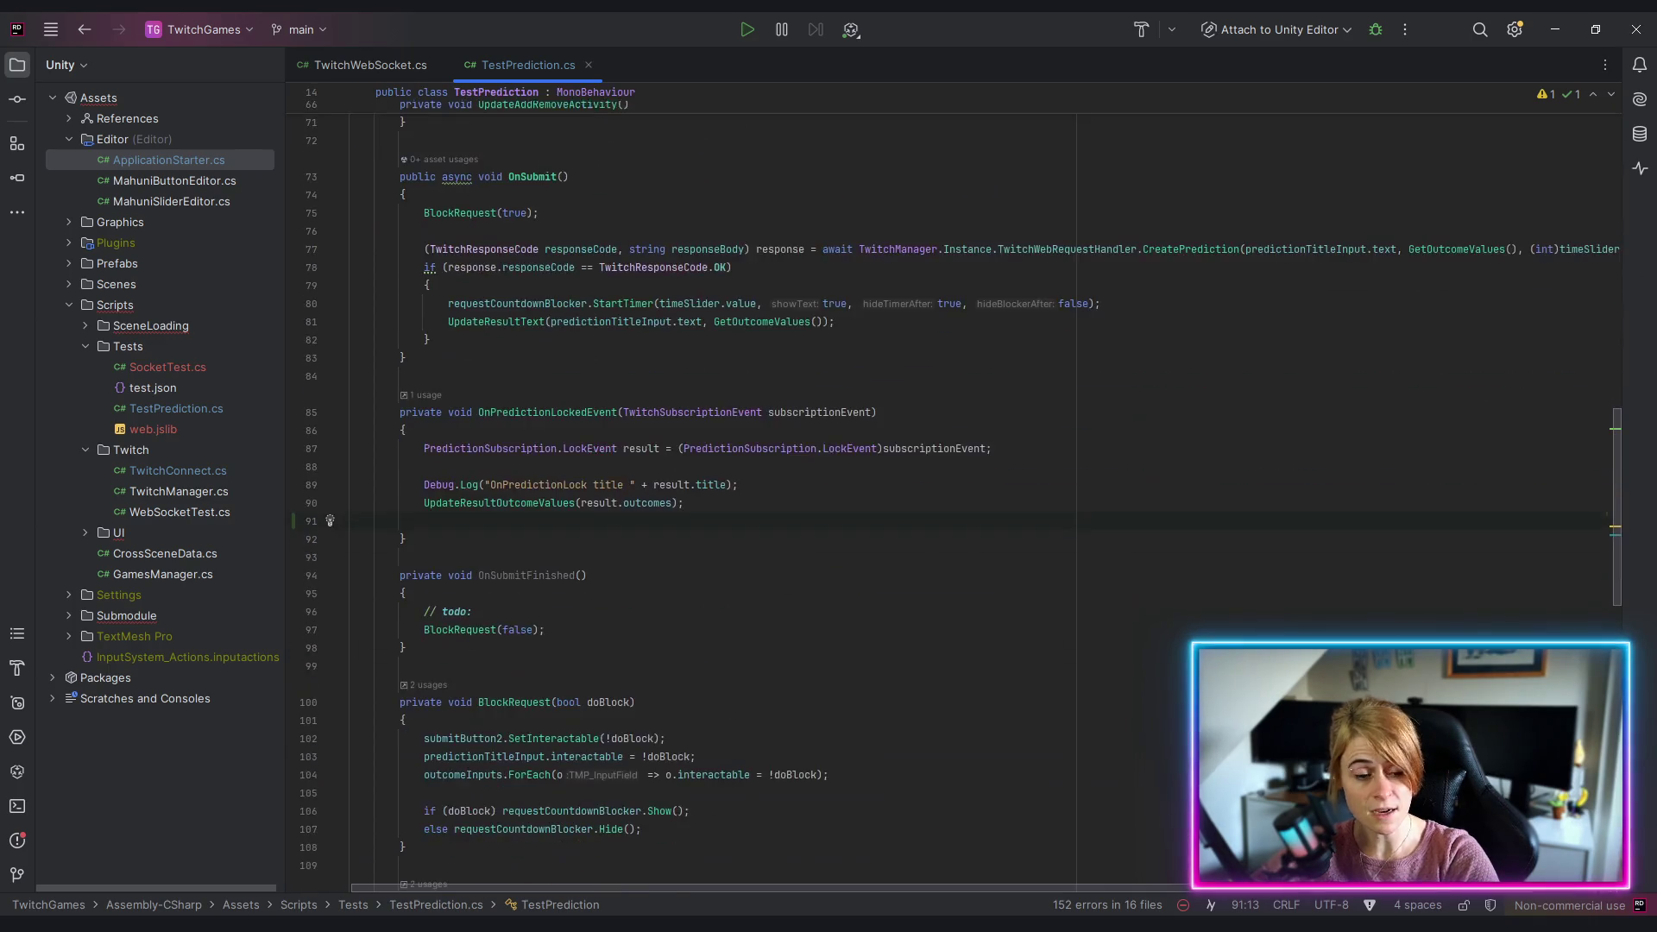
{"action": "scroll", "coordinate": [962, 505], "scroll_direction": "down", "scroll_amount": 2}
{"action": "key", "text": "Return"}
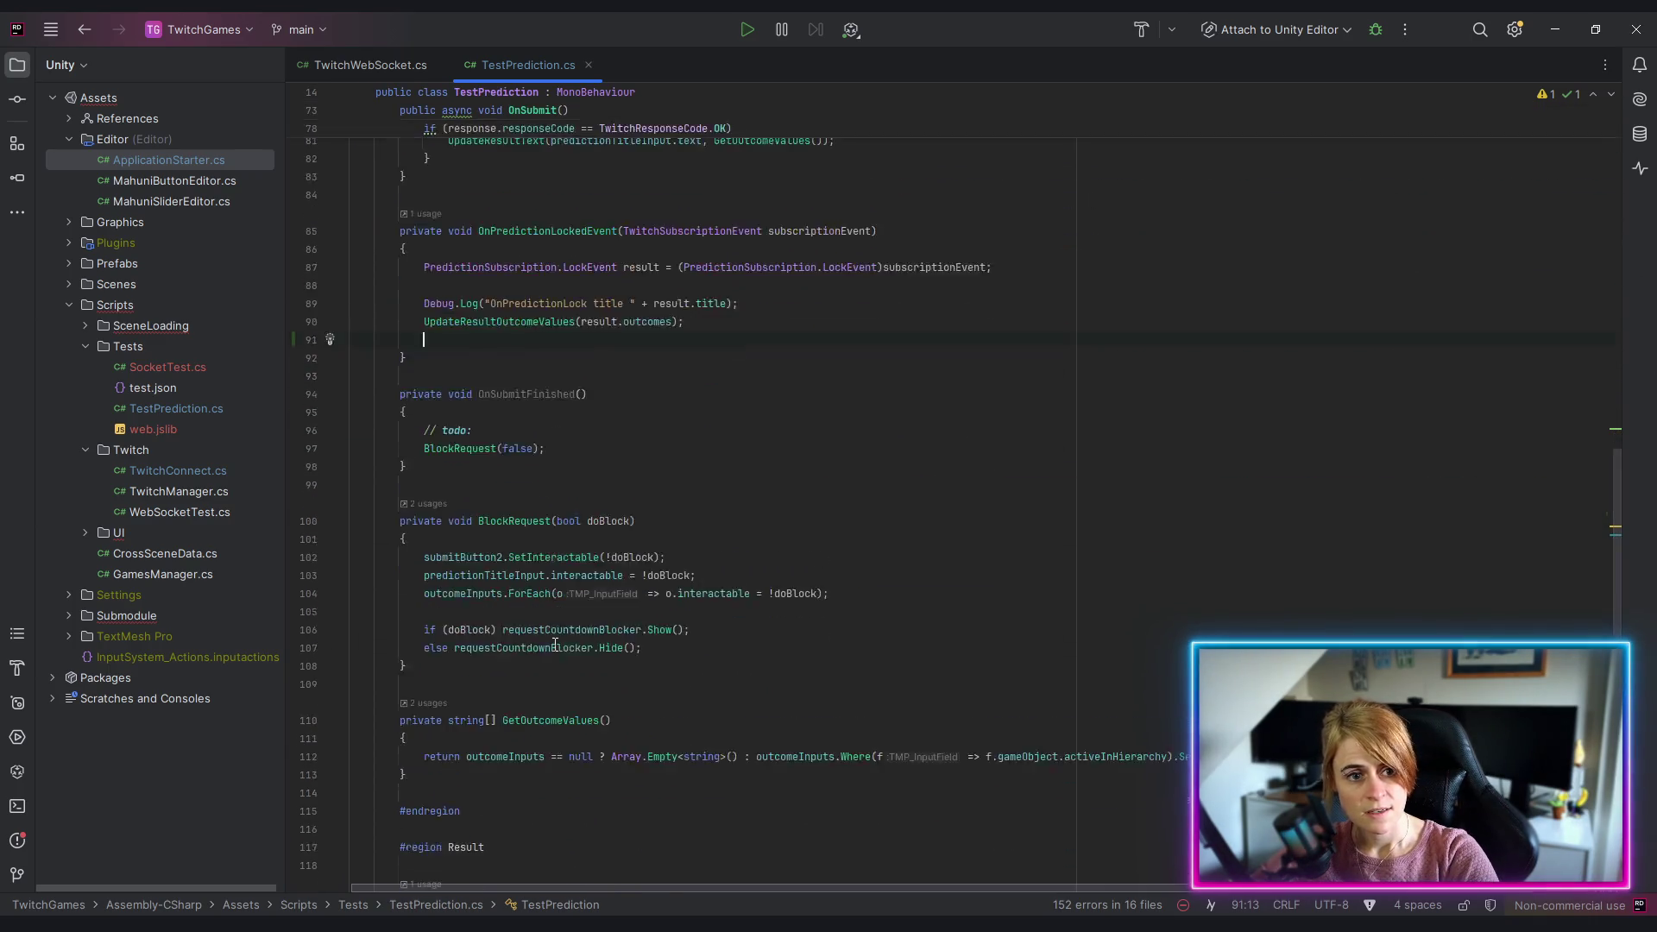
{"action": "scroll", "coordinate": [561, 639], "scroll_direction": "up", "scroll_amount": 5}
Step: Write resolveButton.SetInteractable(true); on the new line using autocomplete
{"action": "type", "text": "res"}
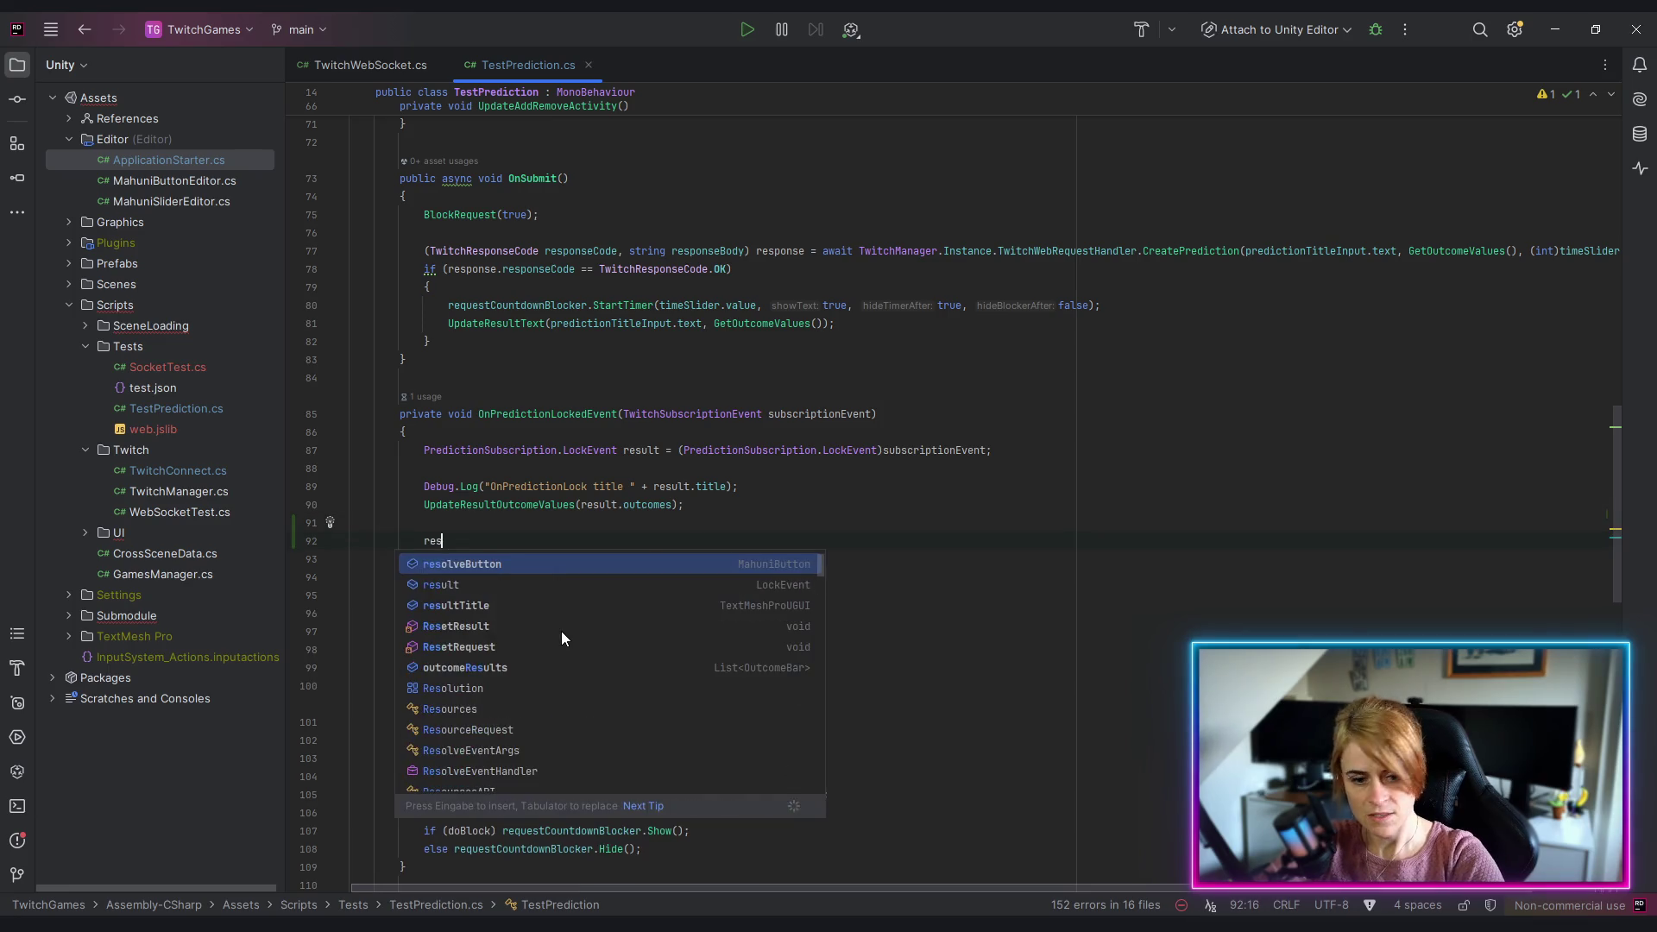
{"action": "type", "text": "olveButton.set"}
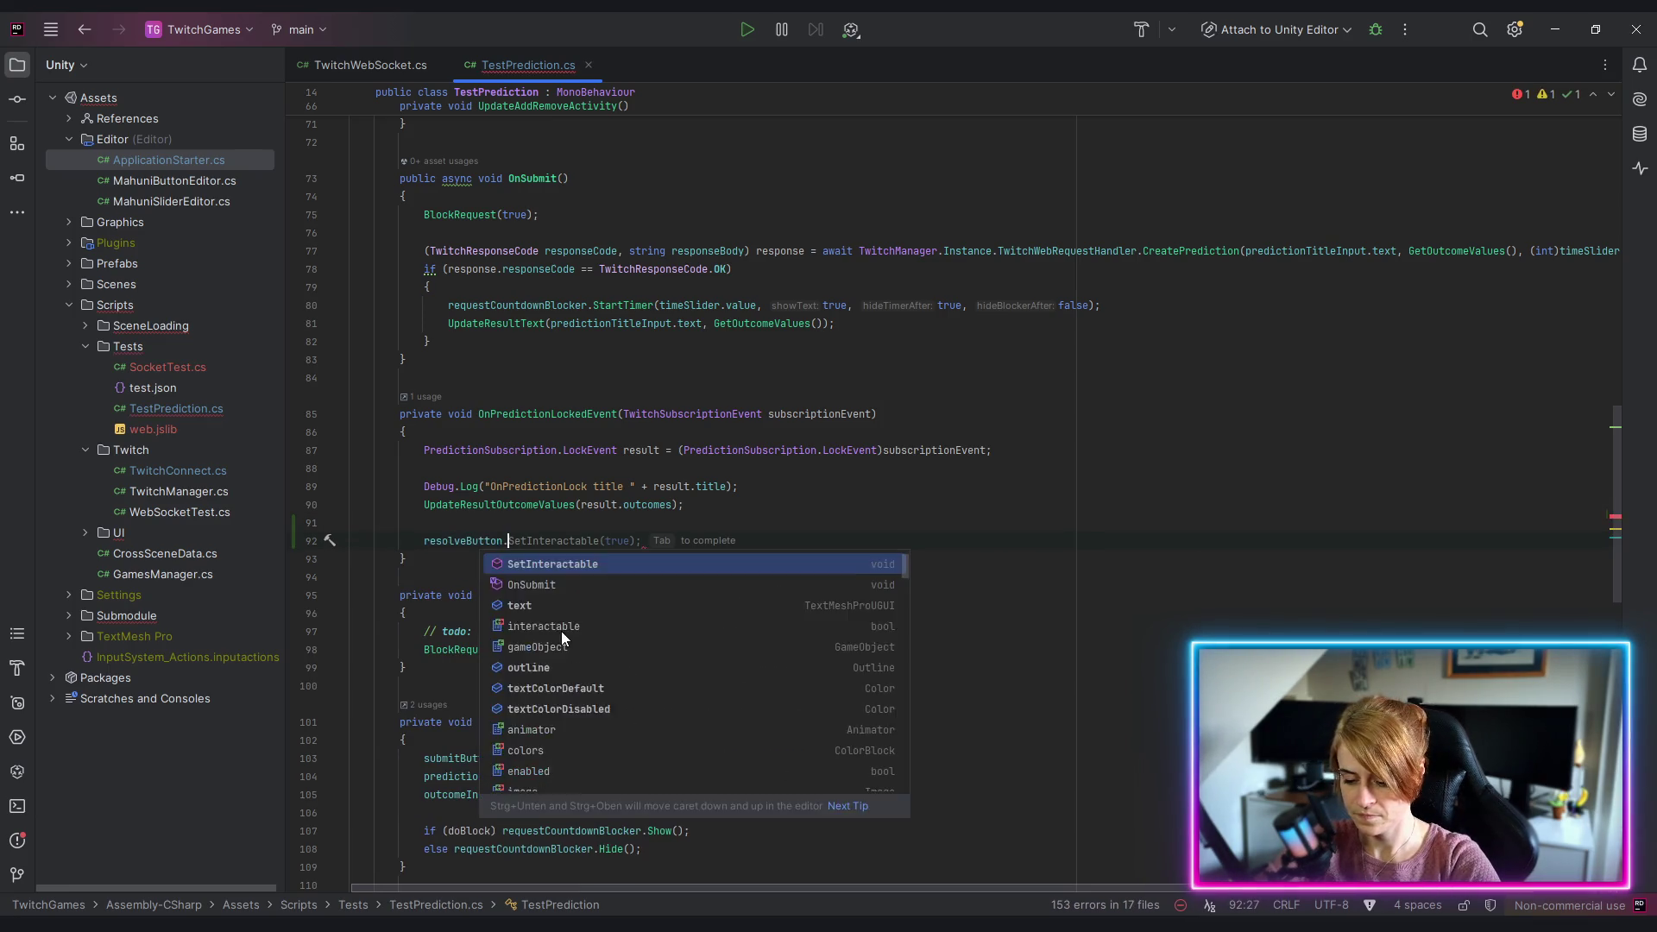
{"action": "key", "text": "Return"}
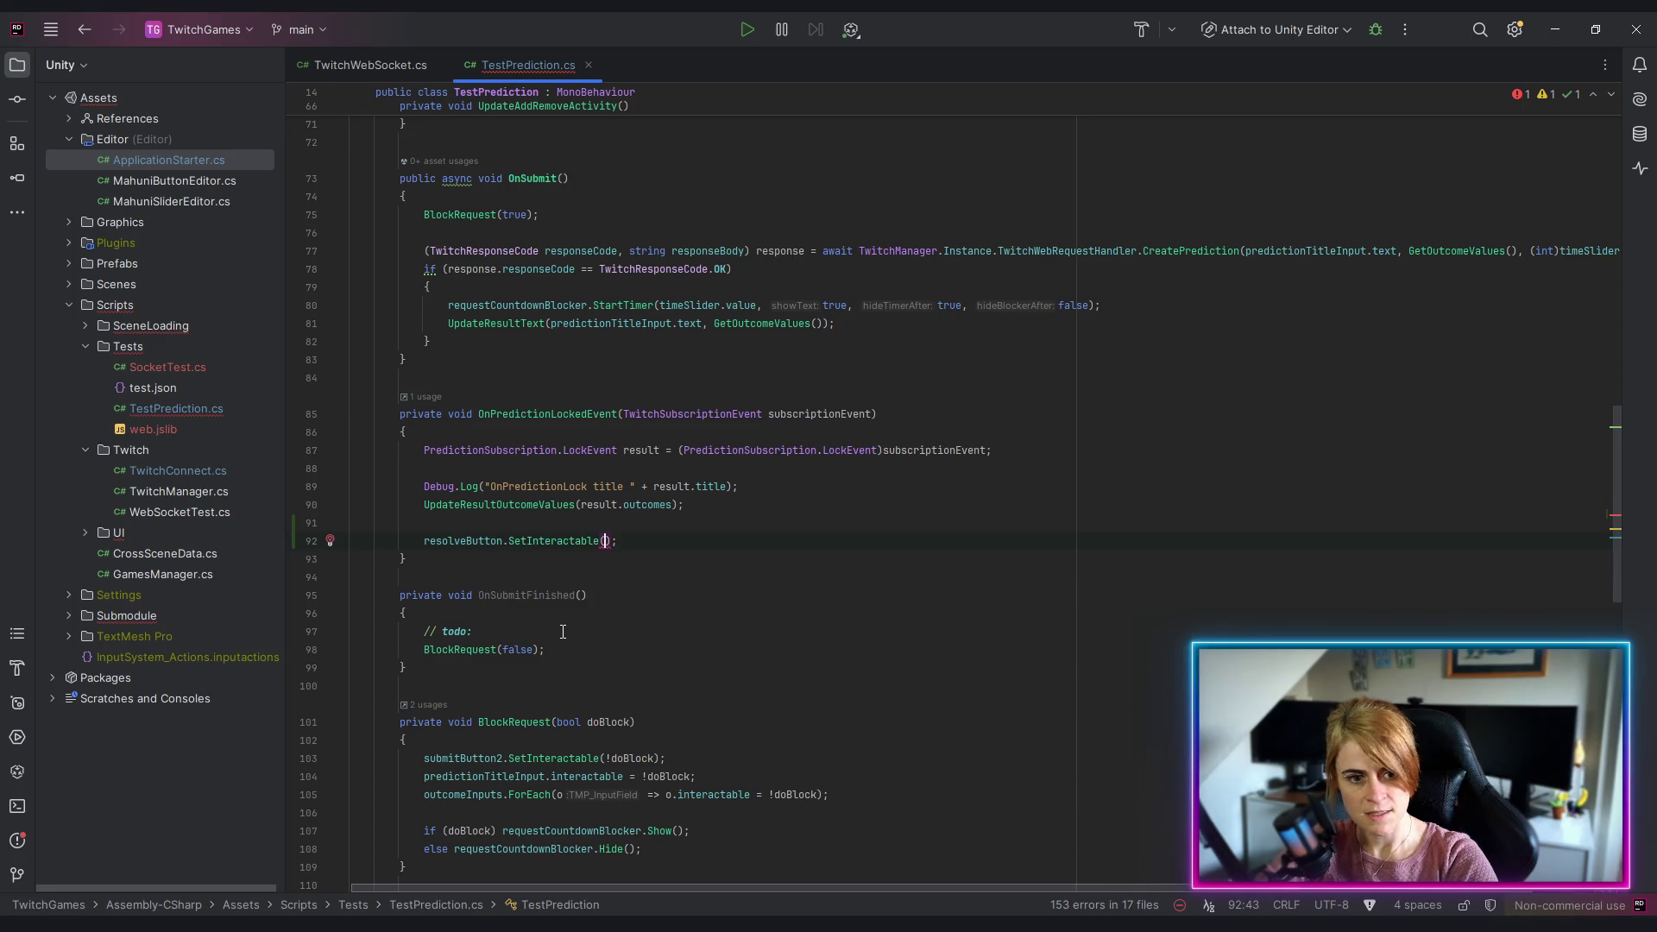
{"action": "type", "text": "true"}
{"action": "key", "text": "Return"}
{"action": "type", "text": ";"}
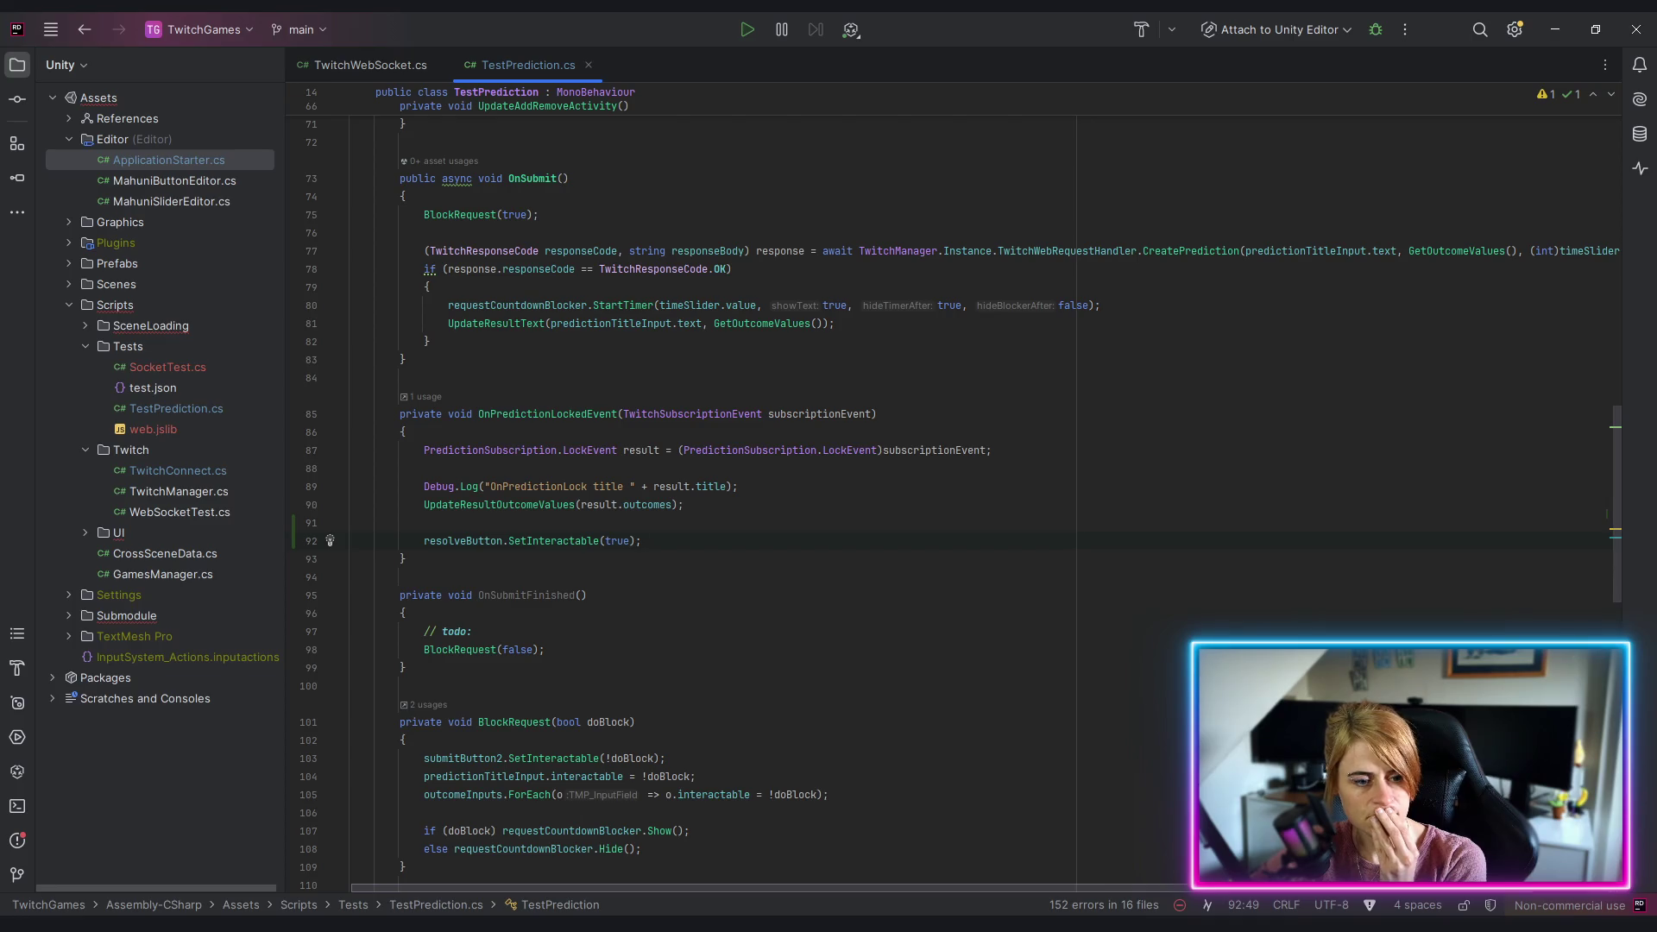
Step: Highlight the uses of result and subscriptionEvent, checking the LockEvent cast
{"action": "left_click", "coordinate": [424, 522]}
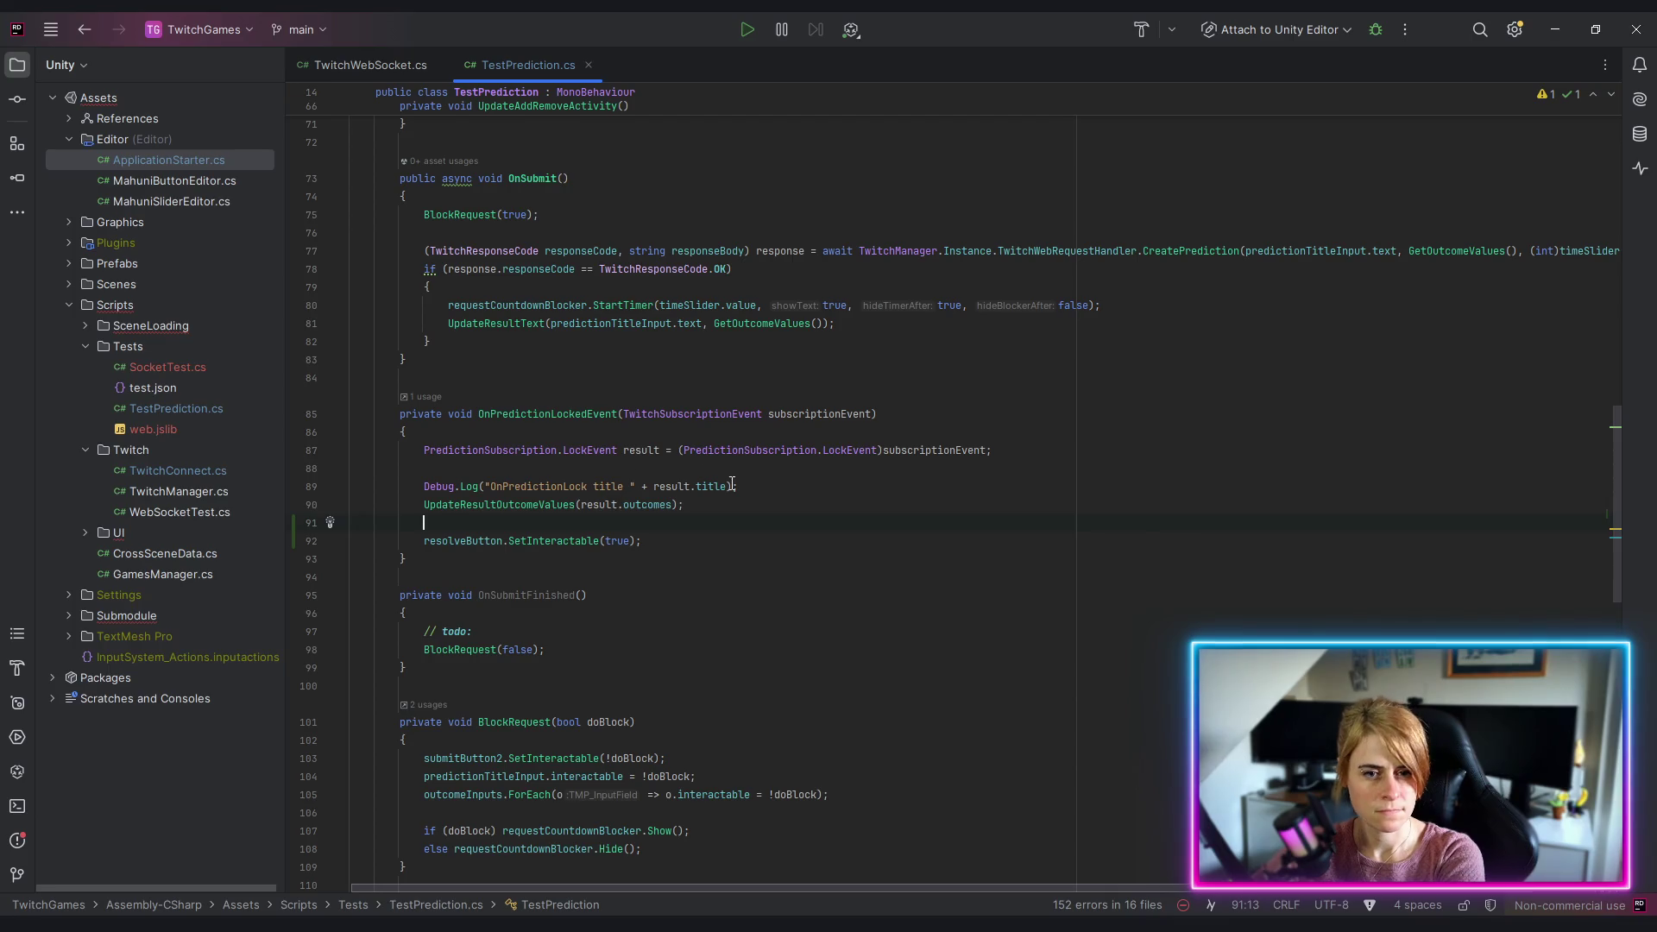
{"action": "left_click", "coordinate": [640, 452]}
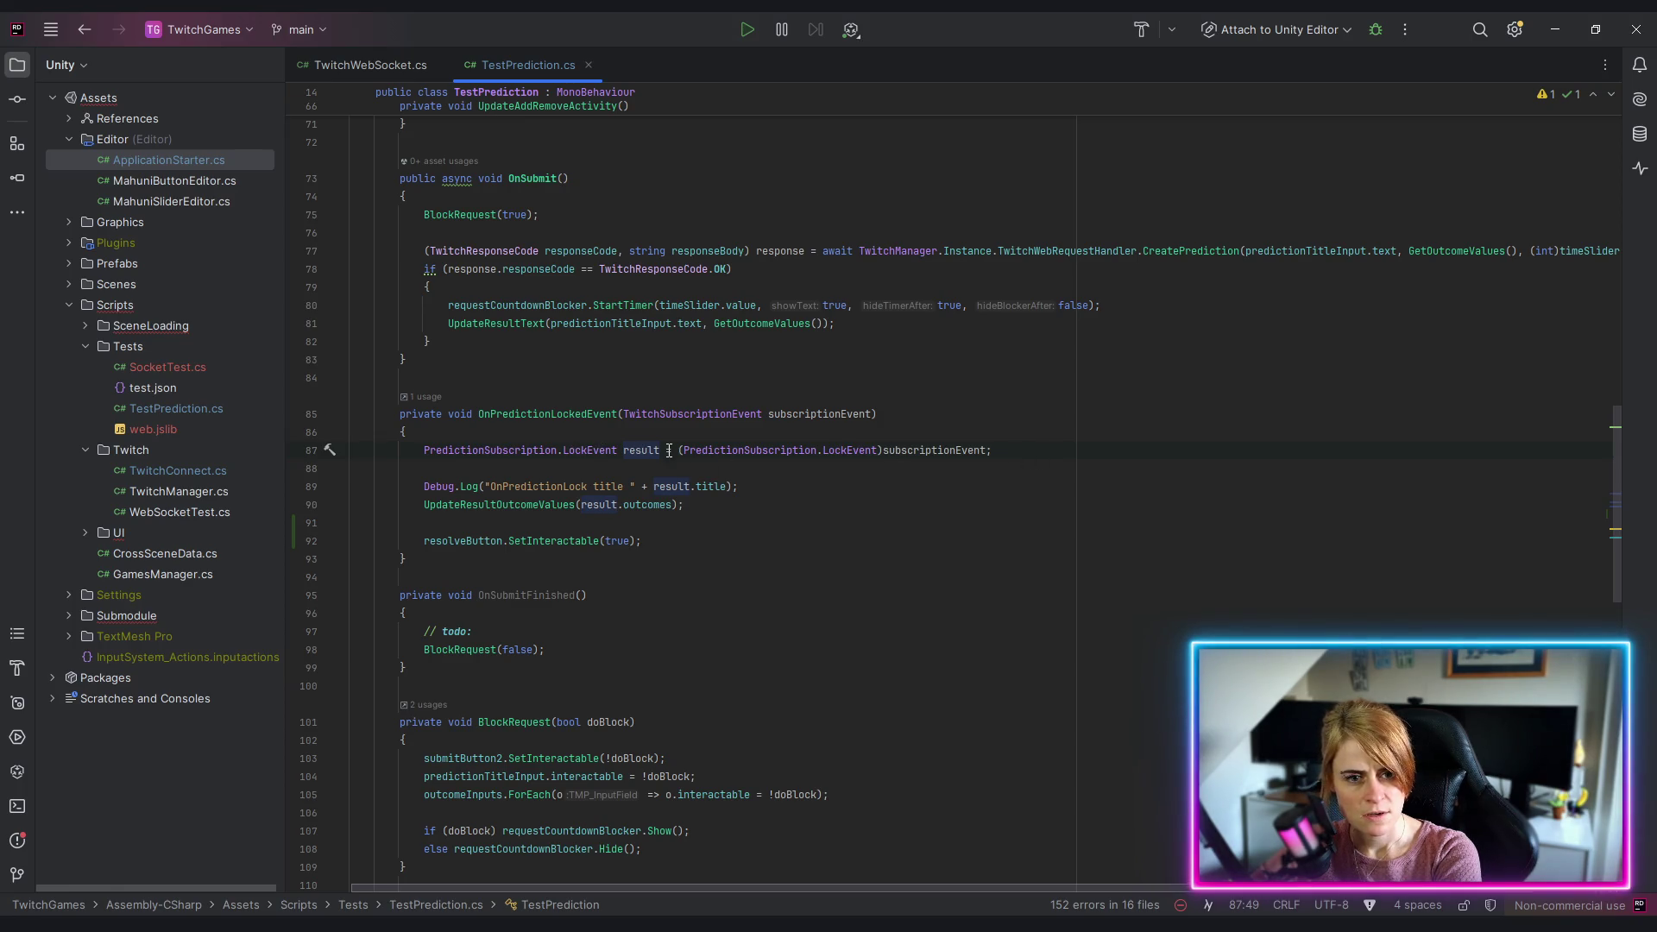
{"action": "left_click", "coordinate": [967, 450]}
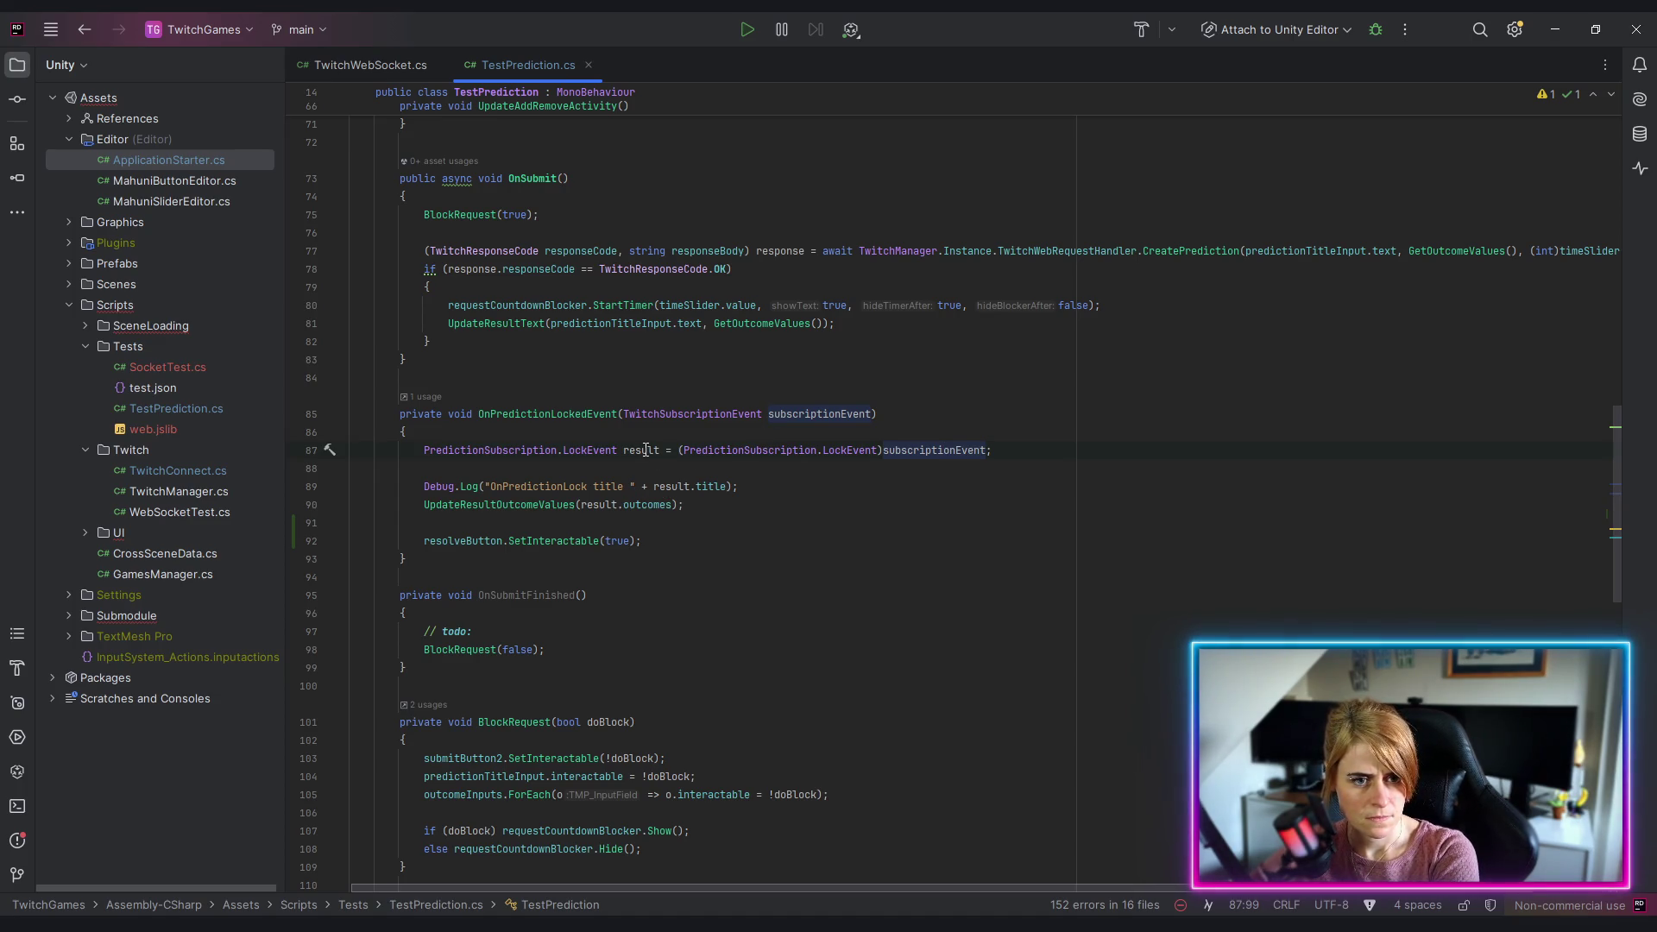
{"action": "mouse_move", "coordinate": [597, 446]}
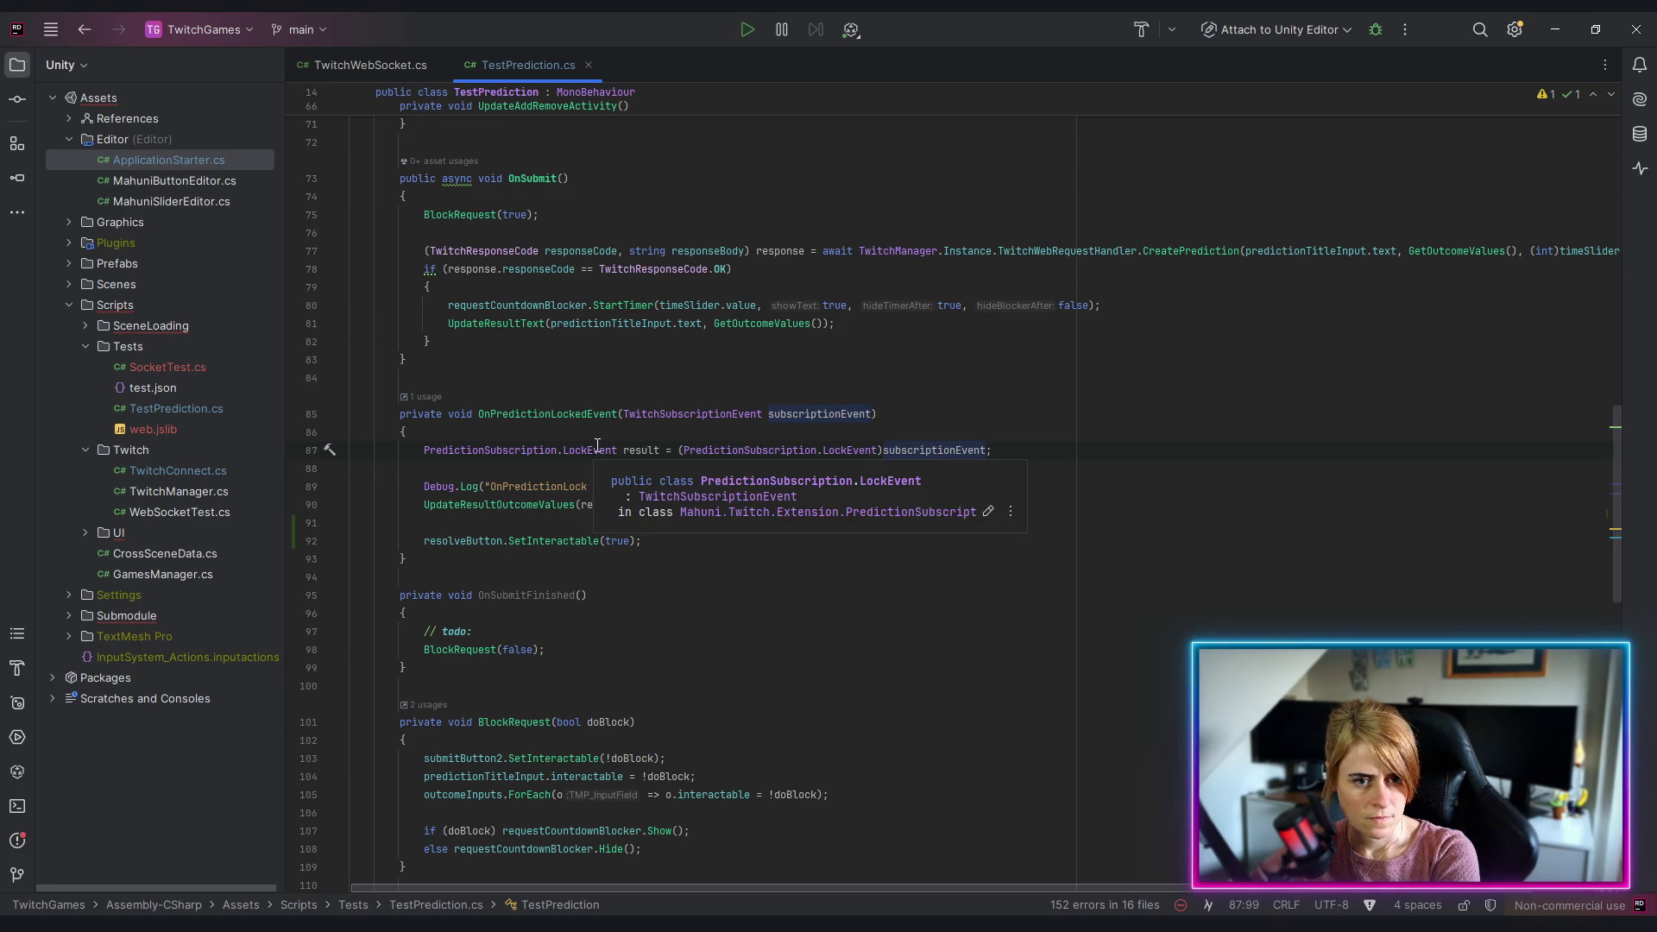
{"action": "left_click", "coordinate": [597, 450], "text": "ctrl"}
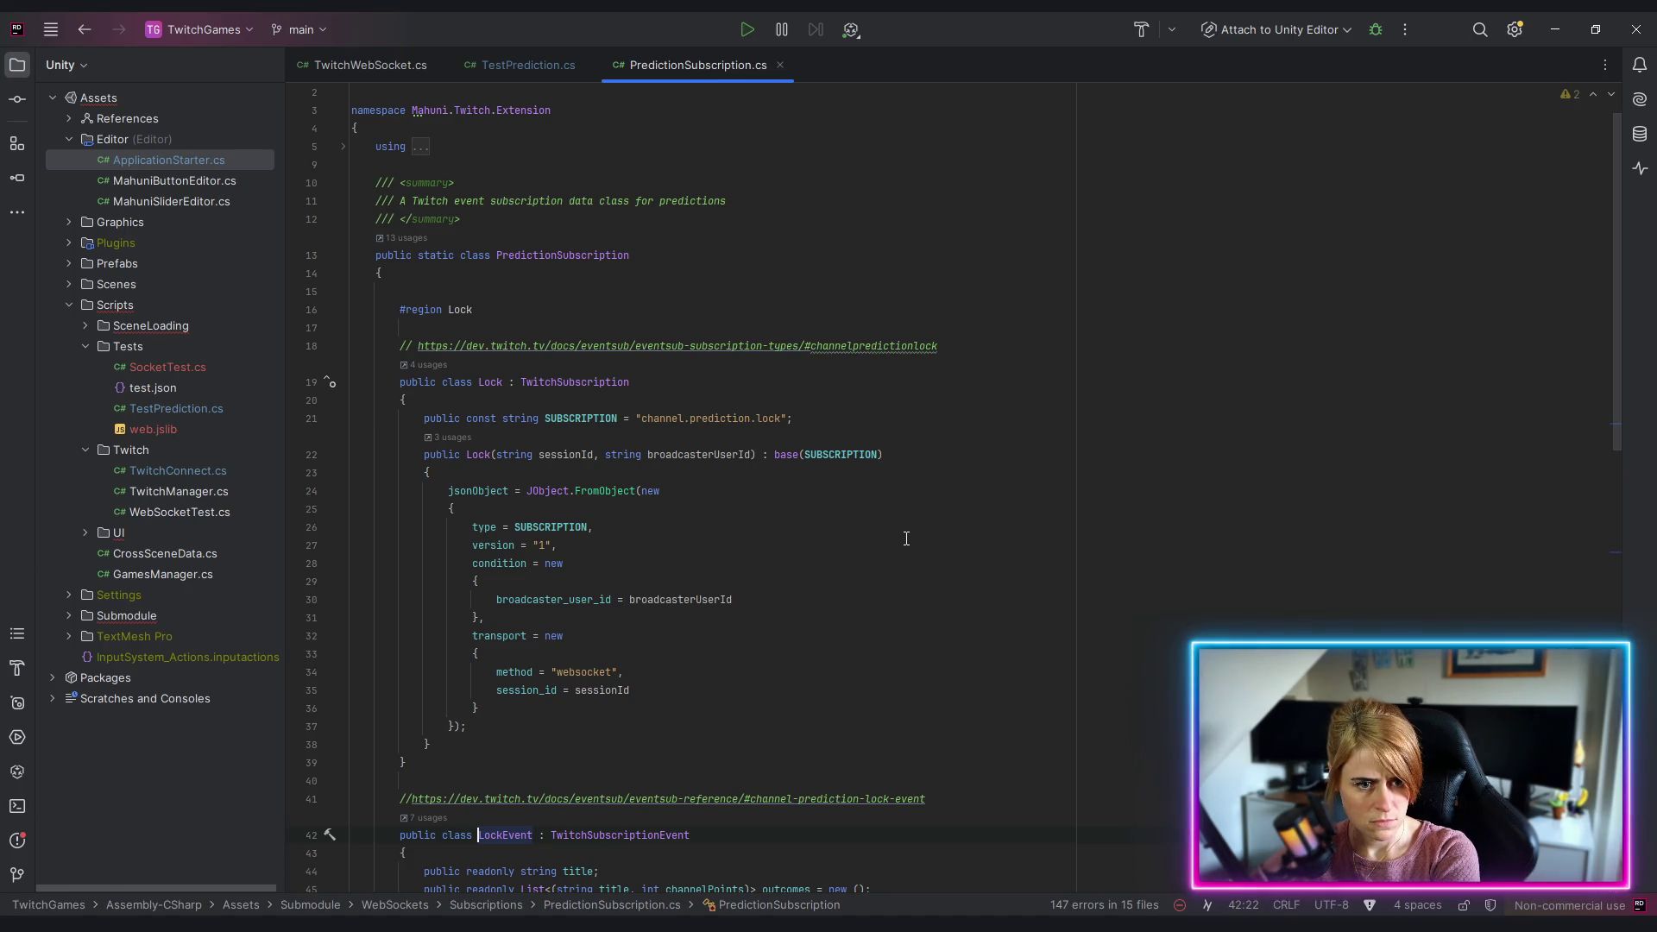
{"action": "scroll", "coordinate": [907, 539], "scroll_direction": "down", "scroll_amount": 5}
{"action": "scroll", "coordinate": [906, 538], "scroll_direction": "down", "scroll_amount": 4}
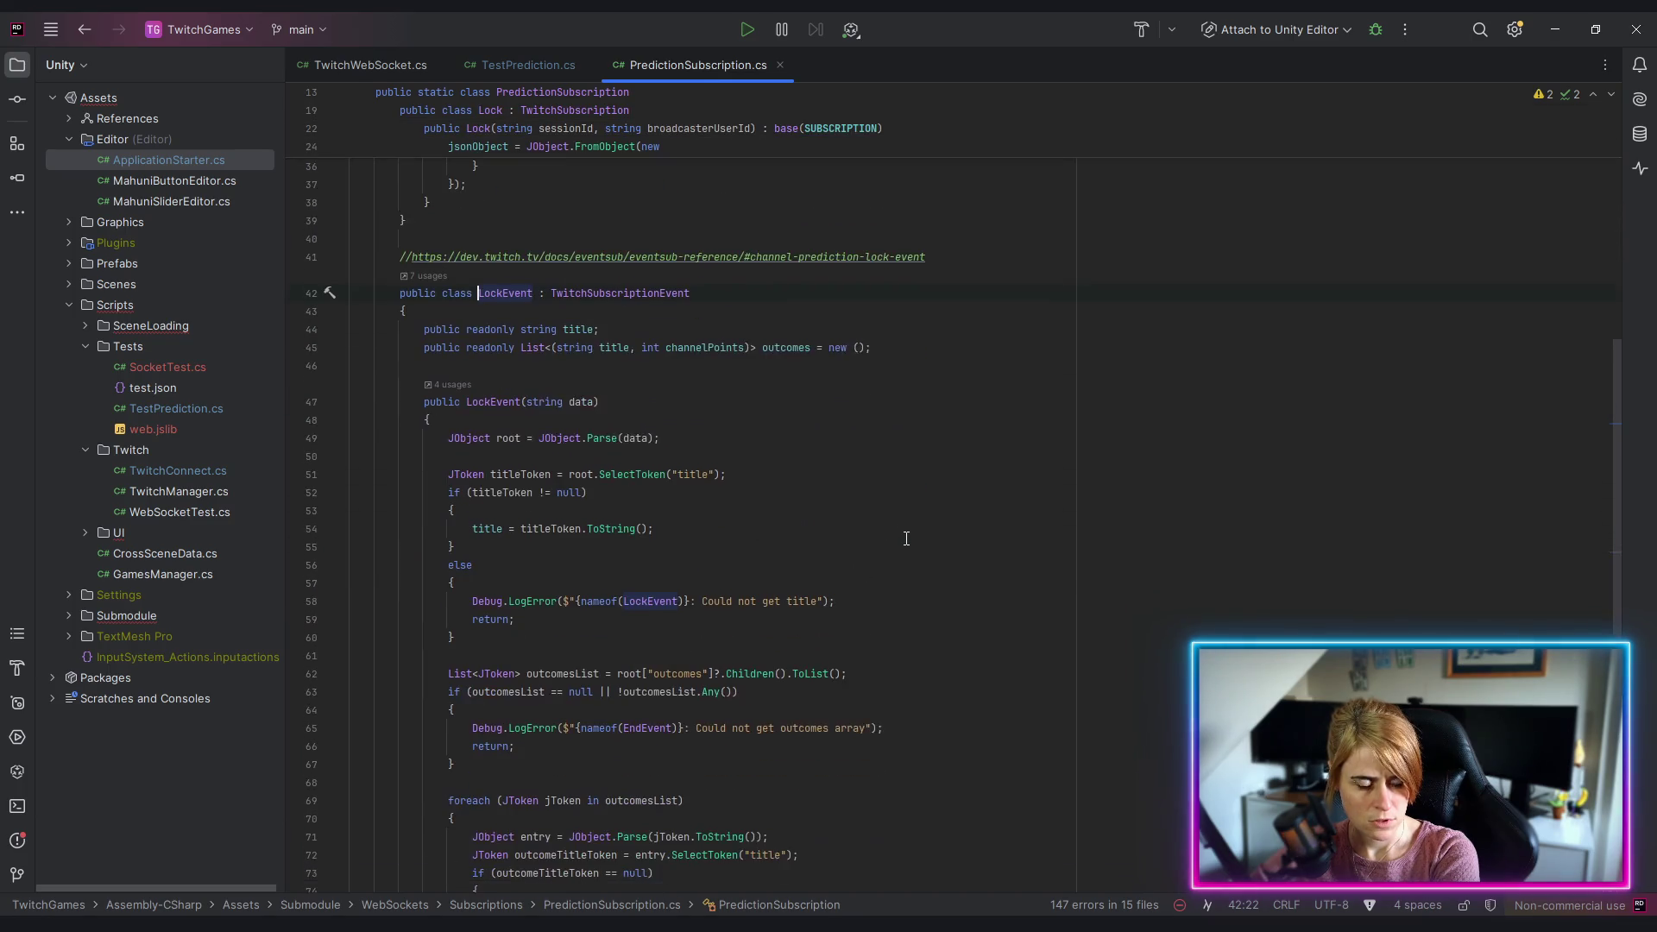
{"action": "scroll", "coordinate": [906, 538], "scroll_direction": "down", "scroll_amount": 6}
{"action": "scroll", "coordinate": [906, 539], "scroll_direction": "up", "scroll_amount": 5}
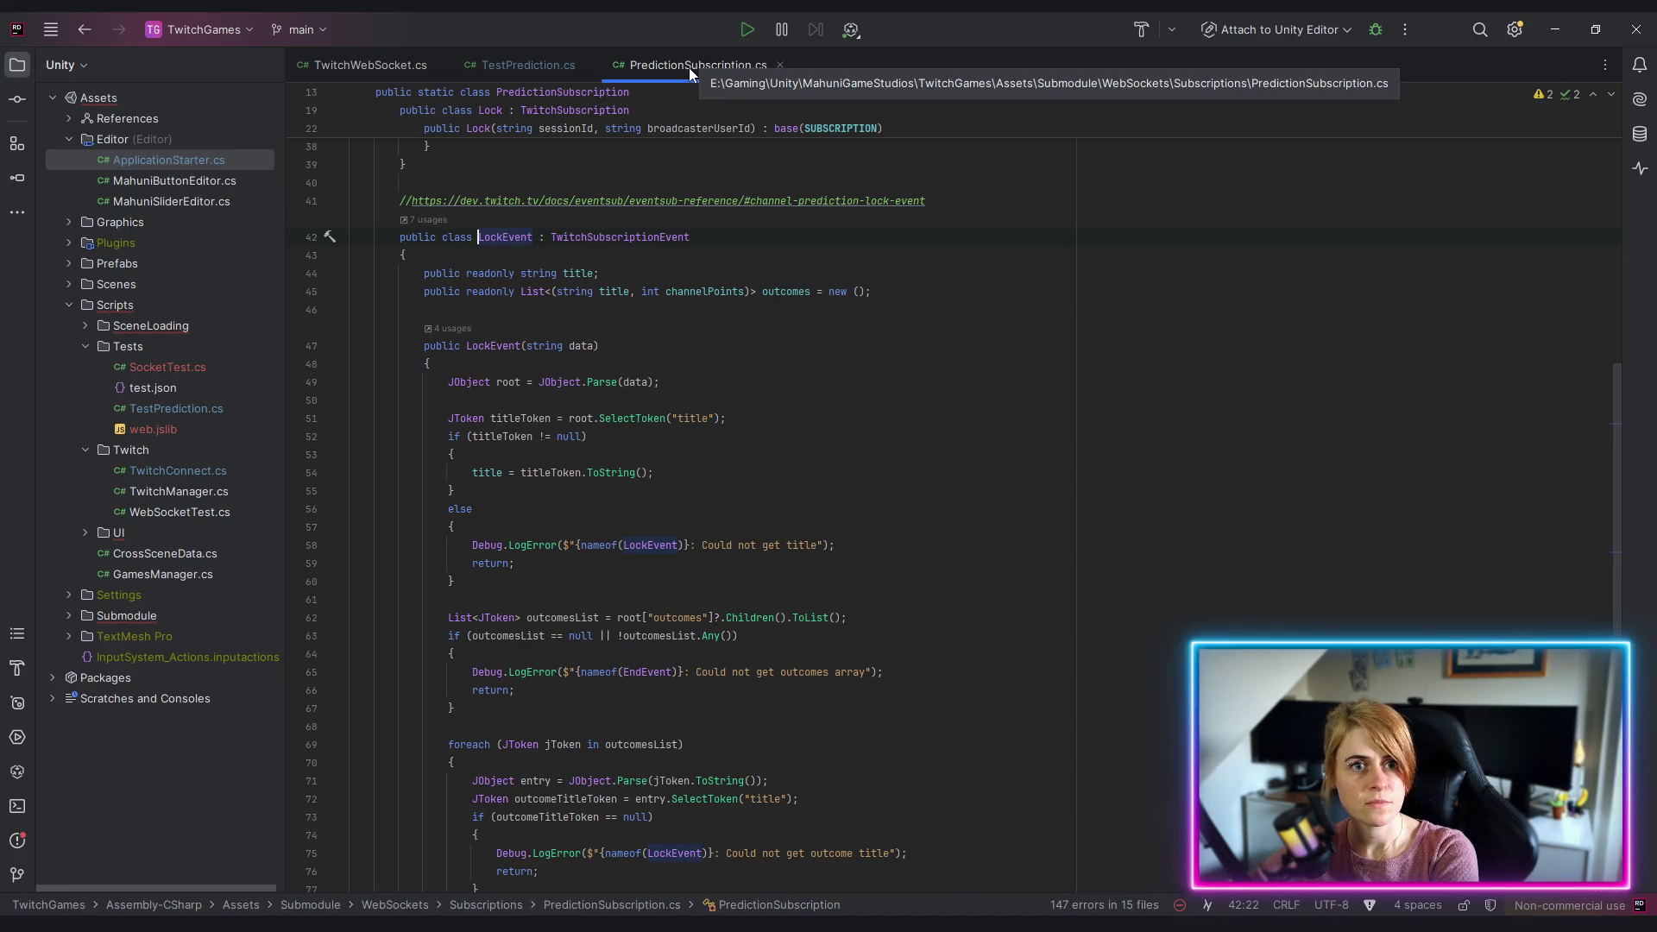
{"action": "middle_click", "coordinate": [689, 67]}
{"action": "left_click", "coordinate": [906, 559]}
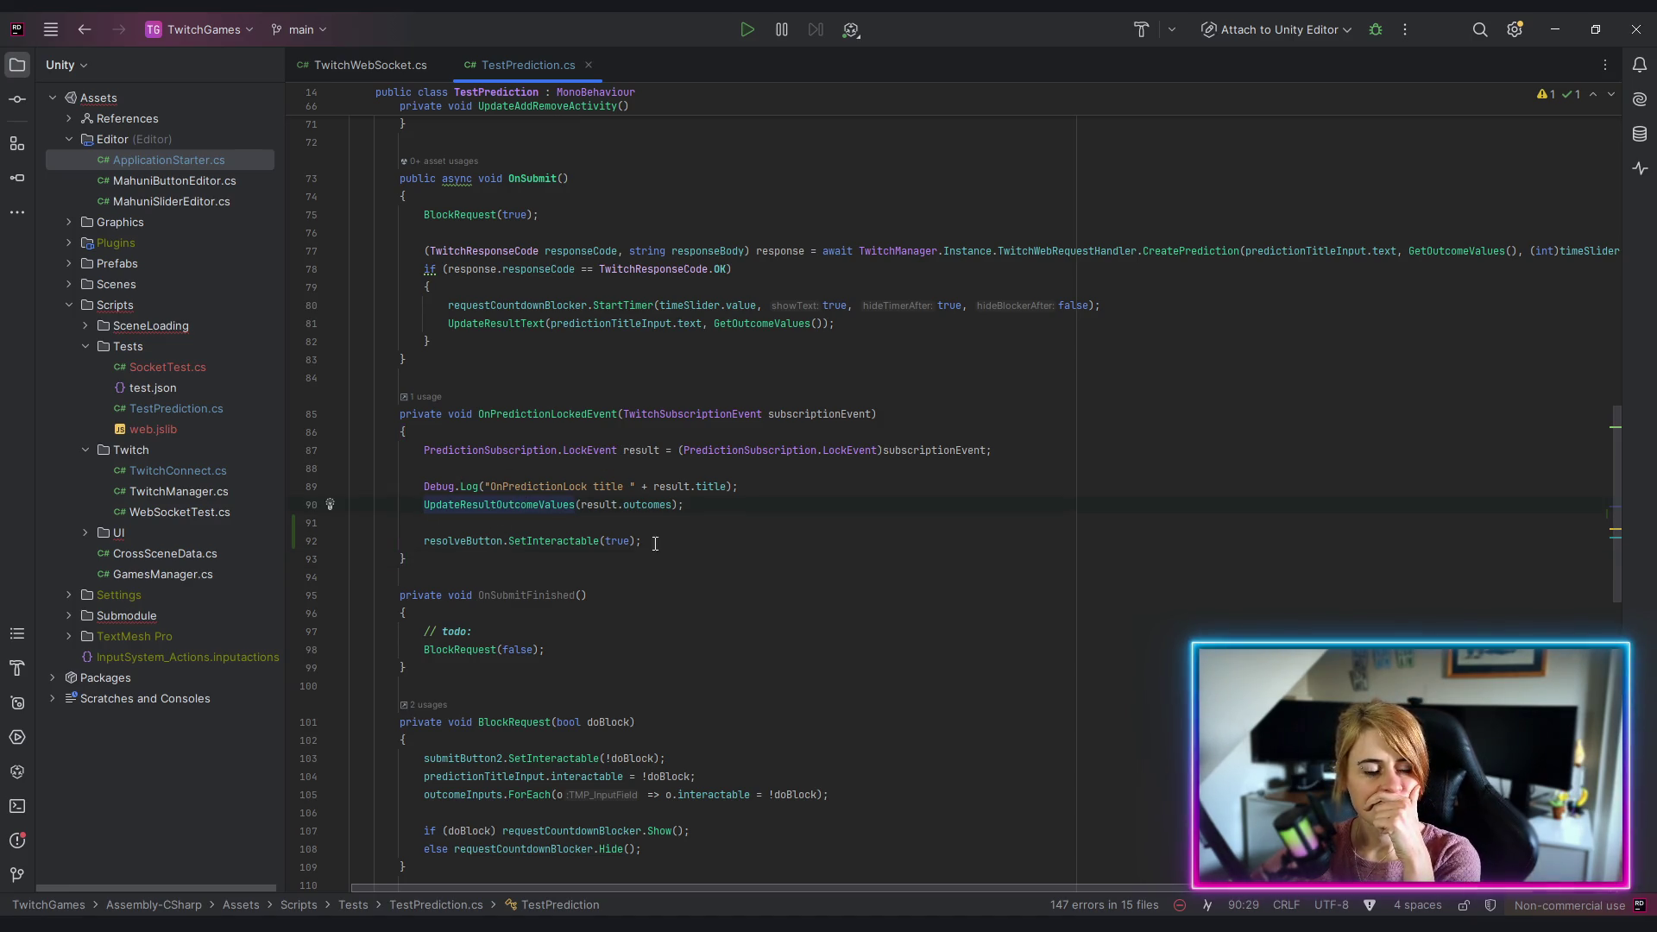
Step: Delete the resolveButton.SetInteractable(true); line from OnPredictionLockedEvent, then return to Unity
{"action": "left_click", "coordinate": [602, 525]}
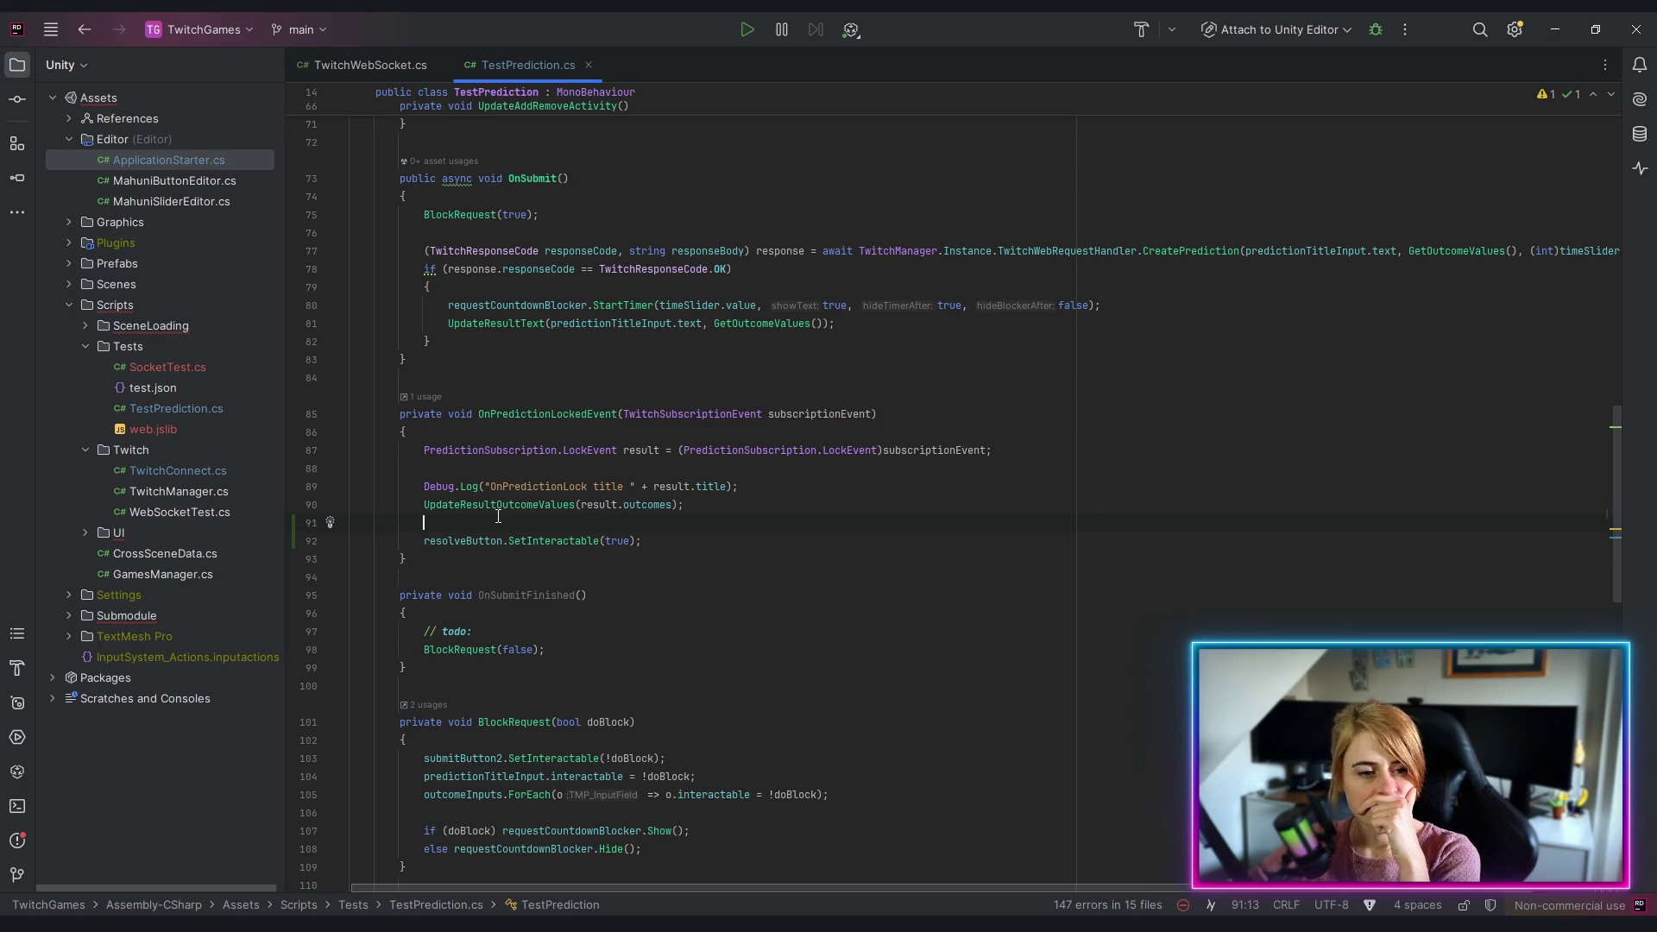
{"action": "mouse_move", "coordinate": [455, 538]}
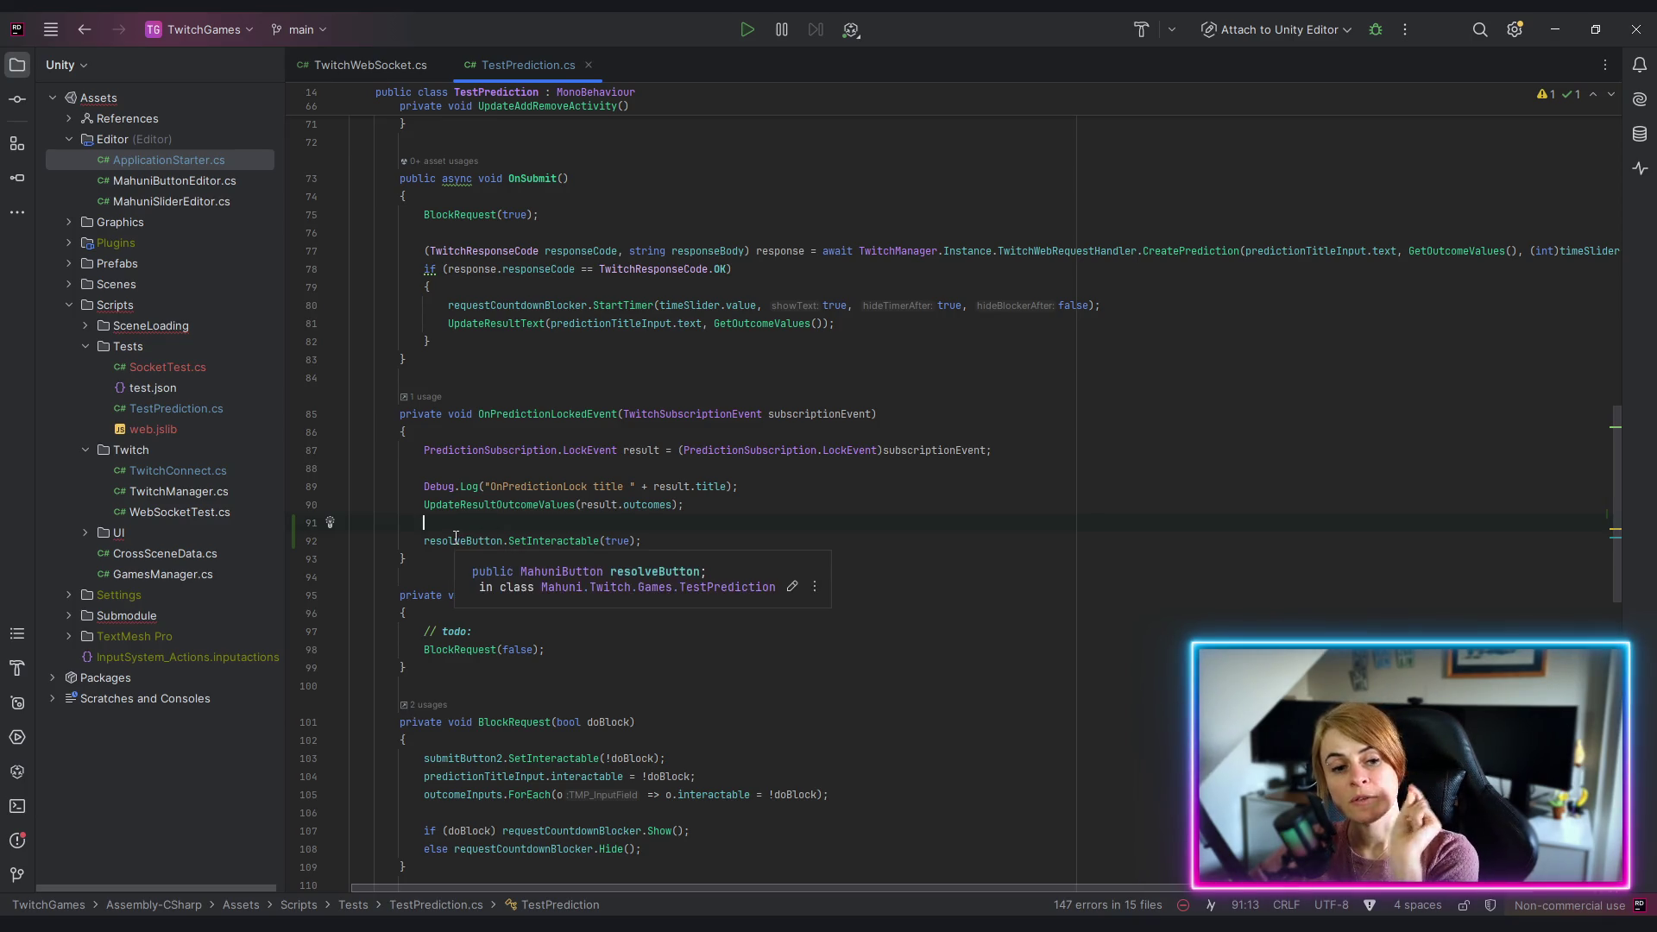
{"action": "mouse_move", "coordinate": [424, 540]}
{"action": "left_mouse_down"}
{"action": "mouse_move", "coordinate": [728, 530]}
{"action": "mouse_move", "coordinate": [817, 545]}
{"action": "left_mouse_up"}
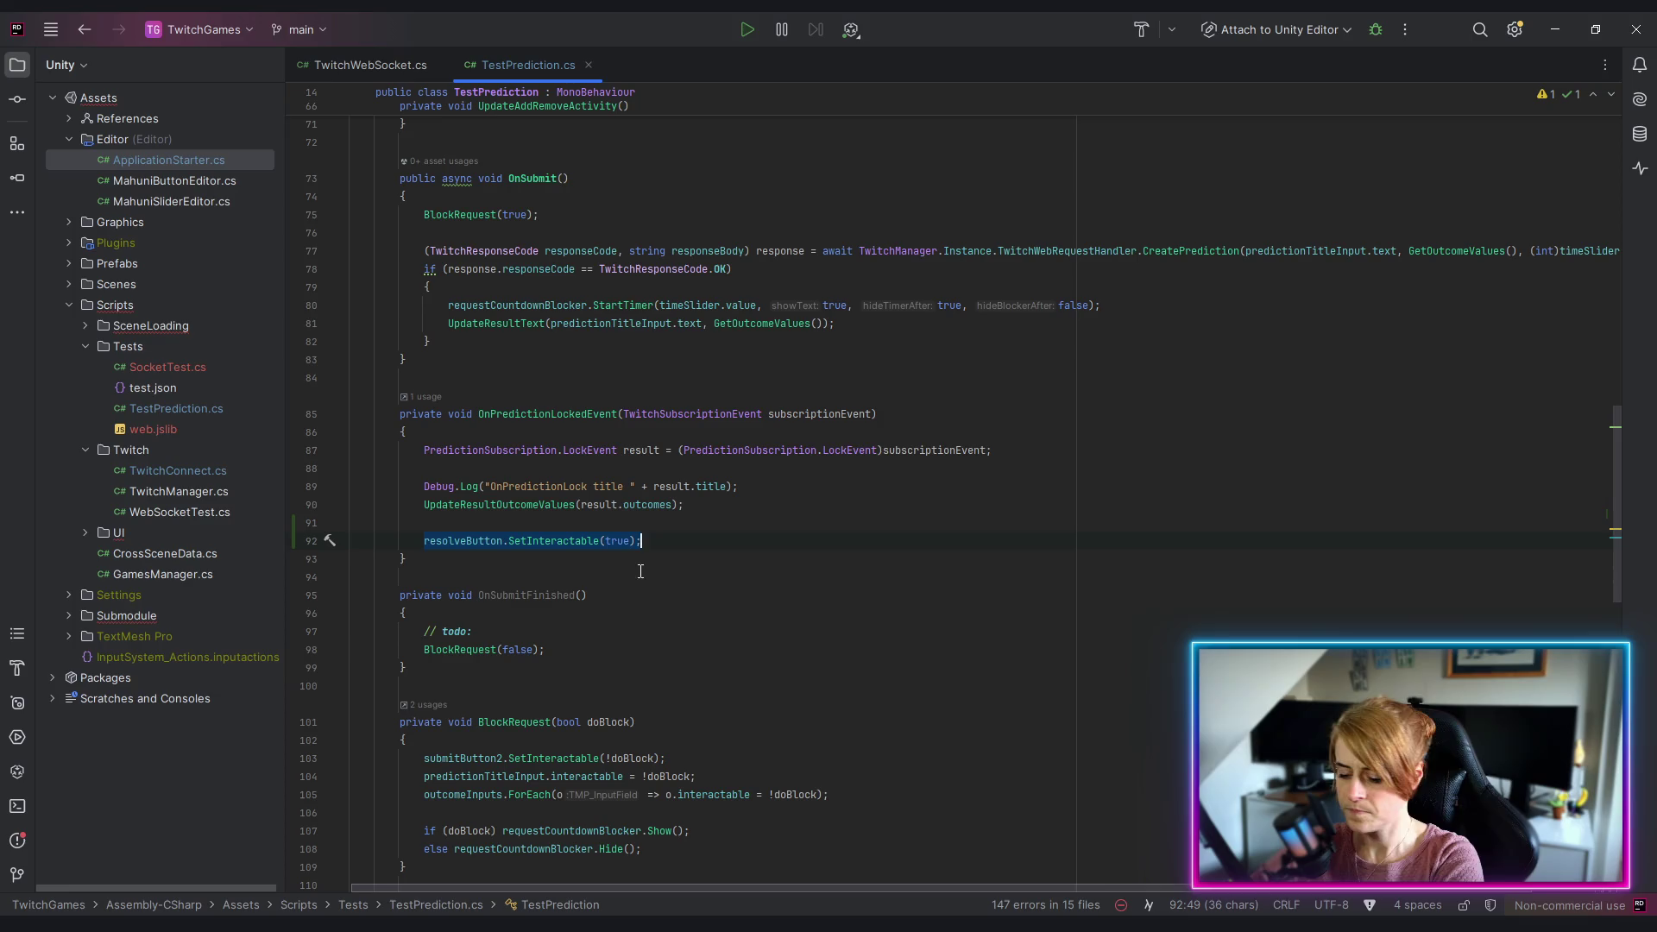
{"action": "left_click", "coordinate": [665, 541]}
{"action": "key", "text": "shift+Up"}
{"action": "key", "text": "BackSpace"}
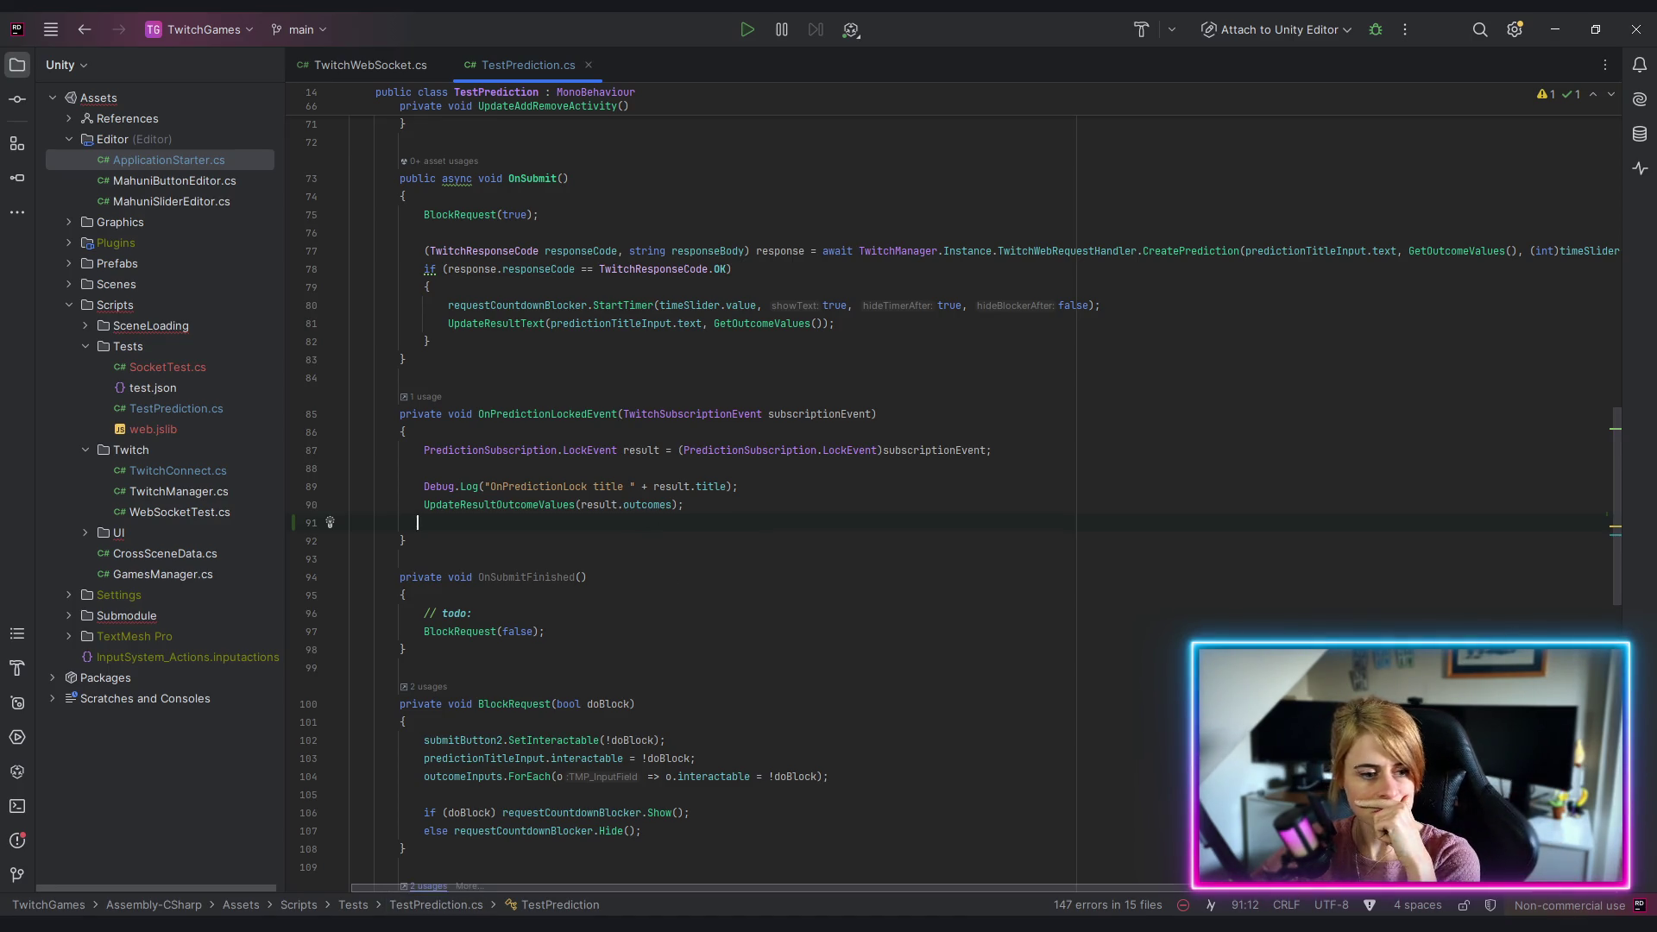
{"action": "key", "text": "alt+Tab"}
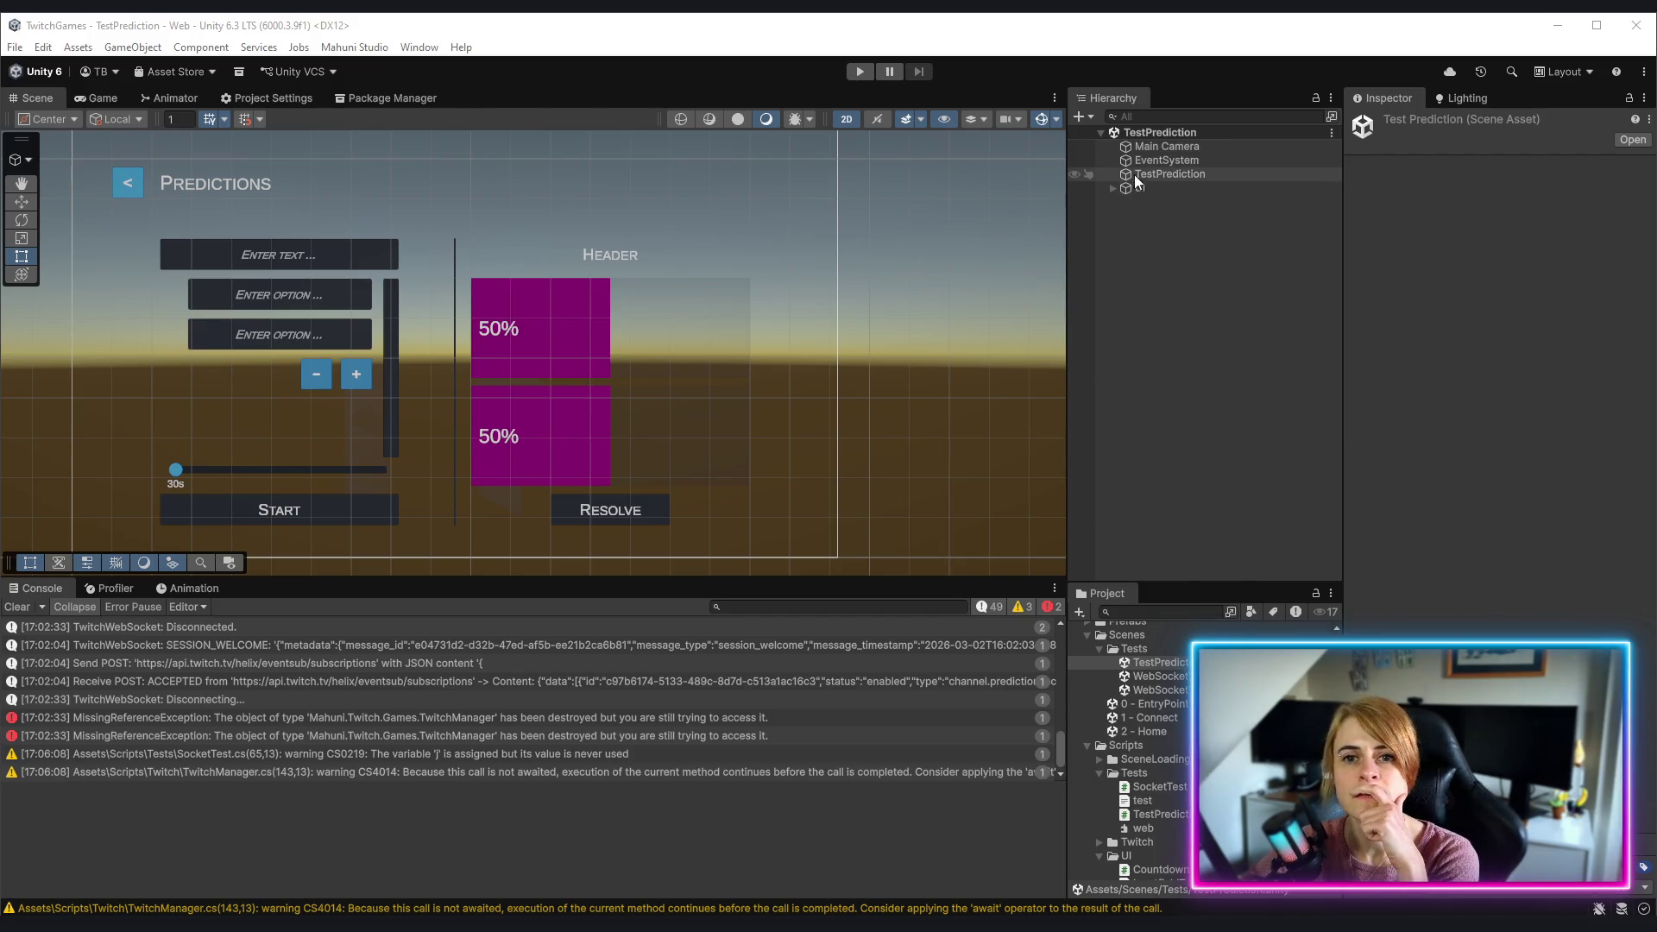
Step: Expand UI and Content, select TestPrediction, then locate and select its Element 0 OutcomeBar (1)
{"action": "left_click", "coordinate": [1113, 187]}
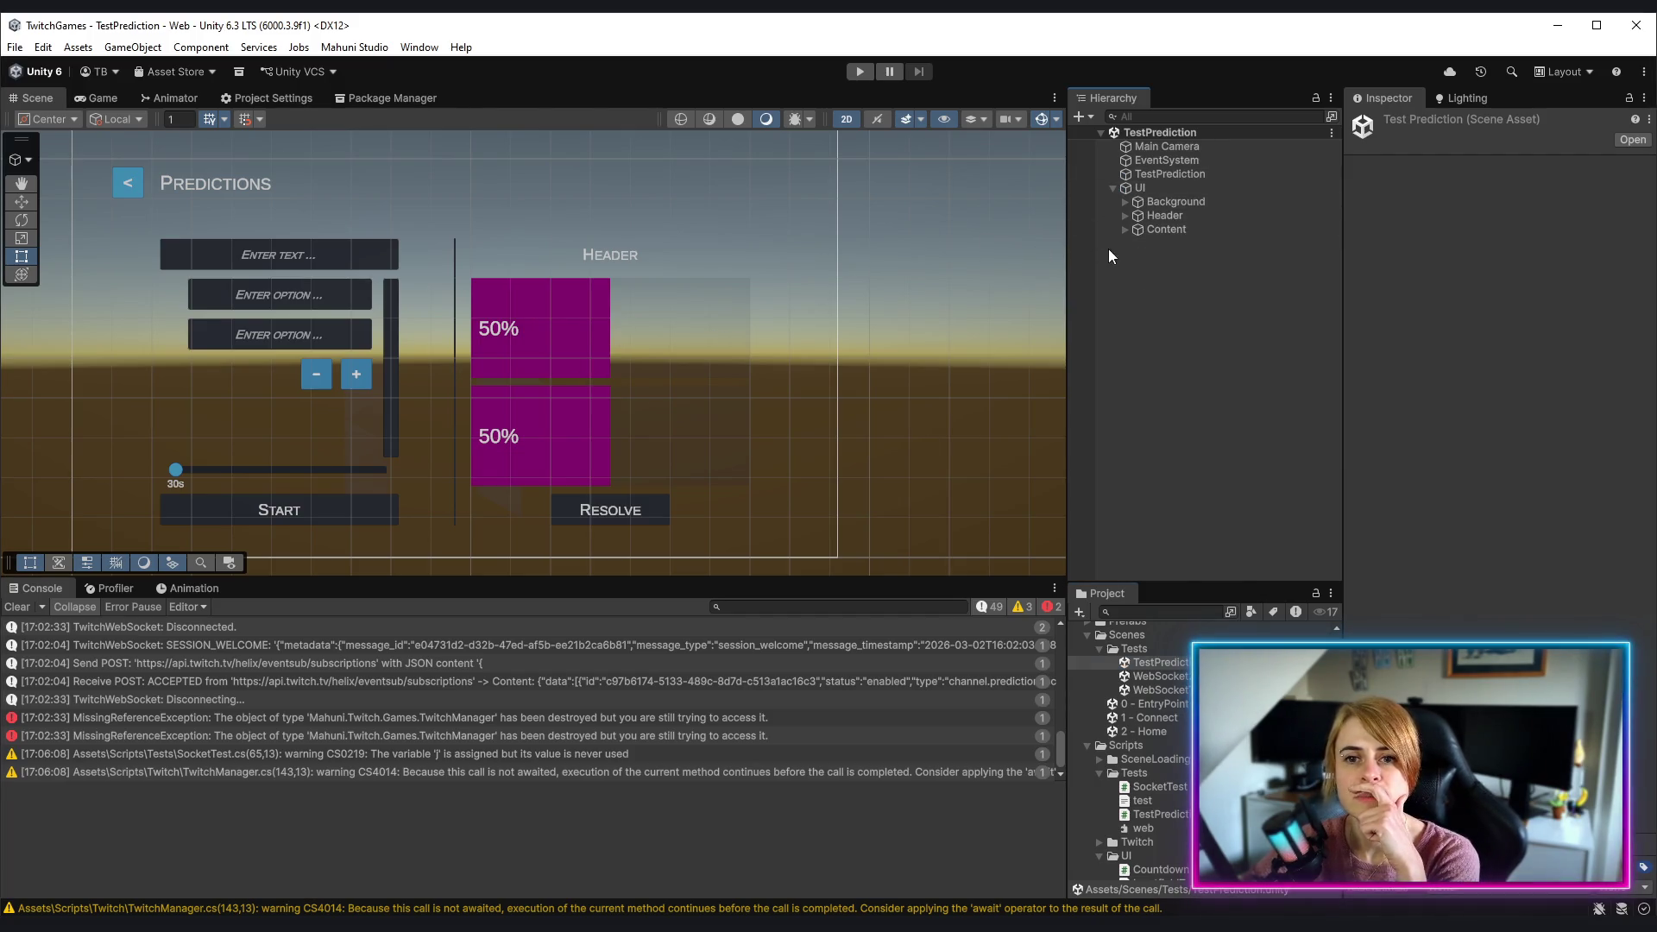
{"action": "left_click", "coordinate": [1126, 229]}
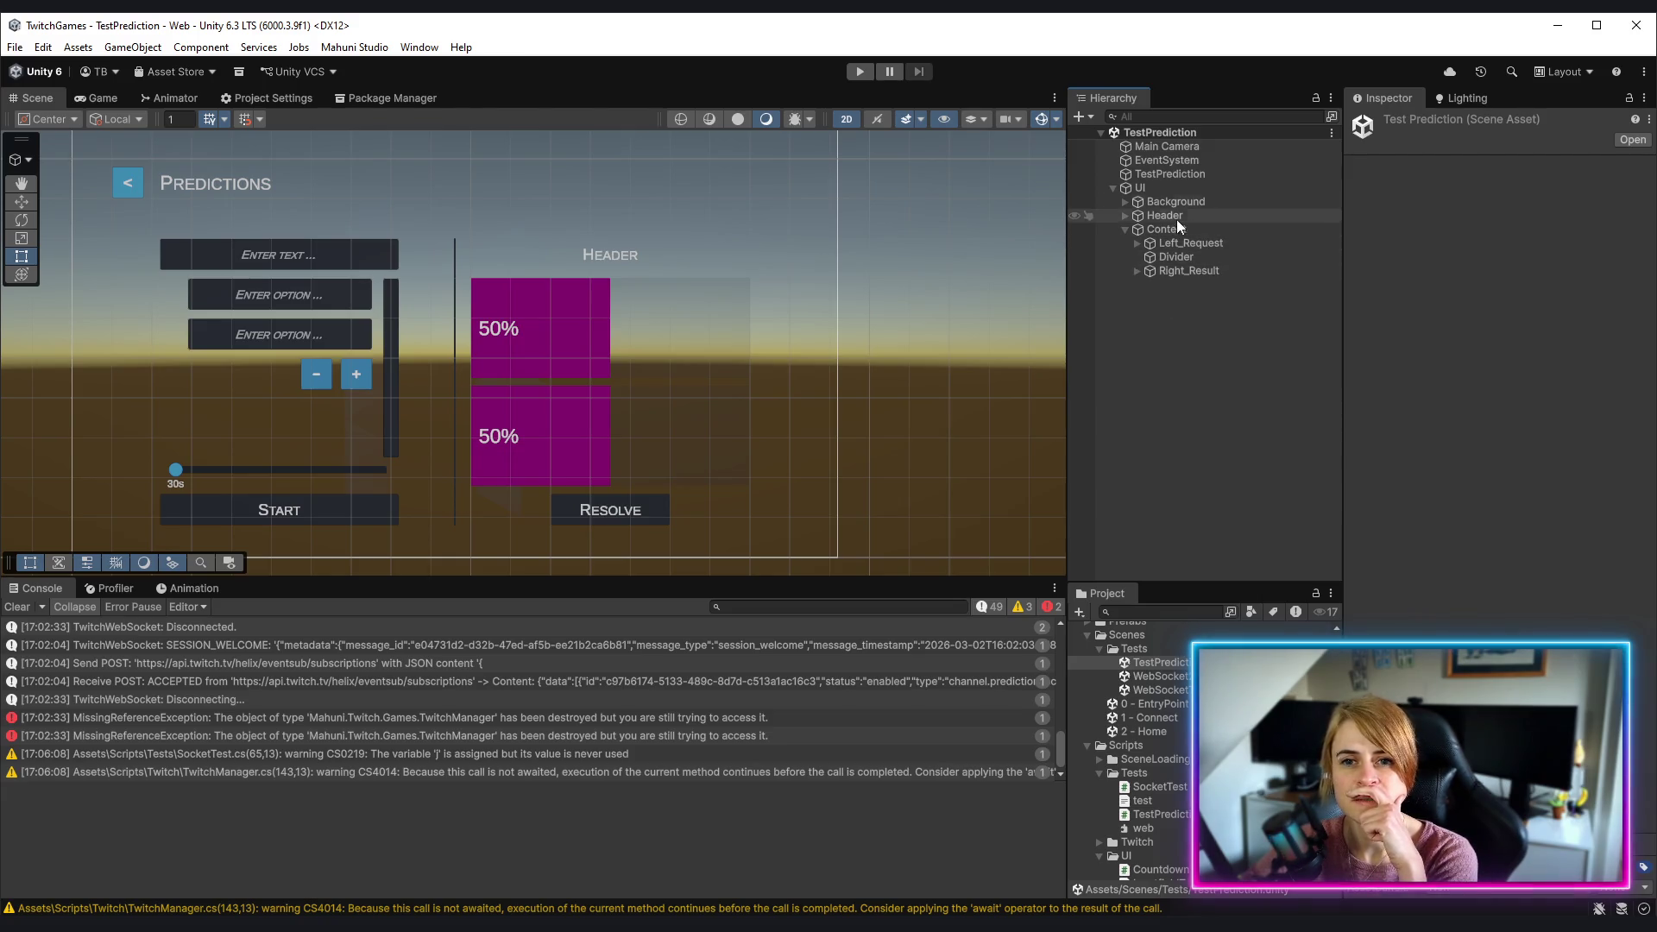
{"action": "left_click", "coordinate": [1163, 174]}
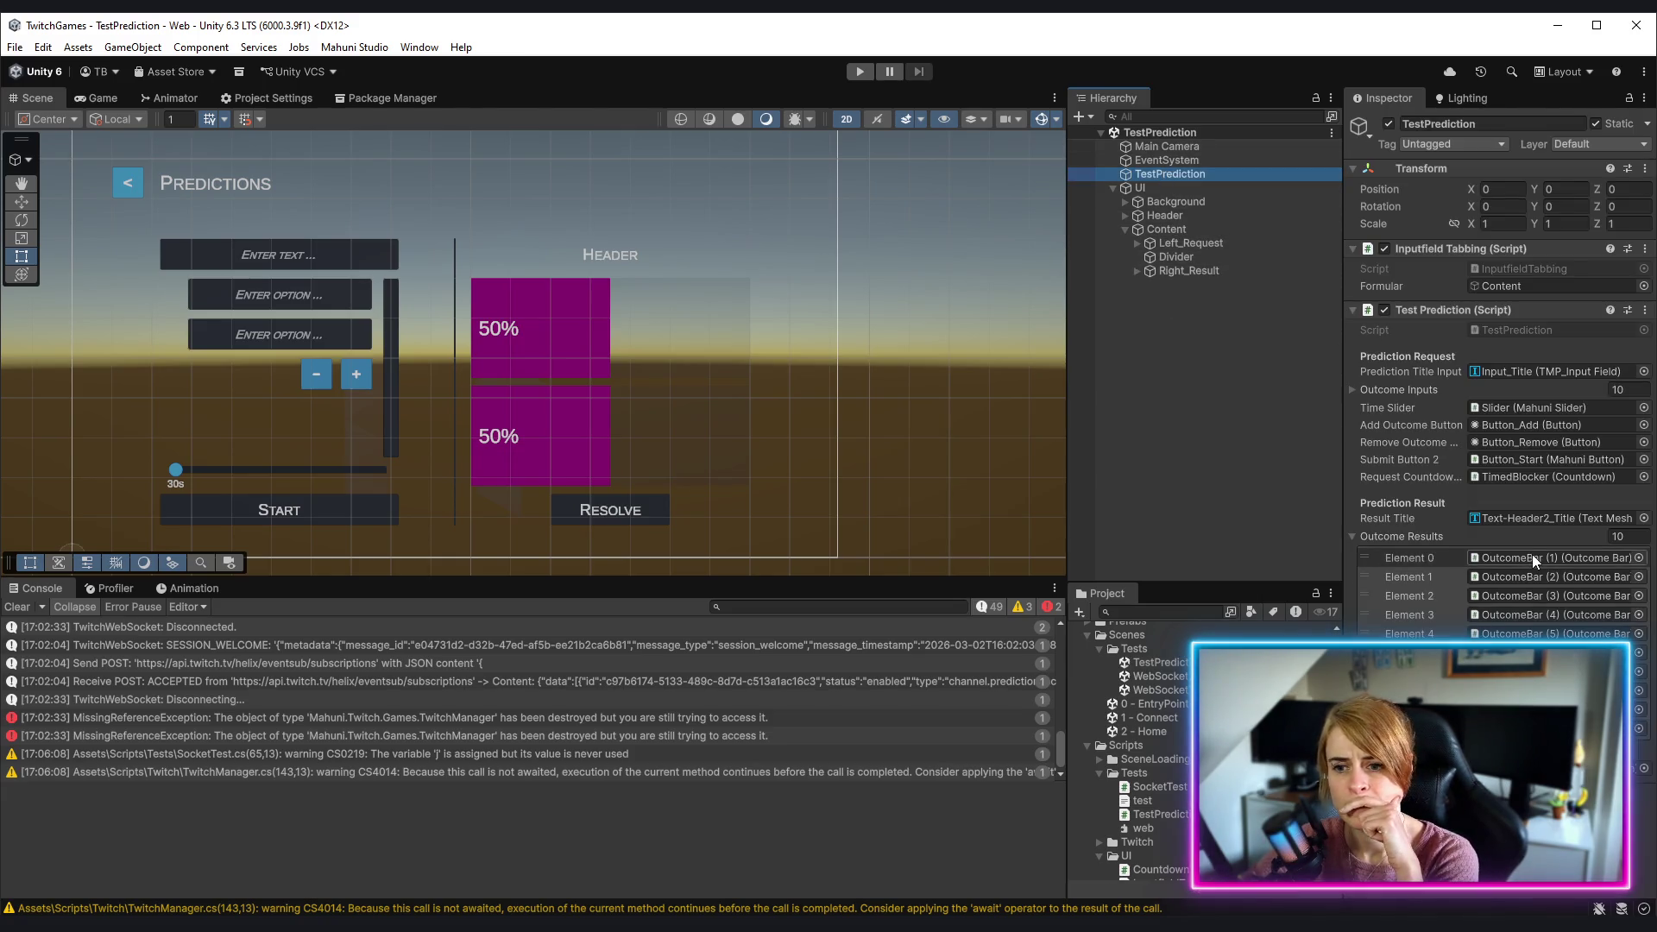
{"action": "left_click", "coordinate": [1531, 555]}
{"action": "left_click", "coordinate": [1225, 311]}
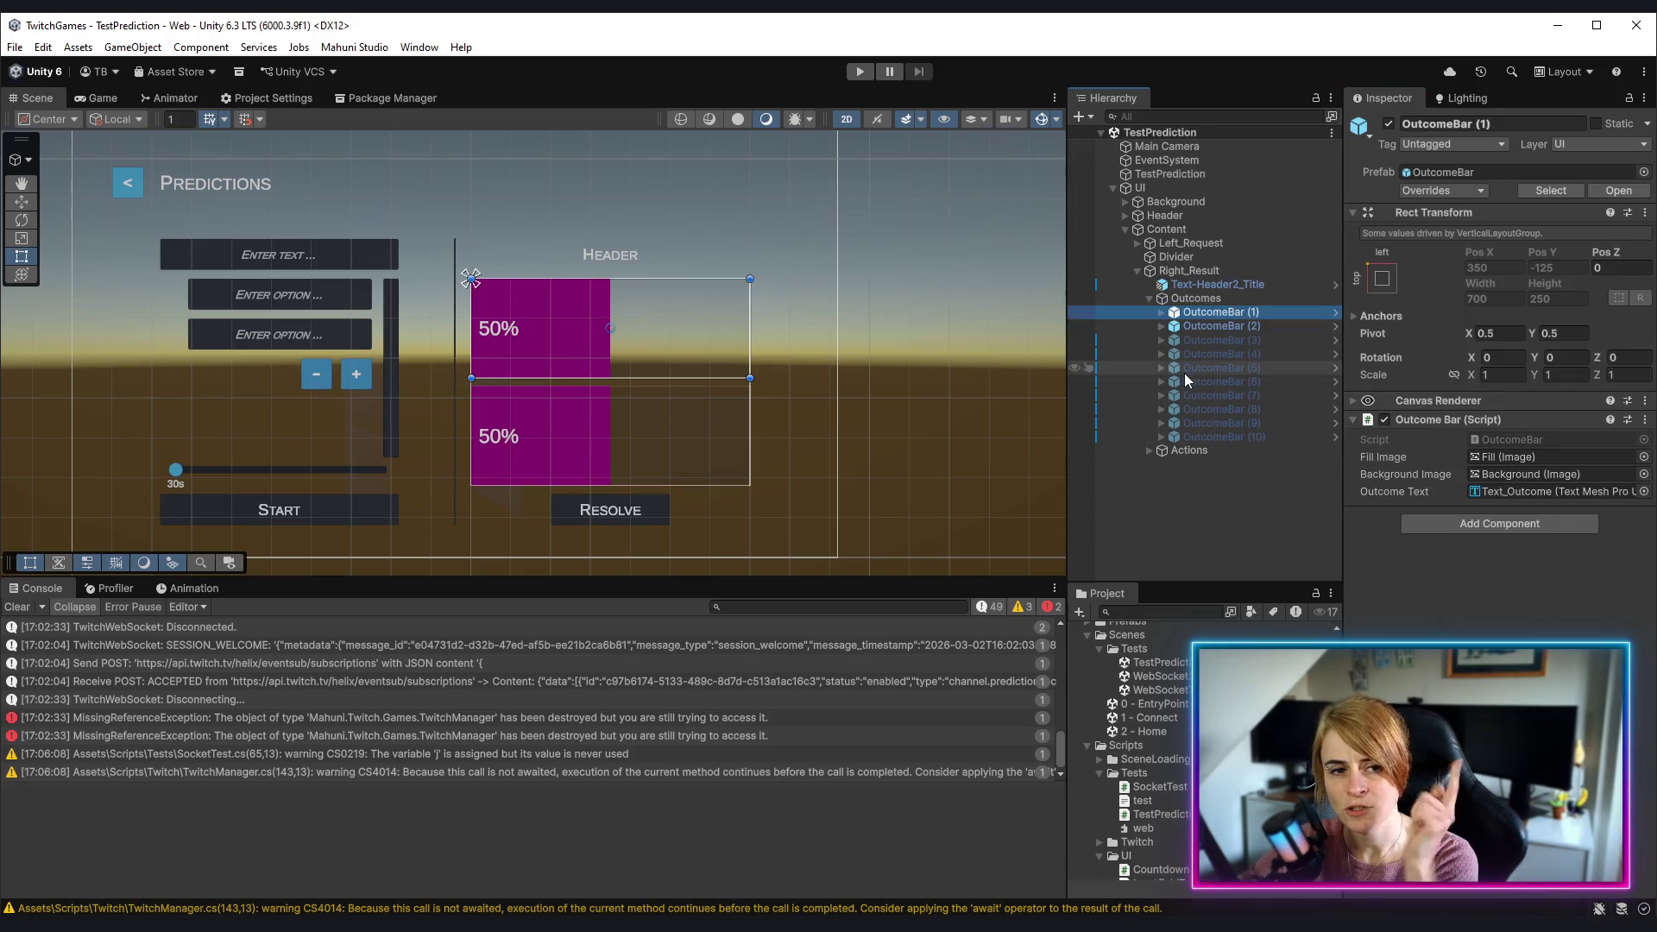
Step: In the OutcomeBar prefab, add then remove an Event Trigger, and open OutcomeBar.cs in Rider
{"action": "left_click", "coordinate": [1611, 191]}
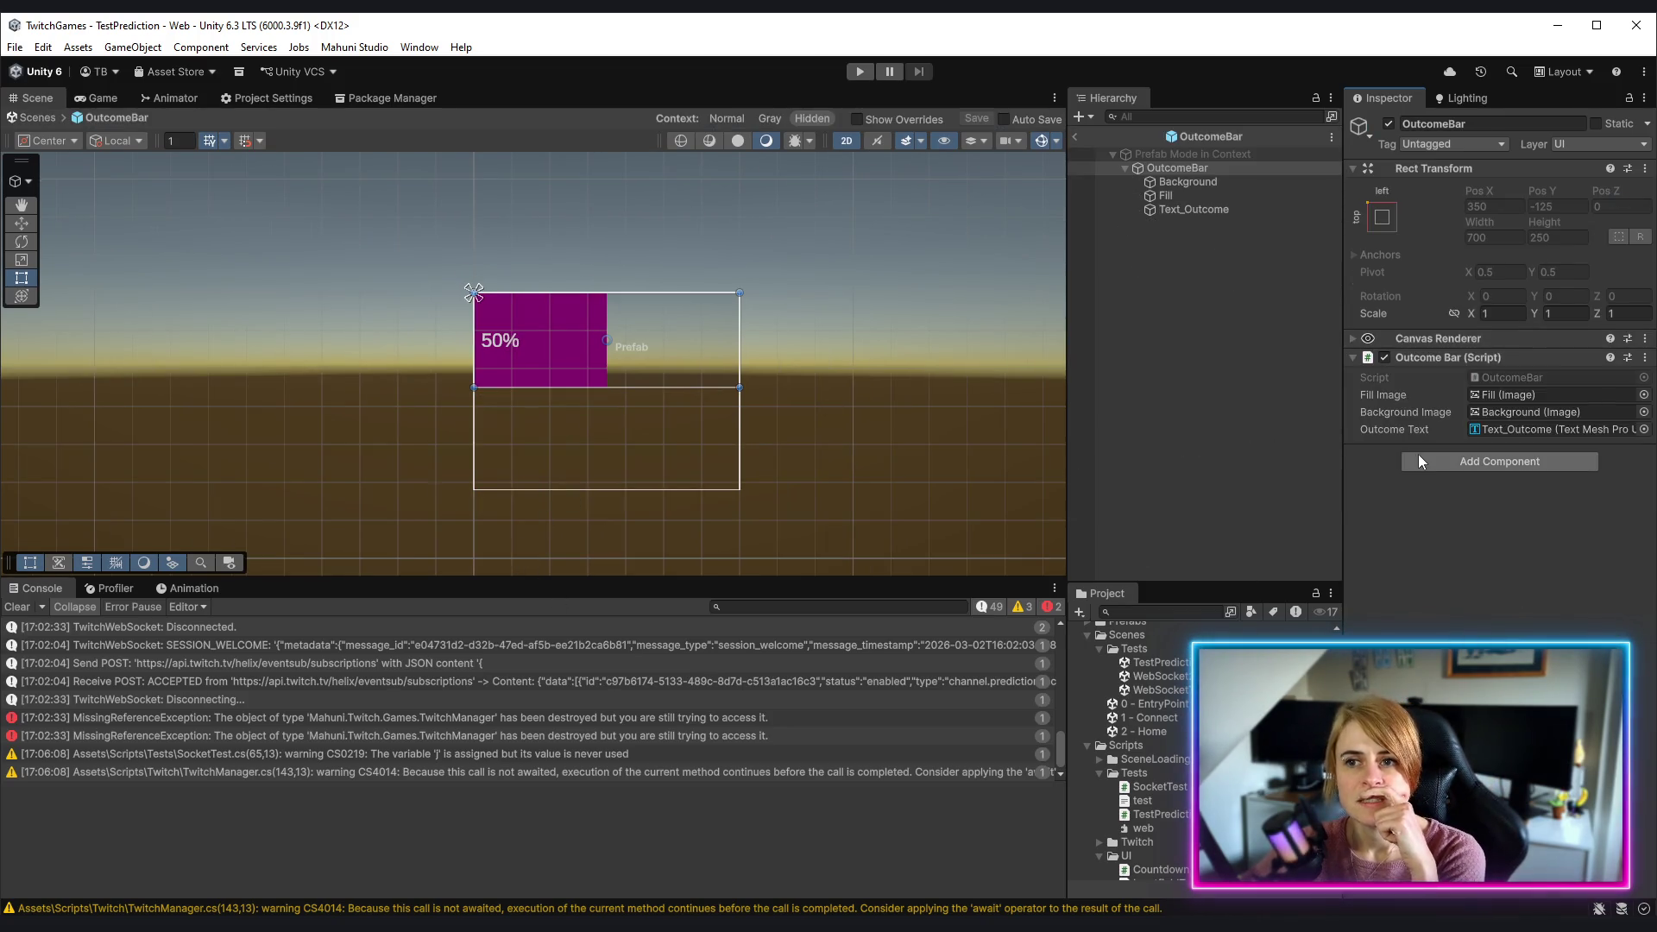
{"action": "left_click", "coordinate": [1509, 466]}
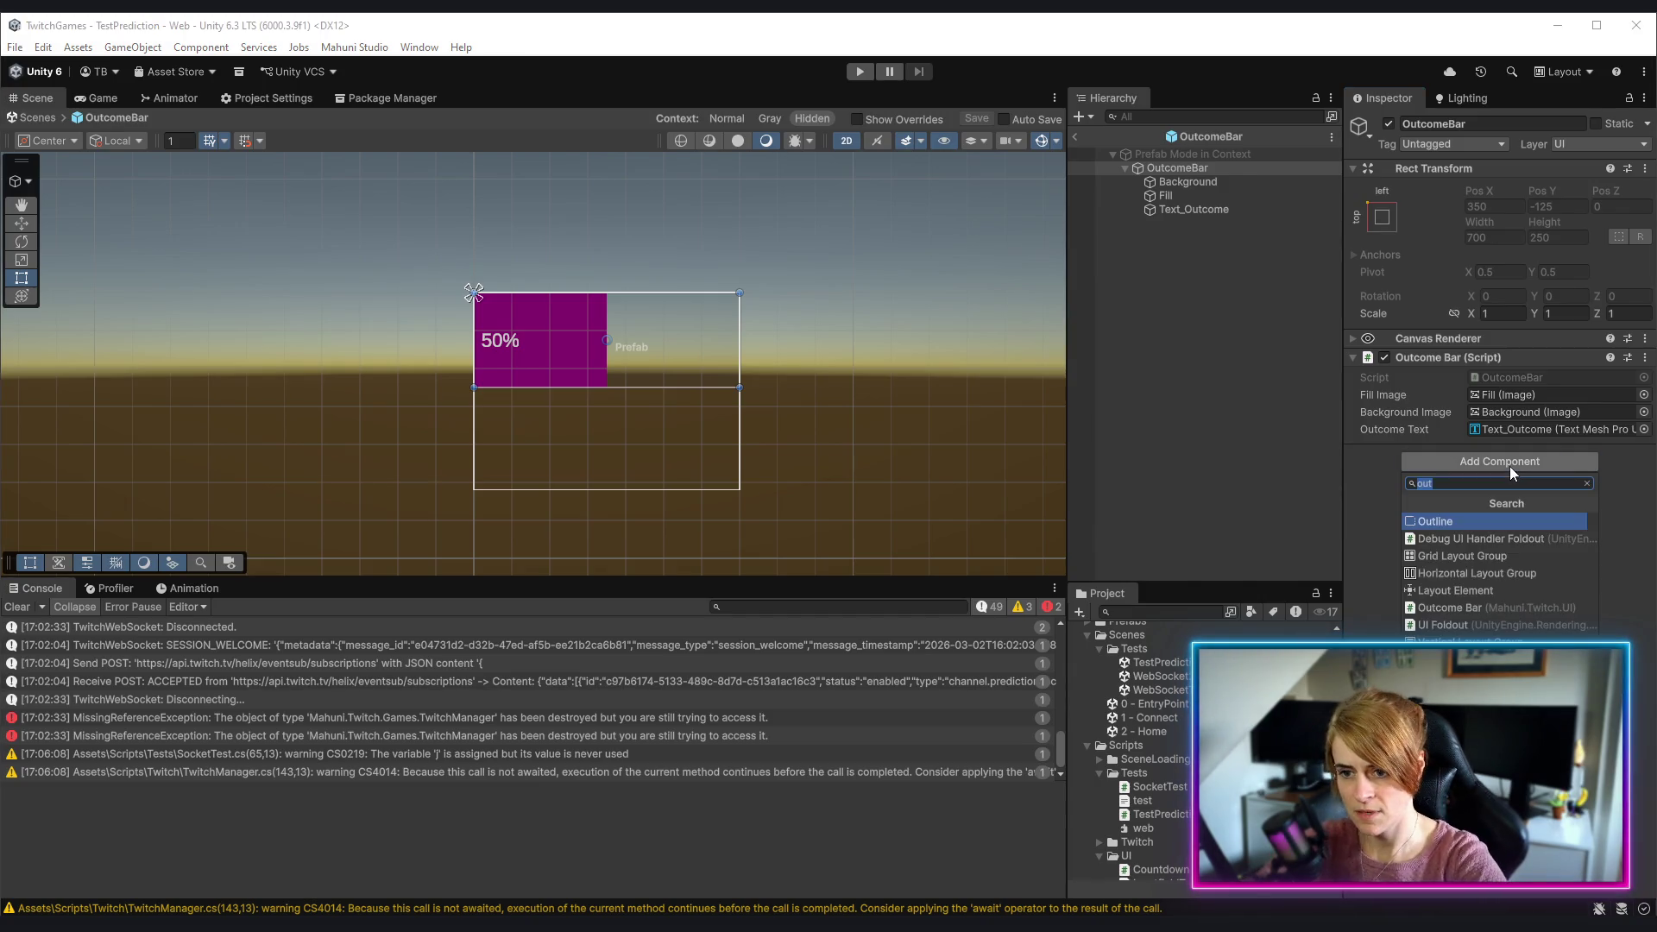
{"action": "type", "text": "event"}
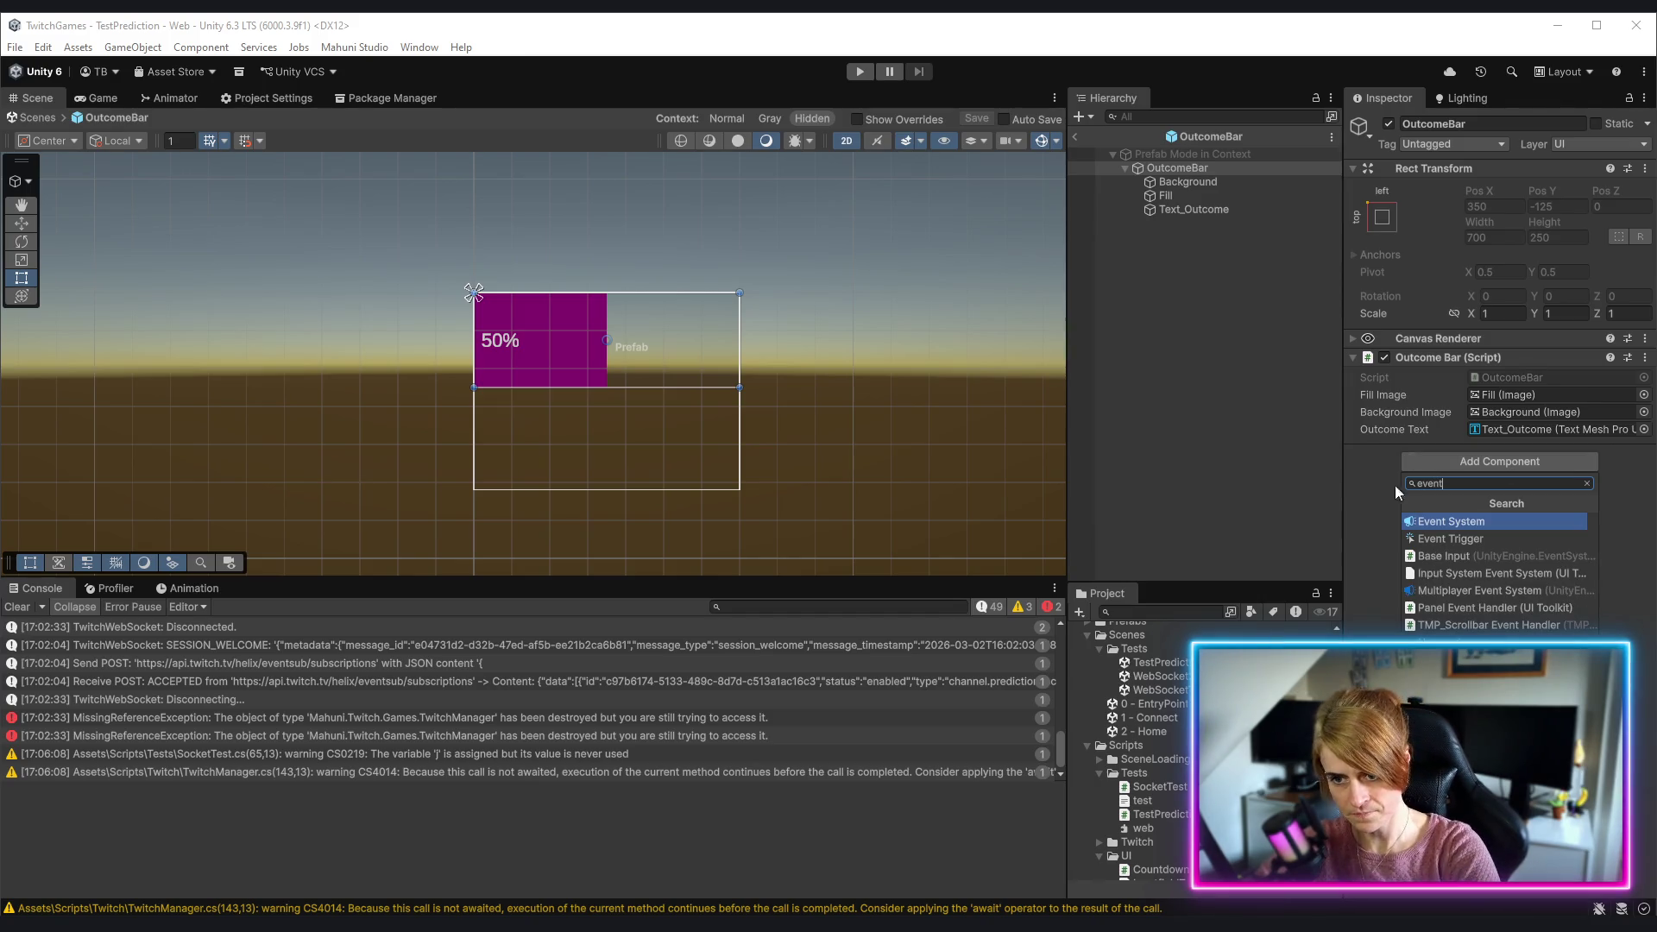
{"action": "left_click", "coordinate": [1440, 538]}
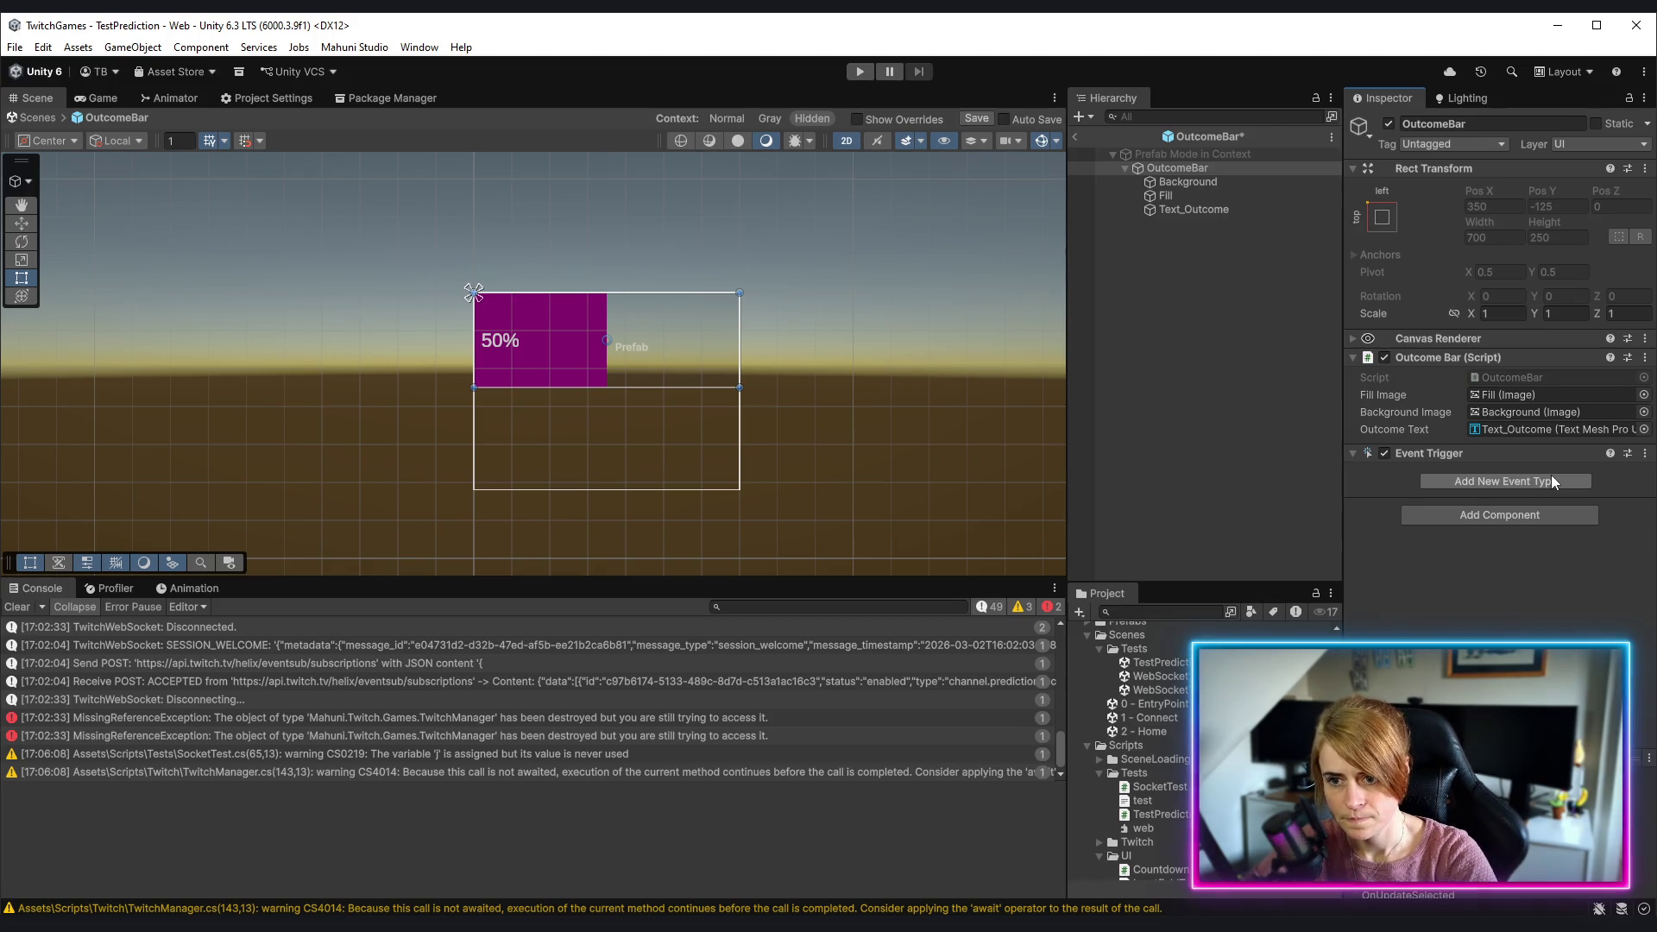
{"action": "right_click", "coordinate": [1622, 450]}
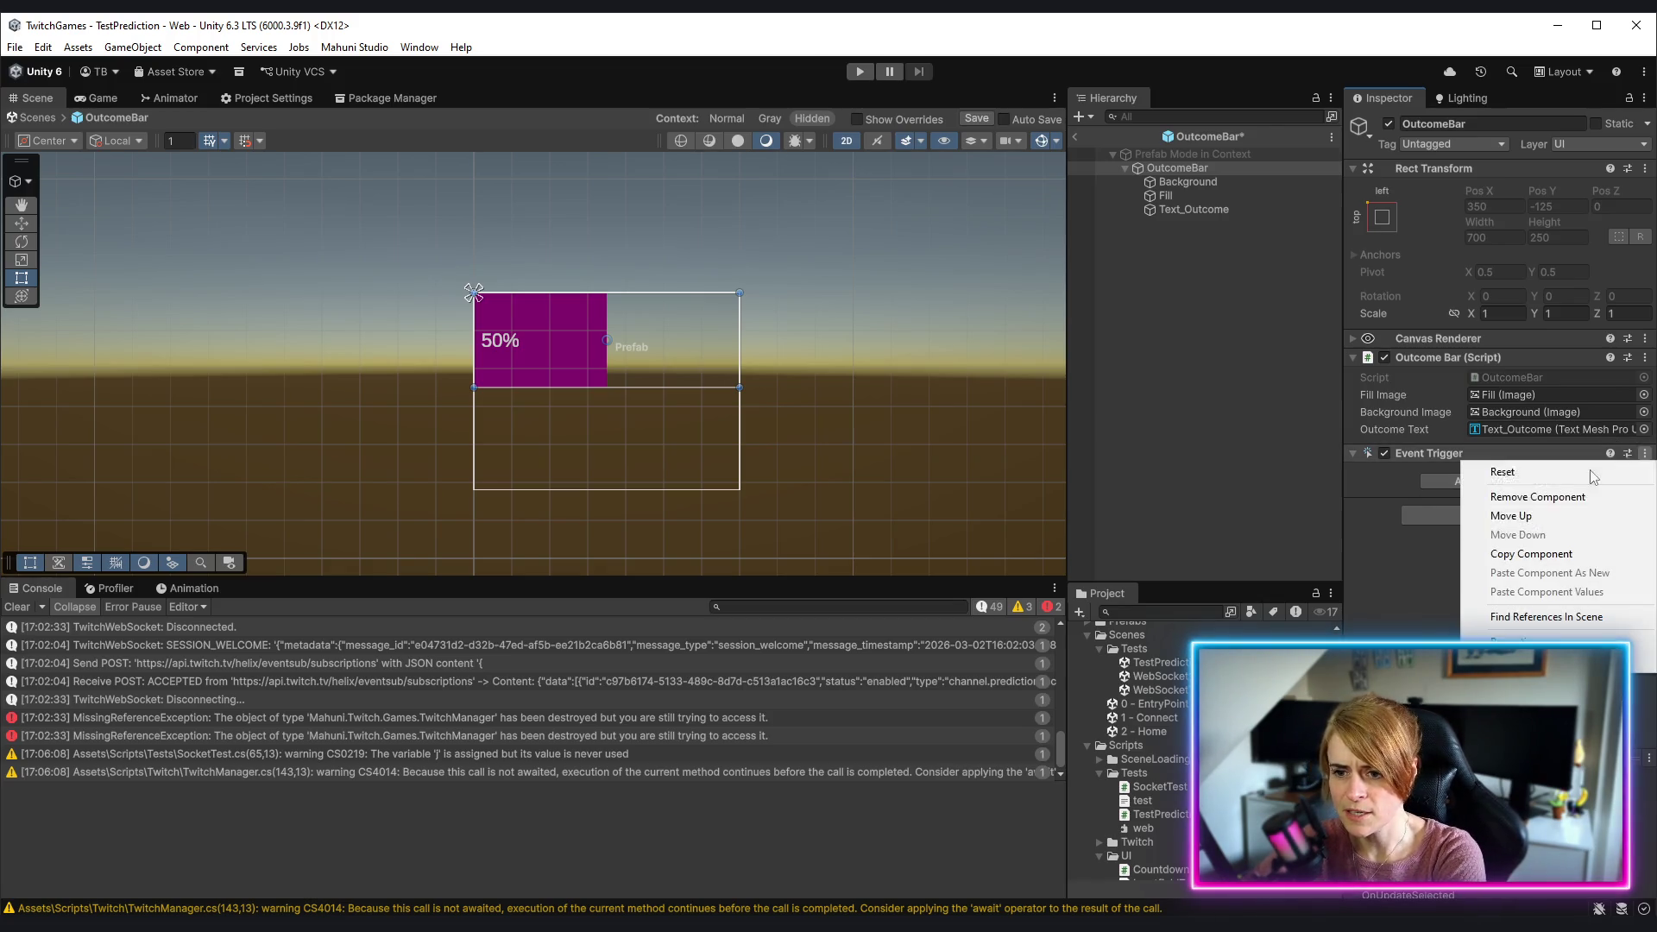
{"action": "left_click", "coordinate": [1554, 497]}
{"action": "double_click", "coordinate": [1557, 378]}
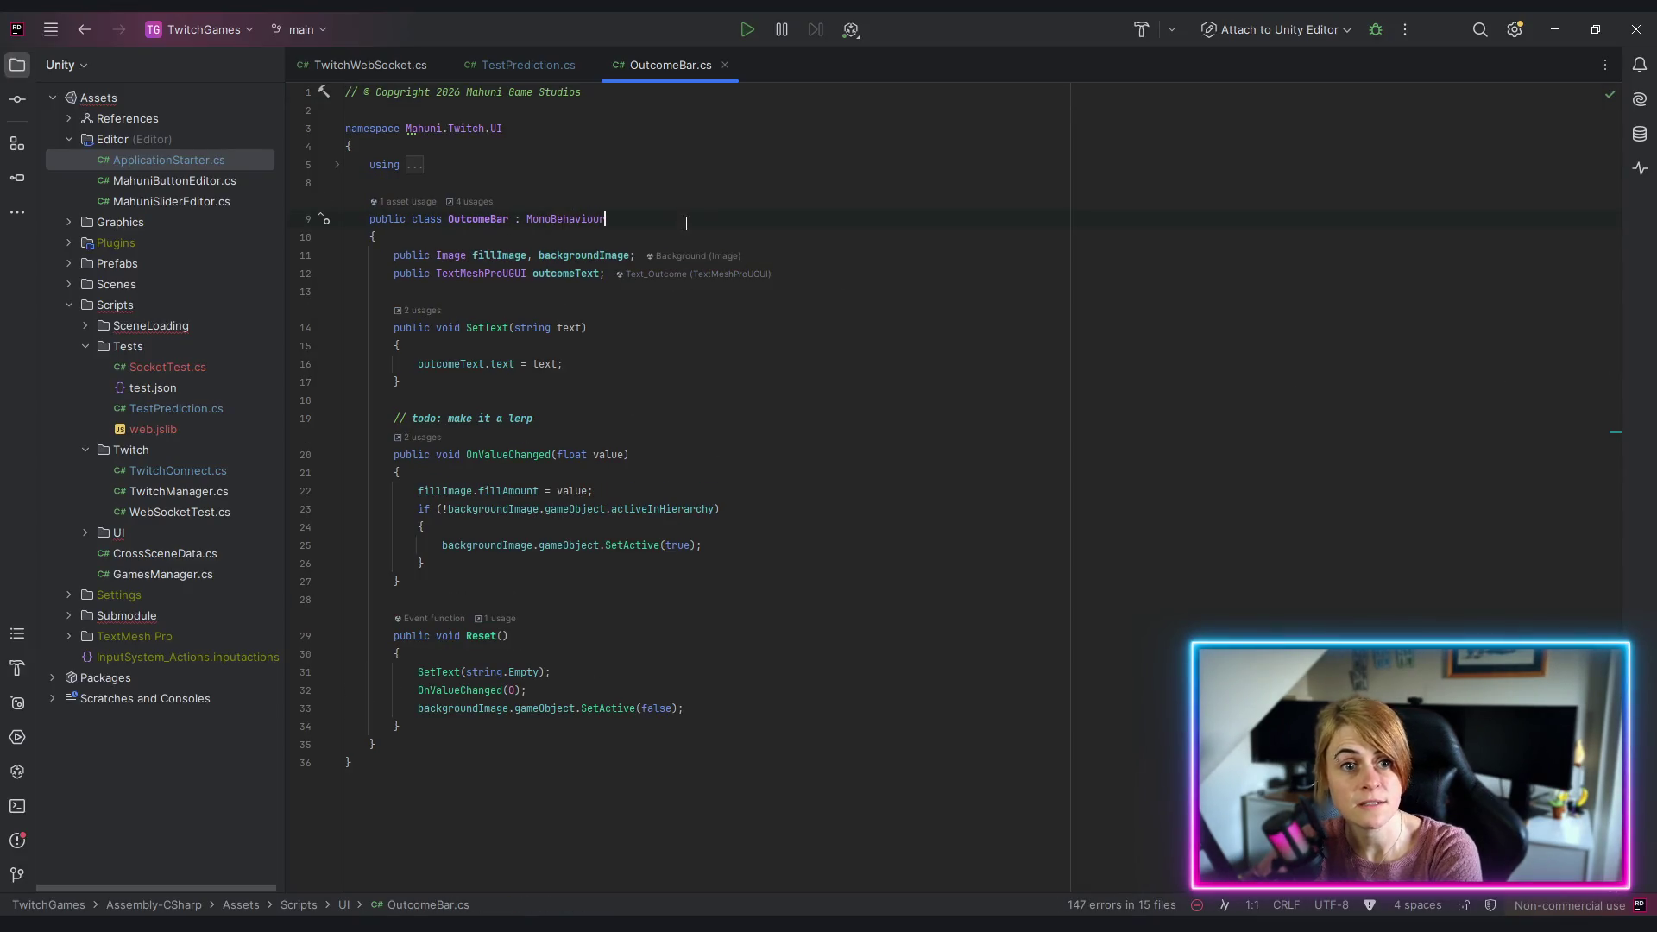
Step: Add IPointerEnterHandler, IPointerExitHandler and IPointerClickHandler to the OutcomeBar class declaration
{"action": "type", "text": ", Ipointer"}
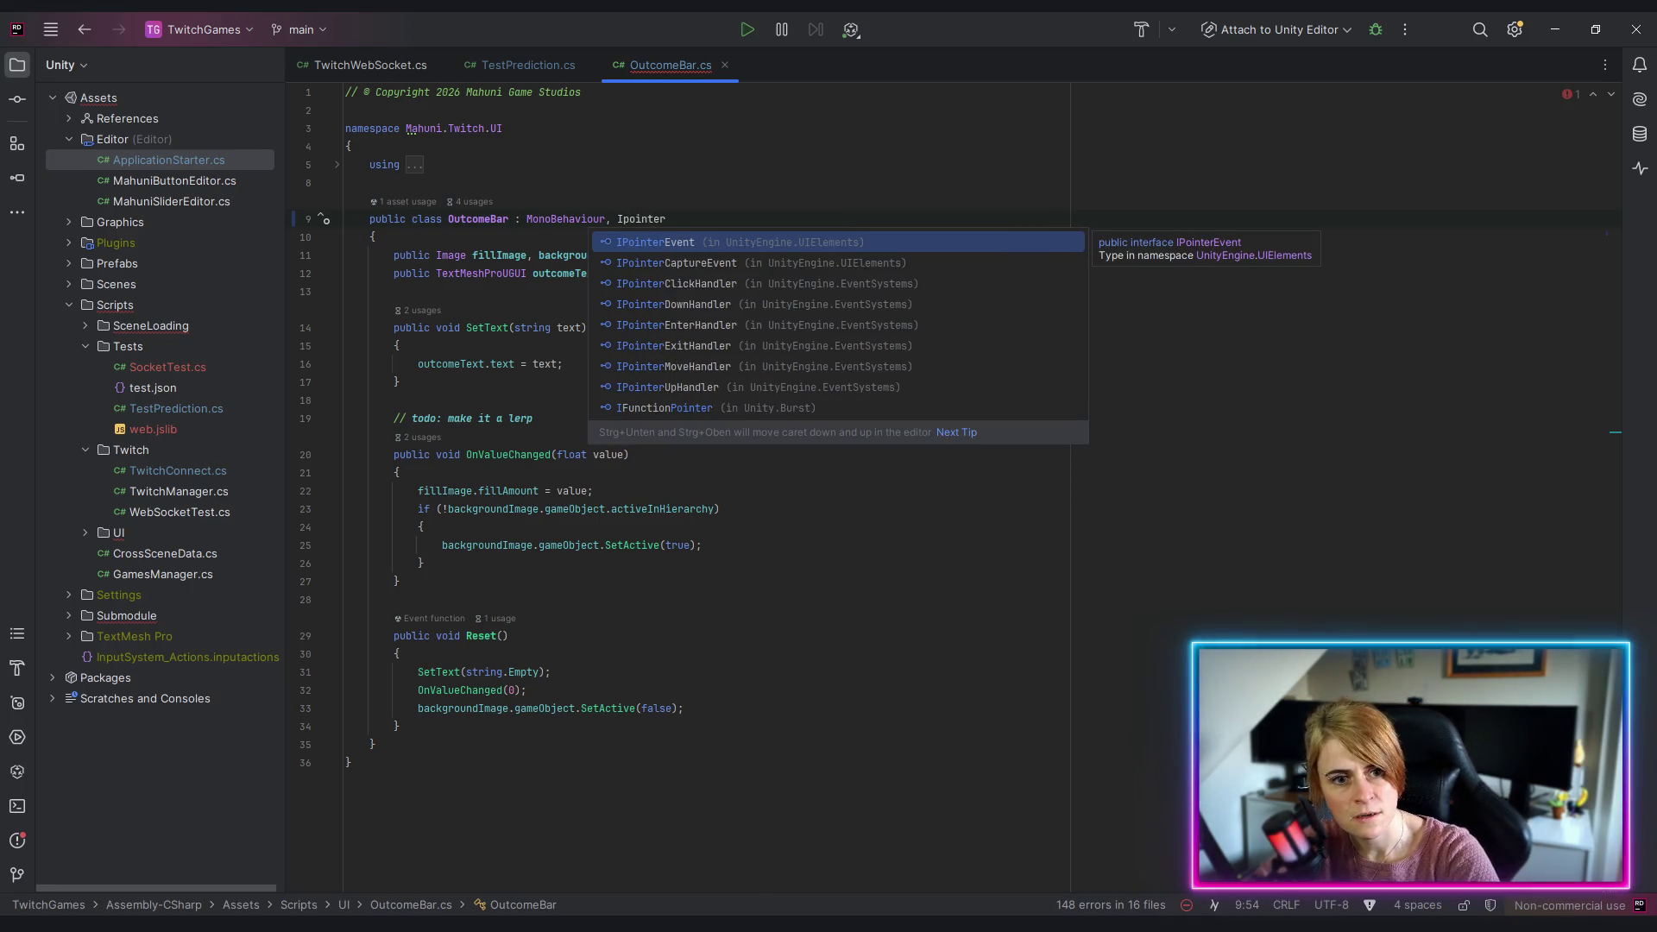
{"action": "key", "text": "Down"}
{"action": "key", "text": "Down"}
{"action": "key", "text": "Down"}
{"action": "key", "text": "Return"}
{"action": "type", "text": ", Ip"}
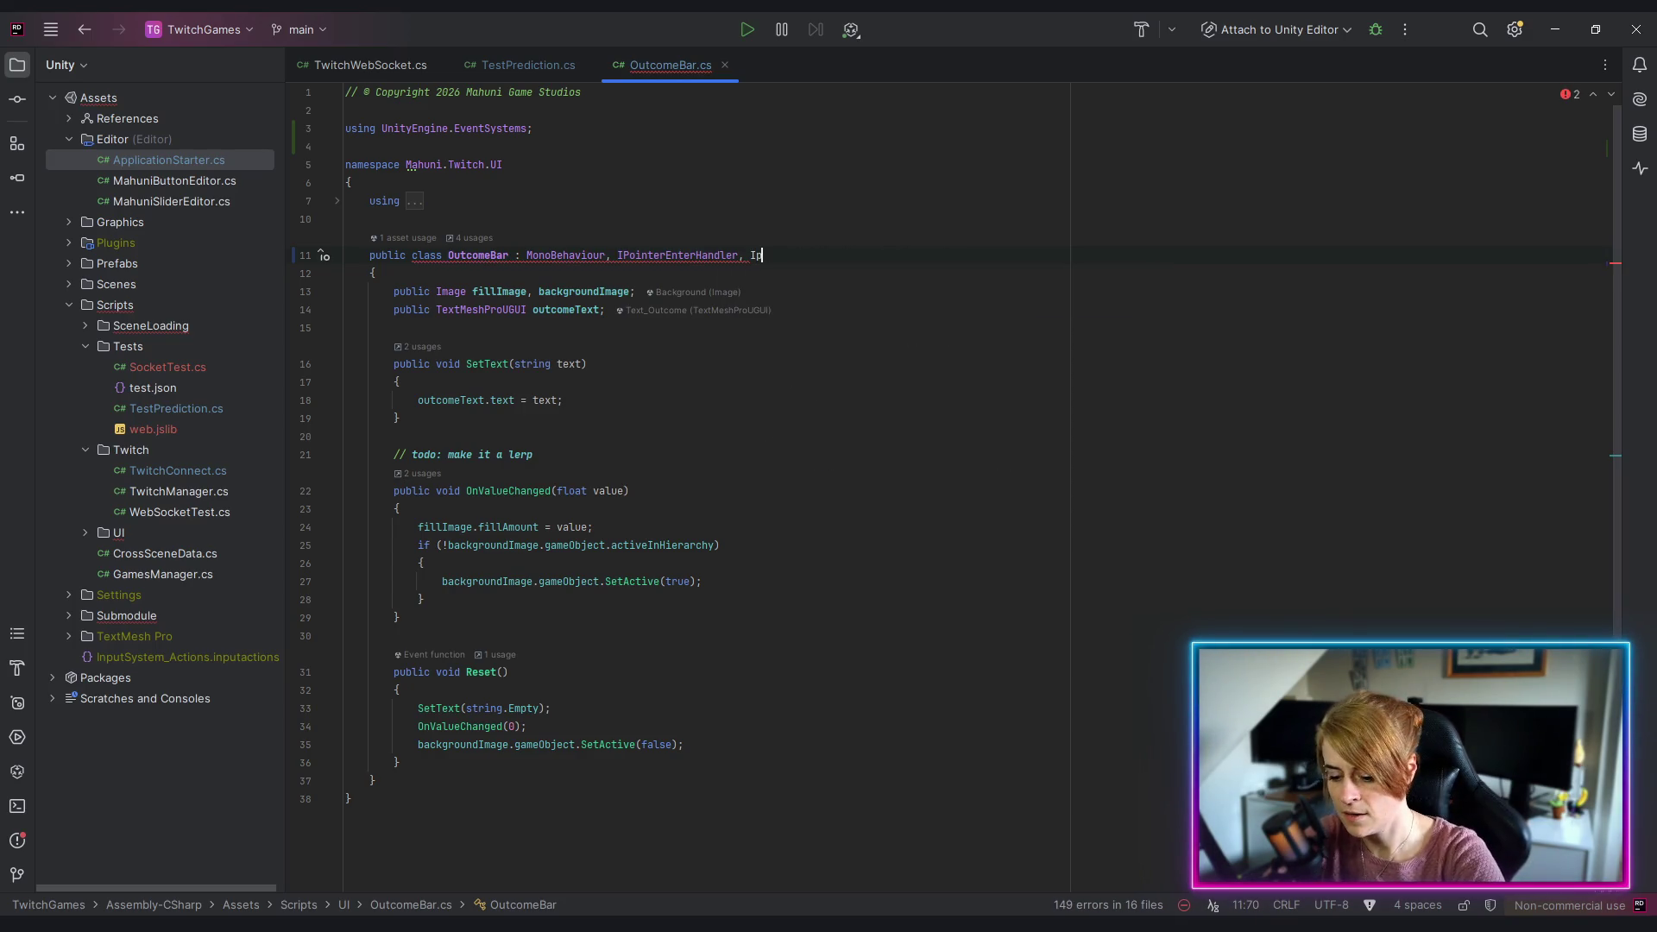
{"action": "type", "text": "Uointer"}
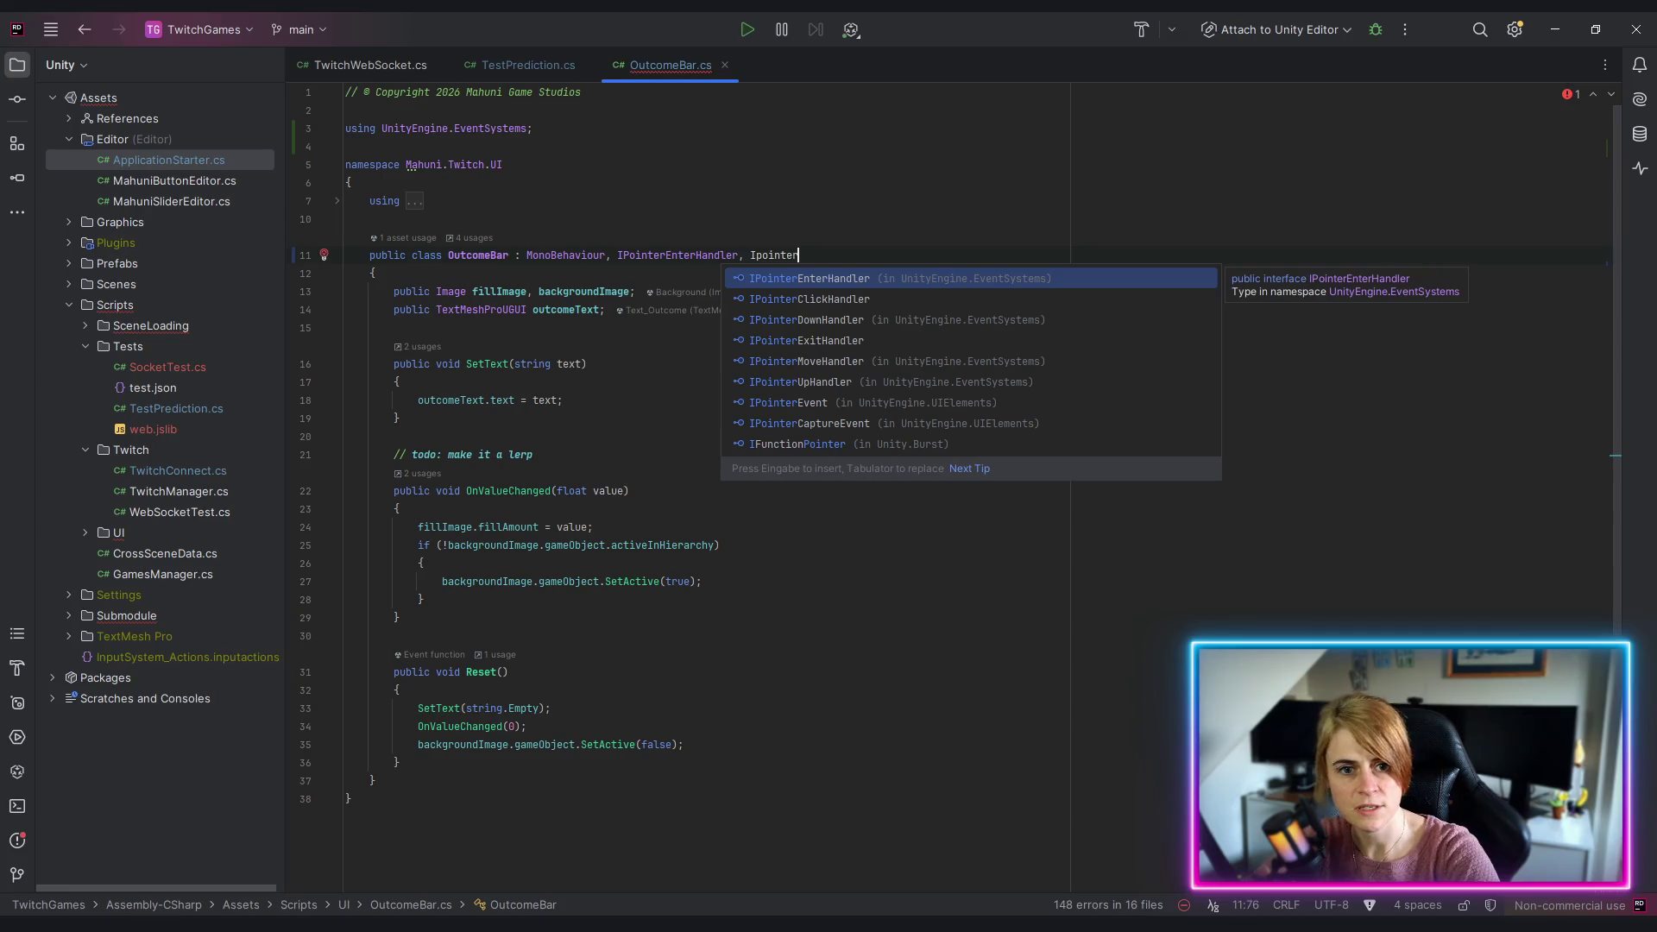
{"action": "key", "text": "Down"}
{"action": "key", "text": "Down"}
{"action": "key", "text": "Down"}
{"action": "key", "text": "Return"}
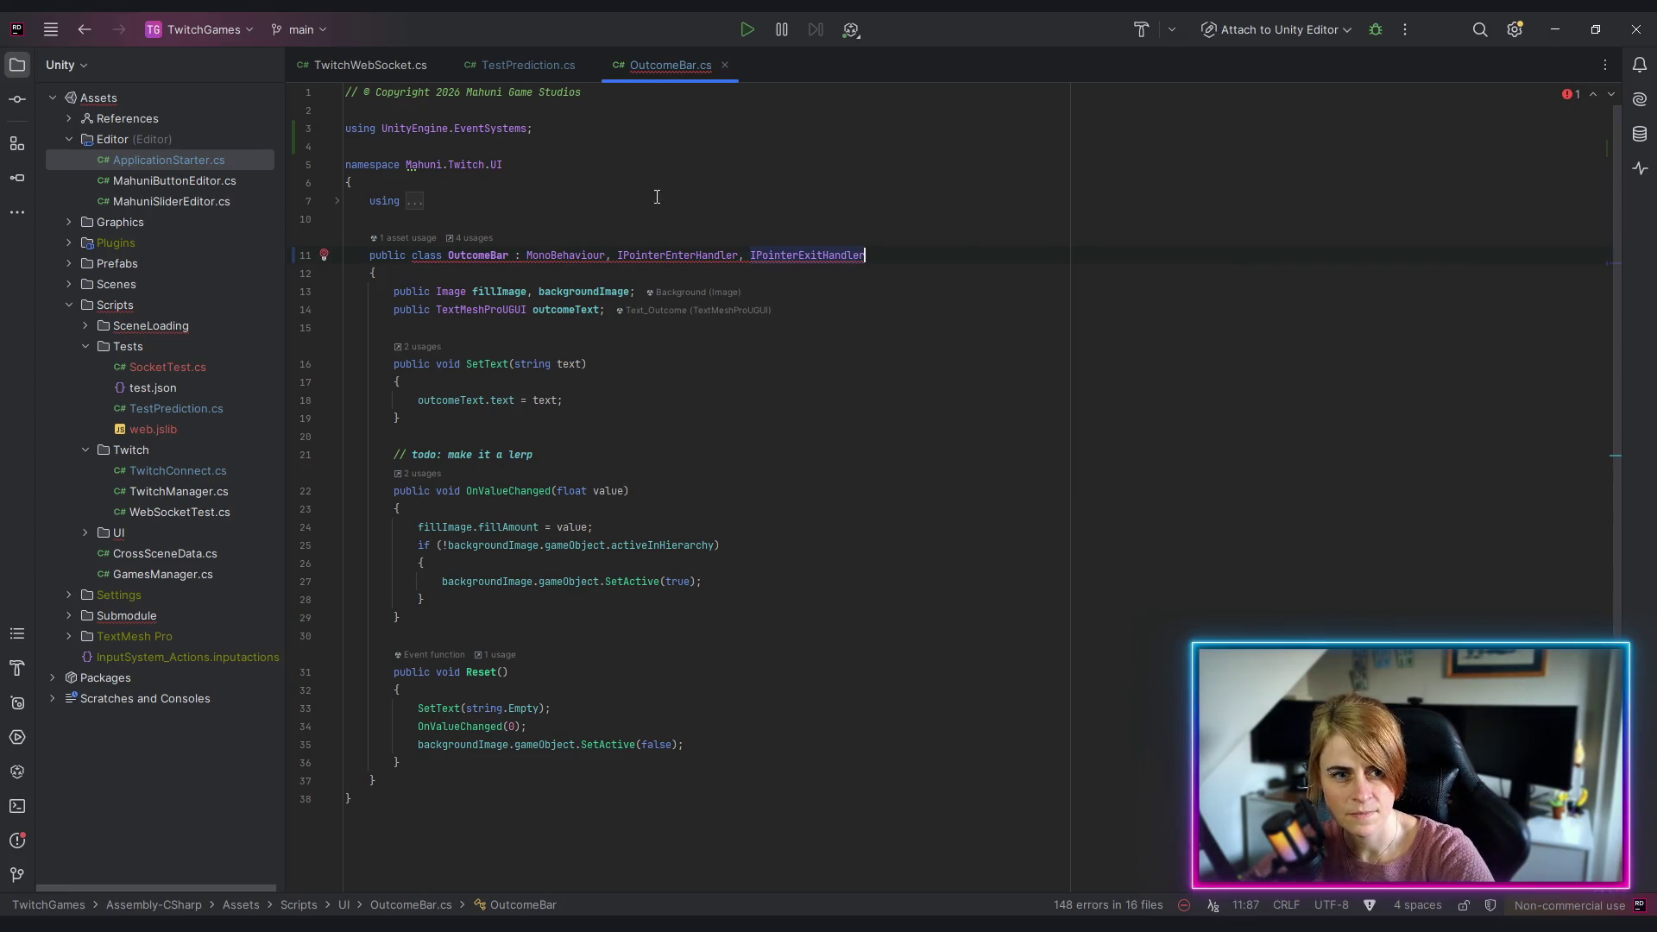
{"action": "left_click", "coordinate": [323, 255]}
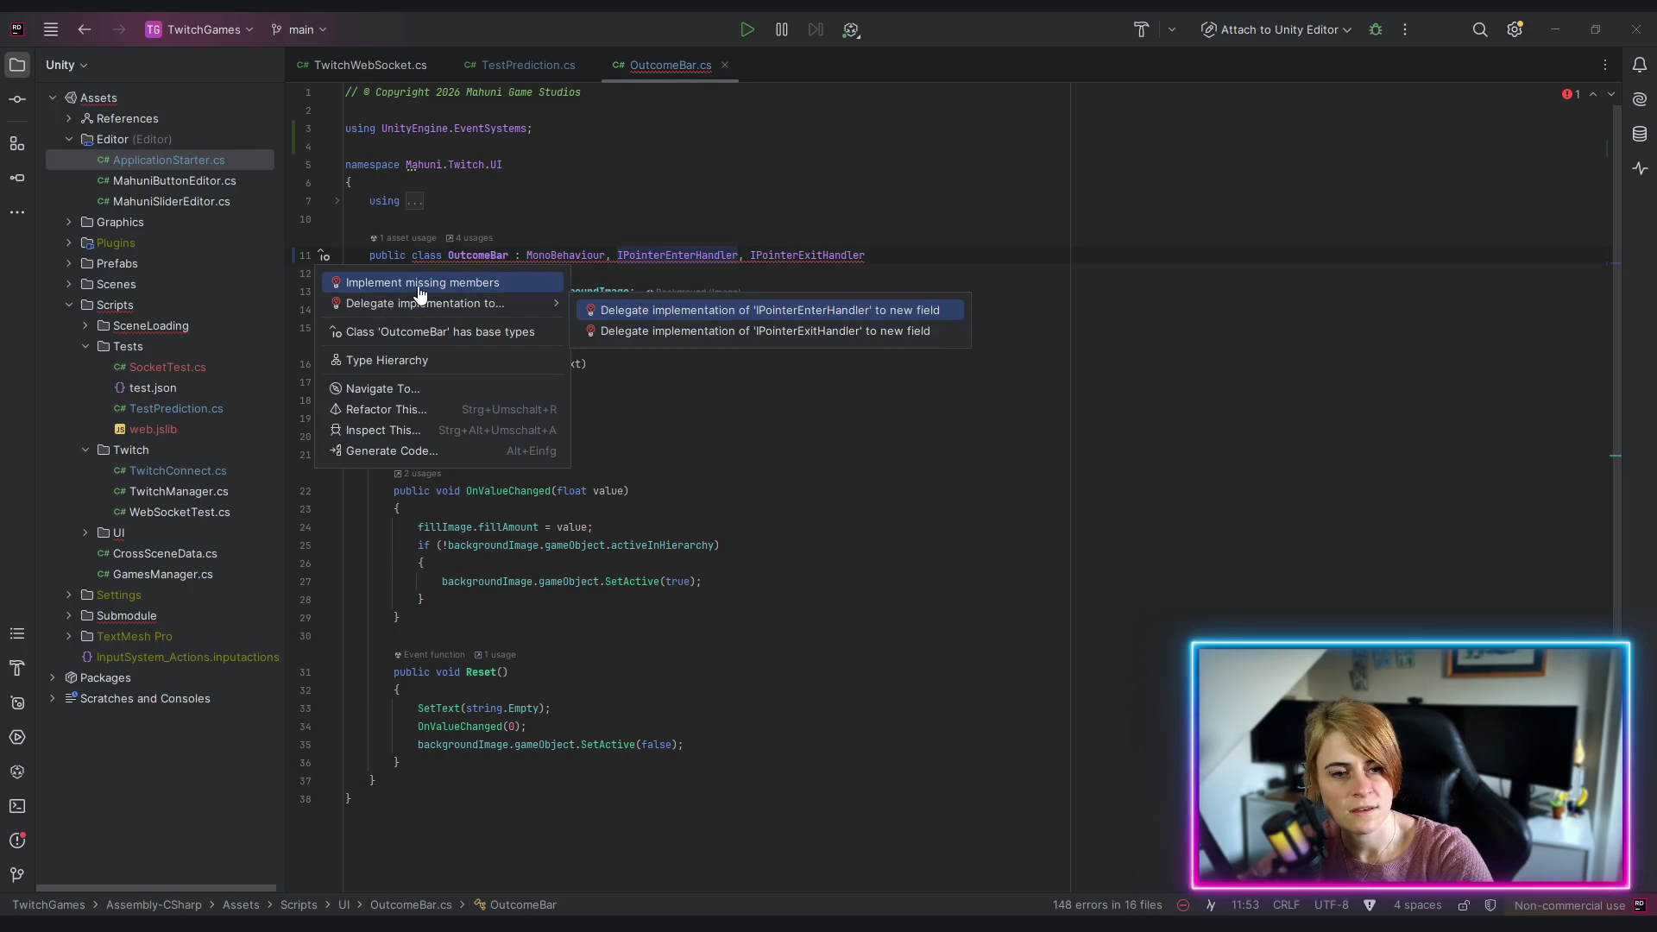
{"action": "left_click", "coordinate": [943, 255]}
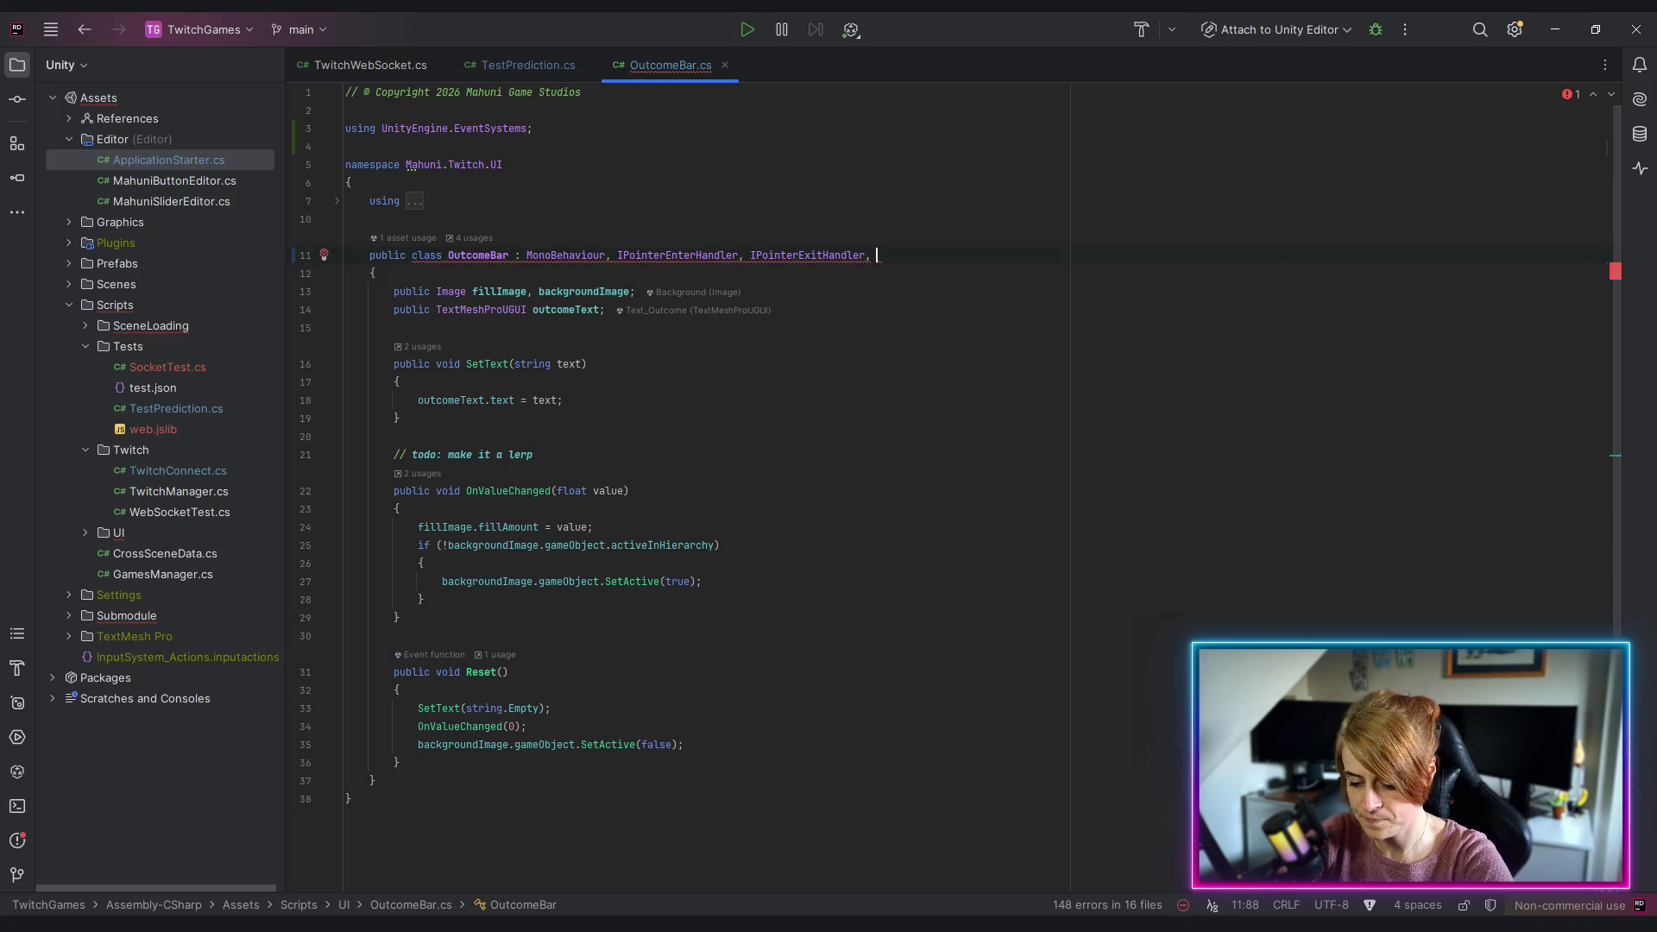
{"action": "type", "text": "ipo"}
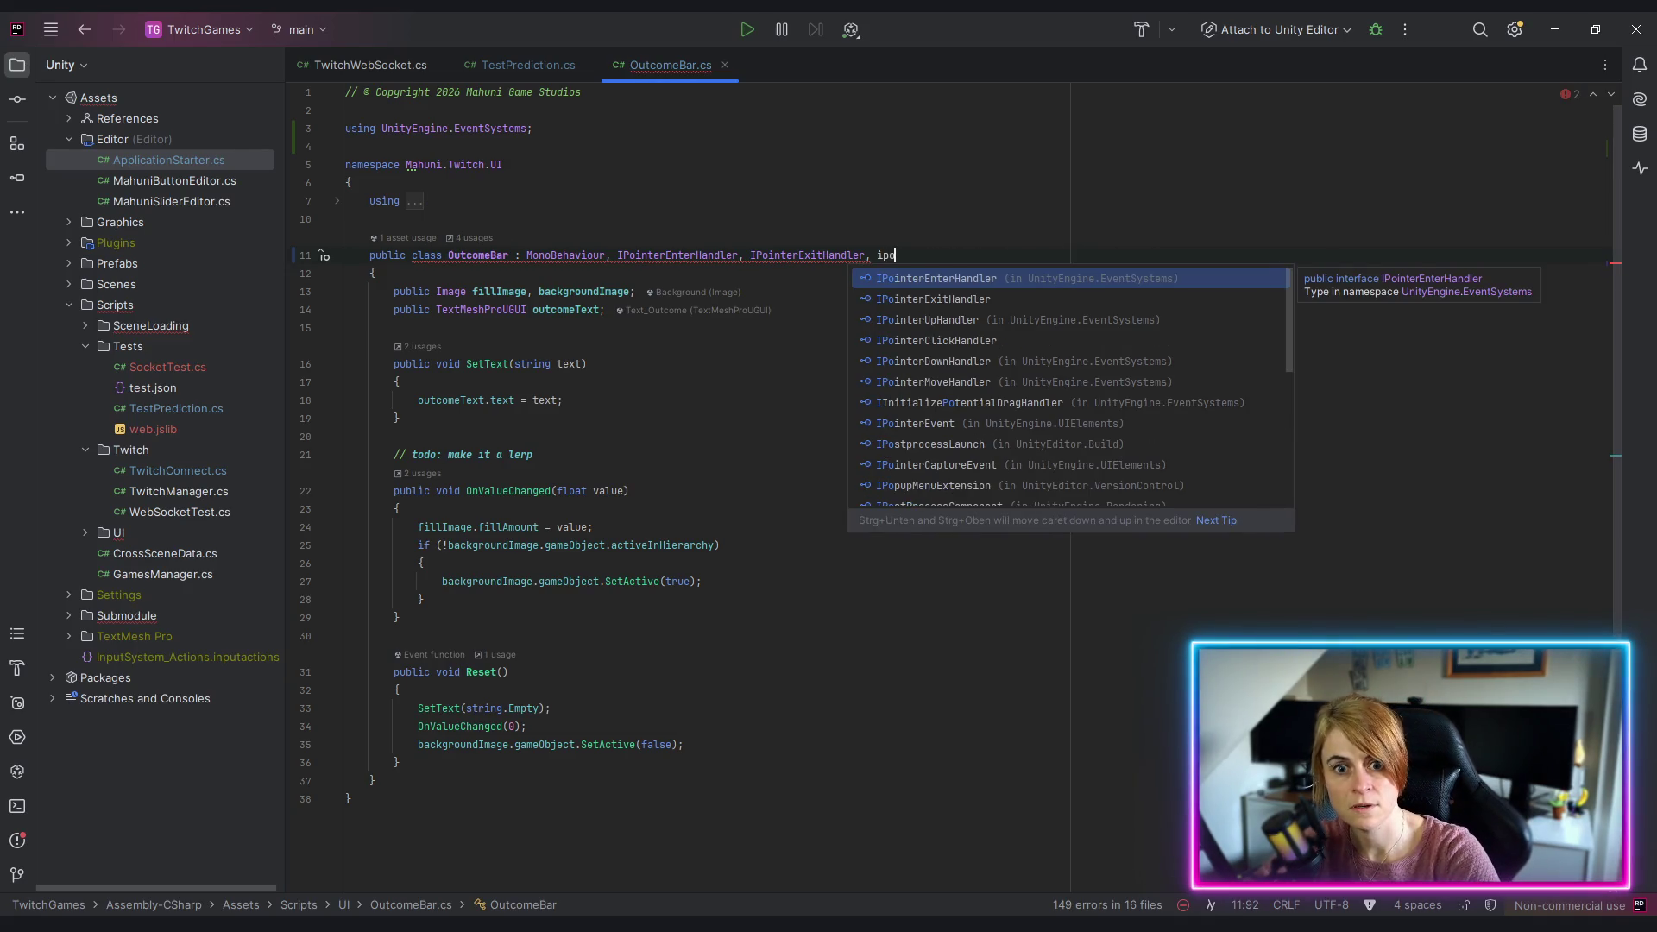
{"action": "key", "text": "Down"}
{"action": "key", "text": "Down"}
{"action": "key", "text": "Down"}
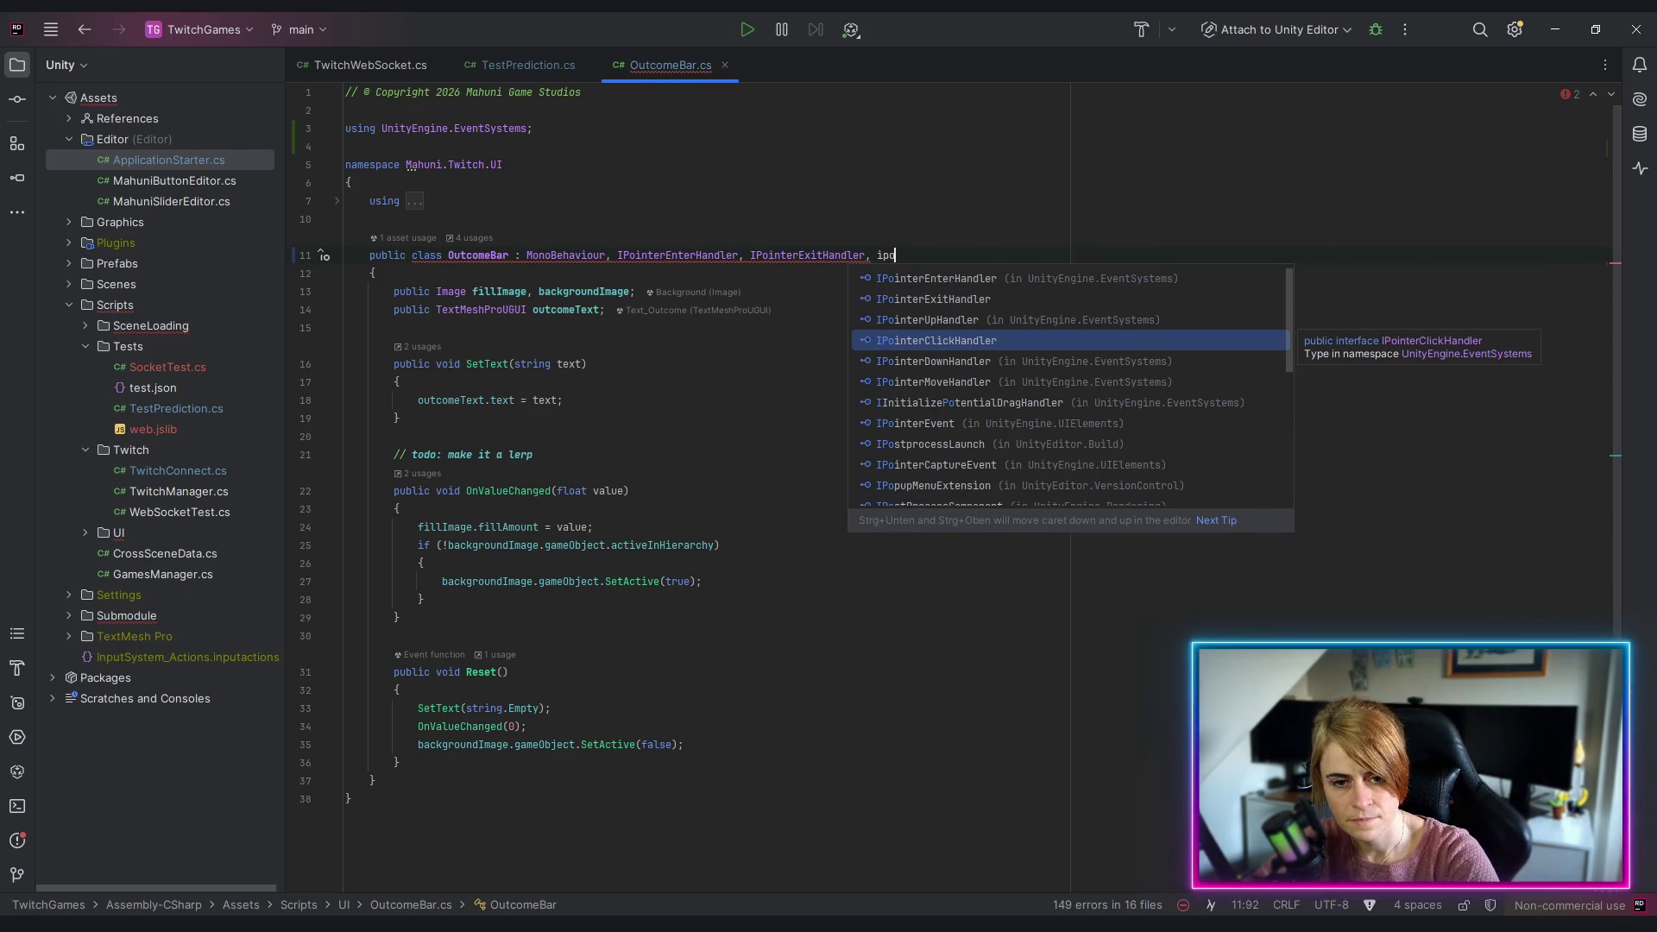
{"action": "key", "text": "Return"}
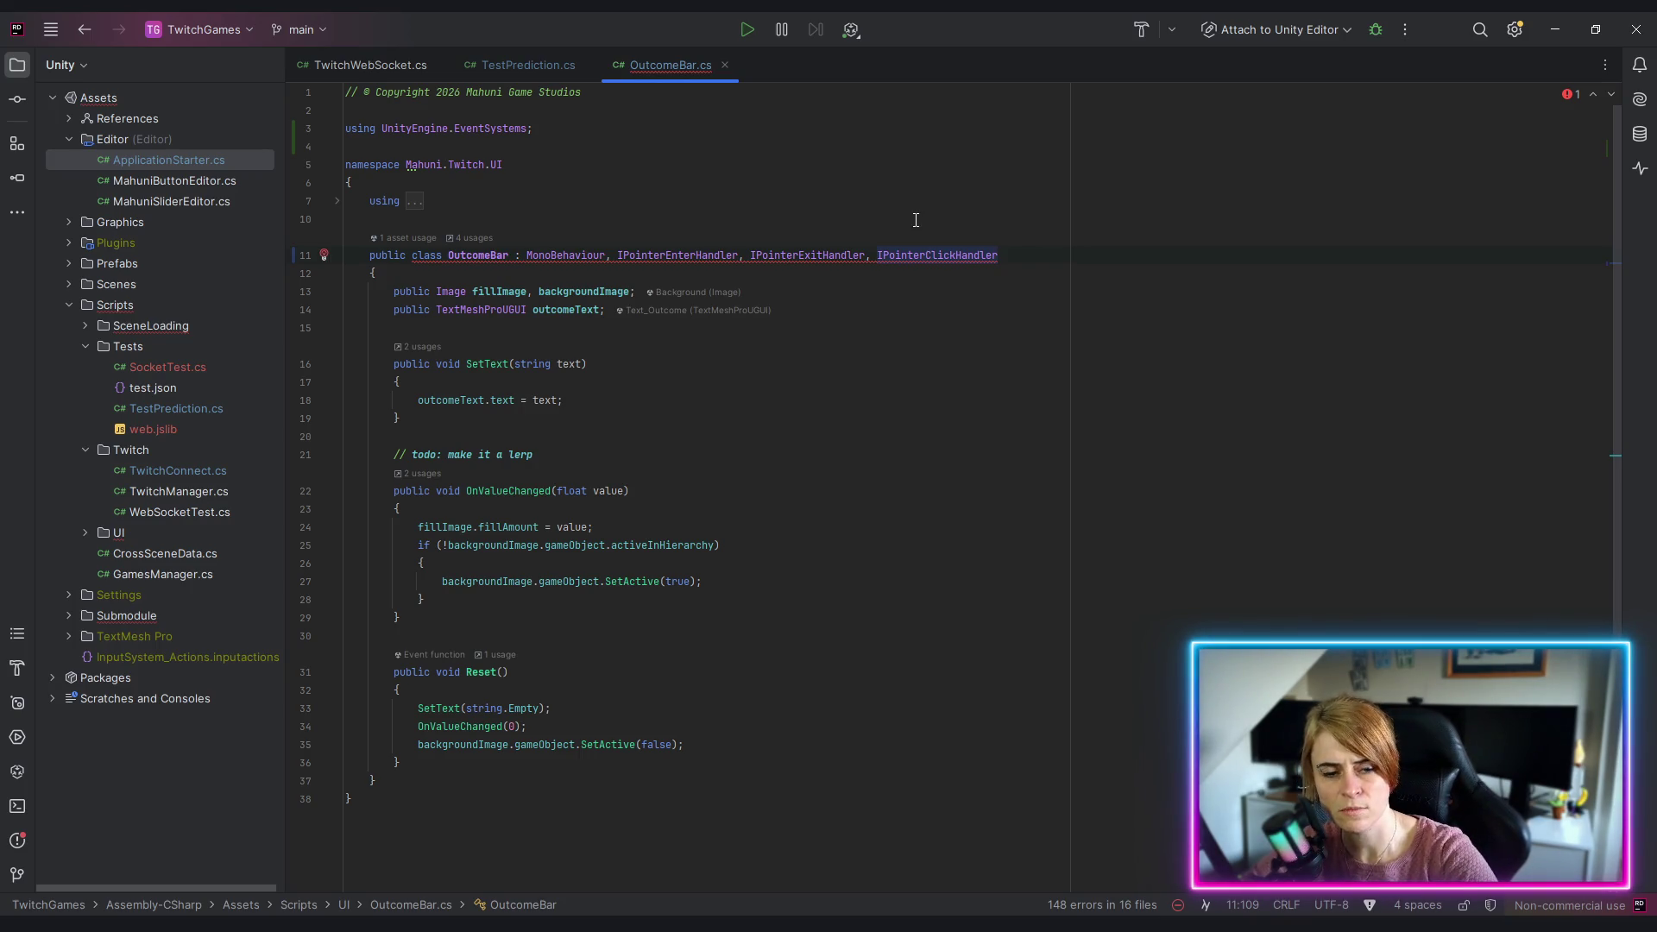
Step: Implement missing members to generate OnPointerEnter, OnPointerExit and OnPointerClick stubs
{"action": "left_click", "coordinate": [677, 254]}
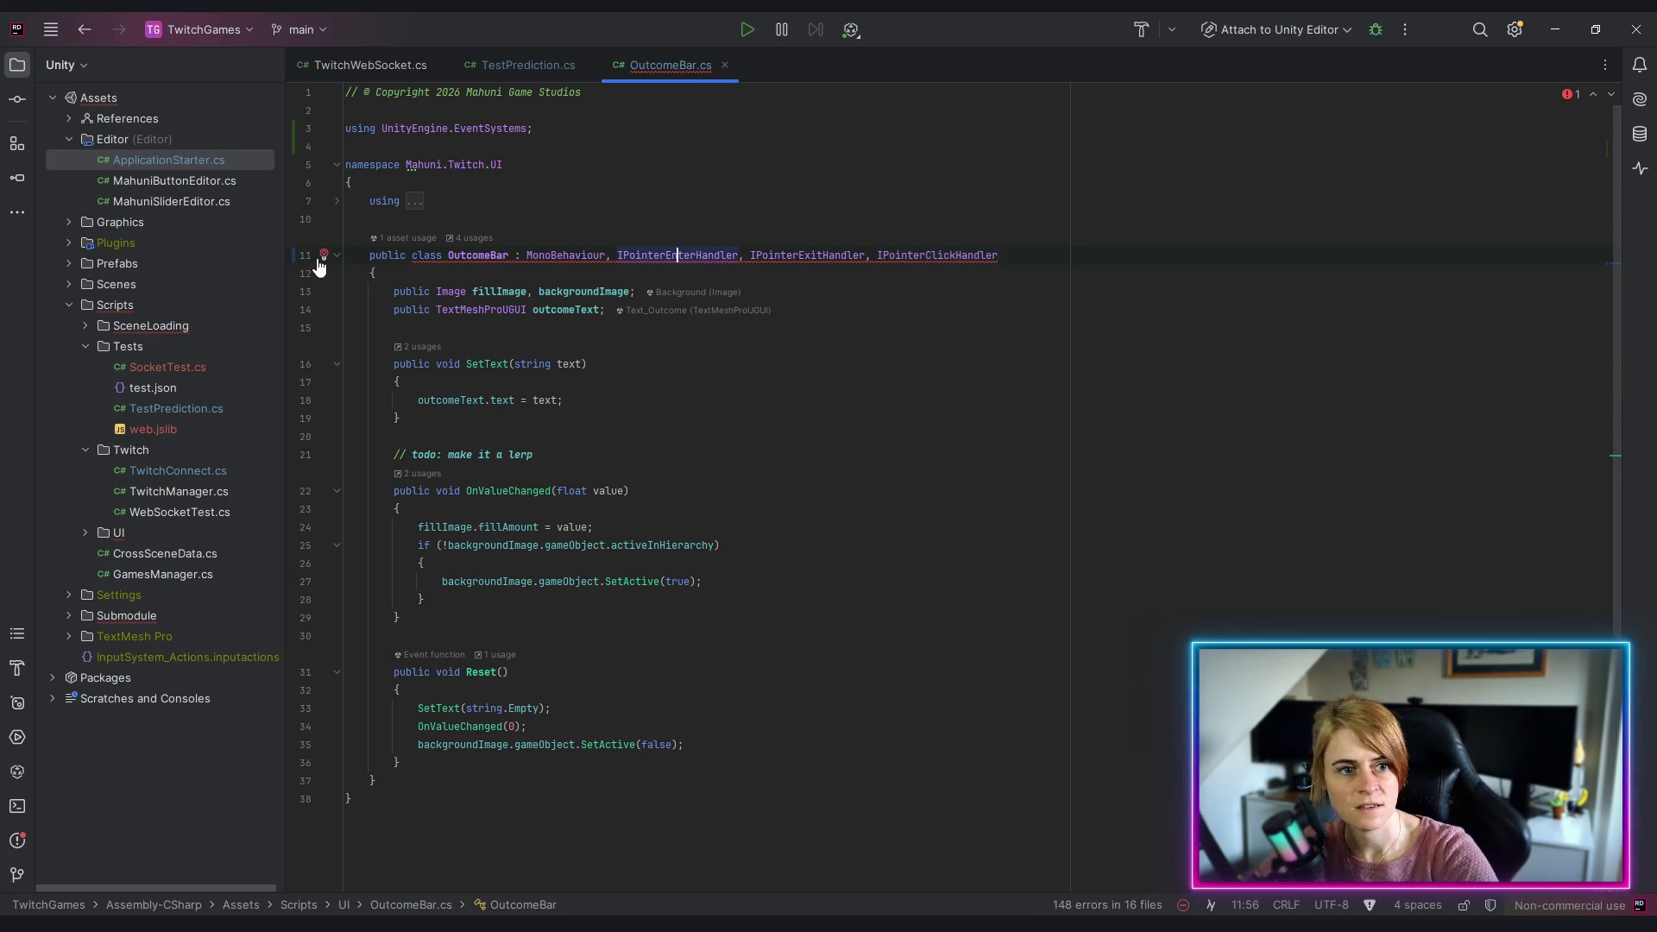
{"action": "left_click", "coordinate": [325, 259]}
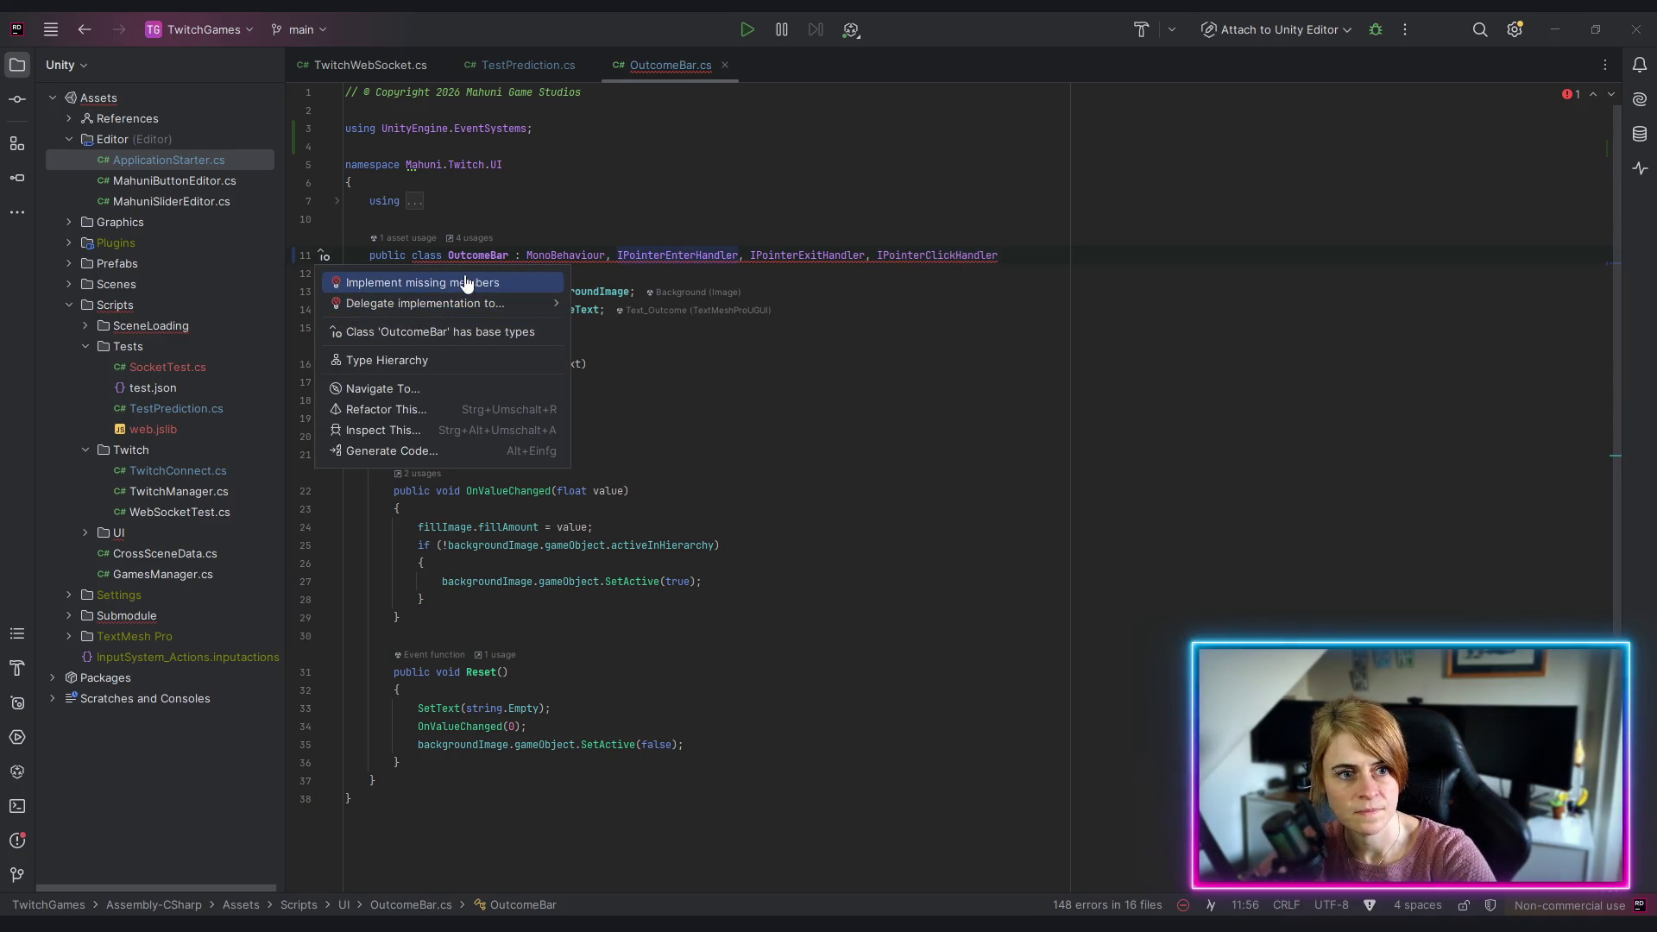
{"action": "left_click", "coordinate": [324, 255]}
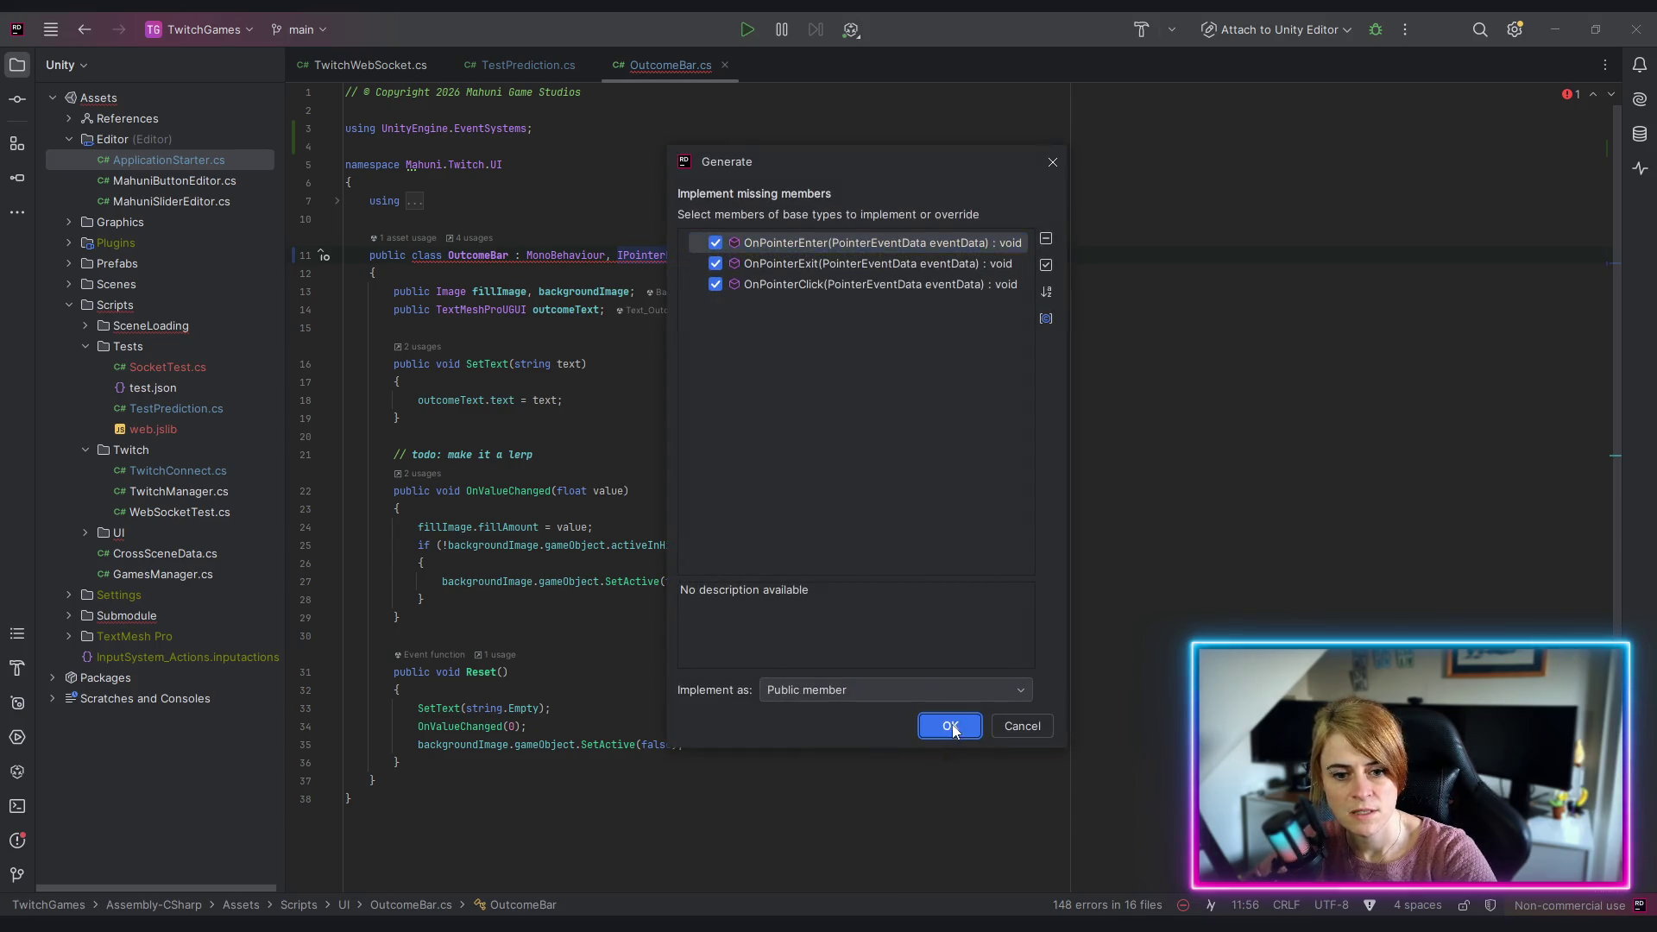
{"action": "left_click", "coordinate": [951, 727]}
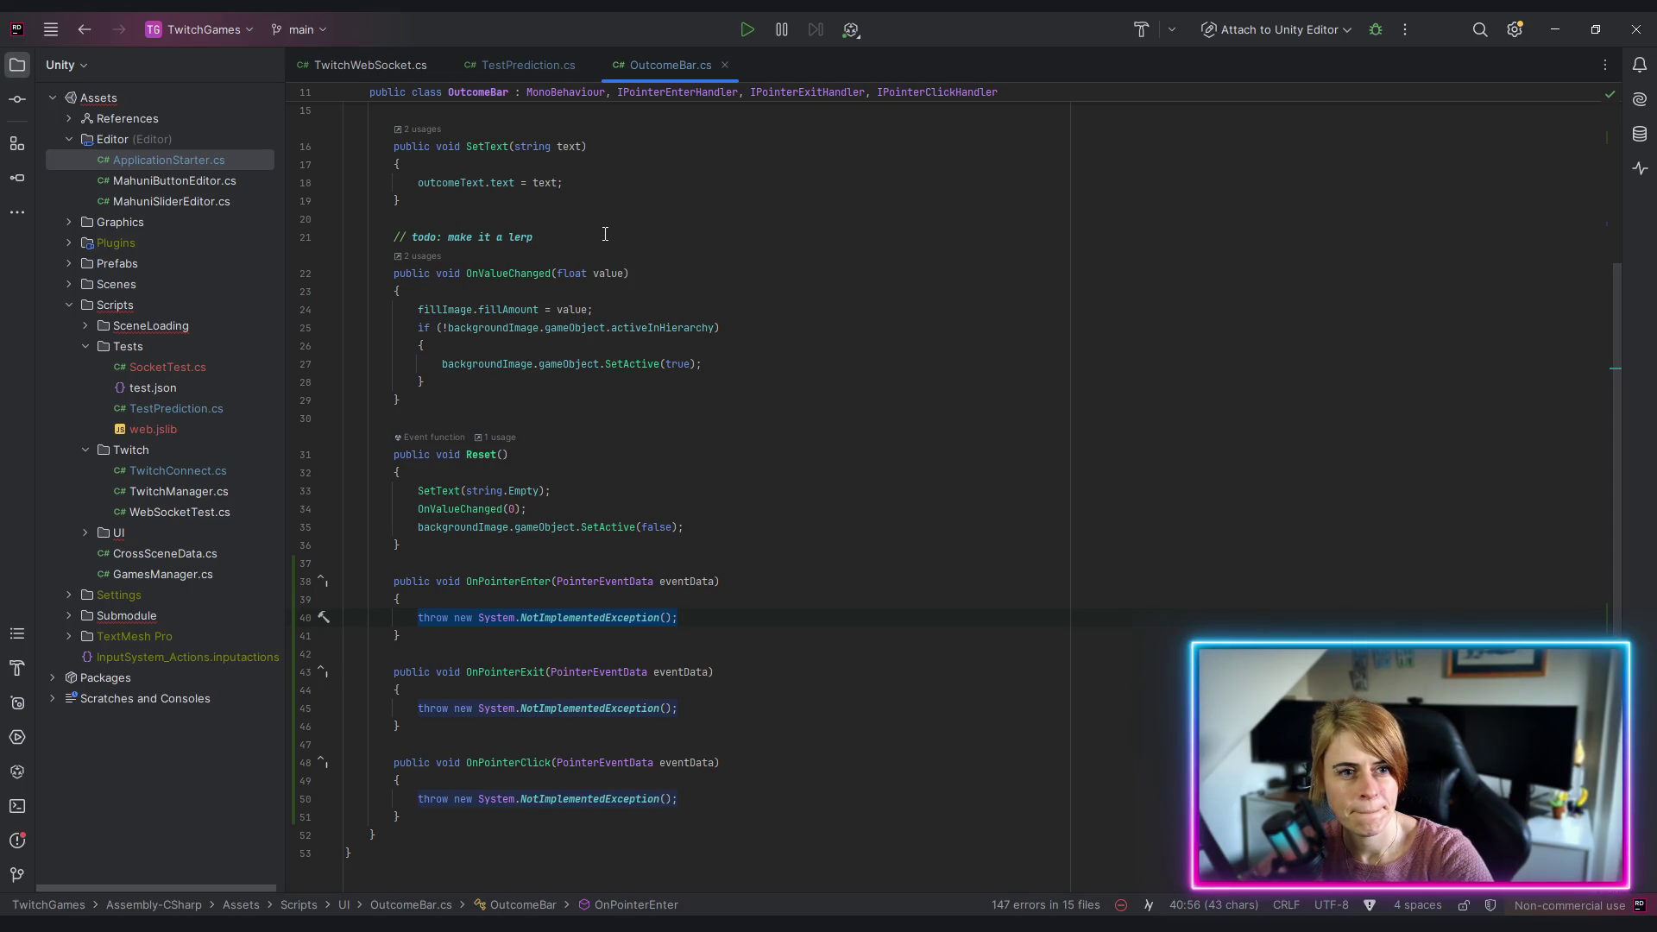
{"action": "scroll", "coordinate": [605, 233], "scroll_direction": "down", "scroll_amount": 1}
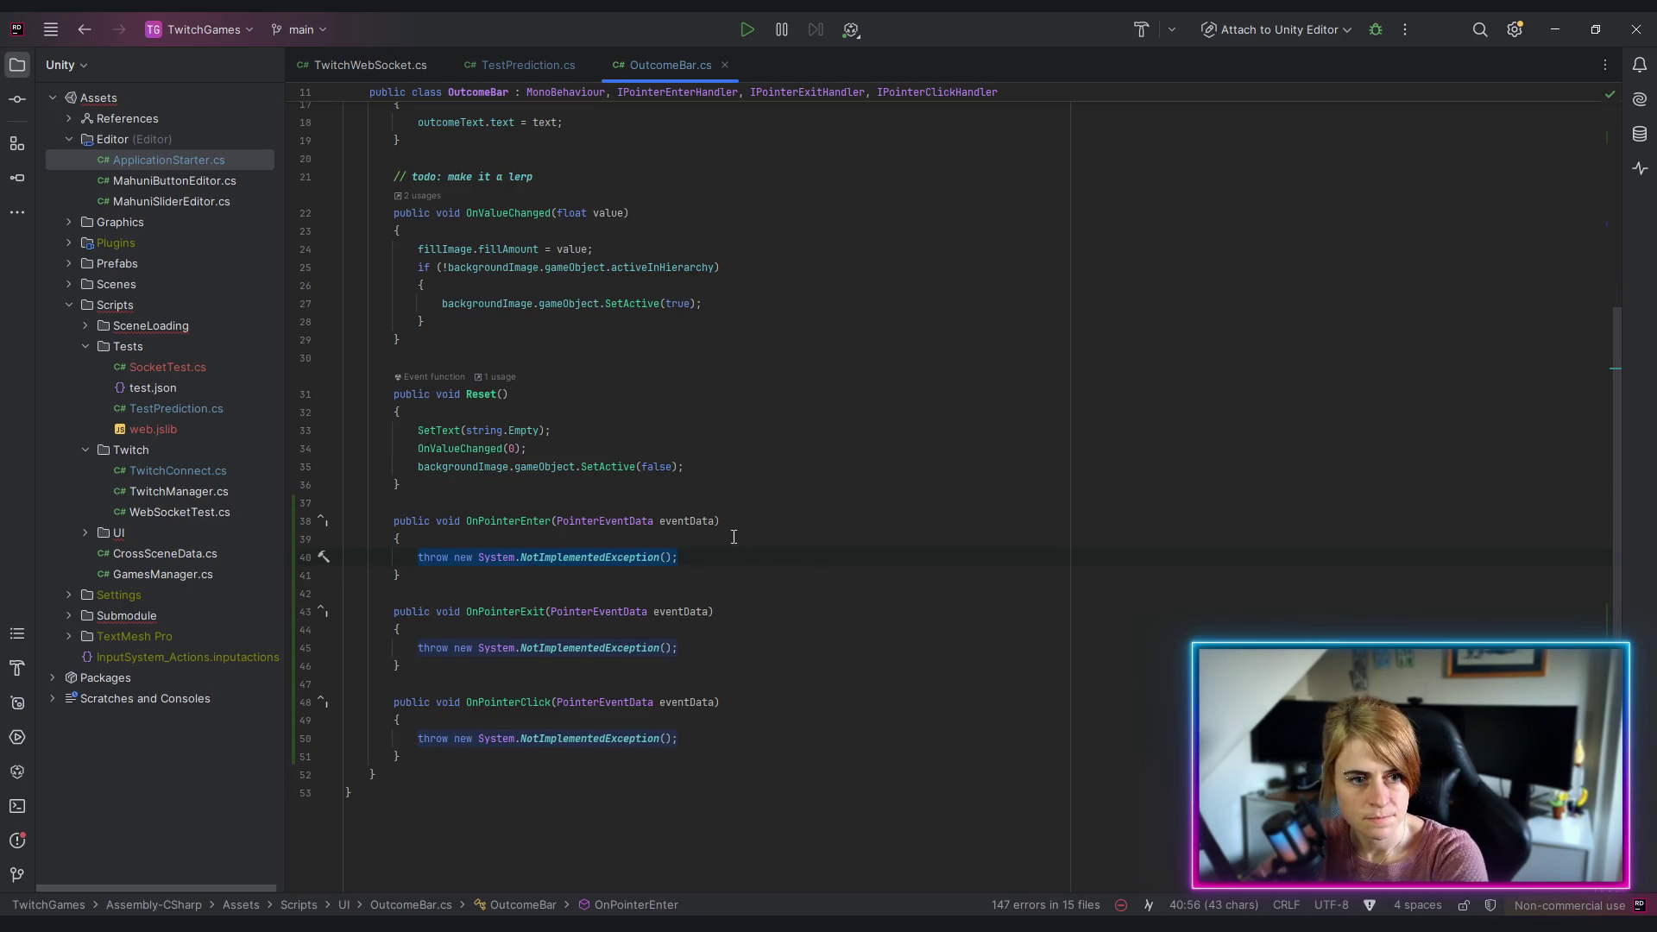
{"action": "scroll", "coordinate": [619, 336], "scroll_direction": "up", "scroll_amount": 5}
{"action": "left_click", "coordinate": [649, 306]}
{"action": "key", "text": "Return"}
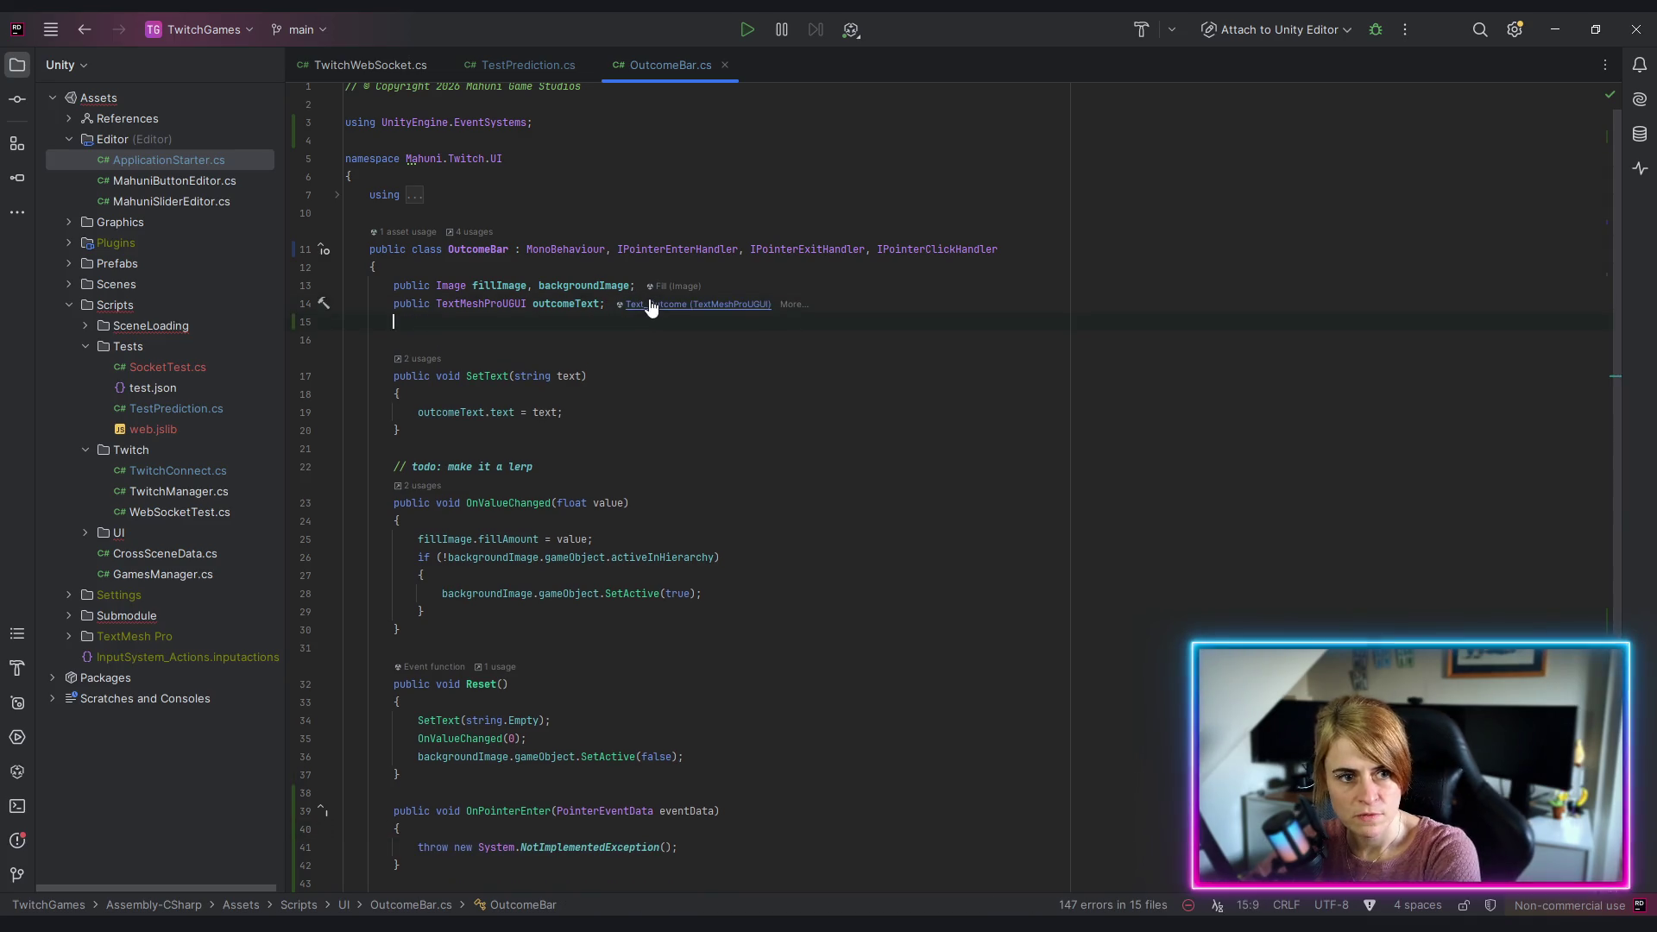
Step: Declare a private bool isHovering field below outcomeText
{"action": "type", "text": "priva"}
{"action": "key", "text": "Return"}
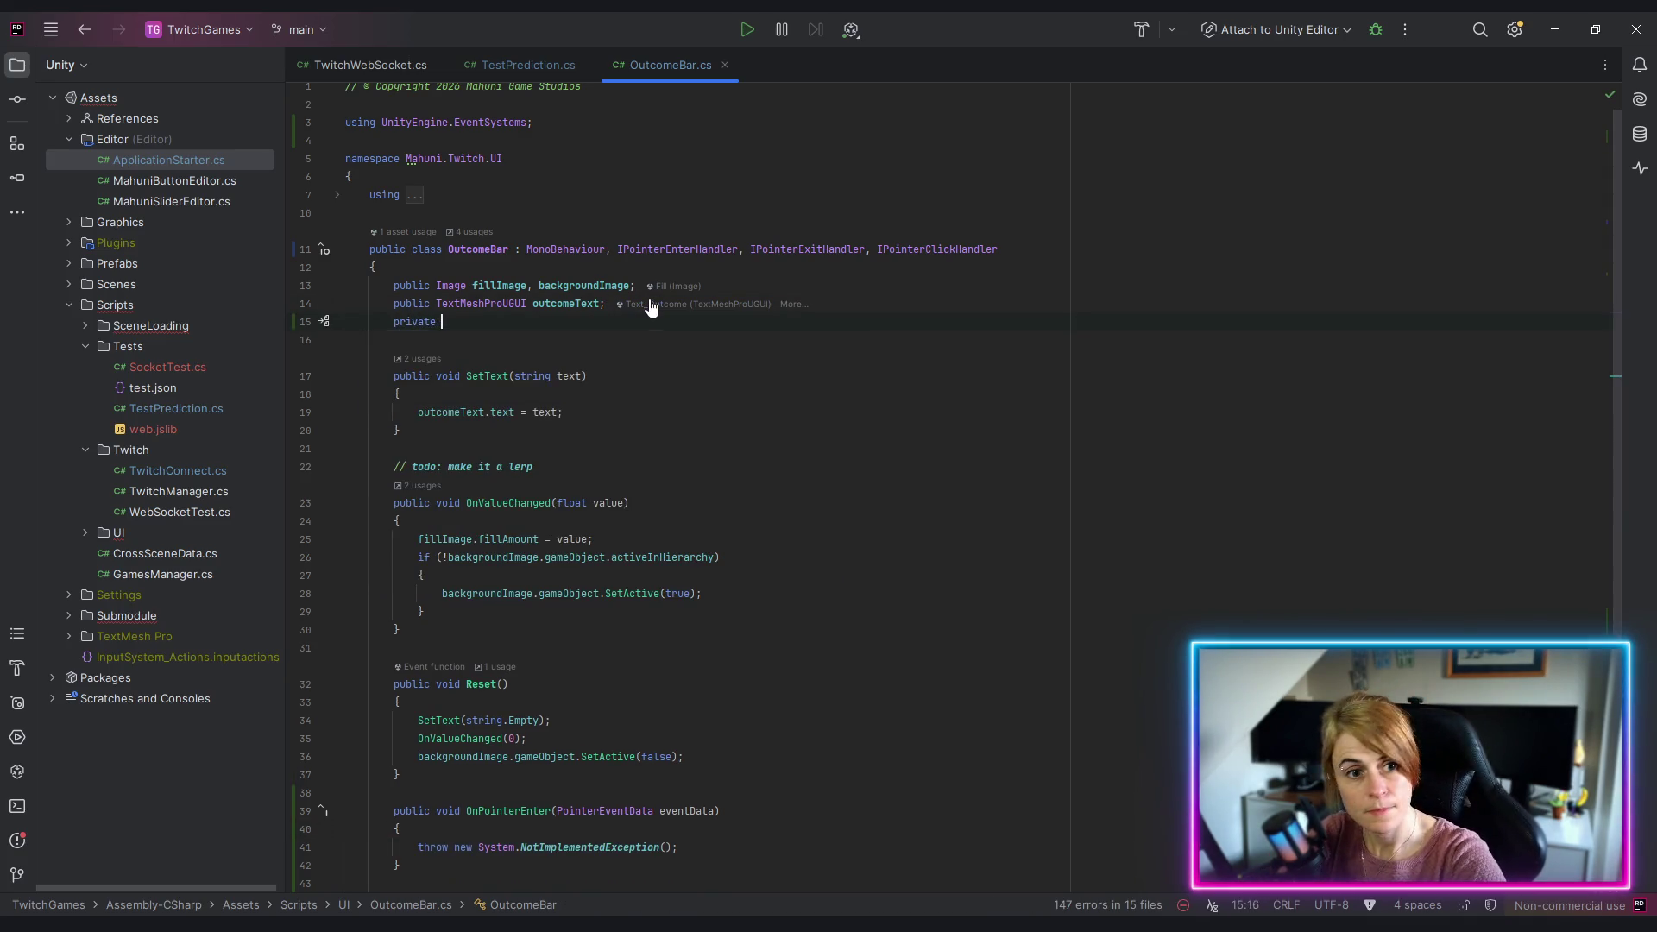
{"action": "type", "text": "bool"}
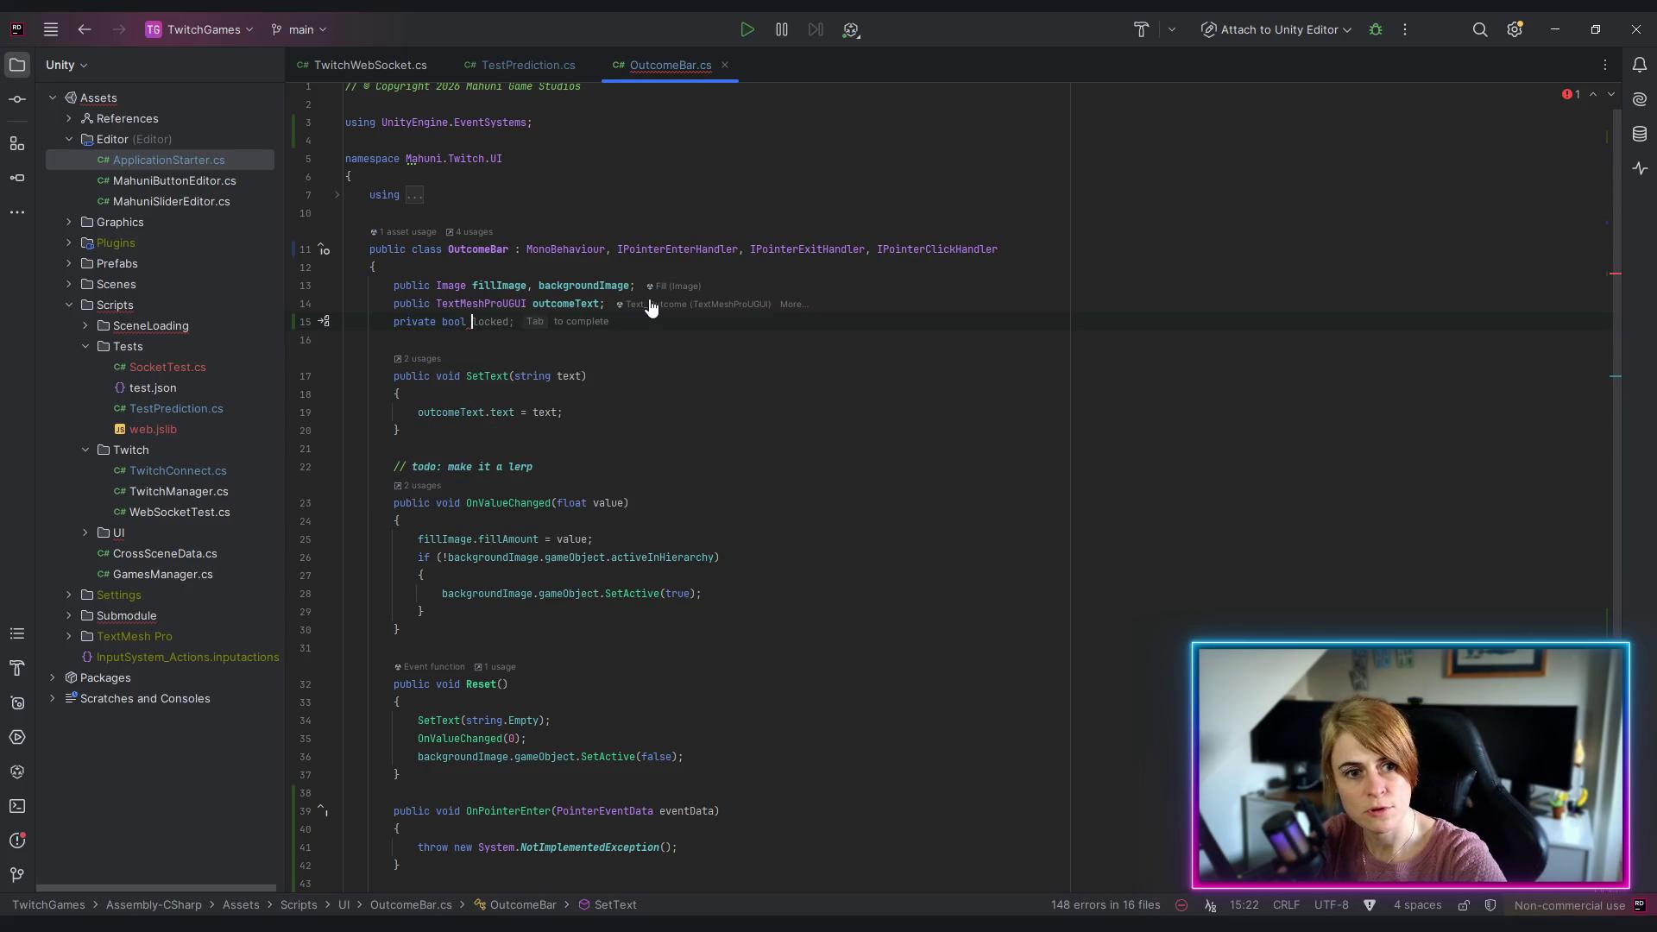
{"action": "type", "text": " isHovering"}
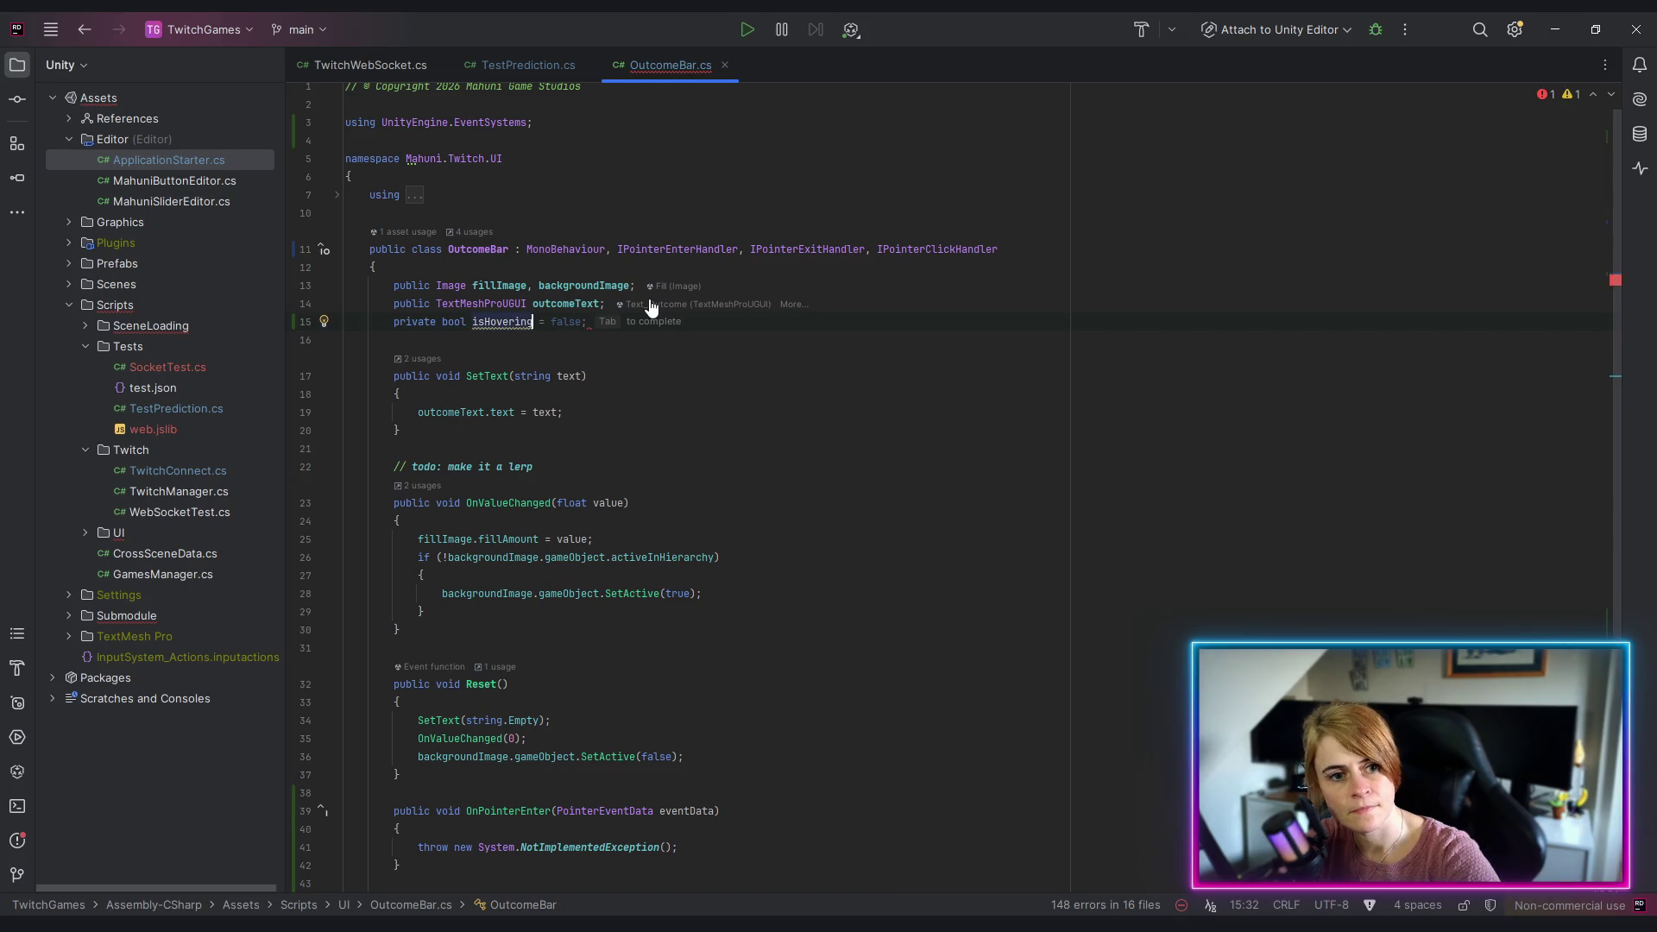
{"action": "key", "text": "Tab"}
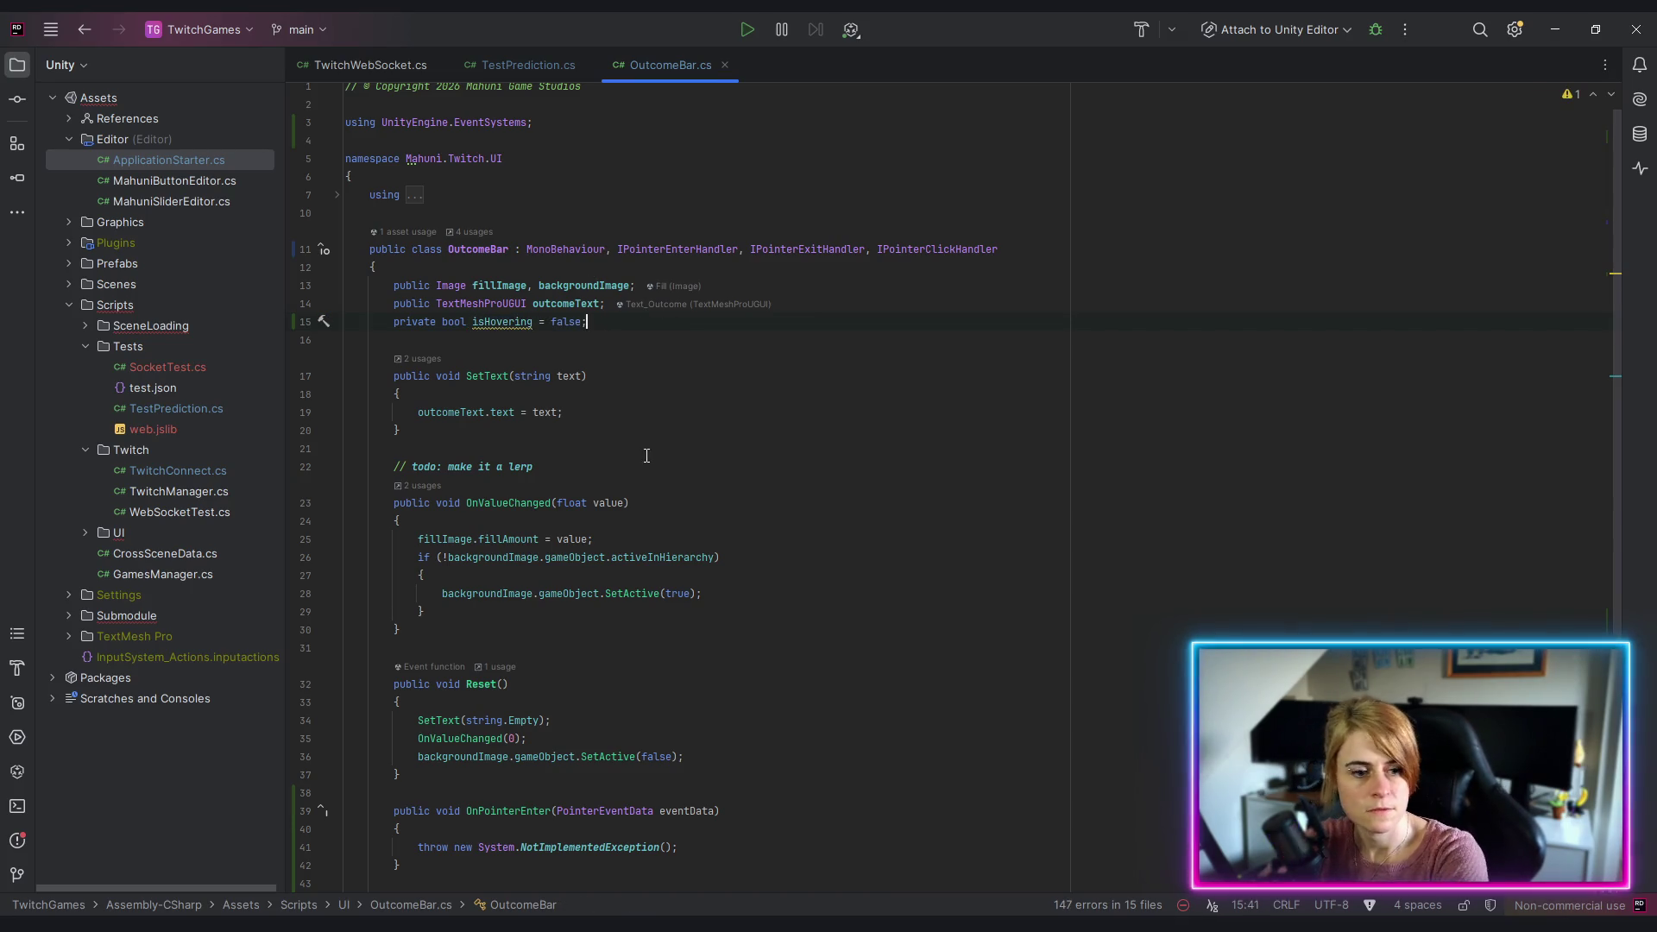
Step: Replace the placeholder throws: isHovering = true in OnPointerEnter, isHovering = false in OnPointerExit
{"action": "scroll", "coordinate": [485, 631], "scroll_direction": "down", "scroll_amount": 5}
{"action": "left_click_drag", "start_coordinate": [418, 557], "coordinate": [678, 557]}
{"action": "key", "text": "BackSpace"}
{"action": "type", "text": "isho"}
{"action": "key", "text": "Return"}
{"action": "type", "text": "= true"}
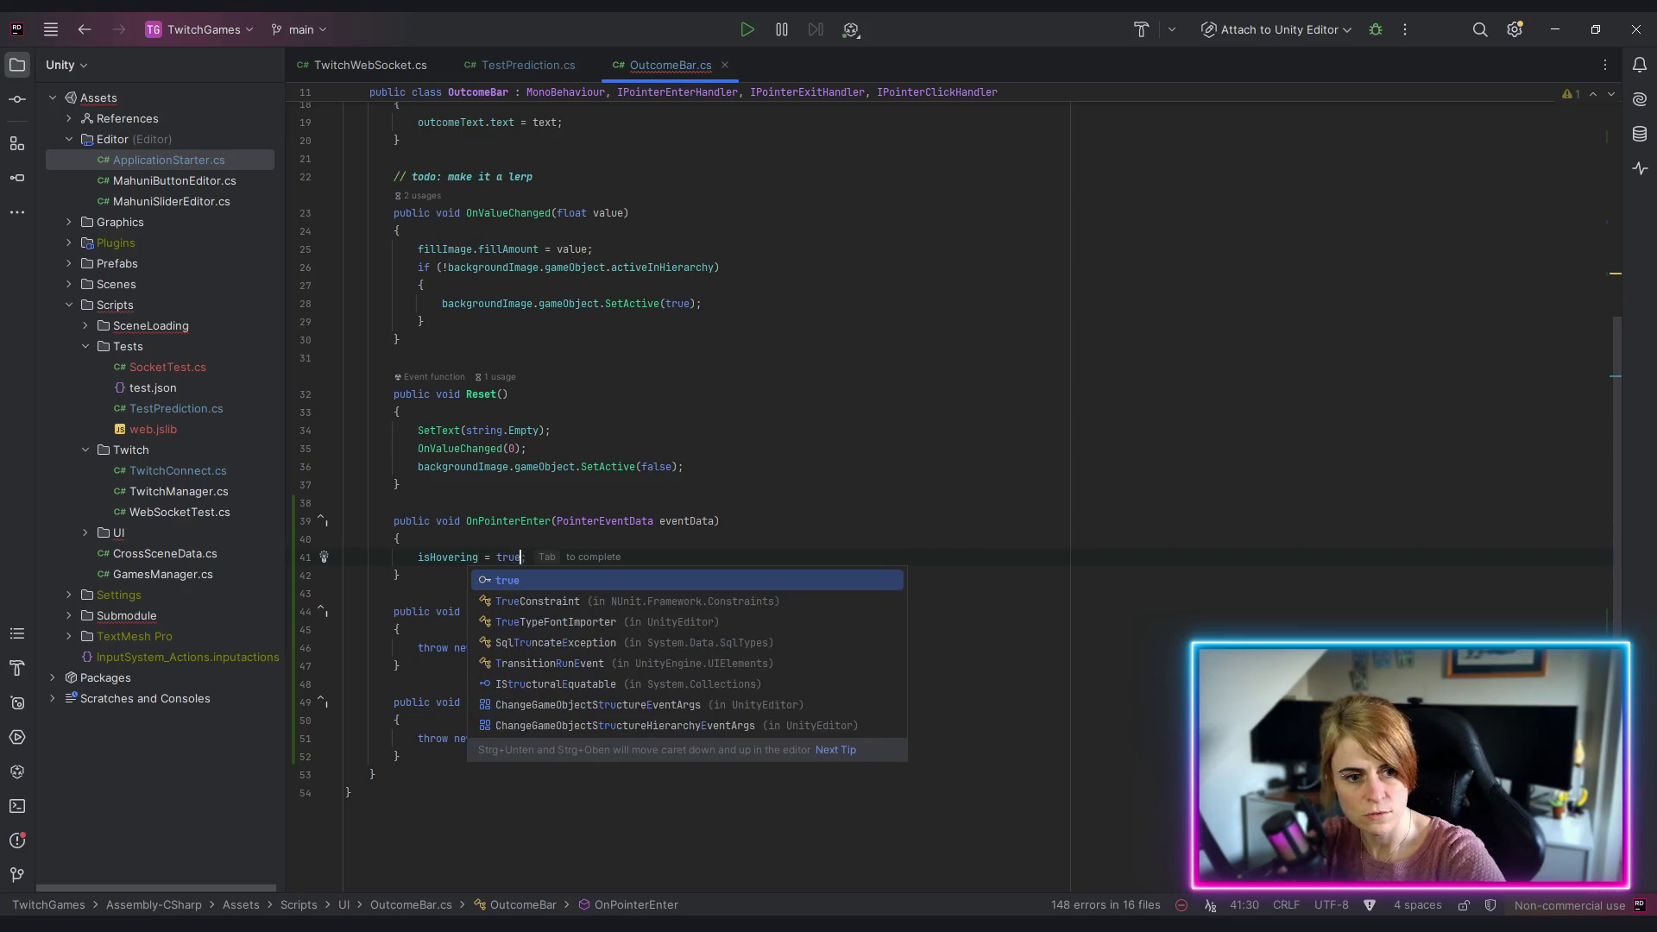
{"action": "type", "text": ";"}
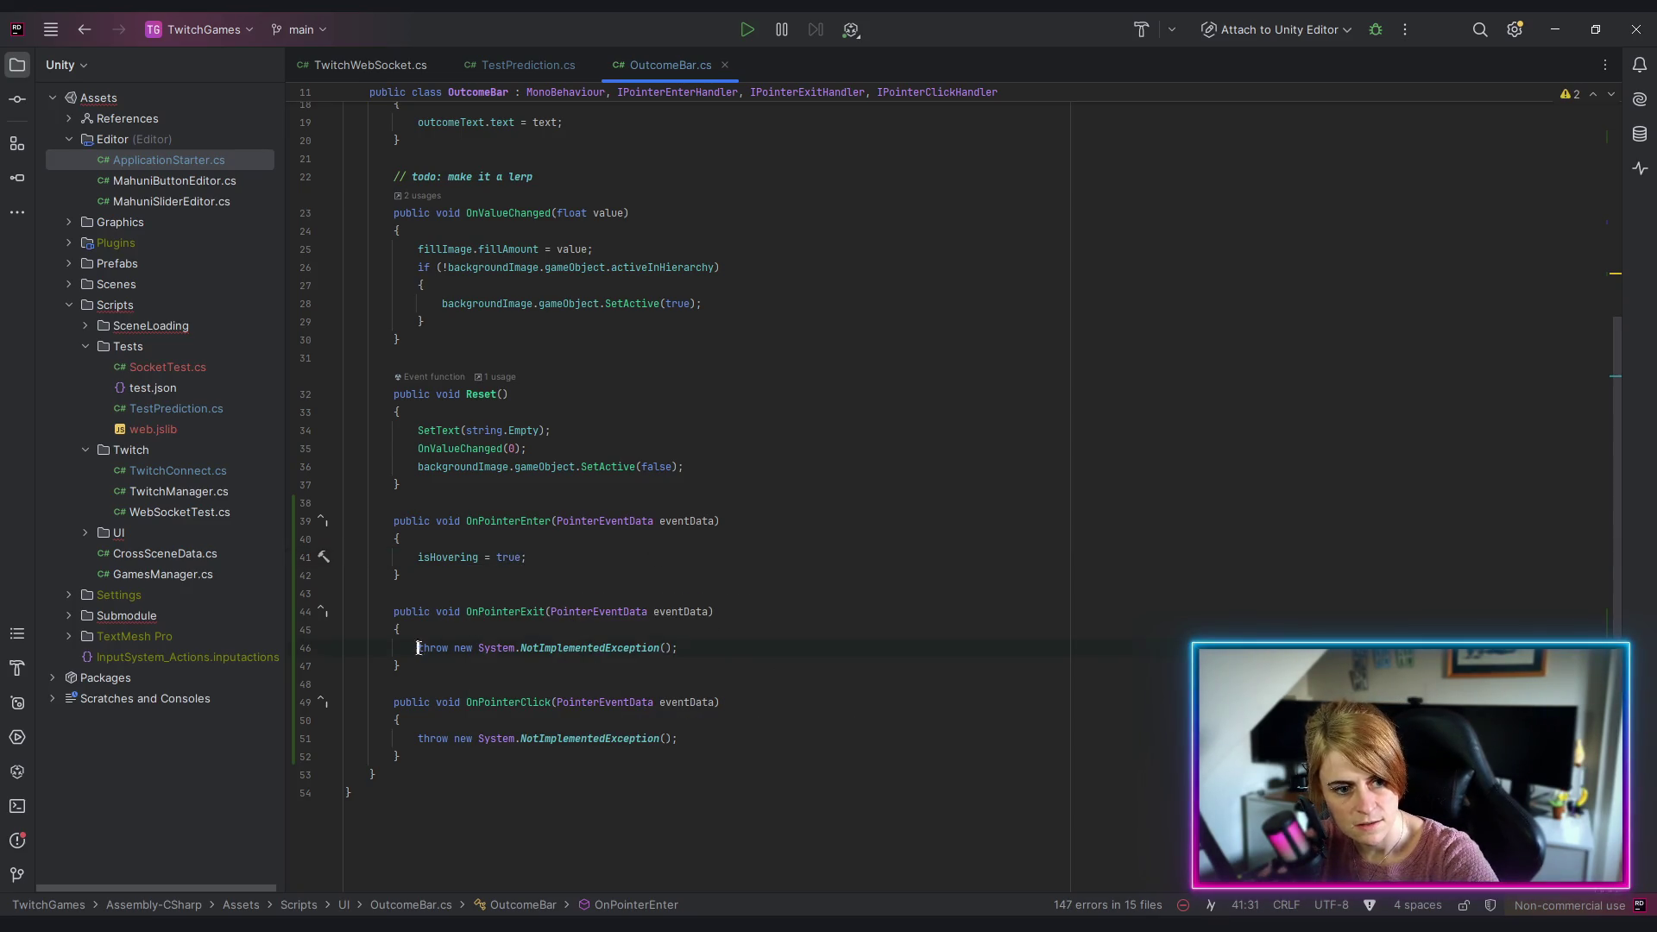
{"action": "key", "text": "BackSpace"}
{"action": "type", "text": "ishov"}
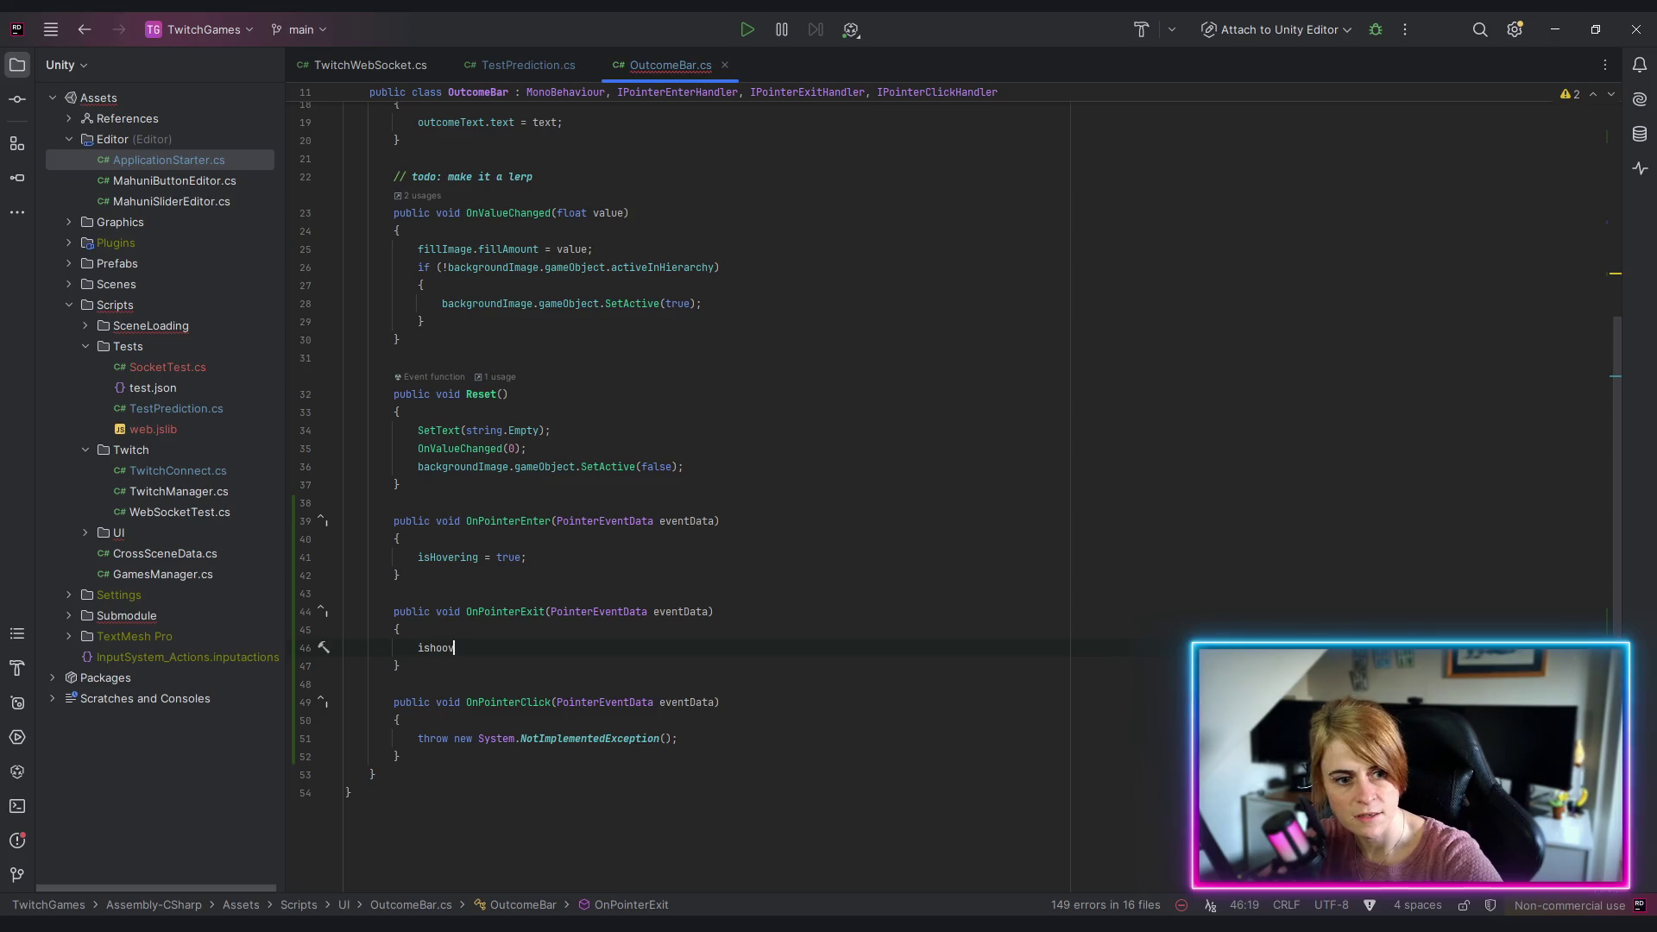
{"action": "key", "text": "Return"}
{"action": "type", "text": "= f"}
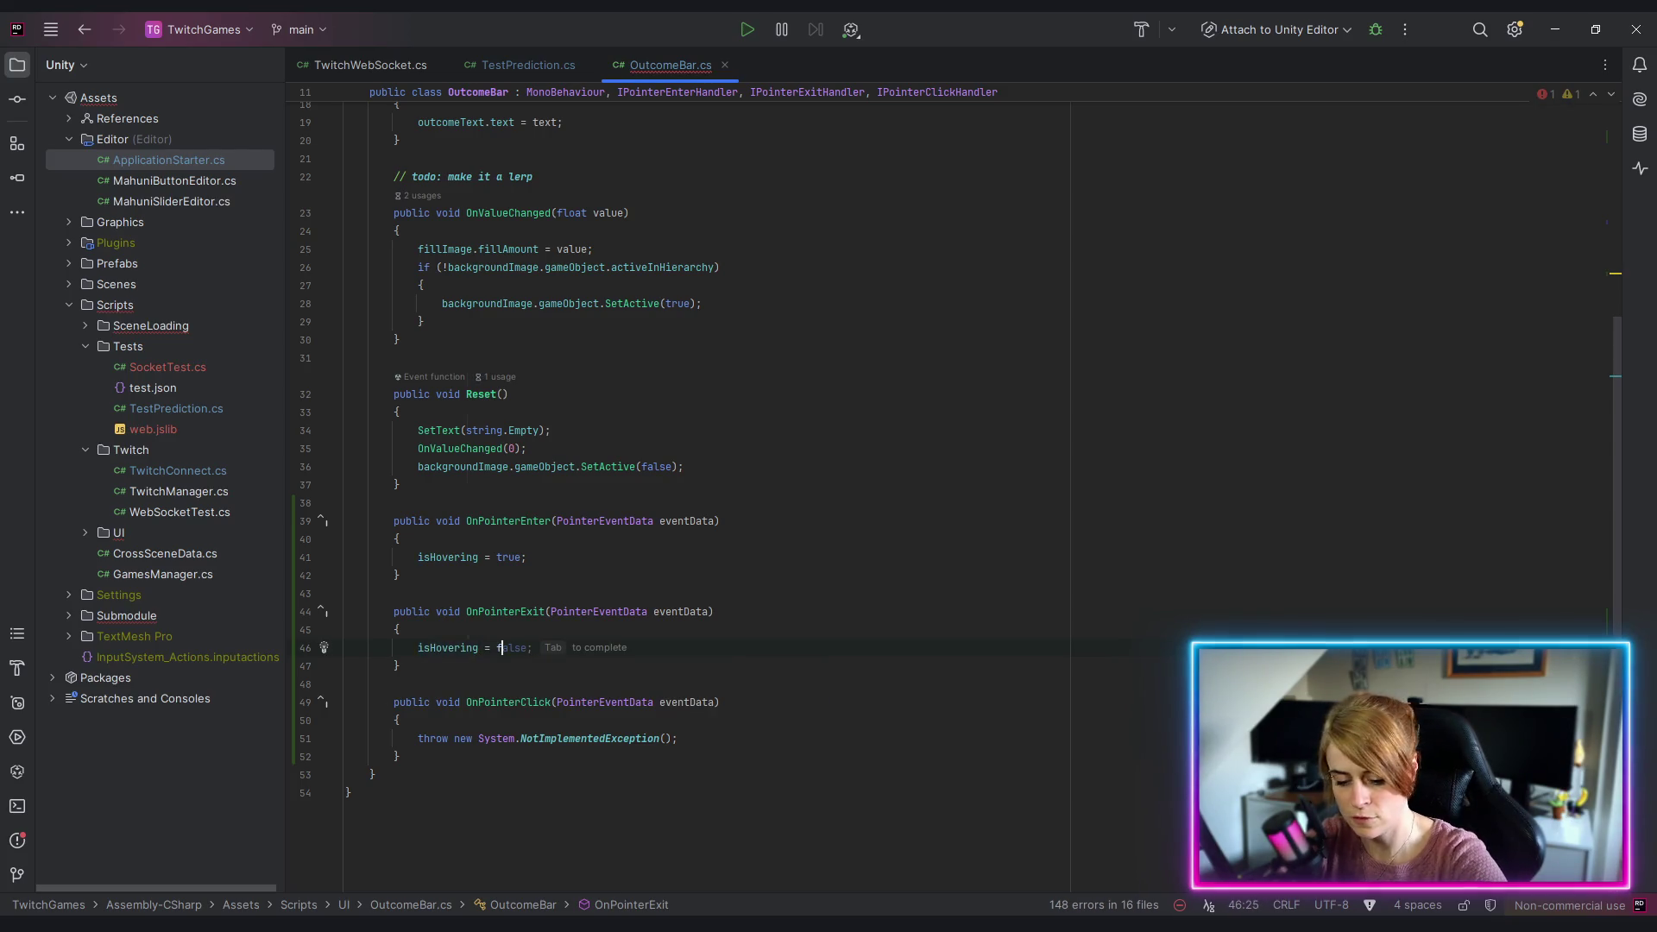
{"action": "type", "text": "alse;"}
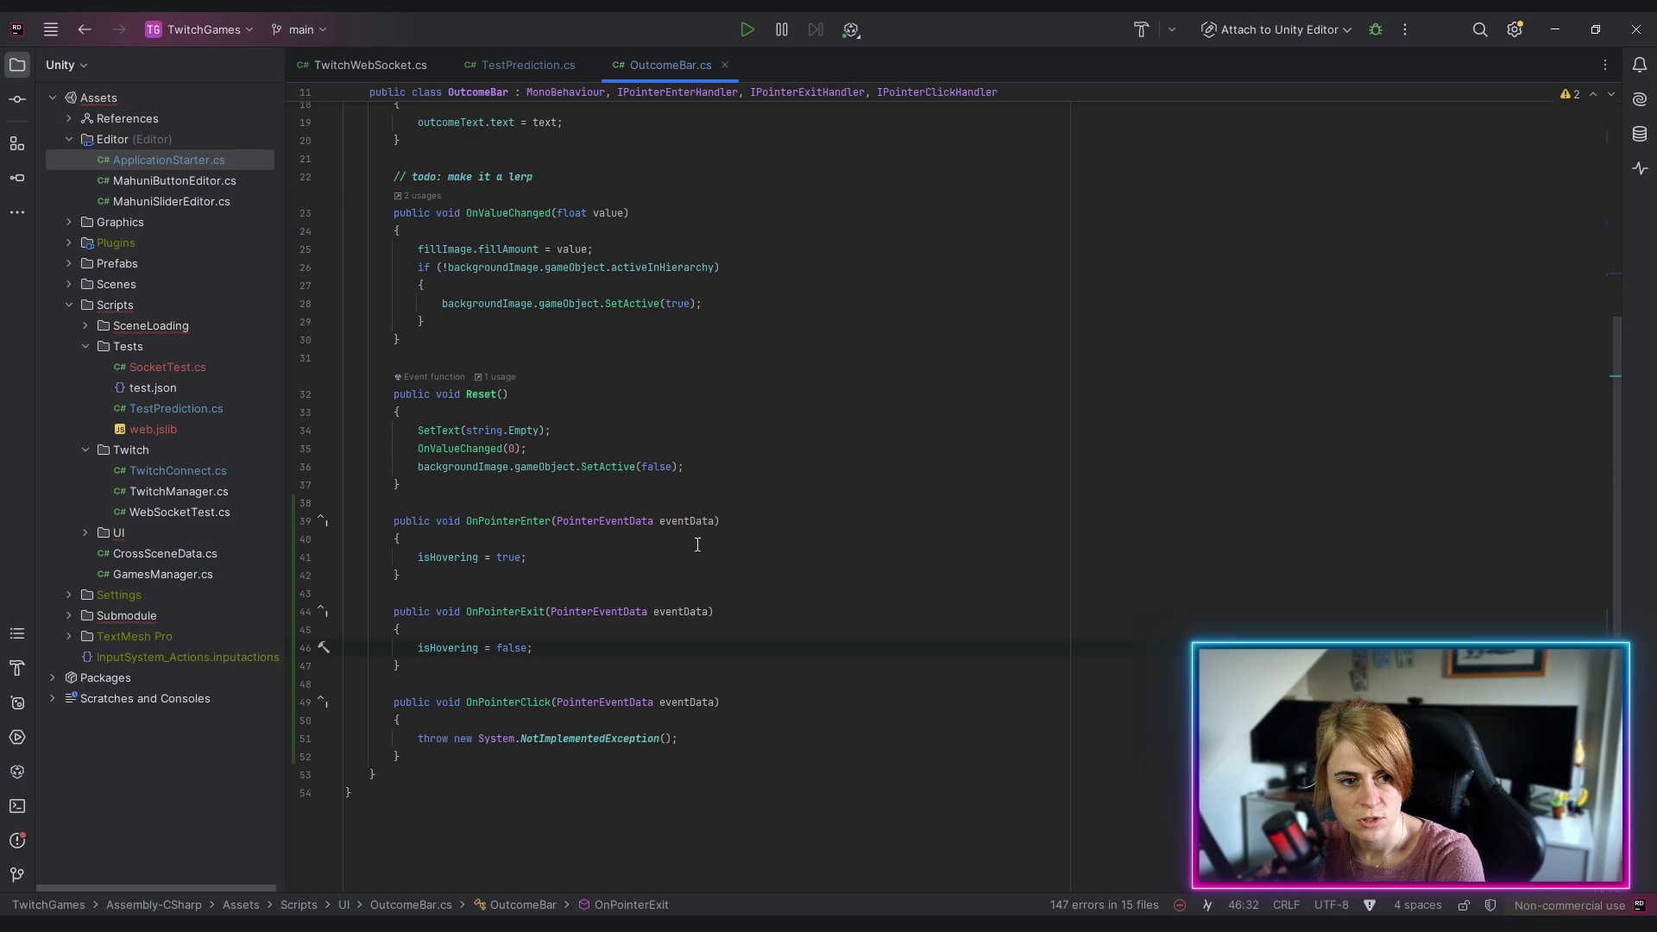
Step: Delete the ' = false' initializer from the isHovering field on line 15
{"action": "scroll", "coordinate": [592, 218], "scroll_direction": "up", "scroll_amount": 5}
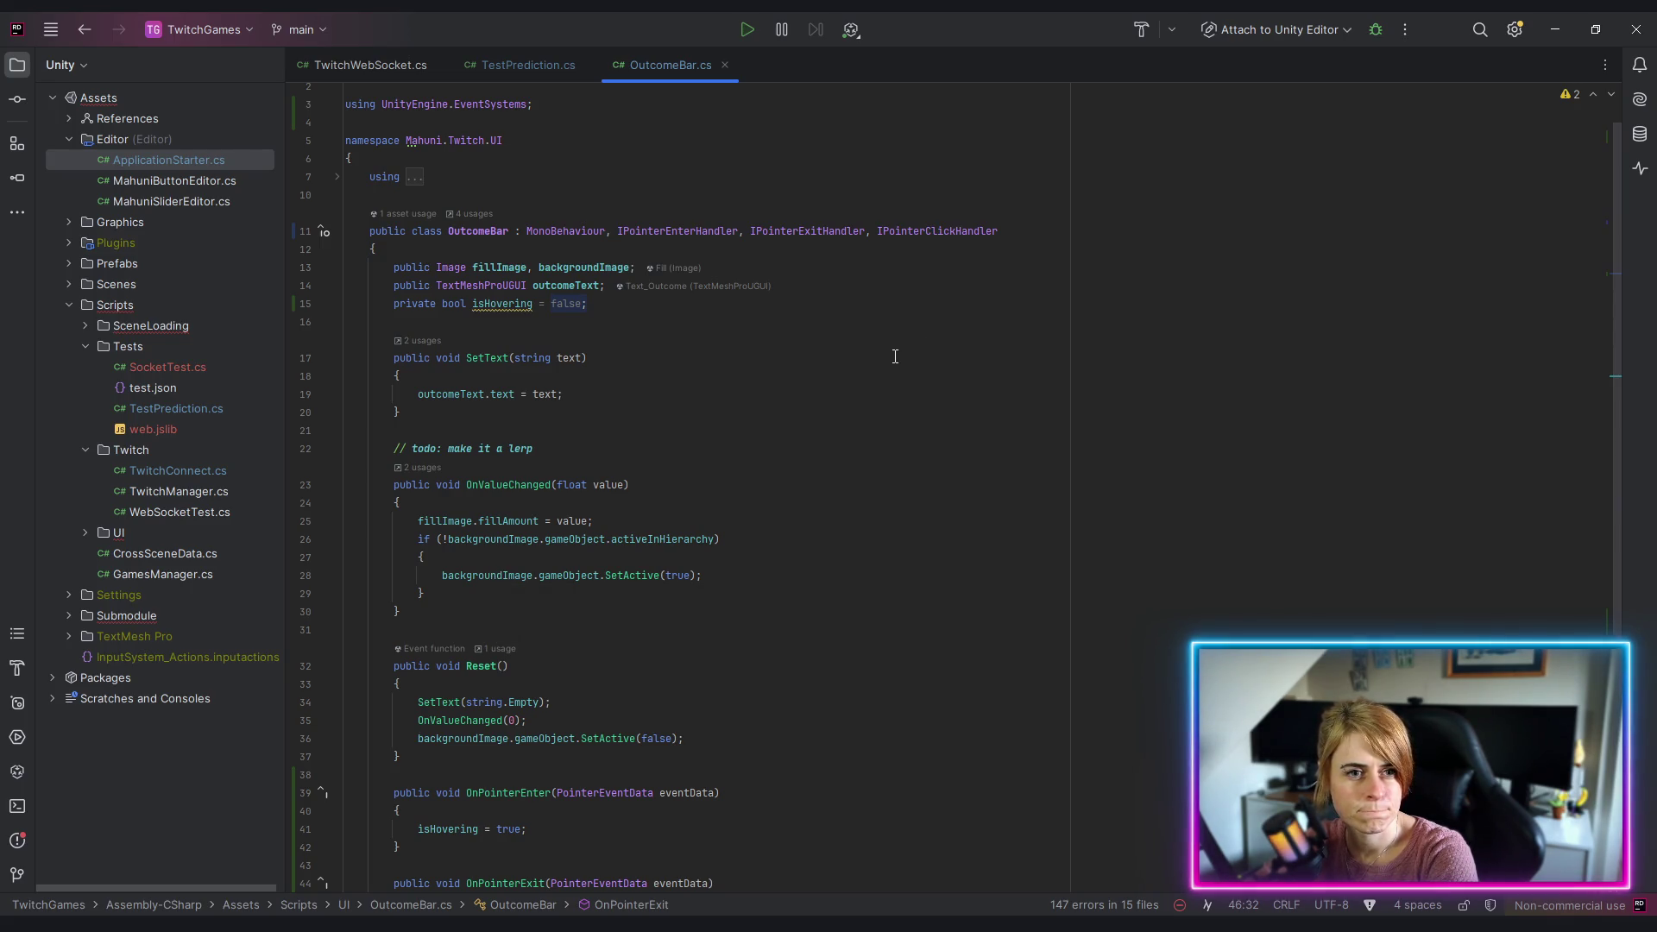
{"action": "left_click", "coordinate": [619, 303]}
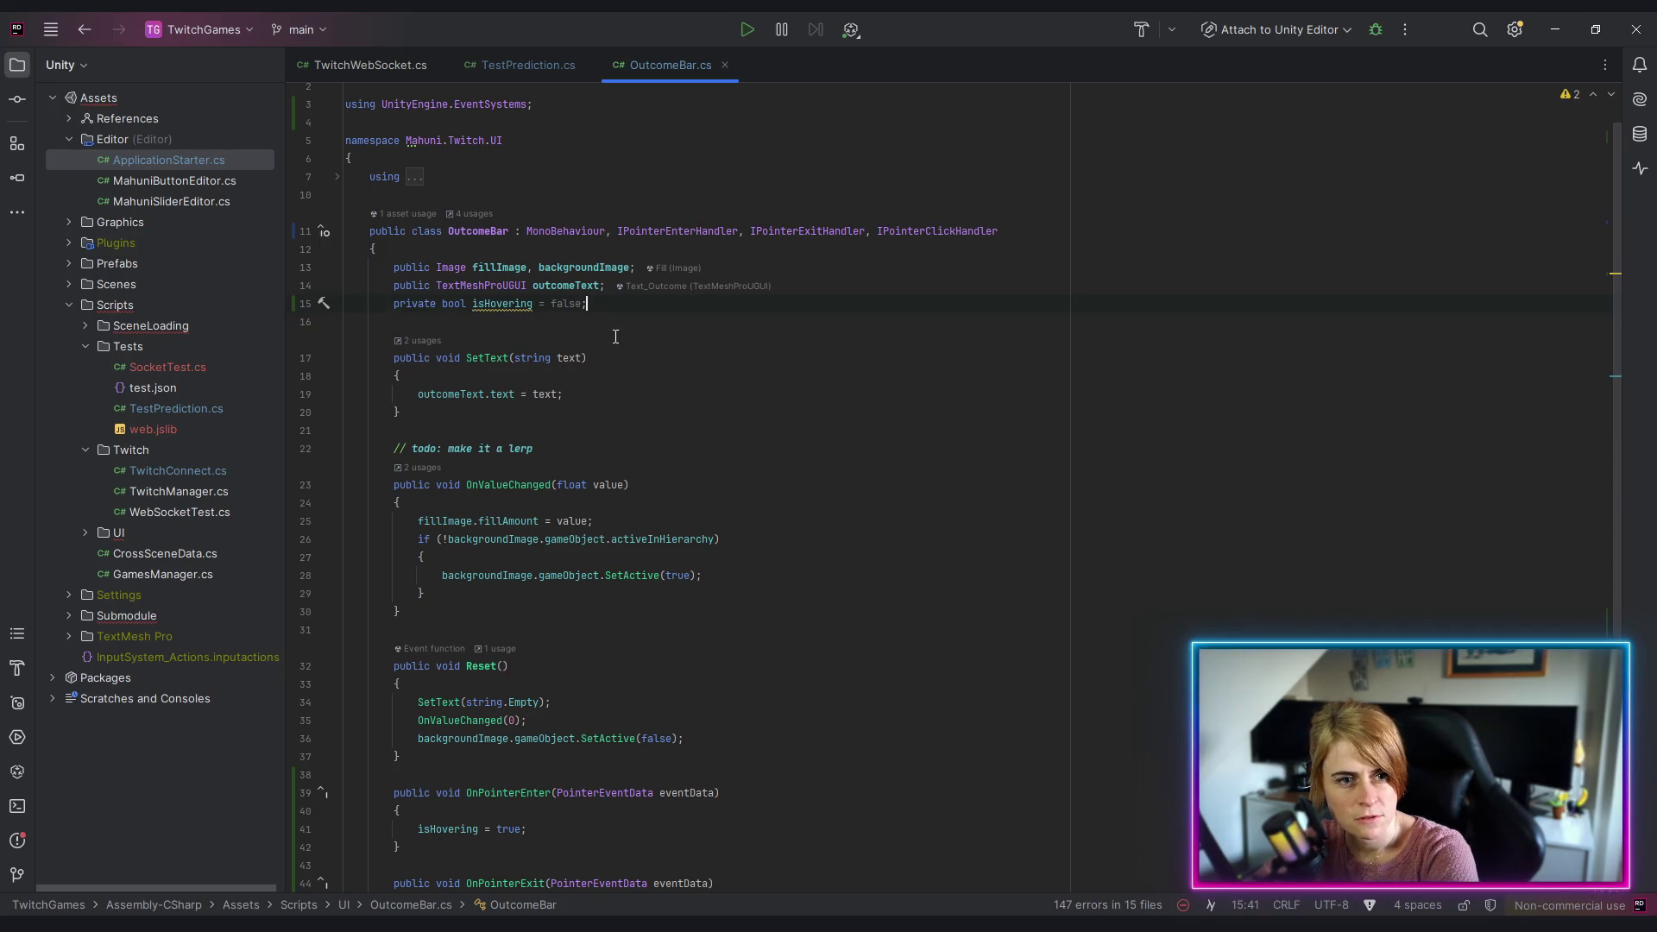
{"action": "left_click_drag", "start_coordinate": [533, 303], "coordinate": [584, 303]}
{"action": "key", "text": "BackSpace"}
{"action": "left_click", "coordinate": [394, 304]}
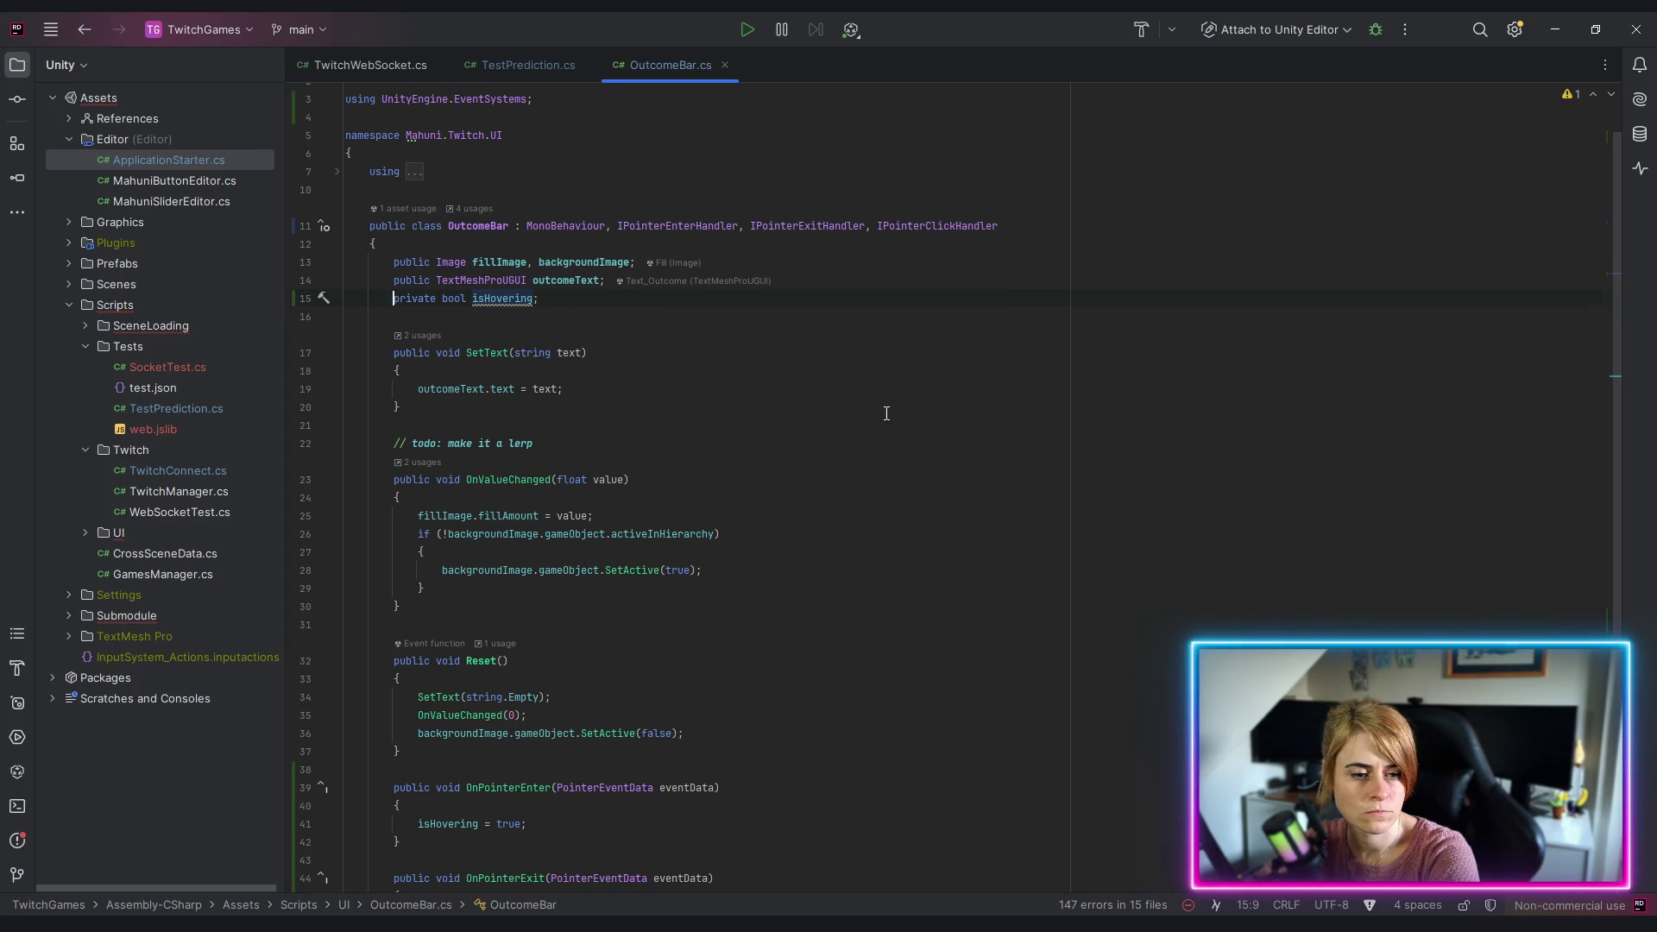
{"action": "scroll", "coordinate": [578, 604], "scroll_direction": "down", "scroll_amount": 3}
{"action": "left_click", "coordinate": [578, 669]}
Step: Start a transform.localScale += statement after isHovering = true in OnPointerEnter
{"action": "key", "text": "Return"}
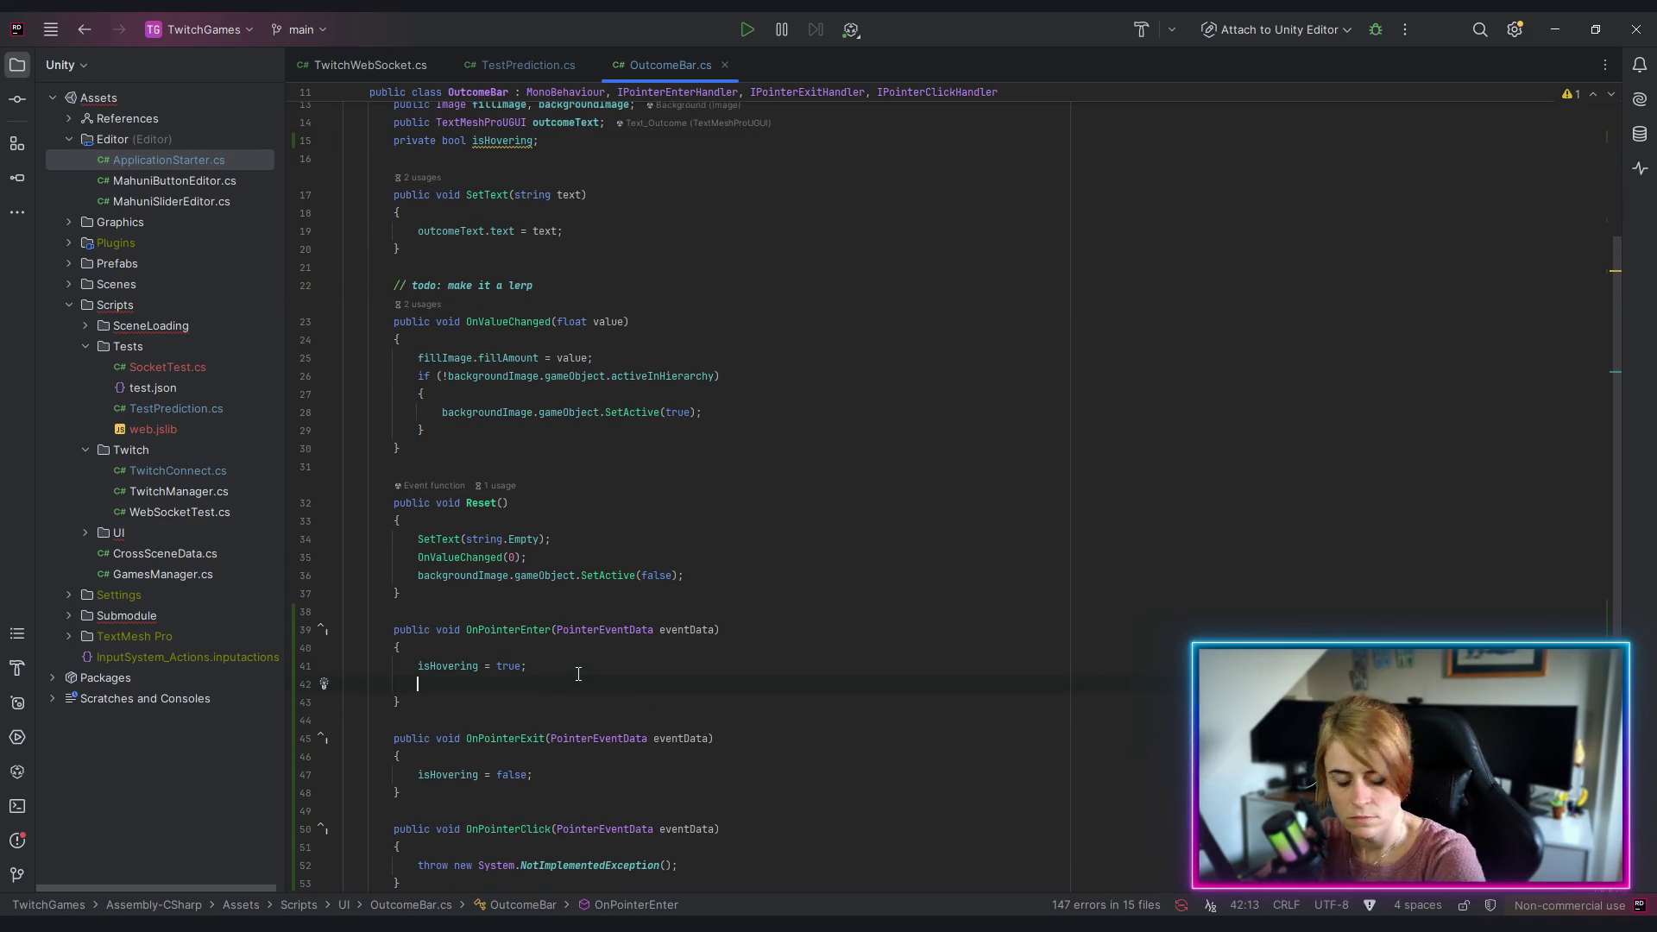
{"action": "type", "text": "trans"}
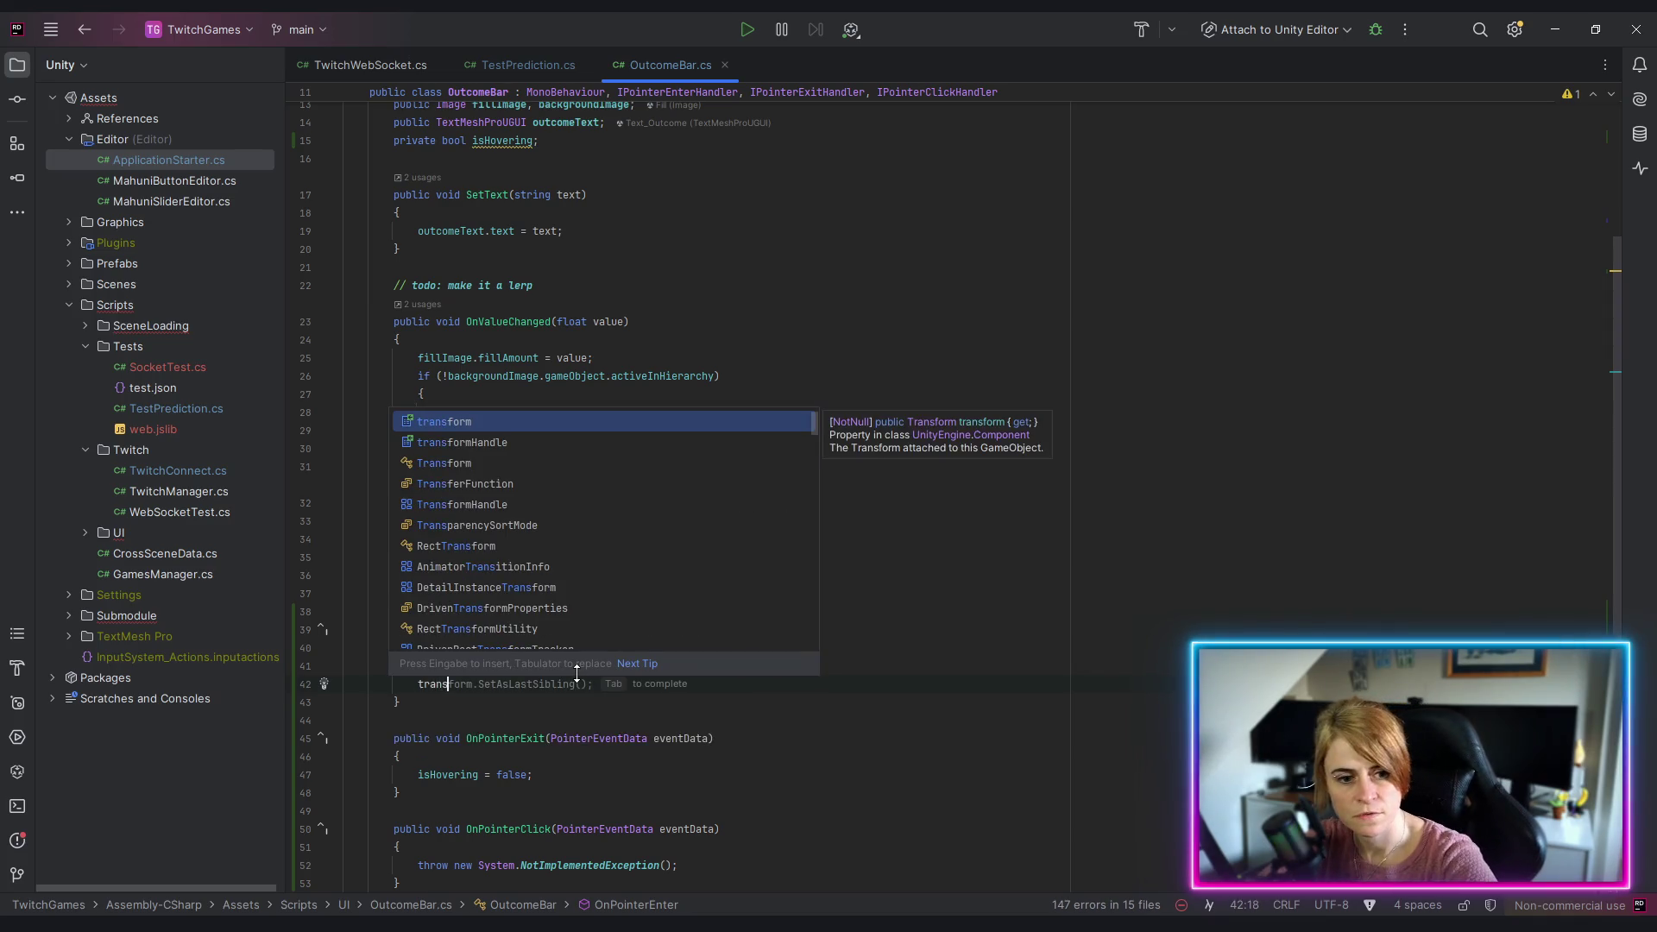
{"action": "key", "text": "Return"}
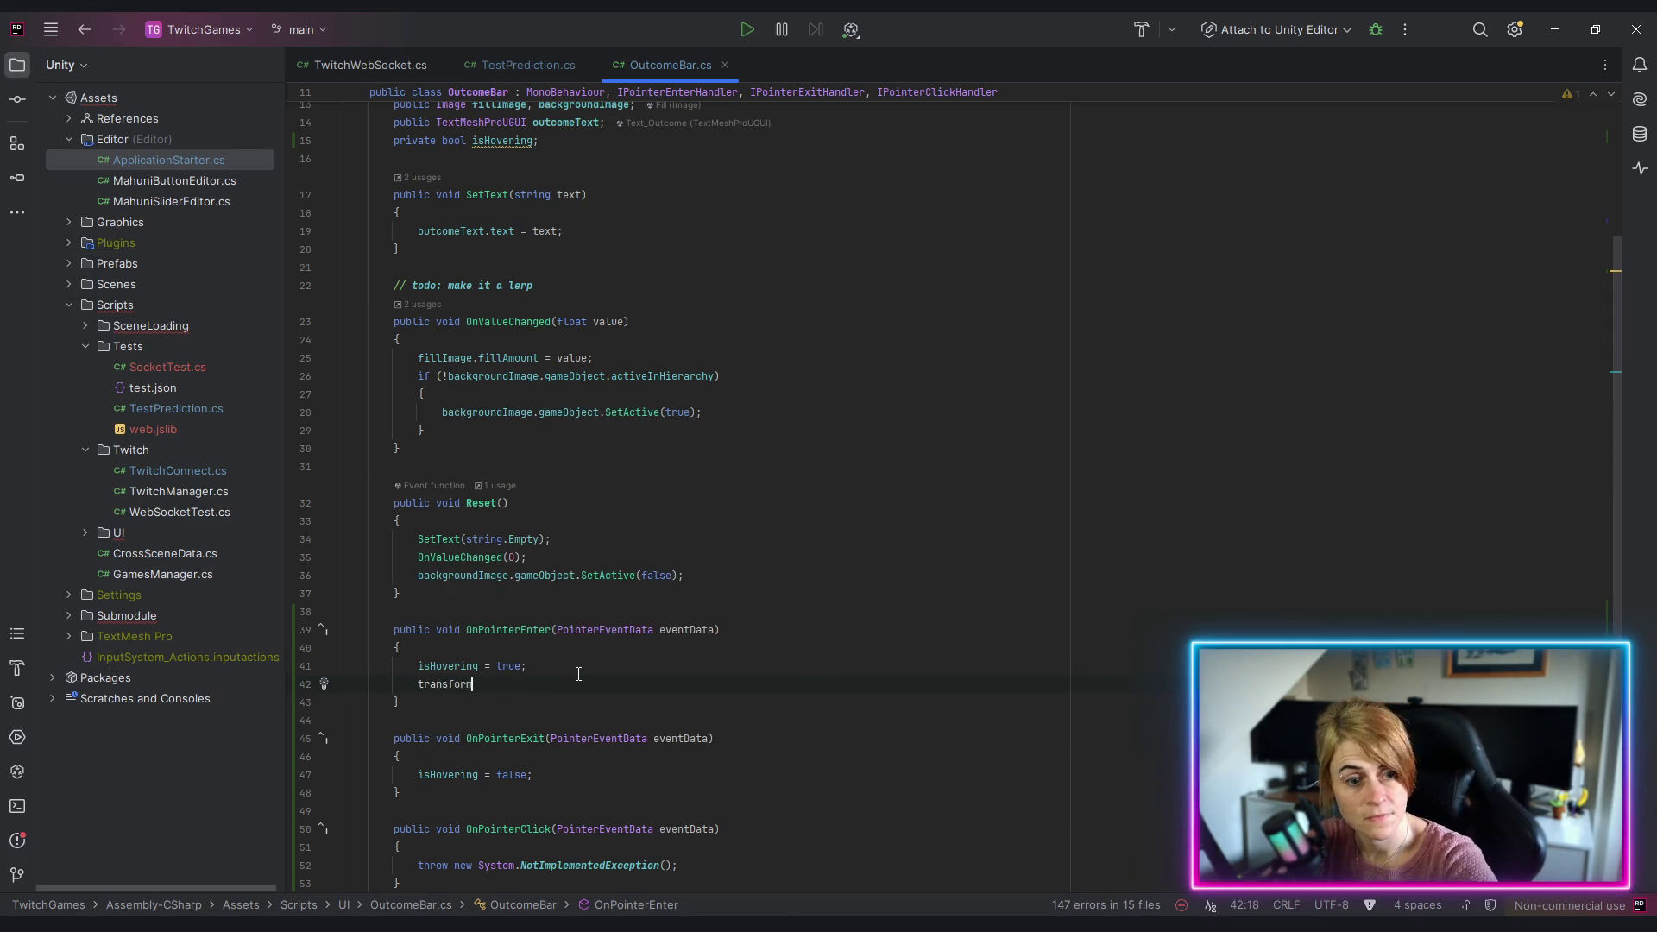
{"action": "type", "text": ".loc"}
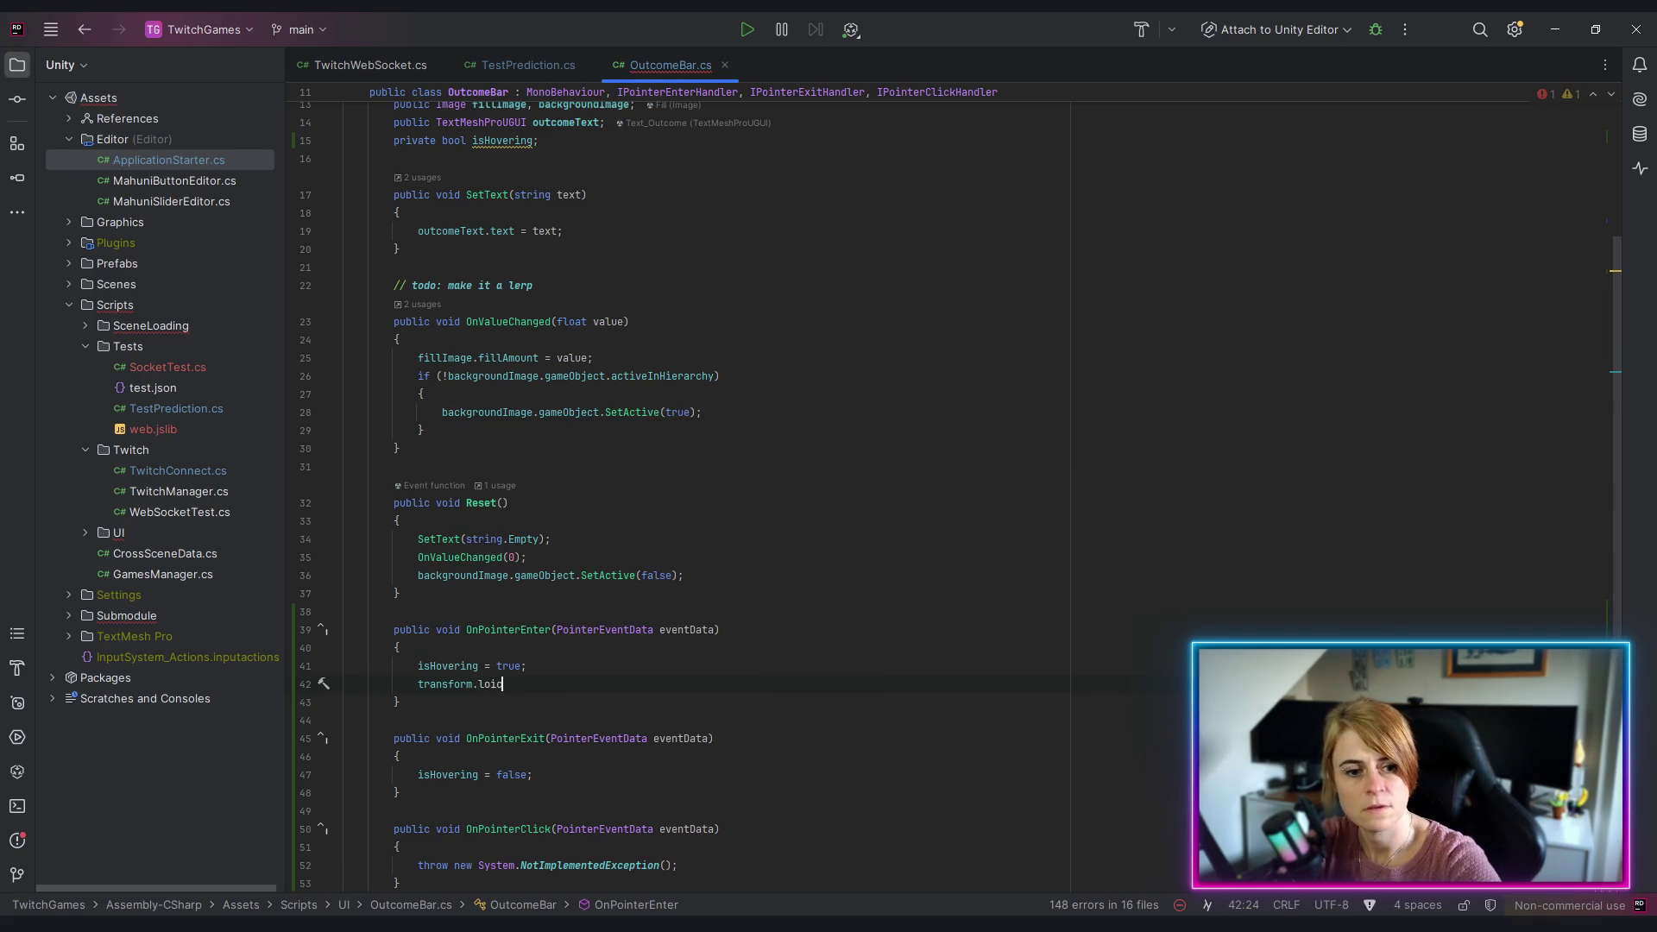
{"action": "key", "text": "Down"}
{"action": "key", "text": "Down"}
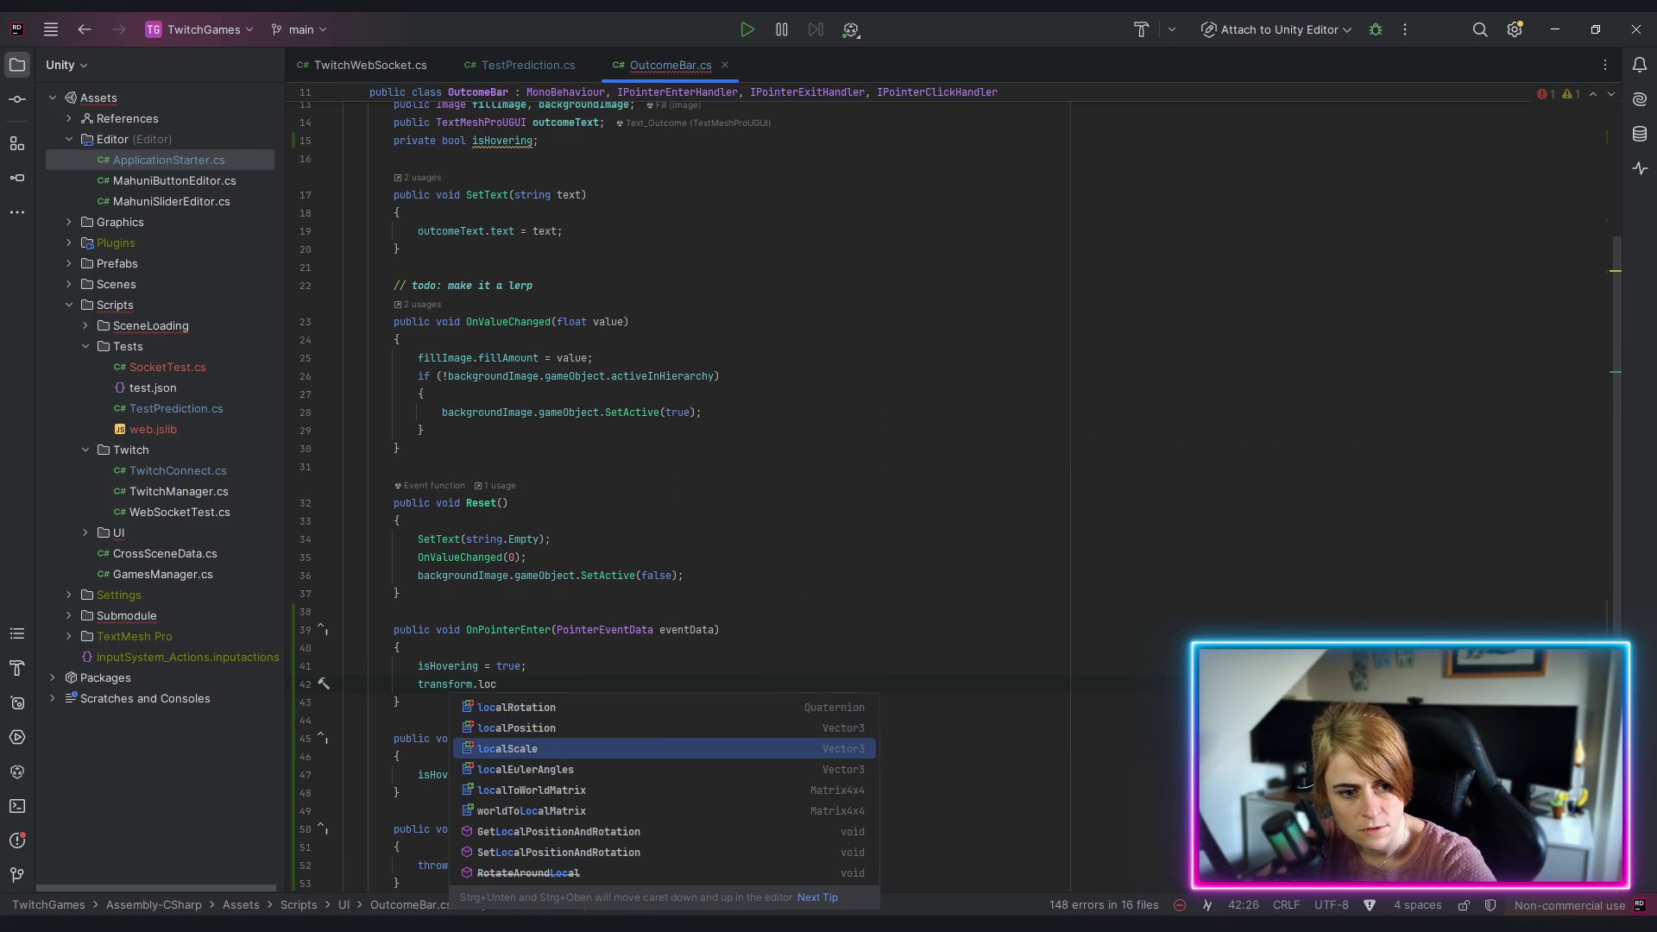
{"action": "key", "text": "Return"}
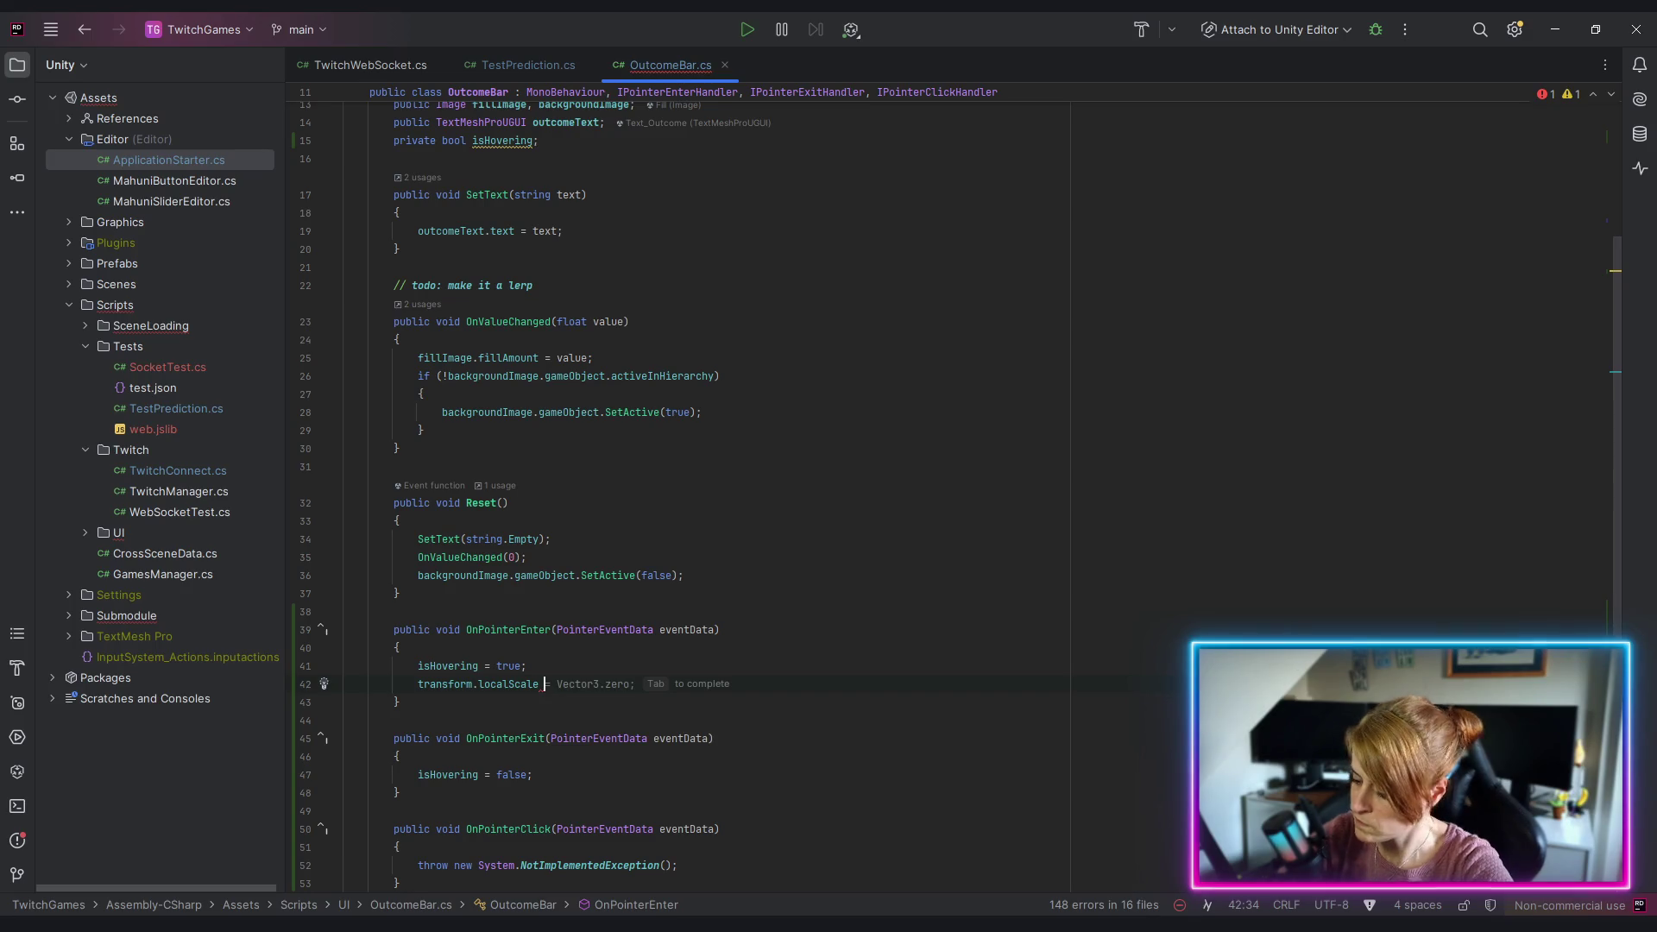
{"action": "type", "text": "+= transform.lo"}
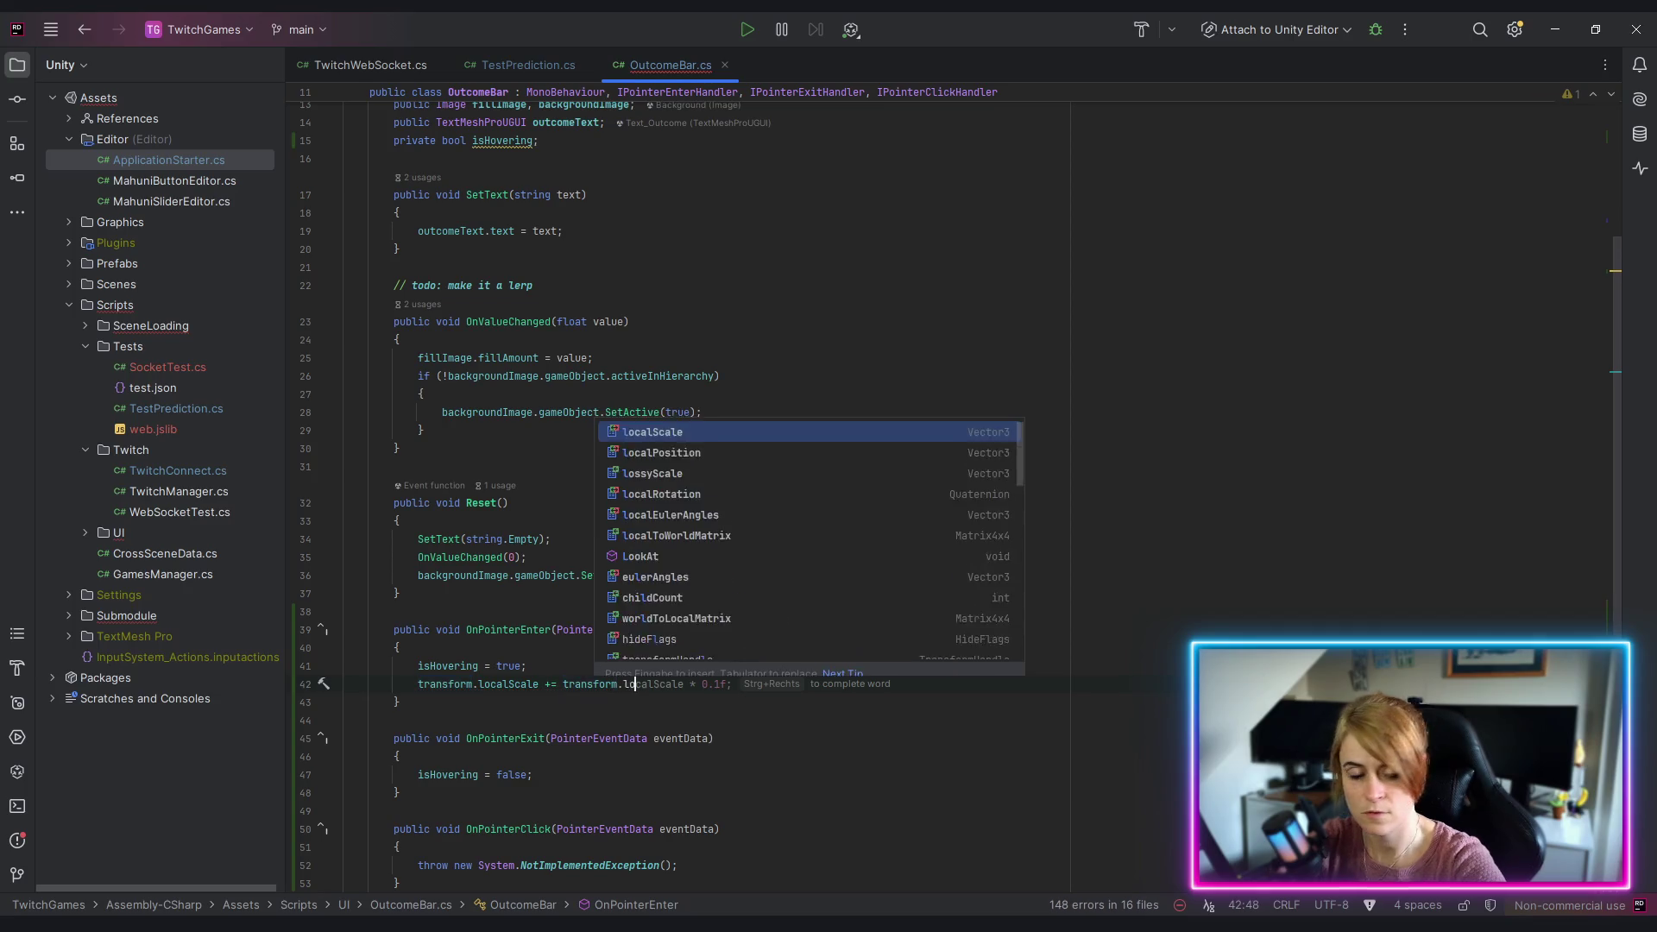
{"action": "type", "text": "c"}
{"action": "key", "text": "Return"}
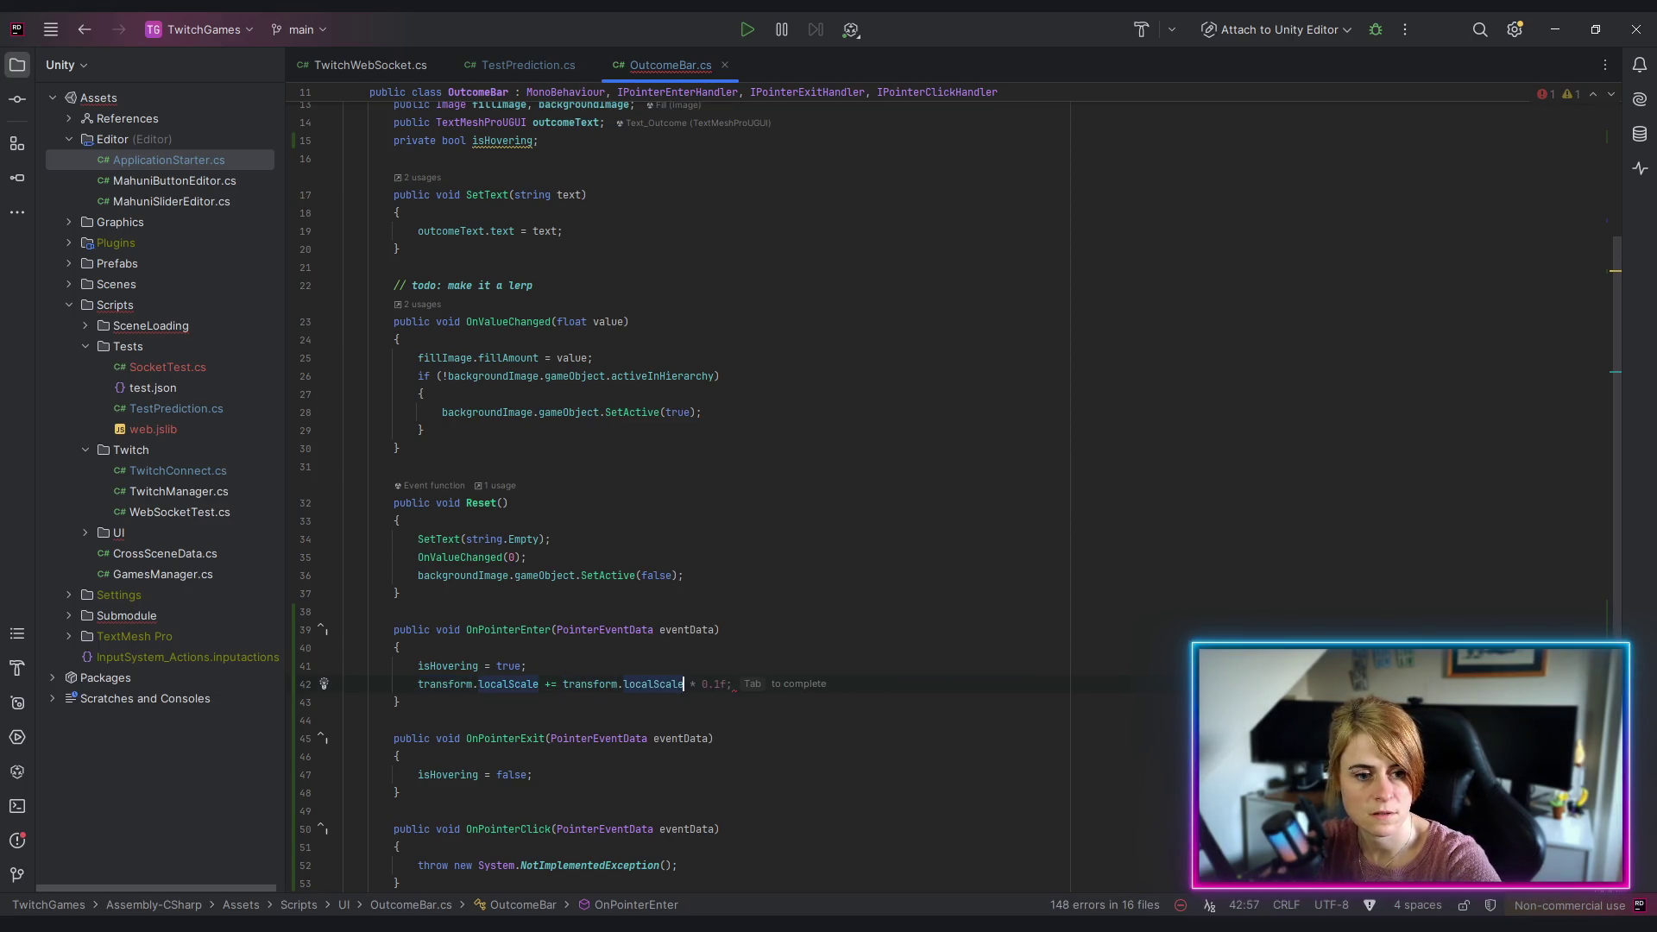
{"action": "key", "text": "BackSpace"}
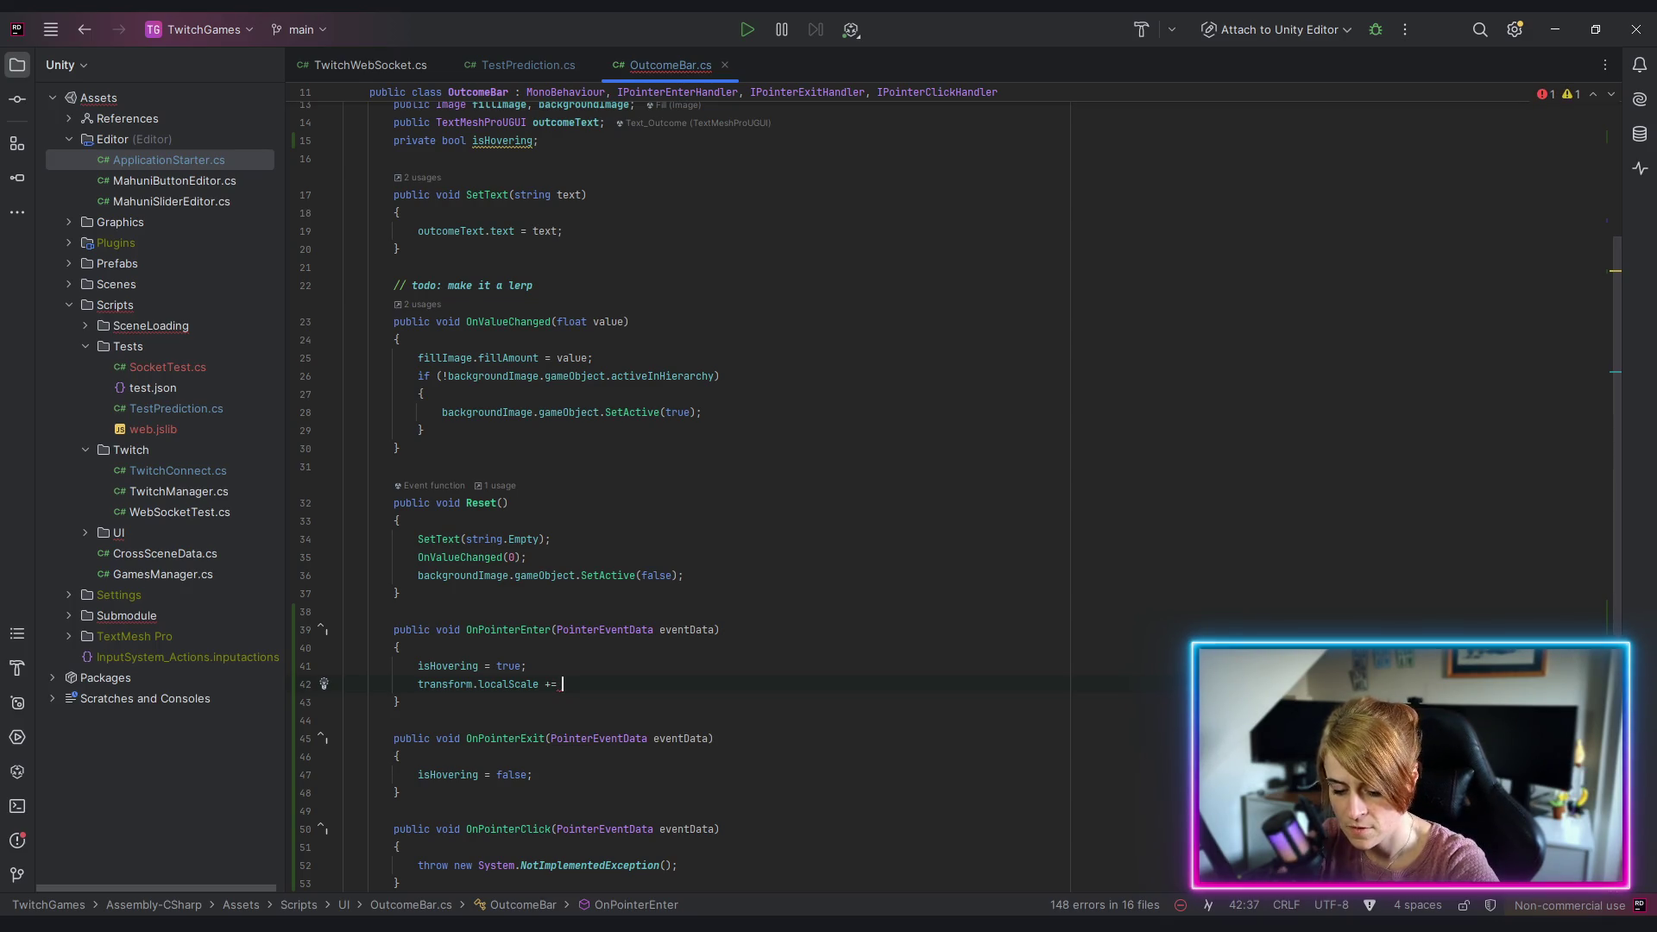
Step: Complete the statement with new Vector3(0.1f, 0.1f, 0)
{"action": "type", "text": "new vec"}
{"action": "key", "text": "Return"}
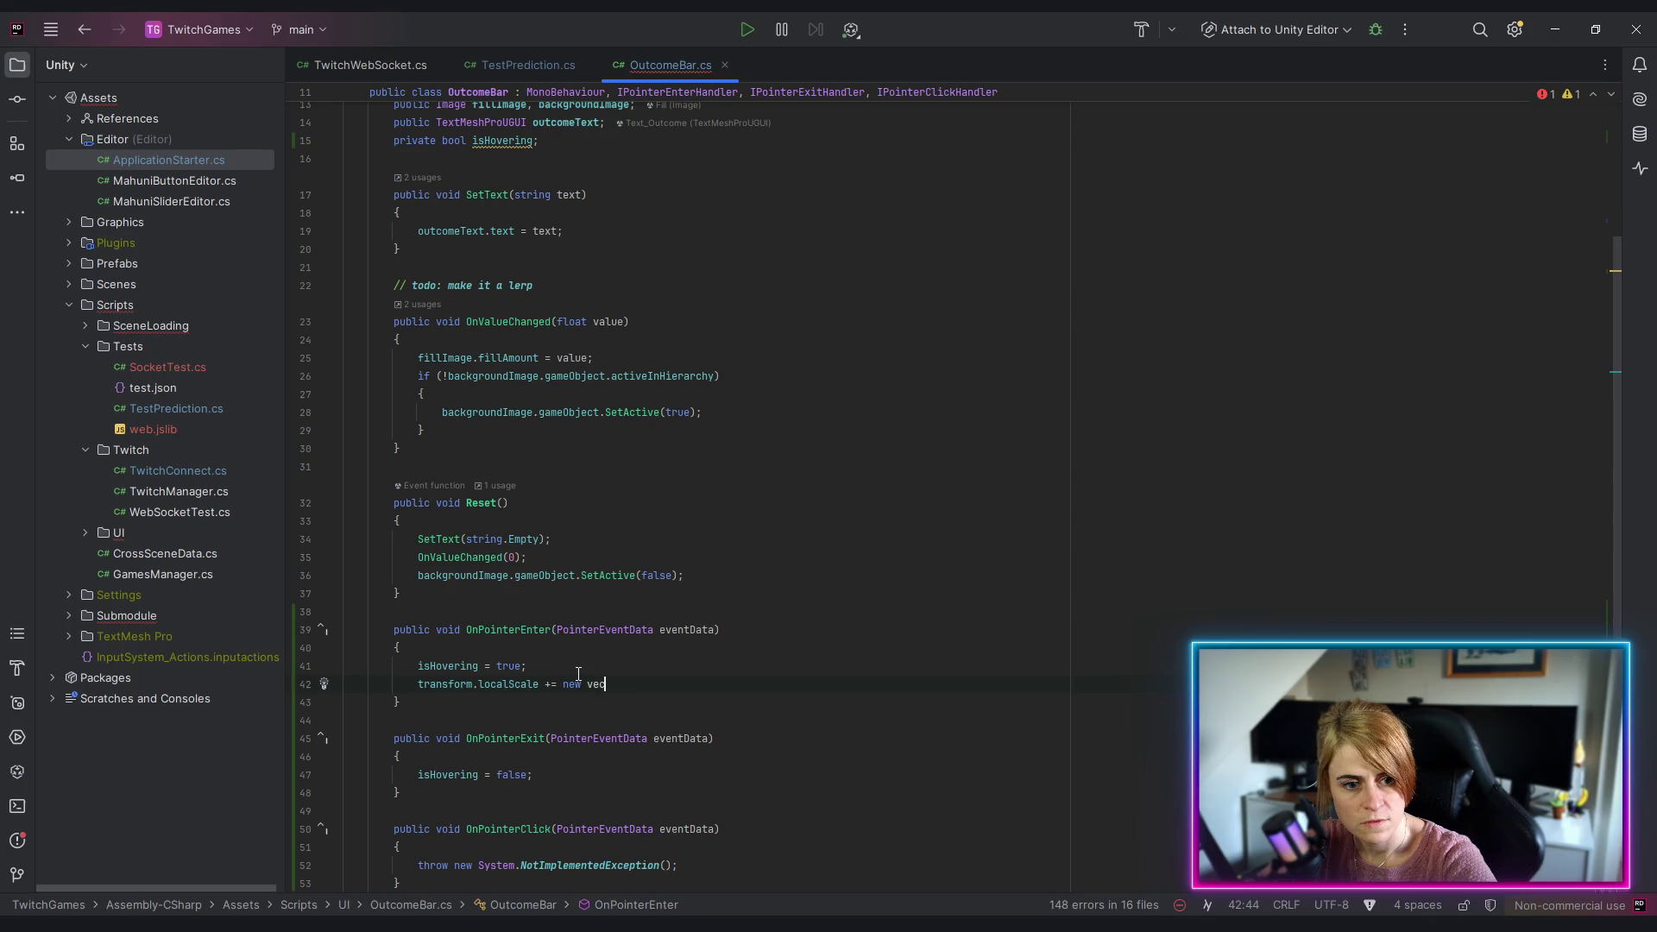
{"action": "type", "text": "0.1"}
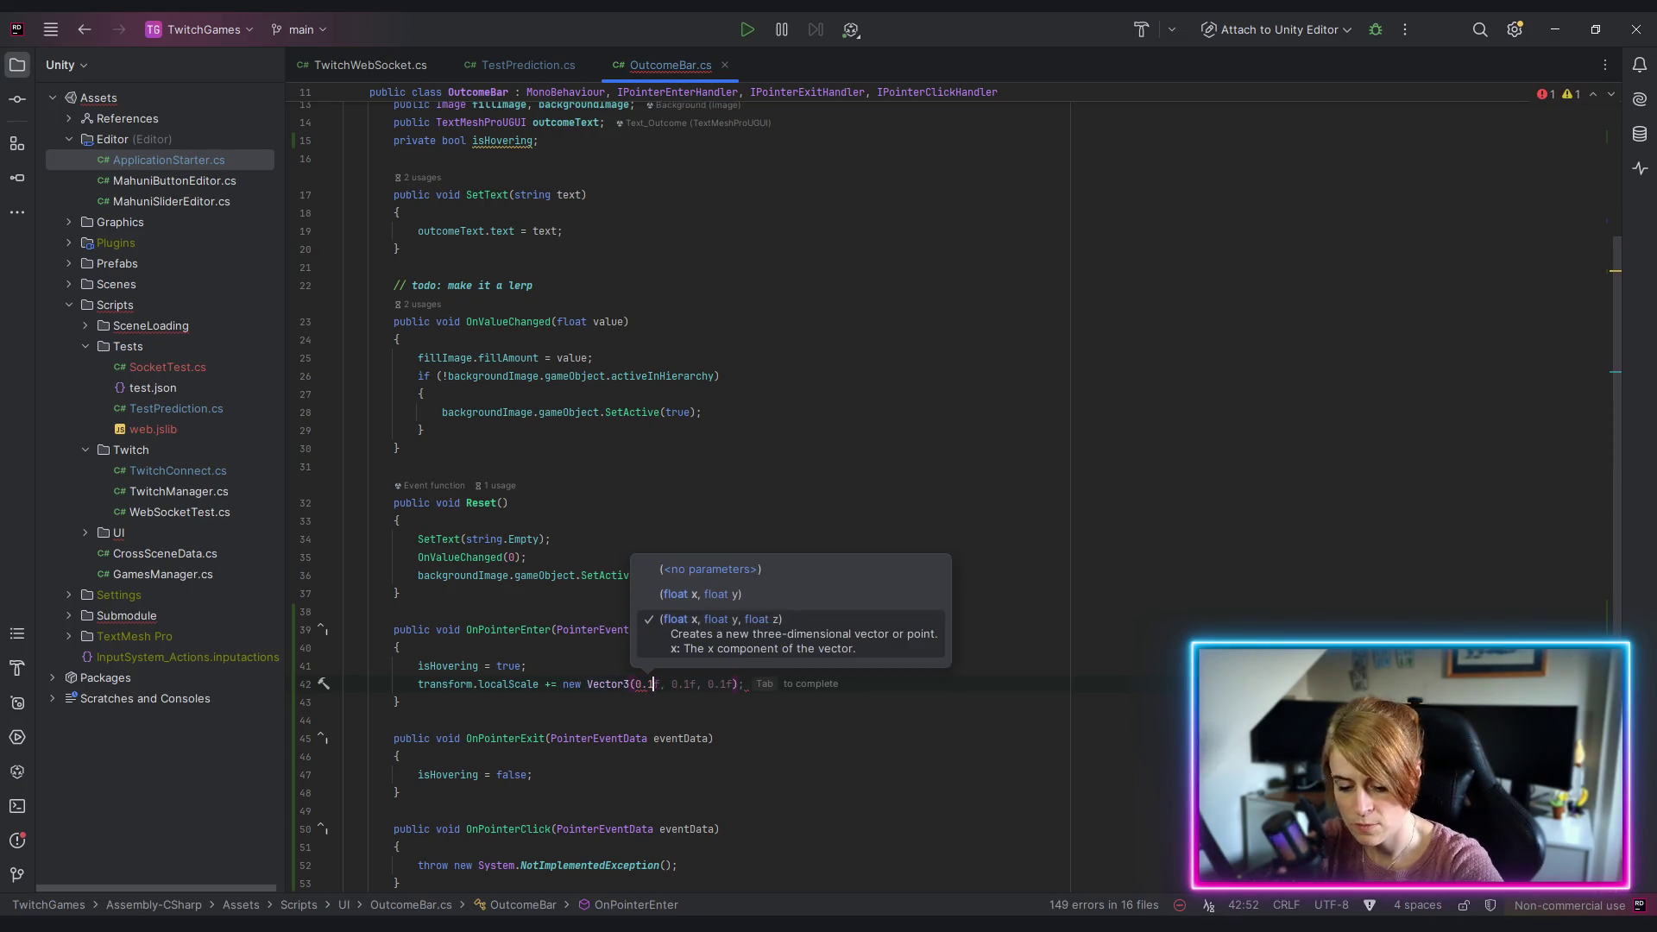
{"action": "type", "text": "f,"}
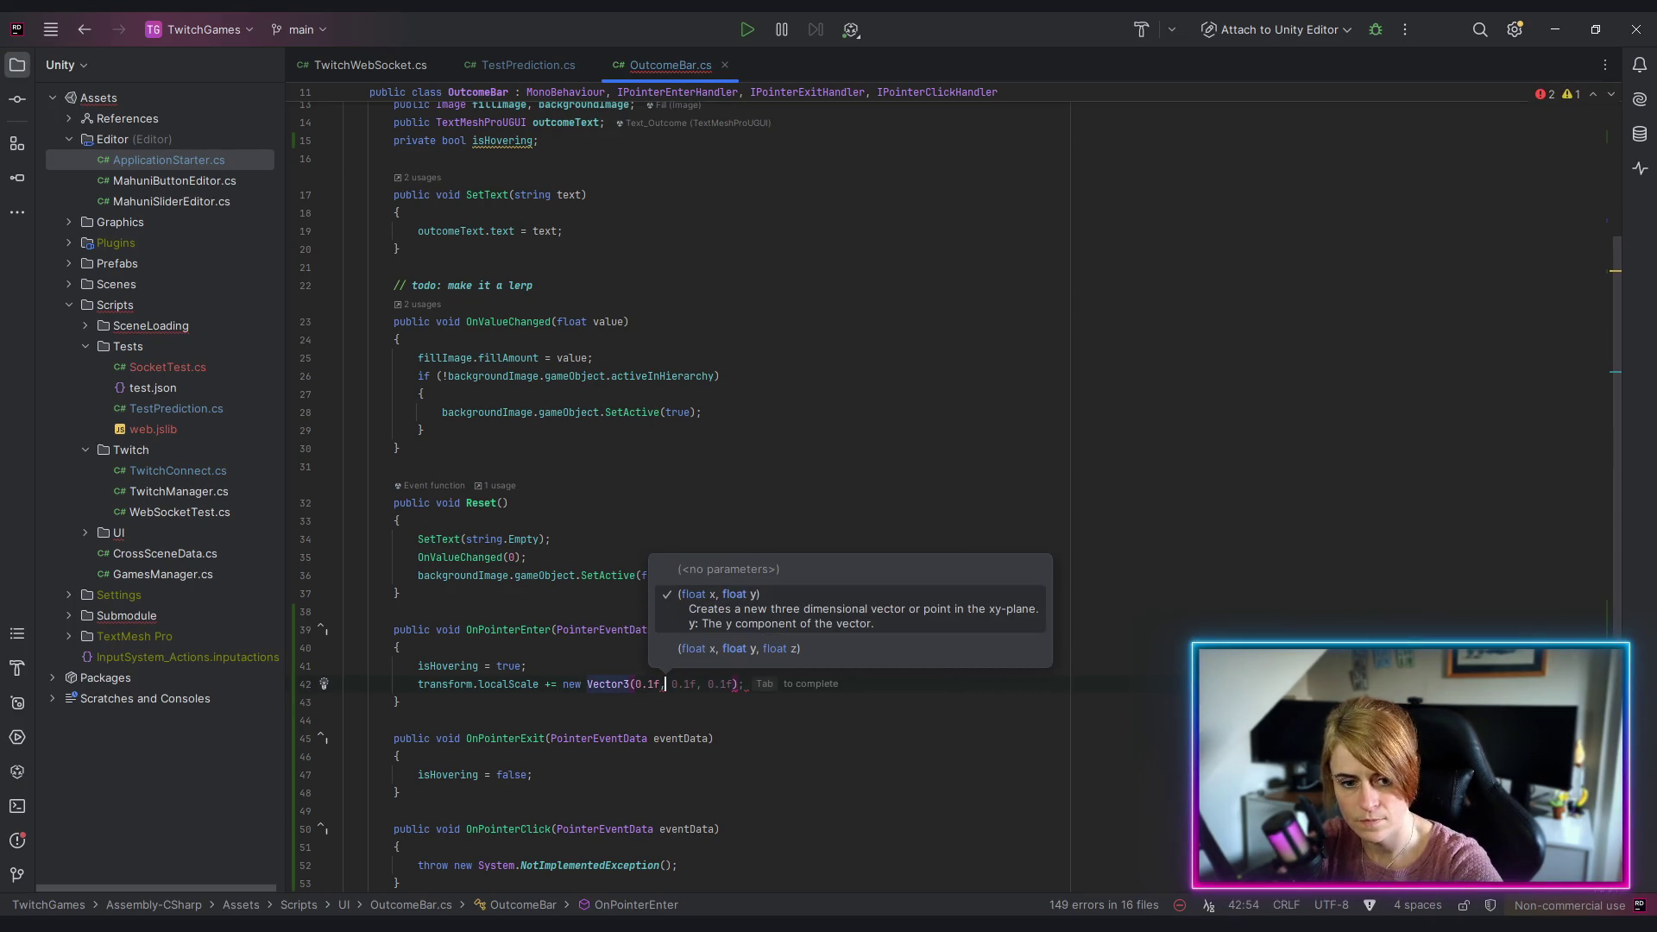
{"action": "key", "text": "Tab"}
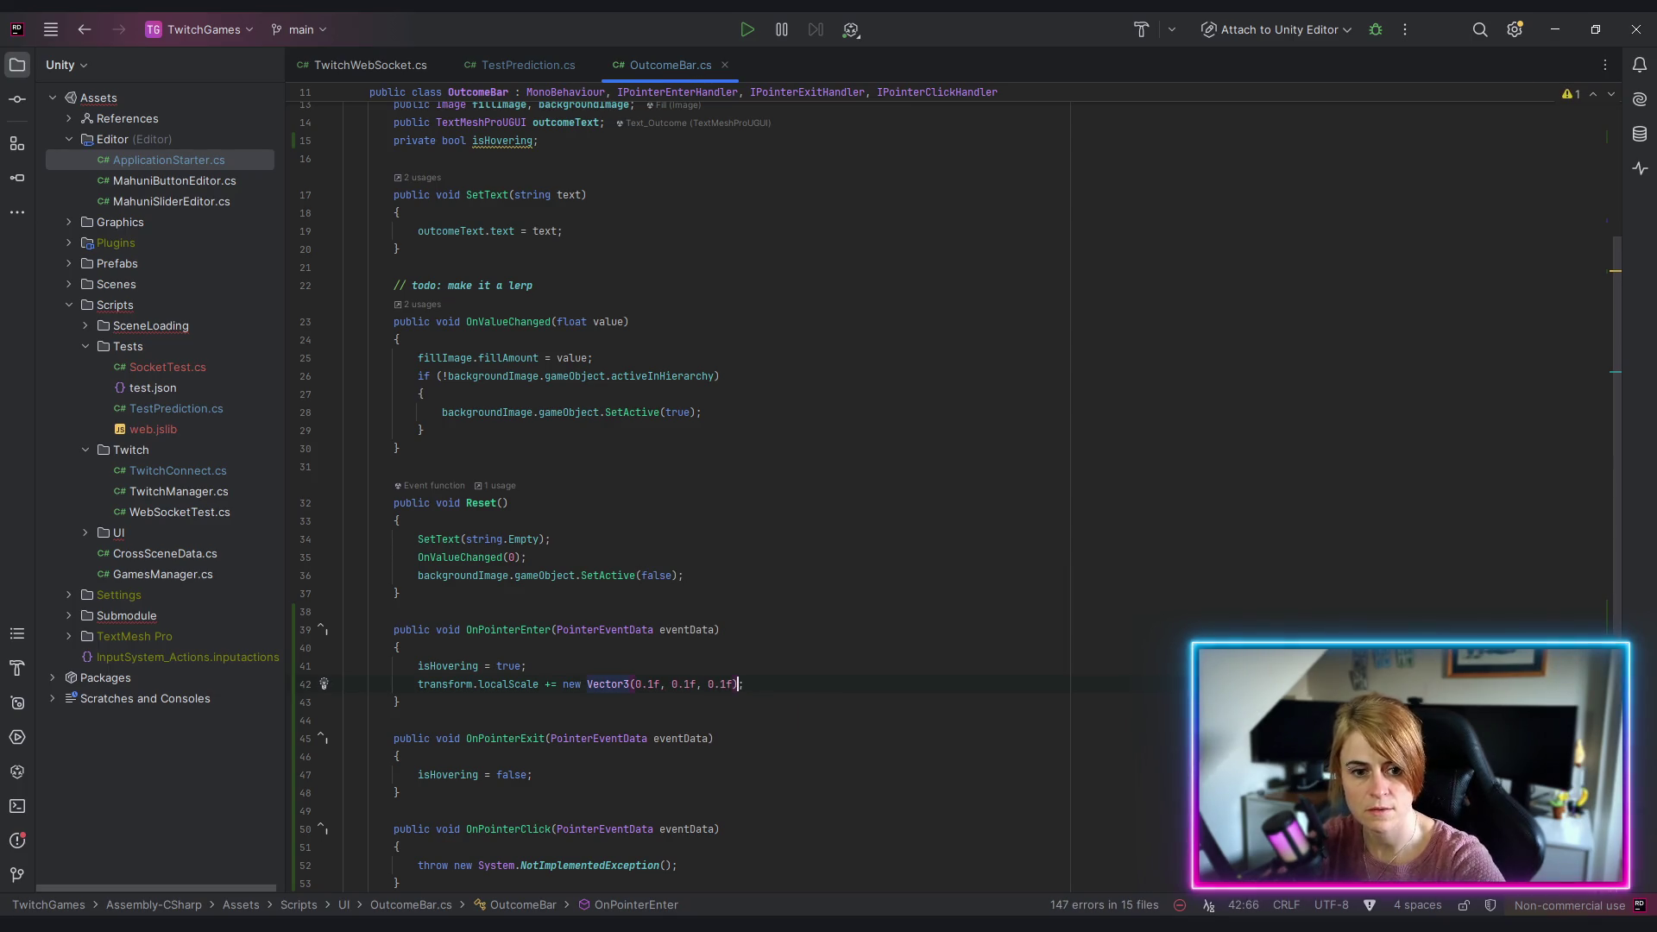
{"action": "type", "text": "0"}
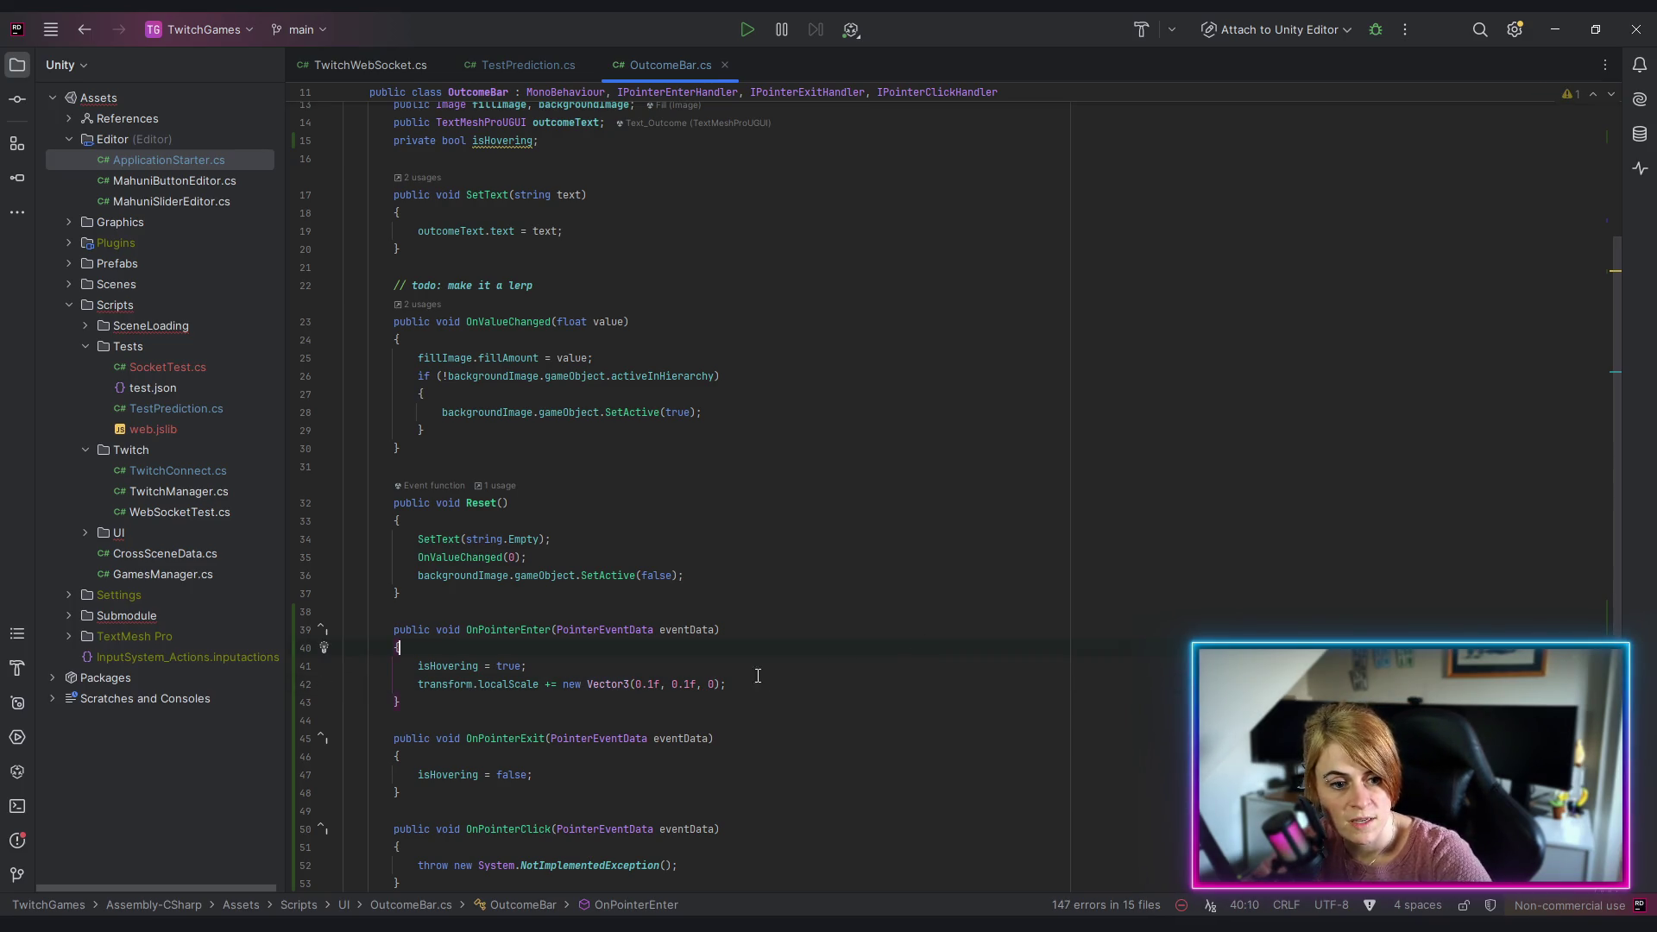
{"action": "scroll", "coordinate": [758, 675], "scroll_direction": "down", "scroll_amount": 2}
{"action": "left_click", "coordinate": [787, 558]}
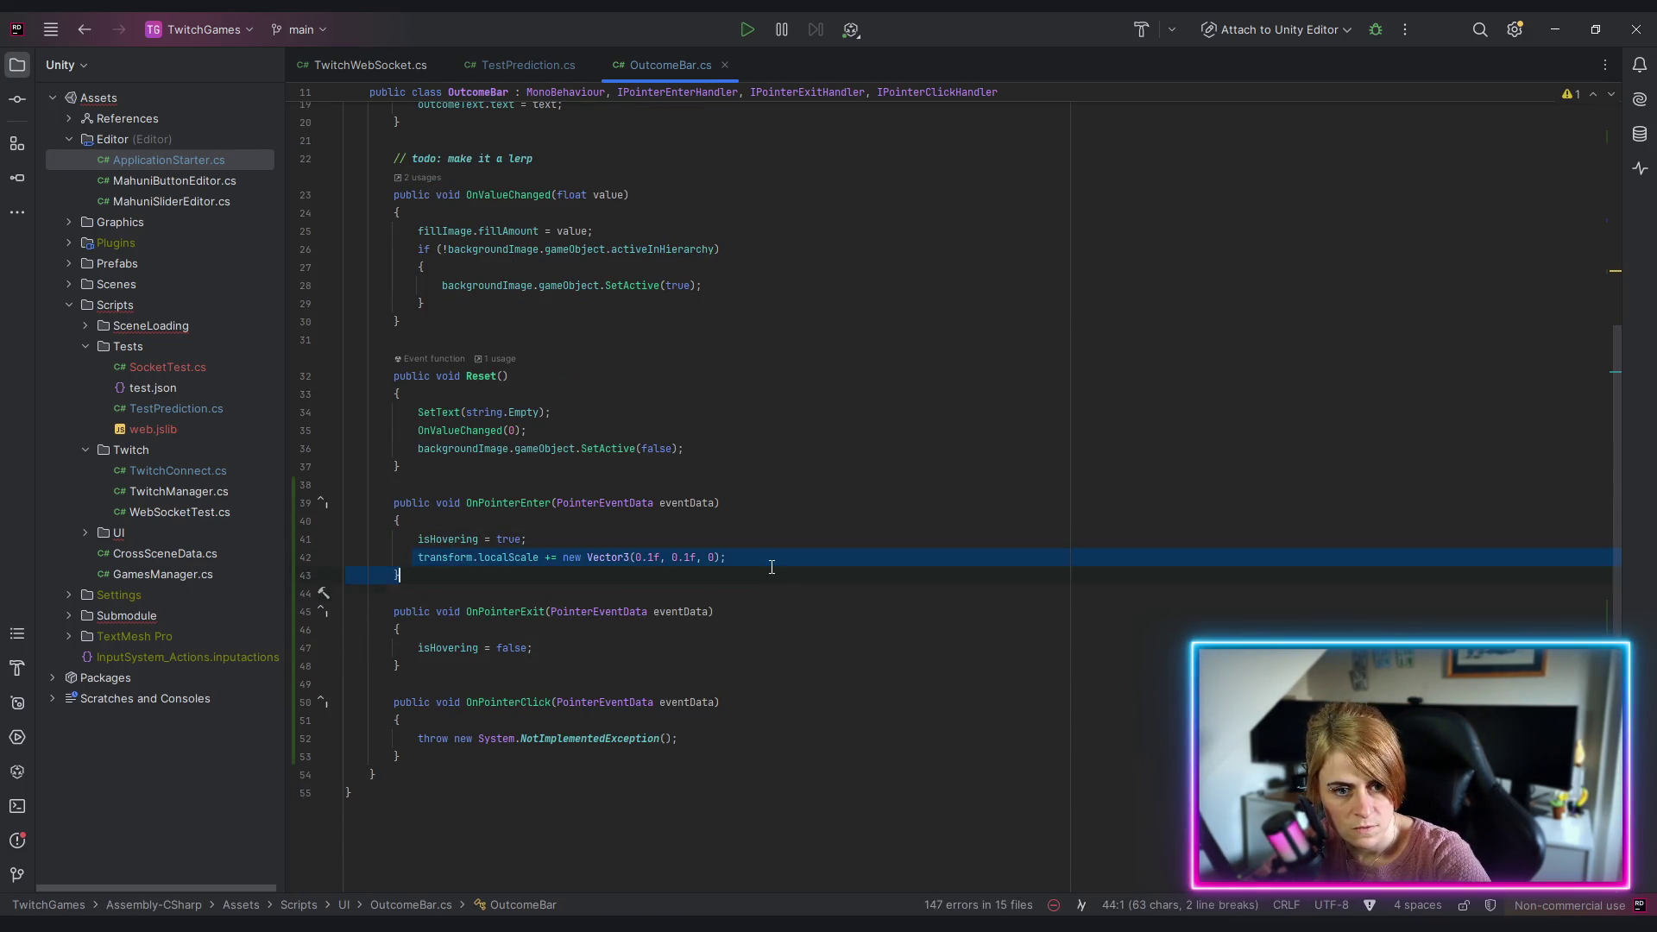
Step: Paste the scale line into OnPointerExit, changing += to -= to shrink the bar
{"action": "left_click", "coordinate": [570, 647]}
{"action": "key", "text": "Return"}
{"action": "type", "text": "transform.localScale += new Vector3(0.1f, 0.1f, 0);"}
{"action": "left_click", "coordinate": [550, 665]}
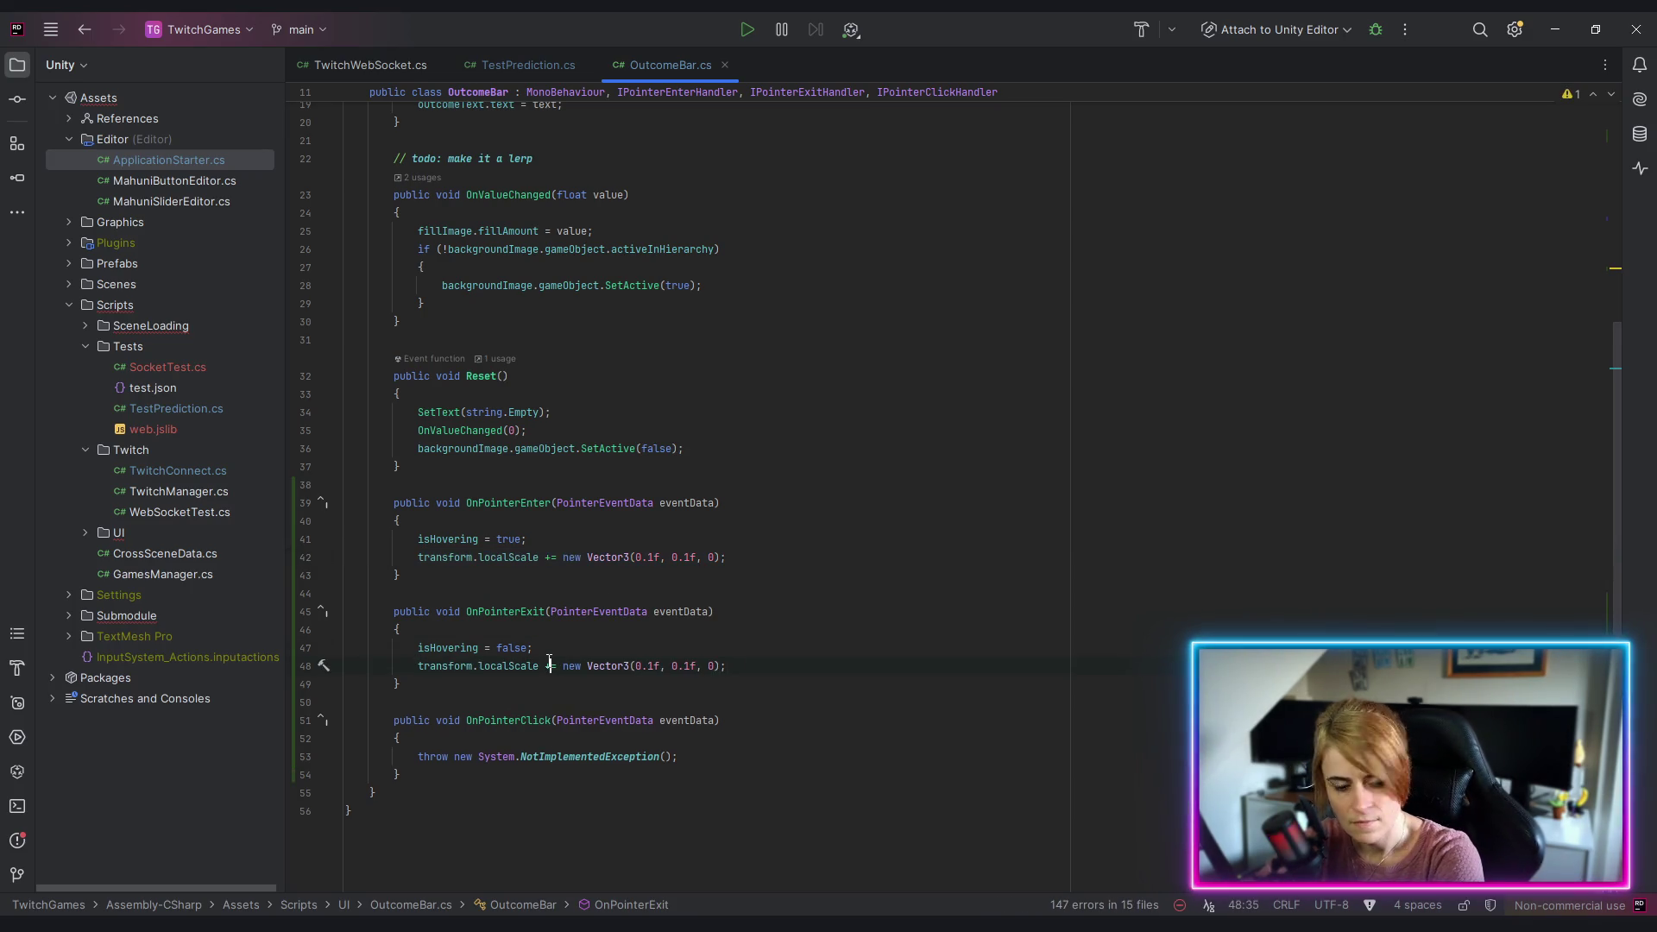
{"action": "key", "text": "BackSpace"}
{"action": "type", "text": "-"}
Step: Delete the NotImplementedException throw from OnPointerClick
{"action": "left_click", "coordinate": [770, 790]}
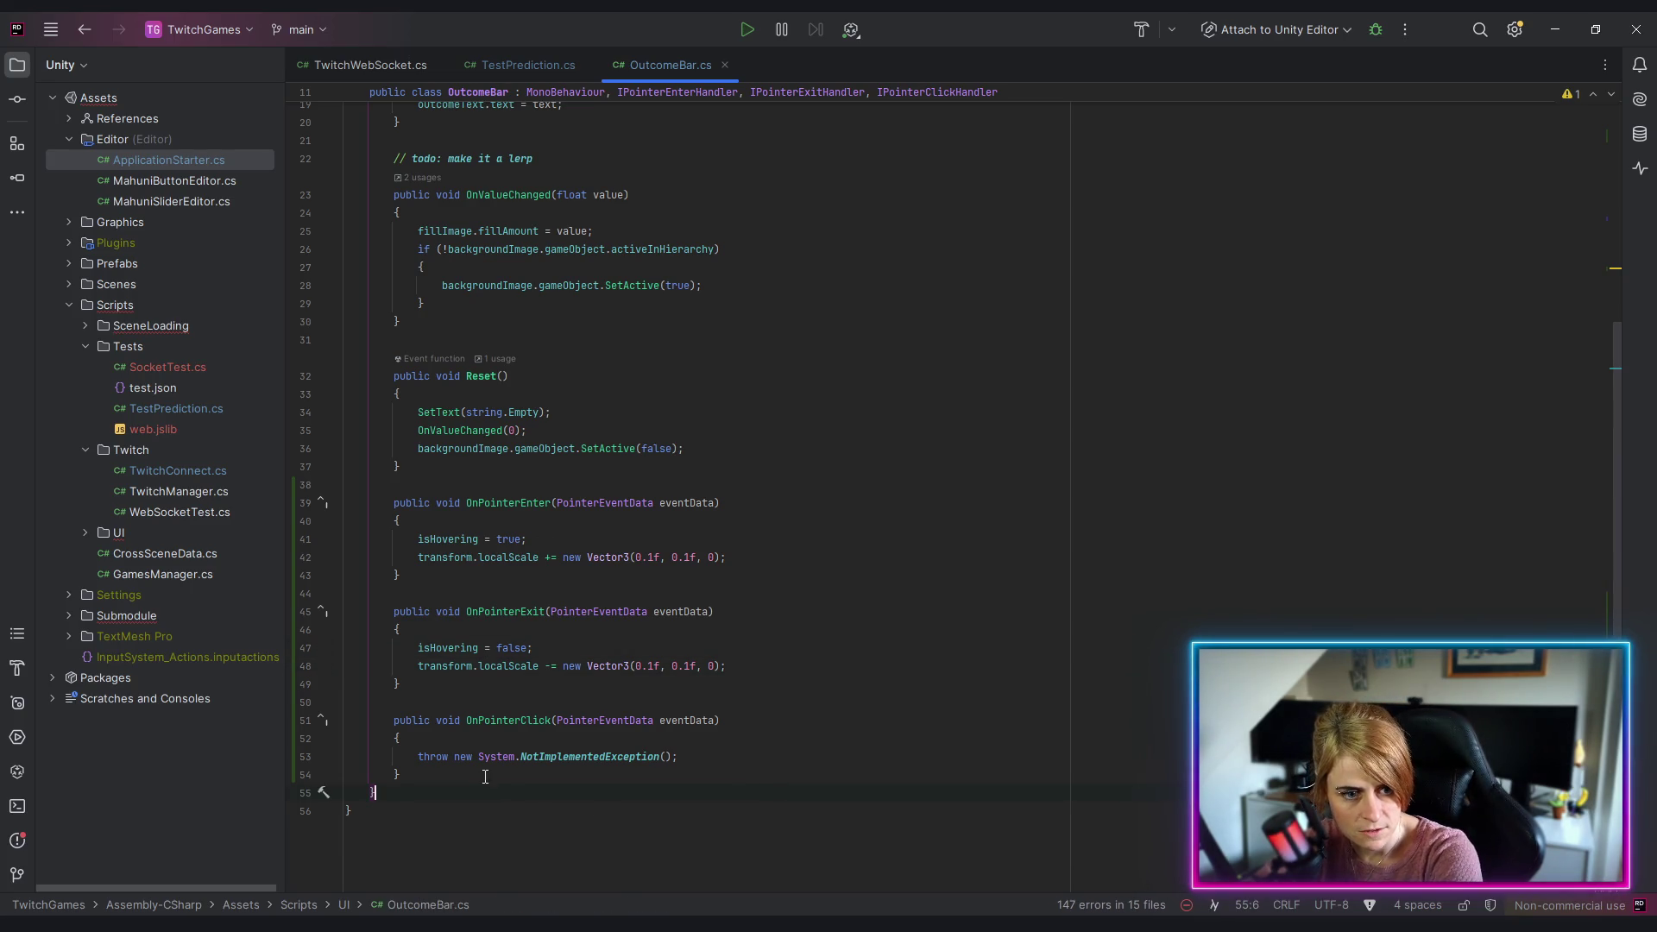
{"action": "left_click_drag", "start_coordinate": [418, 755], "coordinate": [679, 719]}
{"action": "key", "text": "BackSpace"}
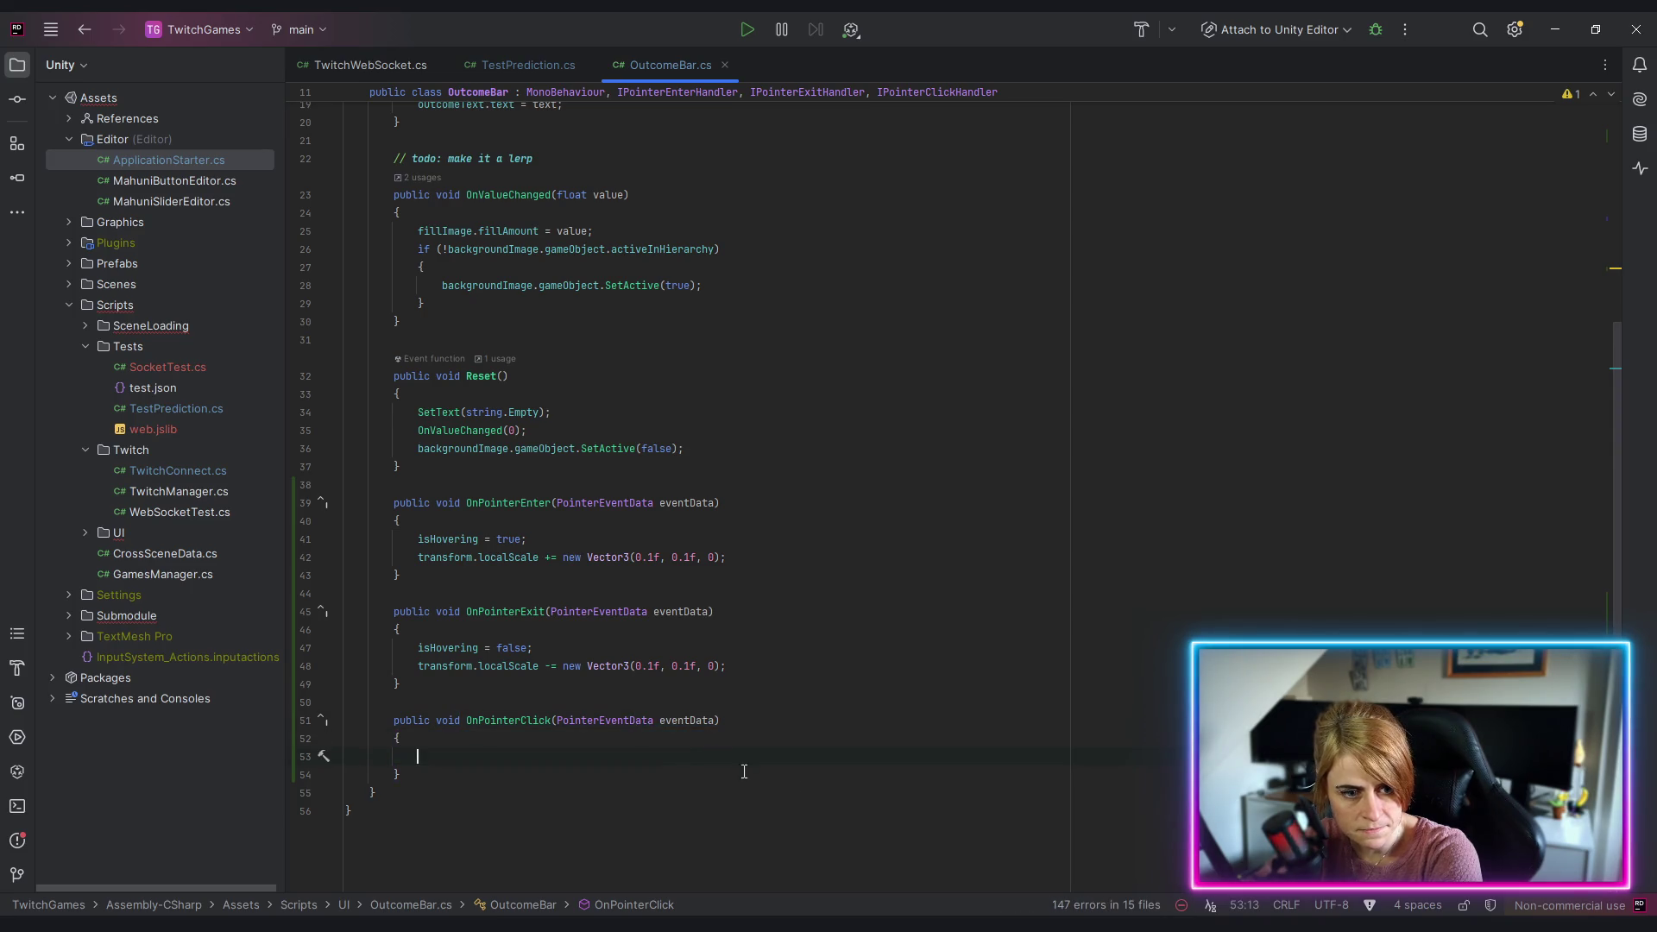
{"action": "scroll", "coordinate": [719, 729], "scroll_direction": "up", "scroll_amount": 5}
{"action": "left_click", "coordinate": [392, 321]}
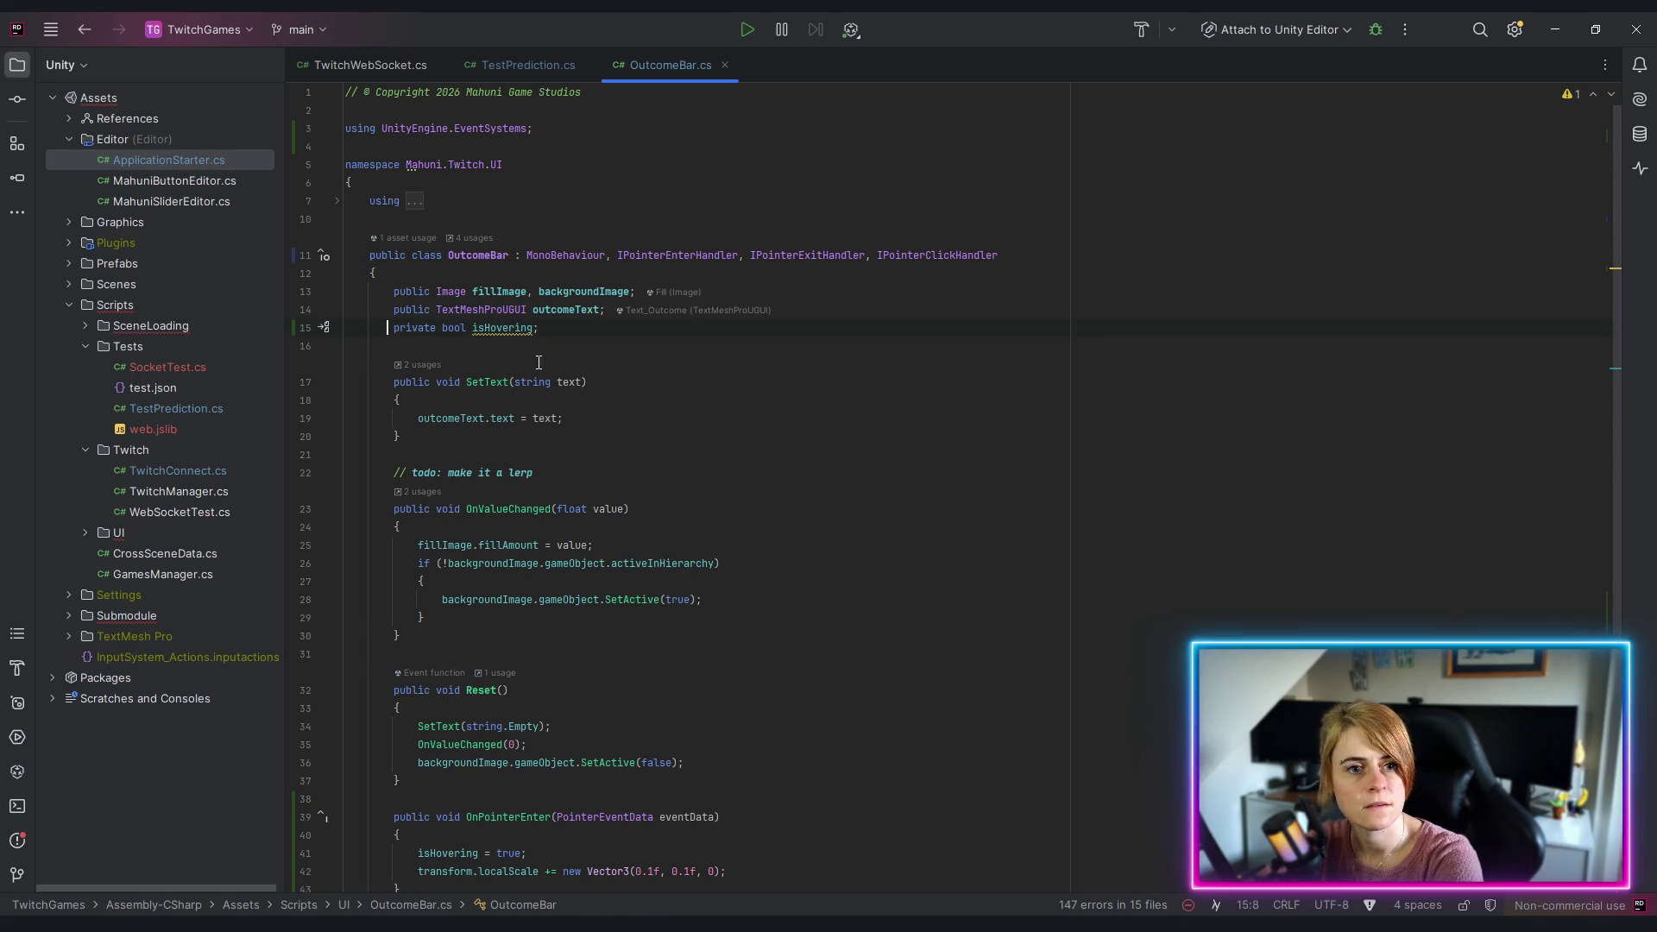
Step: Declare a 'public bool isSelected;' field above isHovering in OutcomeBar
{"action": "key", "text": "Return"}
{"action": "type", "text": "pub"}
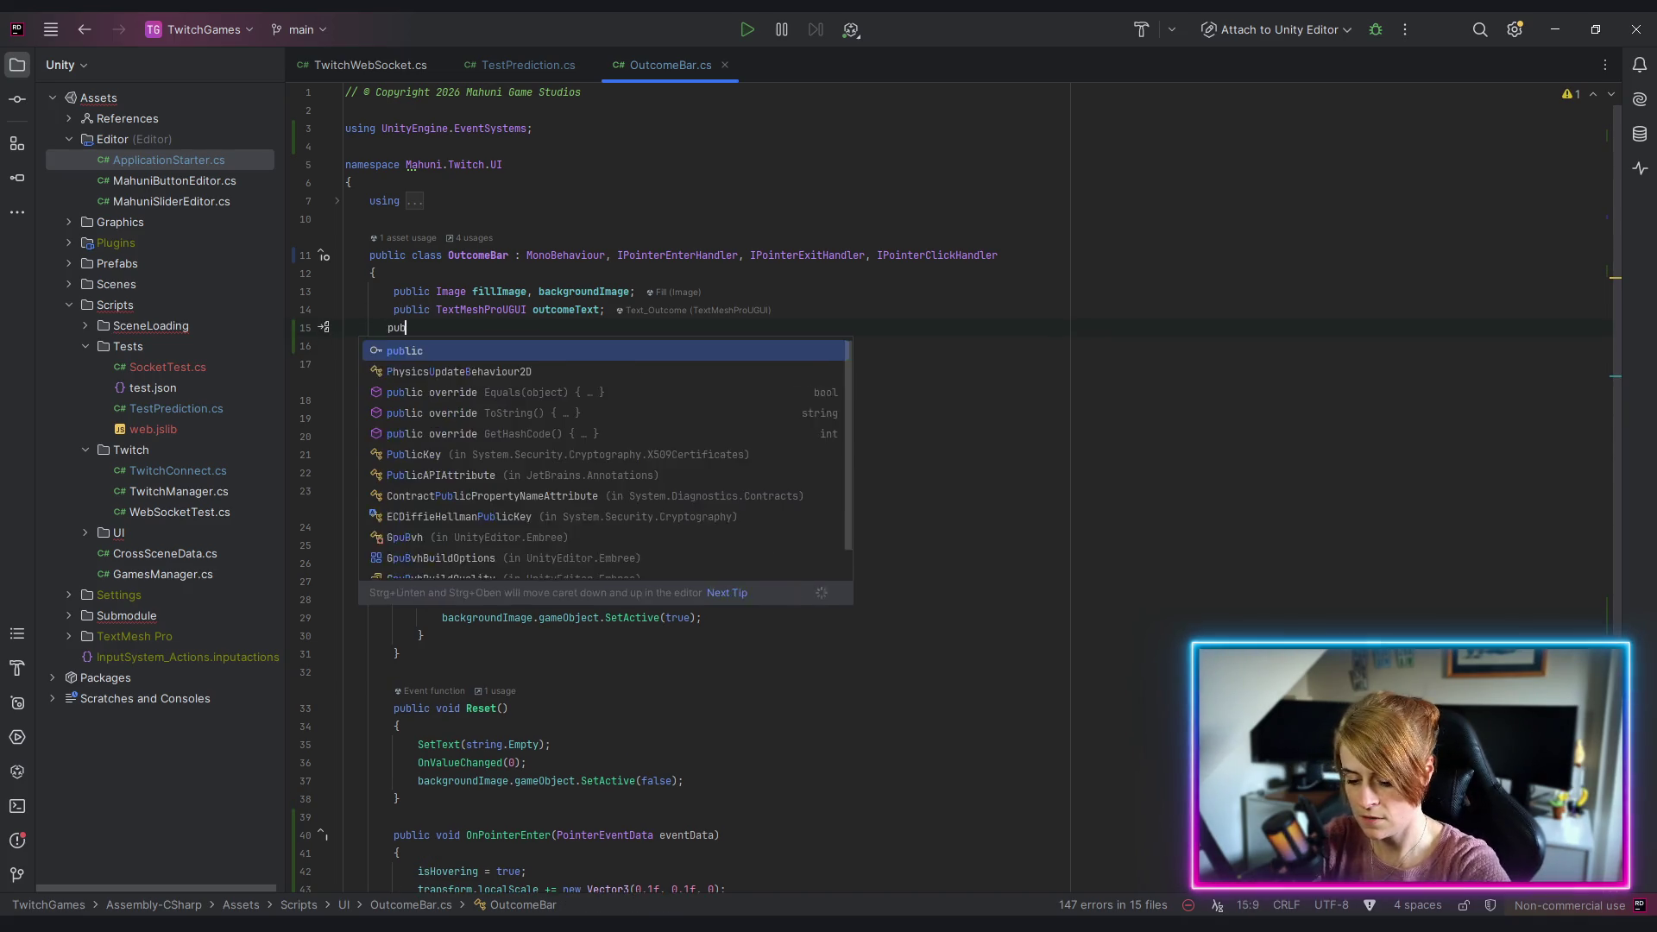
{"action": "type", "text": "lic bool"}
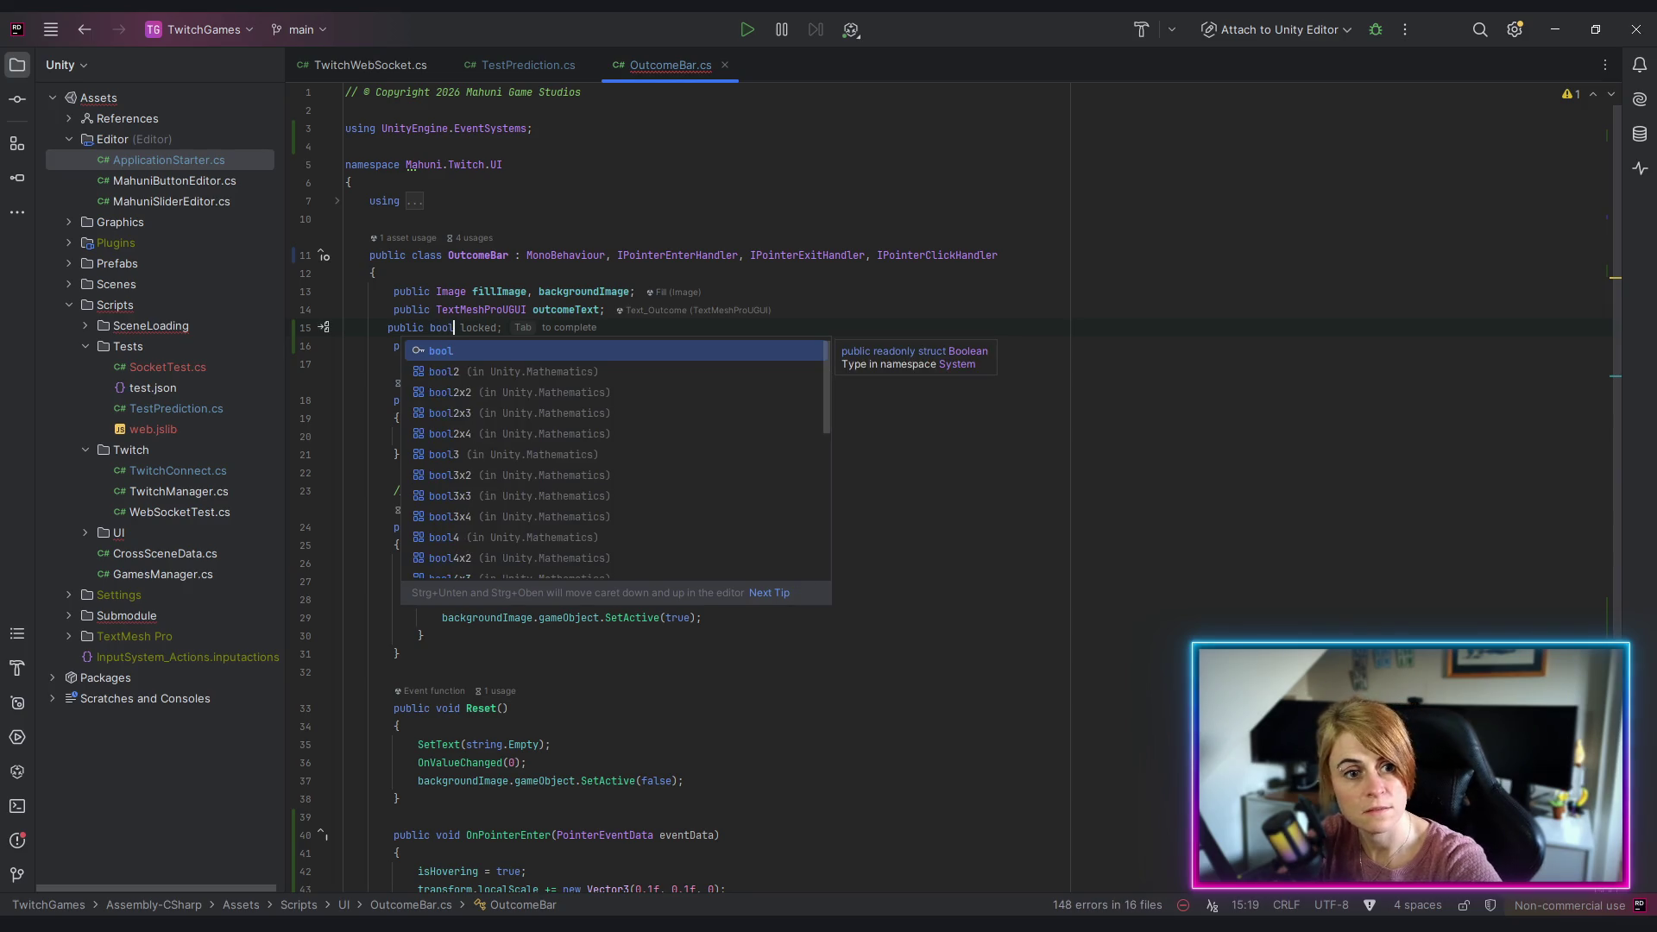
{"action": "type", "text": " isSelecet"}
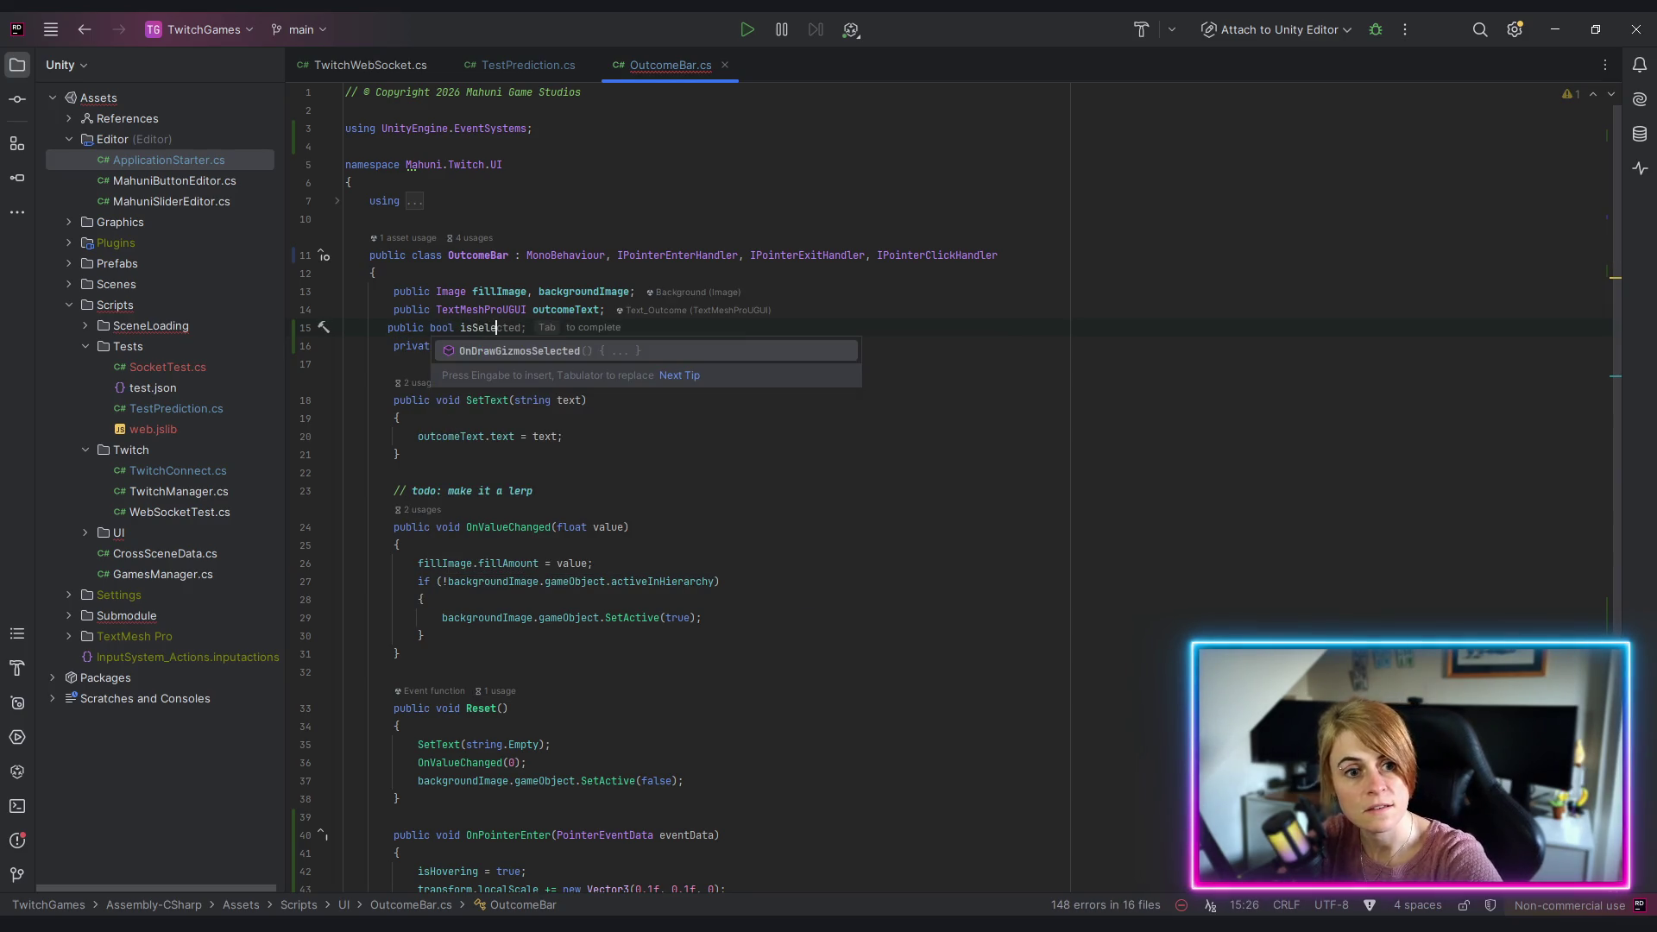
{"action": "type", "text": "ted;"}
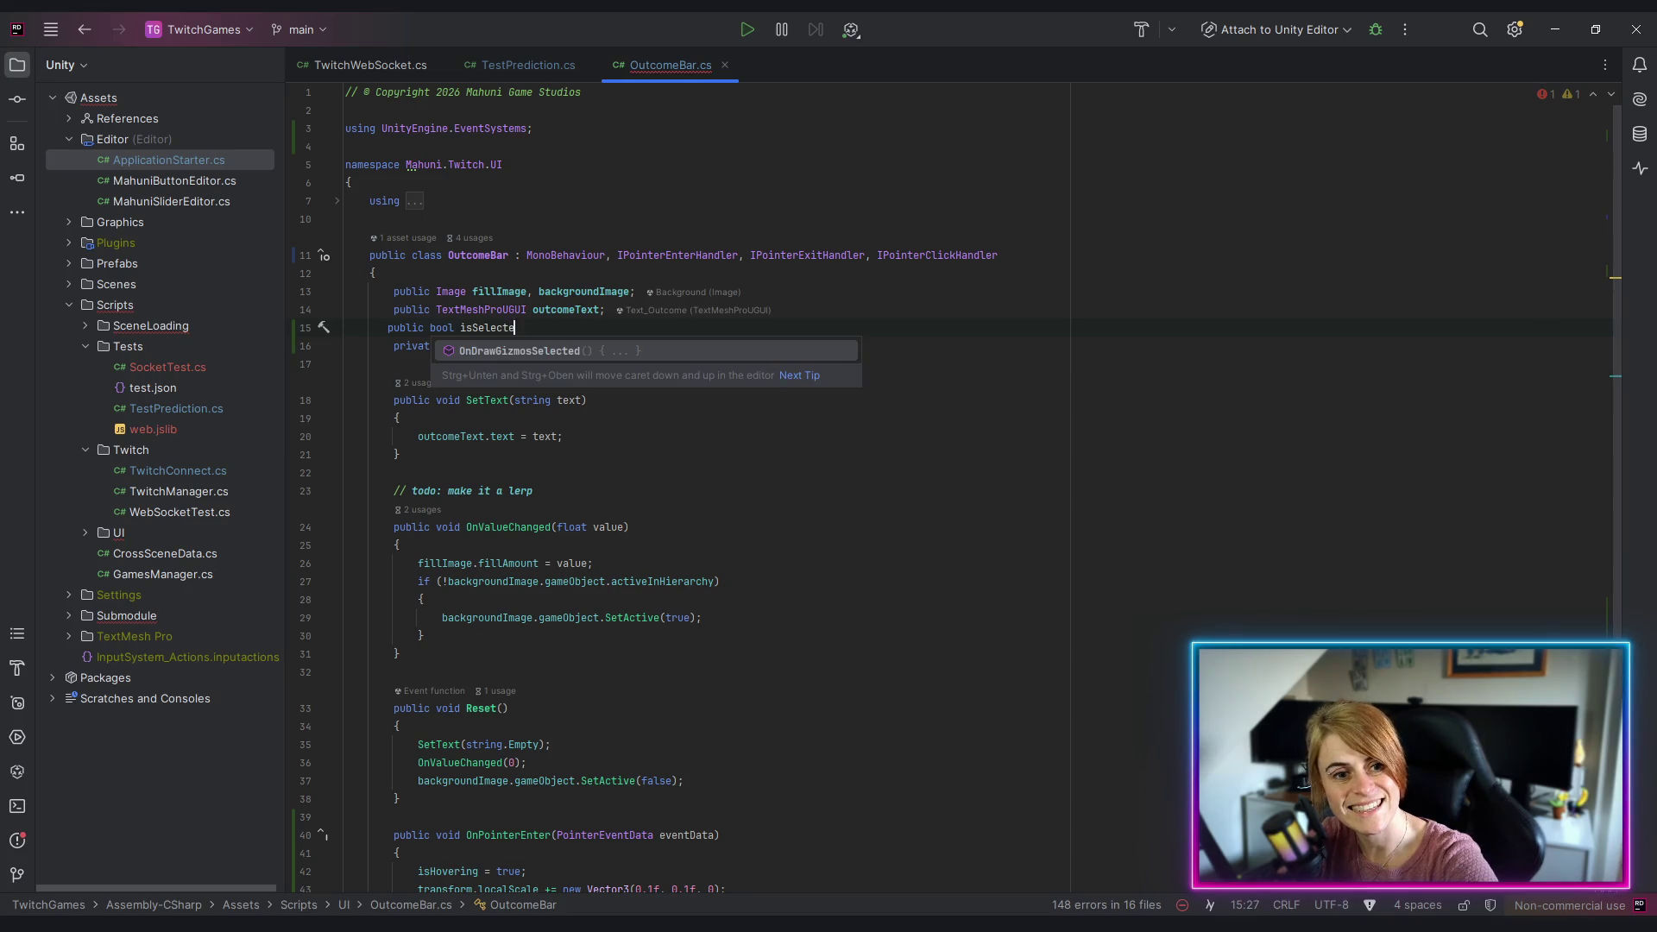
Step: Write 'isSelected = true;' inside the empty OnPointerClick body
{"action": "double_click", "coordinate": [501, 328]}
{"action": "key", "text": "ctrl+c"}
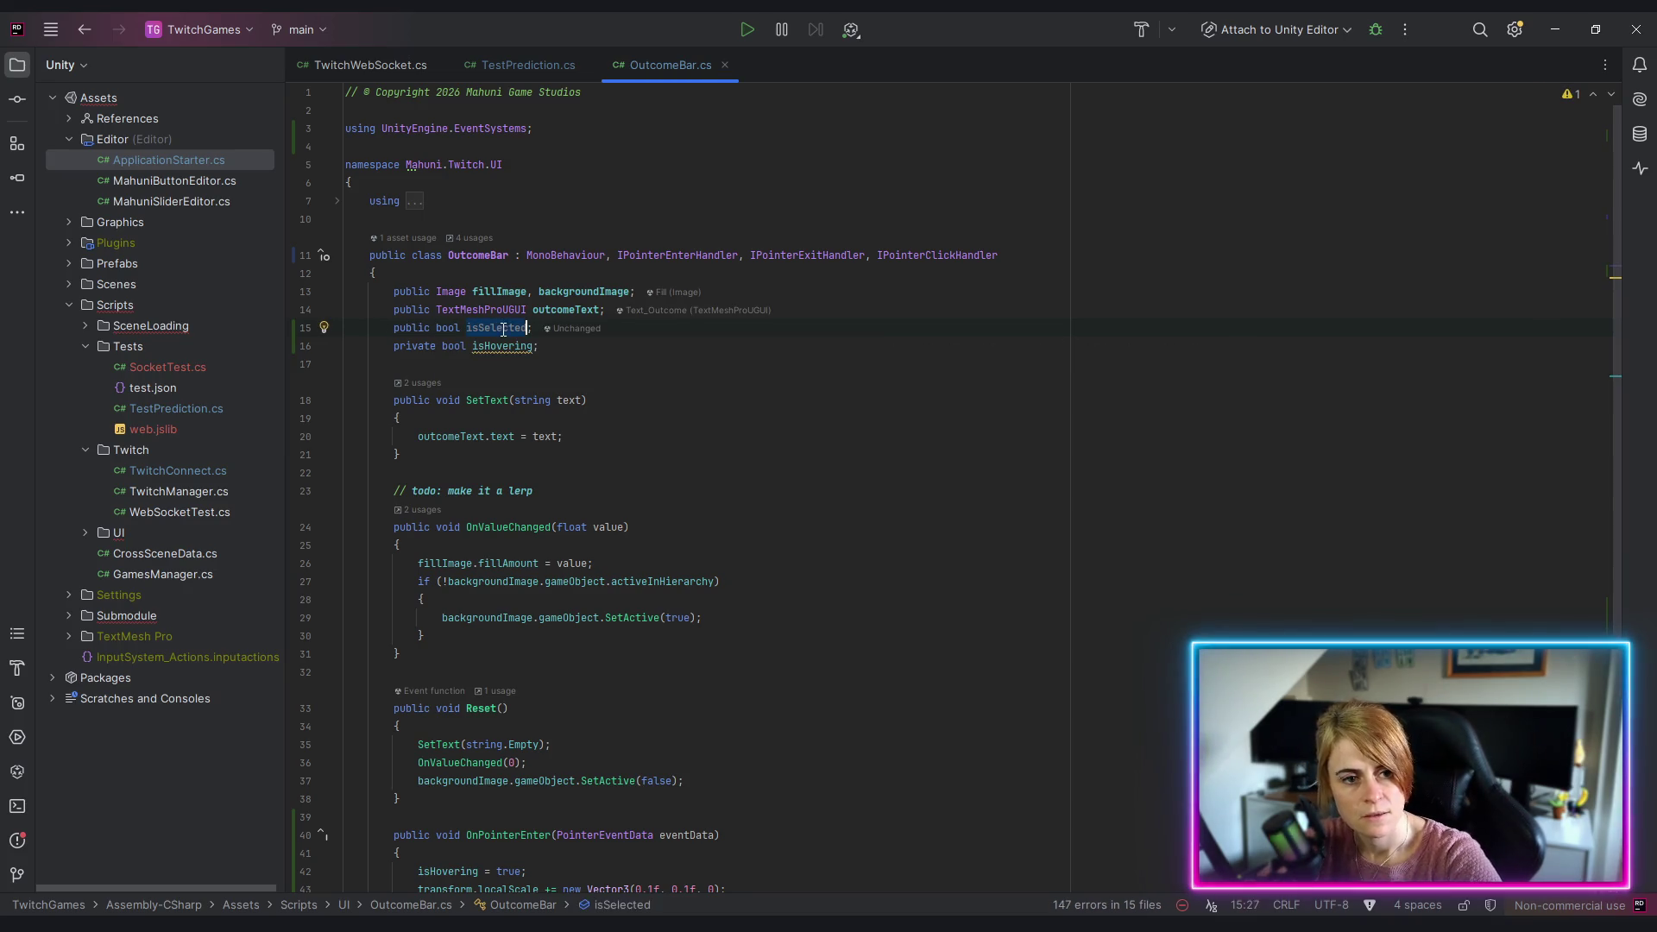
{"action": "scroll", "coordinate": [673, 637], "scroll_direction": "down", "scroll_amount": 6}
{"action": "left_click", "coordinate": [505, 759]}
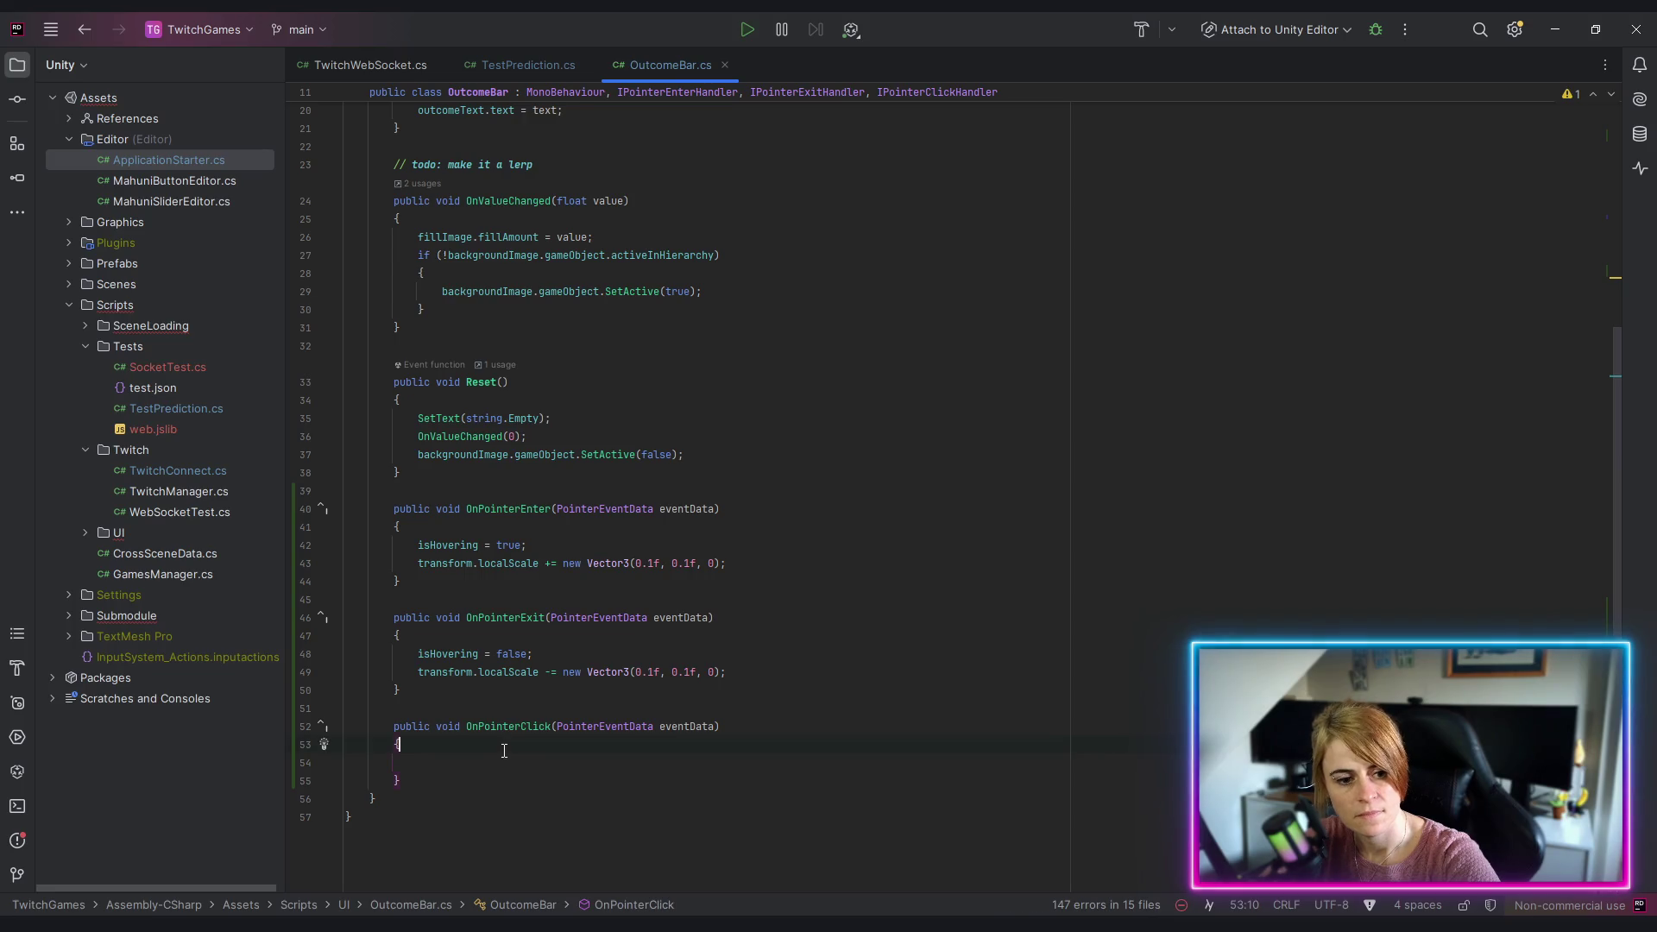
{"action": "key", "text": "ctrl+v"}
{"action": "type", "text": "= true;"}
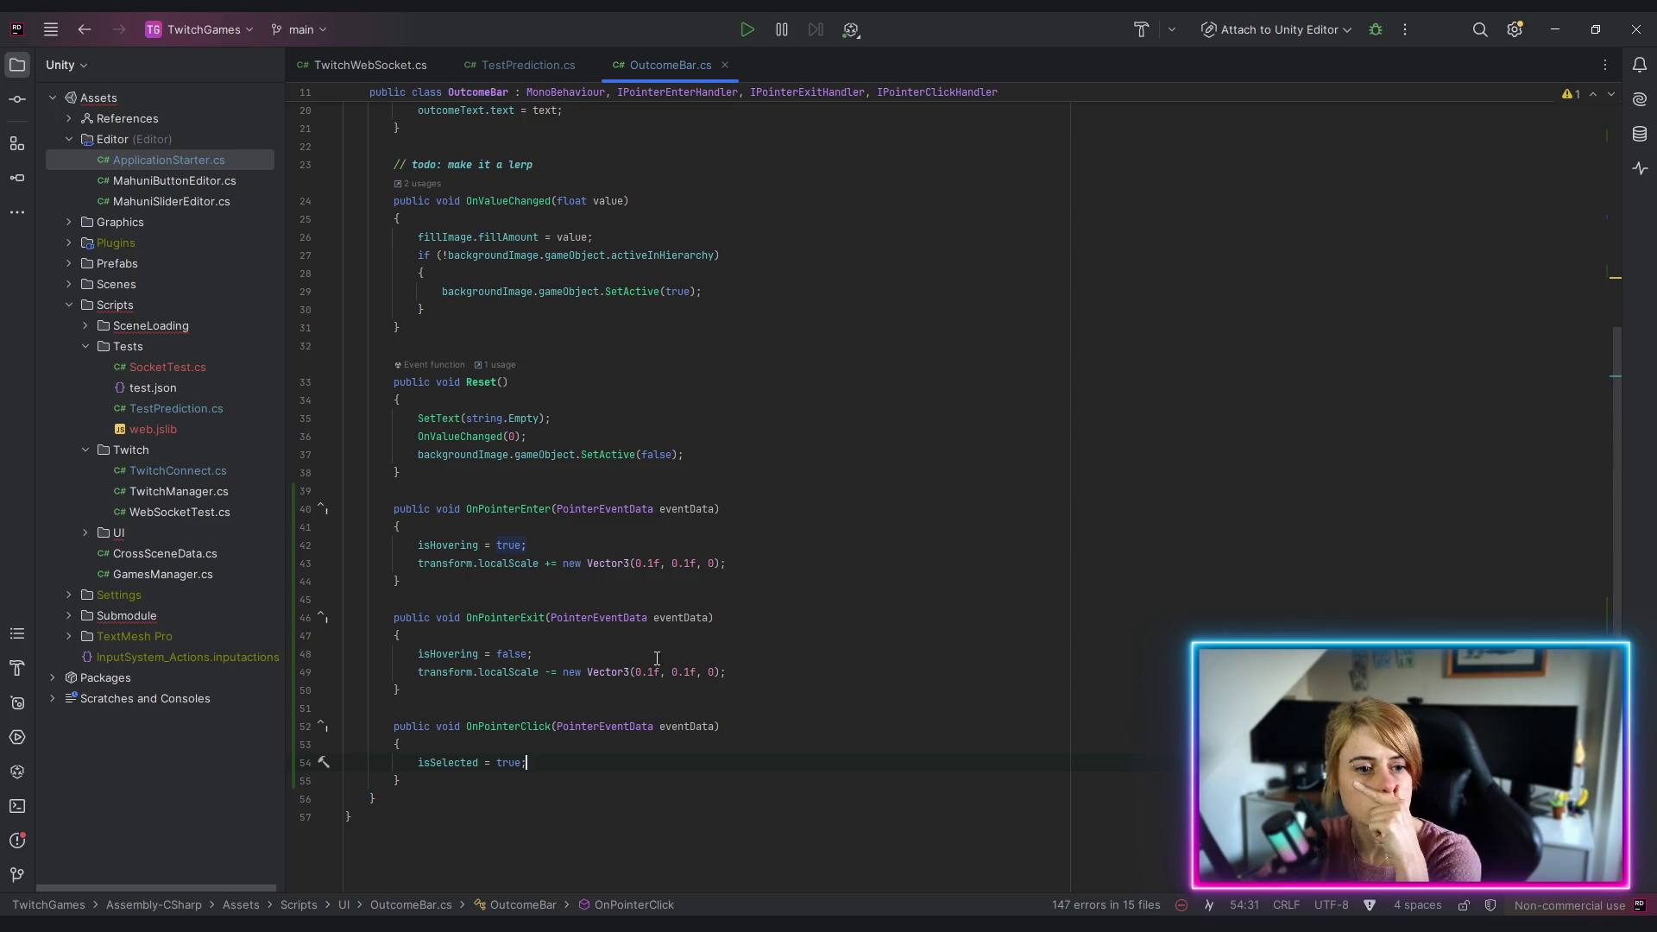
{"action": "scroll", "coordinate": [592, 492], "scroll_direction": "up", "scroll_amount": 3}
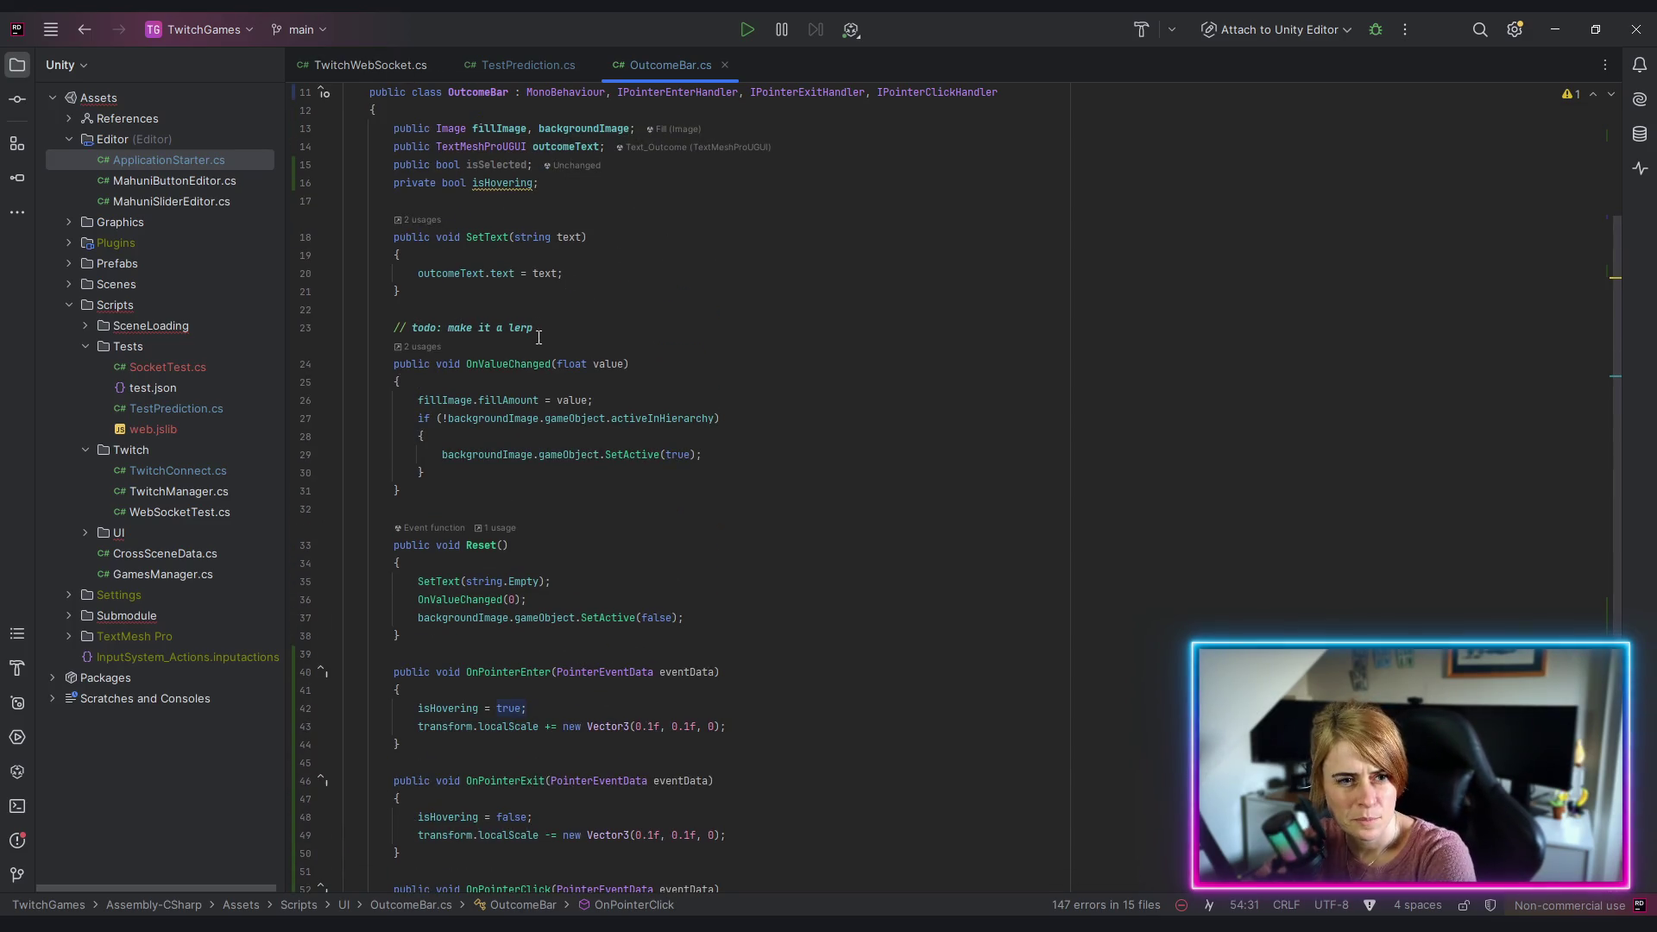
Step: Below Reset(), write the signature 'public void Select(bool isSelected)'
{"action": "left_click", "coordinate": [433, 632]}
{"action": "key", "text": "Return"}
{"action": "key", "text": "Return"}
{"action": "type", "text": "public "}
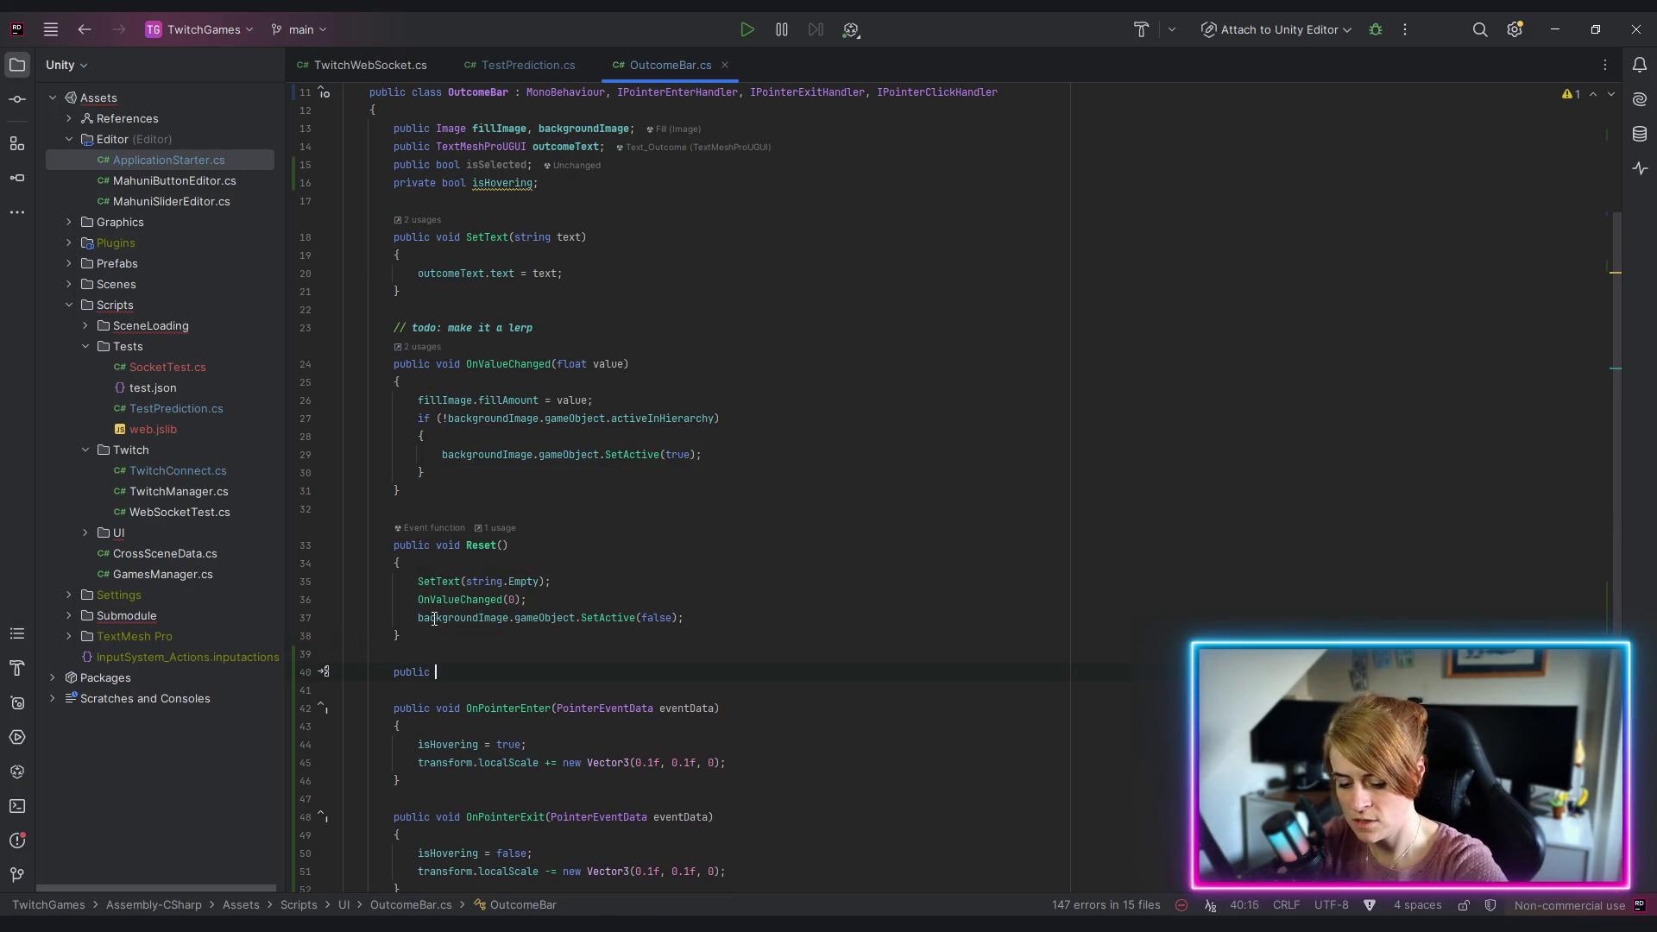
{"action": "type", "text": "b"}
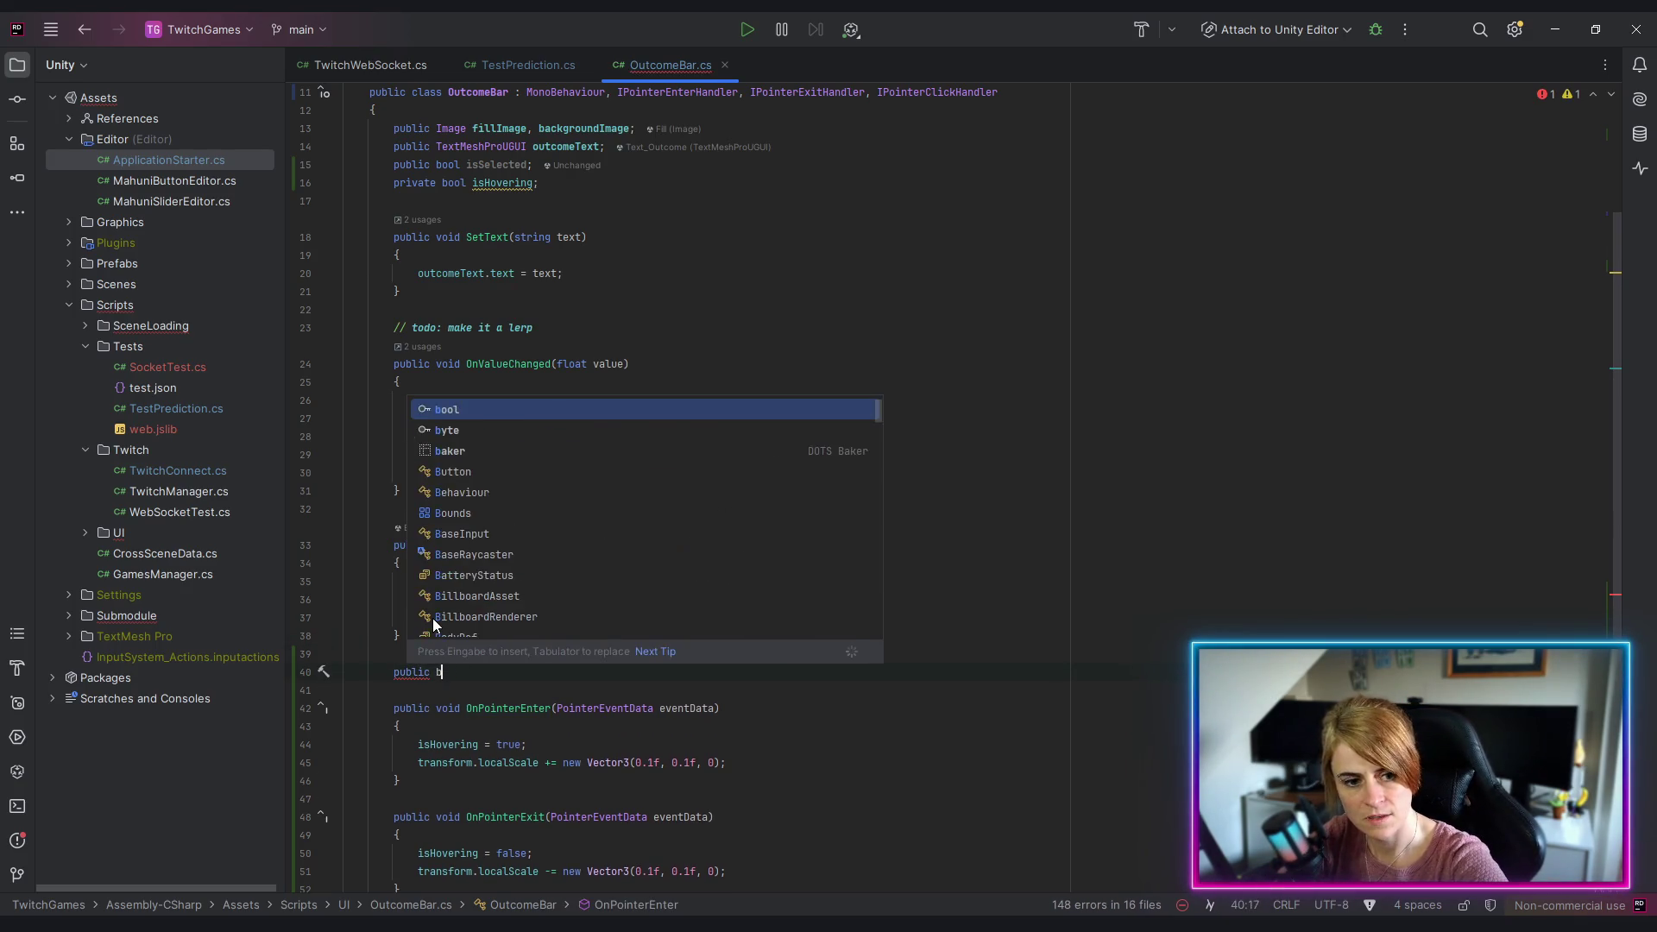
{"action": "key", "text": "BackSpace"}
{"action": "type", "text": "void Se"}
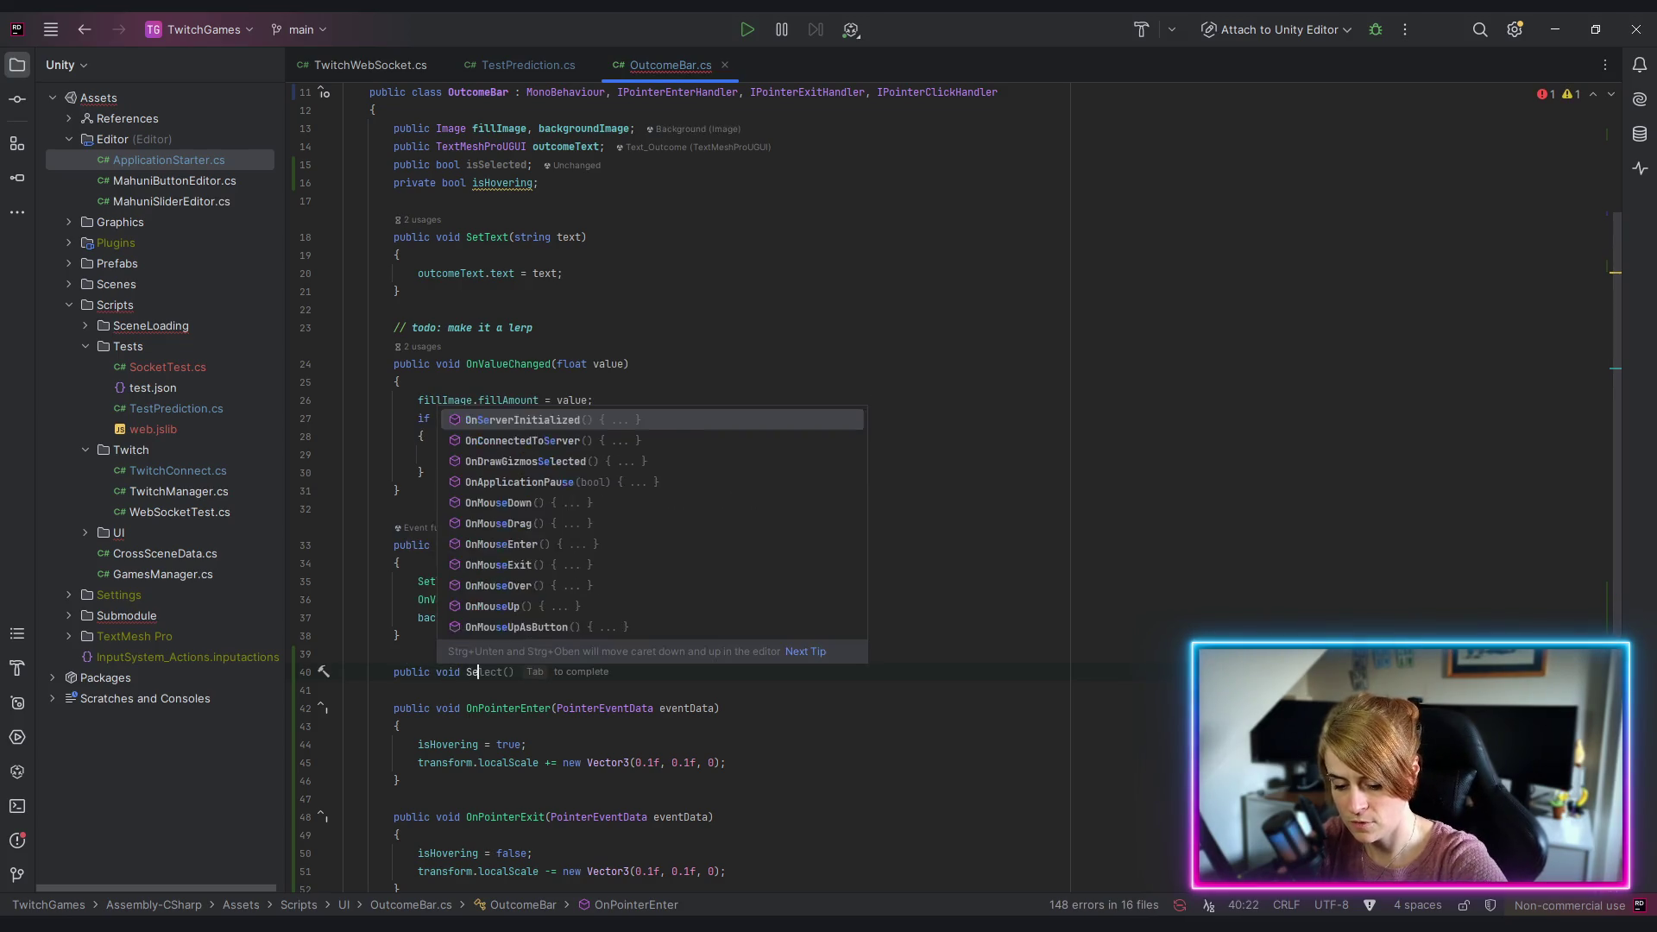
{"action": "type", "text": "lect(bool isSelected"}
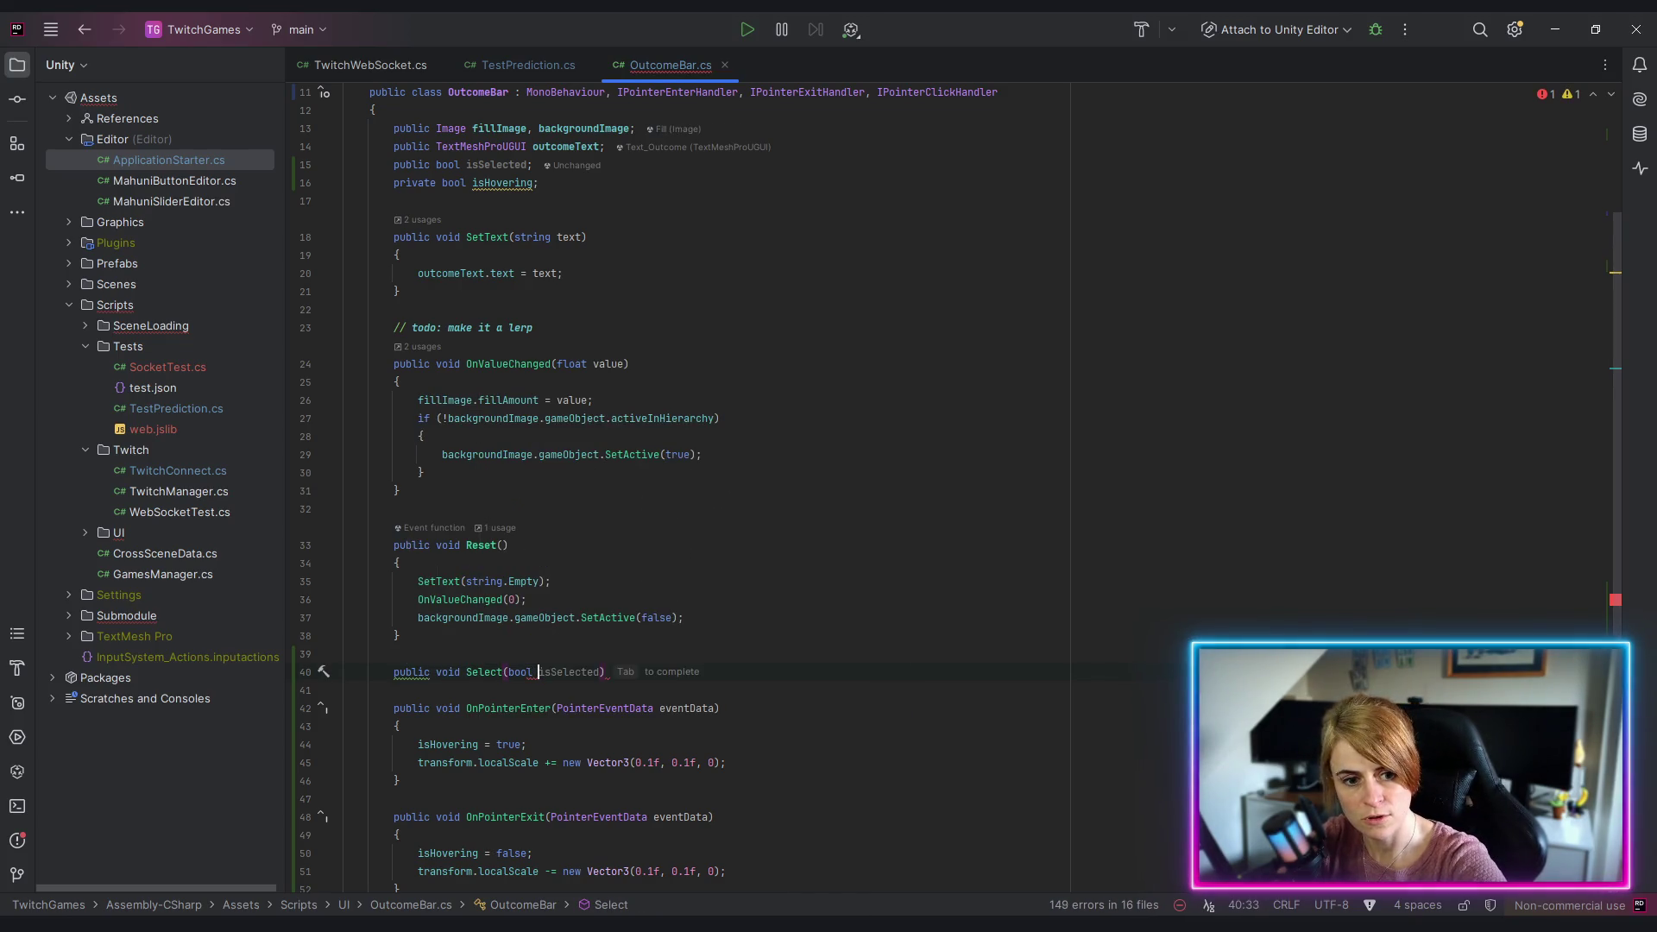
{"action": "key", "text": "End"}
Step: Give Select a body assigning 'this.isSelected = isSelected;'
{"action": "key", "text": "Return"}
{"action": "type", "text": "{"}
{"action": "key", "text": "Return"}
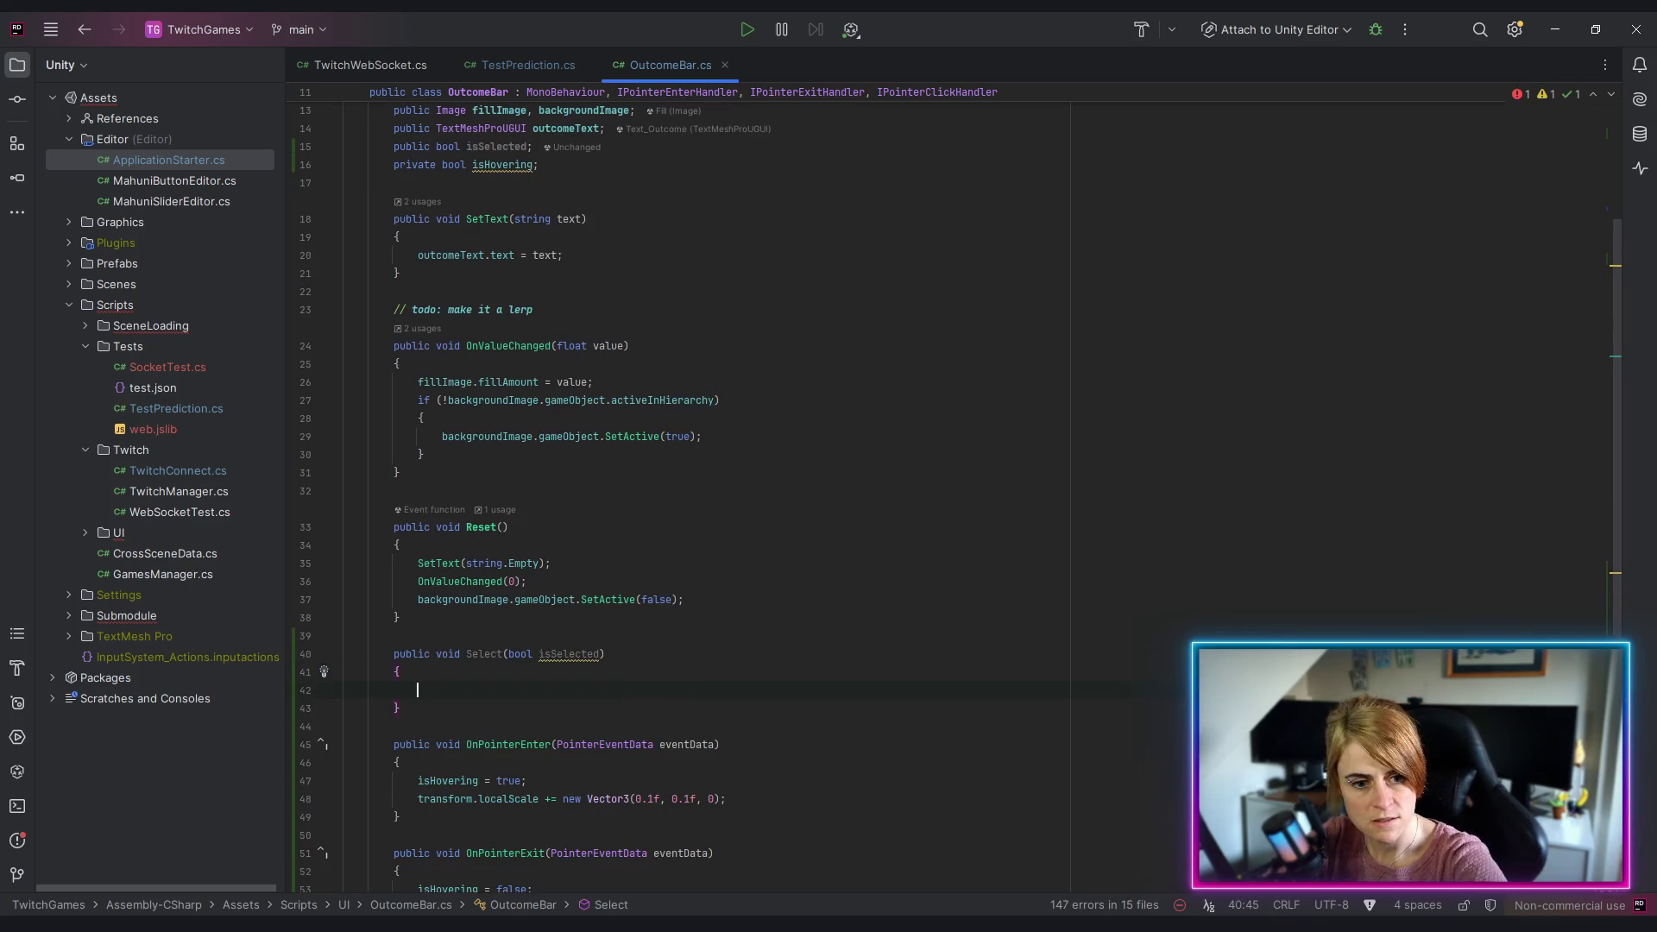
{"action": "type", "text": "isSelected"}
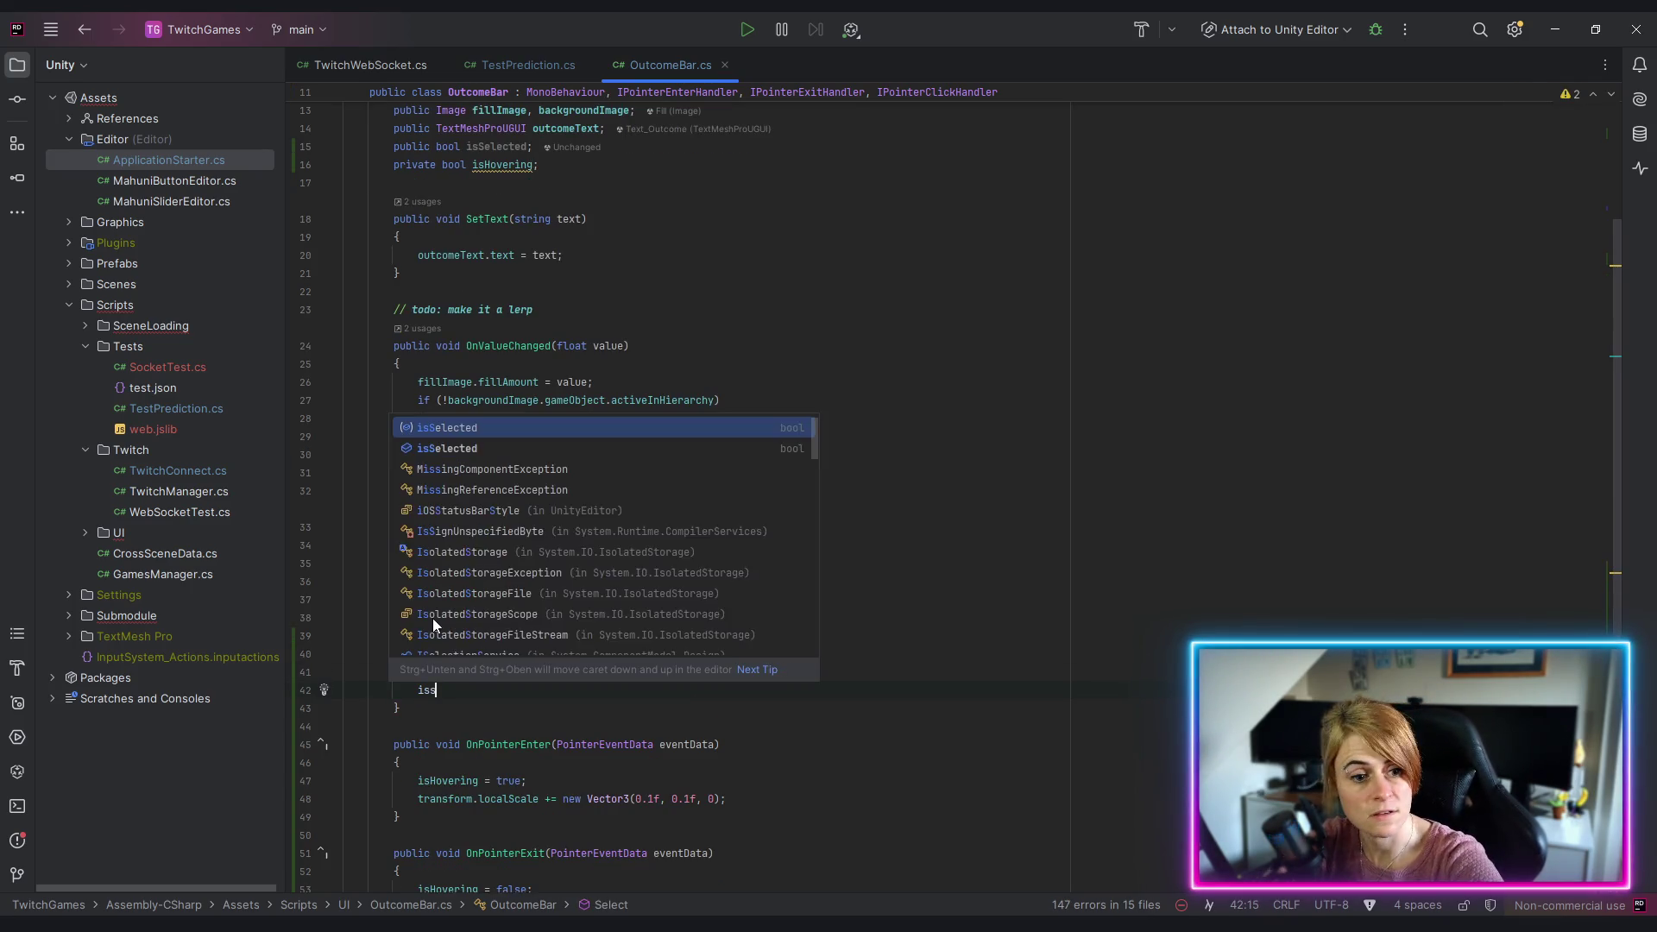
{"action": "key", "text": "Tab"}
{"action": "key", "text": "Home"}
{"action": "type", "text": "this."}
{"action": "key", "text": "End"}
{"action": "scroll", "coordinate": [434, 618], "scroll_direction": "up", "scroll_amount": 4}
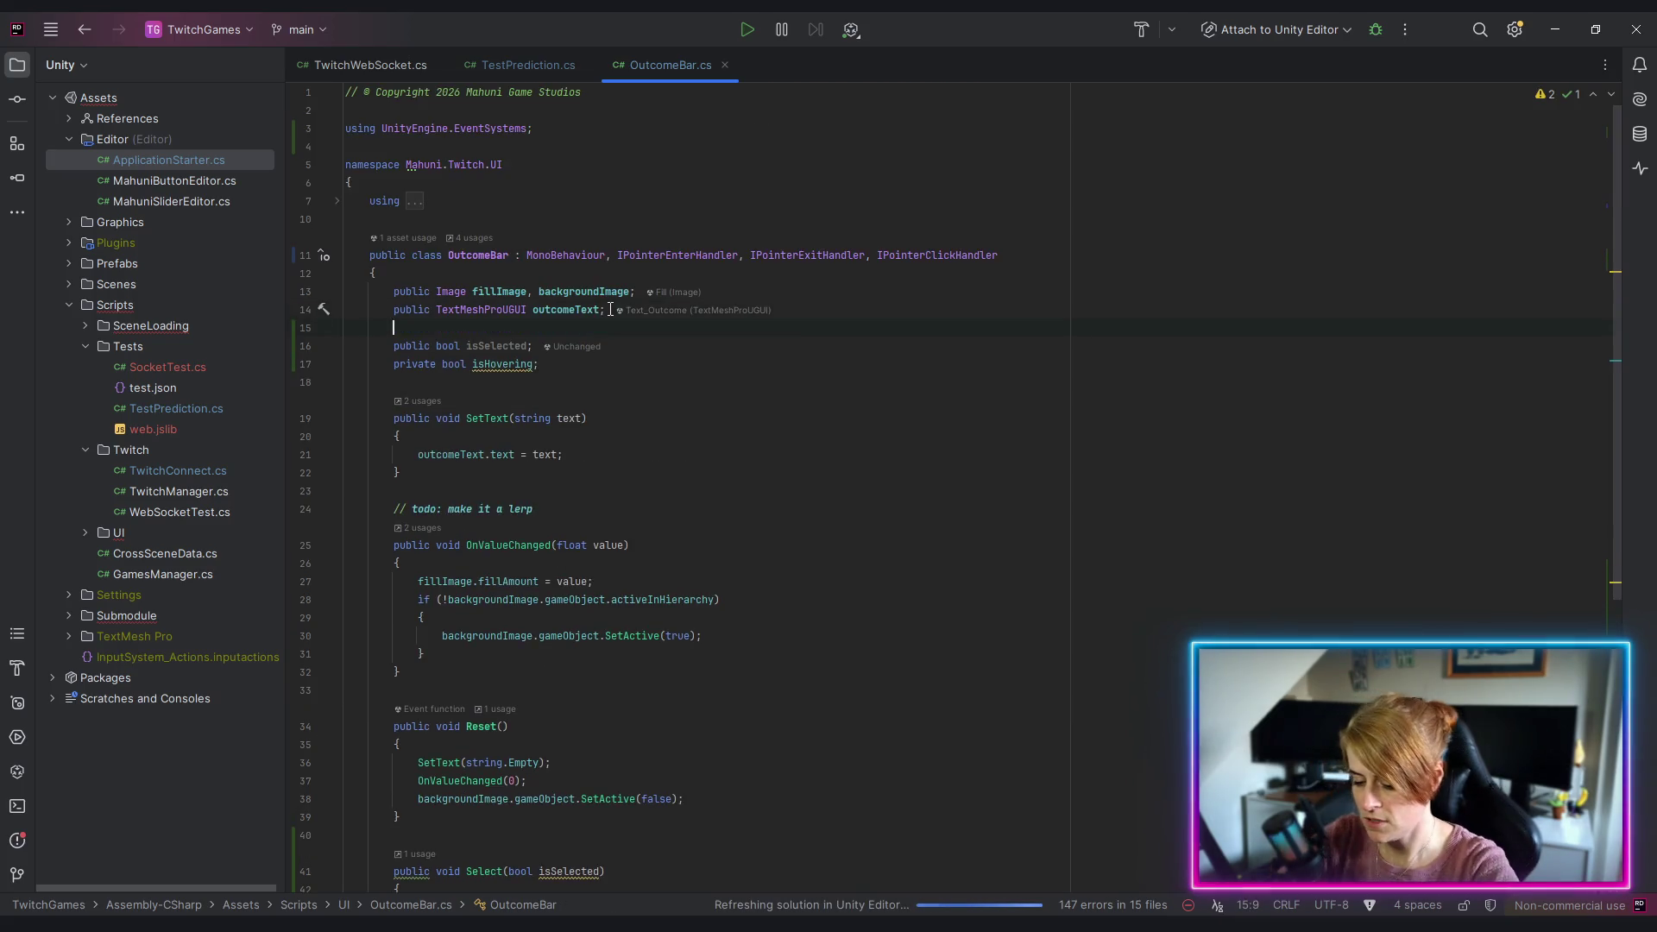
Step: Add 'public Action<bool> onIsSelected;' on a new line after the outcomeText field
{"action": "left_click", "coordinate": [622, 309]}
{"action": "key", "text": "Return"}
{"action": "type", "text": "public Action "}
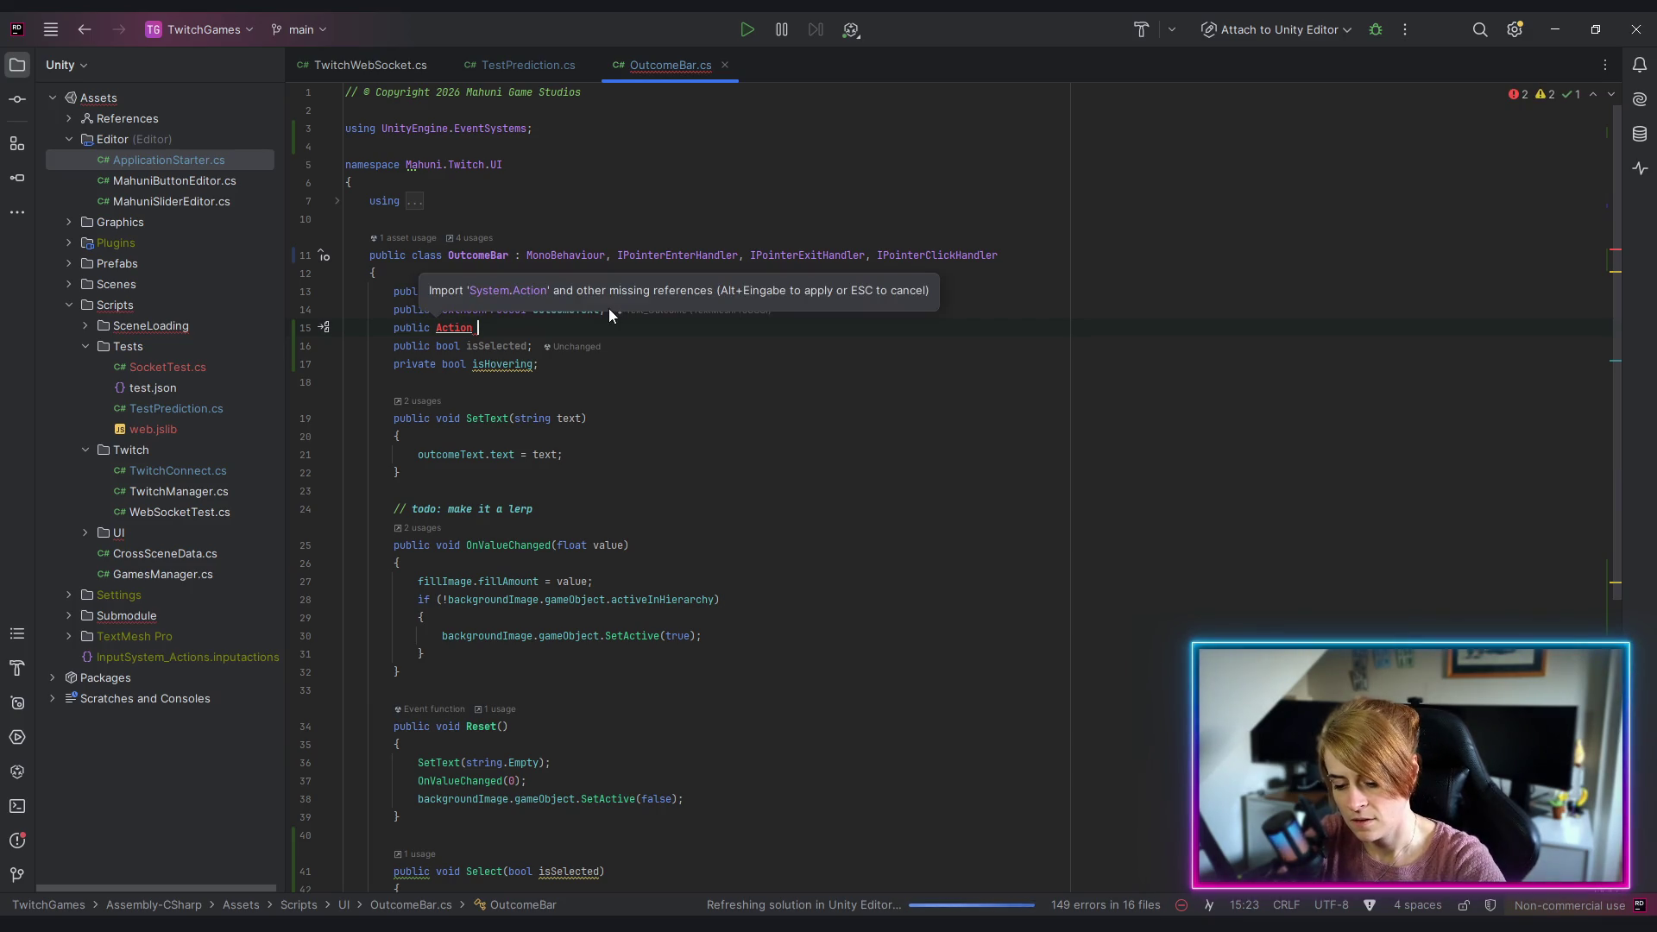
{"action": "type", "text": "onIsSele"}
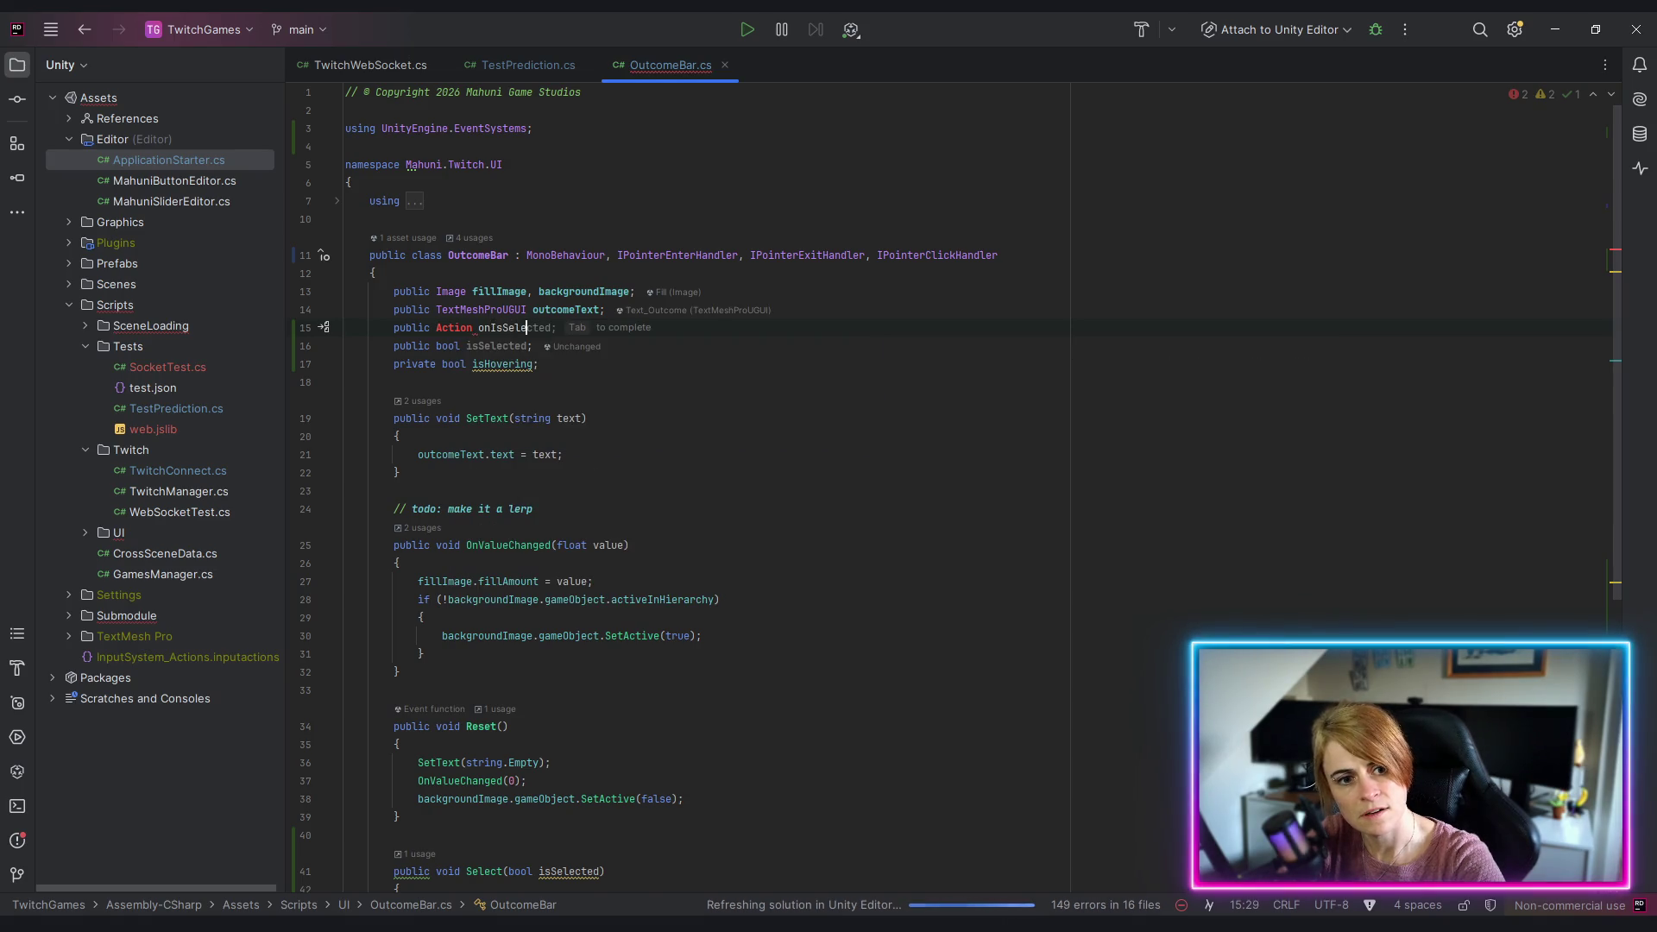
{"action": "left_click", "coordinate": [521, 327]}
{"action": "key", "text": "Left"}
{"action": "type", "text": "<bool>"}
{"action": "key", "text": "End"}
{"action": "type", "text": ";"}
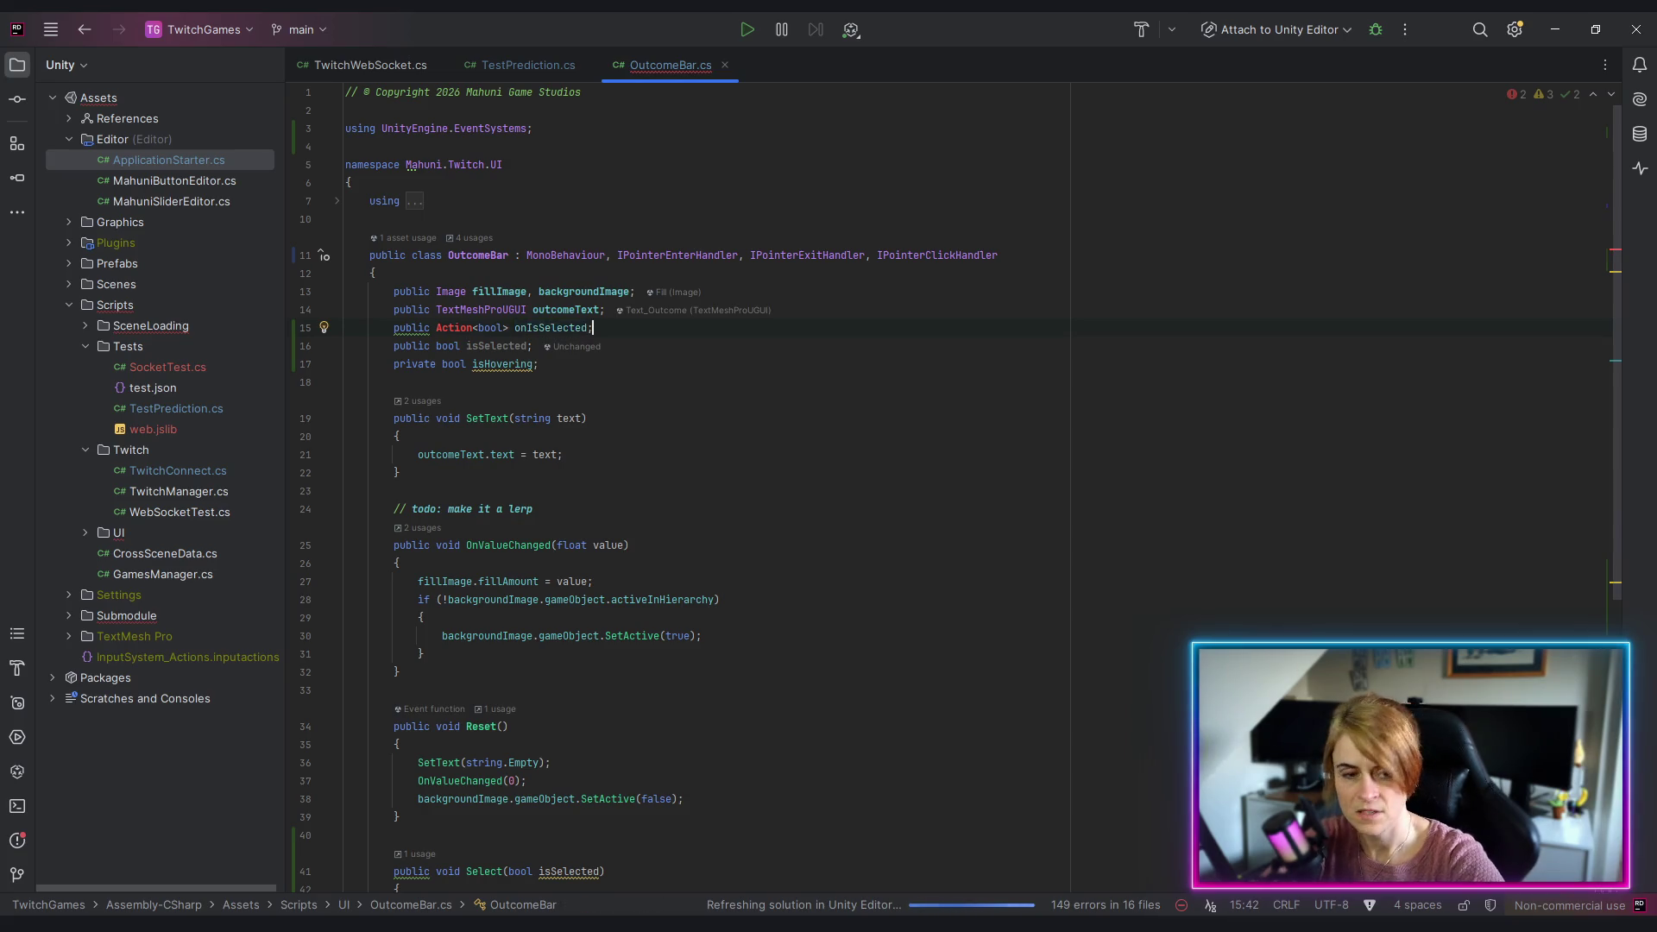
{"action": "left_click", "coordinate": [448, 328]}
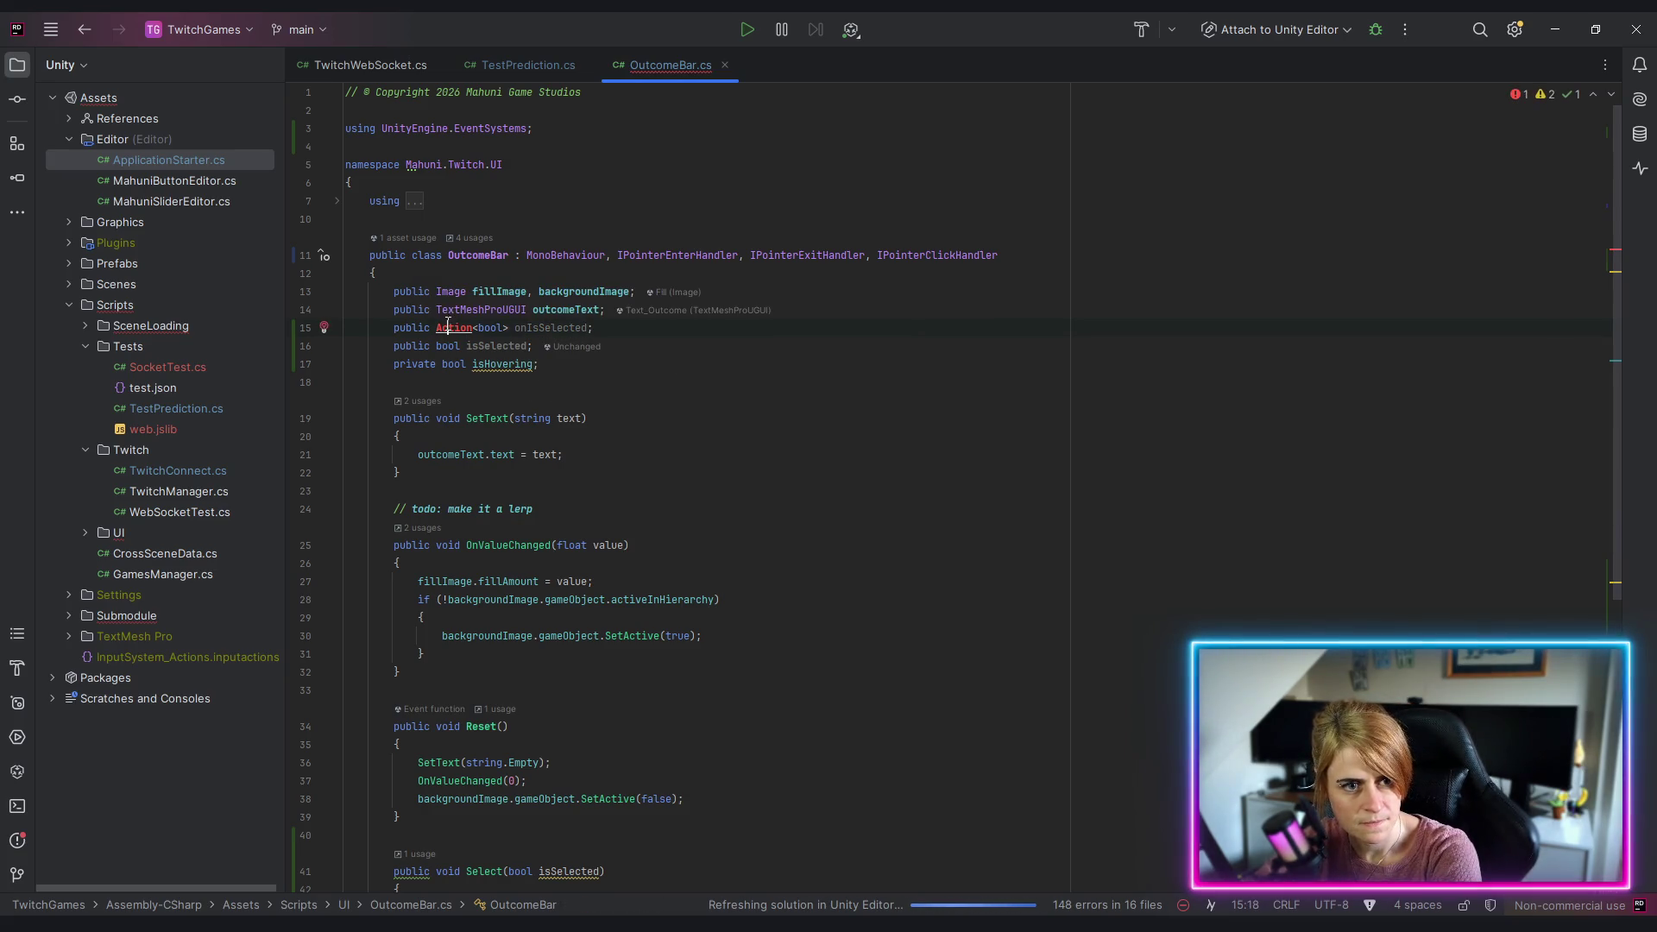
{"action": "left_click", "coordinate": [326, 329]}
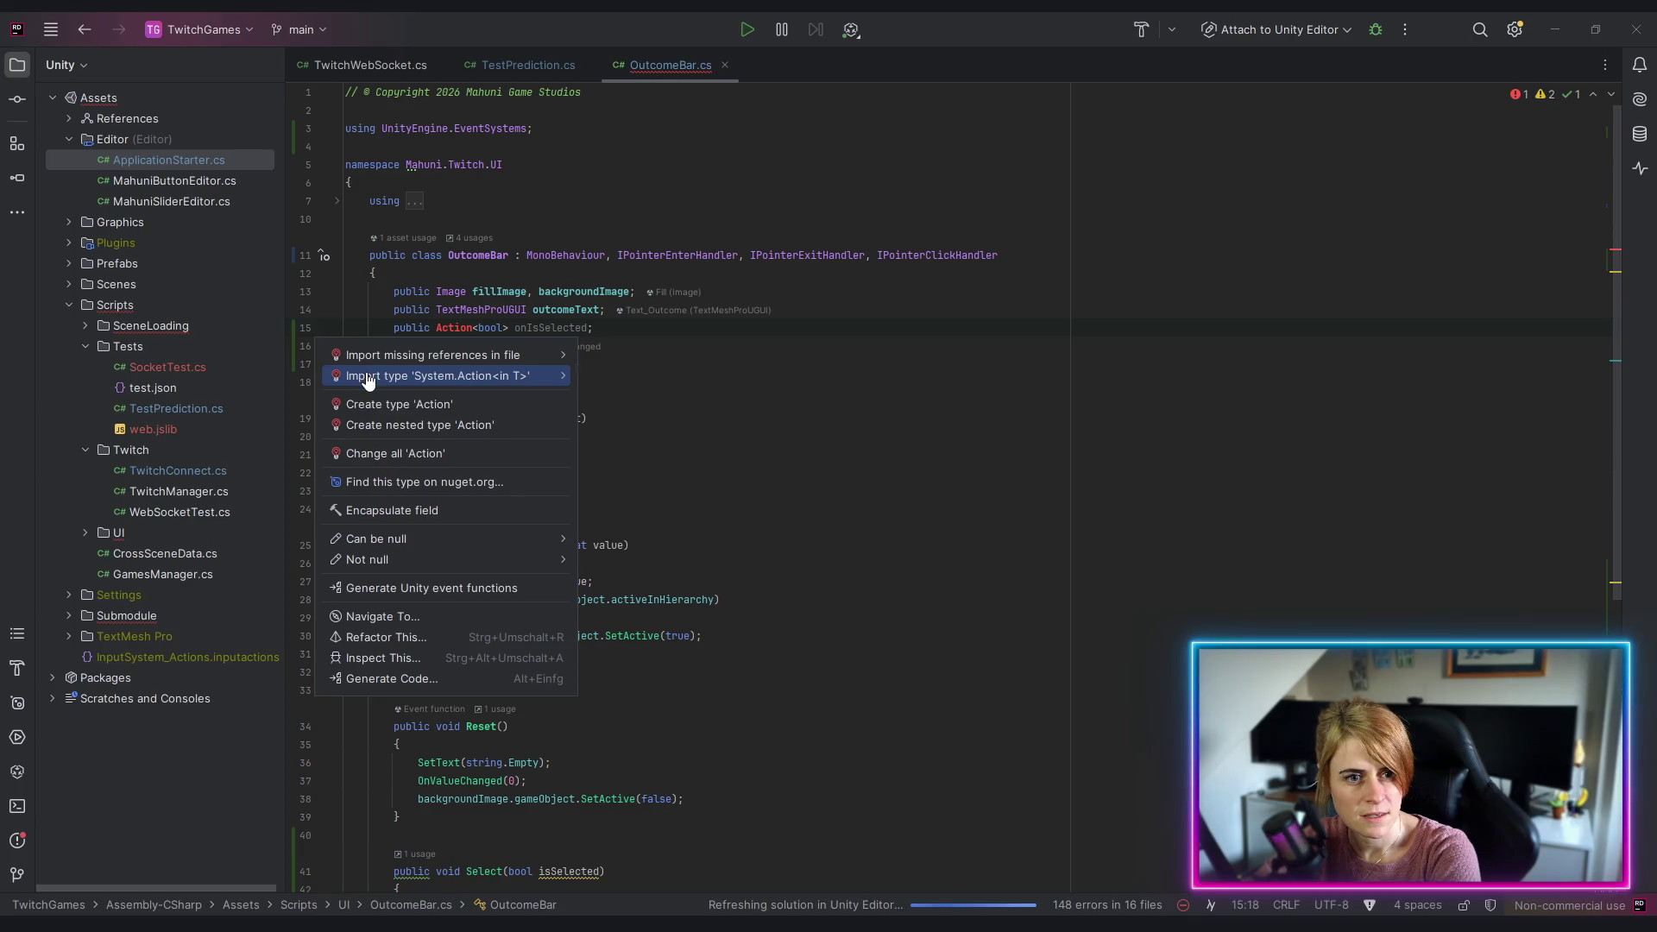
{"action": "key", "text": "Escape"}
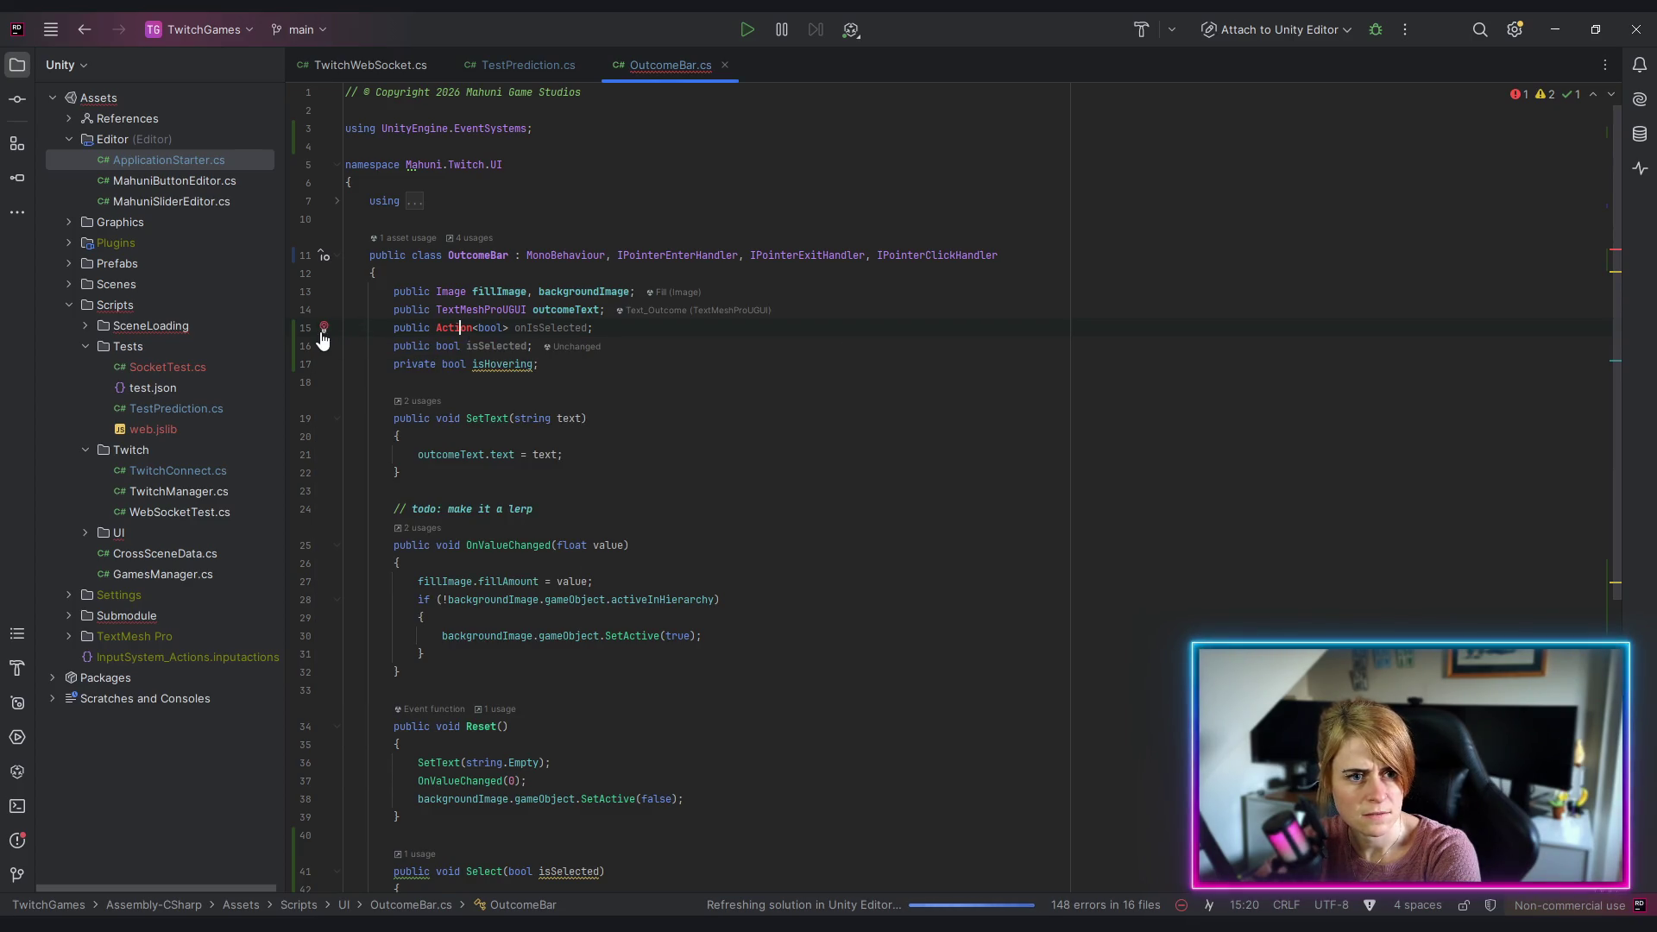
{"action": "left_click", "coordinate": [326, 330]}
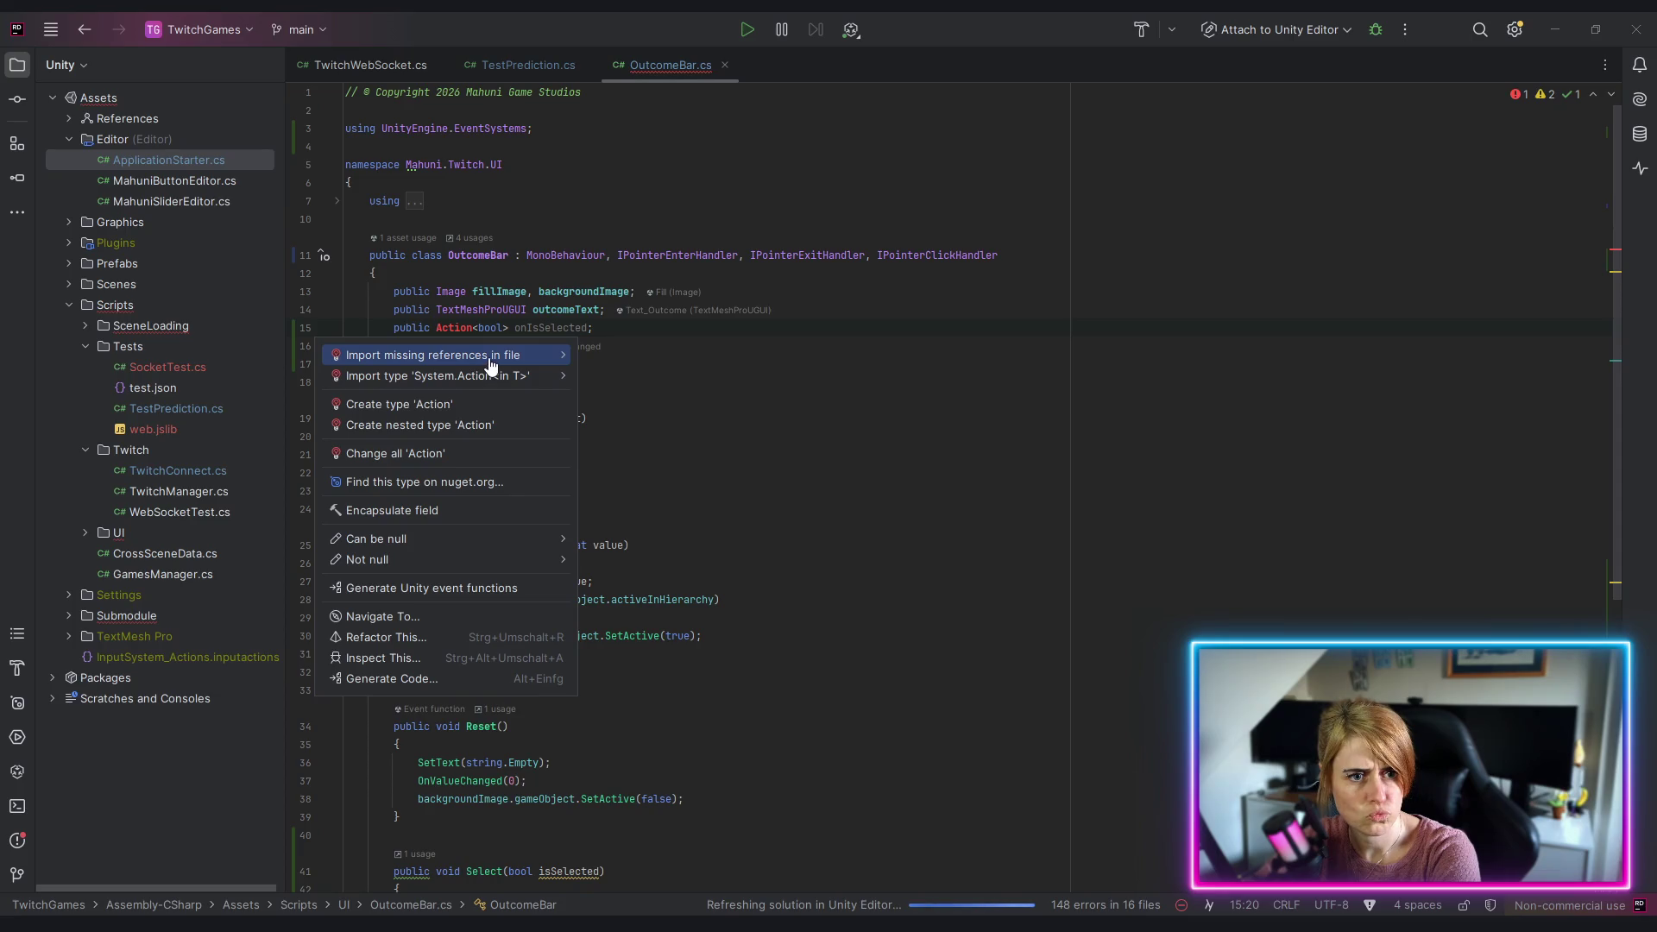
{"action": "mouse_move", "coordinate": [518, 379]}
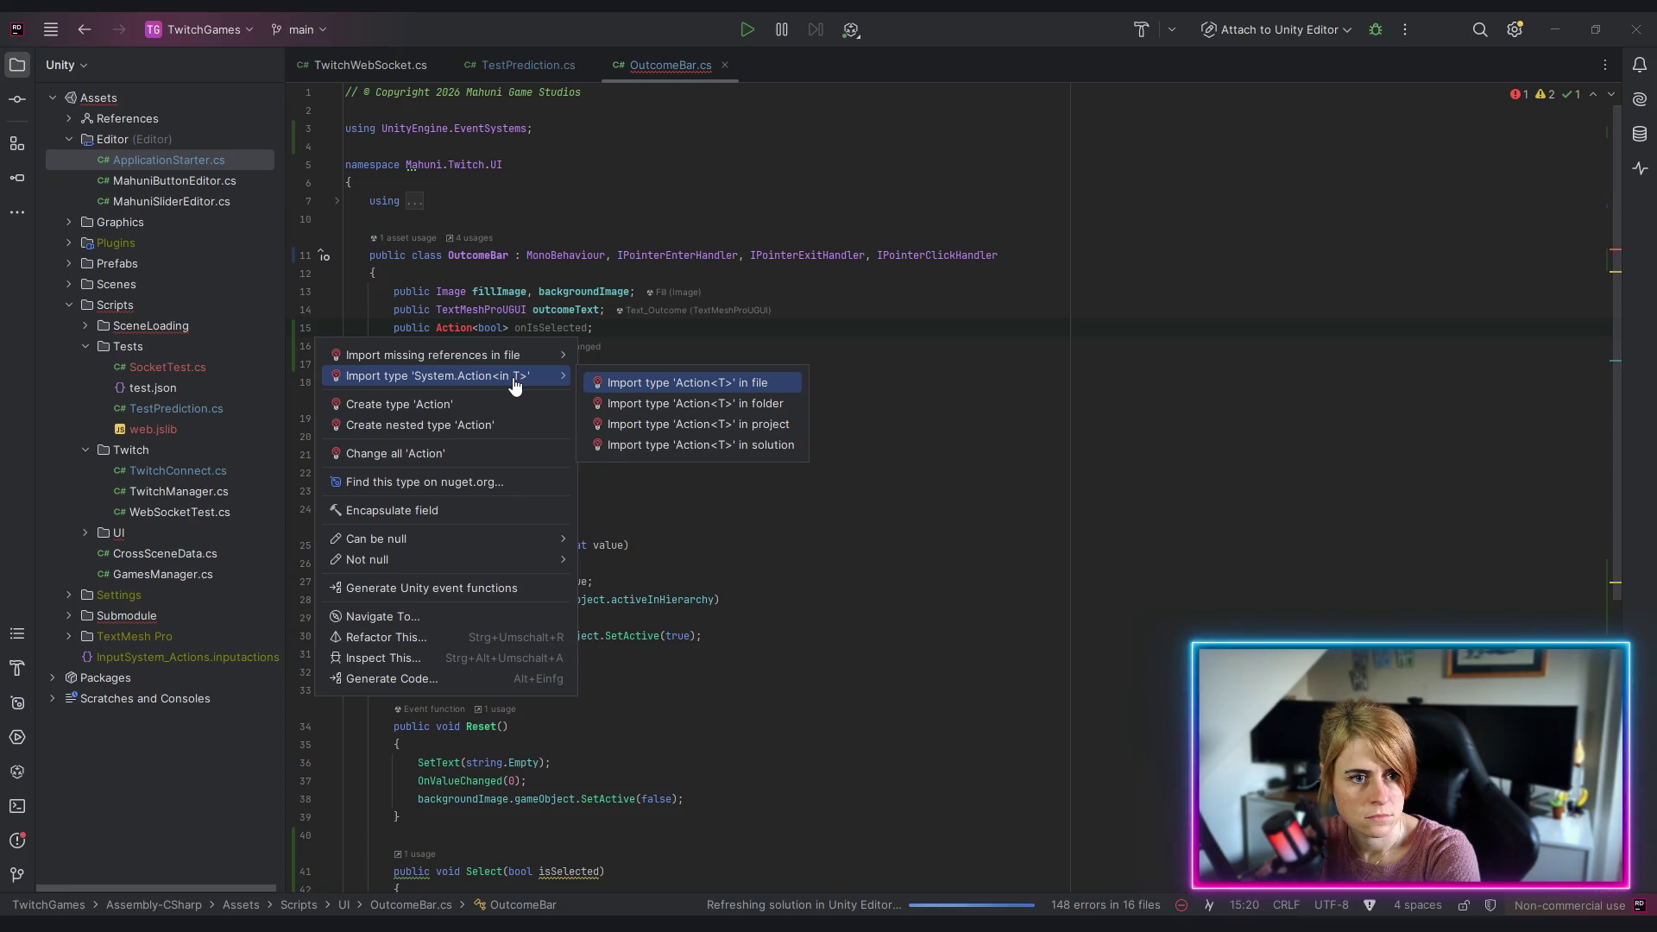
{"action": "key", "text": "Escape"}
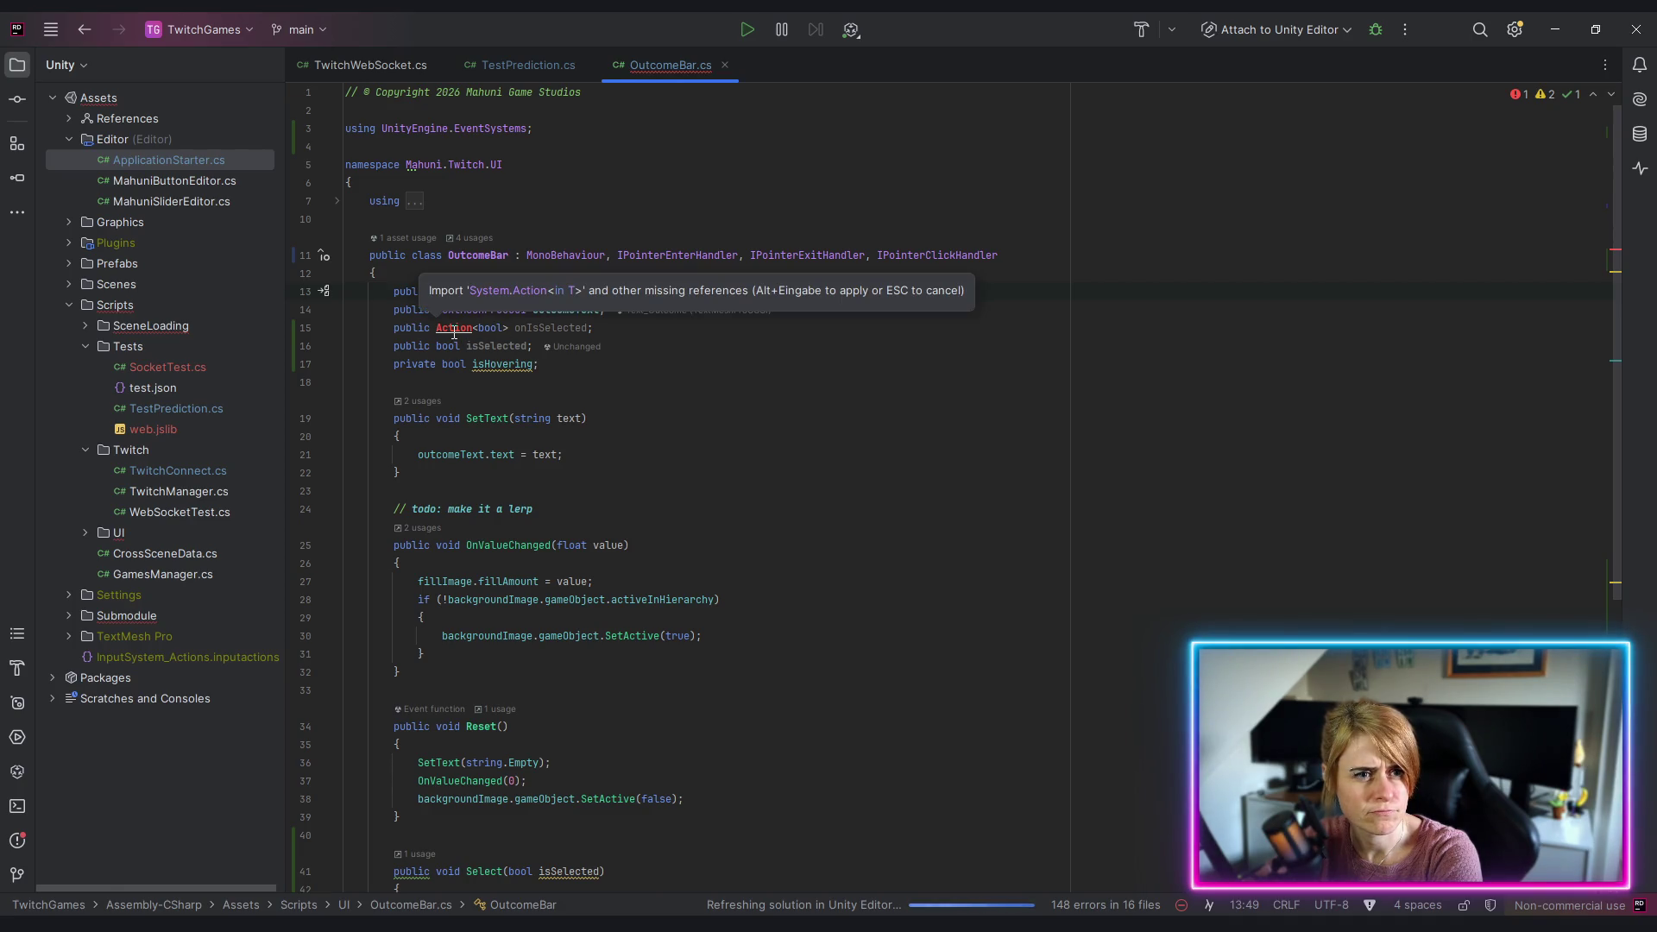
{"action": "left_click", "coordinate": [874, 482]}
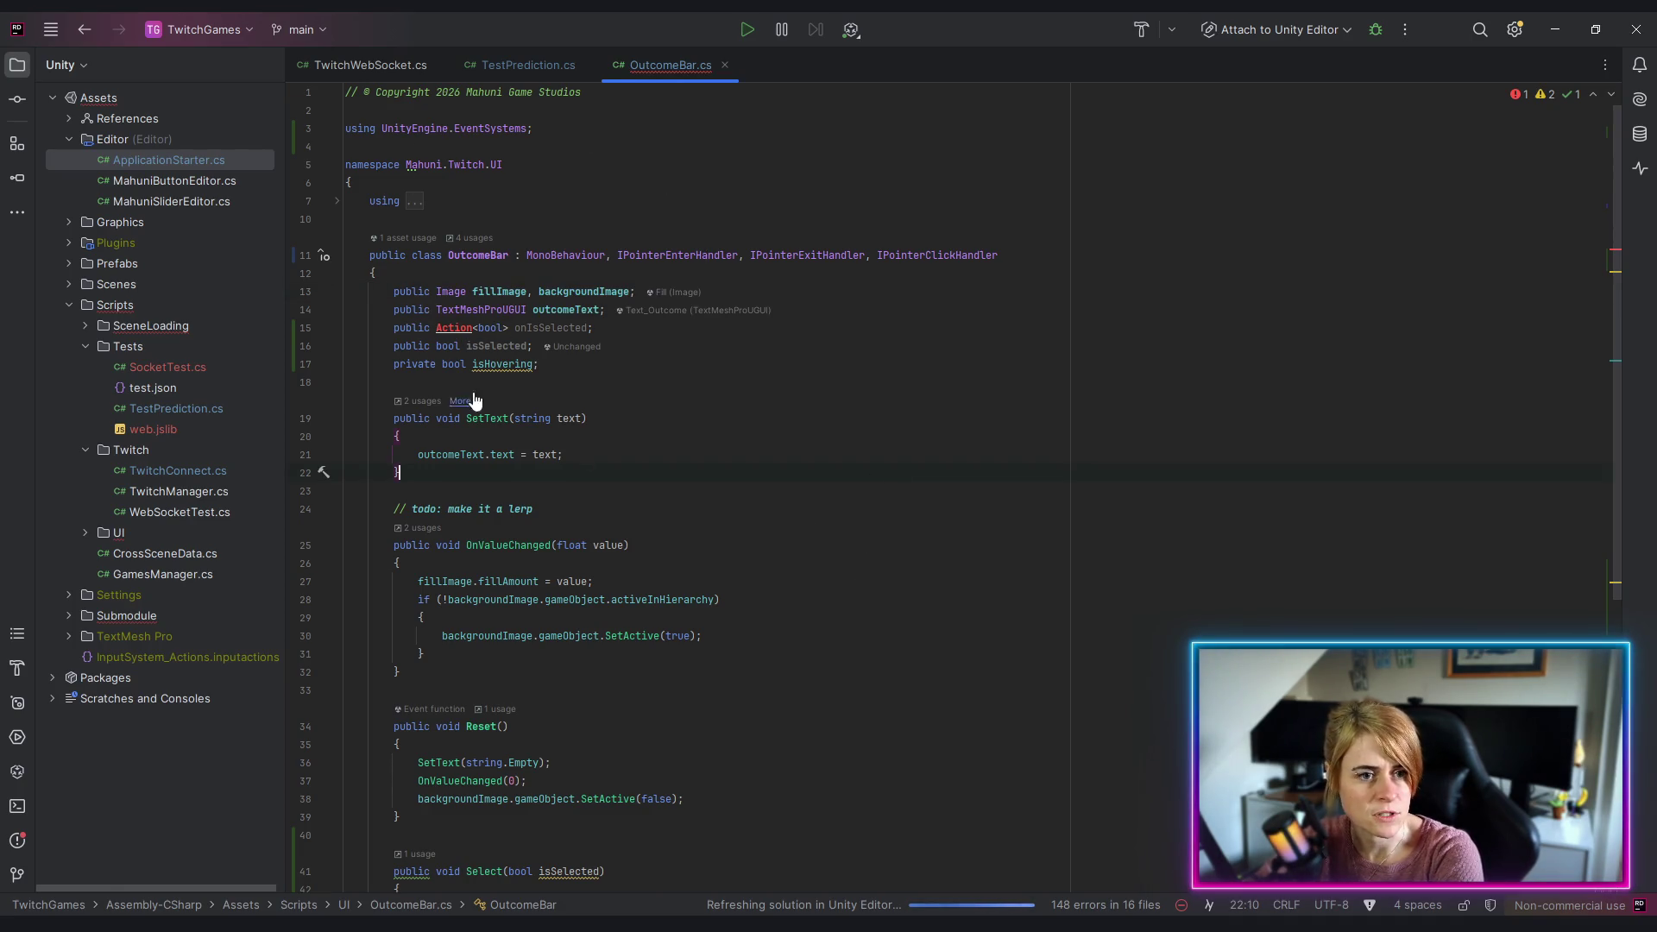
Step: Open TwitchWebSocket.cs from the Submodule > WebSockets folder
{"action": "mouse_move", "coordinate": [467, 324]}
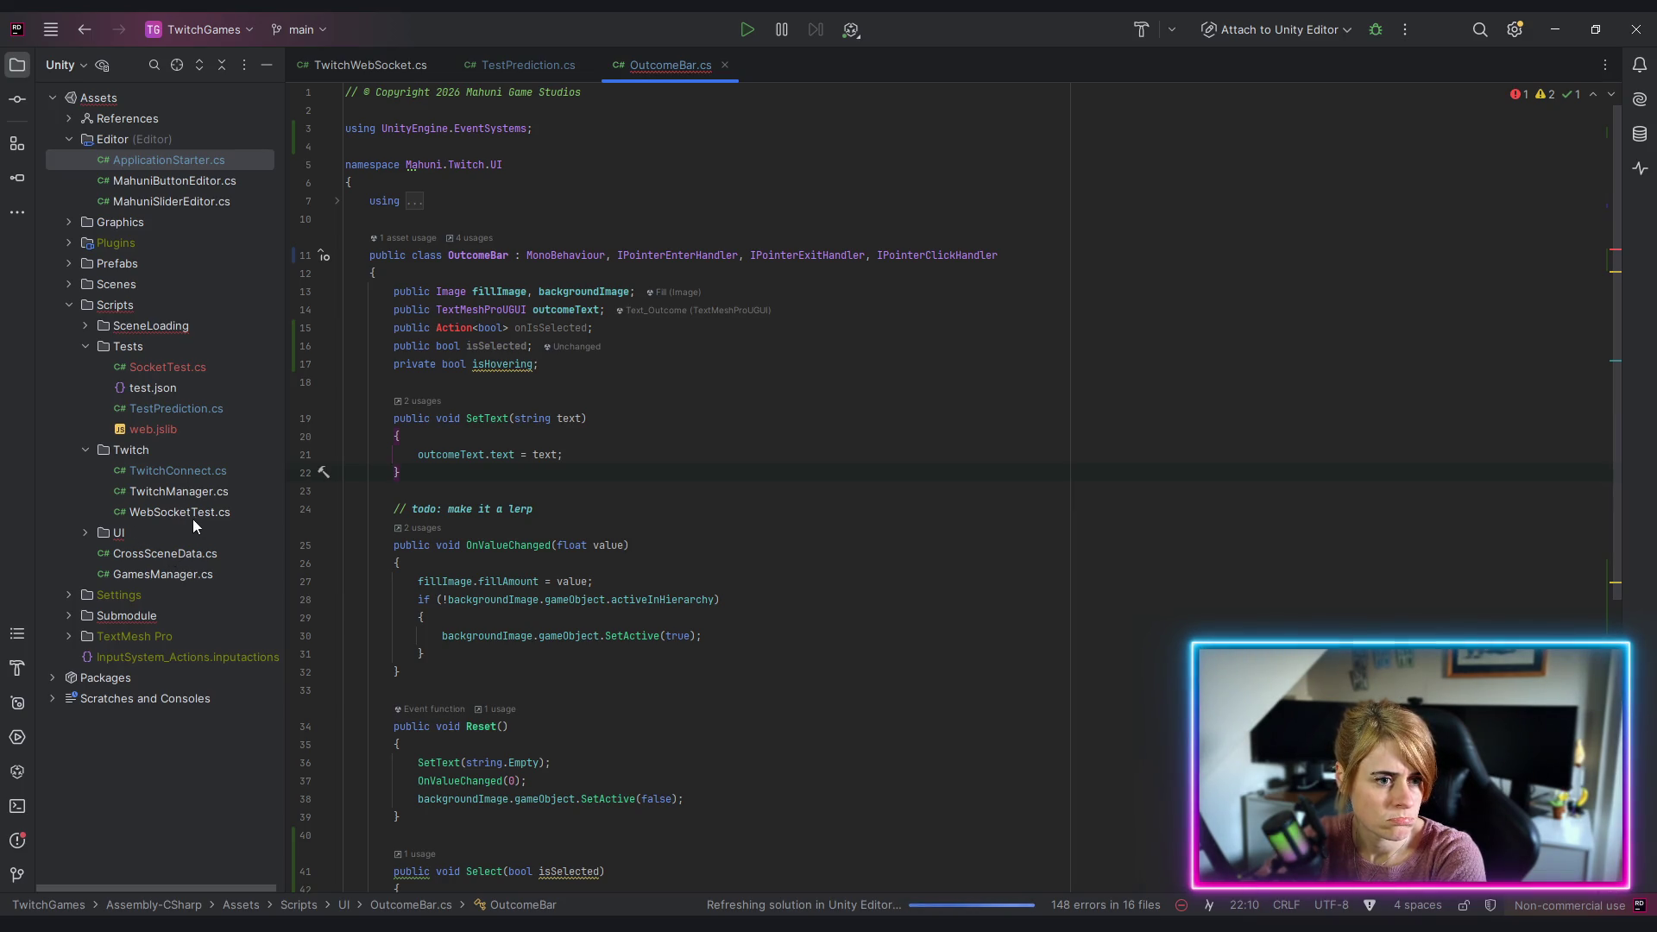
{"action": "left_click", "coordinate": [68, 615]}
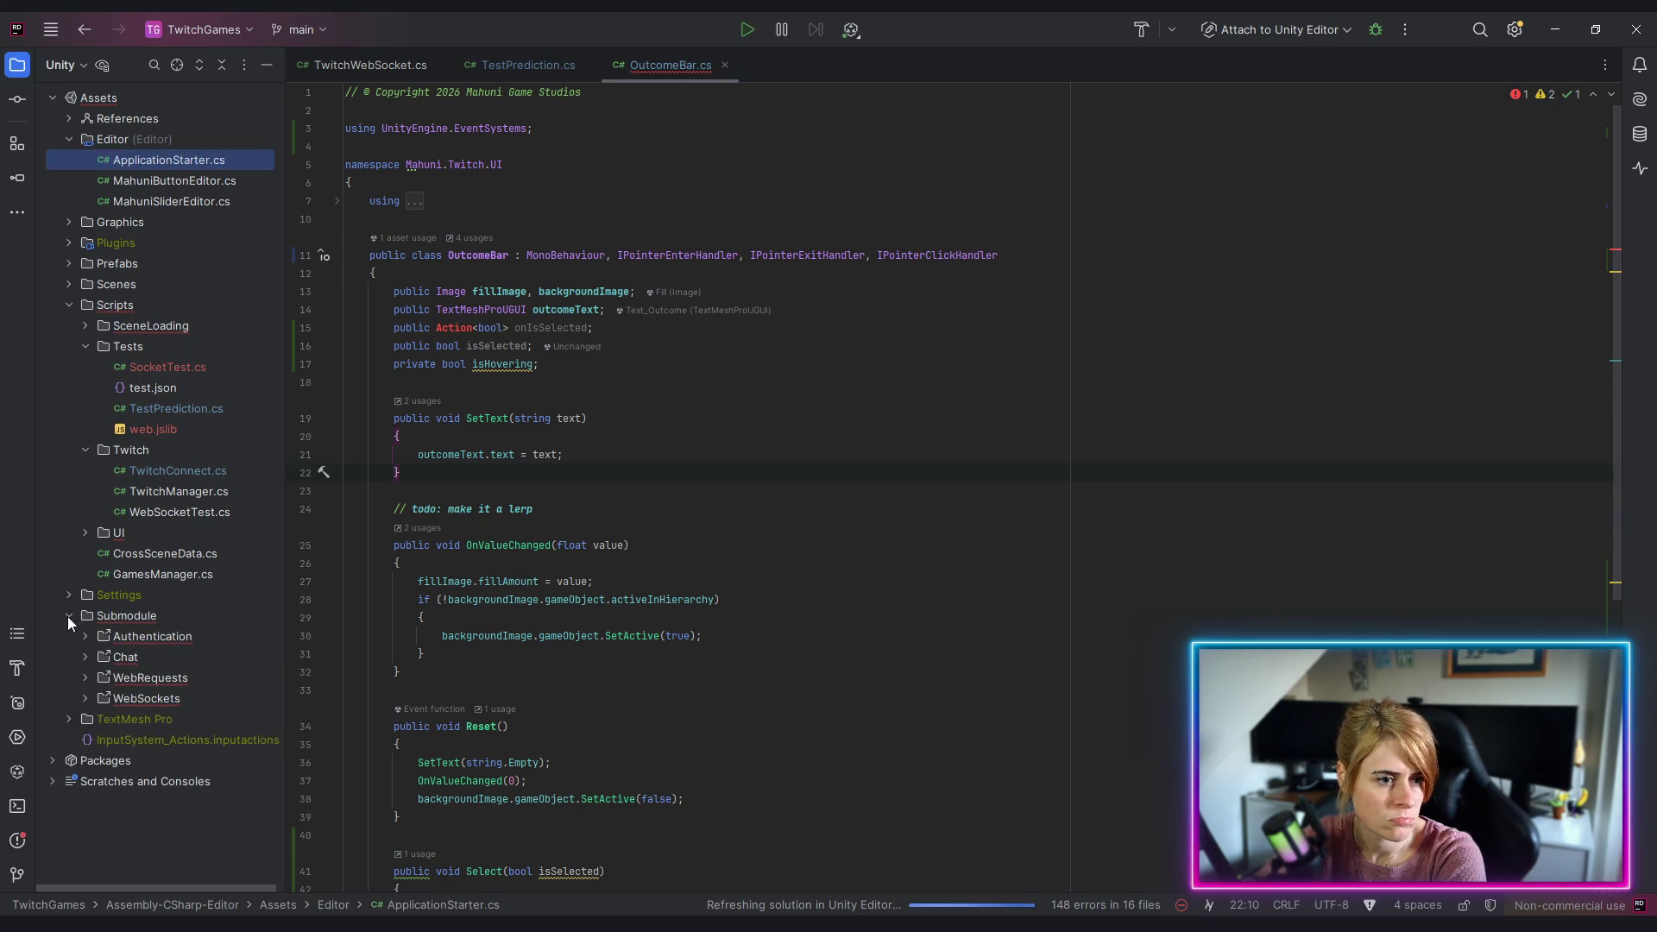
{"action": "left_click", "coordinate": [84, 699]}
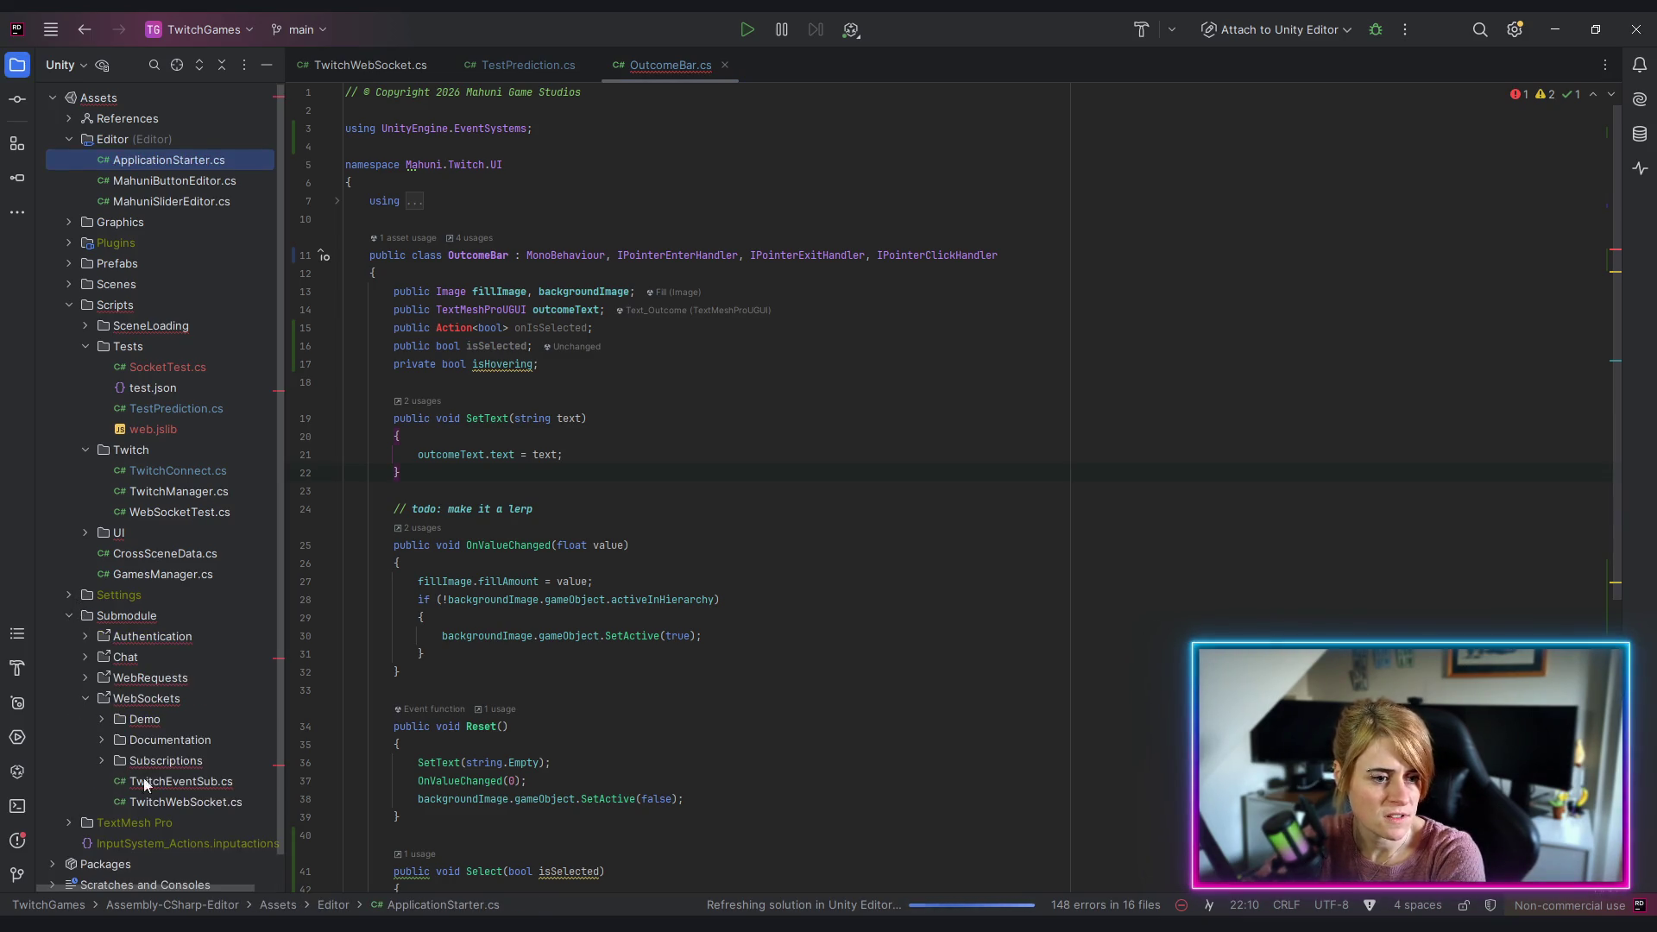
{"action": "left_click", "coordinate": [188, 801]}
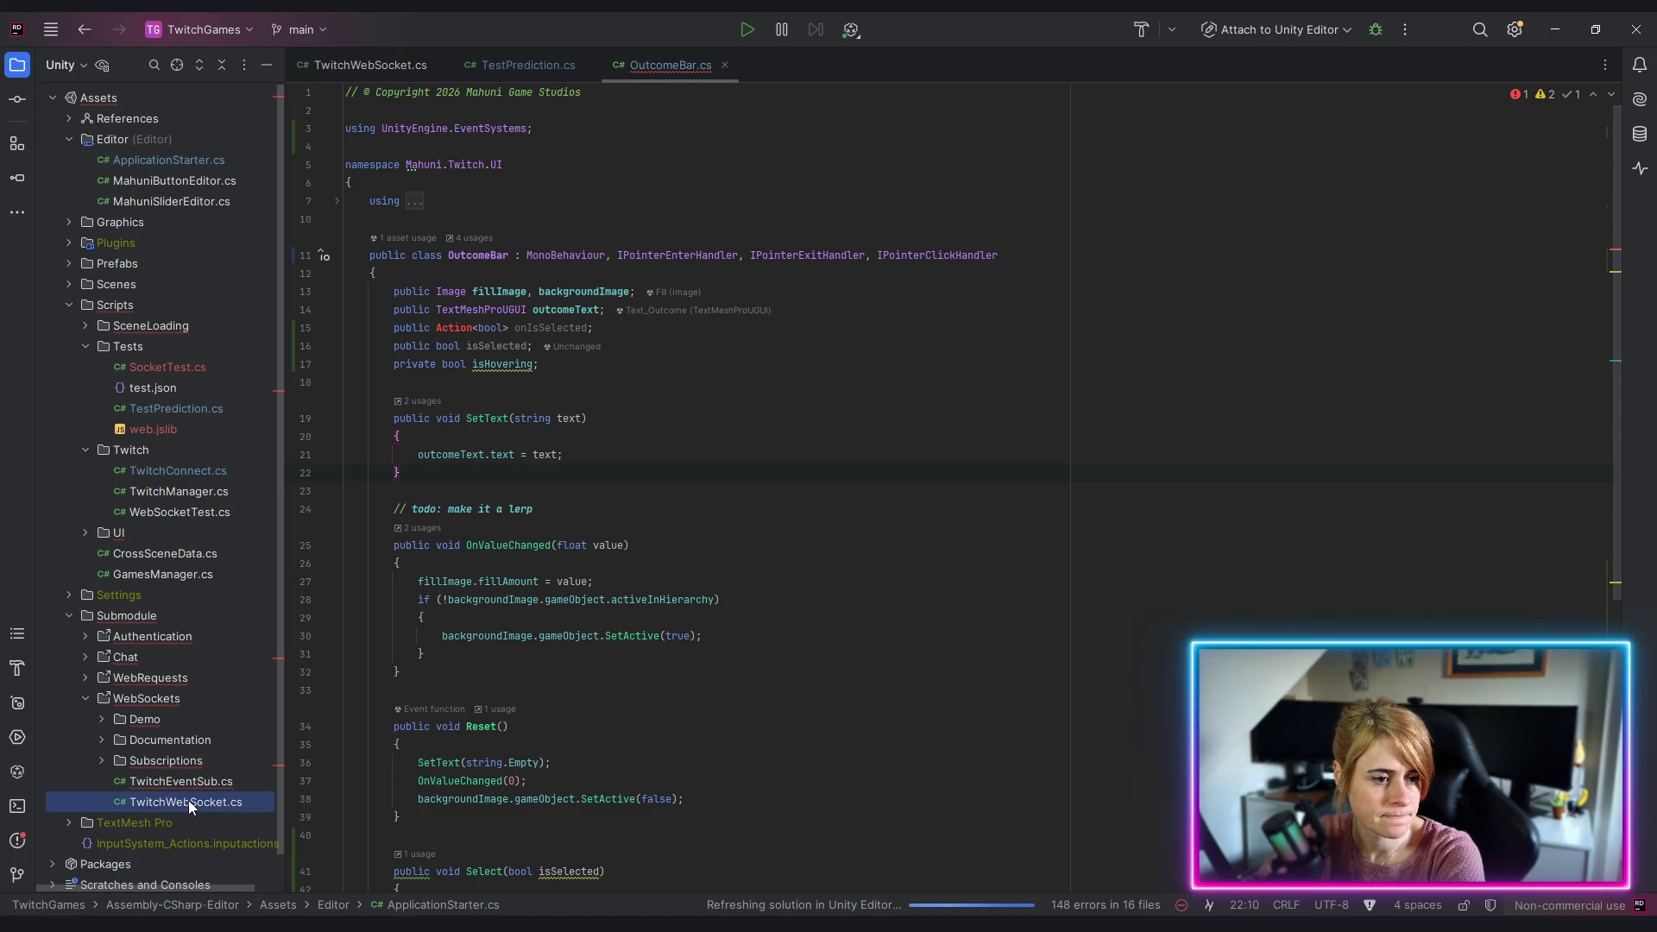
{"action": "double_click", "coordinate": [188, 800]}
Step: Check the quick documentation for its Action events, then close TwitchWebSocket.cs
{"action": "scroll", "coordinate": [534, 402], "scroll_direction": "up", "scroll_amount": 15}
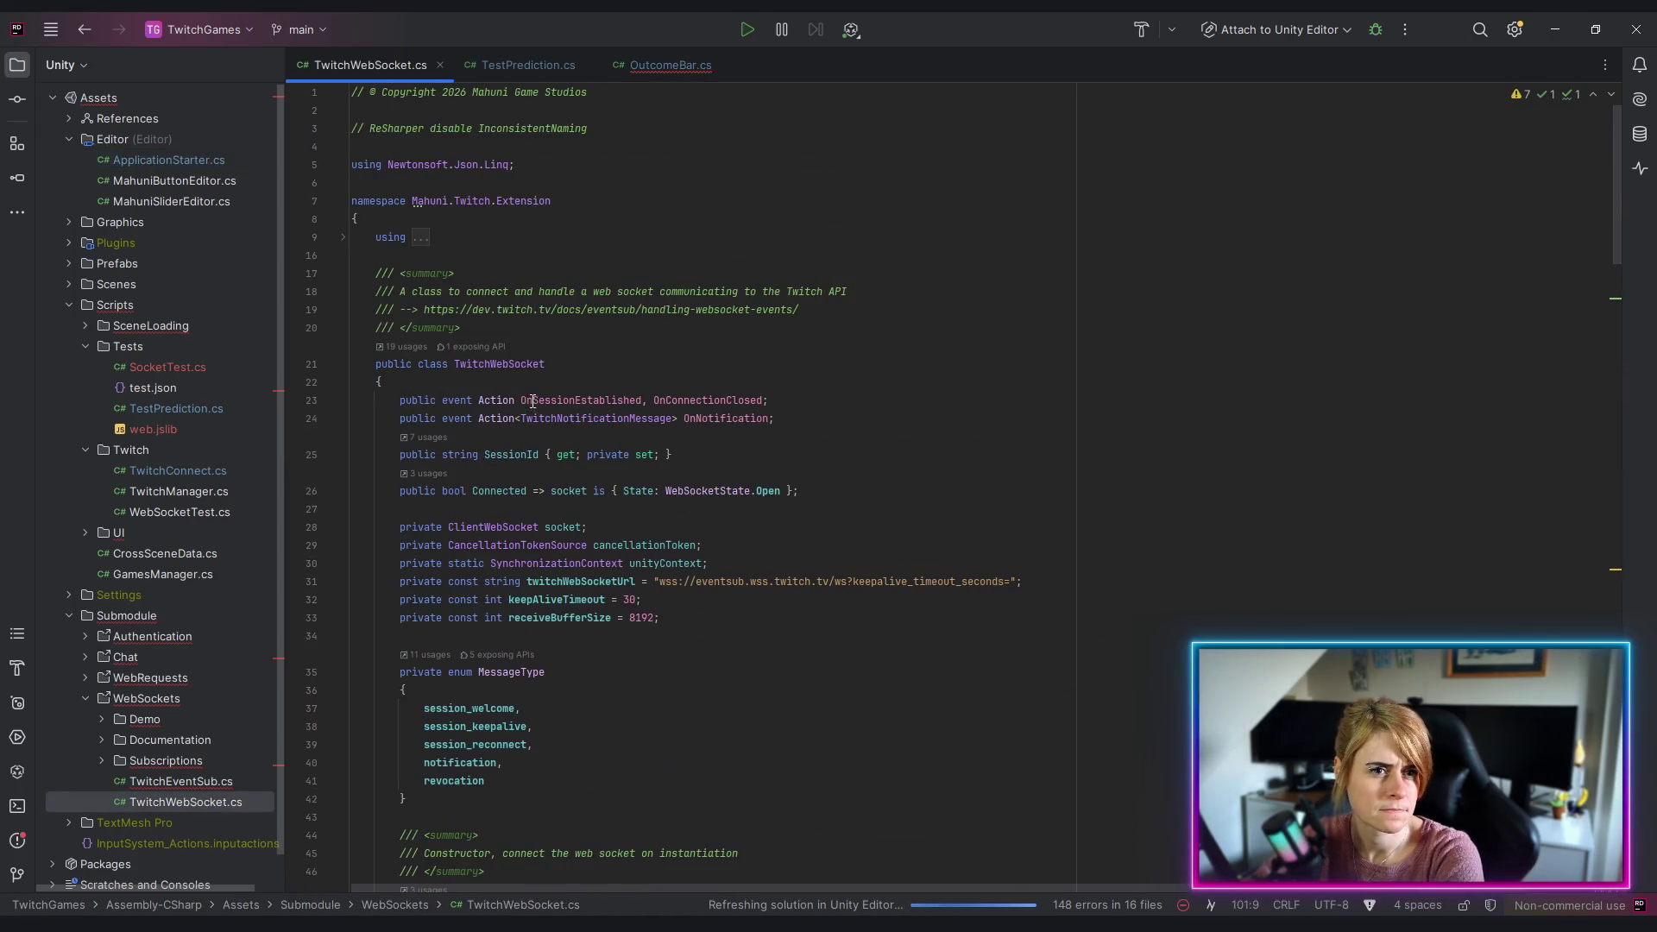
{"action": "mouse_move", "coordinate": [498, 420]}
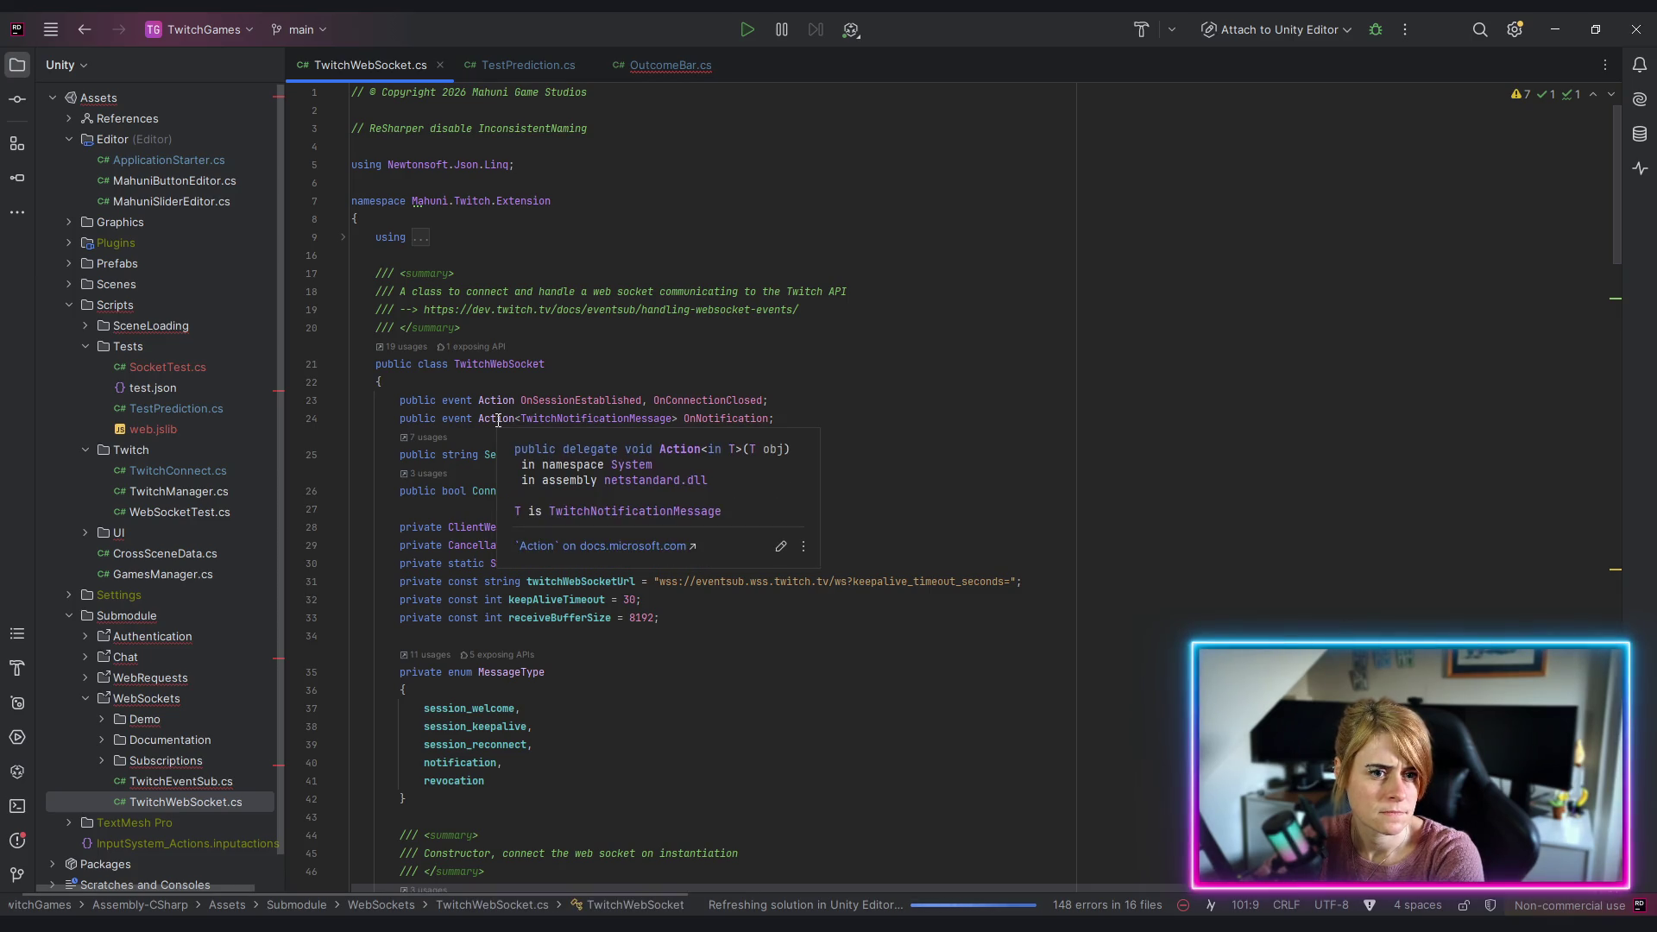
{"action": "left_click", "coordinate": [498, 420]}
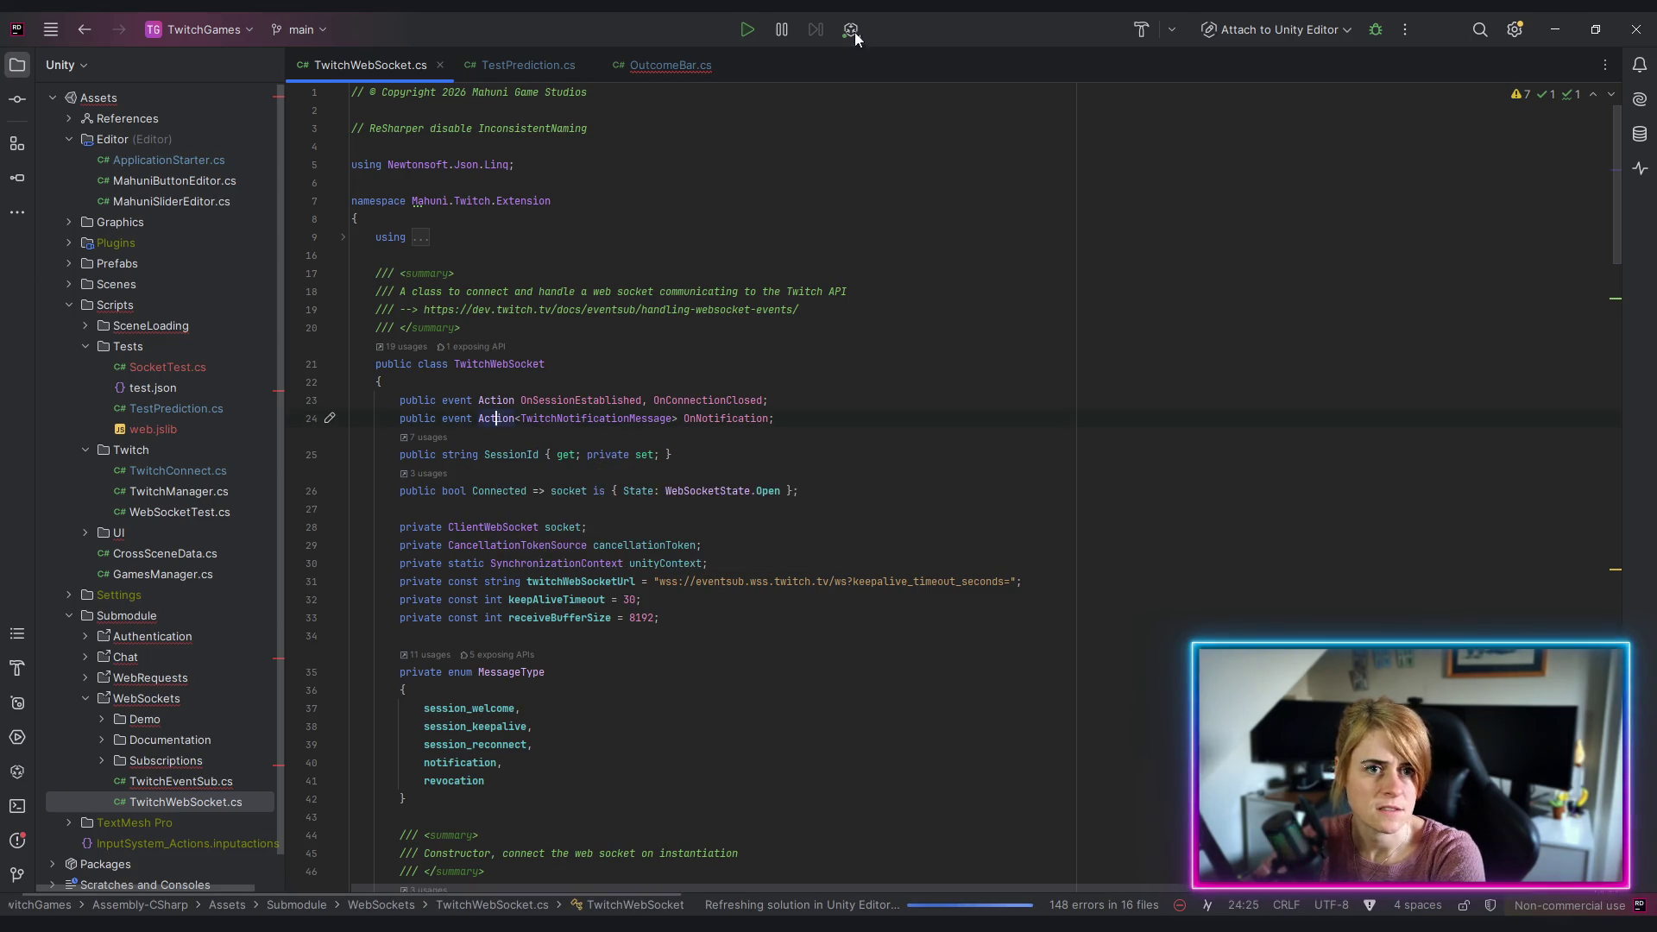
{"action": "middle_click", "coordinate": [375, 66]}
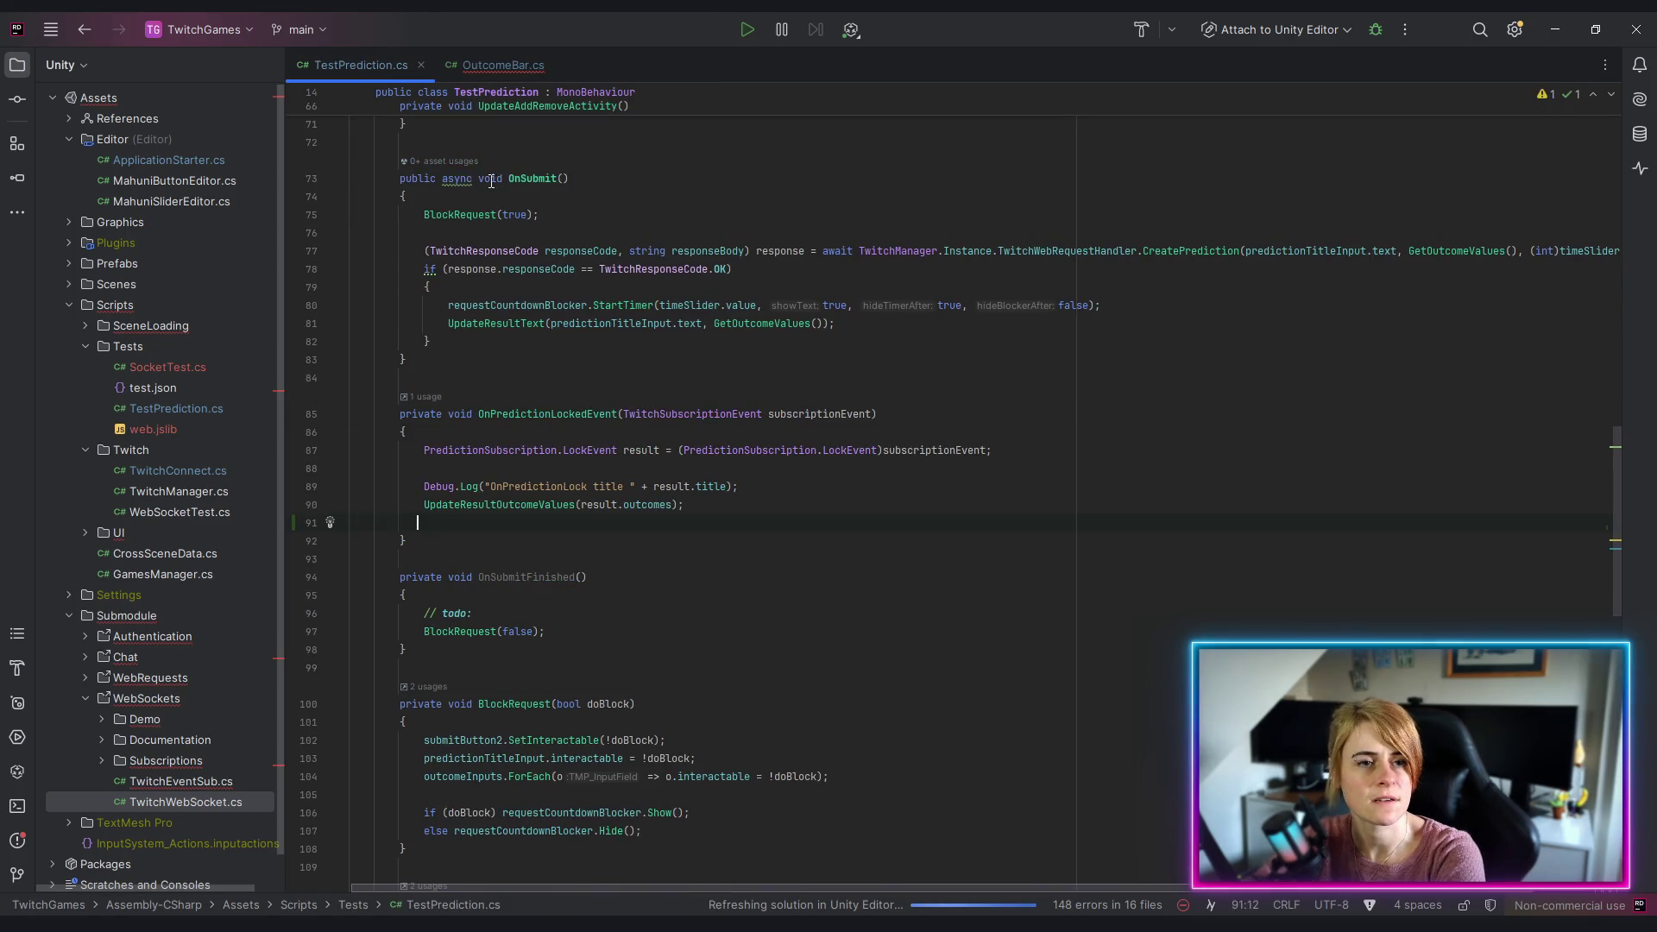
Step: Back in OutcomeBar.cs, add the 'using System' import to resolve Action
{"action": "left_click_drag", "start_coordinate": [1616, 592], "coordinate": [1616, 259]}
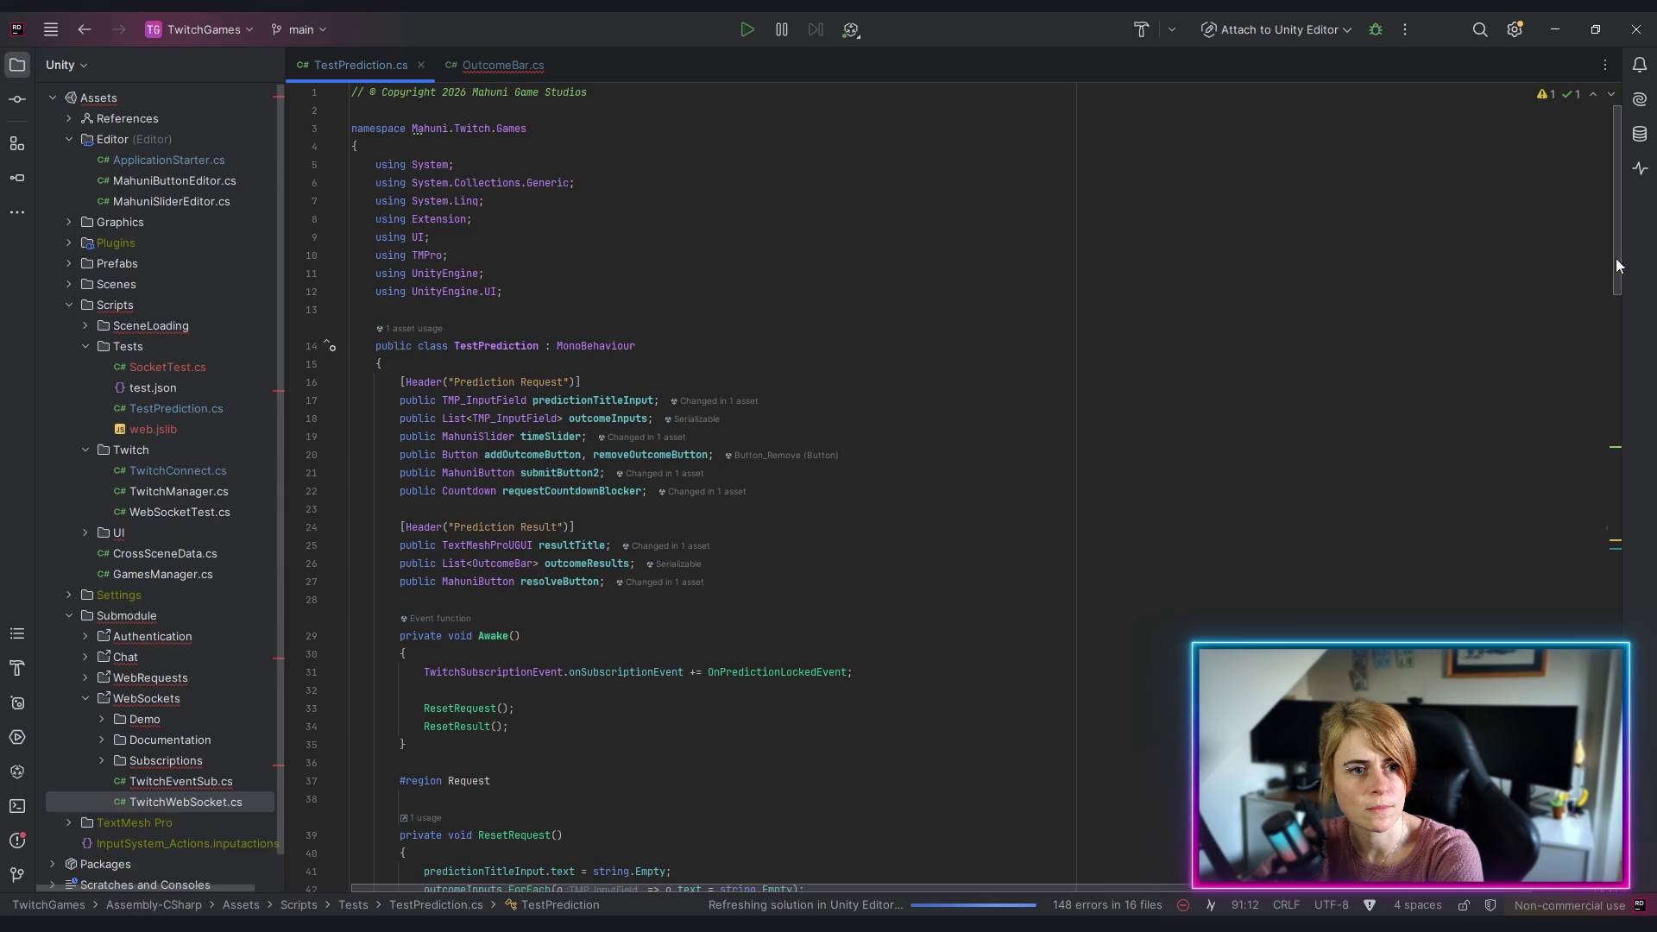
{"action": "left_click", "coordinate": [458, 68]}
{"action": "left_click", "coordinate": [324, 328]}
{"action": "left_click", "coordinate": [453, 374]}
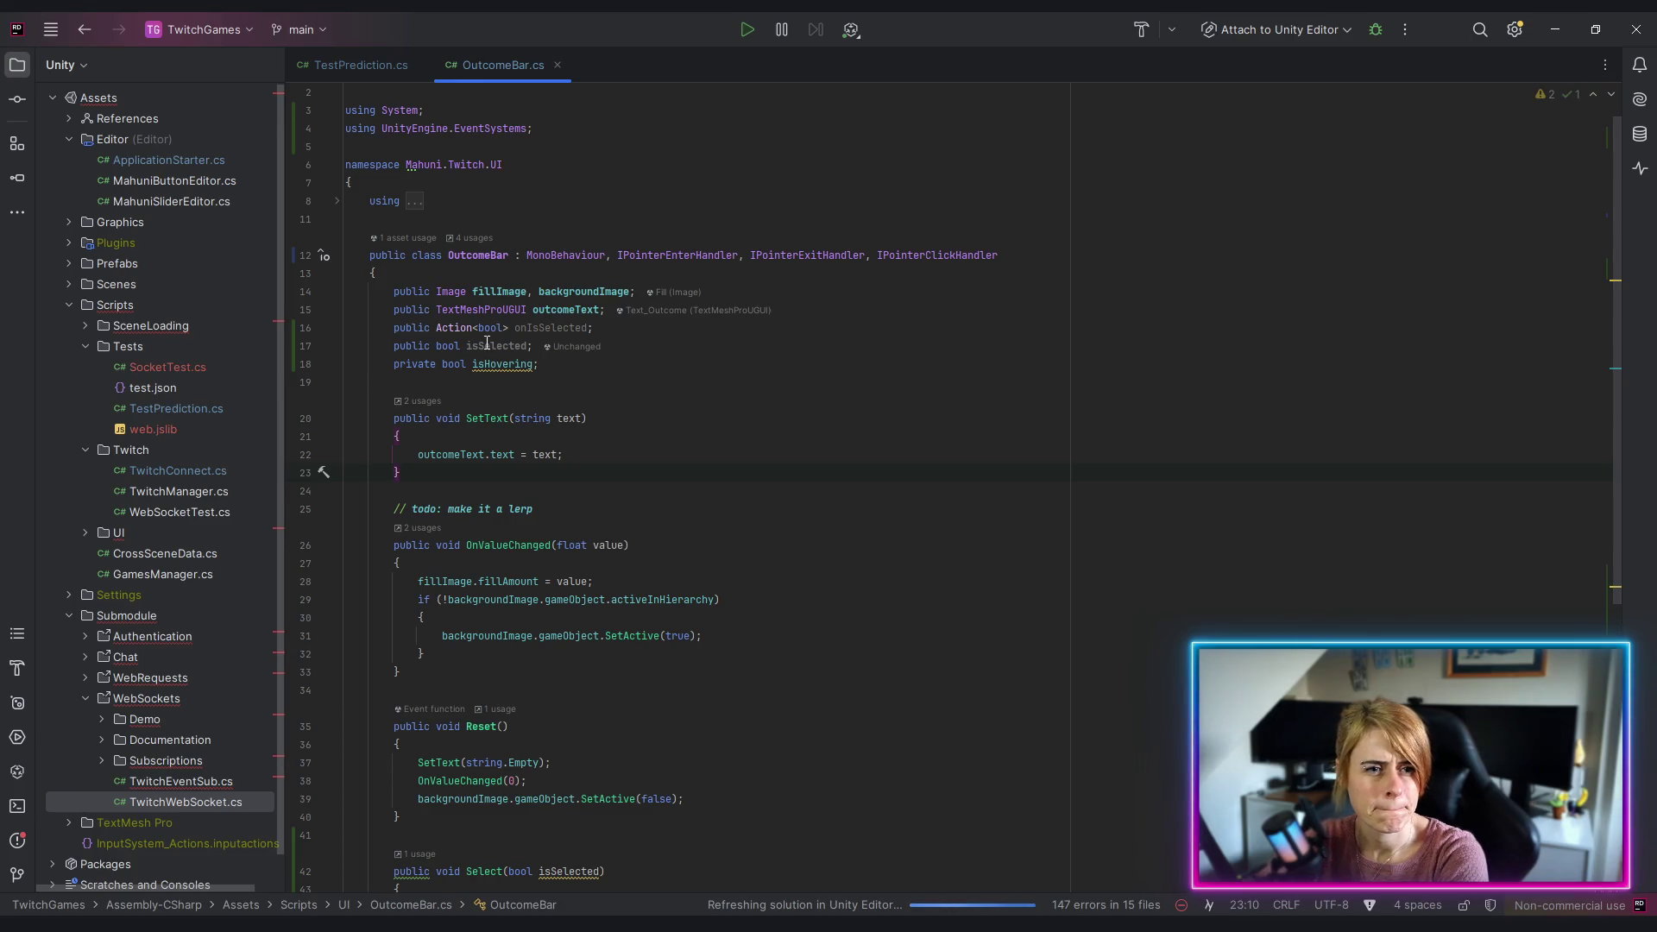
Step: Delete the <bool> type argument so onIsSelected becomes a plain Action
{"action": "double_click", "coordinate": [536, 327]}
{"action": "scroll", "coordinate": [748, 345], "scroll_direction": "down", "scroll_amount": 5}
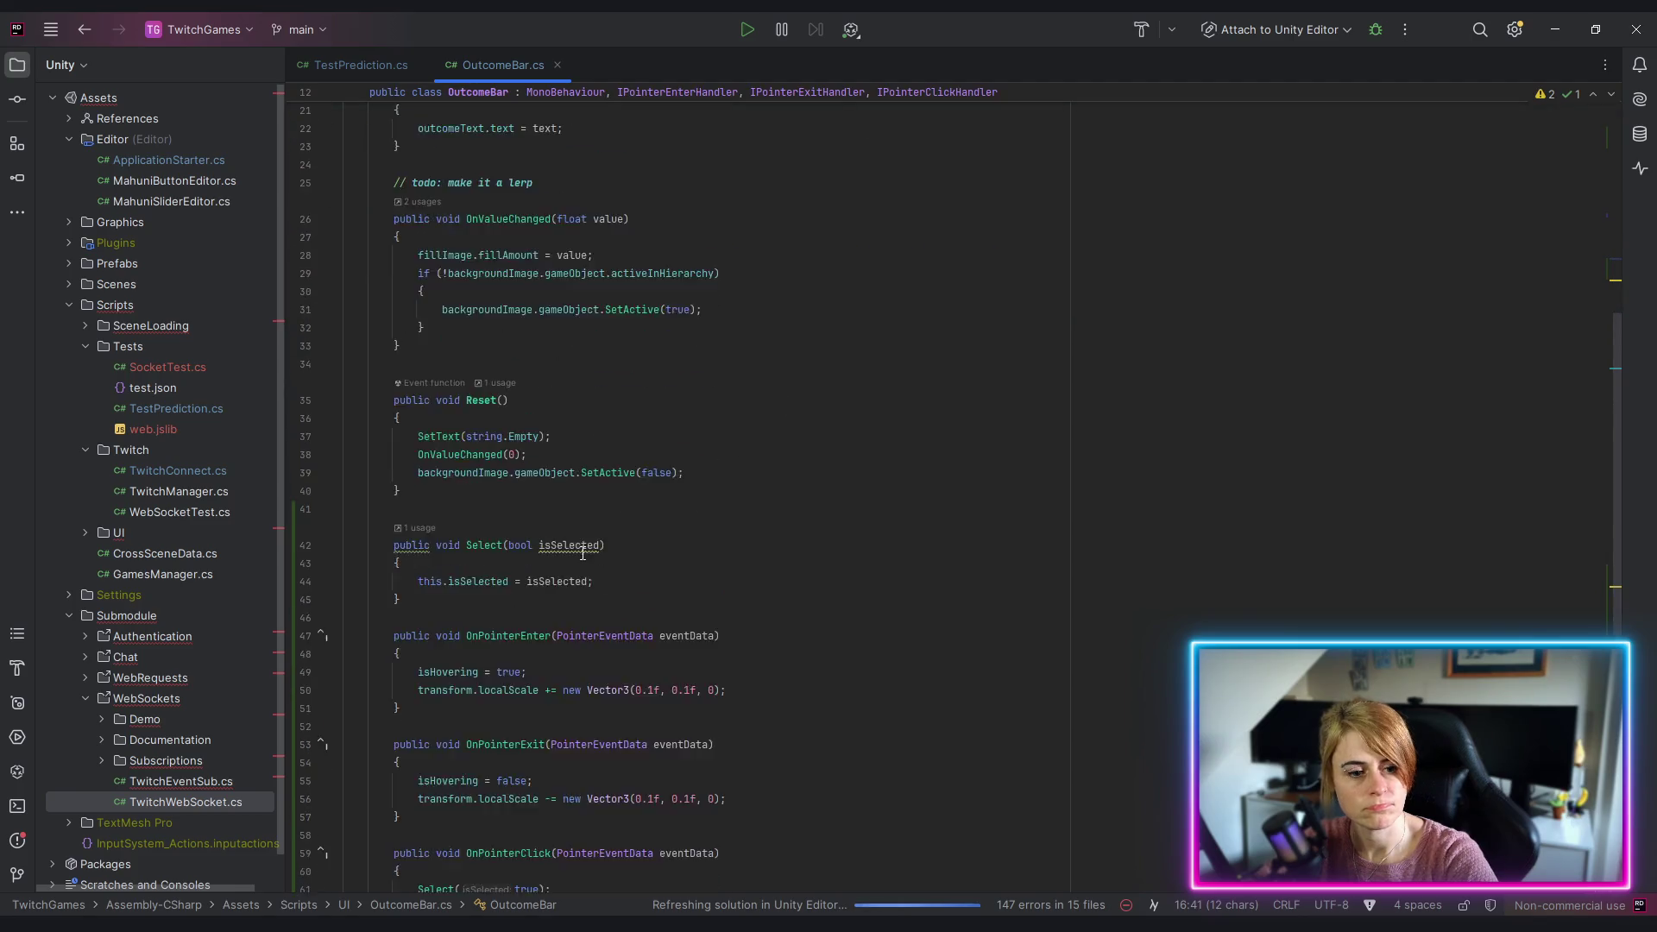
{"action": "scroll", "coordinate": [560, 526], "scroll_direction": "up", "scroll_amount": 3}
{"action": "scroll", "coordinate": [560, 526], "scroll_direction": "up", "scroll_amount": 2}
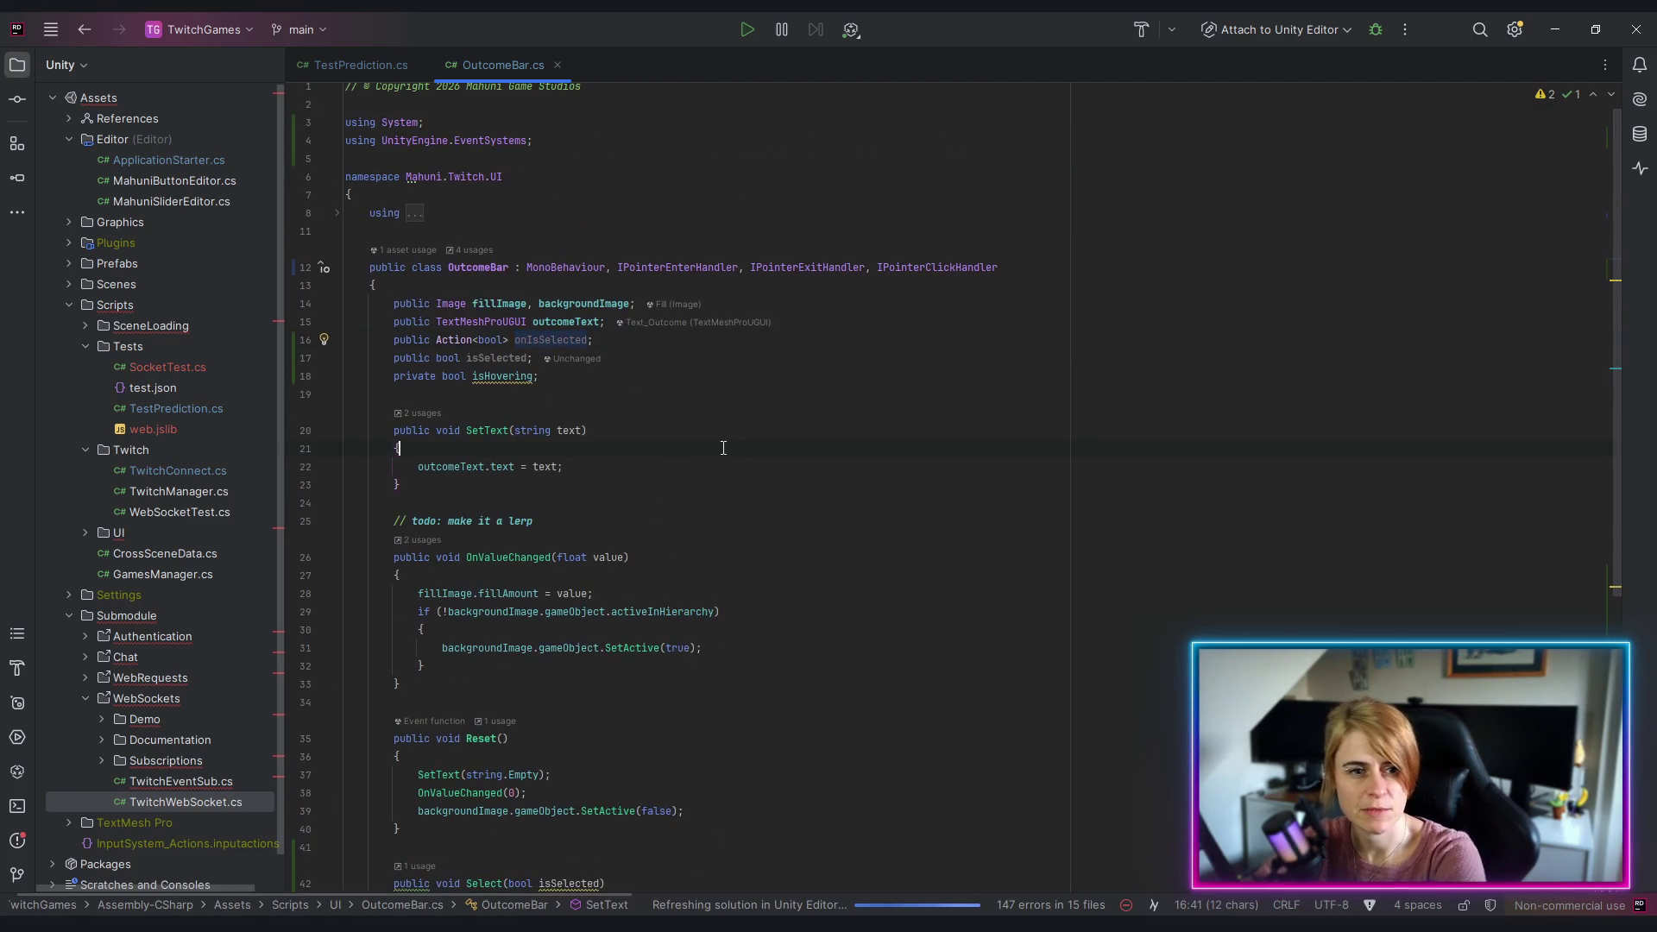
{"action": "left_click_drag", "start_coordinate": [473, 339], "coordinate": [510, 339]}
{"action": "key", "text": "BackSpace"}
{"action": "key", "text": "Down"}
{"action": "key", "text": "Down"}
{"action": "key", "text": "Down"}
{"action": "left_click", "coordinate": [821, 501]}
{"action": "scroll", "coordinate": [768, 561], "scroll_direction": "down", "scroll_amount": 5}
{"action": "scroll", "coordinate": [768, 561], "scroll_direction": "down", "scroll_amount": 4}
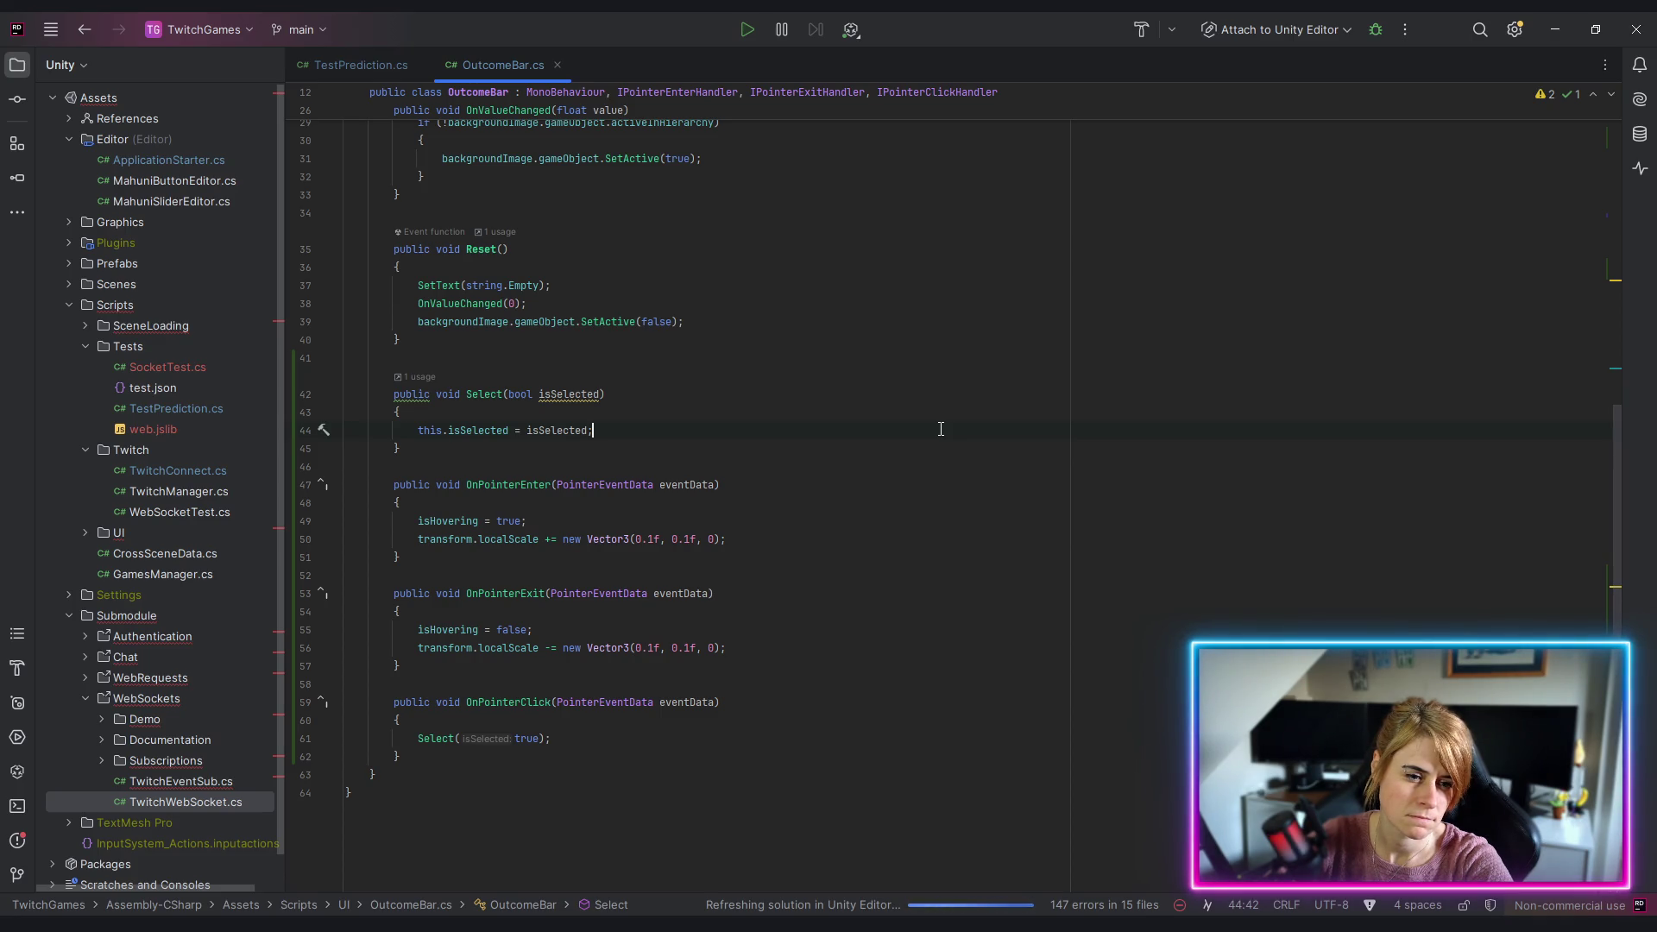
Step: Add 'if(isSelected) onIsSelected?.Invoke();' after the assignment in Select
{"action": "key", "text": "Return"}
{"action": "type", "text": "if(iss"}
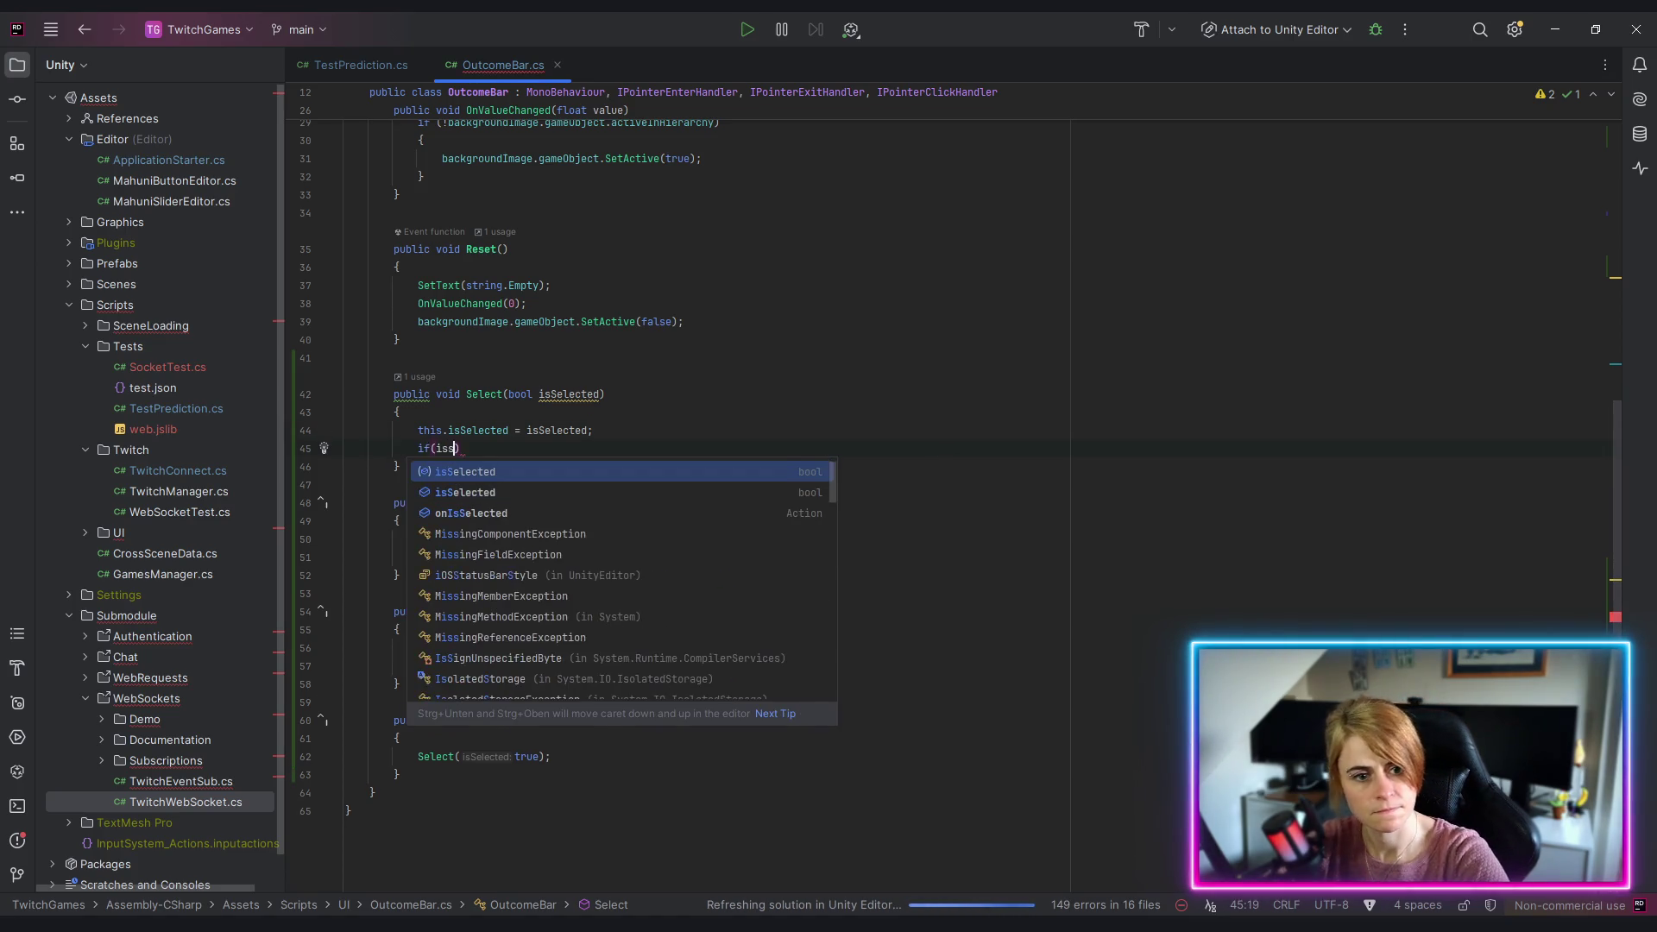
{"action": "key", "text": "Return"}
{"action": "type", "text": ")"}
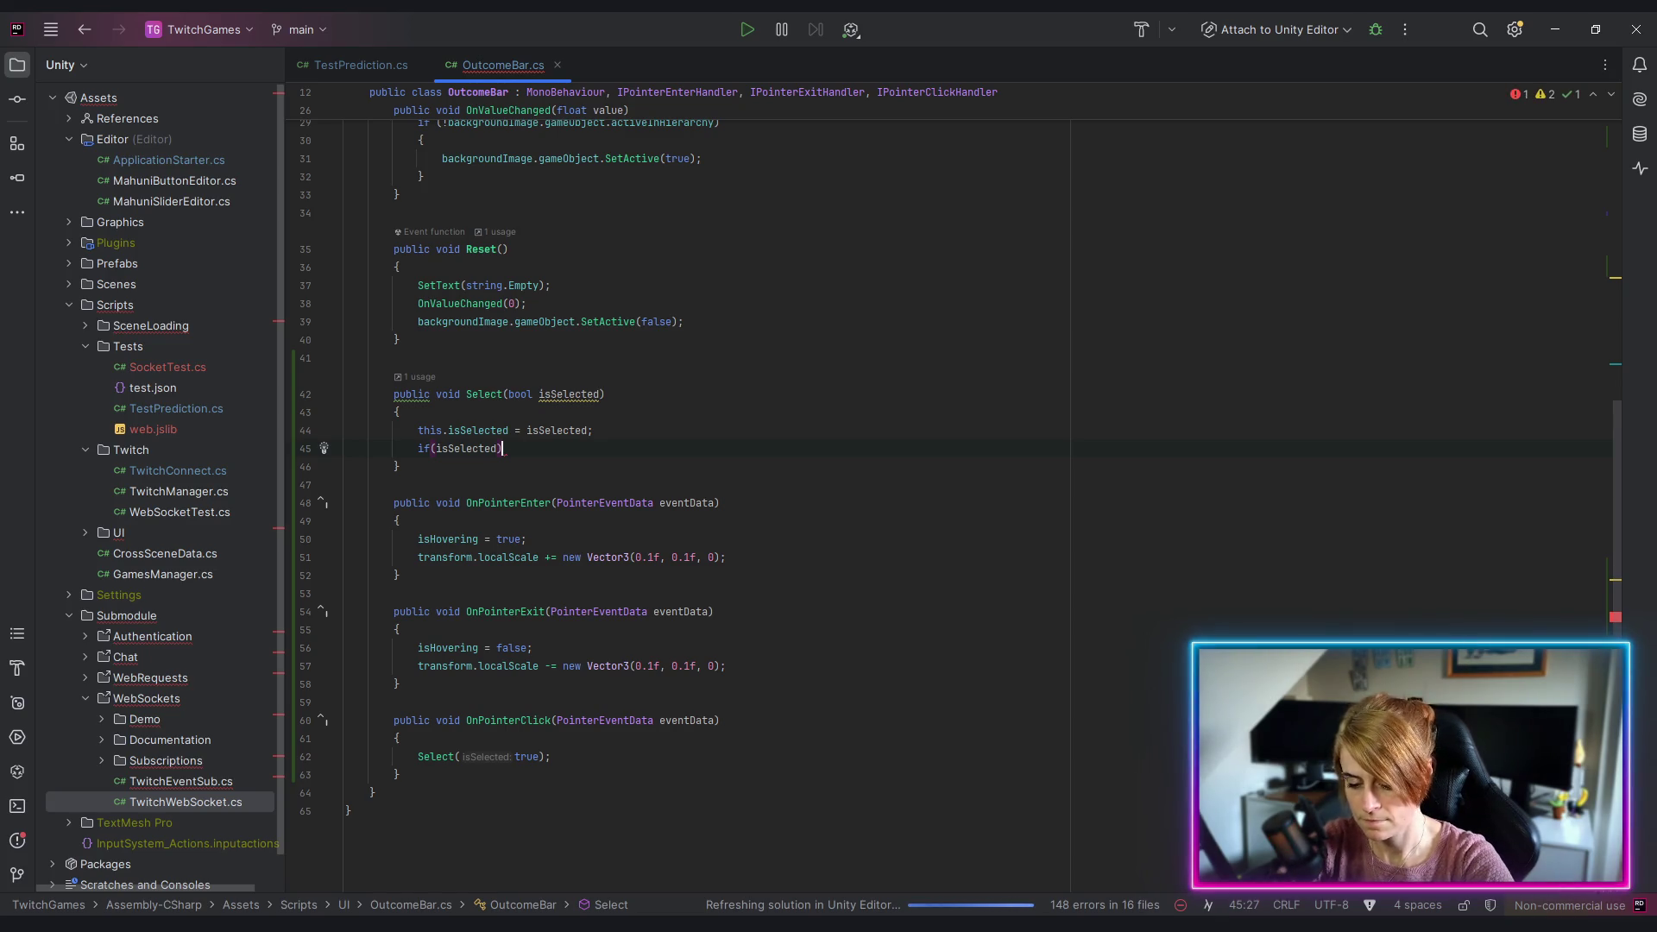
{"action": "type", "text": " onIsSelected"}
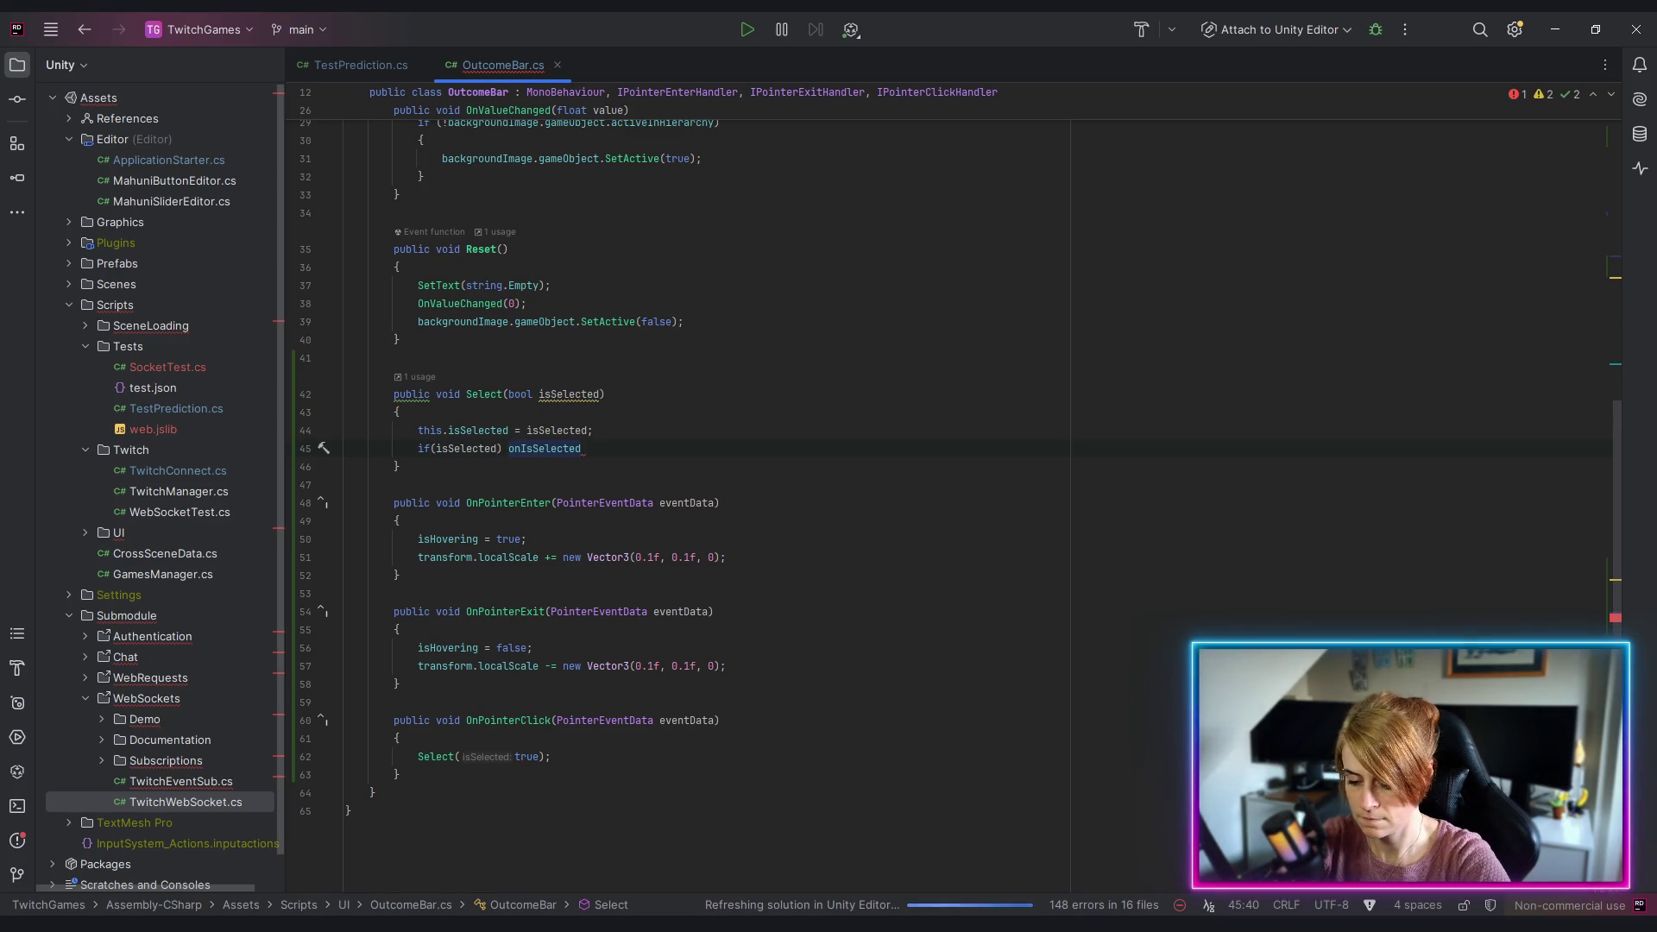
{"action": "type", "text": "?.Invoke();"}
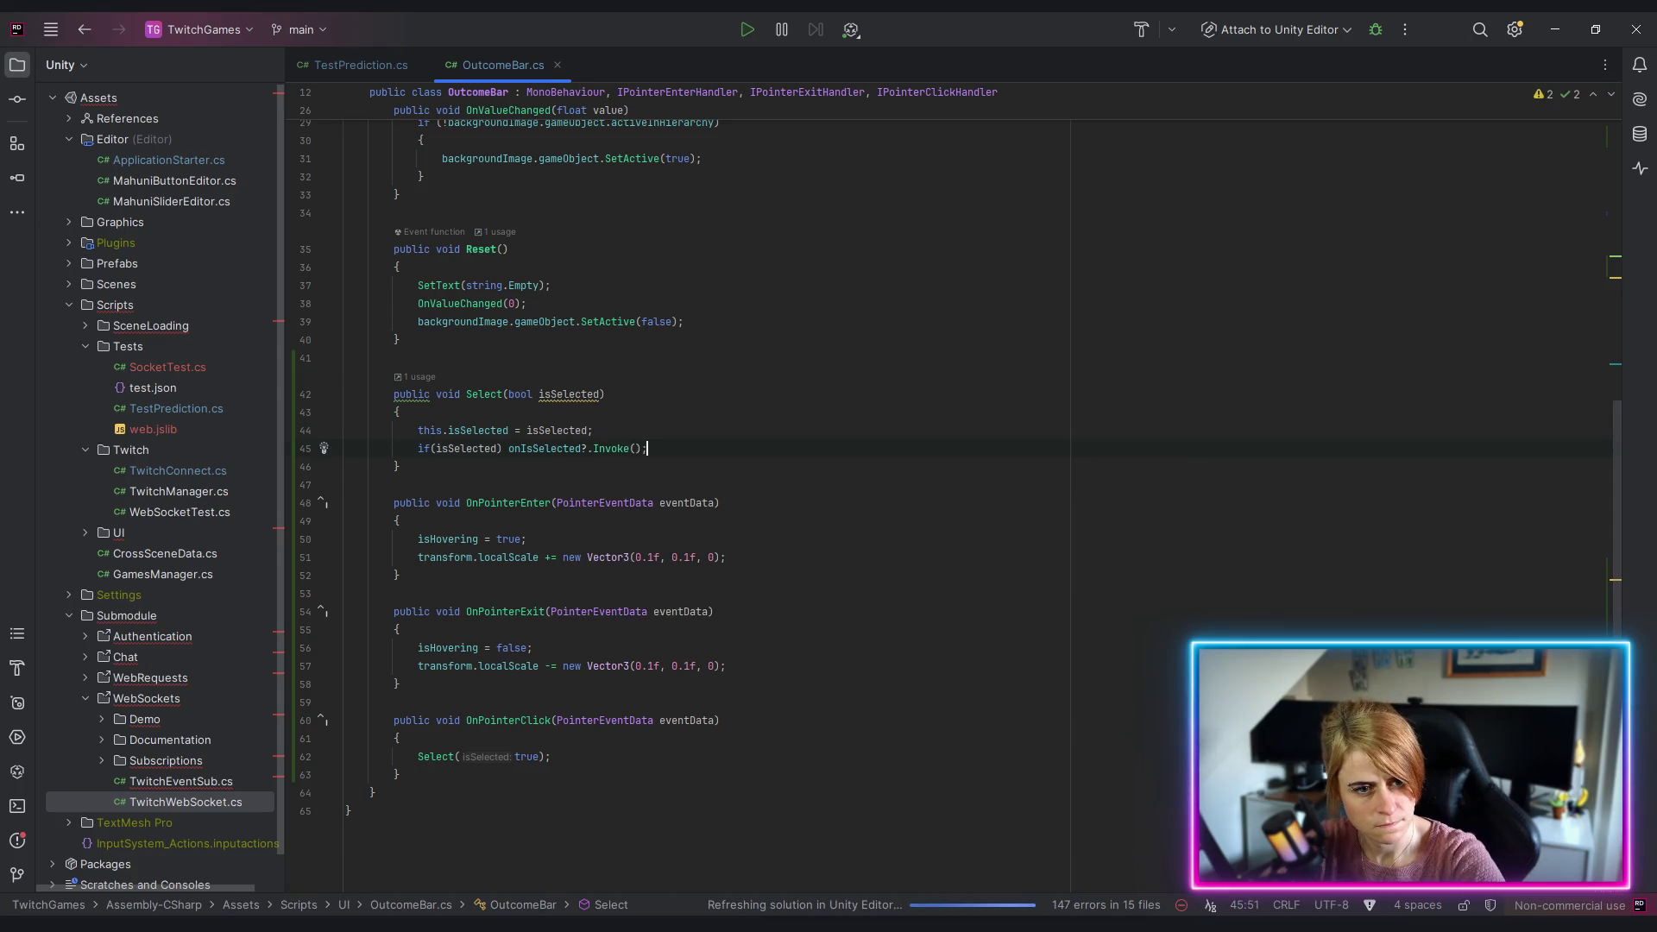
Step: Rename Select's isSelected parameter to 'select'
{"action": "double_click", "coordinate": [565, 394]}
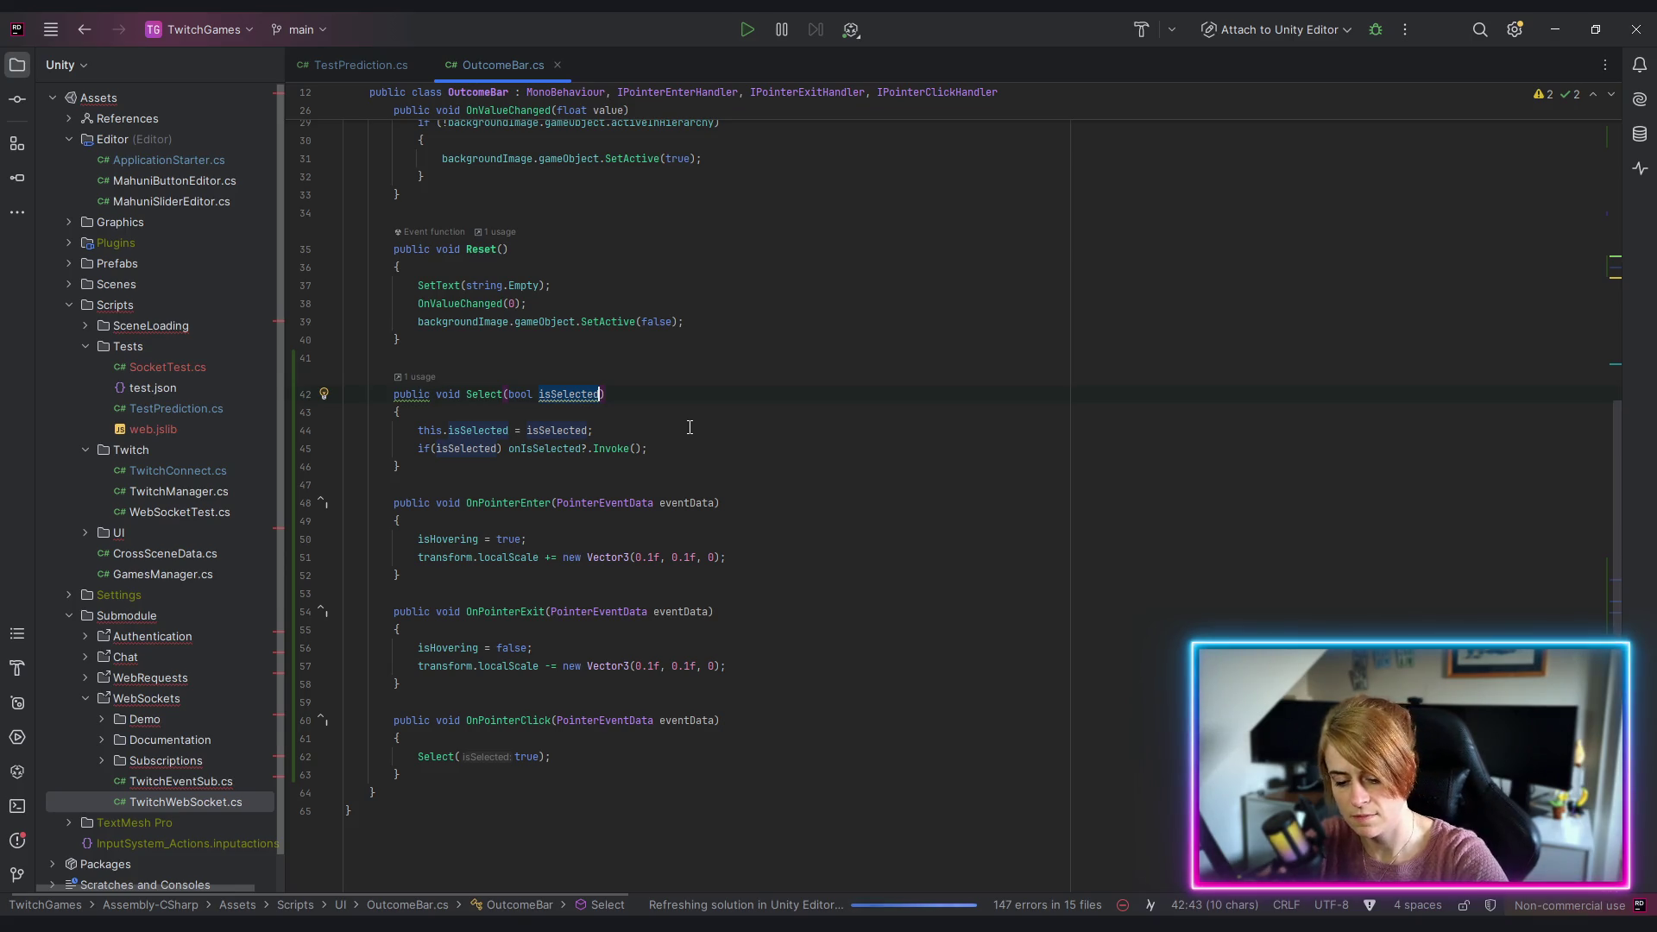
{"action": "key", "text": "ctrl+r"}
{"action": "type", "text": "rseleczed"}
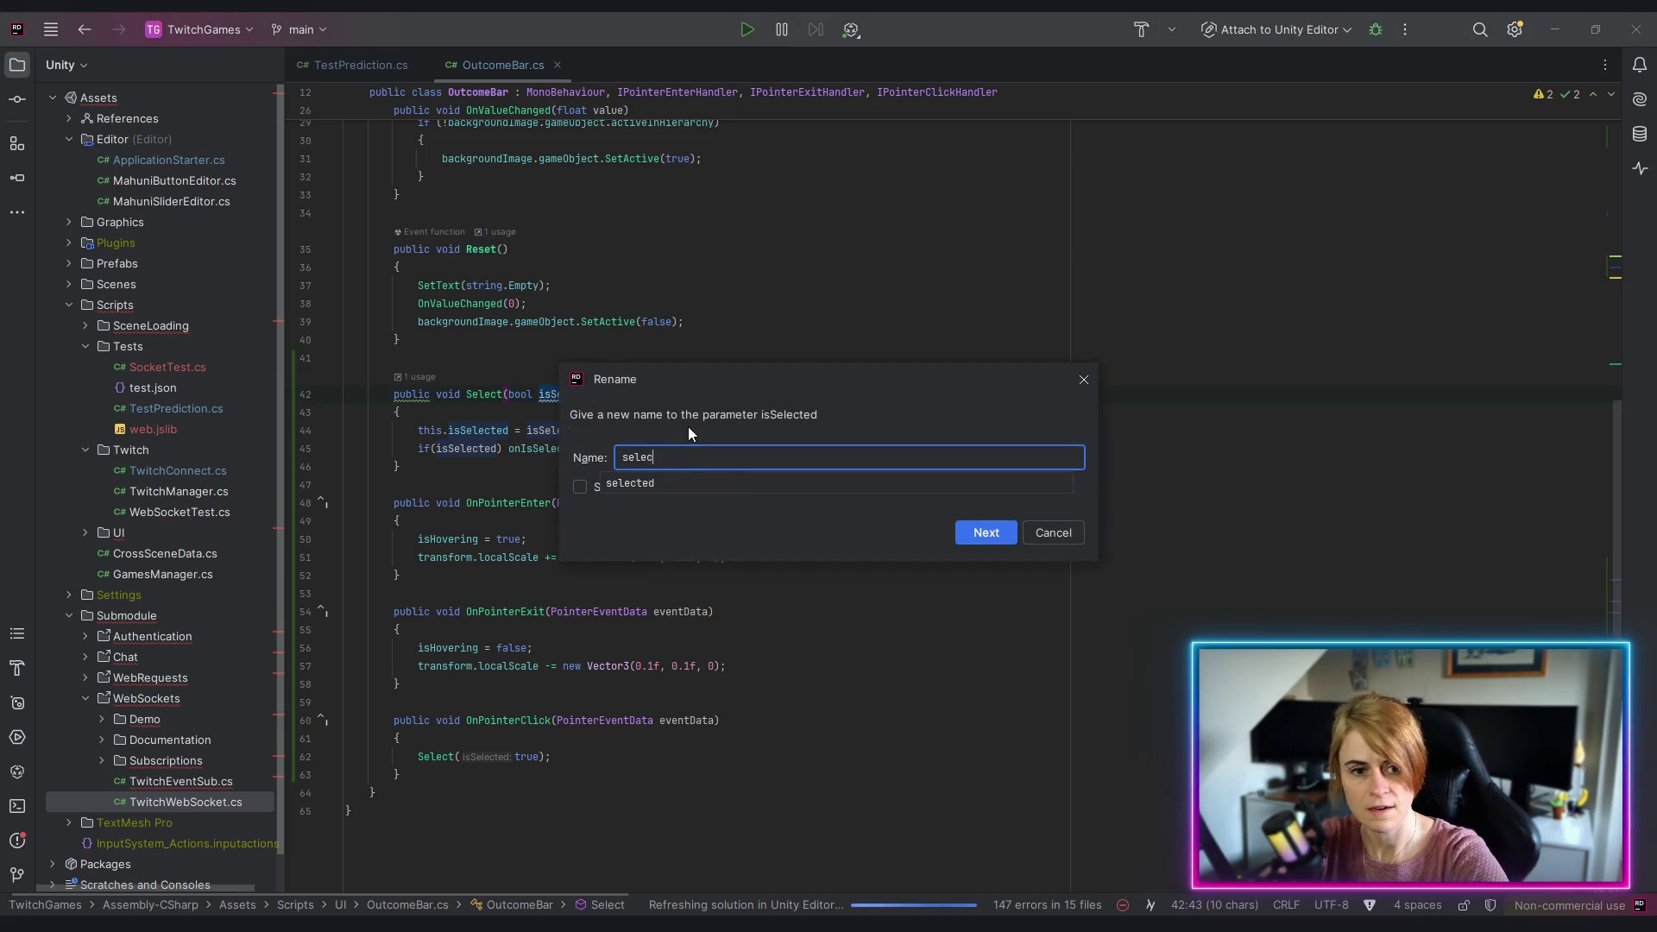
{"action": "key", "text": "BackSpace"}
{"action": "key", "text": "BackSpace"}
{"action": "key", "text": "BackSpace"}
{"action": "type", "text": "t"}
{"action": "key", "text": "Return"}
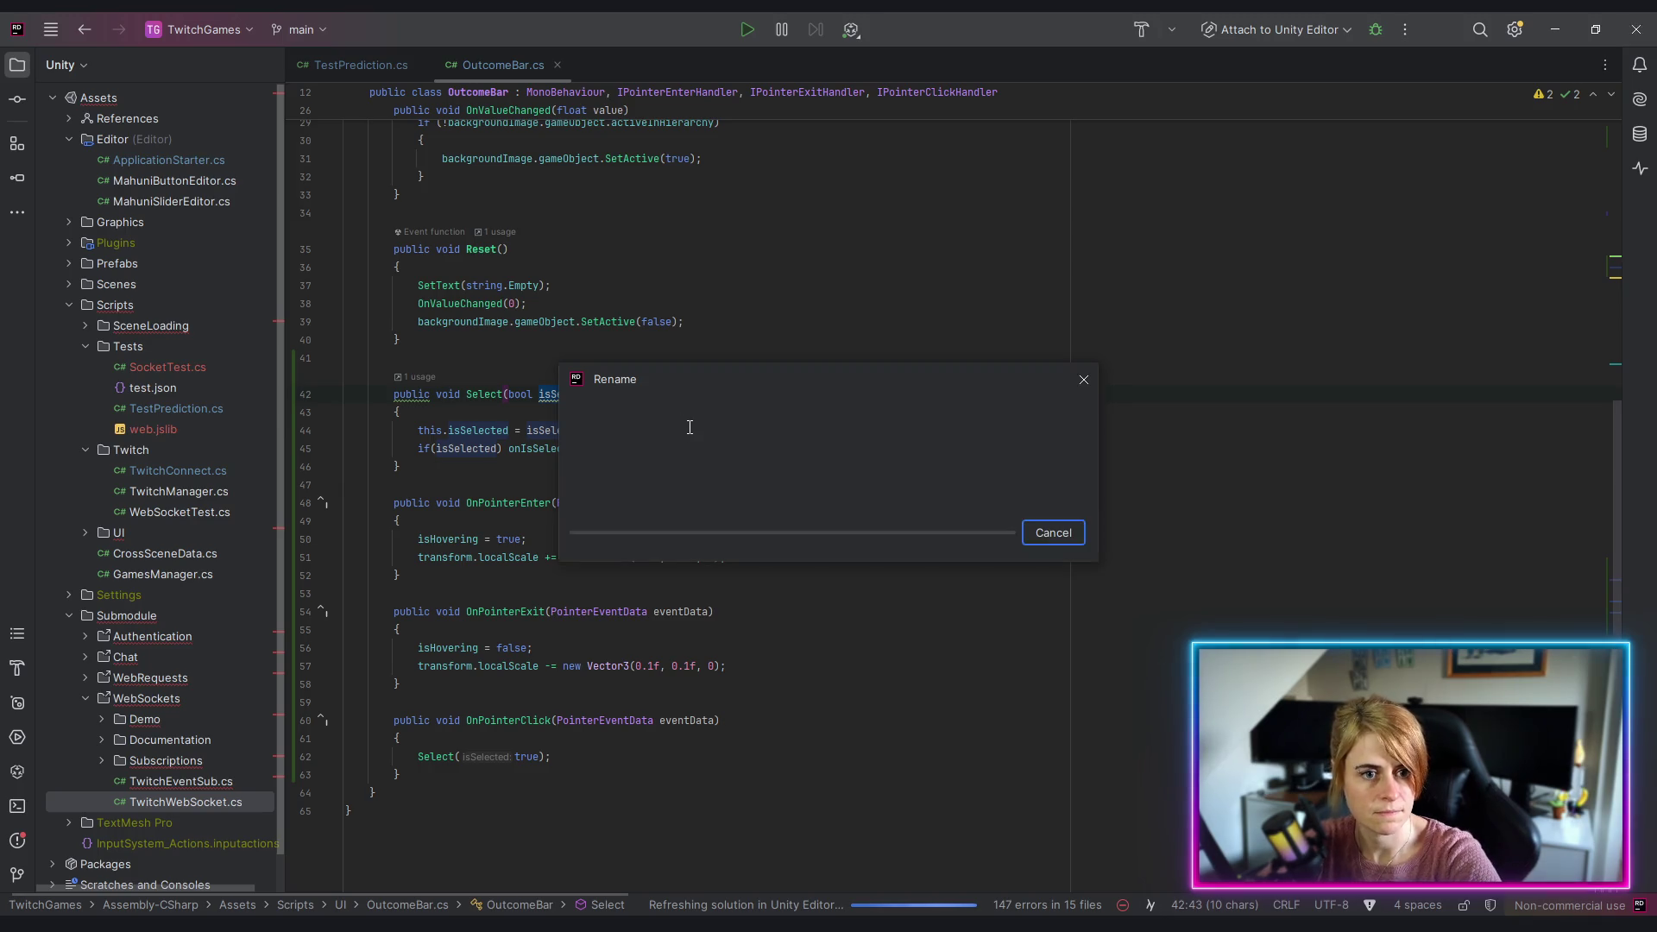
Step: Remove the redundant 'this.' qualifier and tidy the if statement's spacing
{"action": "left_click", "coordinate": [425, 430]}
{"action": "key", "text": "alt+Return"}
{"action": "key", "text": "Return"}
{"action": "left_click", "coordinate": [345, 485]}
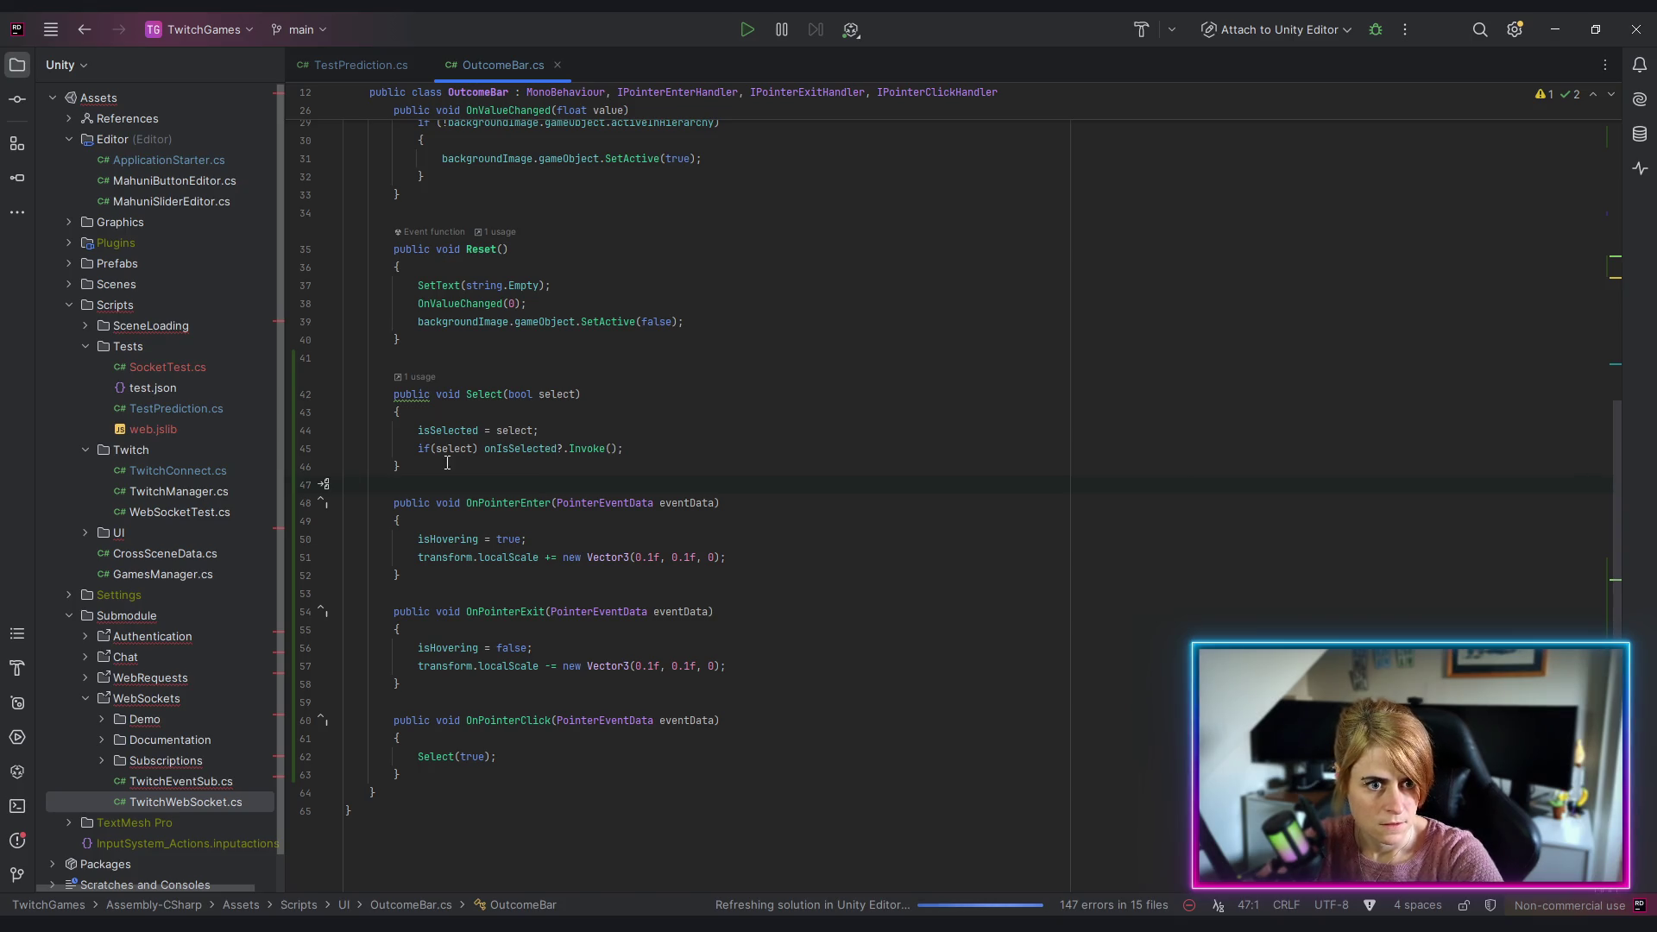
{"action": "left_click", "coordinate": [430, 448]}
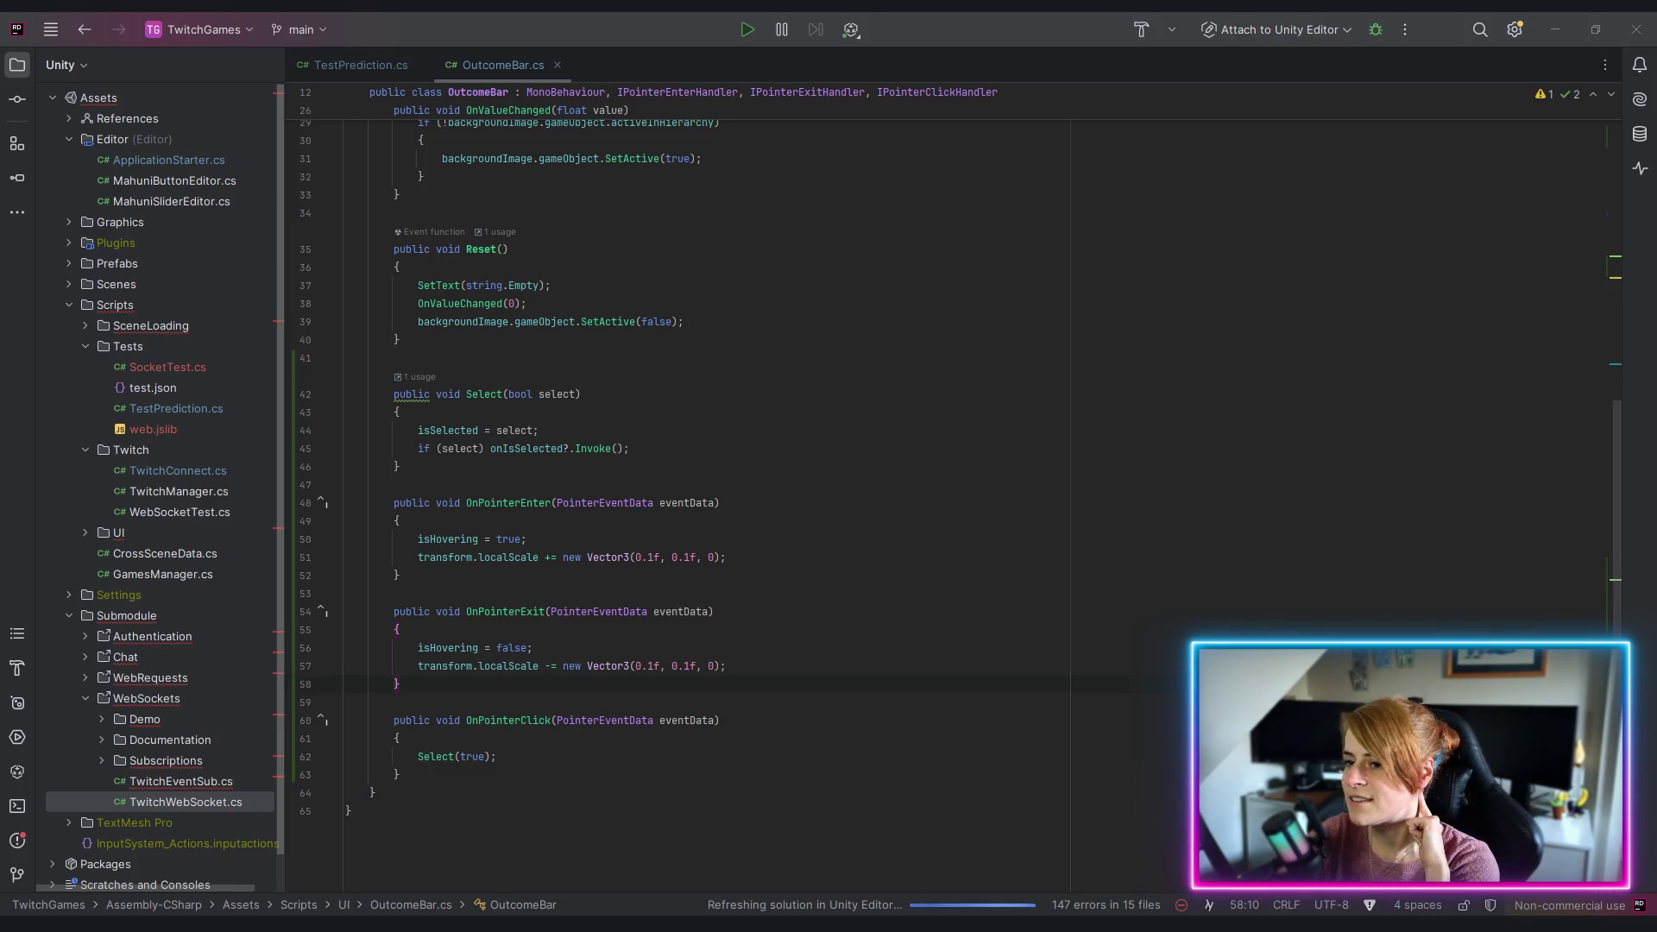
Step: Refocus the OutcomeBar.cs editor, then switch to Unity to recompile the scripts
{"action": "left_click", "coordinate": [1062, 687]}
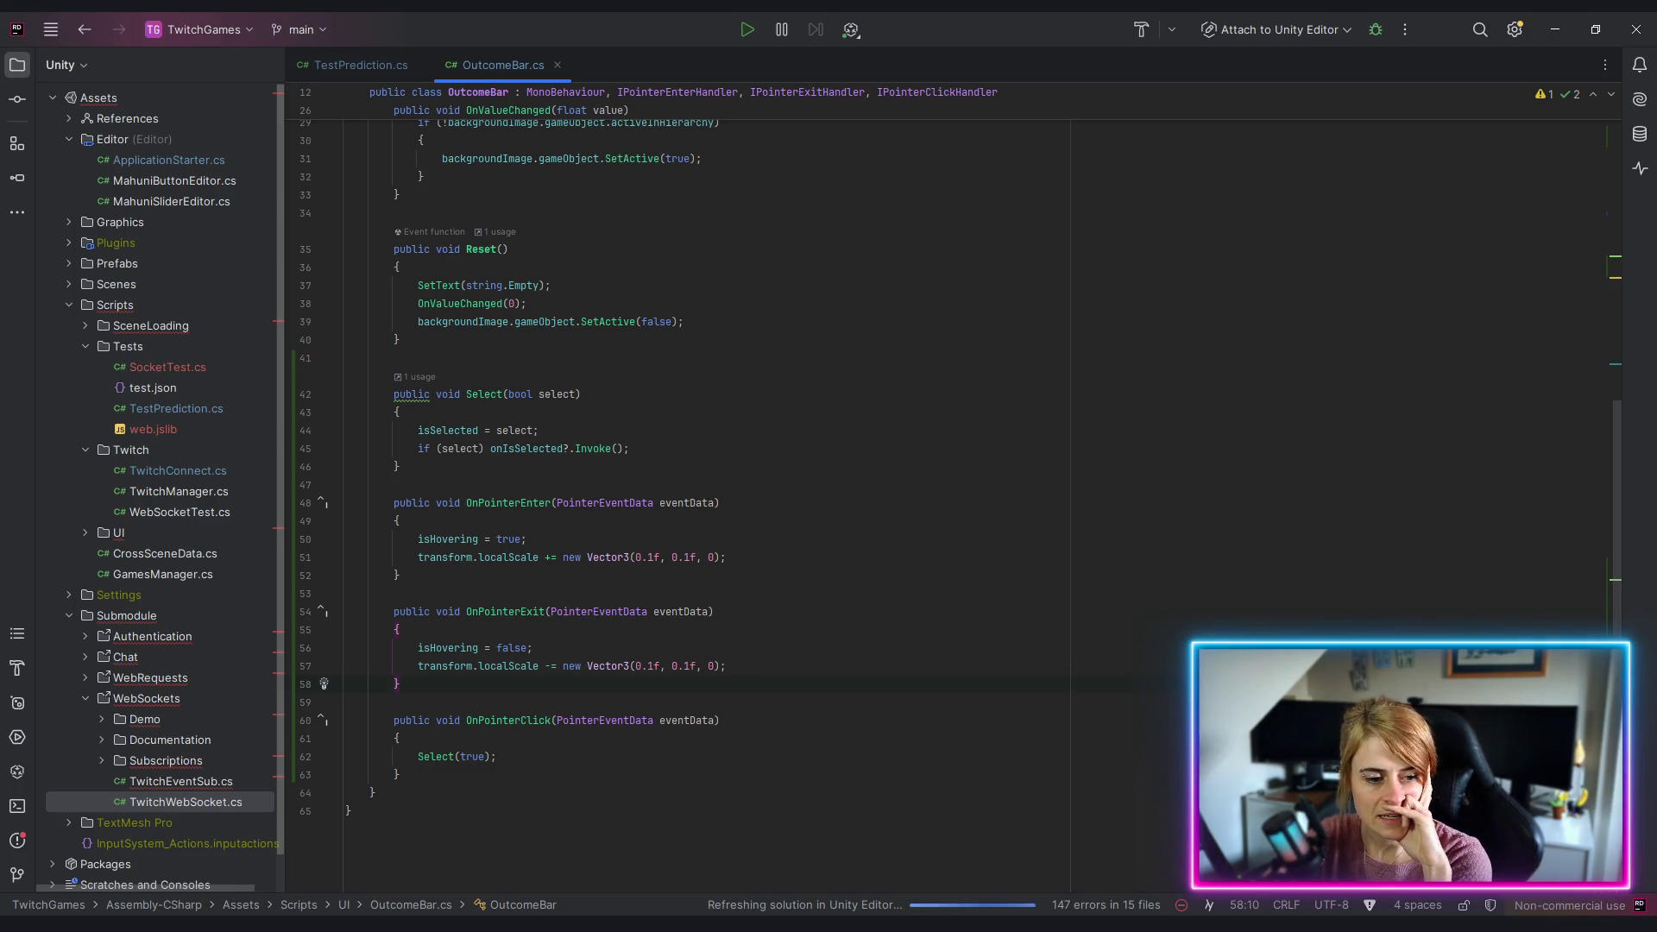
{"action": "key", "text": "alt+Tab"}
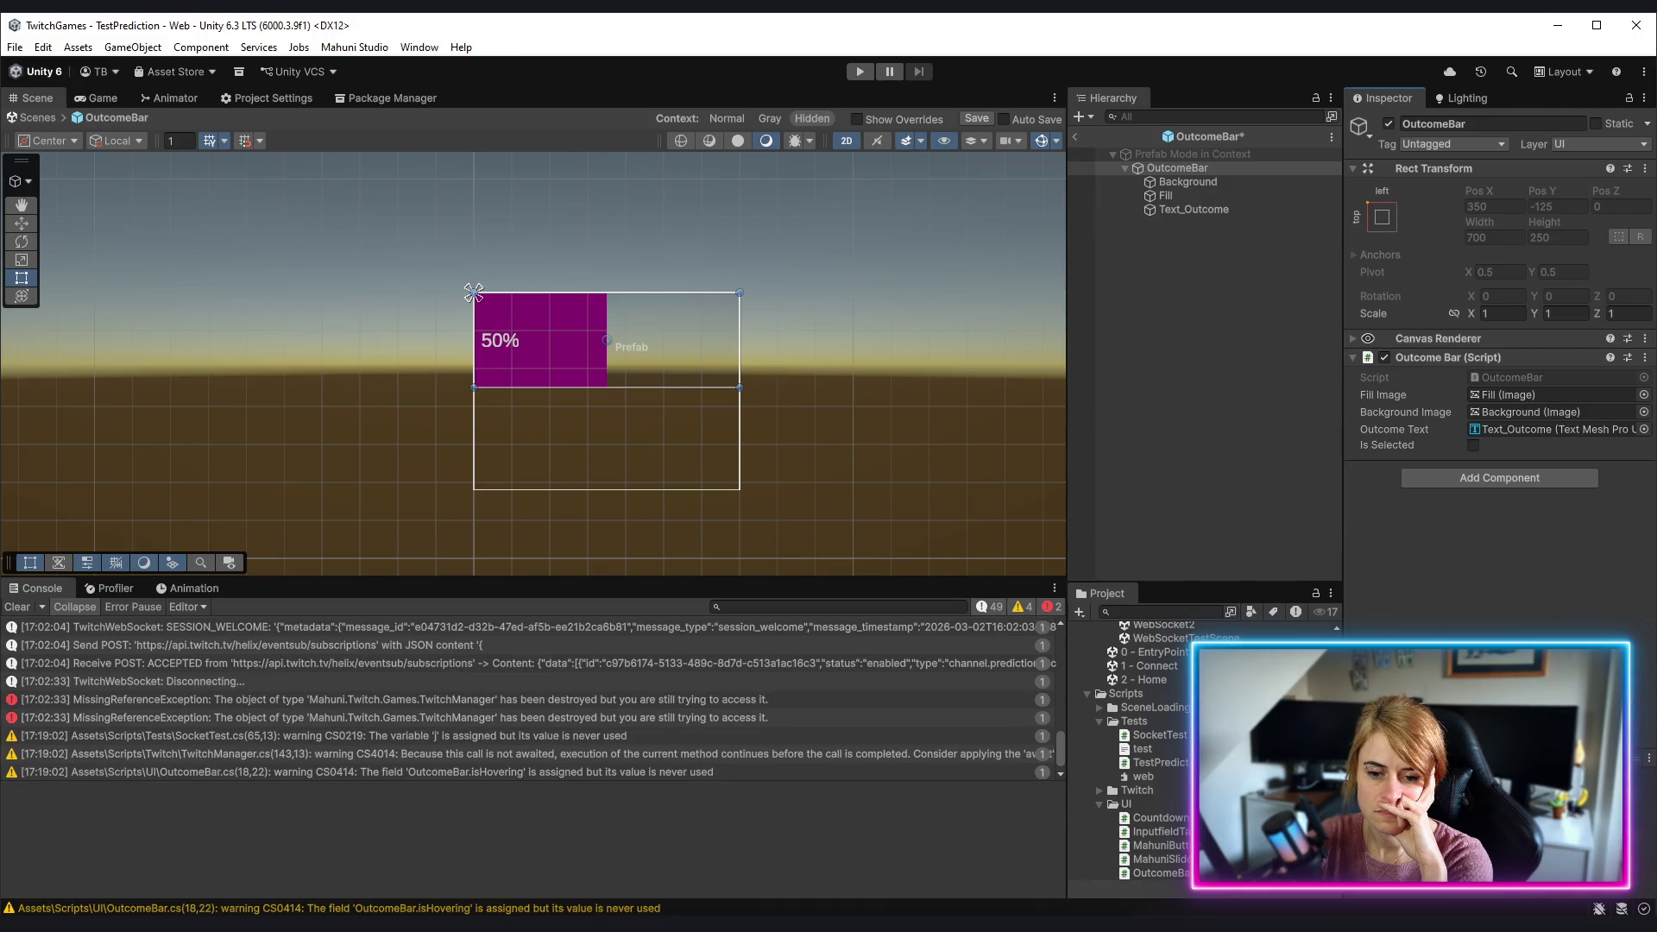
Step: Exit OutcomeBar prefab editing via the Hierarchy back arrow, choosing Discard Changes
{"action": "scroll", "coordinate": [1131, 751], "scroll_direction": "down", "scroll_amount": 3}
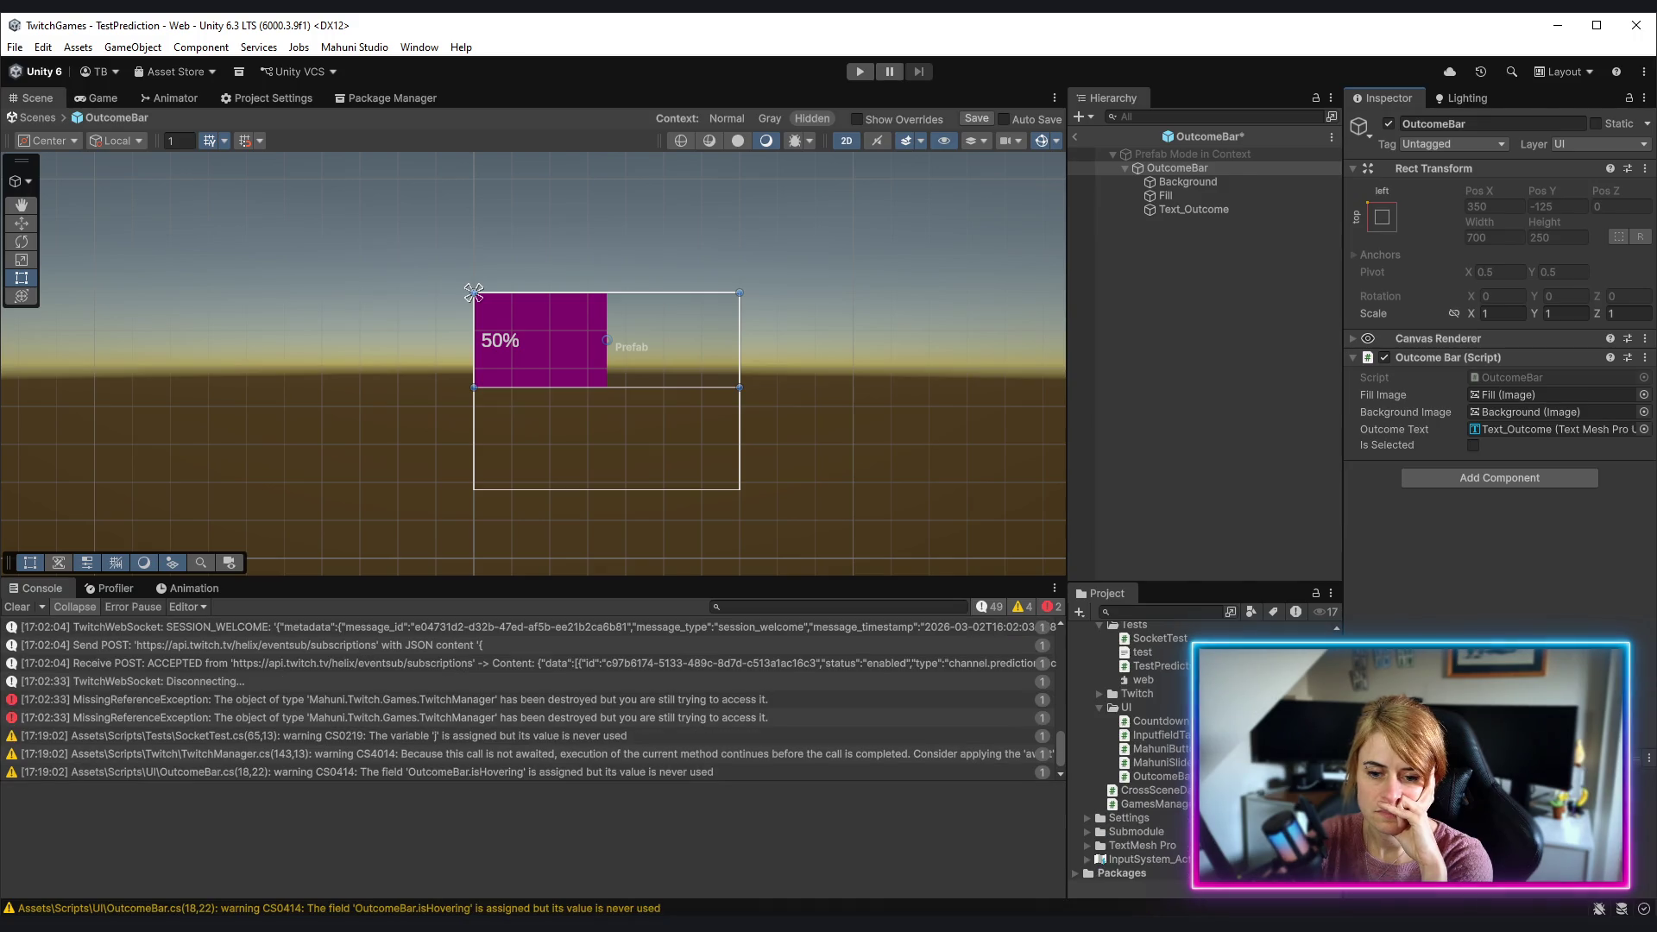
{"action": "left_click", "coordinate": [1174, 775]}
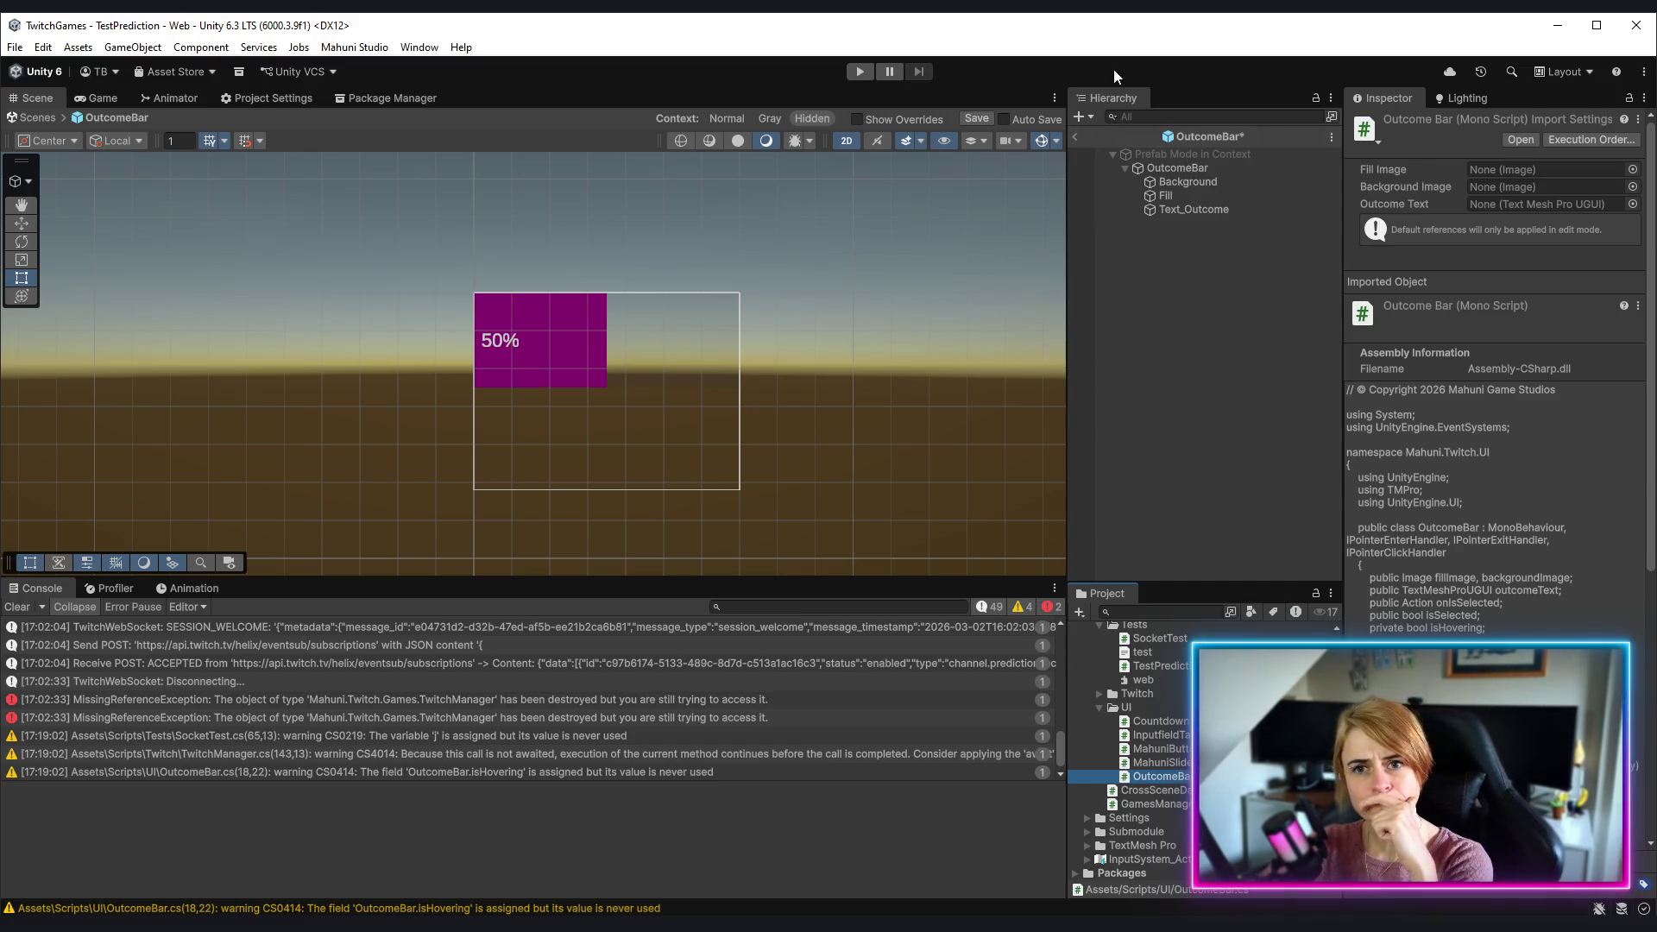
{"action": "left_click", "coordinate": [1074, 136]}
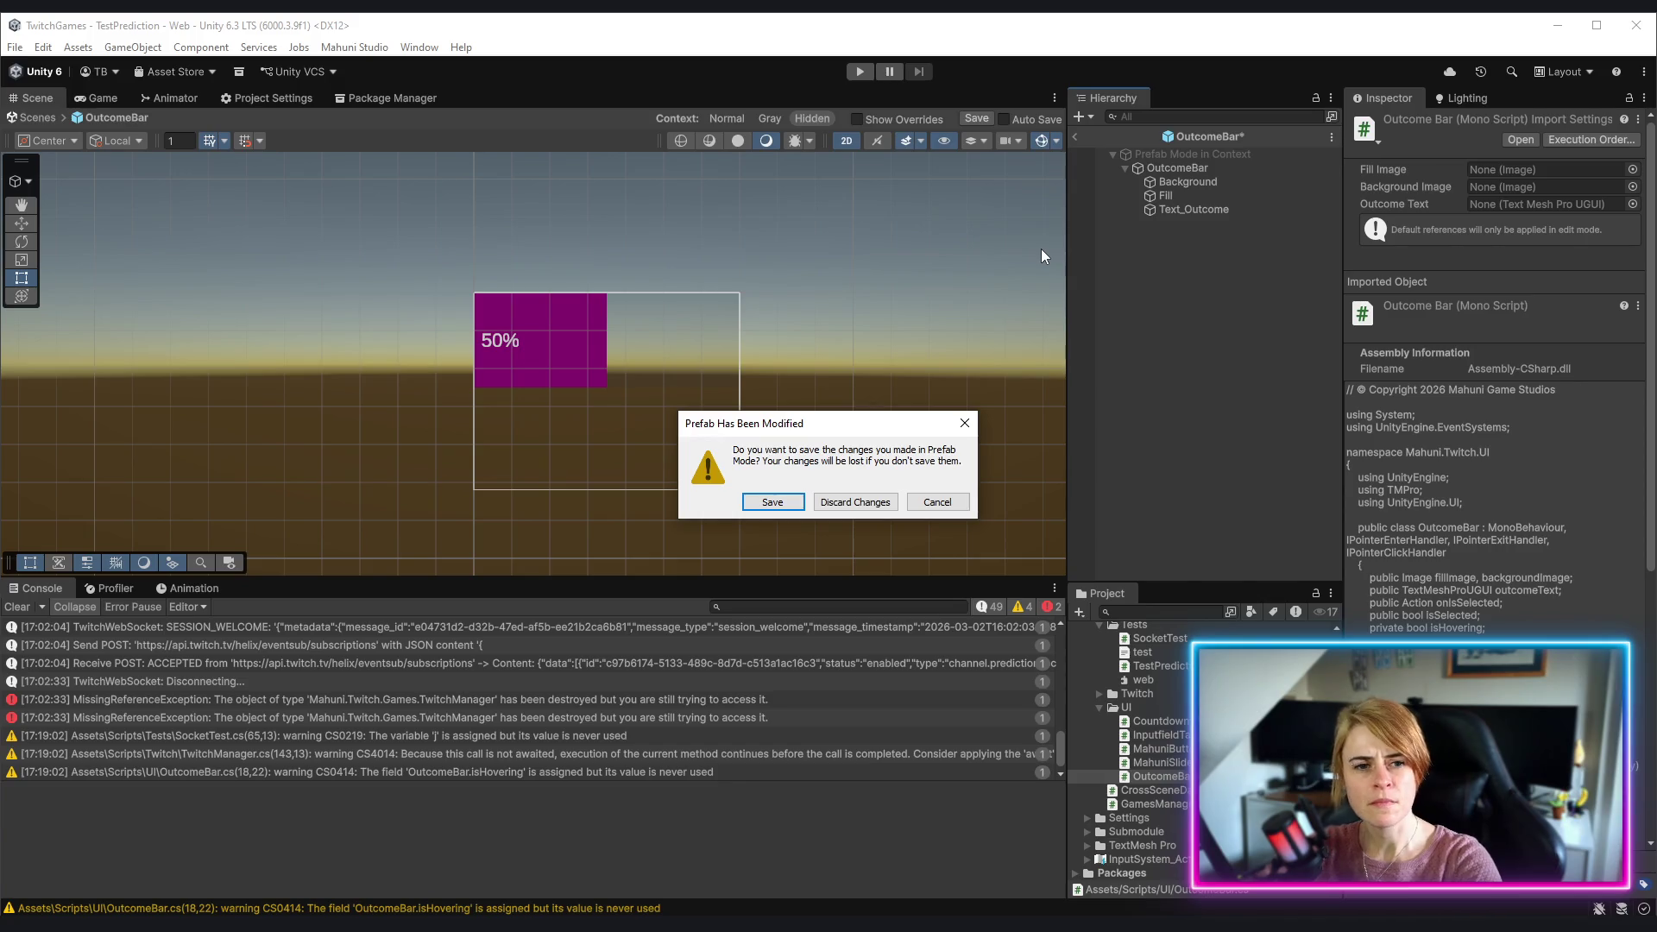
{"action": "left_click", "coordinate": [938, 502]}
{"action": "left_click", "coordinate": [1177, 167]}
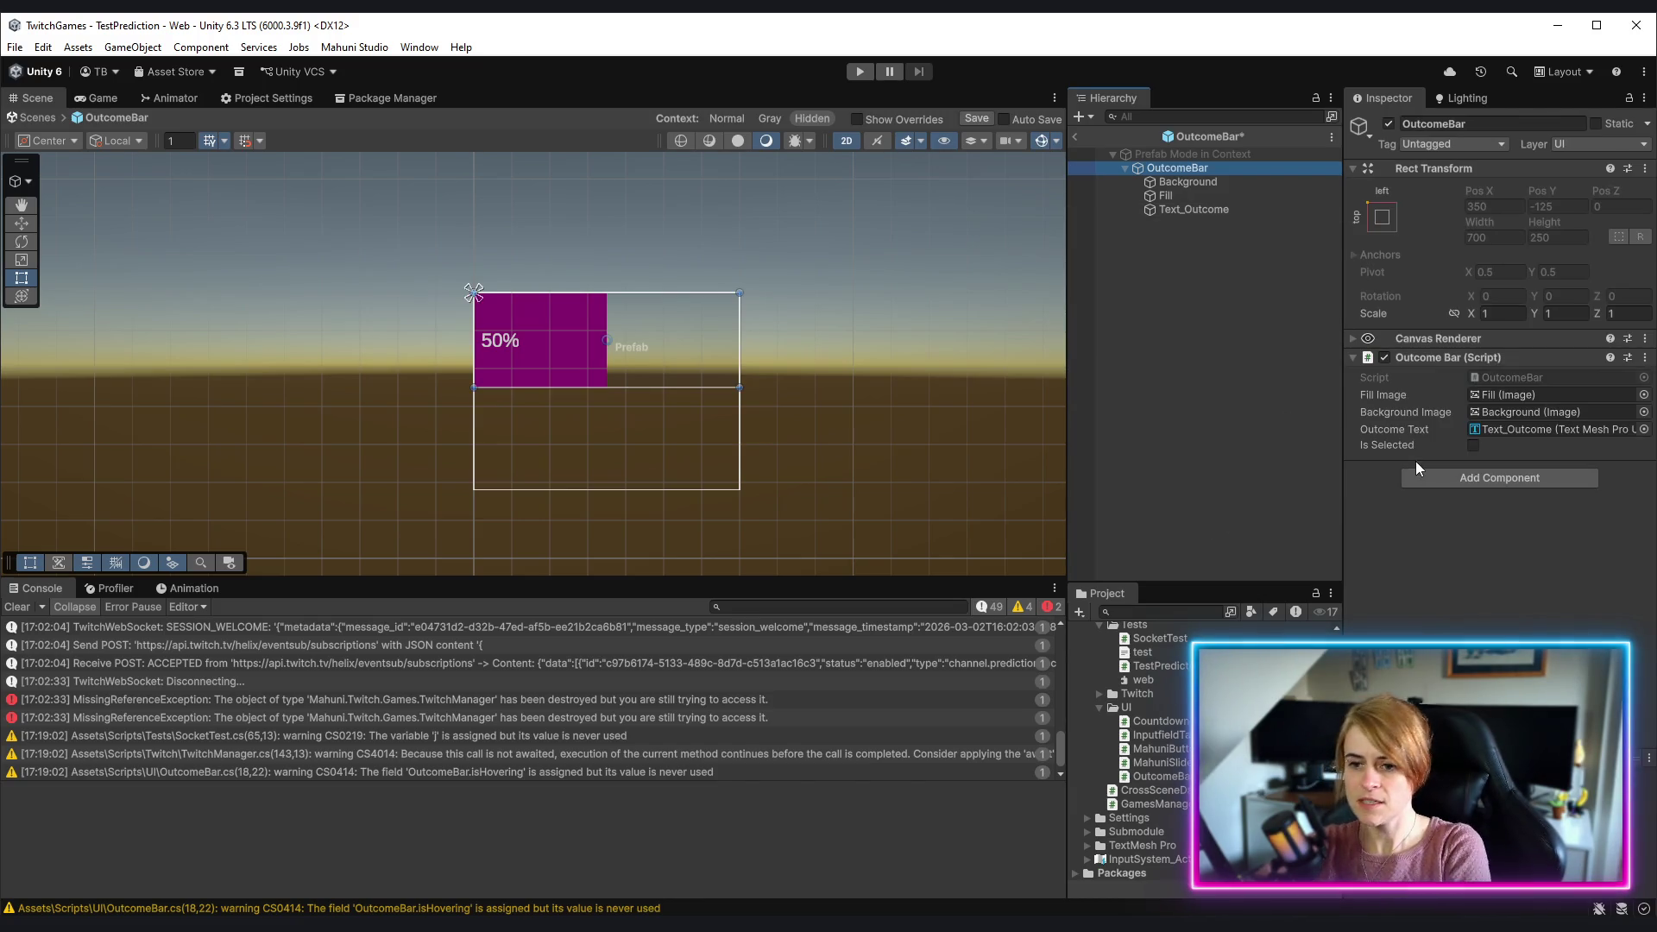
{"action": "left_click", "coordinate": [1074, 135]}
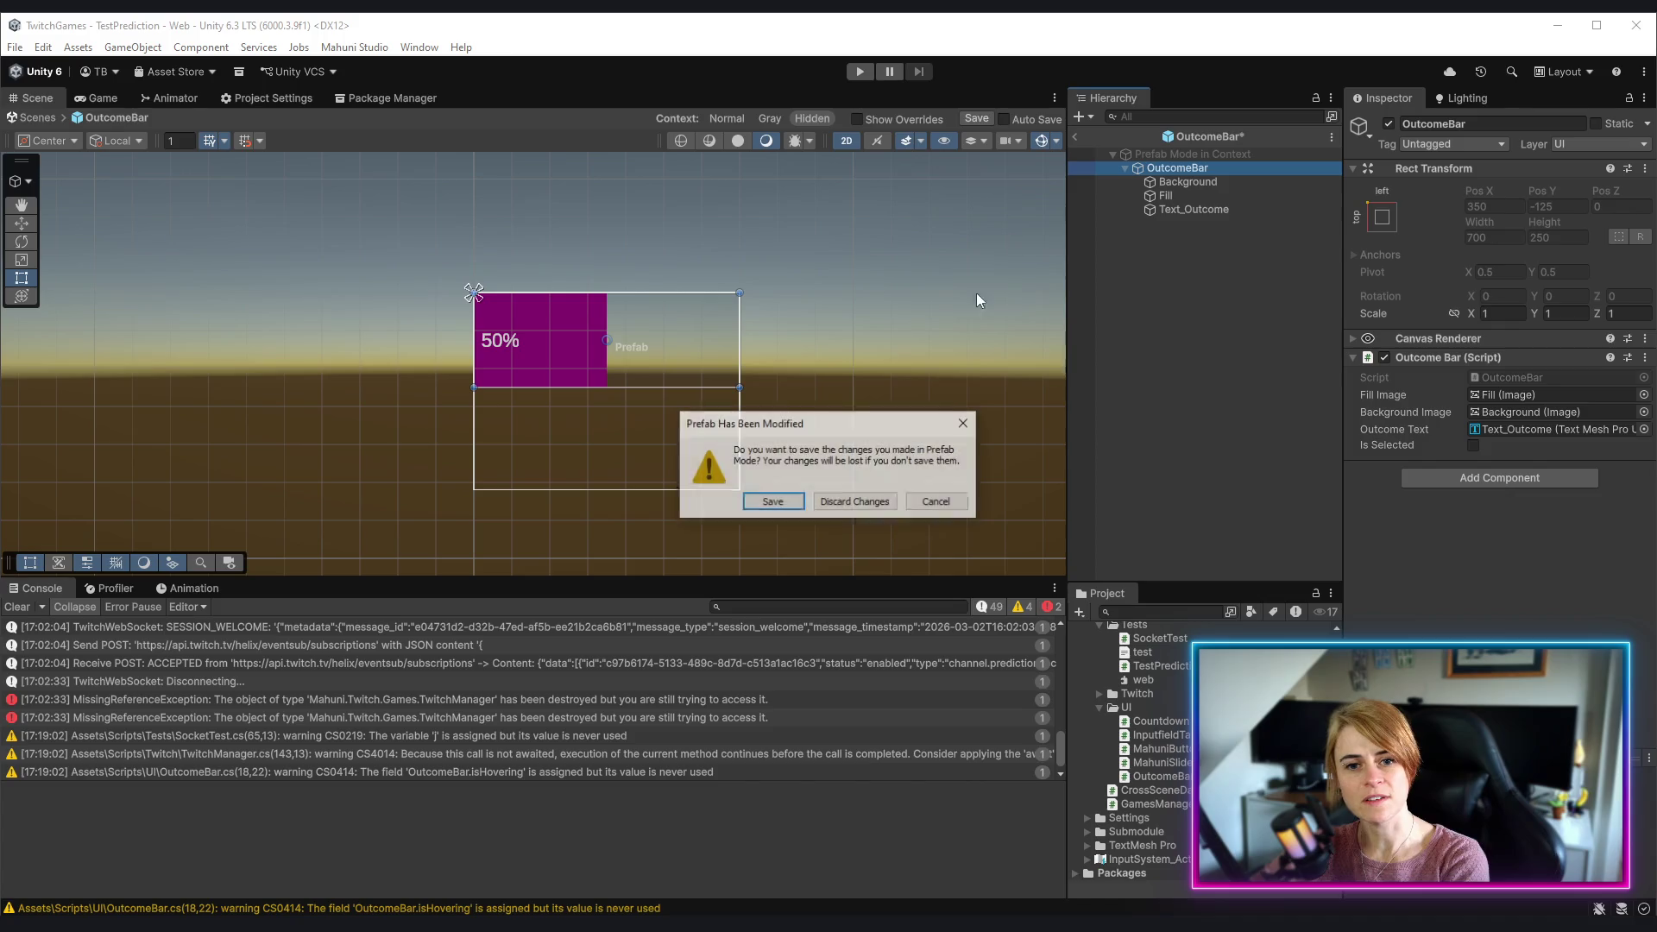
{"action": "left_click", "coordinate": [863, 502]}
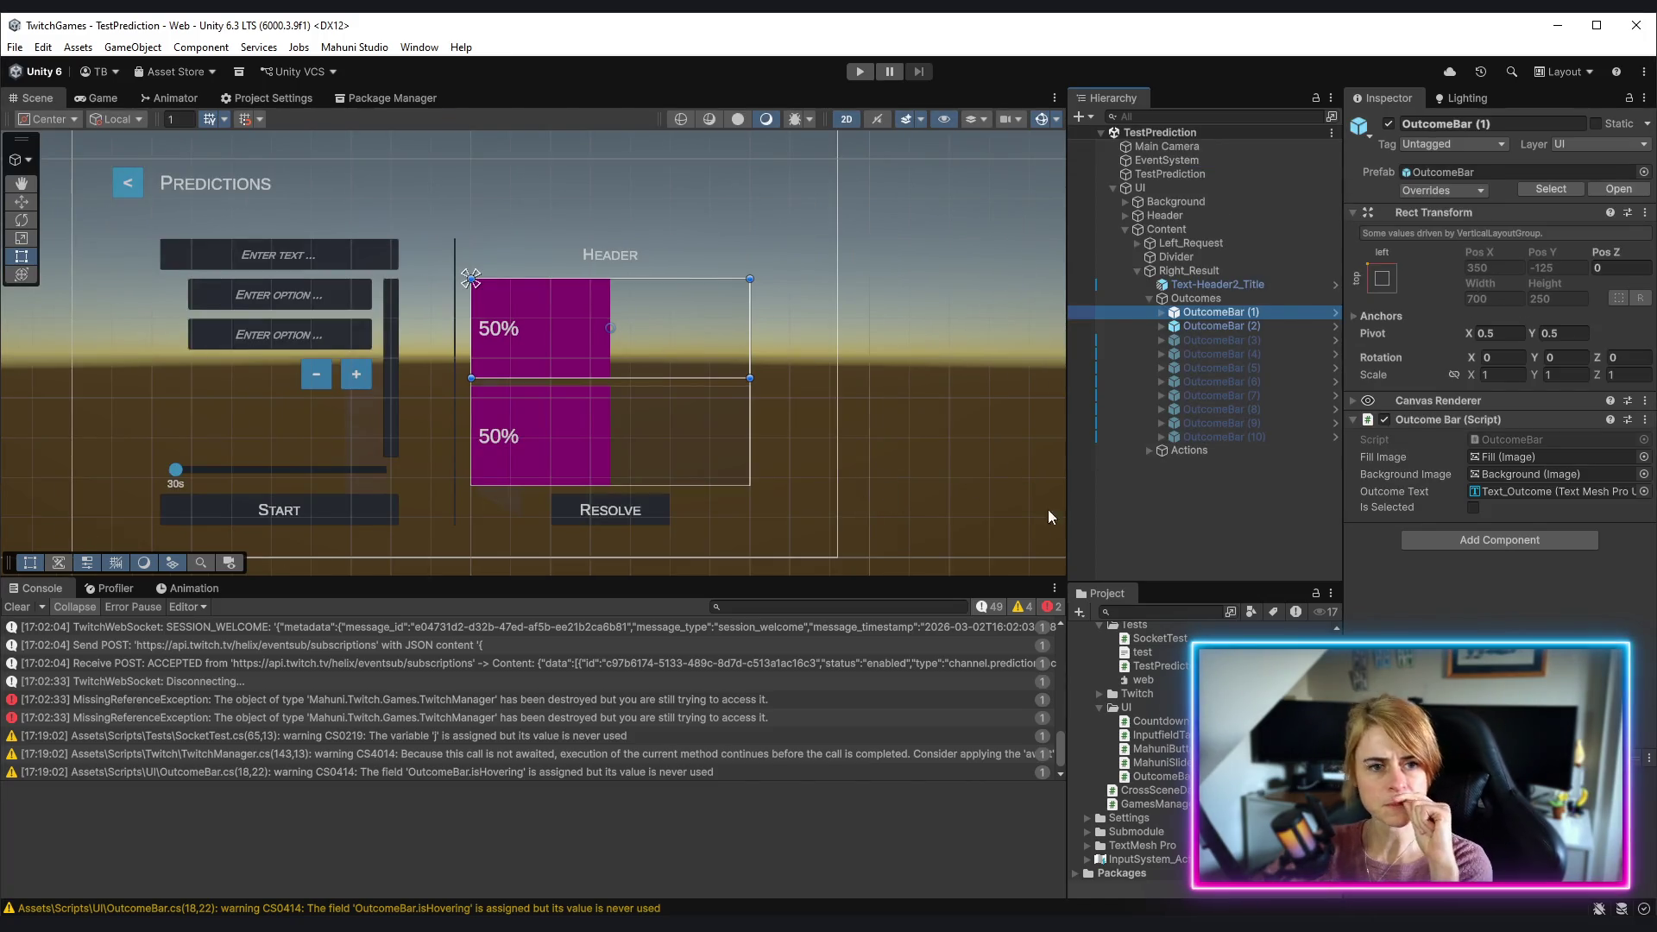
{"action": "left_click", "coordinate": [1209, 298]}
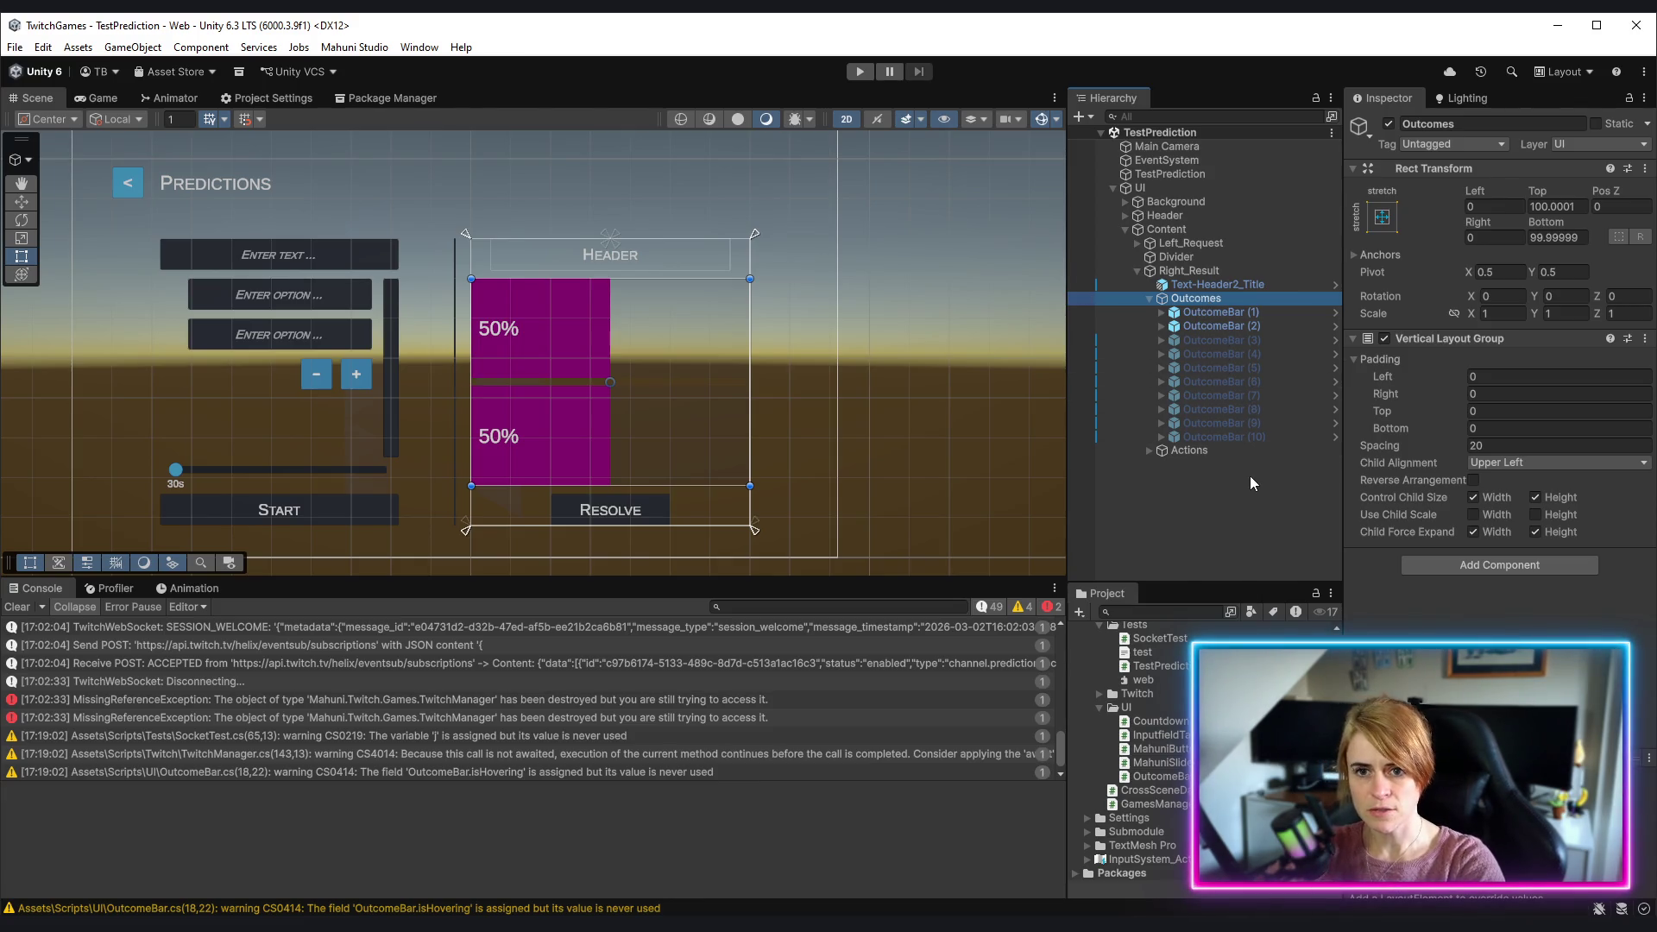
{"action": "left_click", "coordinate": [1176, 174]}
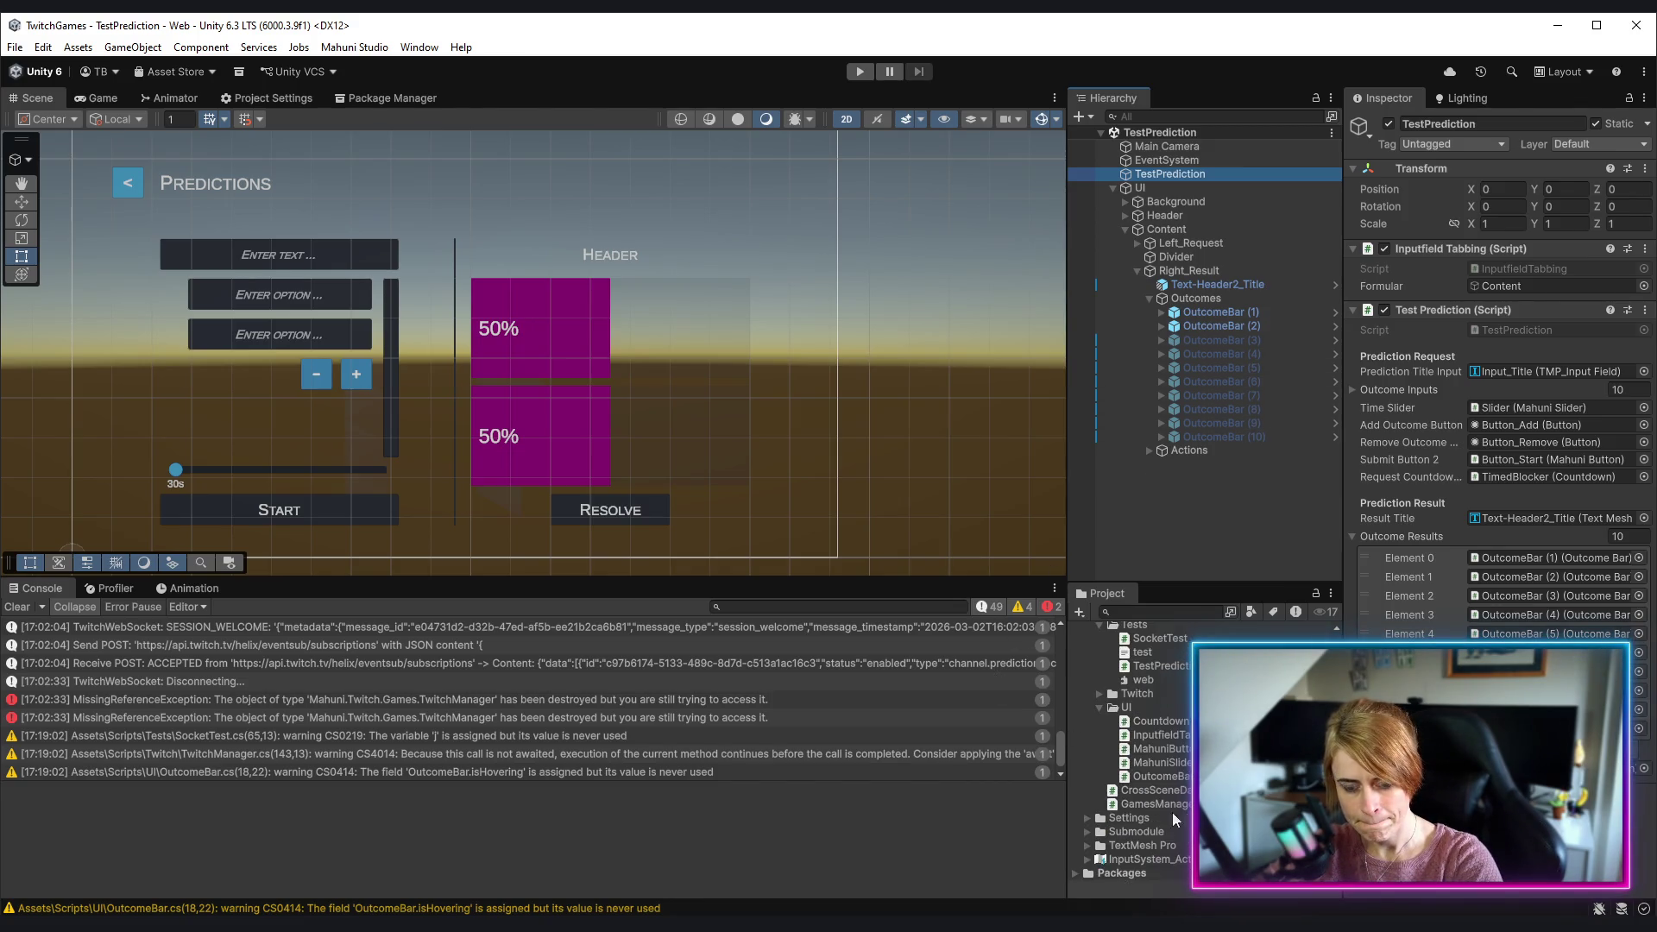
{"action": "right_click", "coordinate": [1137, 712]}
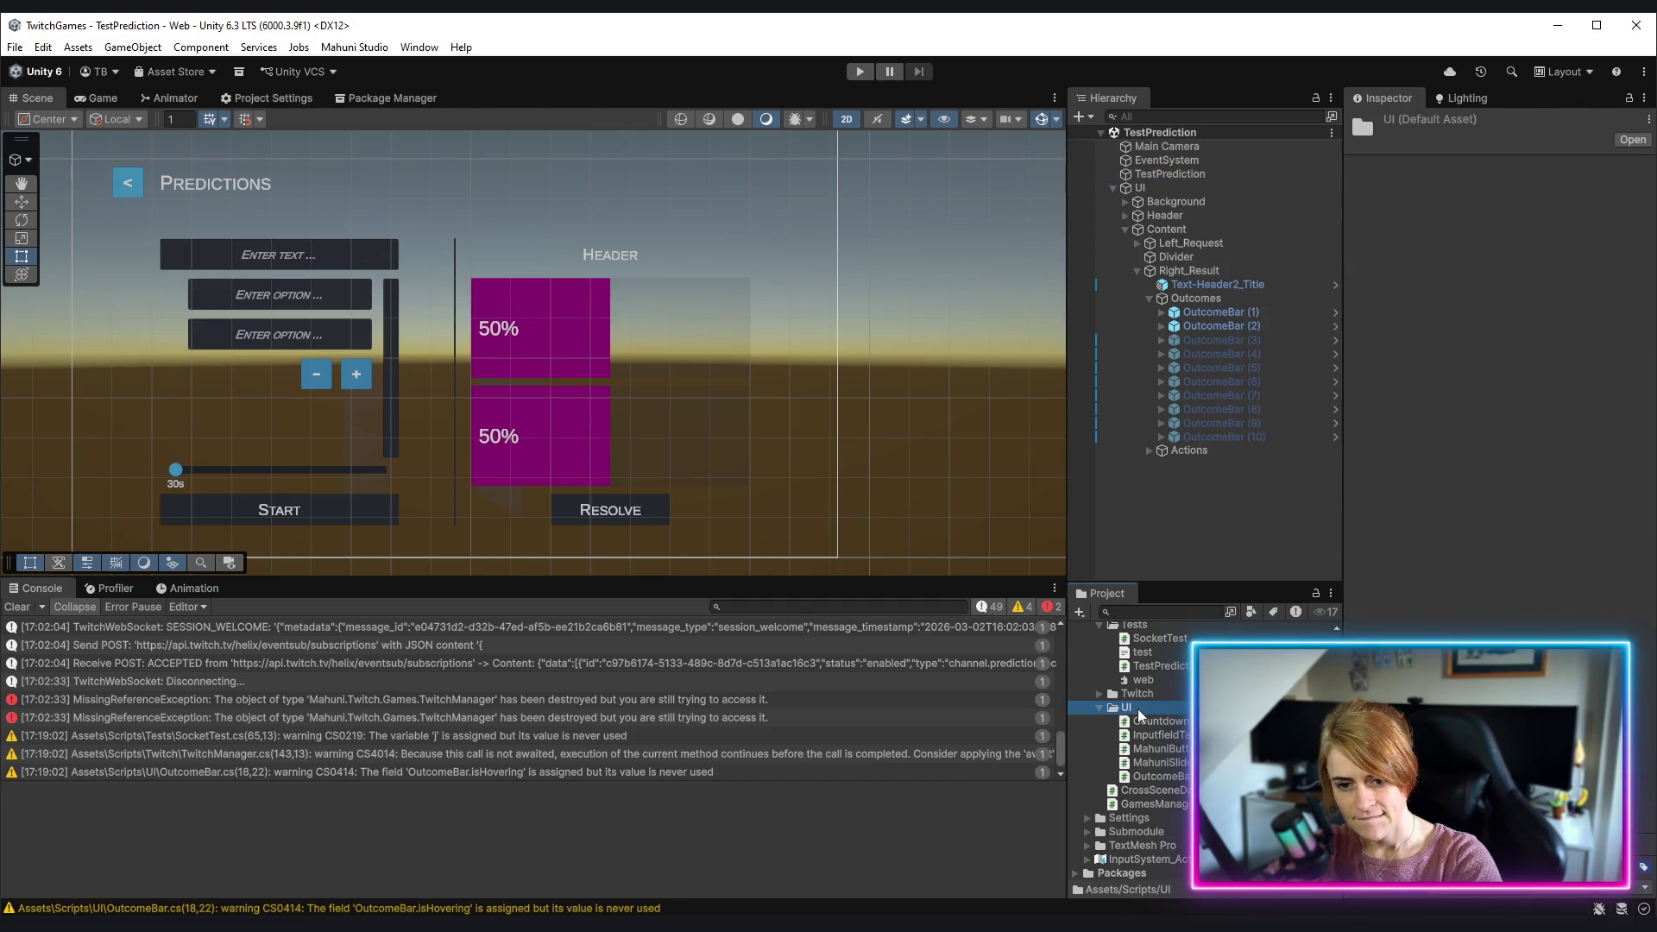
Step: Add a MonoBehaviour script named OutcomeHandler to the UI folder
{"action": "mouse_move", "coordinate": [1372, 229]}
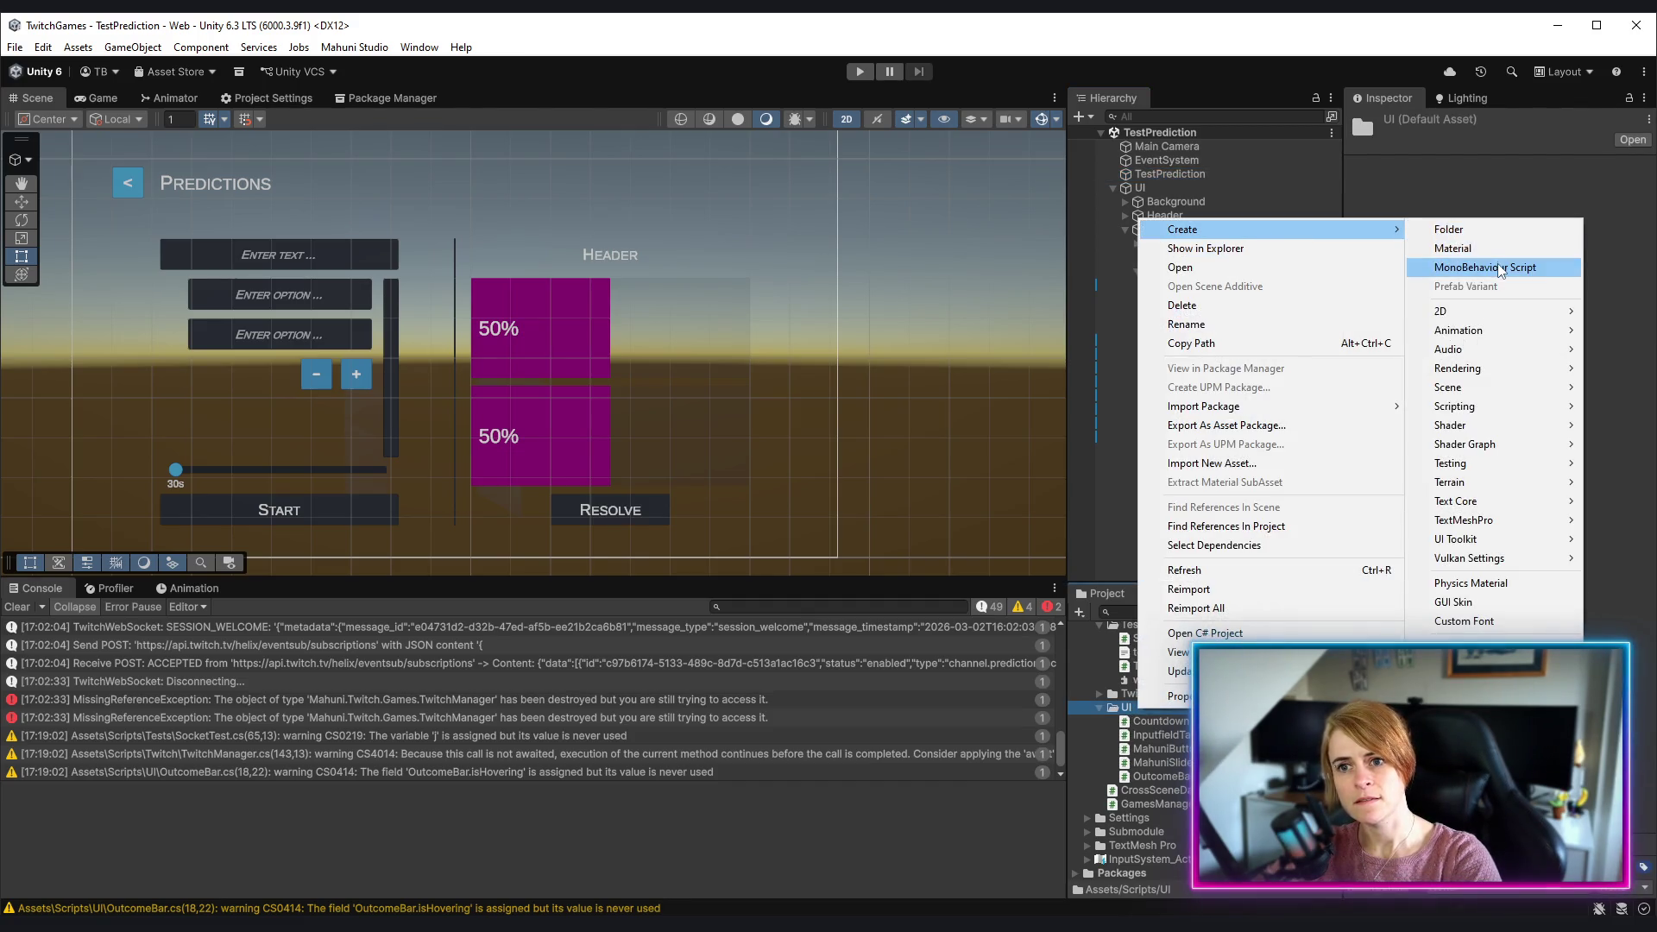
{"action": "left_click", "coordinate": [1498, 267]}
{"action": "type", "text": "OutcomeHa"}
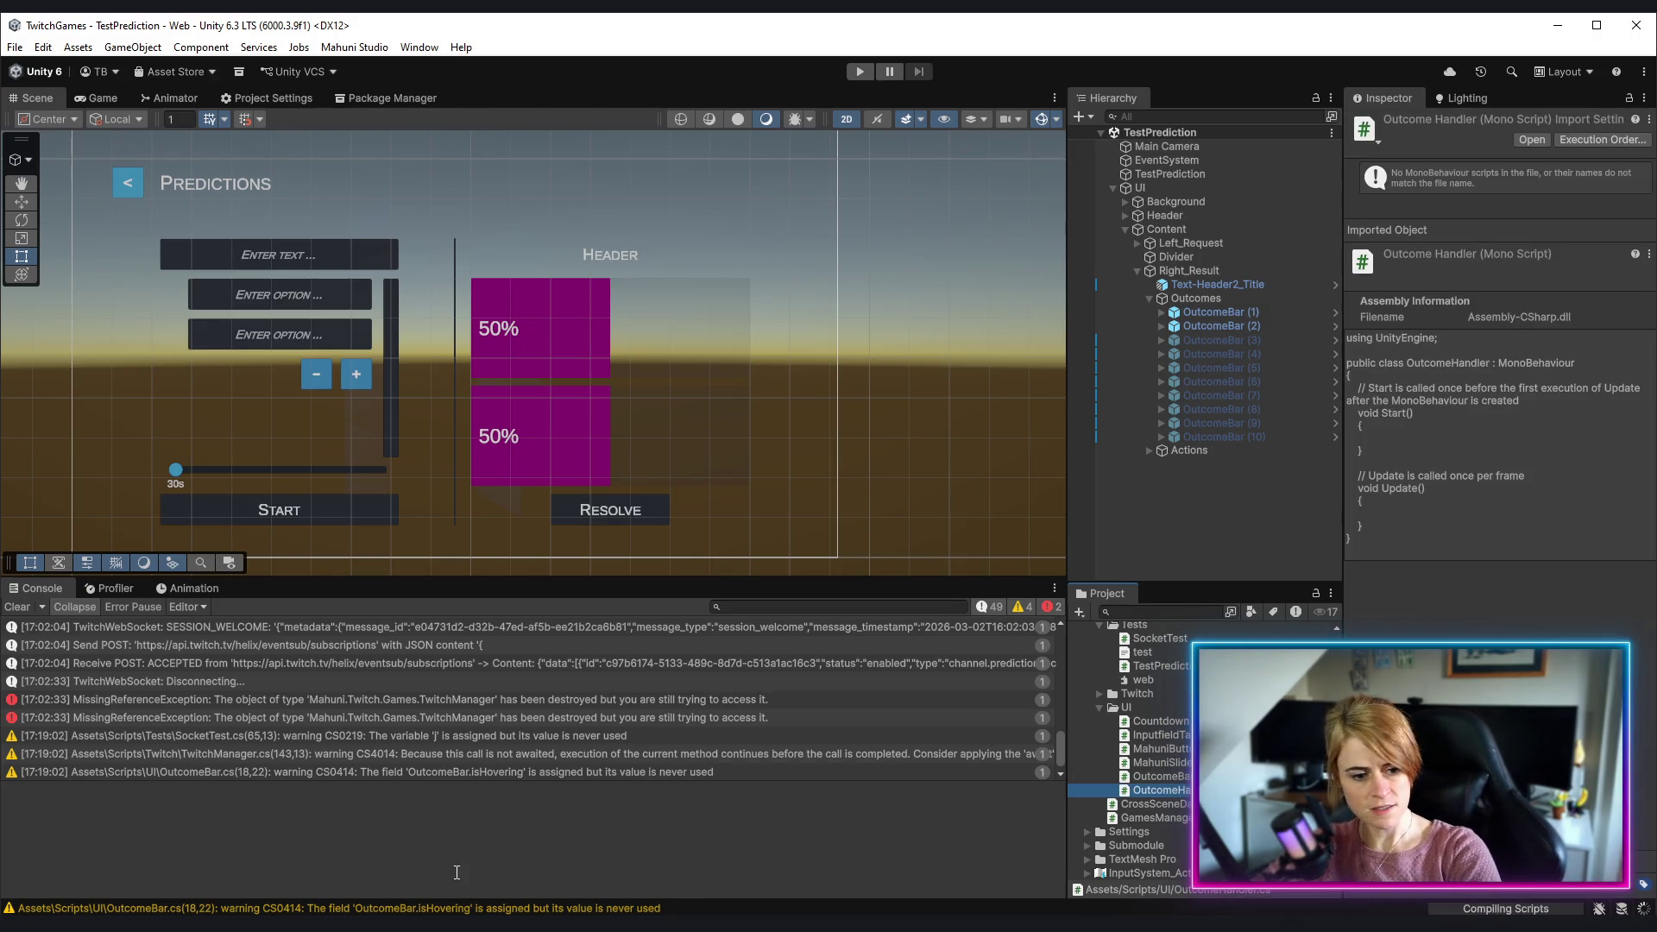
Step: In Rider's Explorer, collapse Editor and Submodule and expand Scripts/UI
{"action": "key", "text": "alt+Tab"}
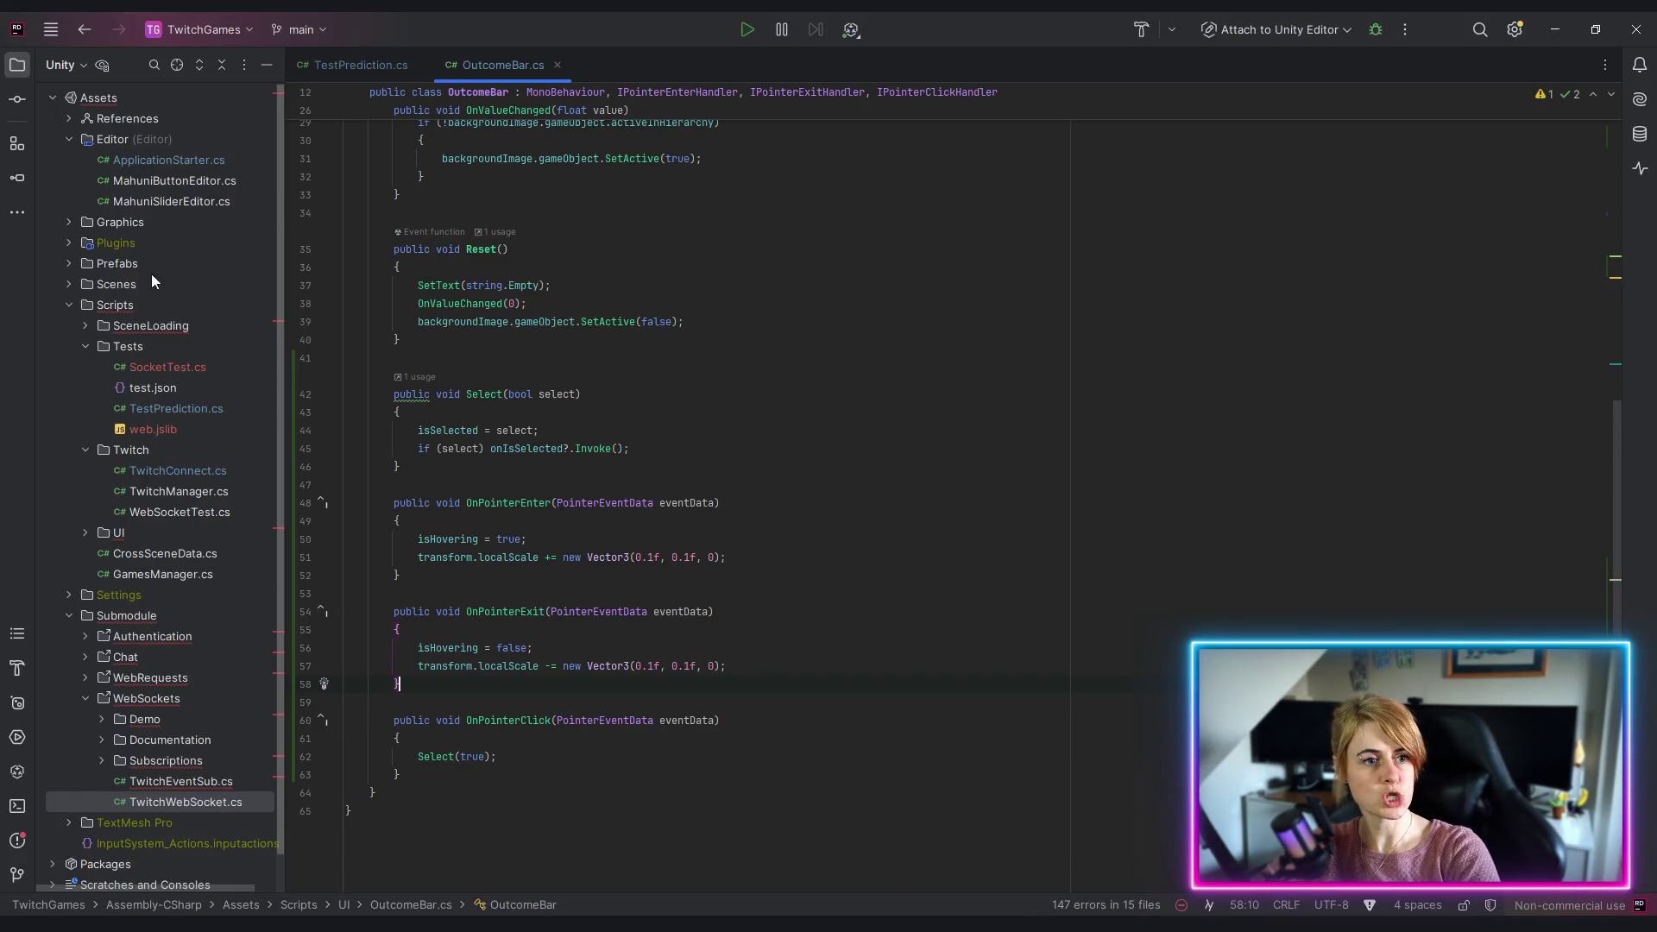
{"action": "left_click", "coordinate": [68, 138]}
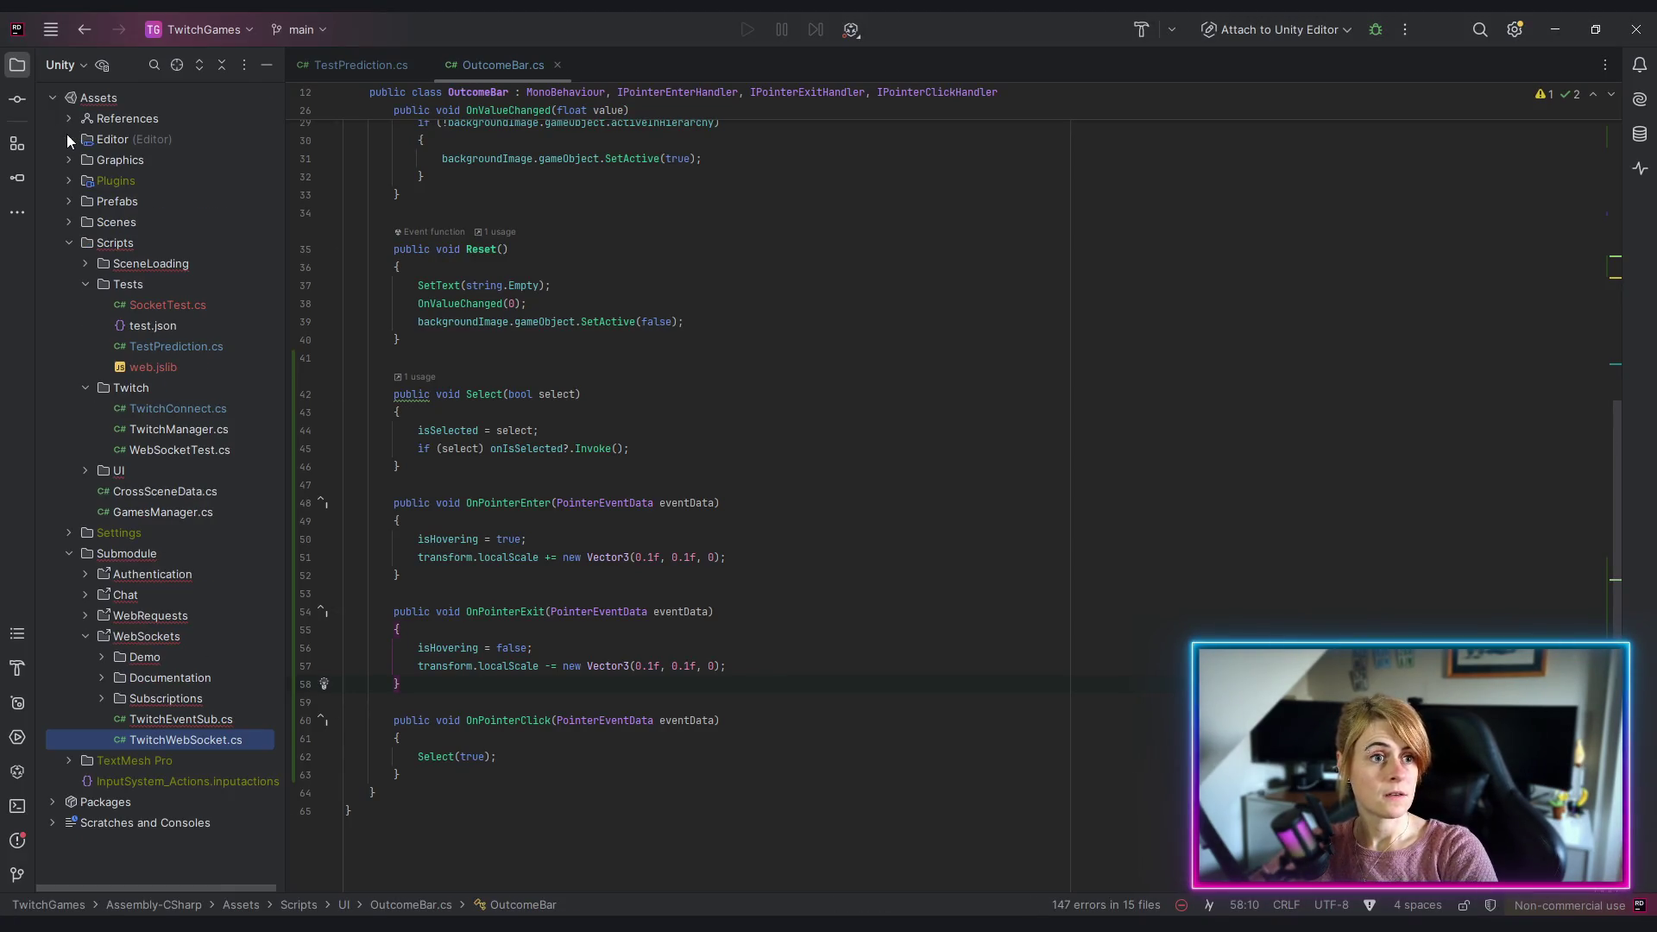
{"action": "double_click", "coordinate": [65, 555]}
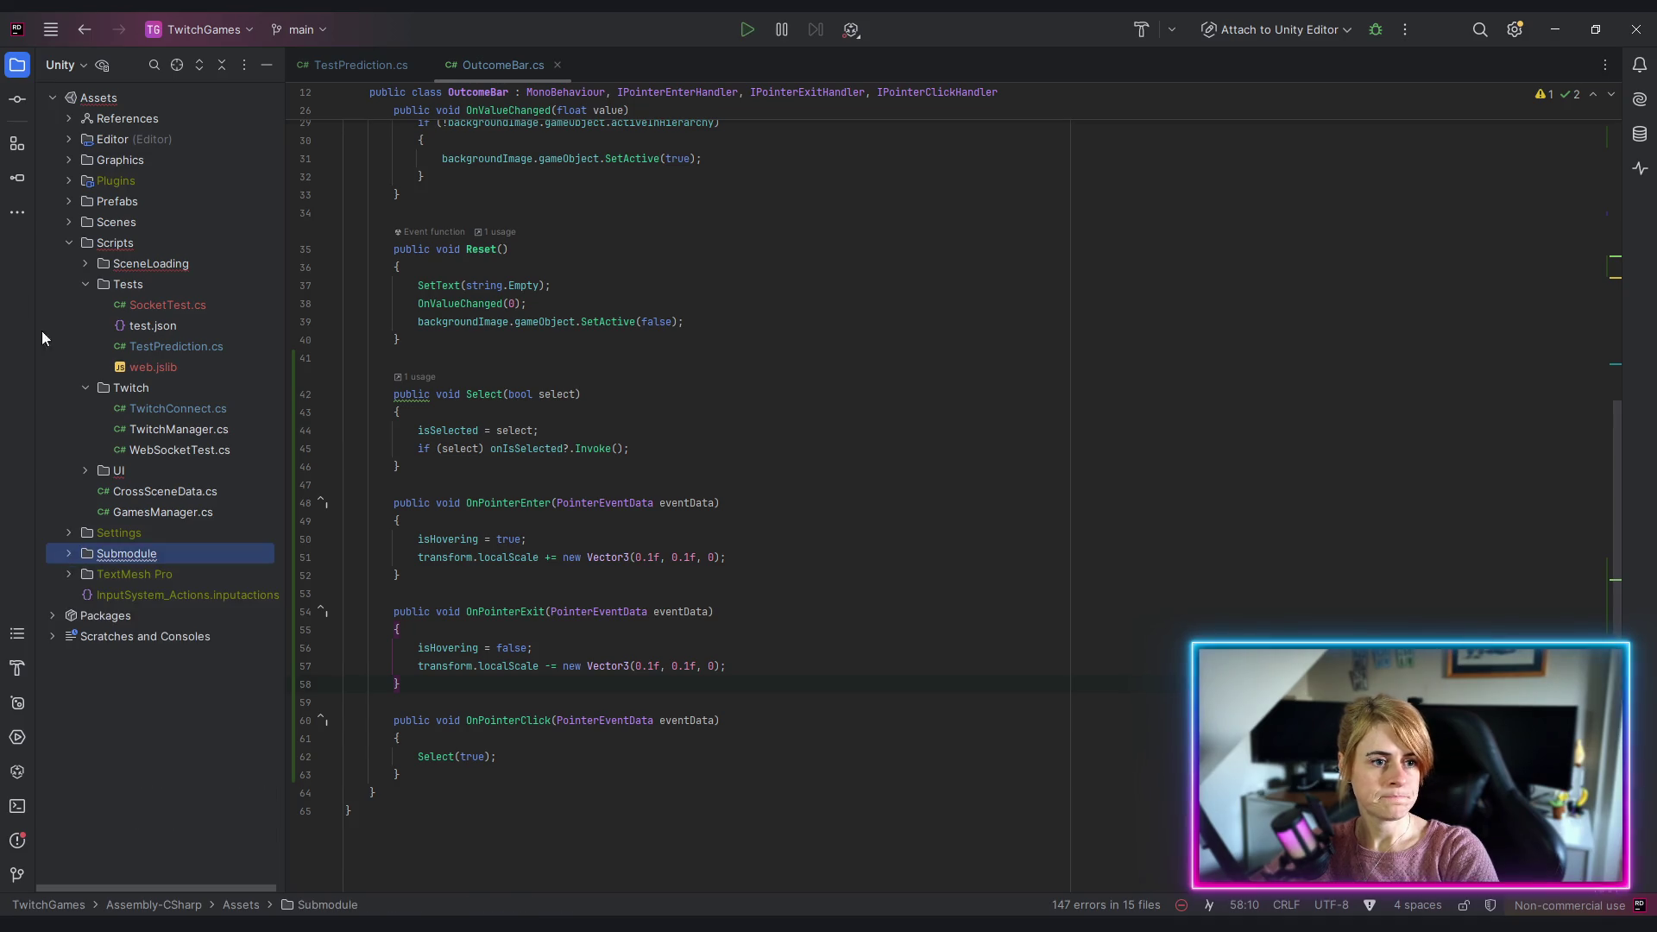
{"action": "left_click", "coordinate": [85, 470]}
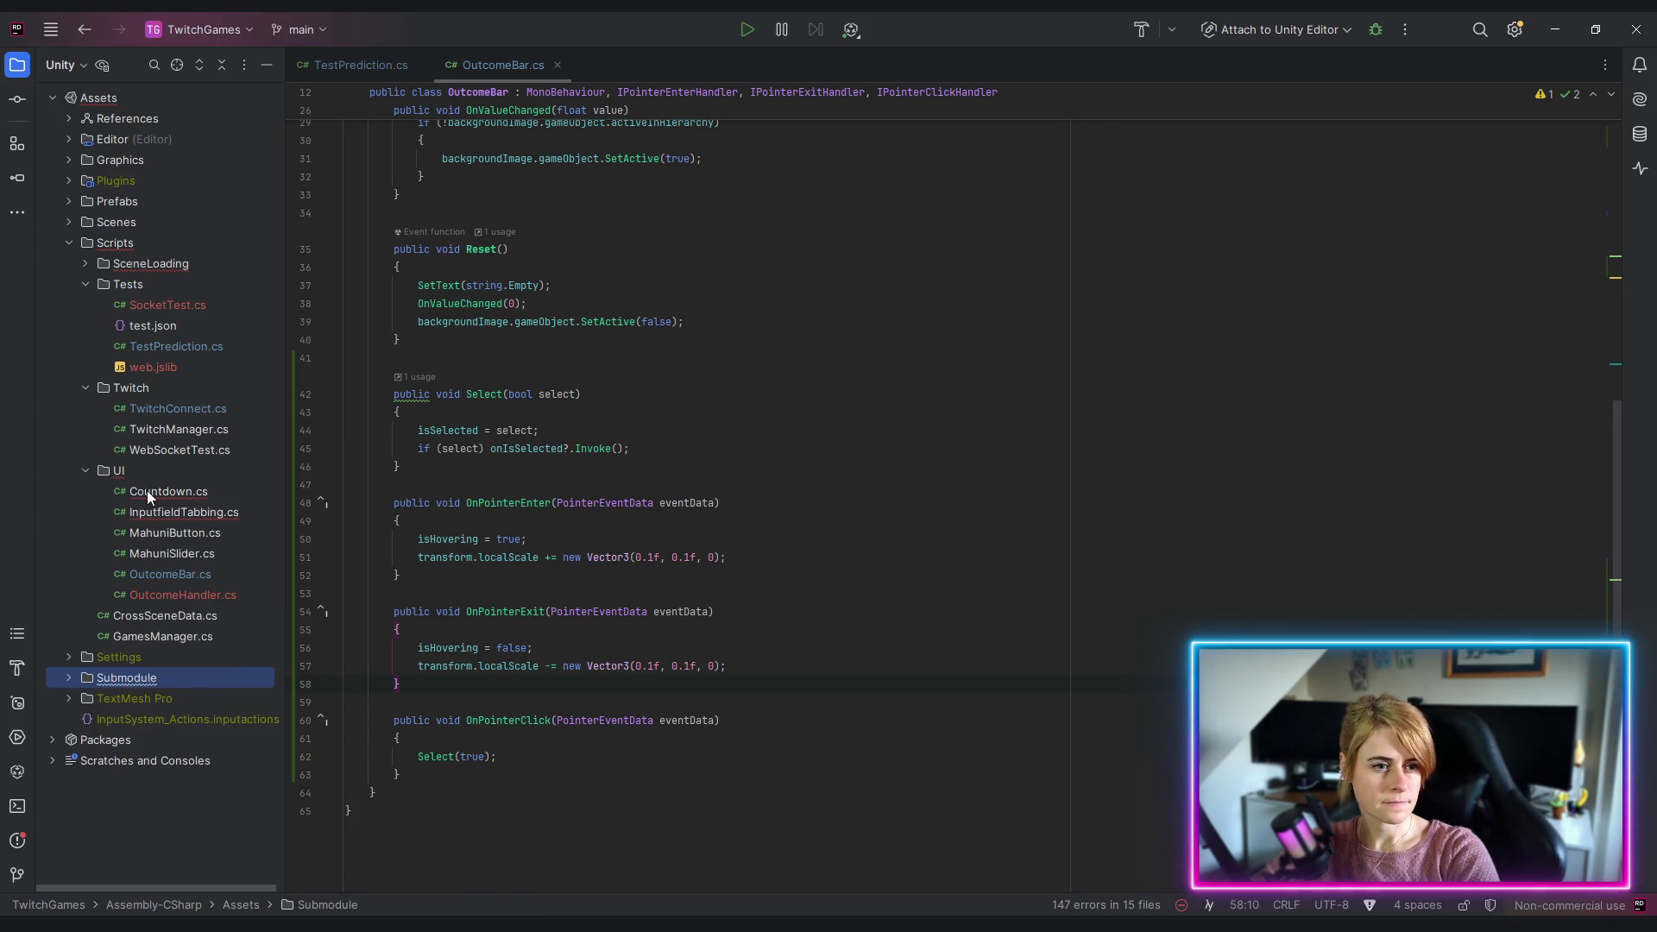
Step: Open Countdown.cs and put the caret inside the DoCountdown method body
{"action": "double_click", "coordinate": [182, 492]}
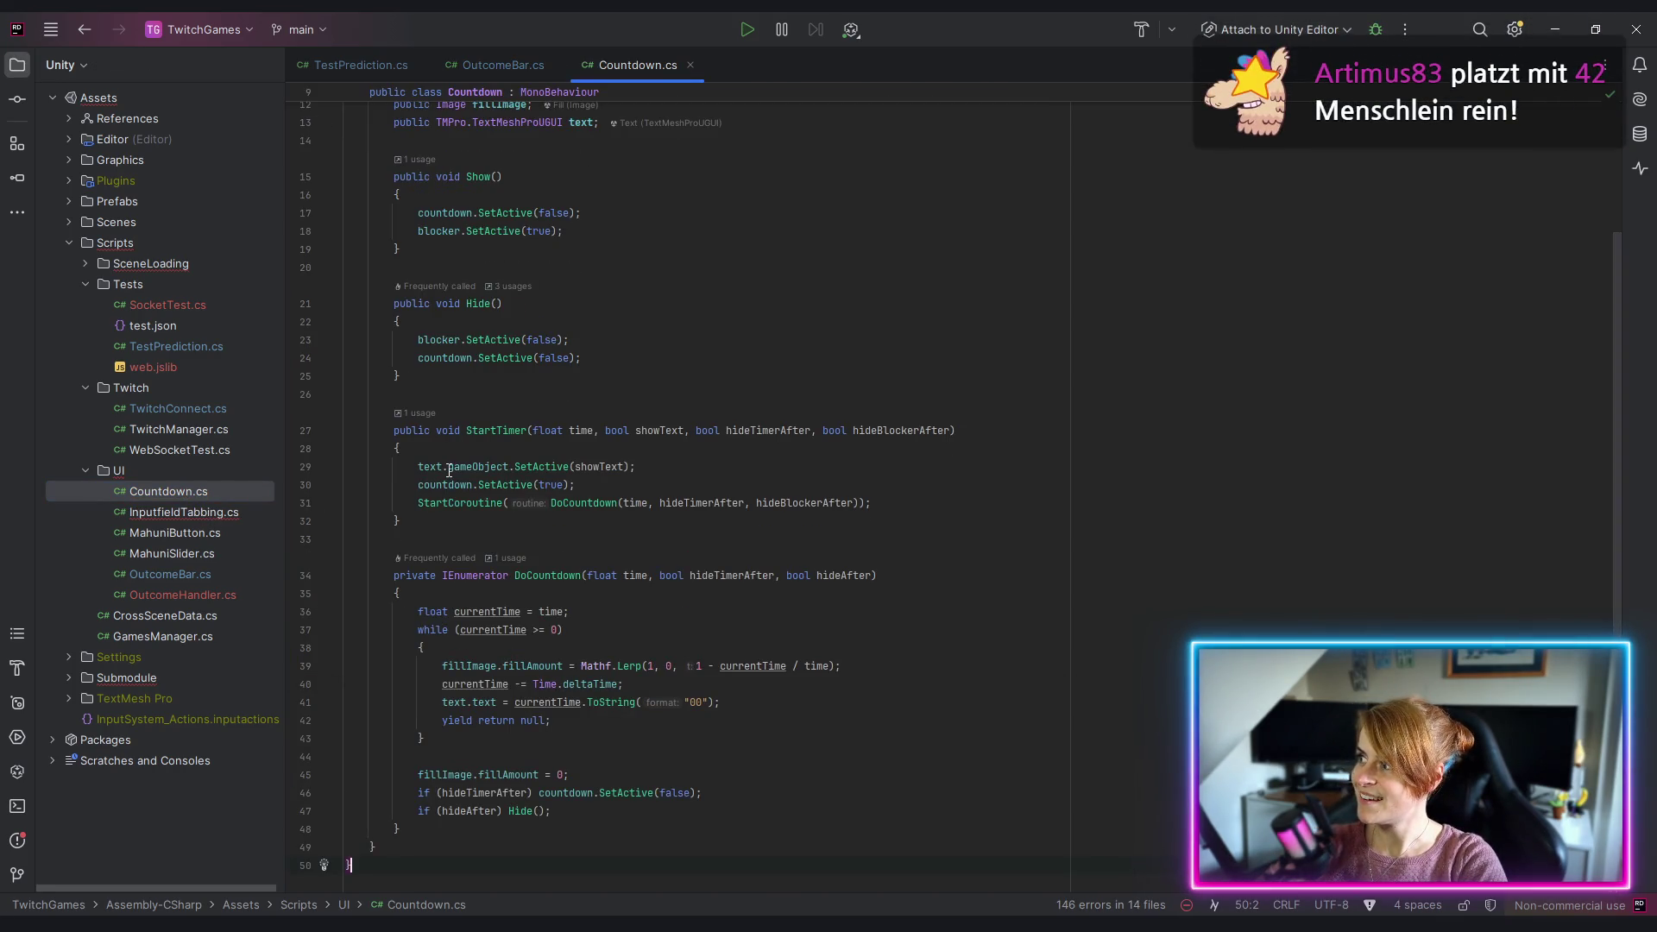
{"action": "mouse_move", "coordinate": [448, 471]}
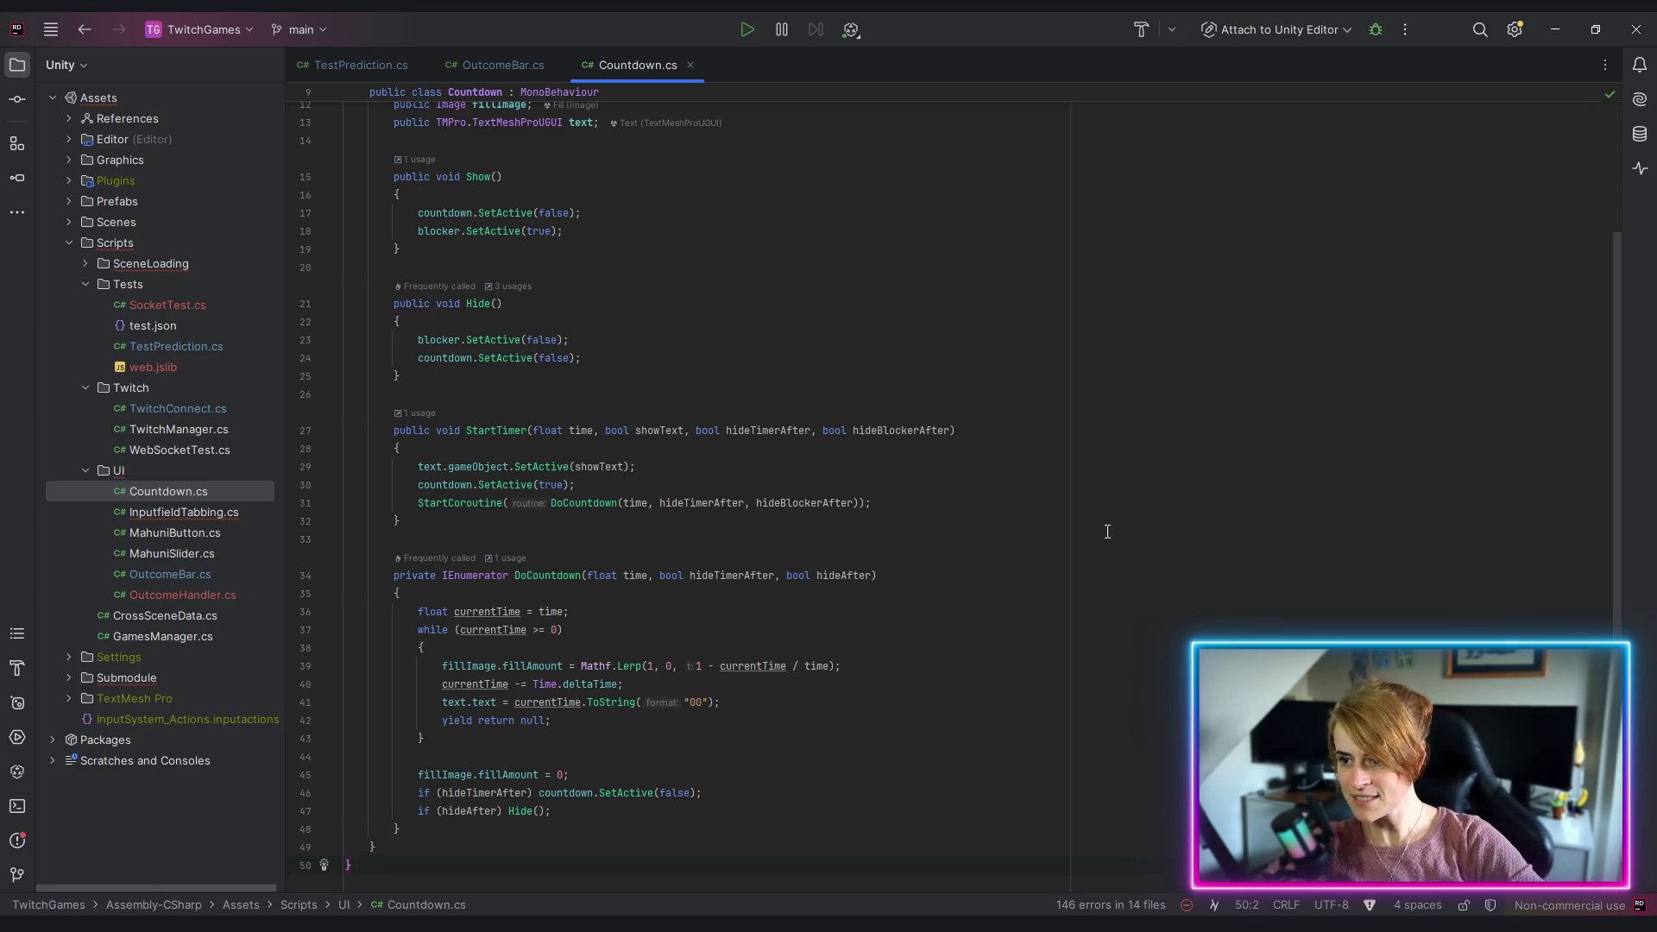
{"action": "left_click", "coordinate": [1012, 588]}
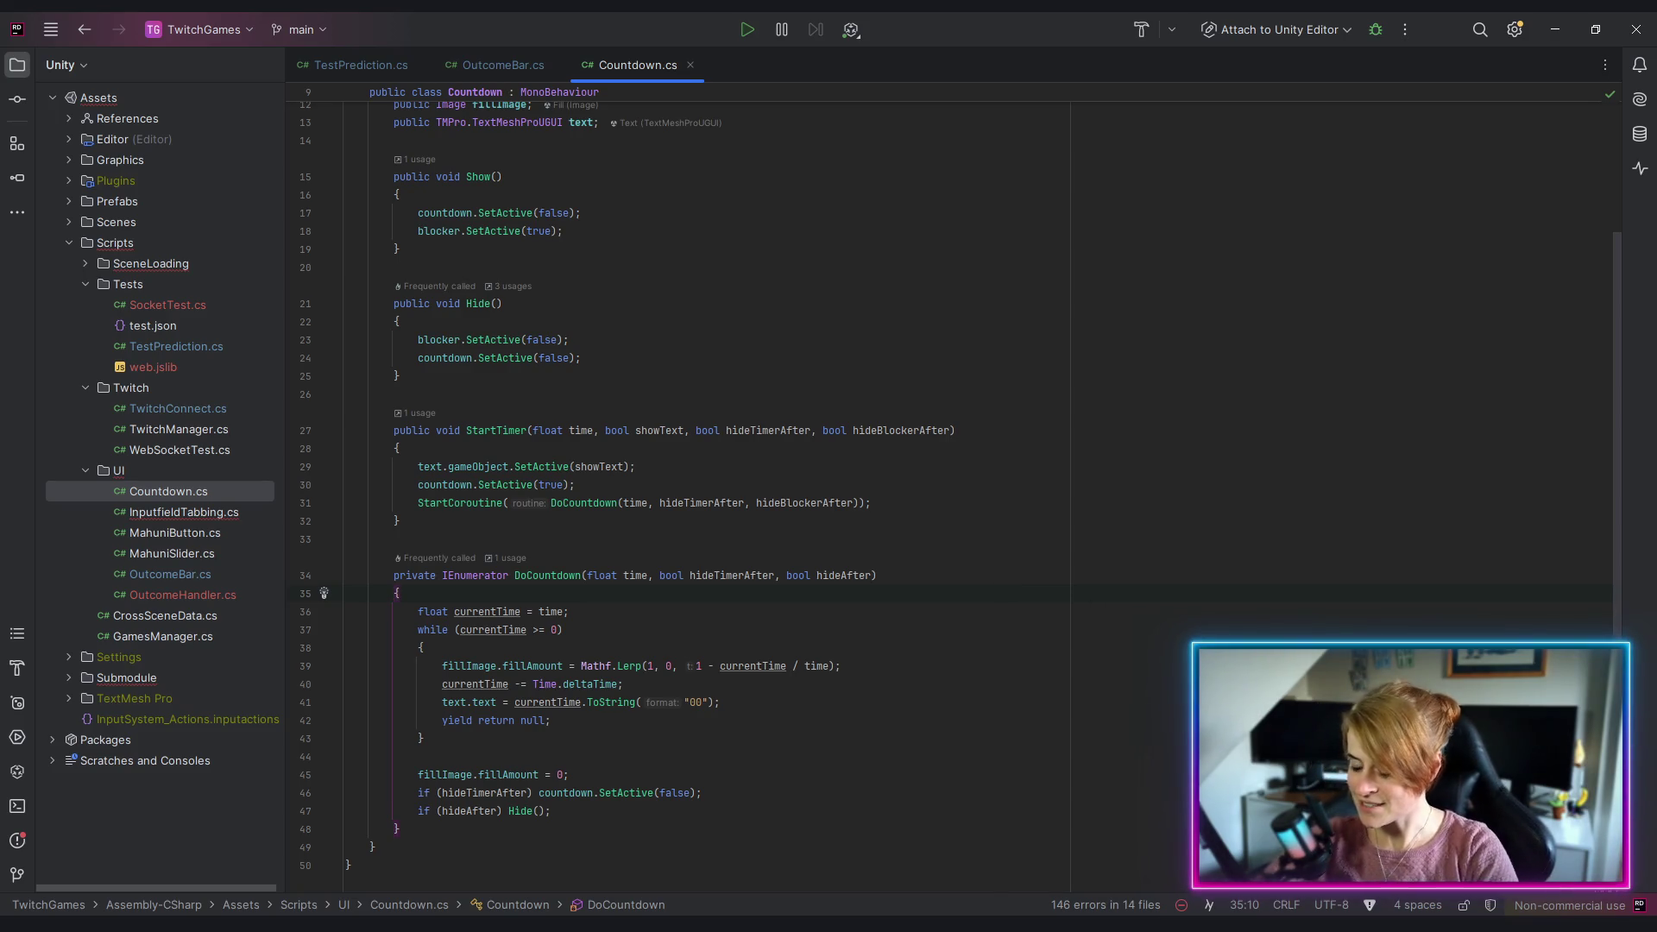
{"action": "key", "text": "alt+Tab"}
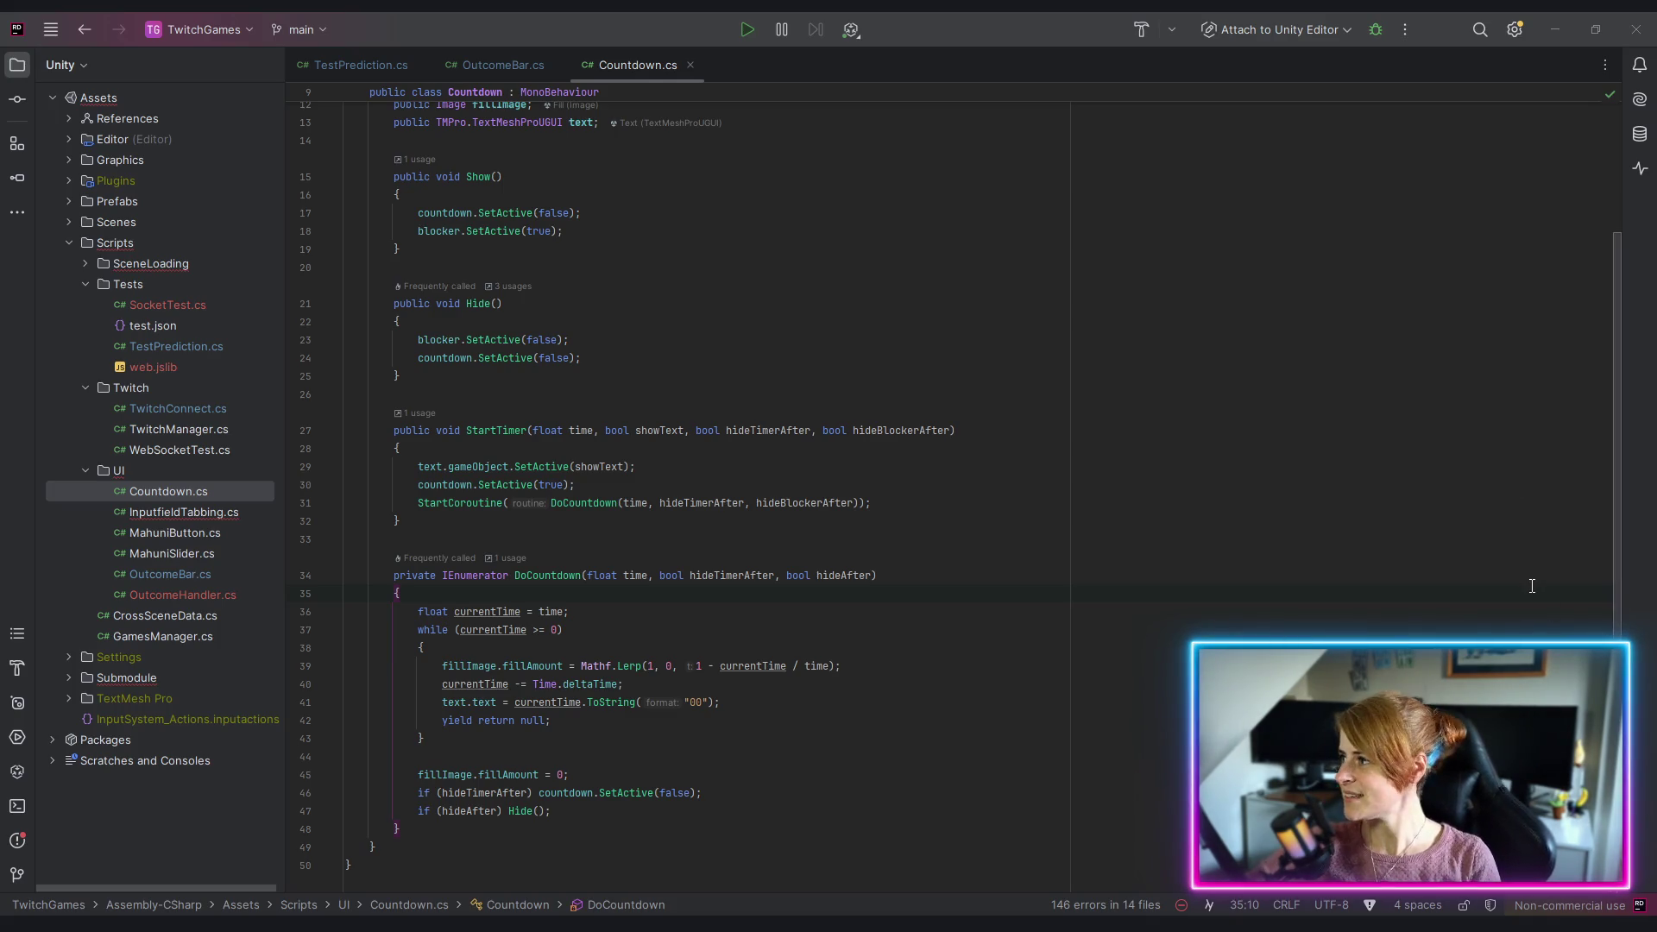
Step: Review the DoCountdown loop, then open OutcomeHandler.cs from Scripts/UI
{"action": "left_click", "coordinate": [1151, 532]}
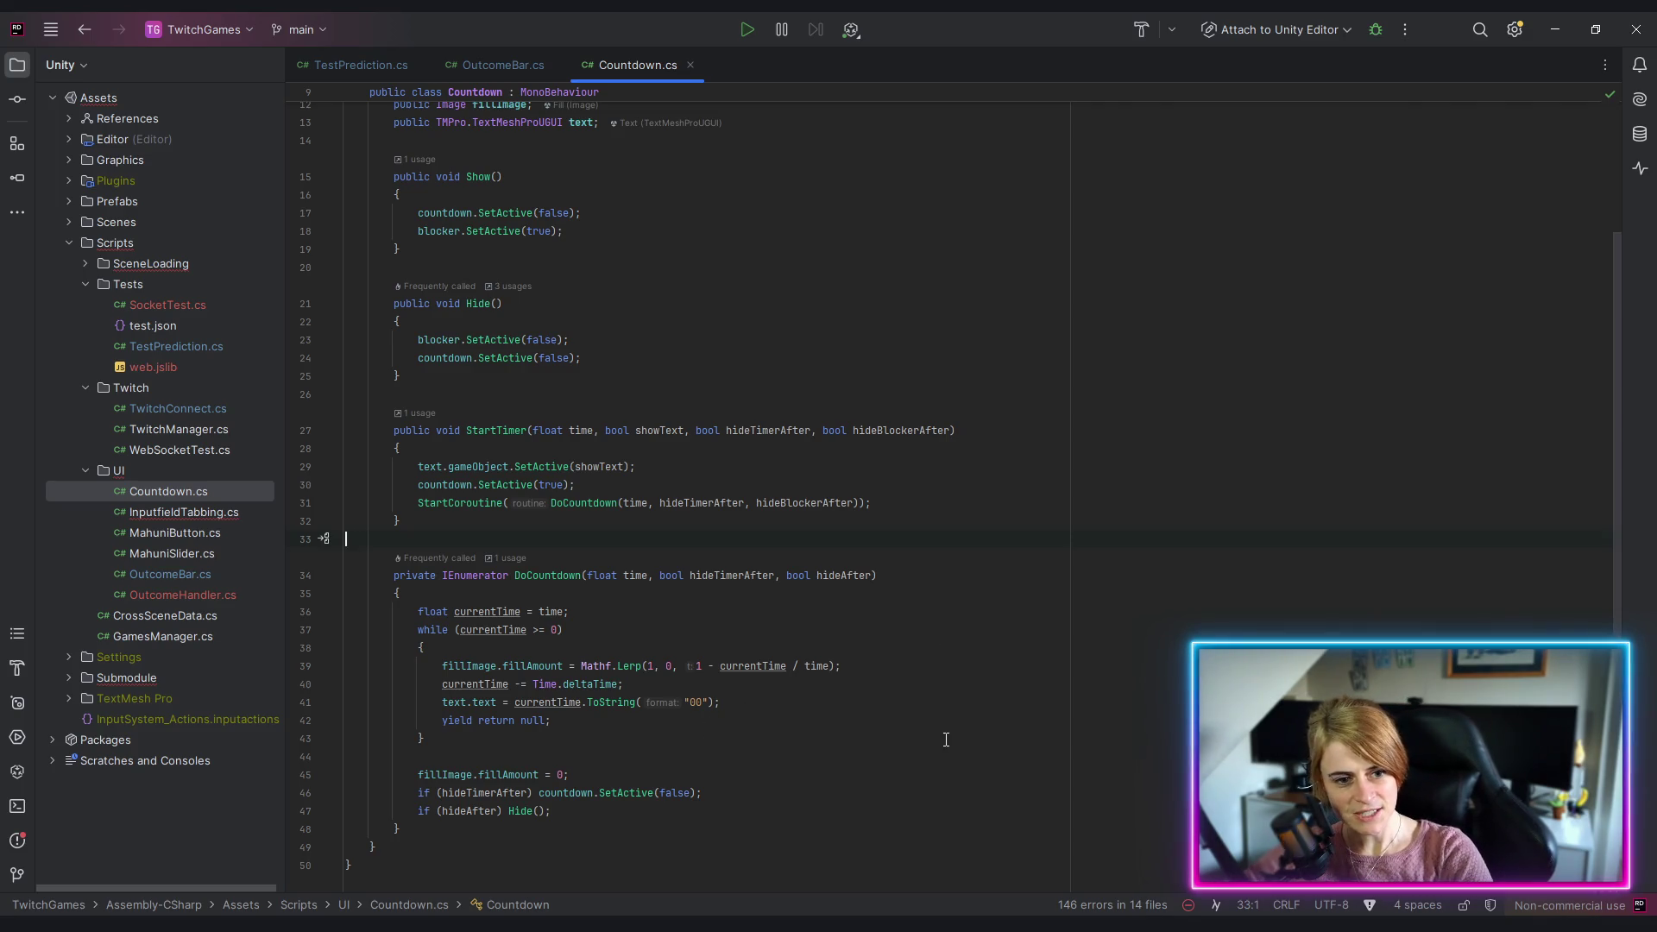
{"action": "left_click", "coordinate": [881, 743]}
{"action": "scroll", "coordinate": [687, 725], "scroll_direction": "up", "scroll_amount": 3}
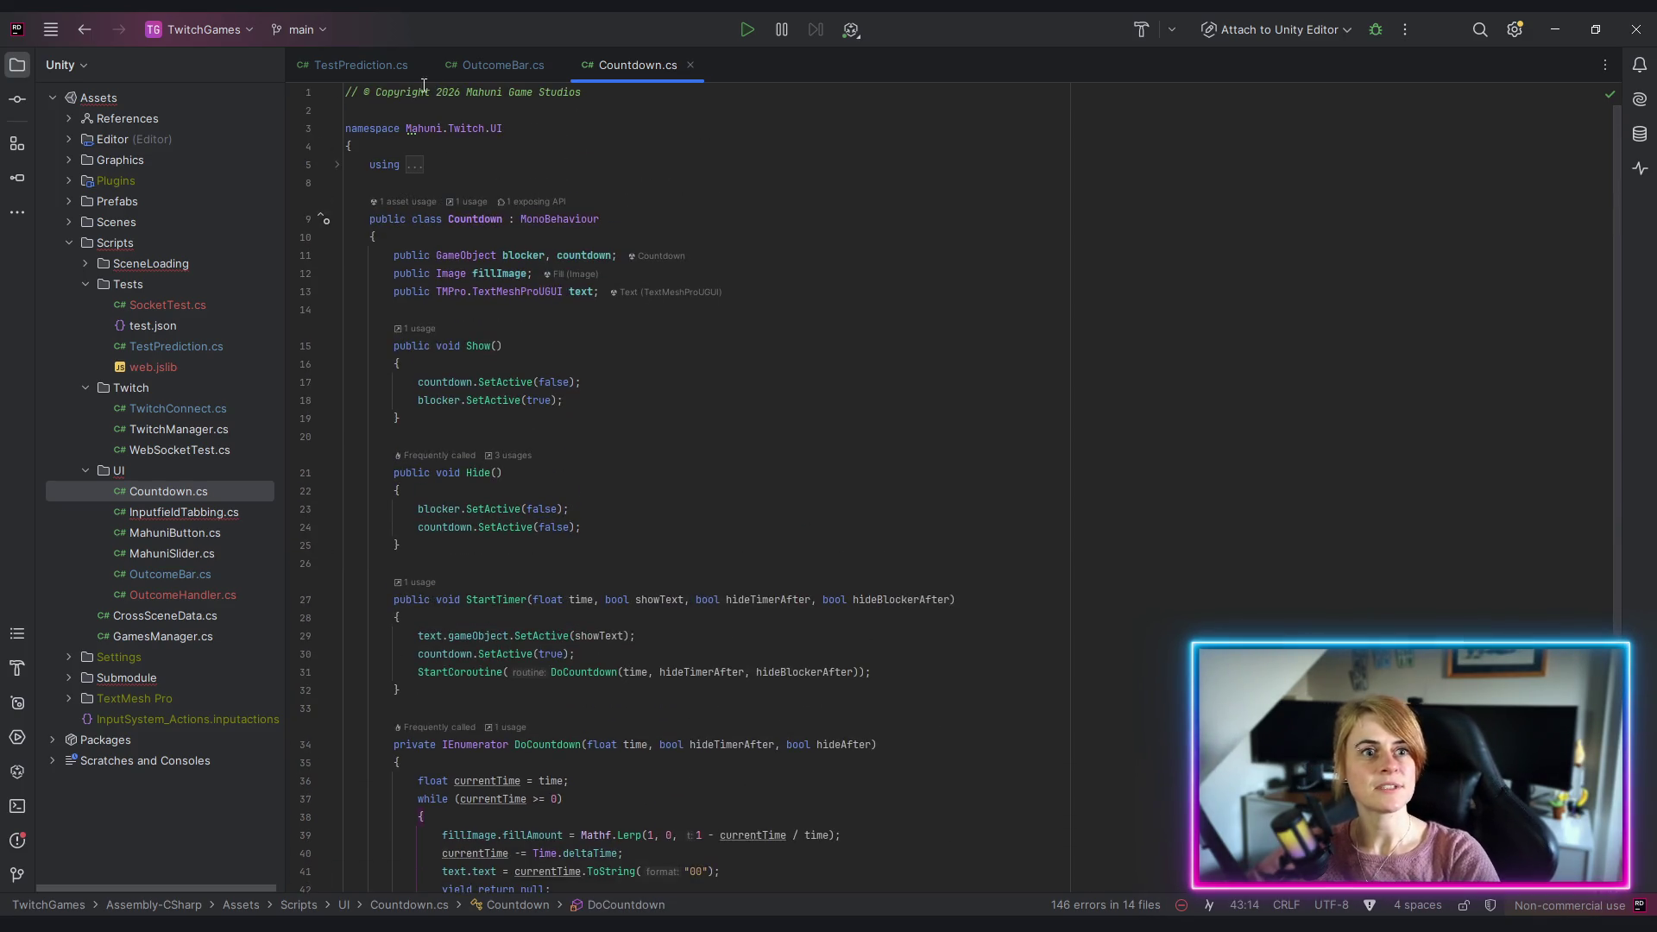
{"action": "double_click", "coordinate": [183, 595]}
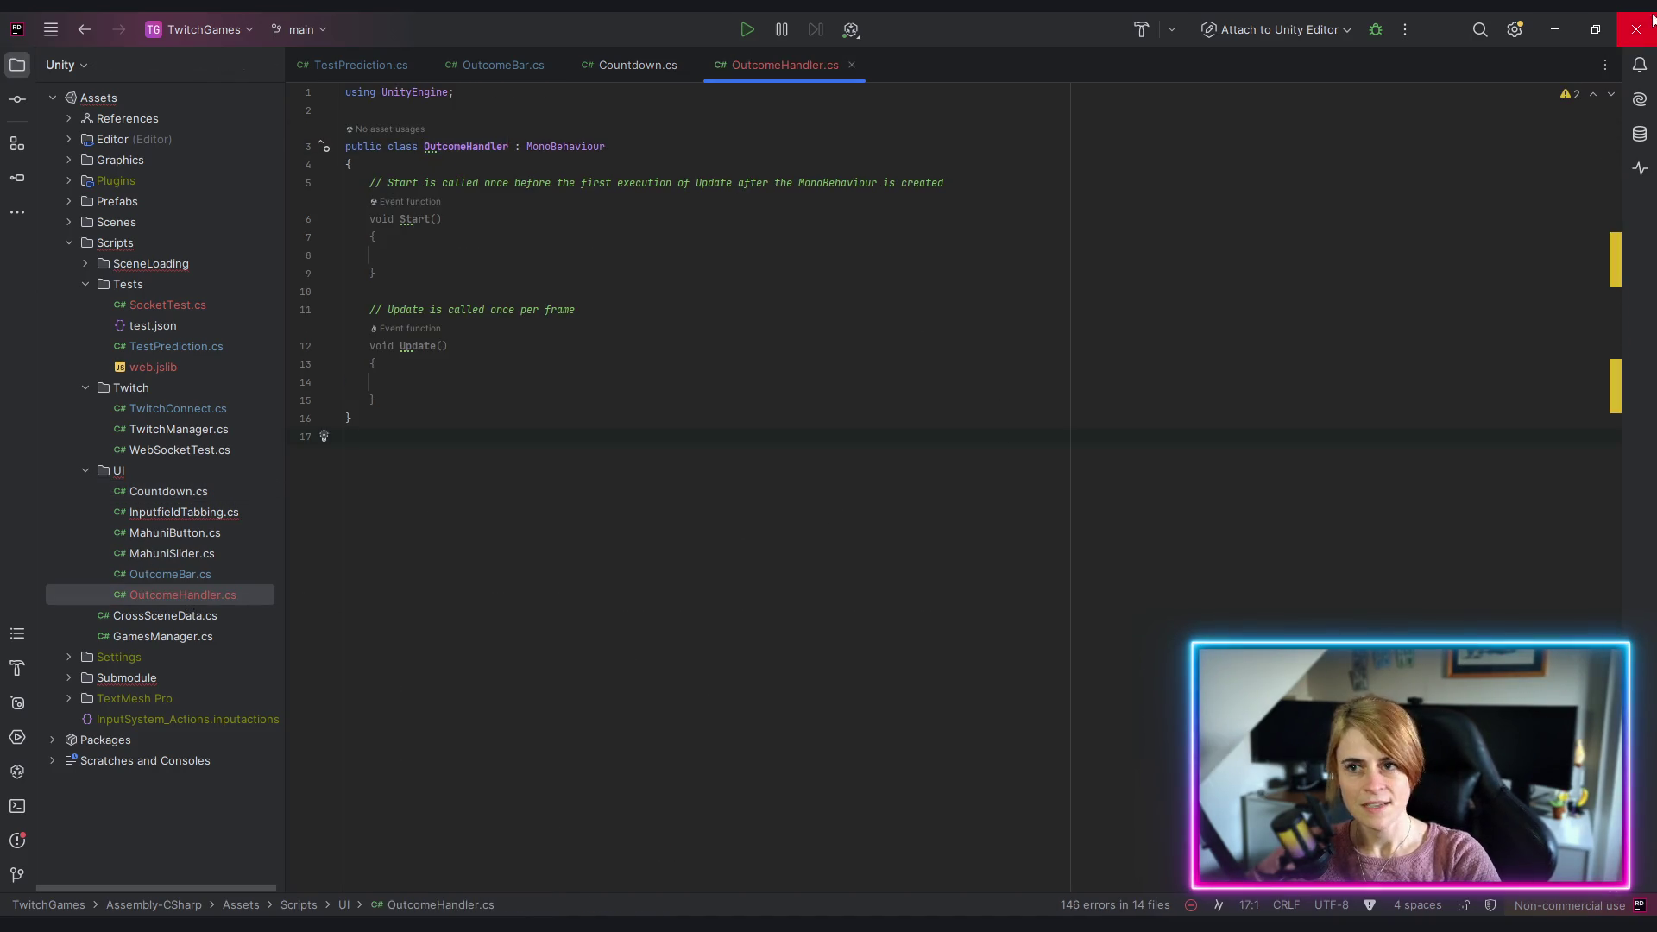
Step: Back in Unity, load the 2 - Home scene, enter Play mode and connect to Twitch
{"action": "left_click", "coordinate": [1558, 33]}
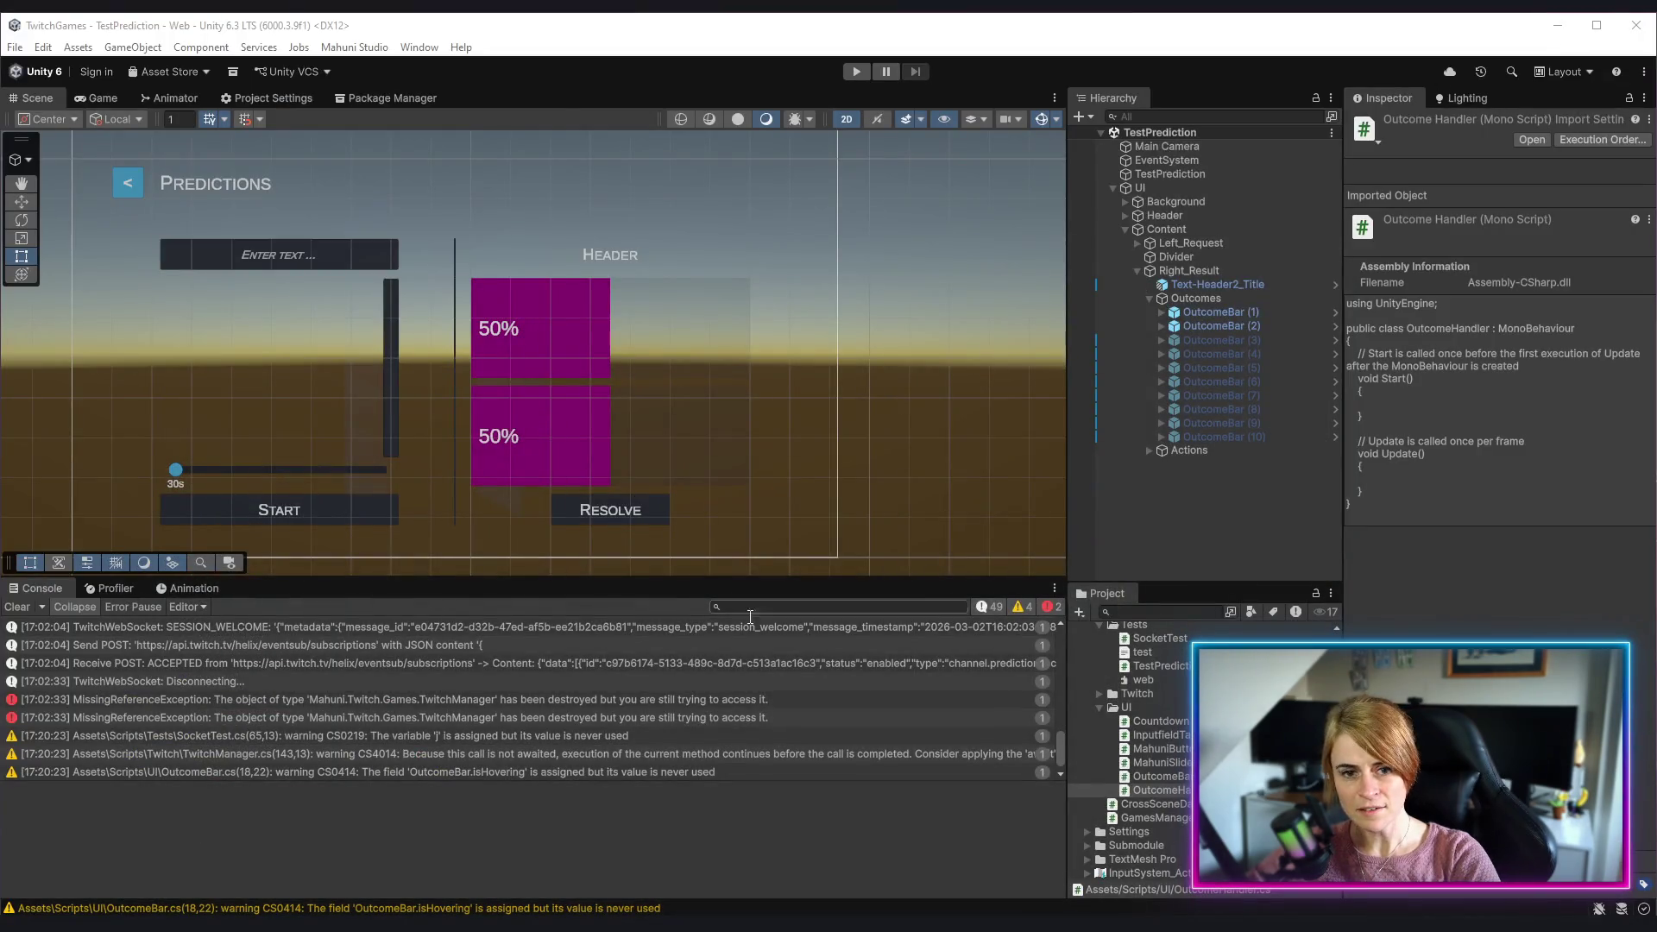
{"action": "scroll", "coordinate": [1160, 761], "scroll_direction": "up", "scroll_amount": 3}
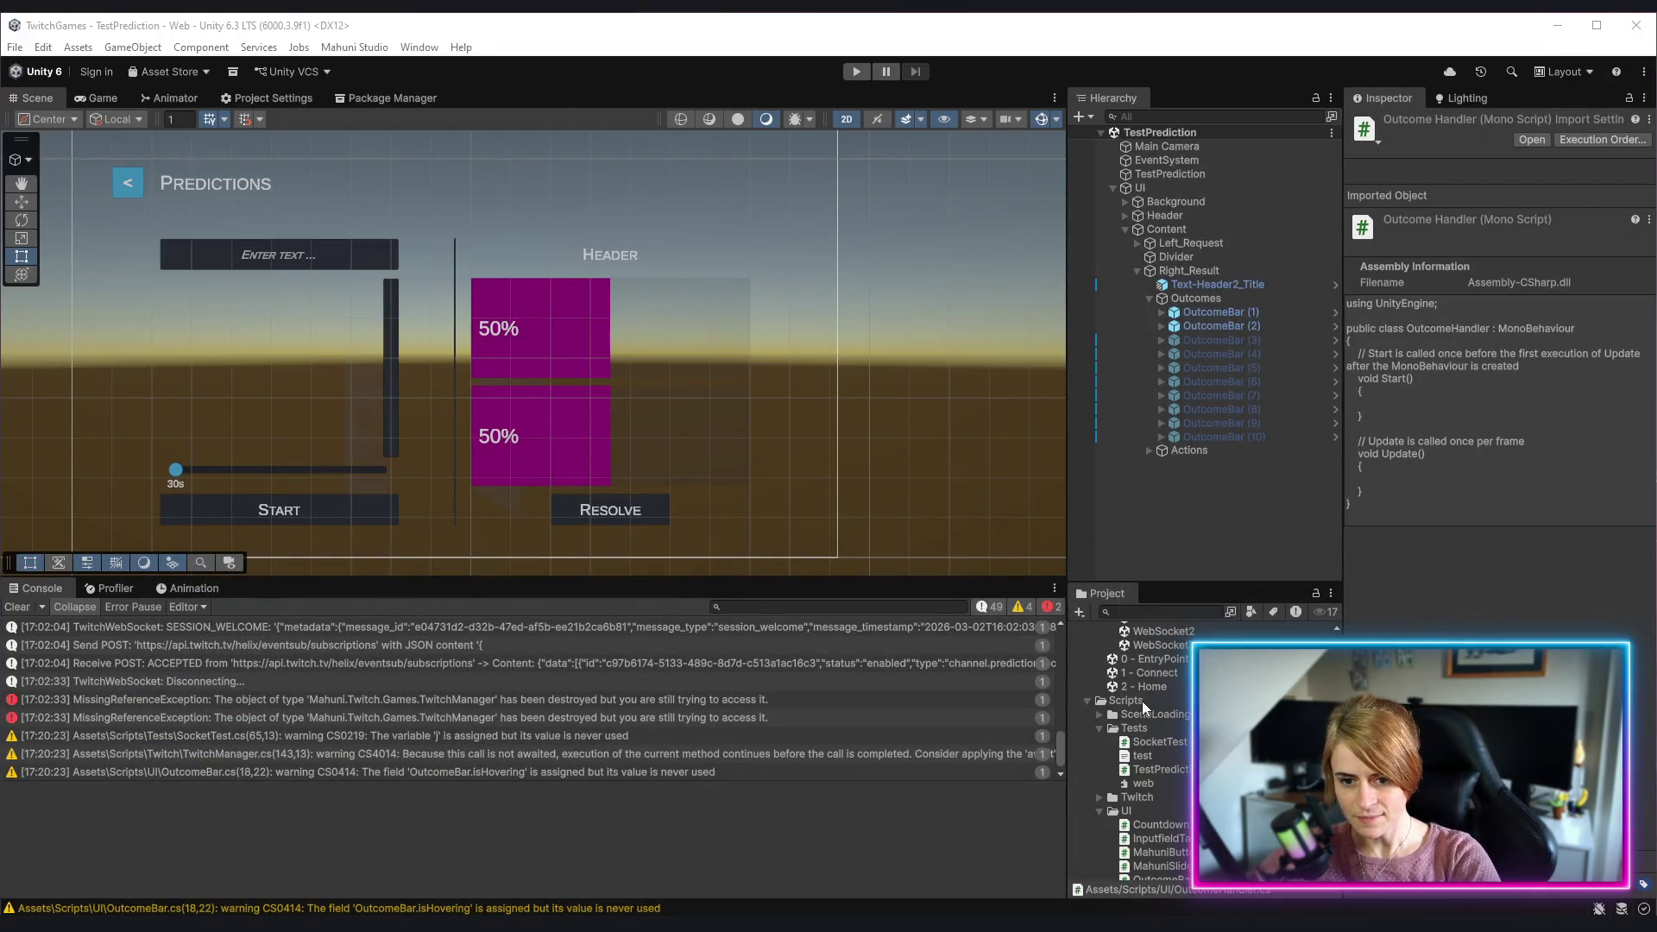
{"action": "double_click", "coordinate": [1163, 688]}
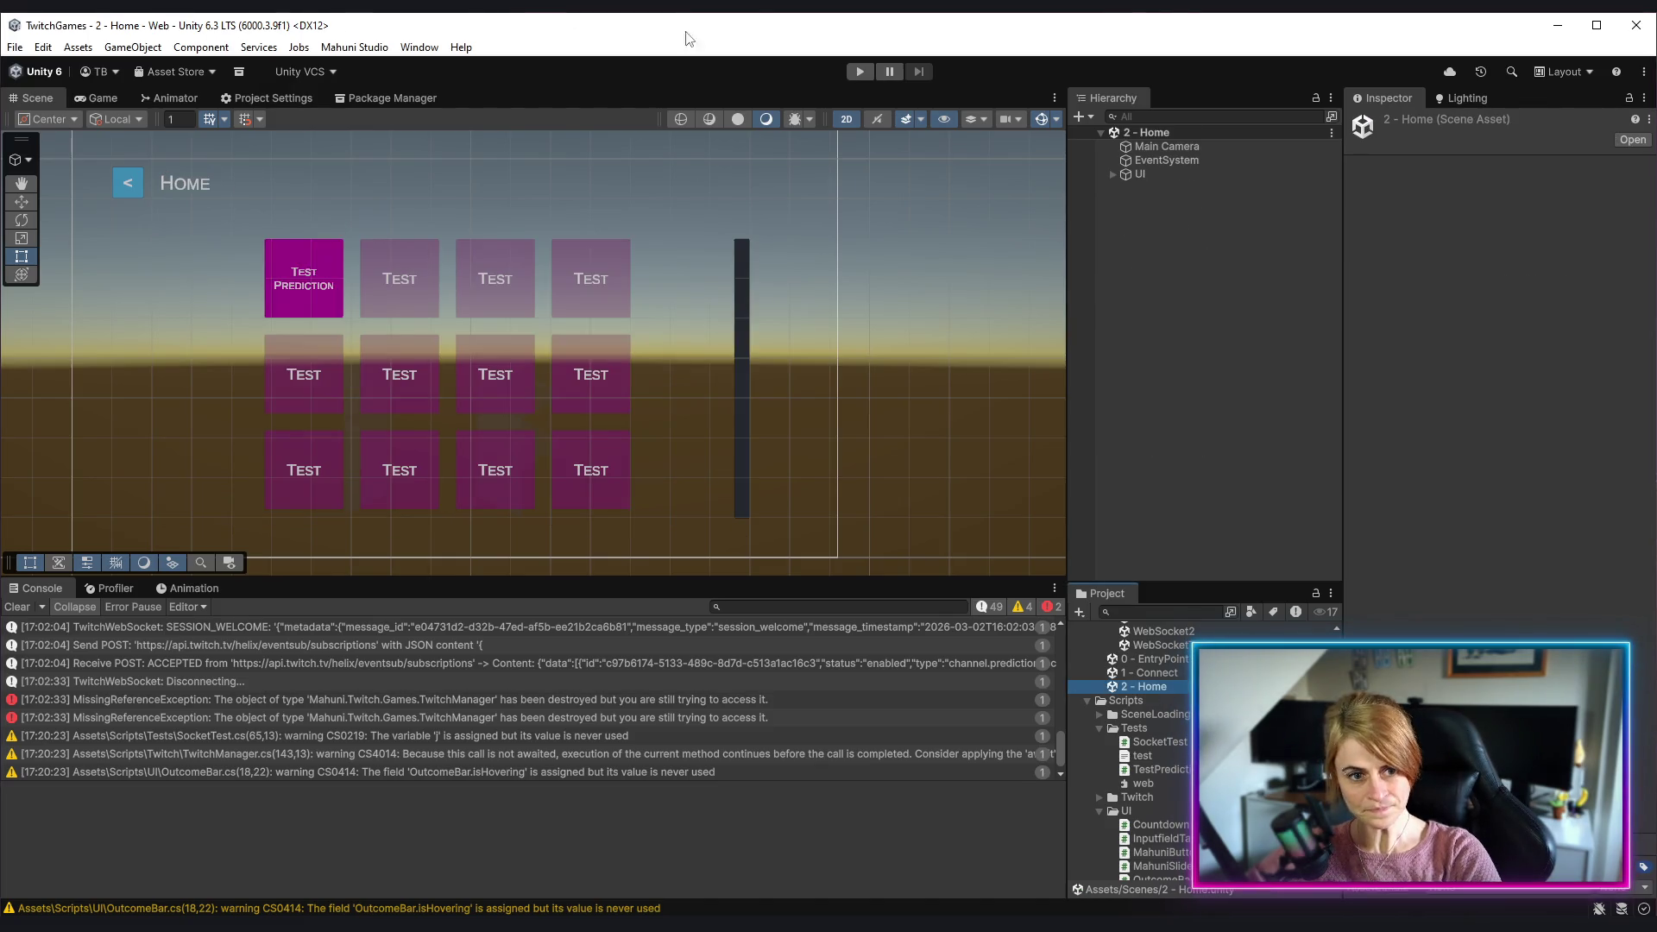
{"action": "left_click", "coordinate": [1172, 263]}
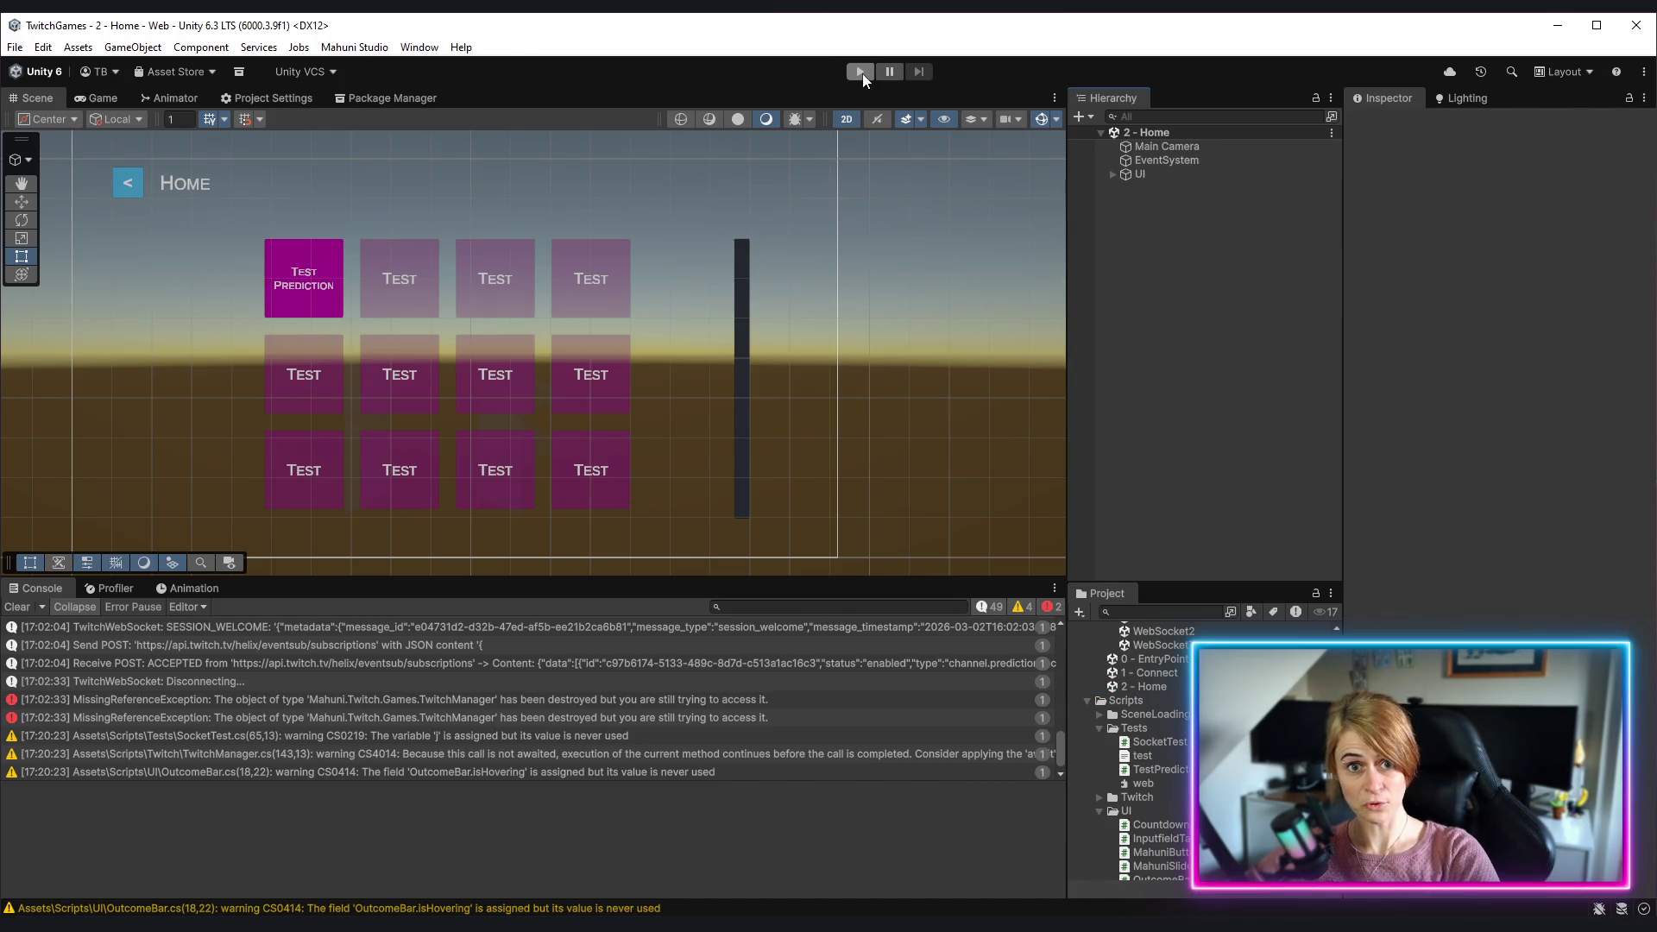
{"action": "left_click", "coordinate": [861, 72]}
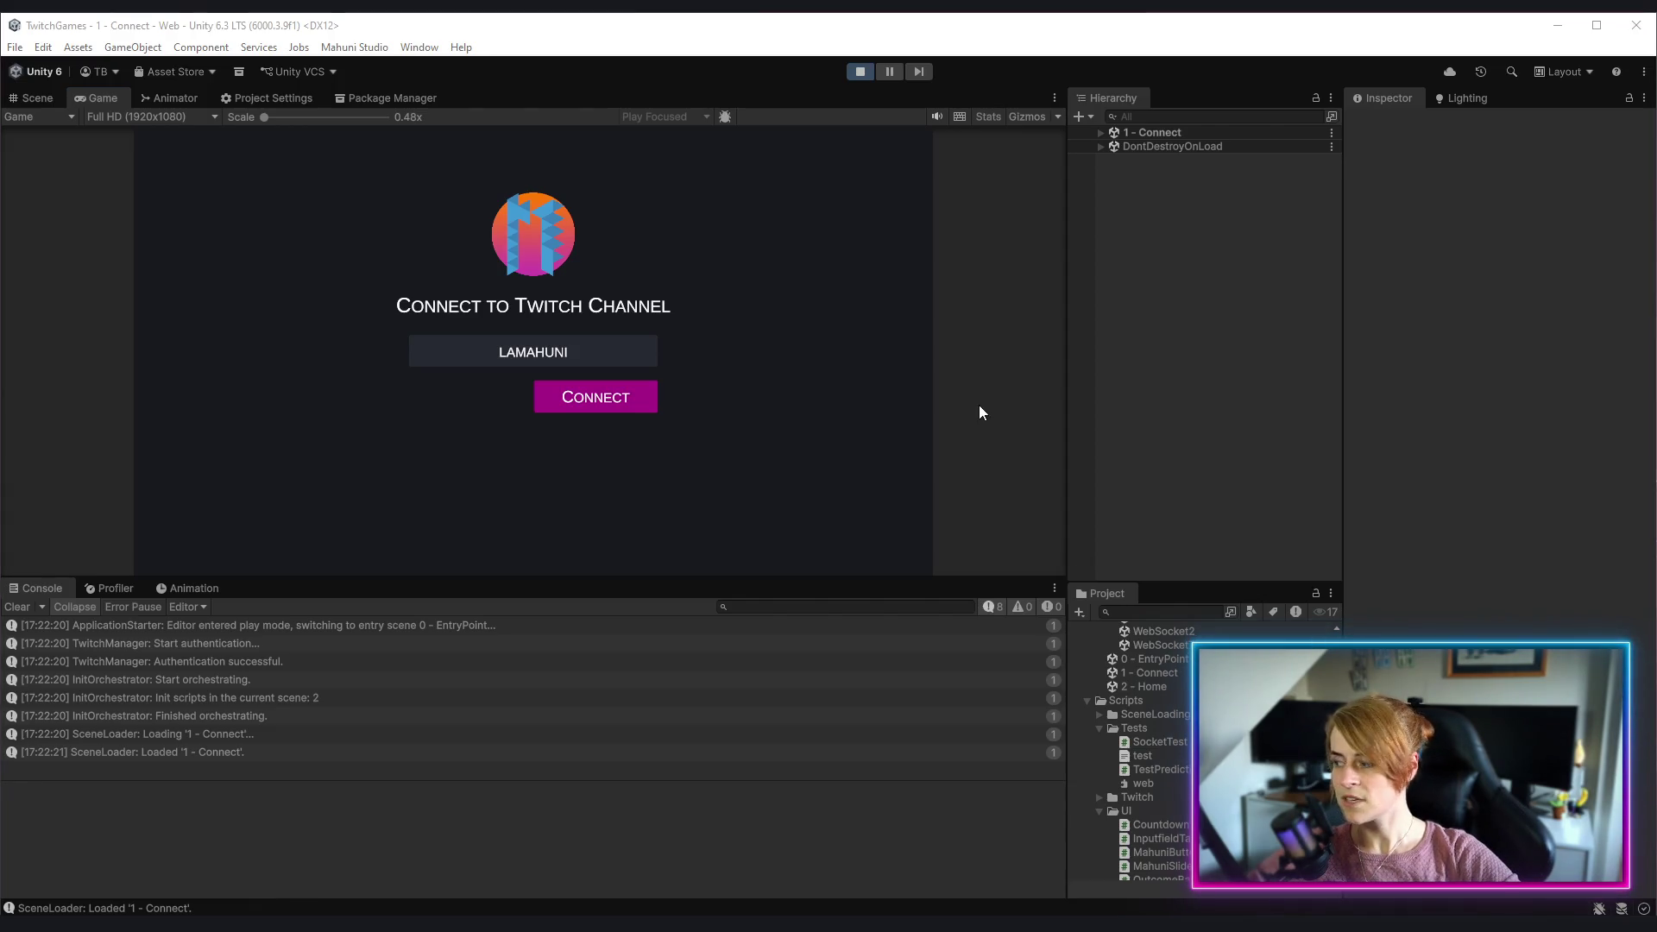
{"action": "left_click", "coordinate": [616, 412]}
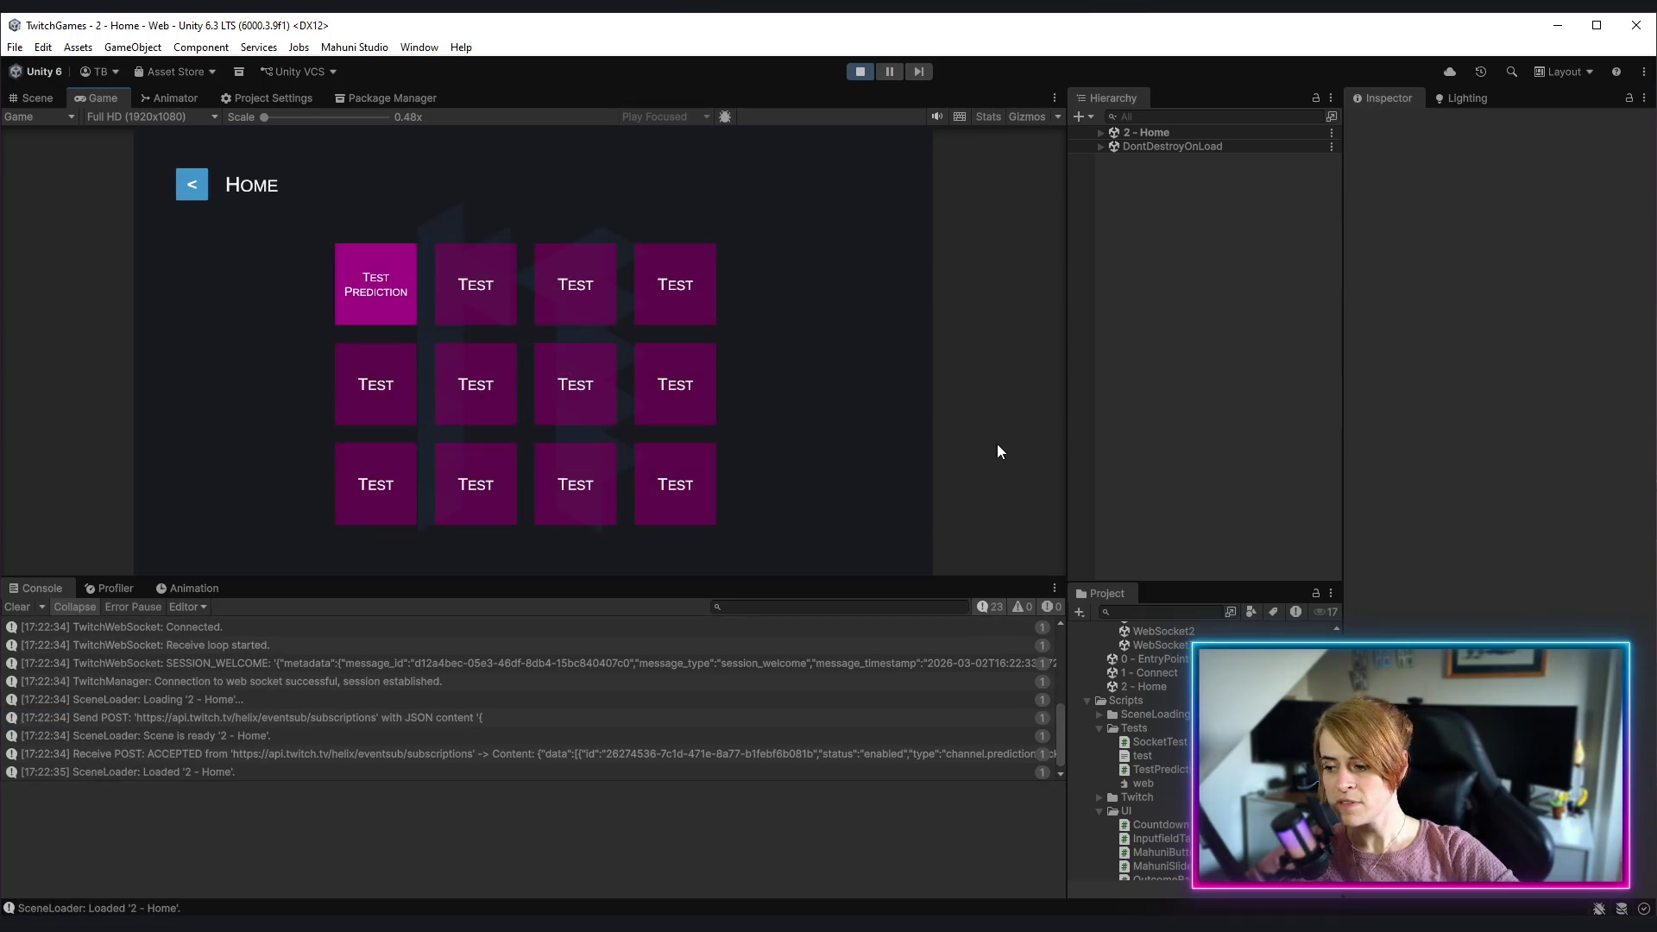
Step: Start a Test Prediction '2d oder 3d Games?' with options 2d!, 3d! and a third, vr!
{"action": "left_click", "coordinate": [395, 296]}
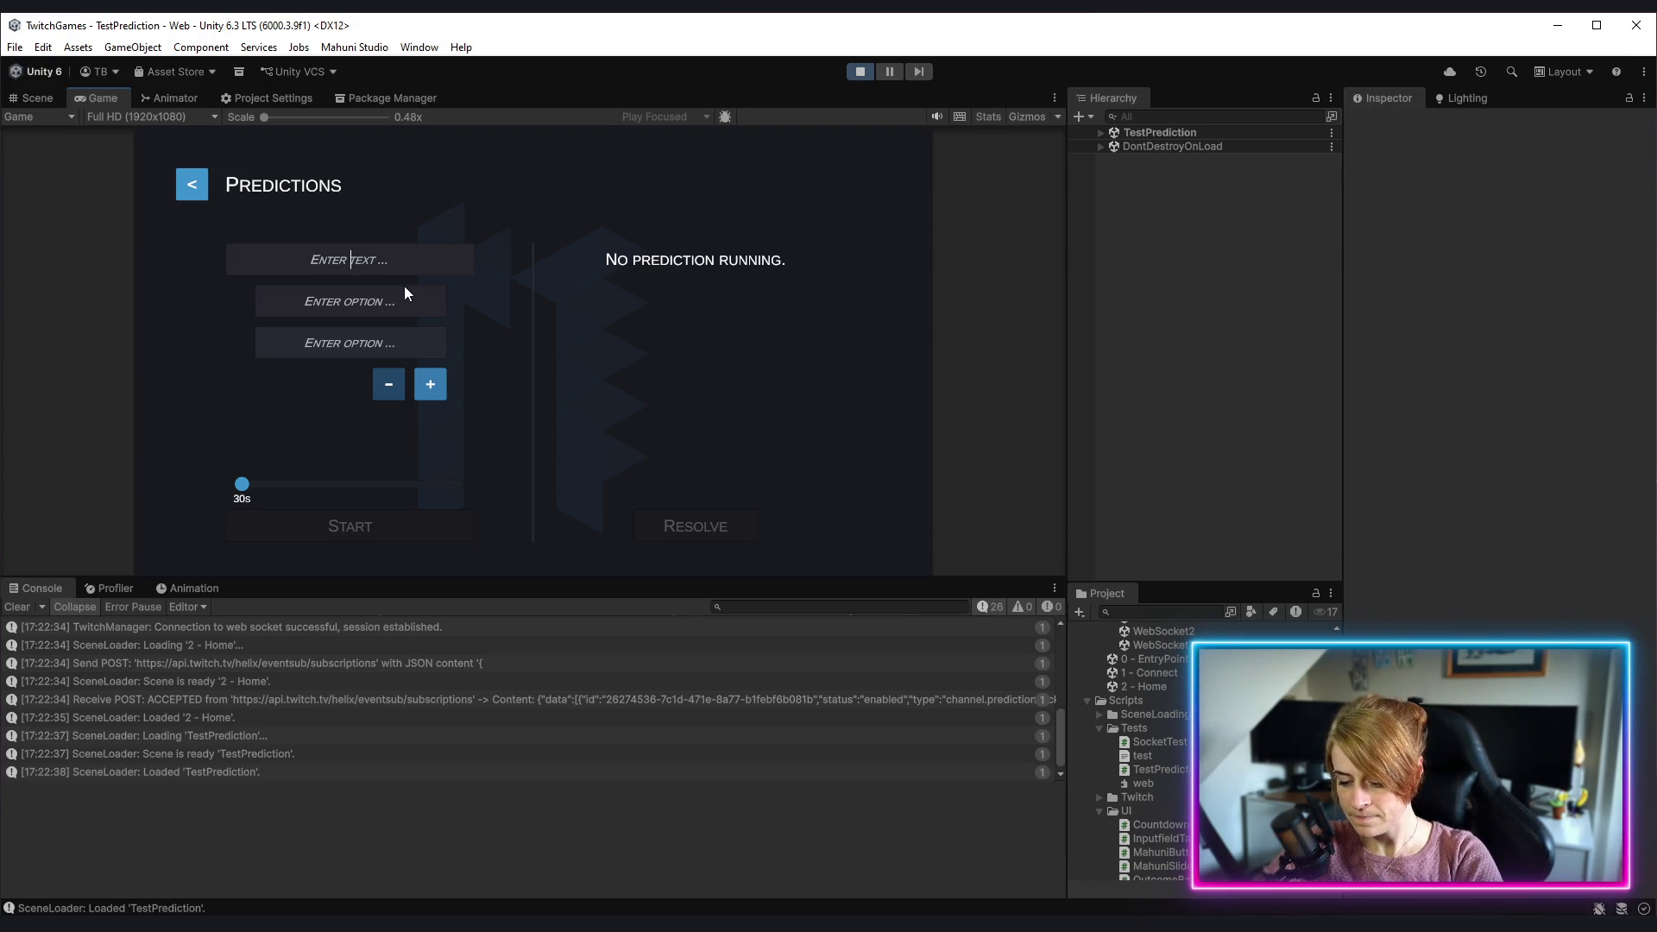
{"action": "type", "text": "2d"}
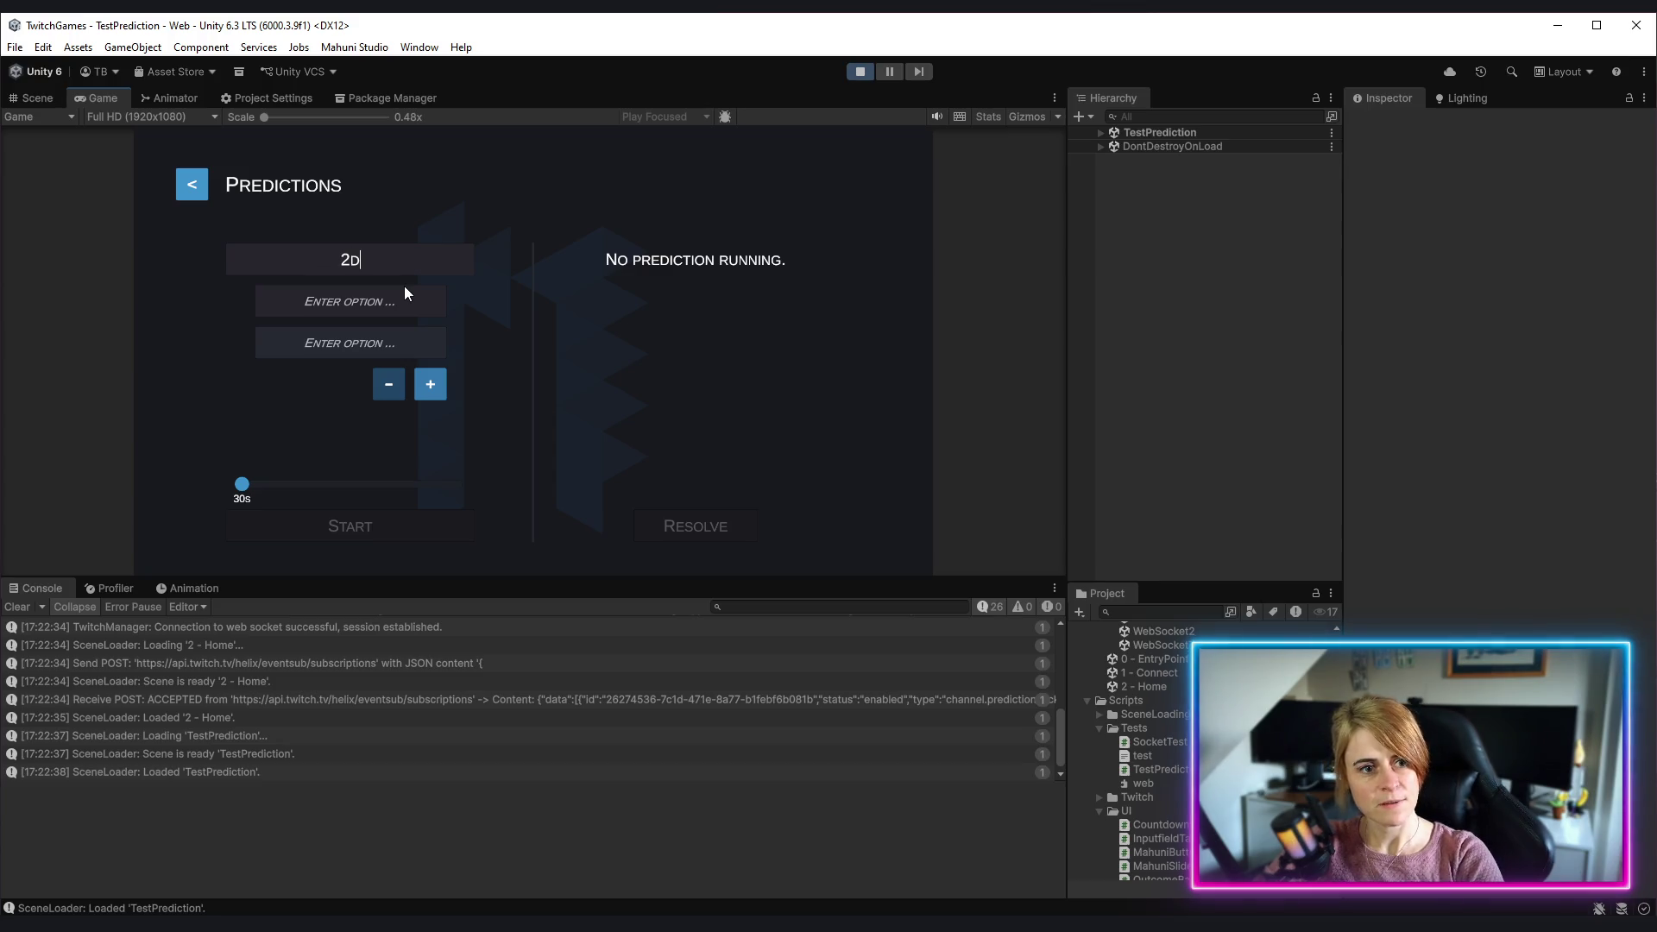
{"action": "type", "text": " oder 3d"}
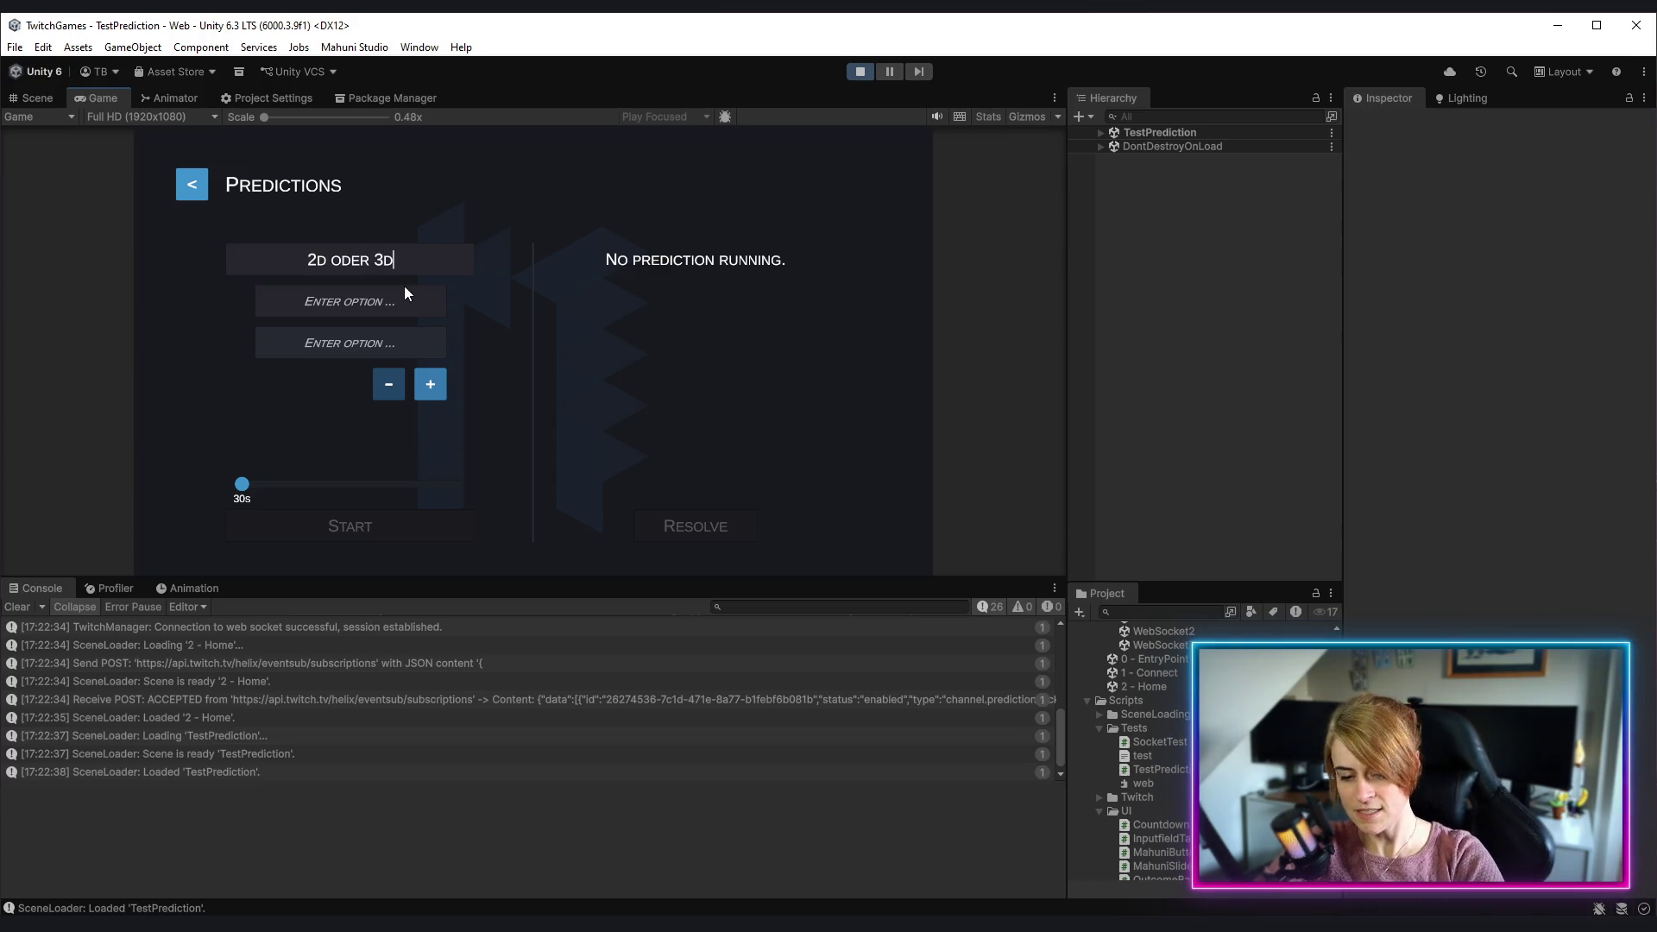
{"action": "type", "text": " Games?"}
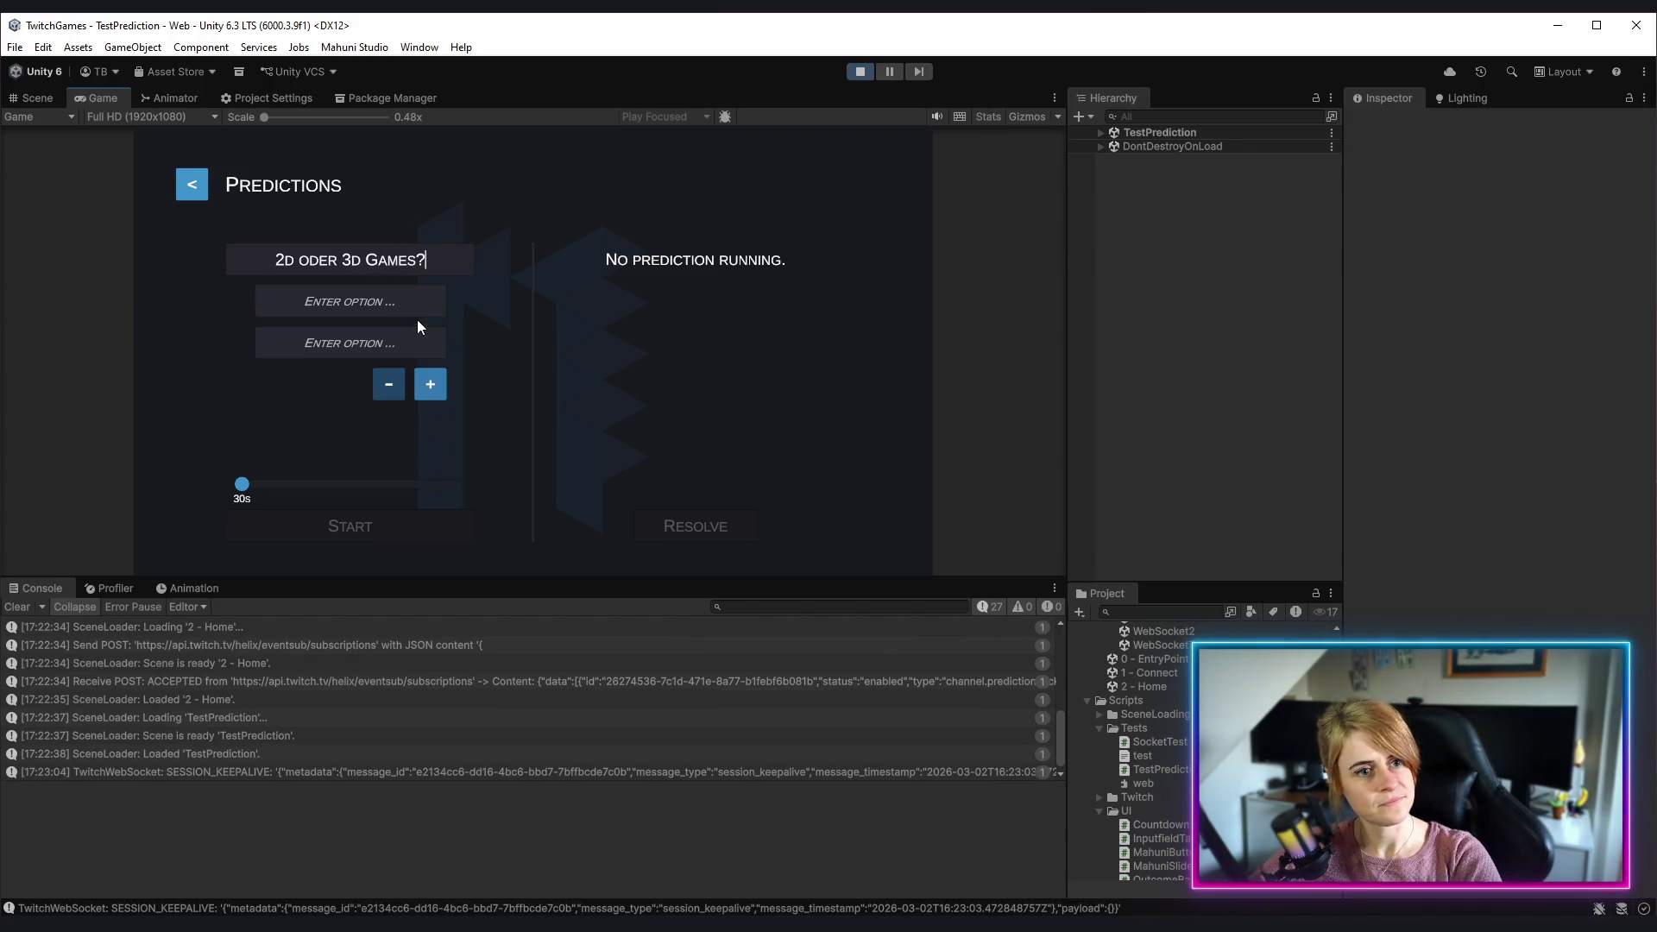
{"action": "type", "text": "2d!"}
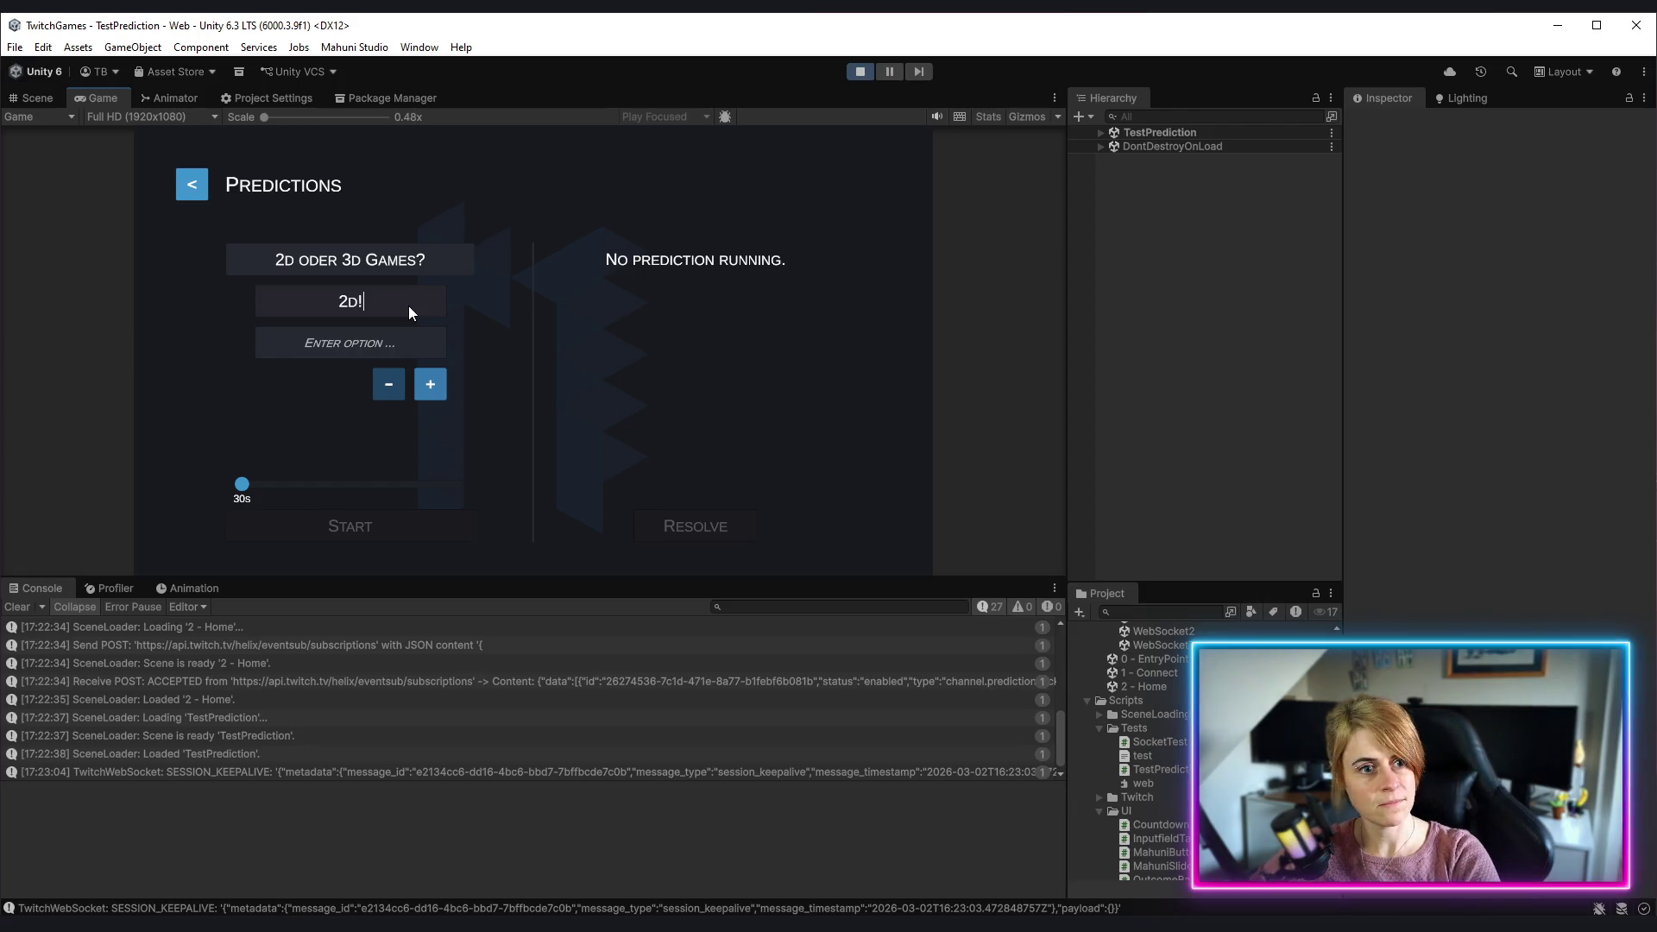
{"action": "left_click", "coordinate": [378, 343]}
{"action": "type", "text": "3d!"}
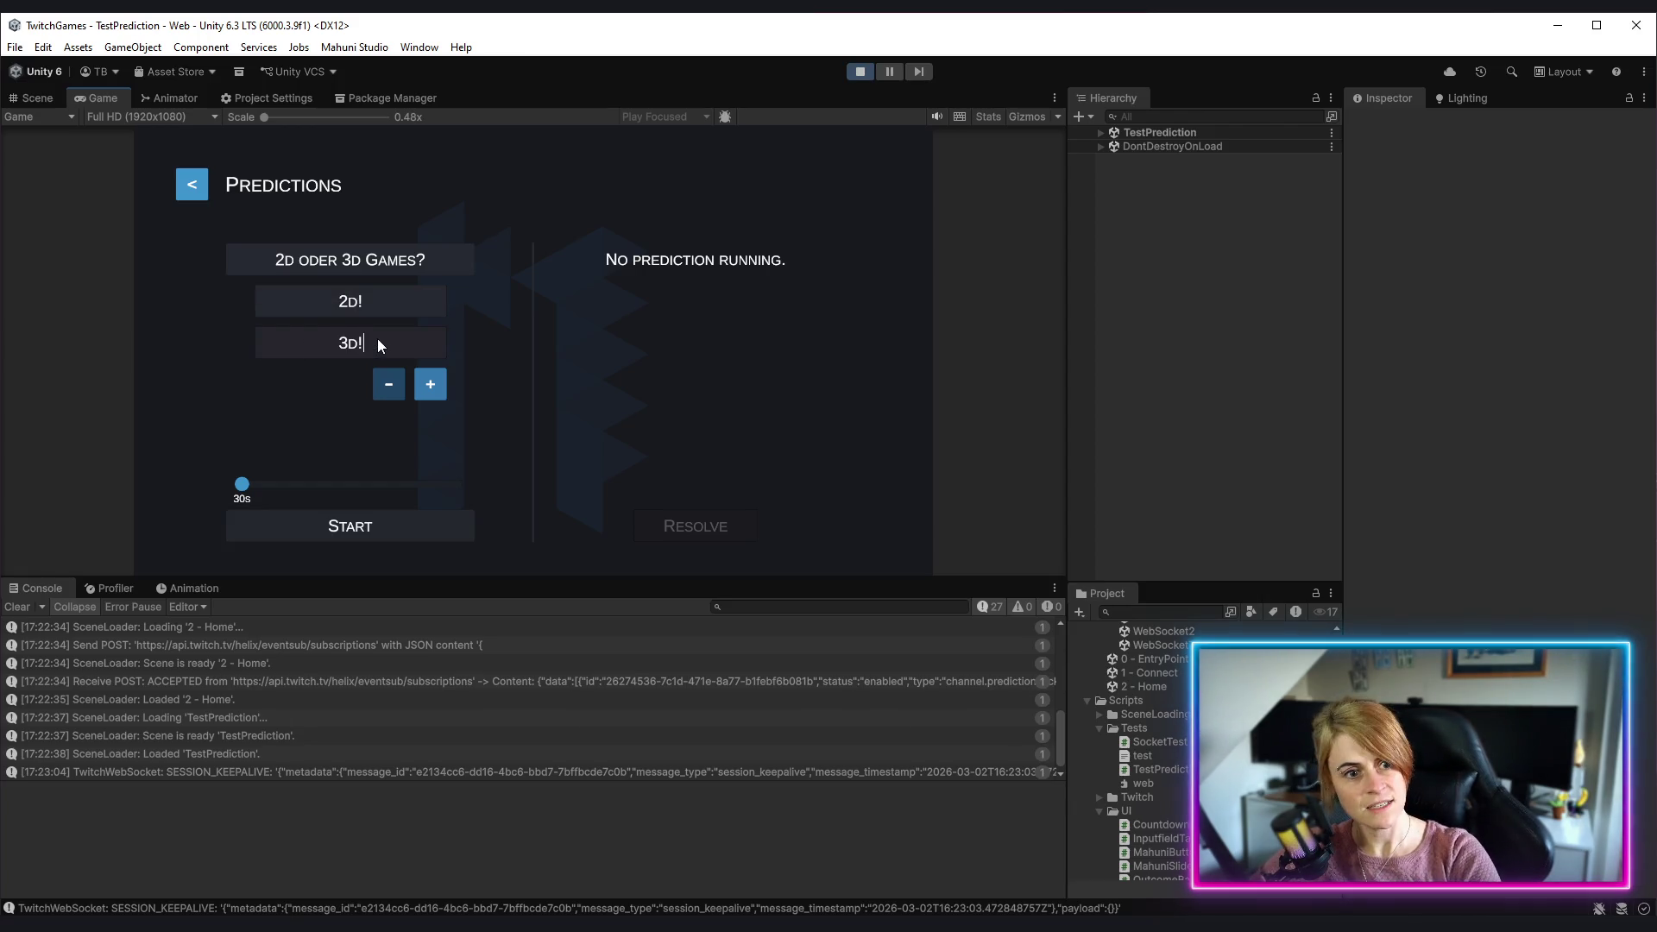
{"action": "left_click", "coordinate": [433, 382]}
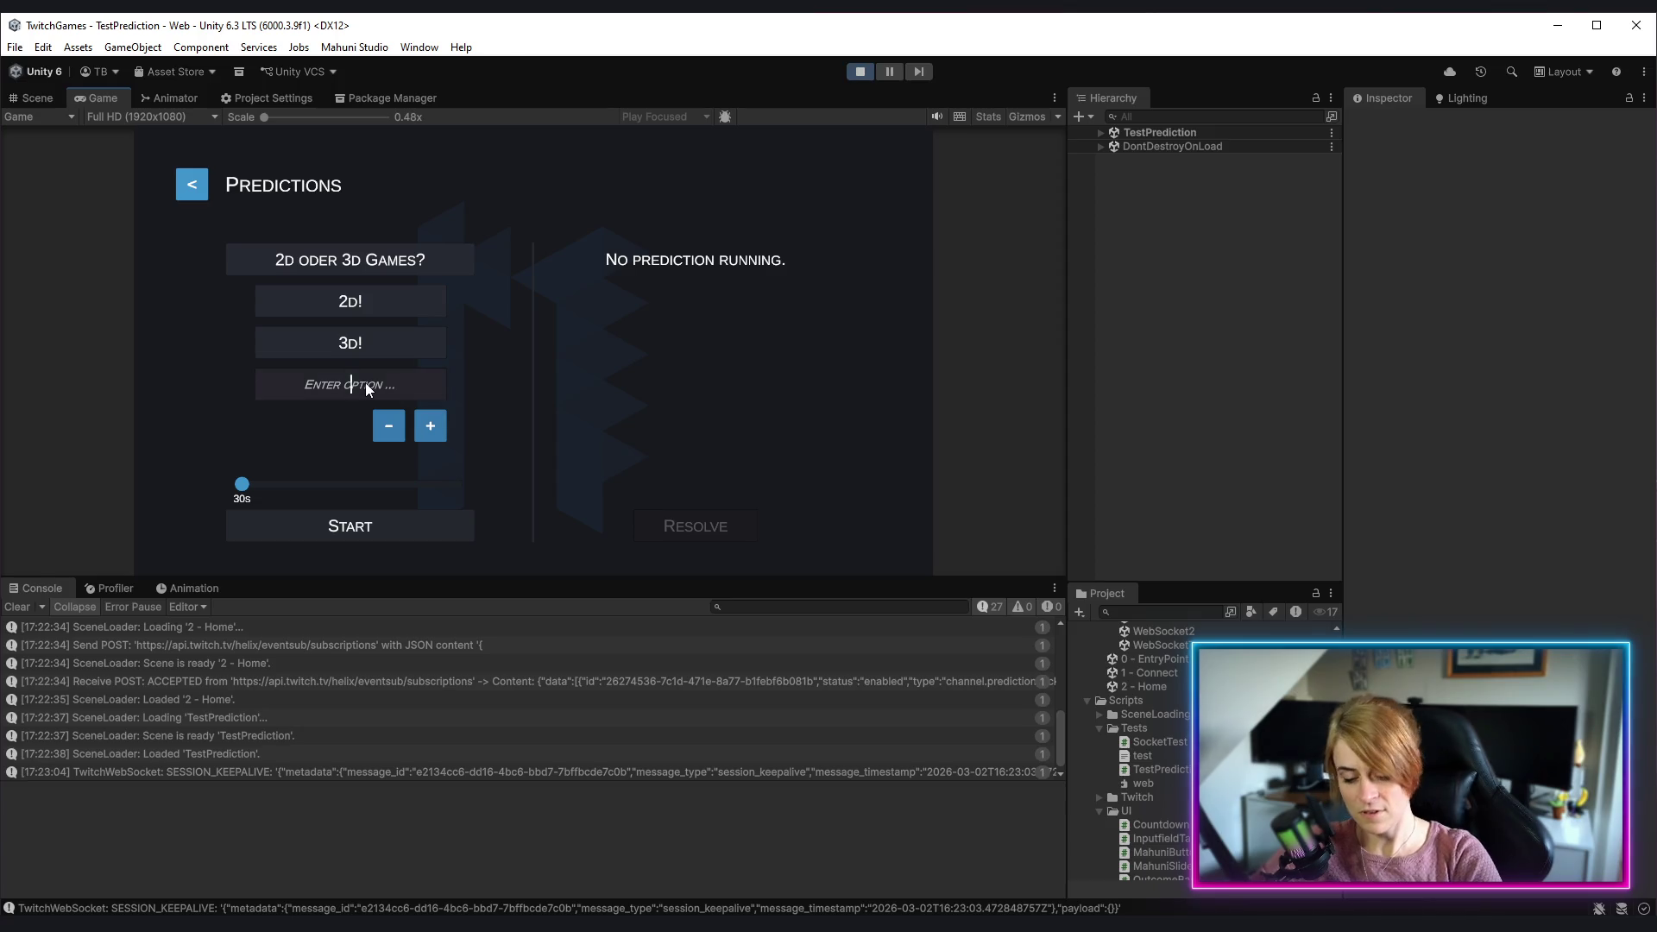
{"action": "type", "text": "vr!"}
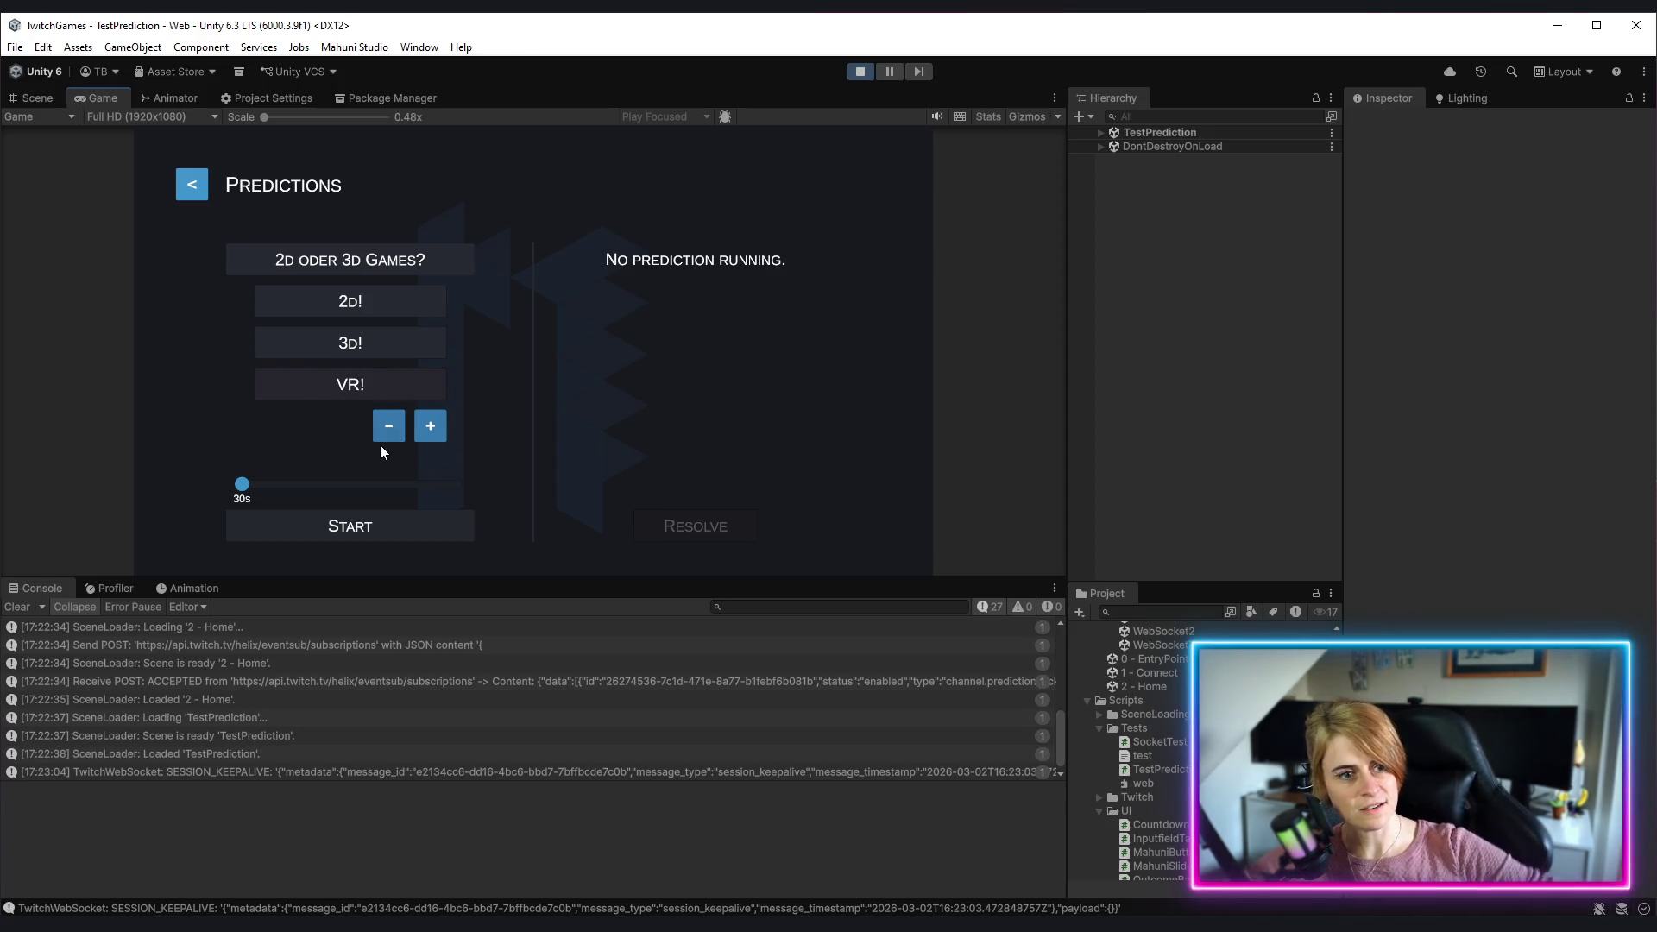
{"action": "left_click", "coordinate": [343, 525]}
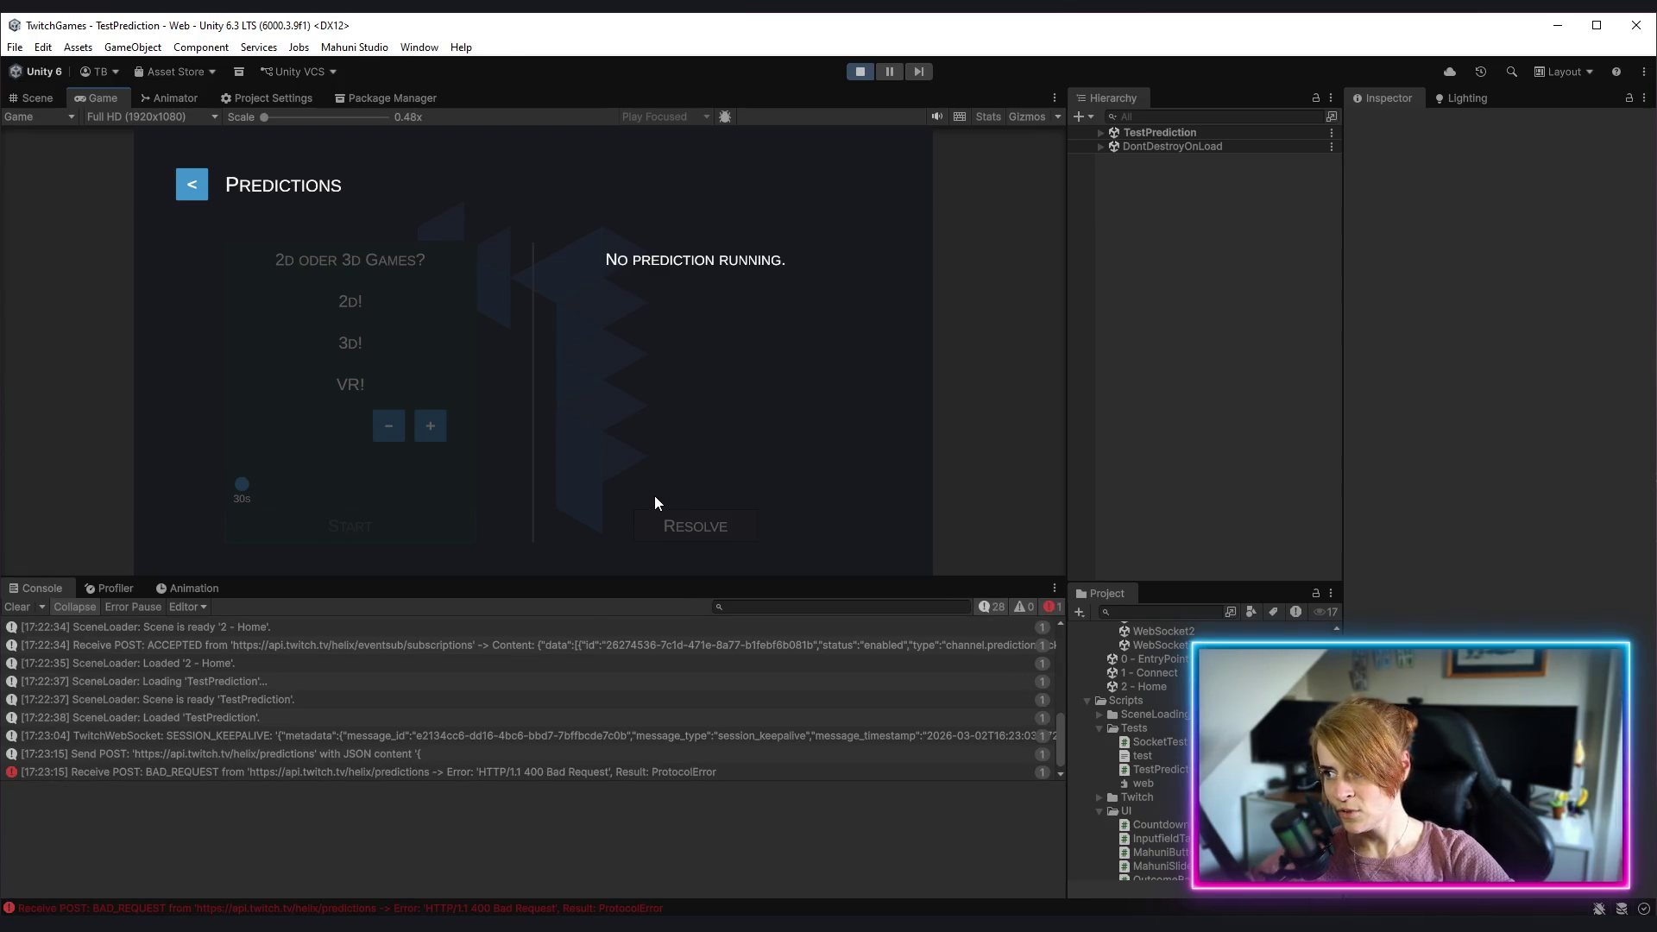
Step: Inspect the 400 Bad Request error's stack trace in the Console, then stop Play mode
{"action": "scroll", "coordinate": [302, 707], "scroll_direction": "down", "scroll_amount": 1}
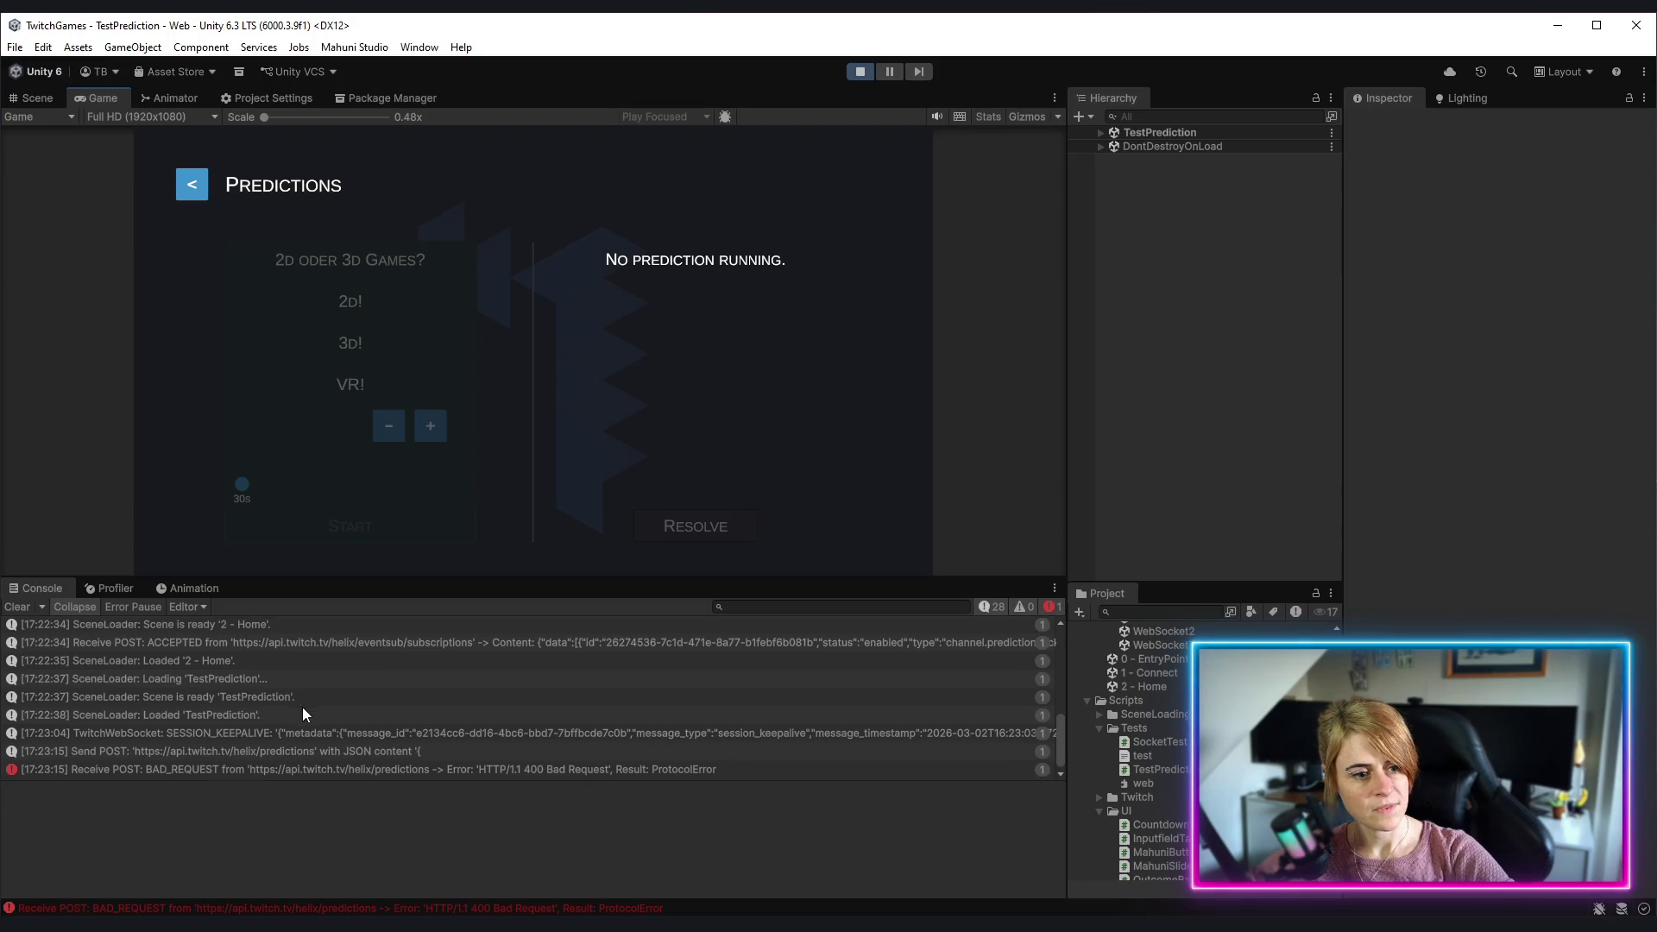
{"action": "left_click", "coordinate": [424, 769]}
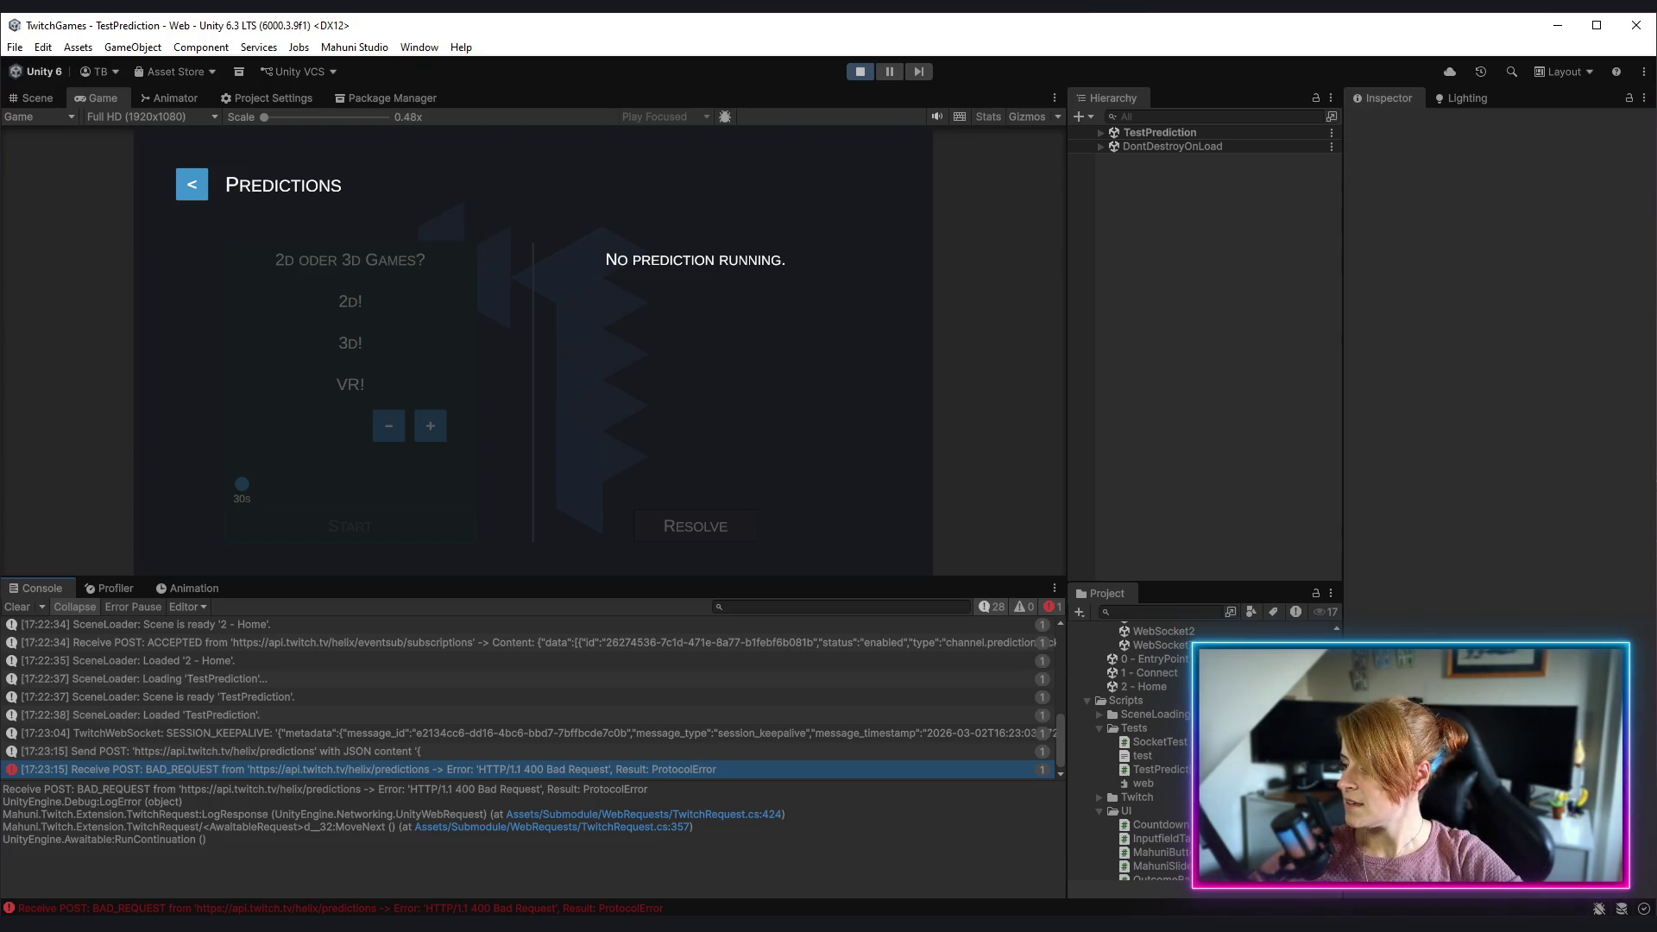
{"action": "left_click", "coordinate": [859, 71]}
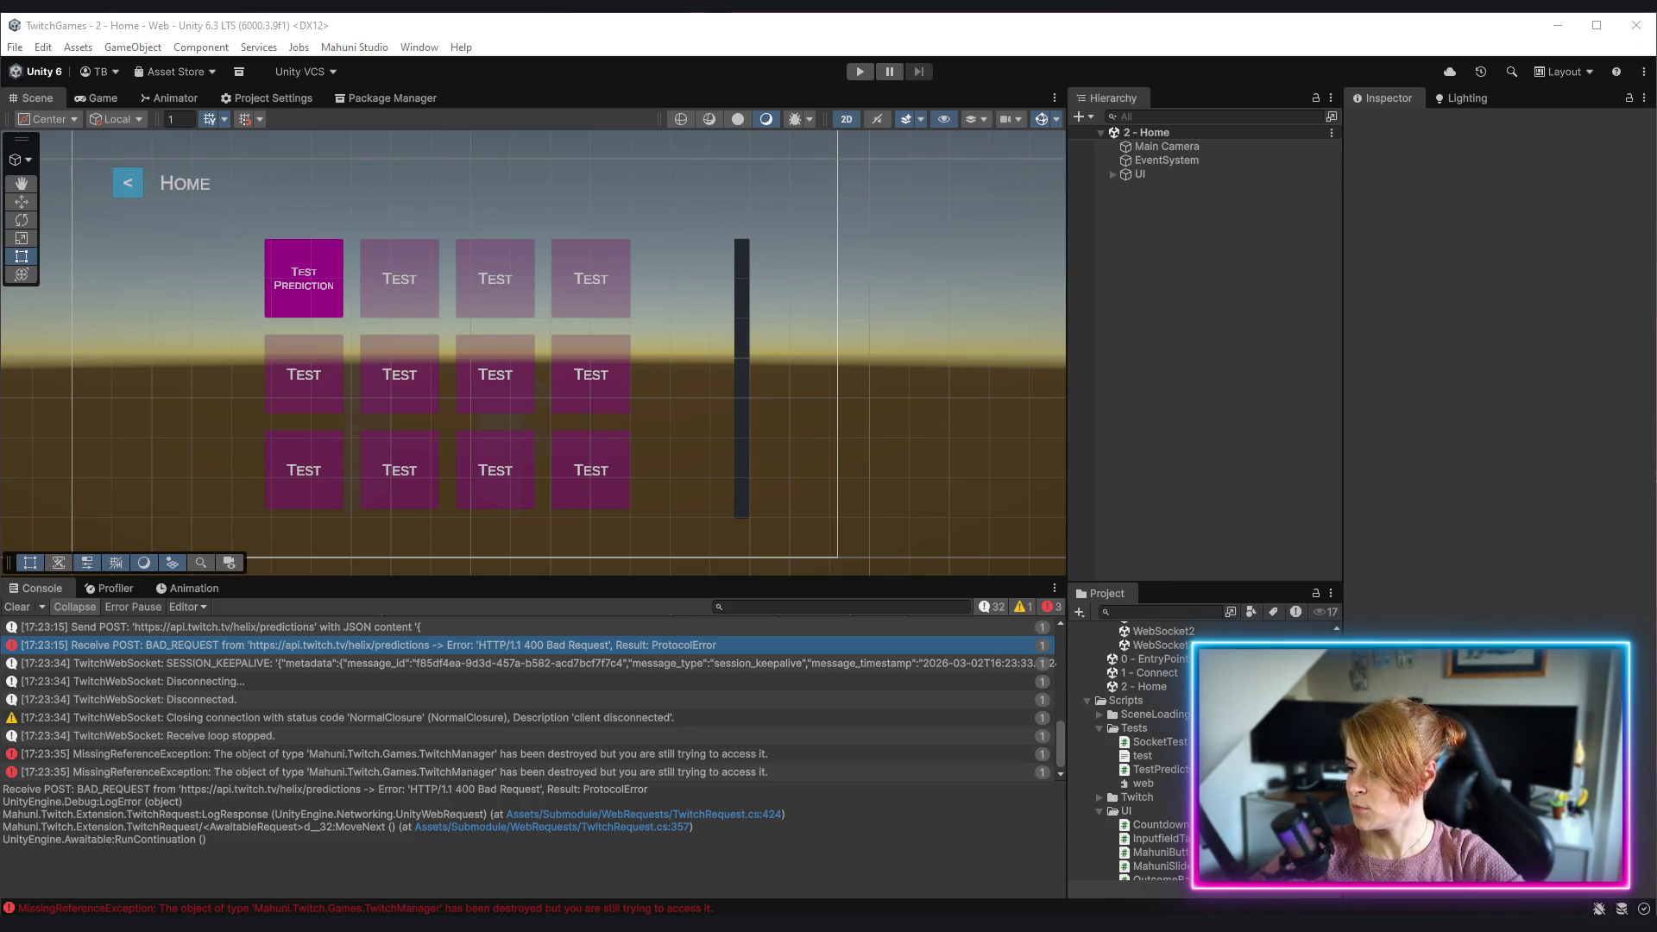
Step: Enter Play mode again in Unity and reconnect to the Twitch channel
{"action": "left_click", "coordinate": [799, 74]}
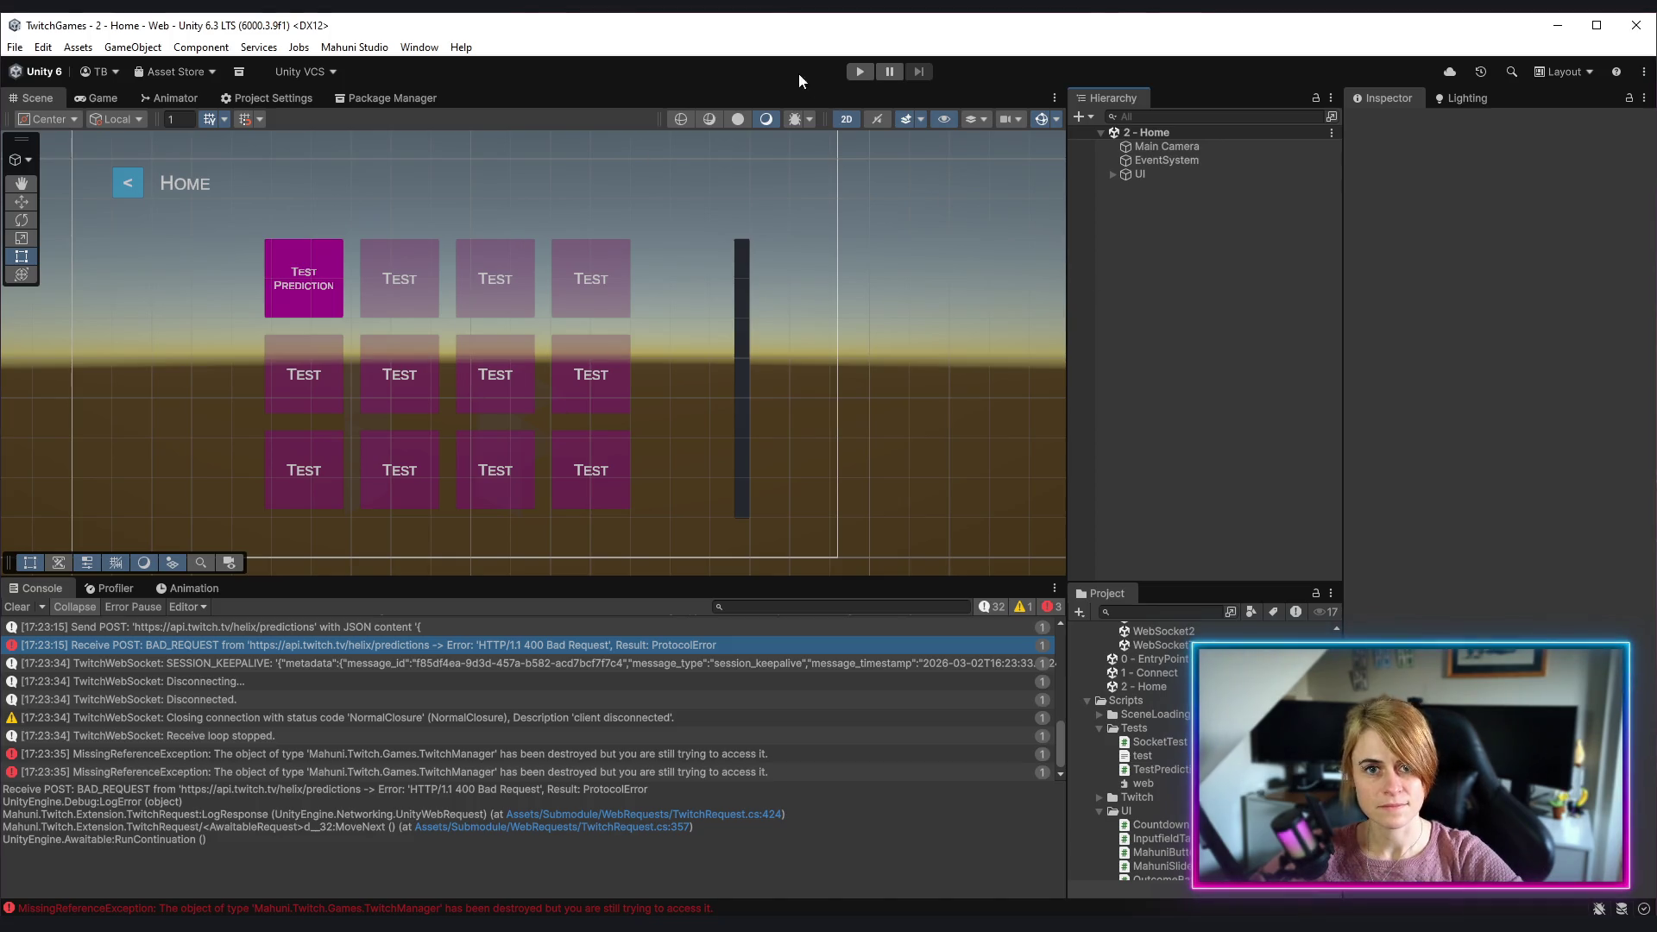
{"action": "left_click", "coordinate": [851, 77]}
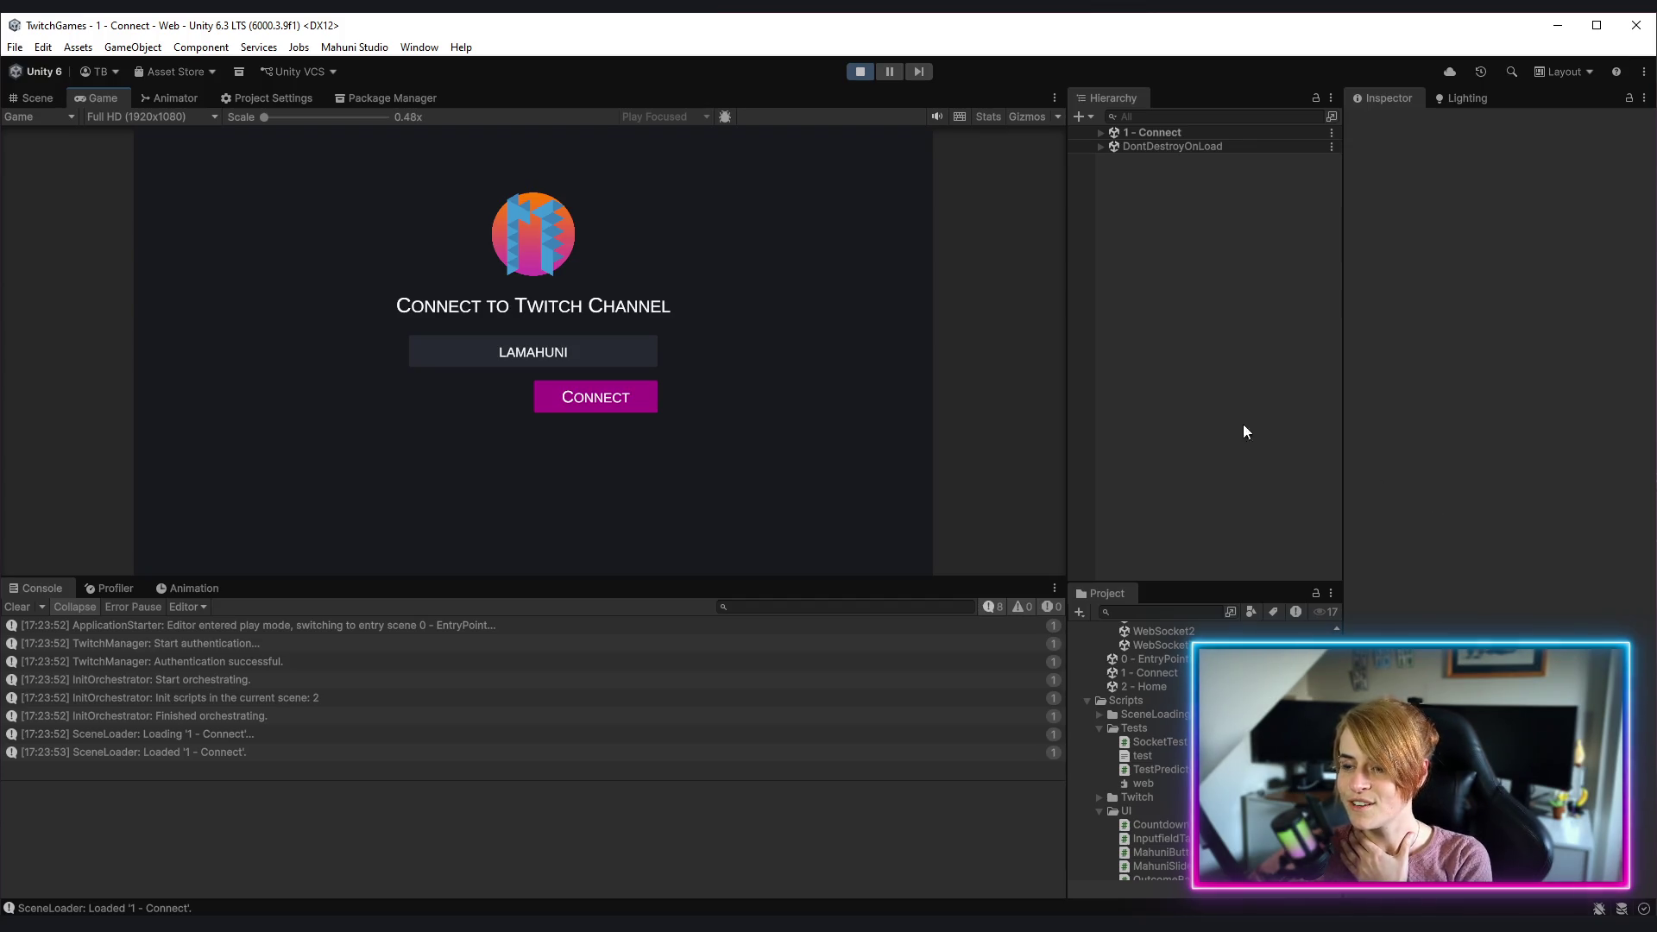
{"action": "left_click", "coordinate": [611, 405]}
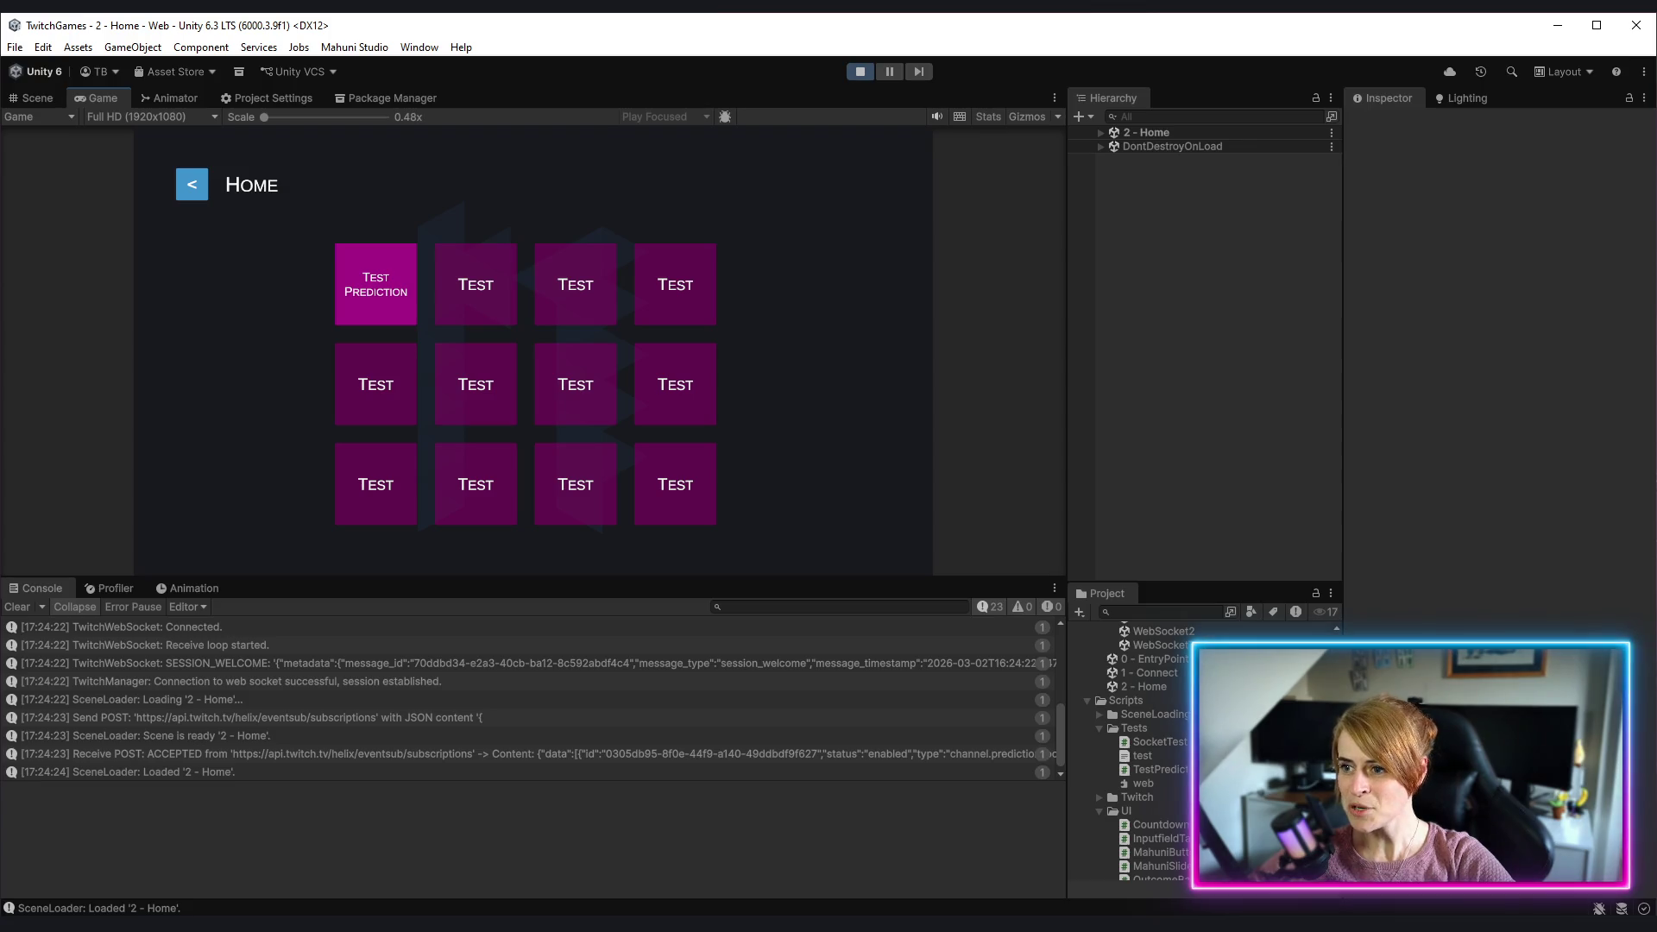
Step: Launch the prediction '2D oder 3D?' with outcomes 2D, 3D and a third VR! option
{"action": "left_click", "coordinate": [361, 286]}
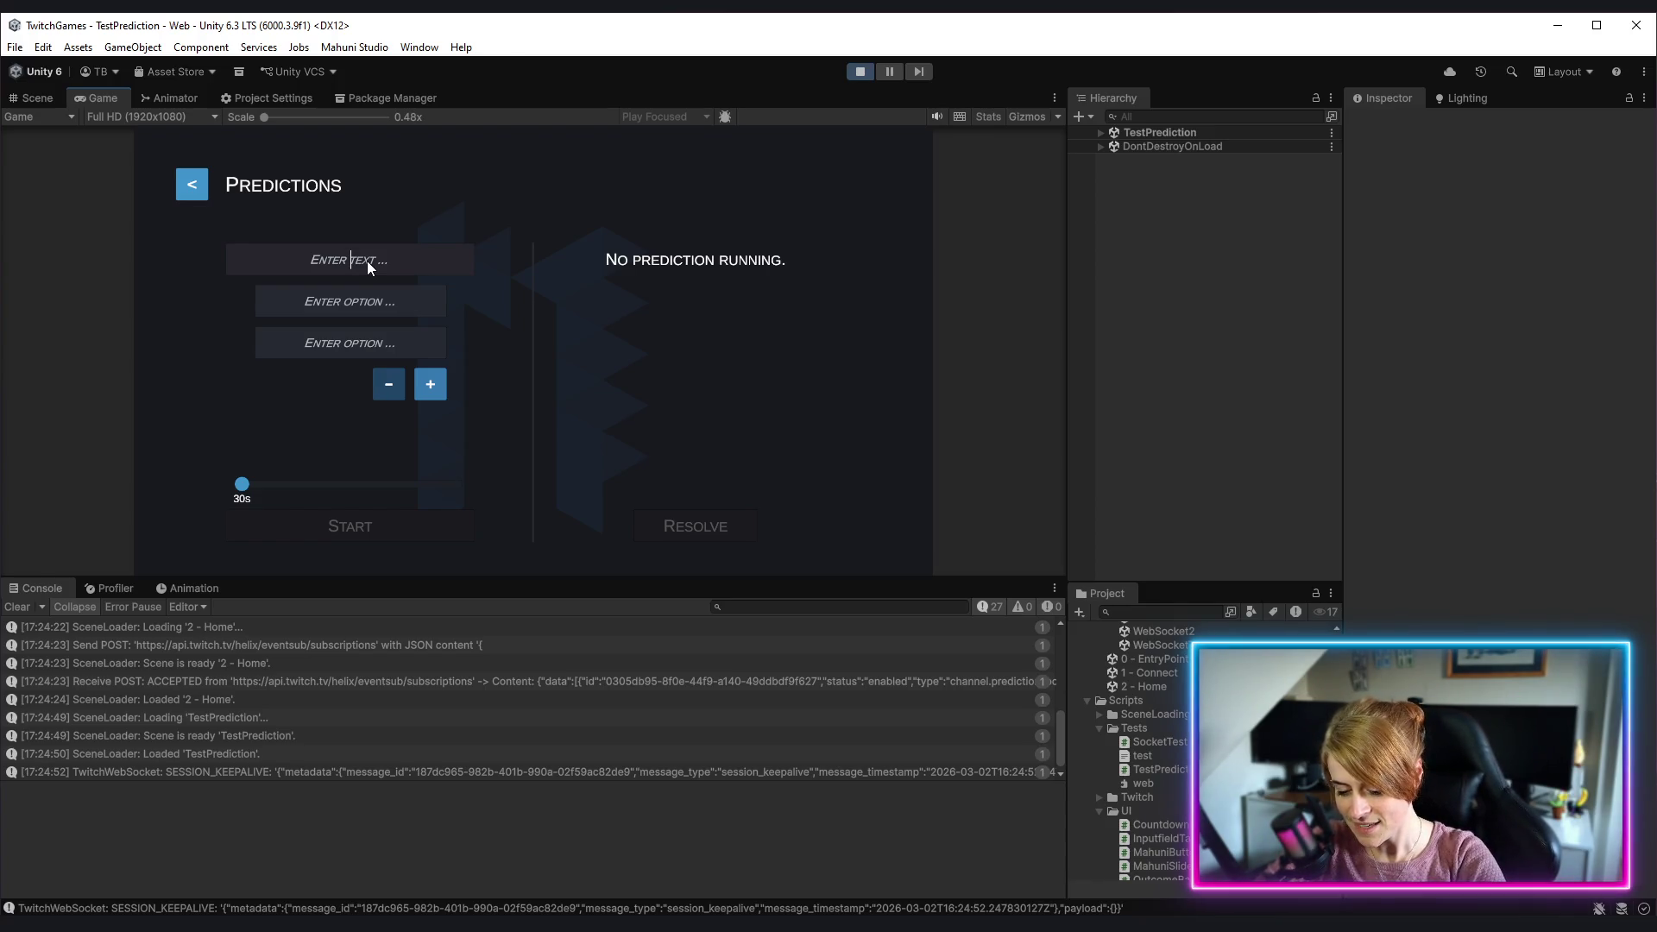
{"action": "type", "text": "2D"}
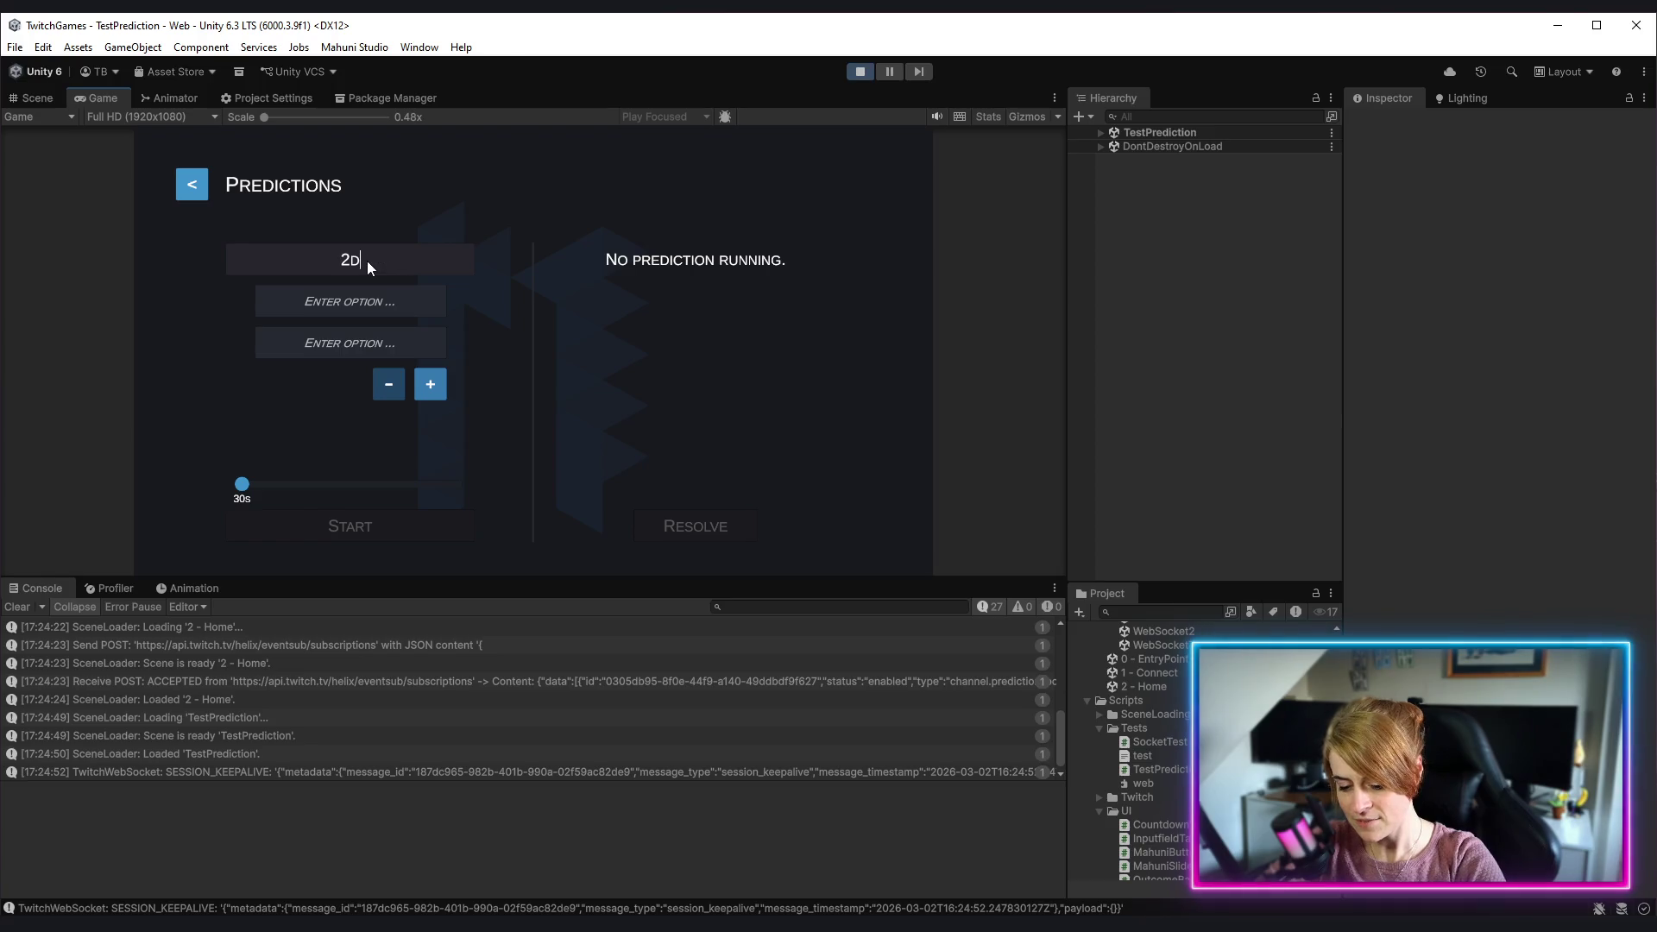
{"action": "type", "text": " oder 3D?2D"}
{"action": "type", "text": "3D"}
{"action": "left_click", "coordinate": [440, 387]}
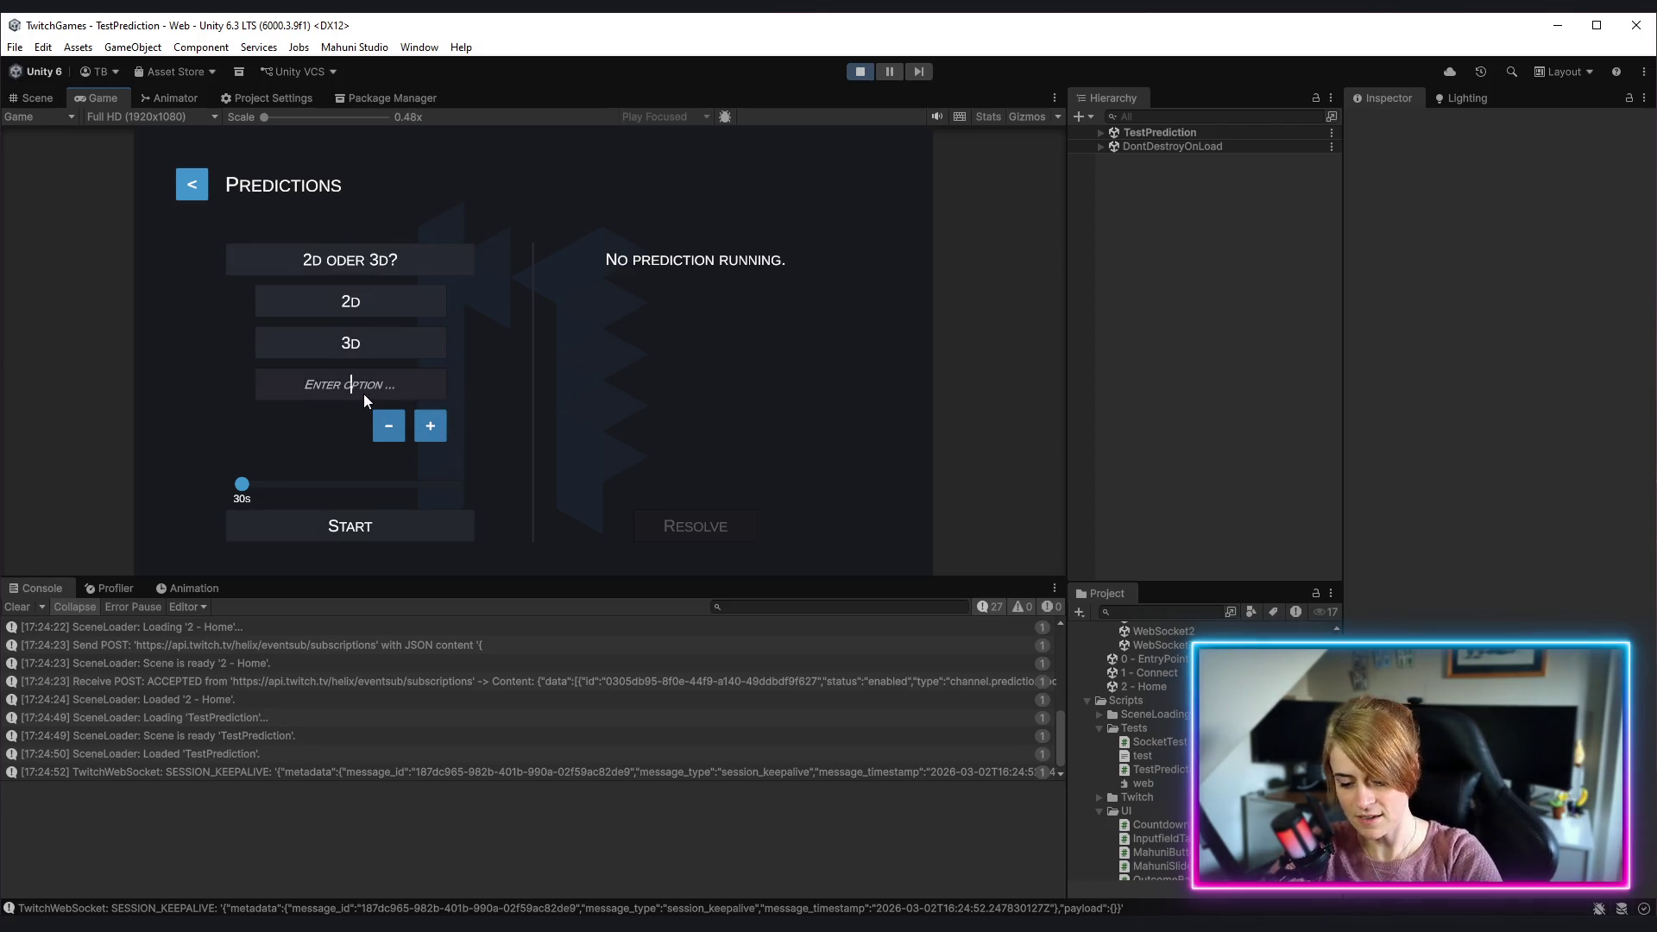
{"action": "type", "text": "VR!"}
{"action": "left_click", "coordinate": [376, 532]}
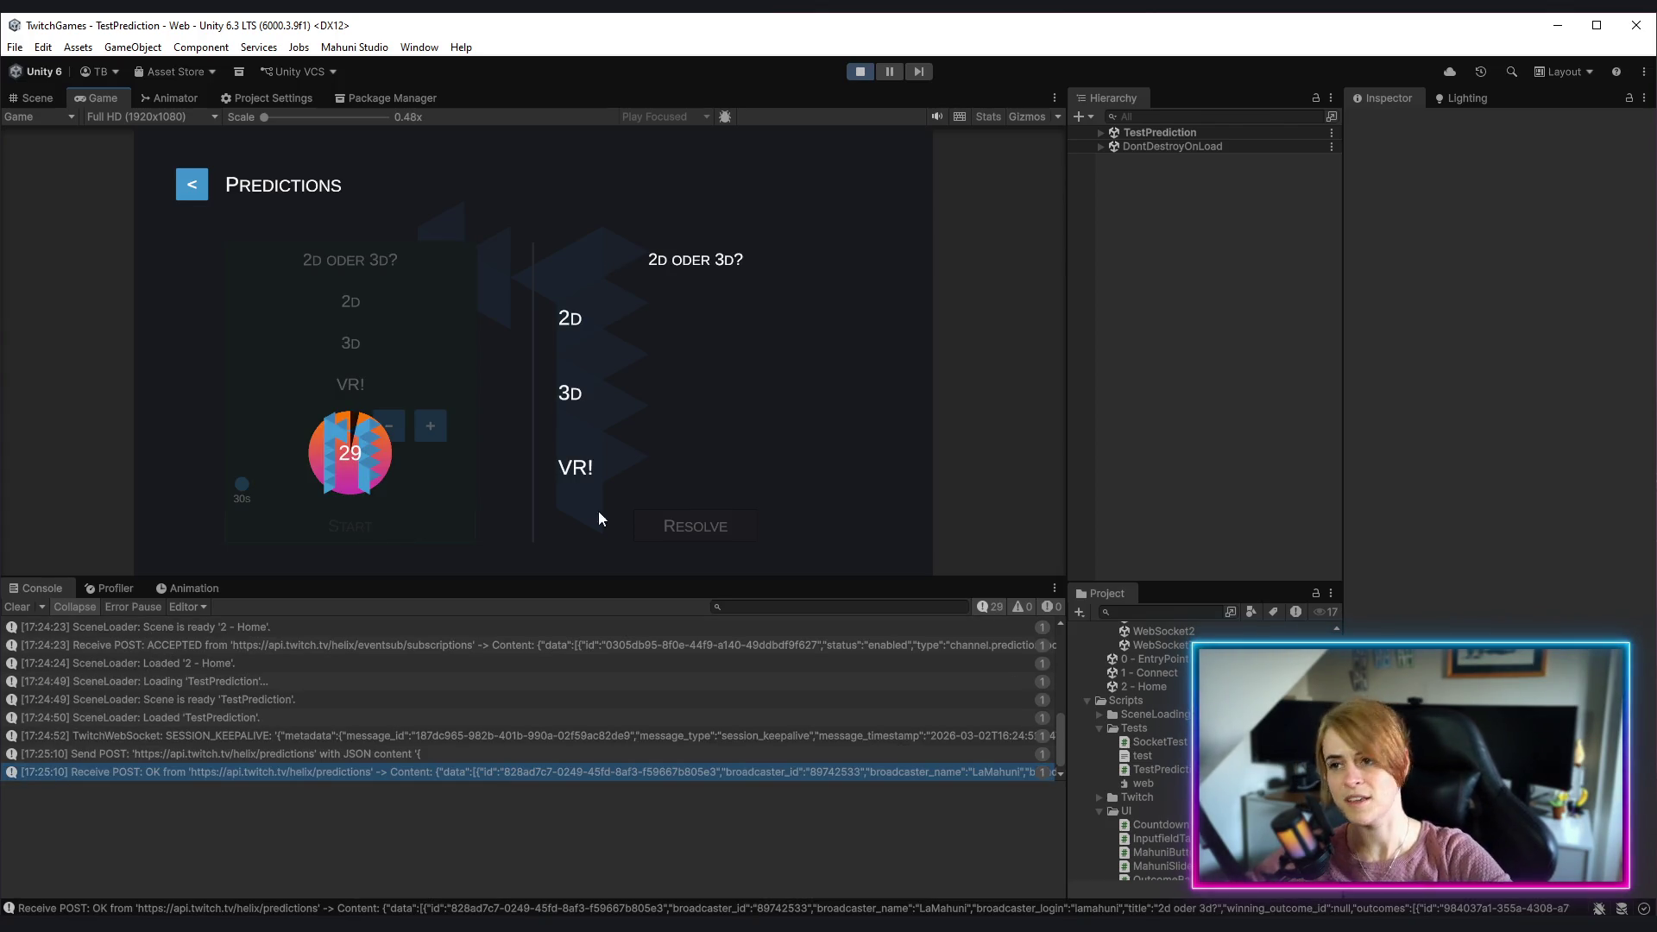
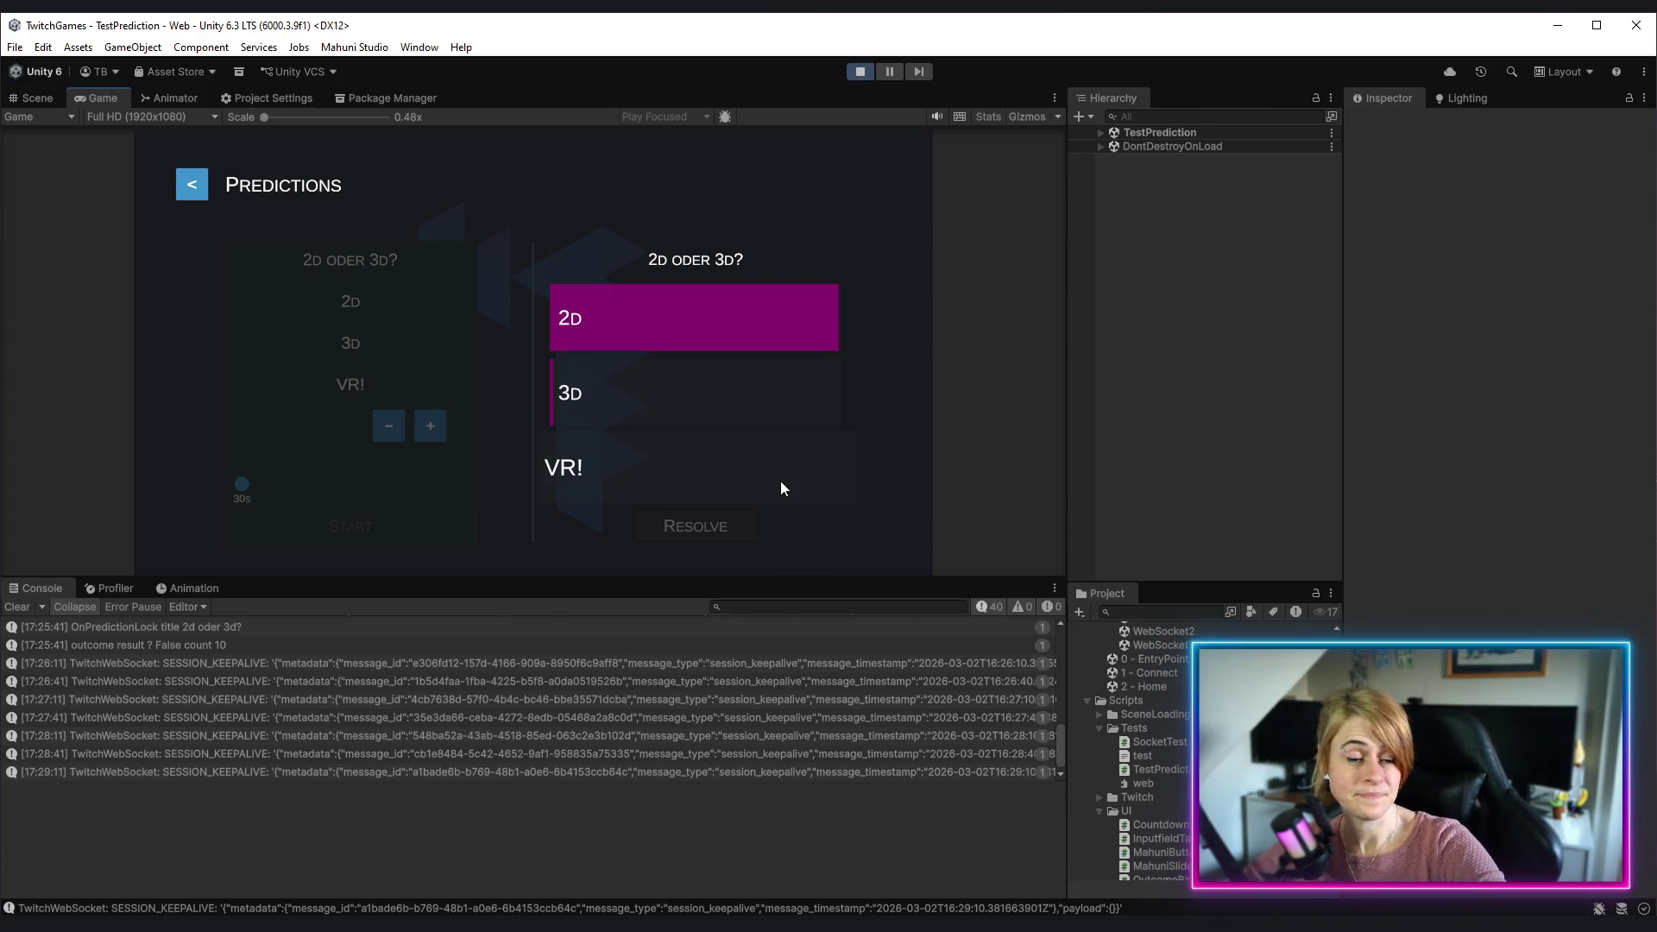
Step: Select the 2D outcome bar in Game view to confirm it stays enlarged, then exit Play mode
{"action": "left_click", "coordinate": [718, 314]}
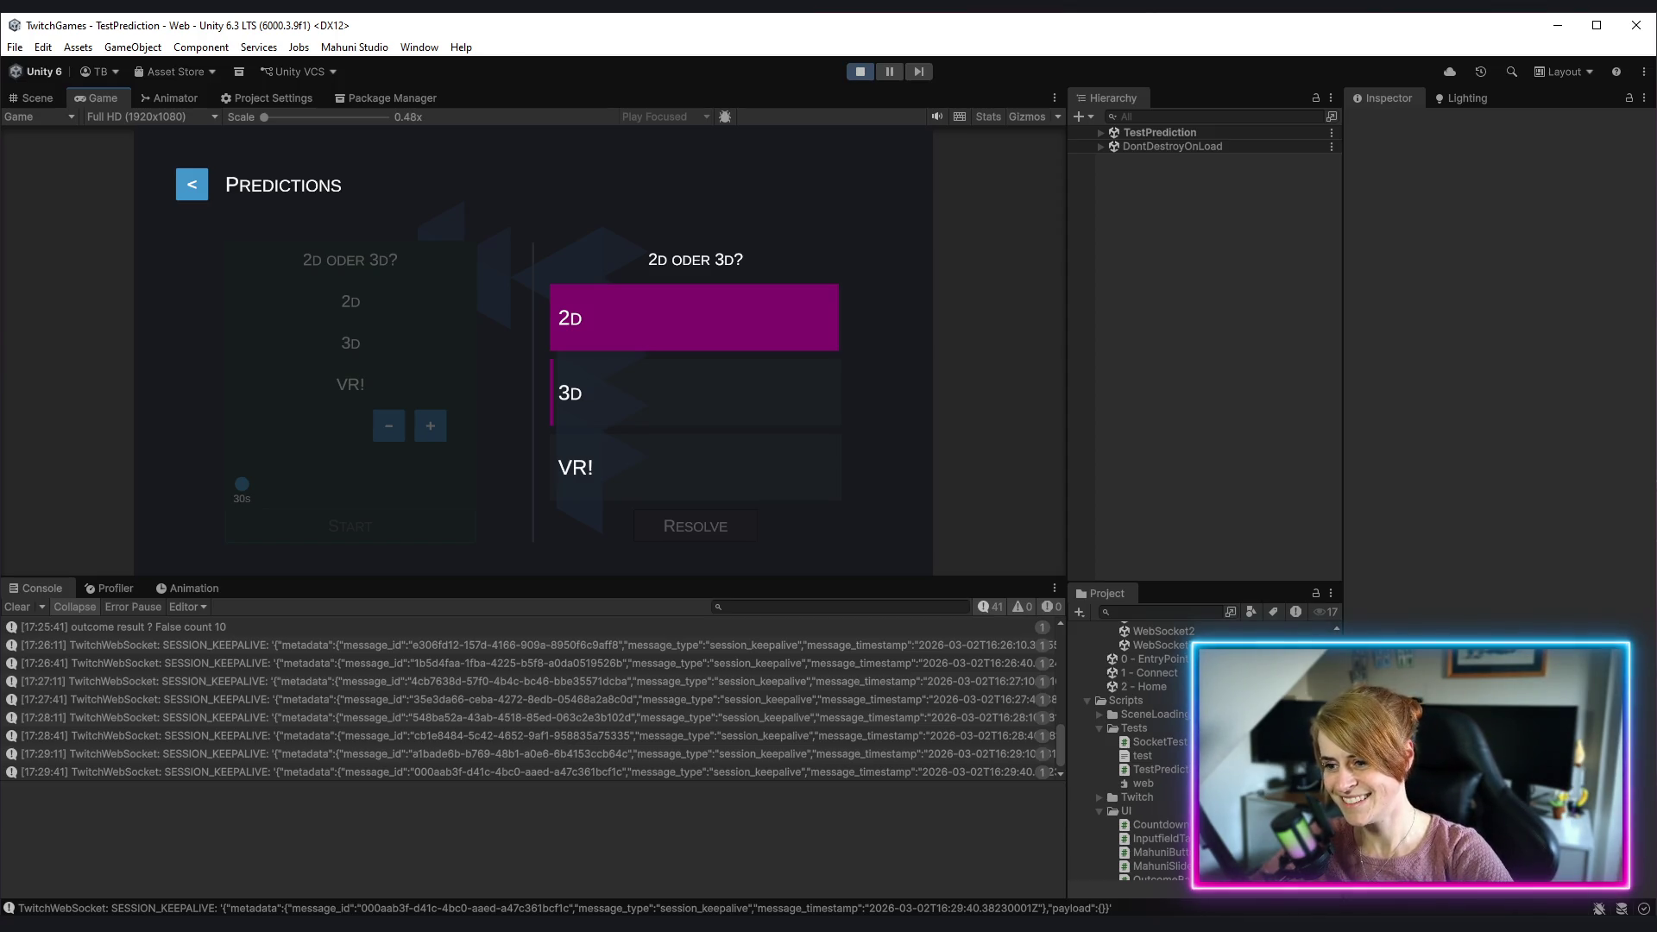
{"action": "left_click", "coordinate": [861, 73]}
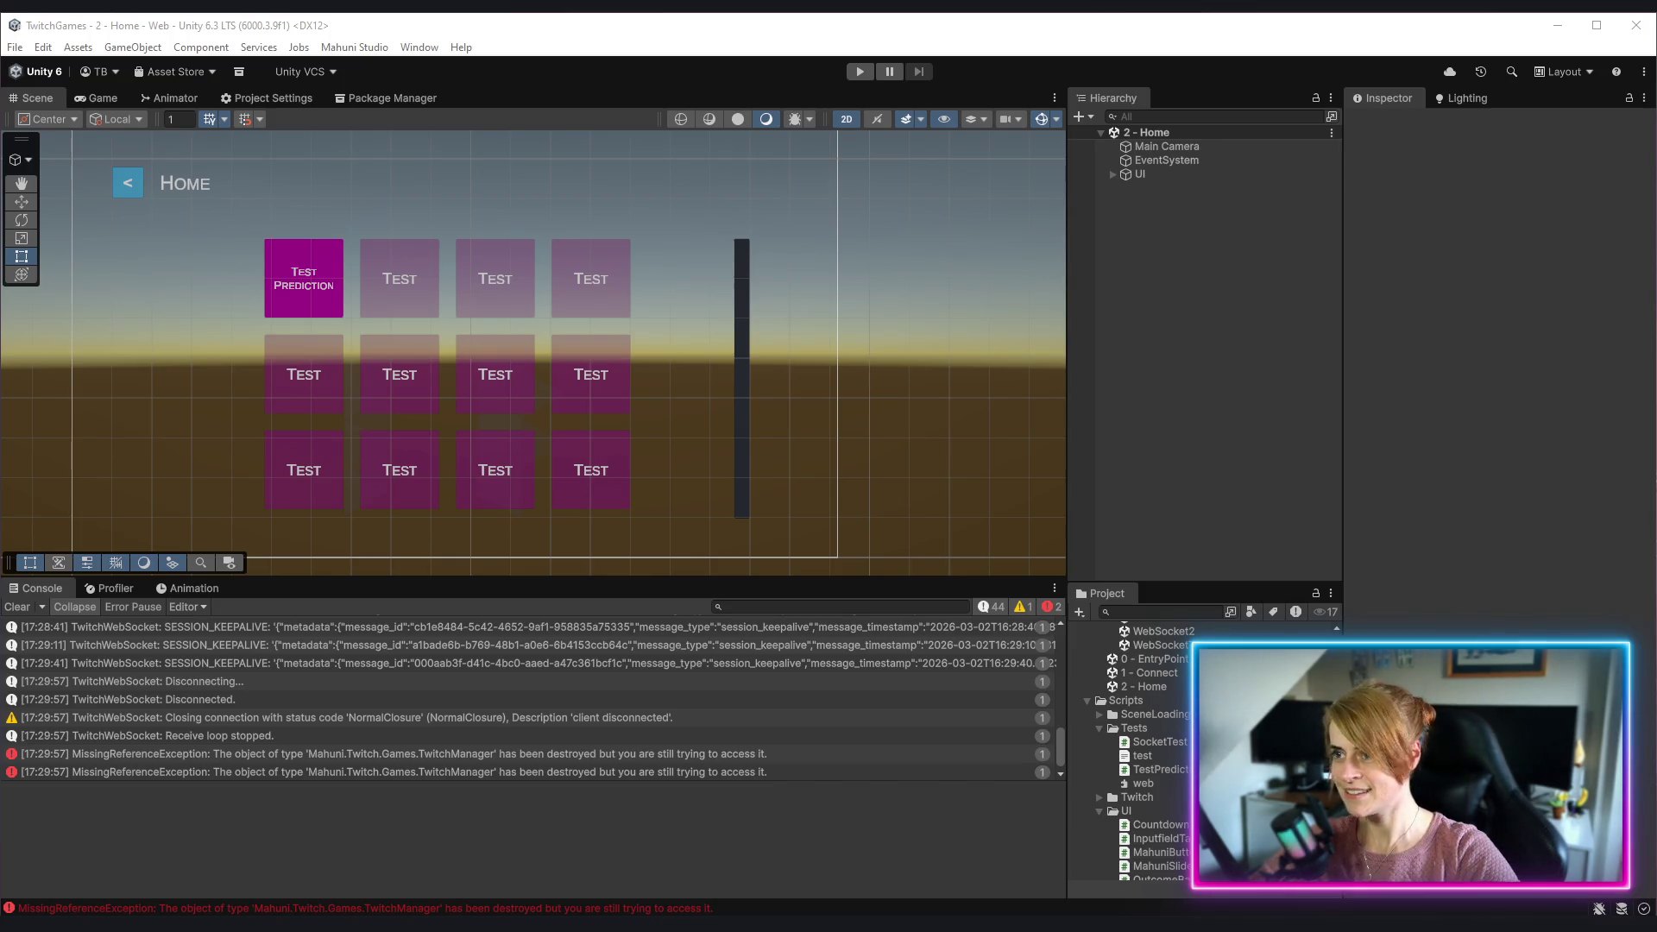
Step: Return to the Hamtaro YouTube tab, resume the video, then play 'Hamtaro Opening german/deutsch' from the playlist
{"action": "key", "text": "alt+Tab"}
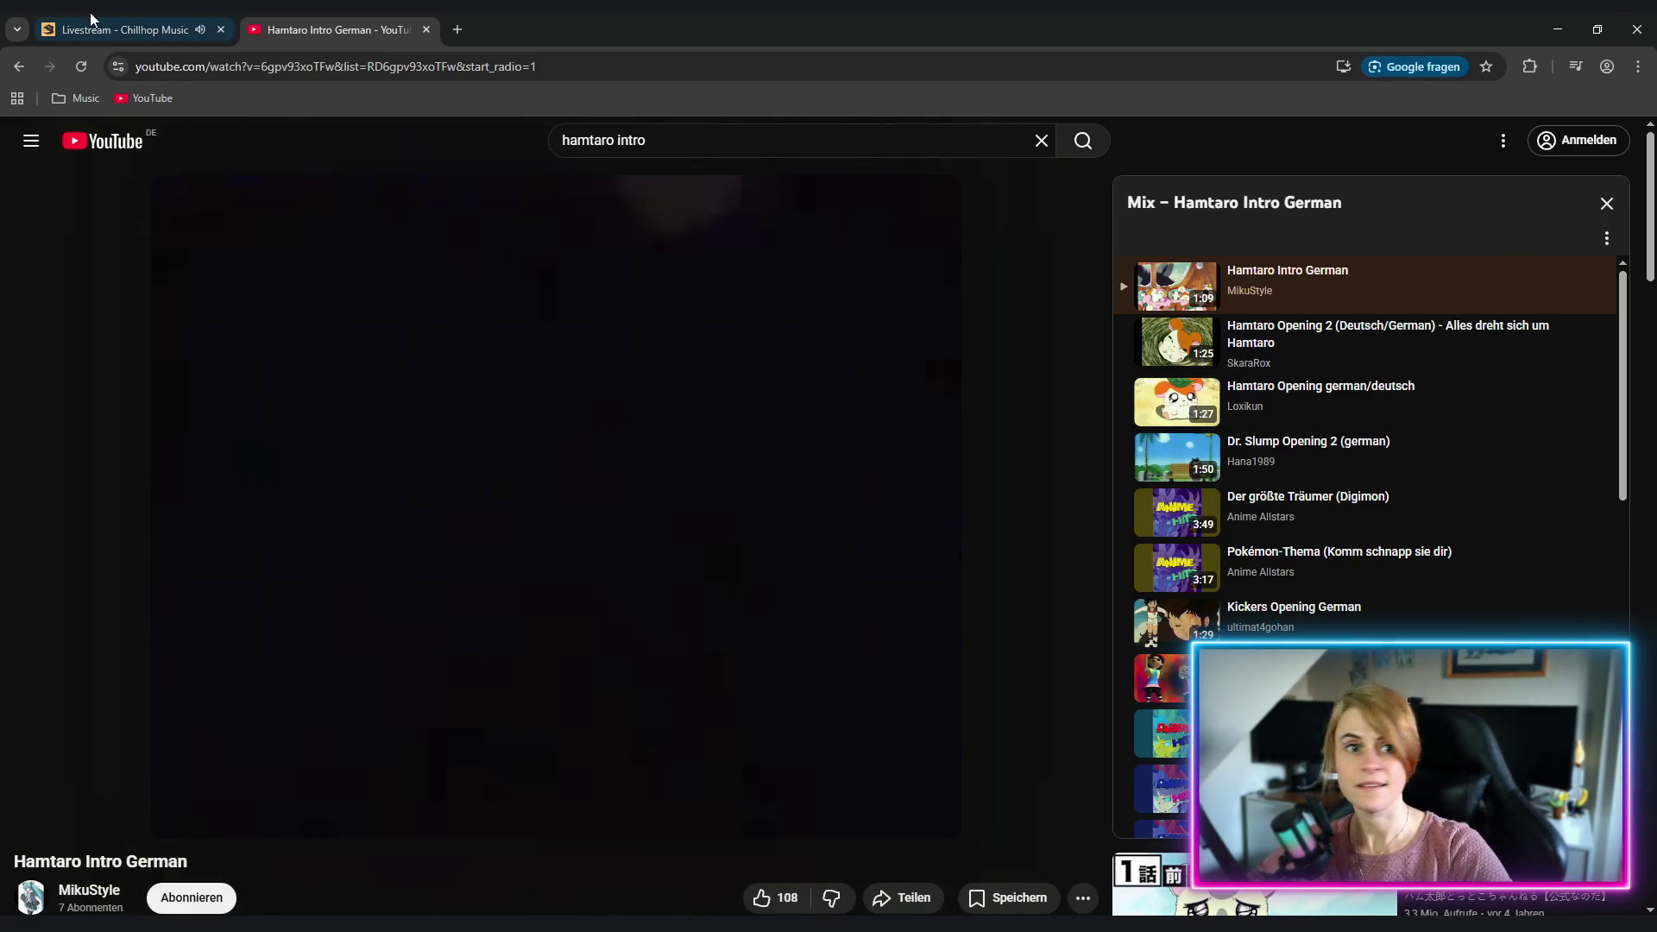
{"action": "left_click", "coordinate": [158, 31]}
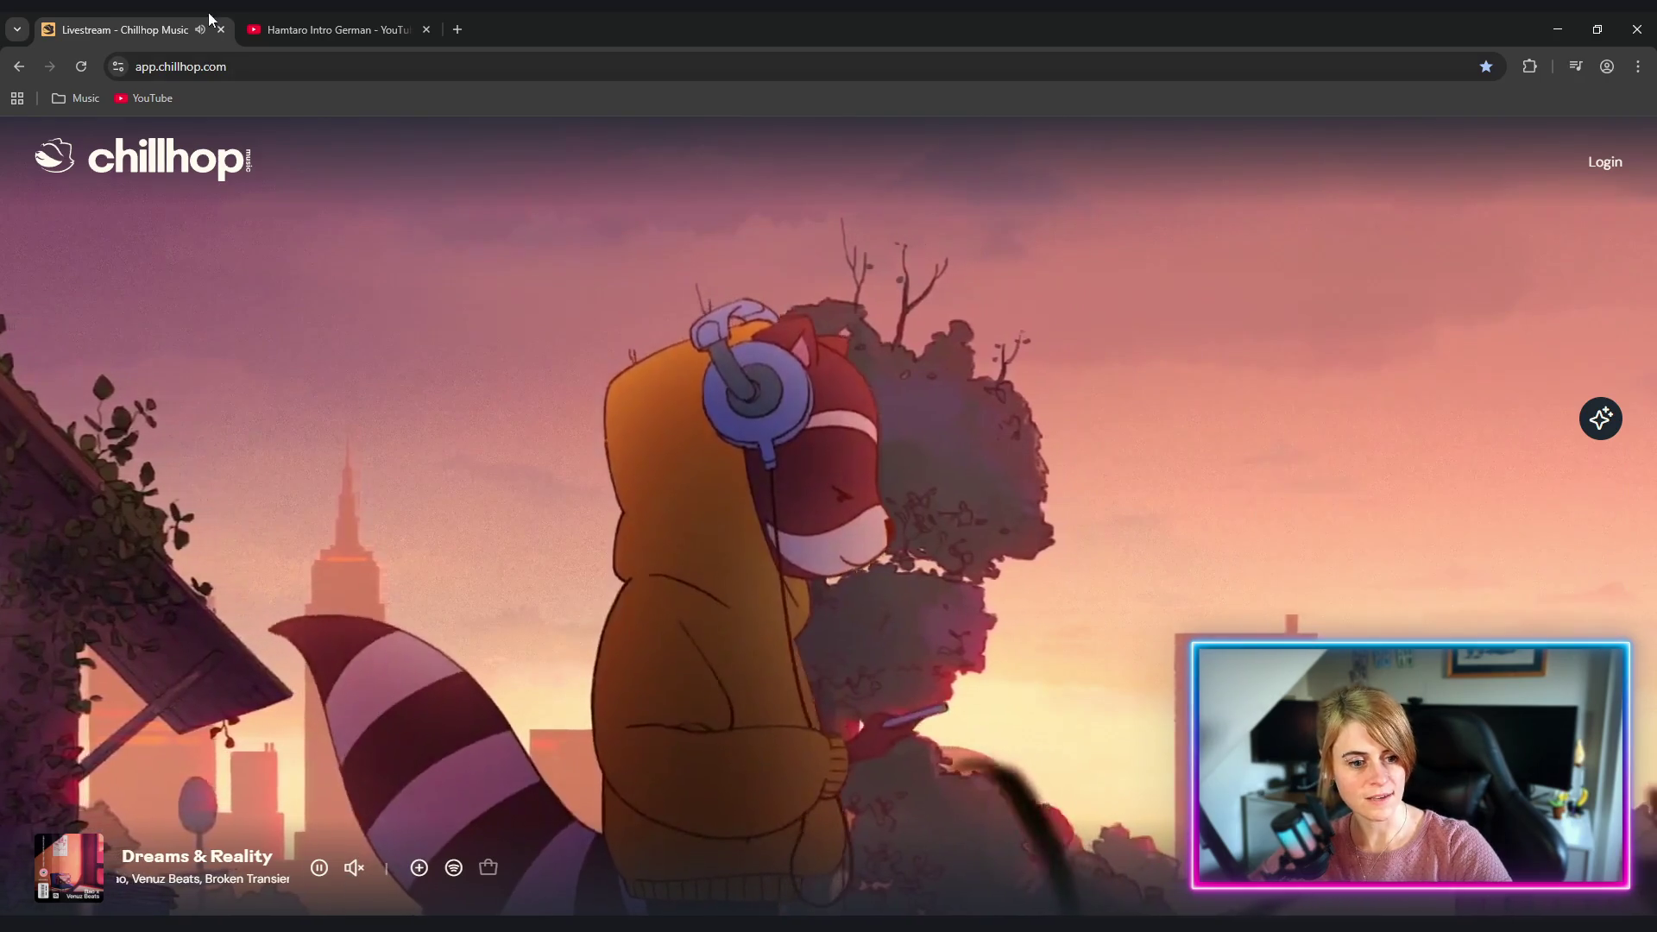
{"action": "left_click", "coordinate": [300, 33]}
{"action": "mouse_move", "coordinate": [507, 748]}
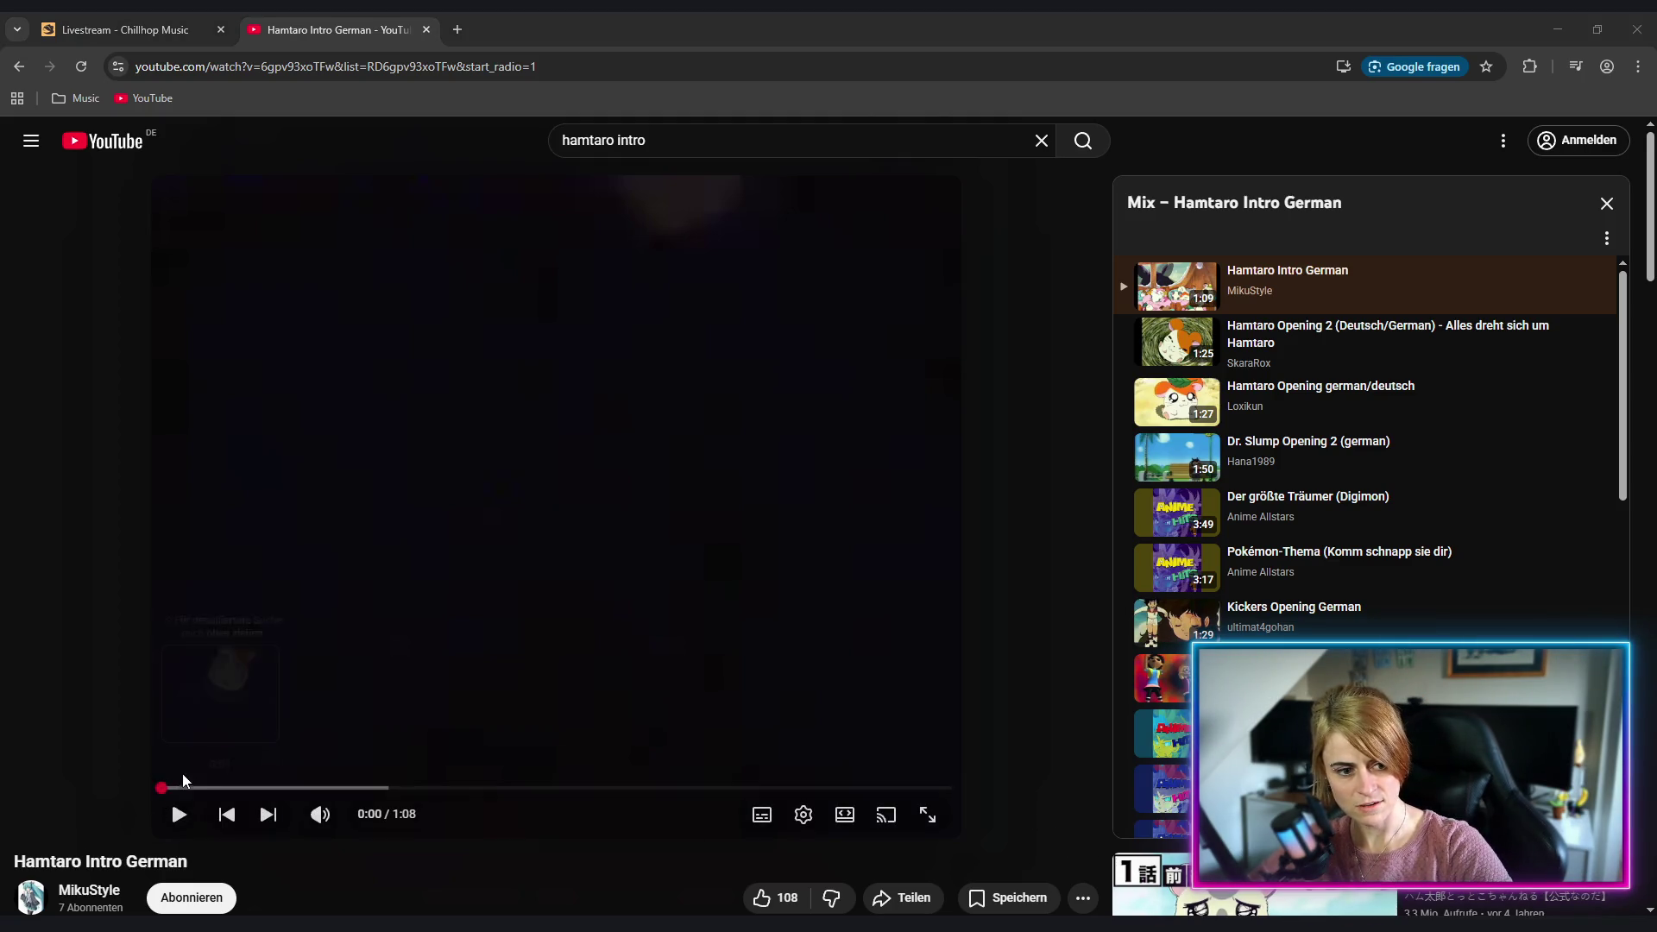
{"action": "left_click", "coordinate": [177, 816]}
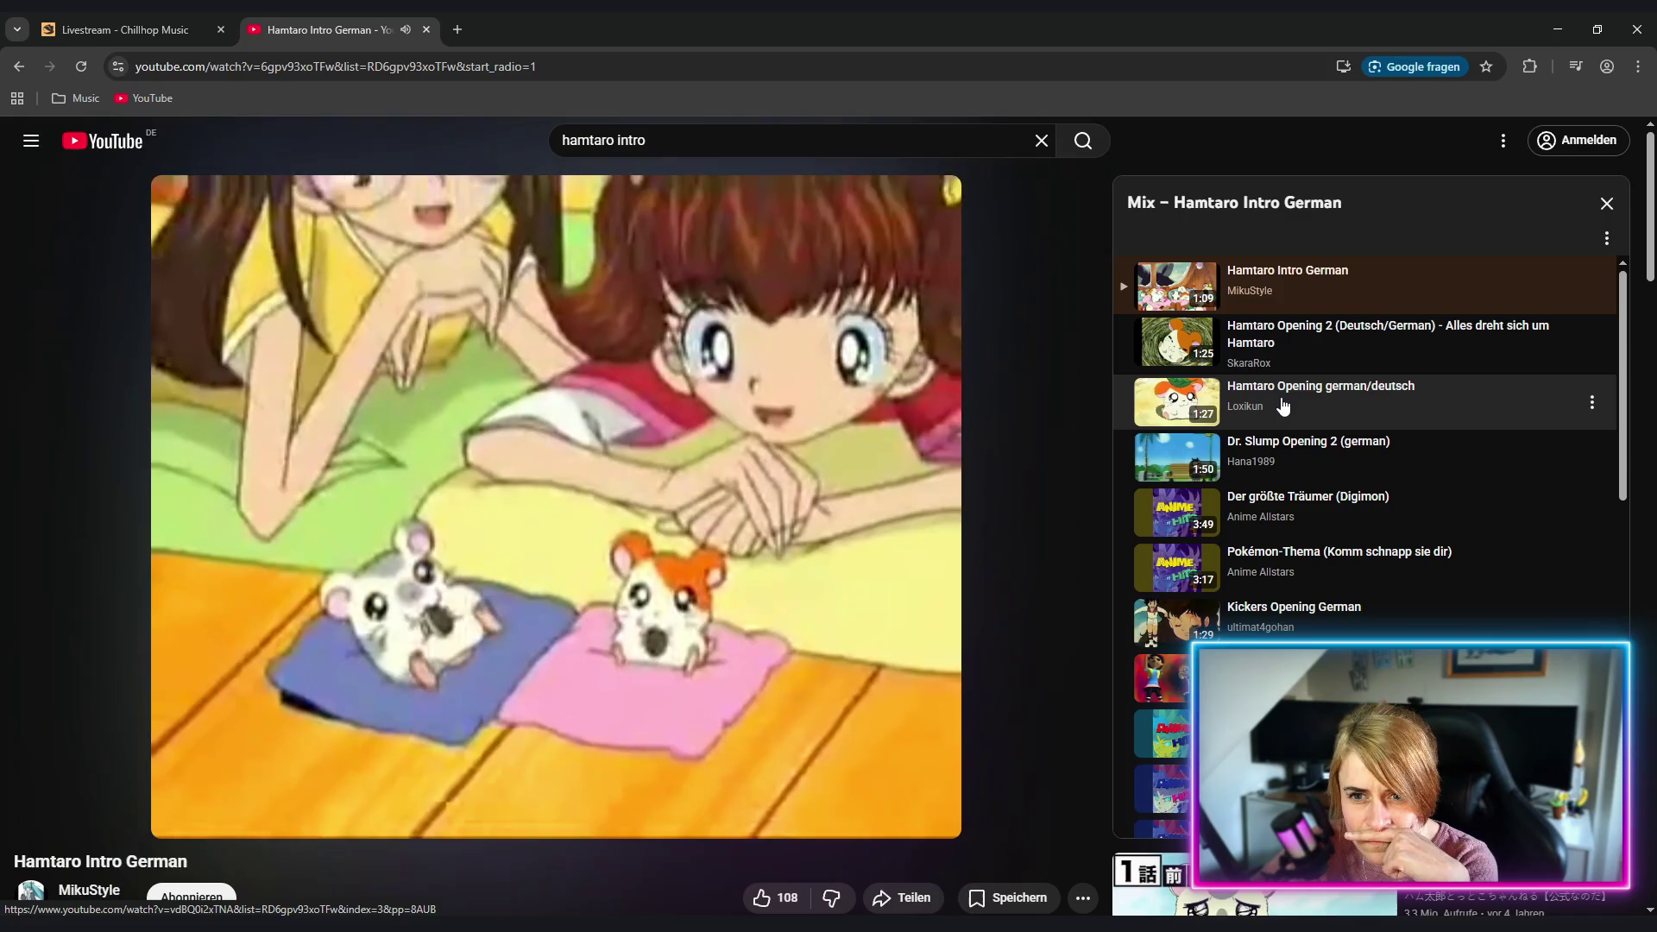
{"action": "left_click", "coordinate": [1283, 406]}
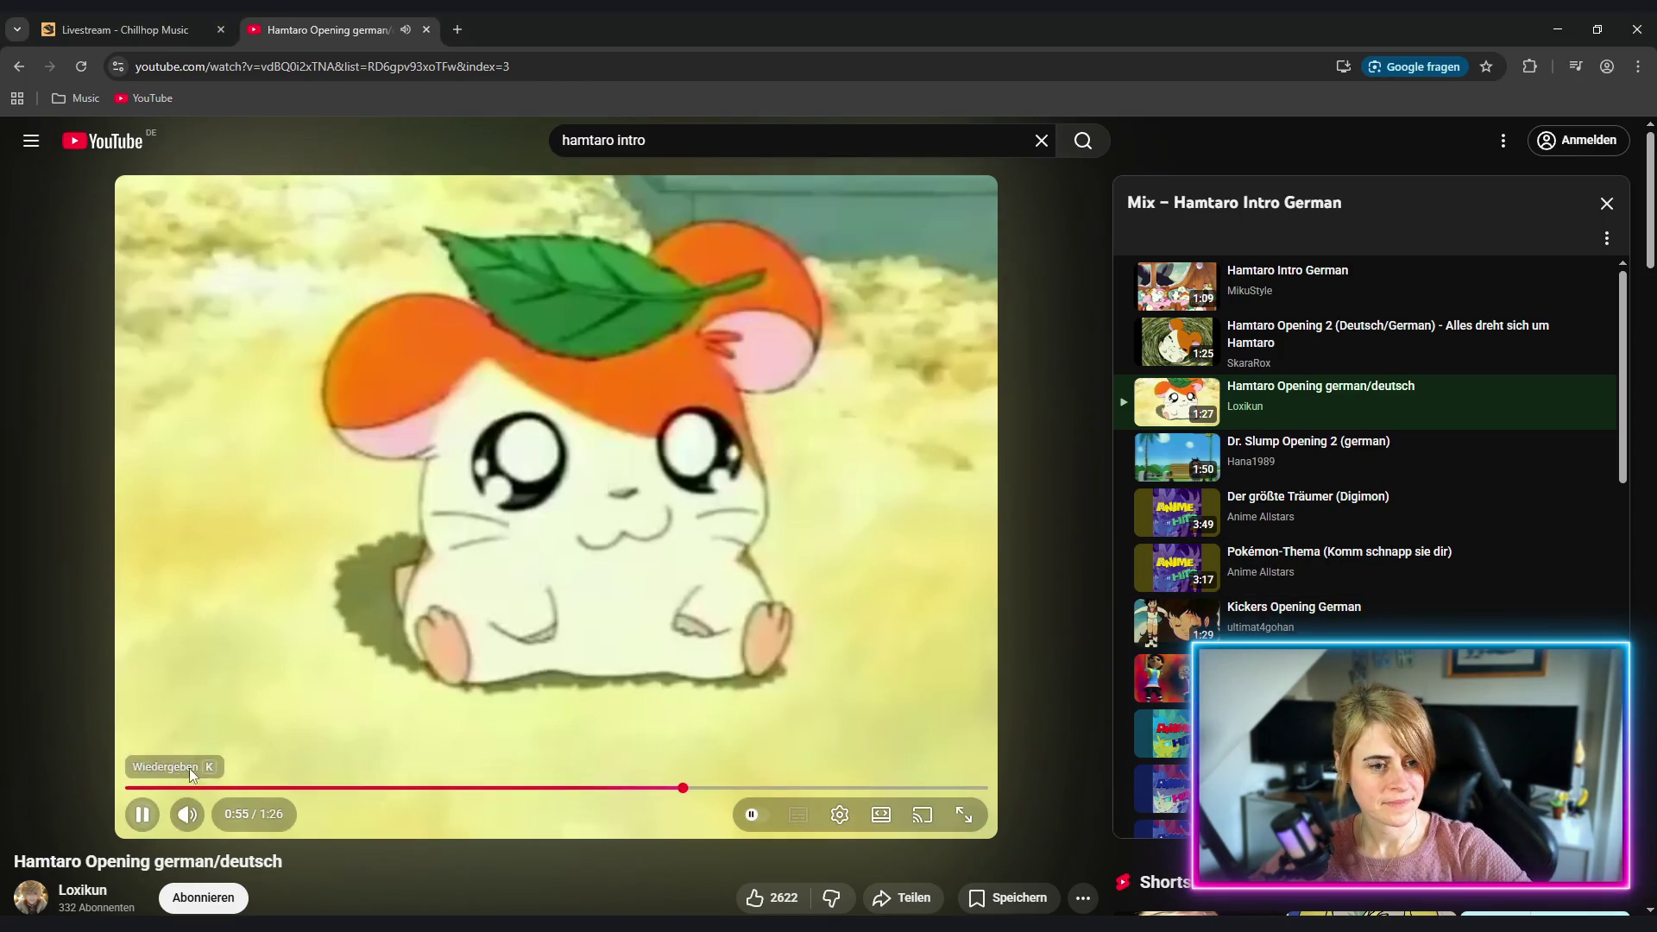
{"action": "left_click_drag", "start_coordinate": [616, 141], "coordinate": [721, 145]}
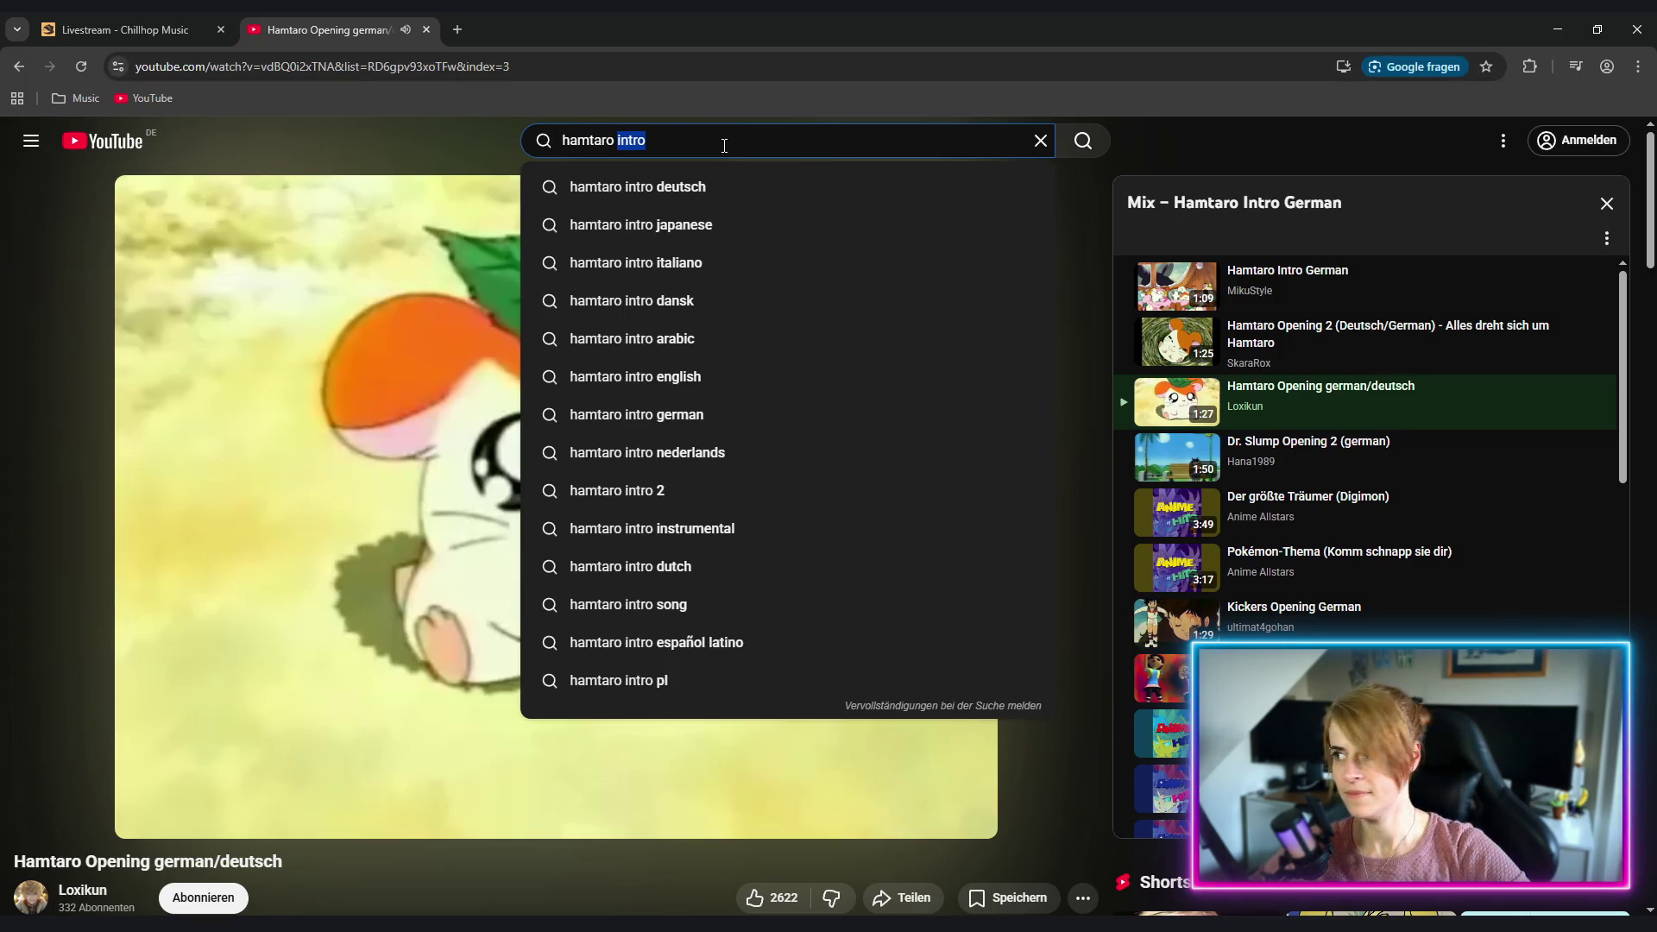
Step: Search 'hamtaro gib mir deine hand' and play the Anime Hits 2 'Gib mir deine Hand' result
{"action": "type", "text": "gib mir "}
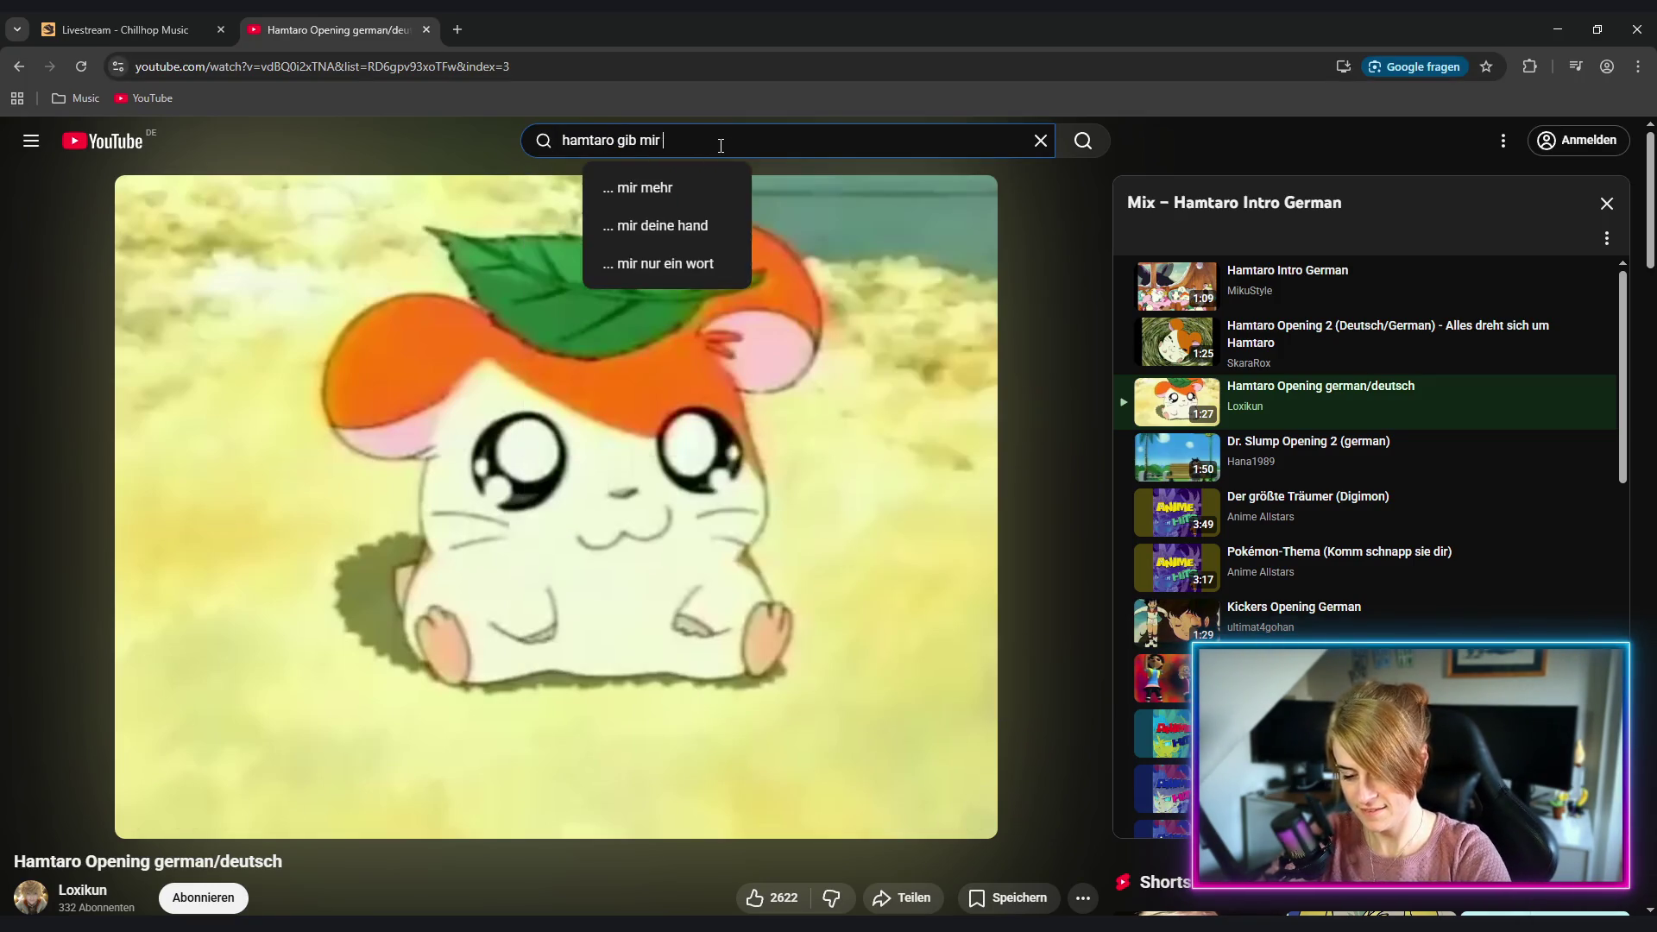
{"action": "type", "text": "deine hand"}
{"action": "key", "text": "Return"}
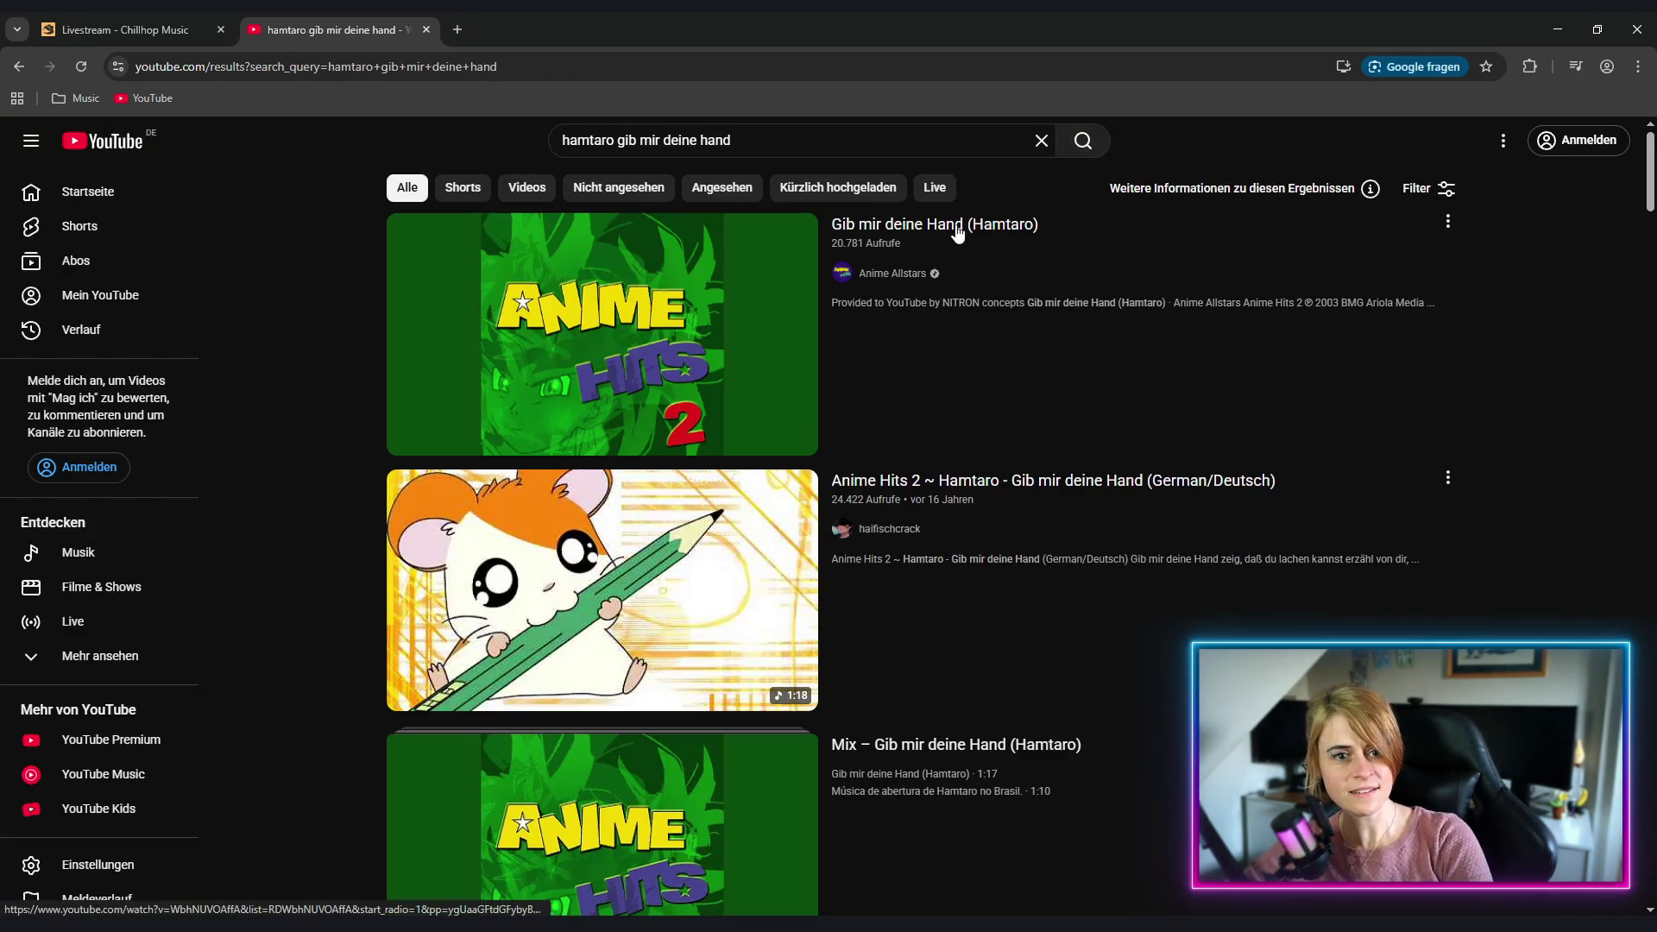
{"action": "left_click", "coordinate": [1084, 481]}
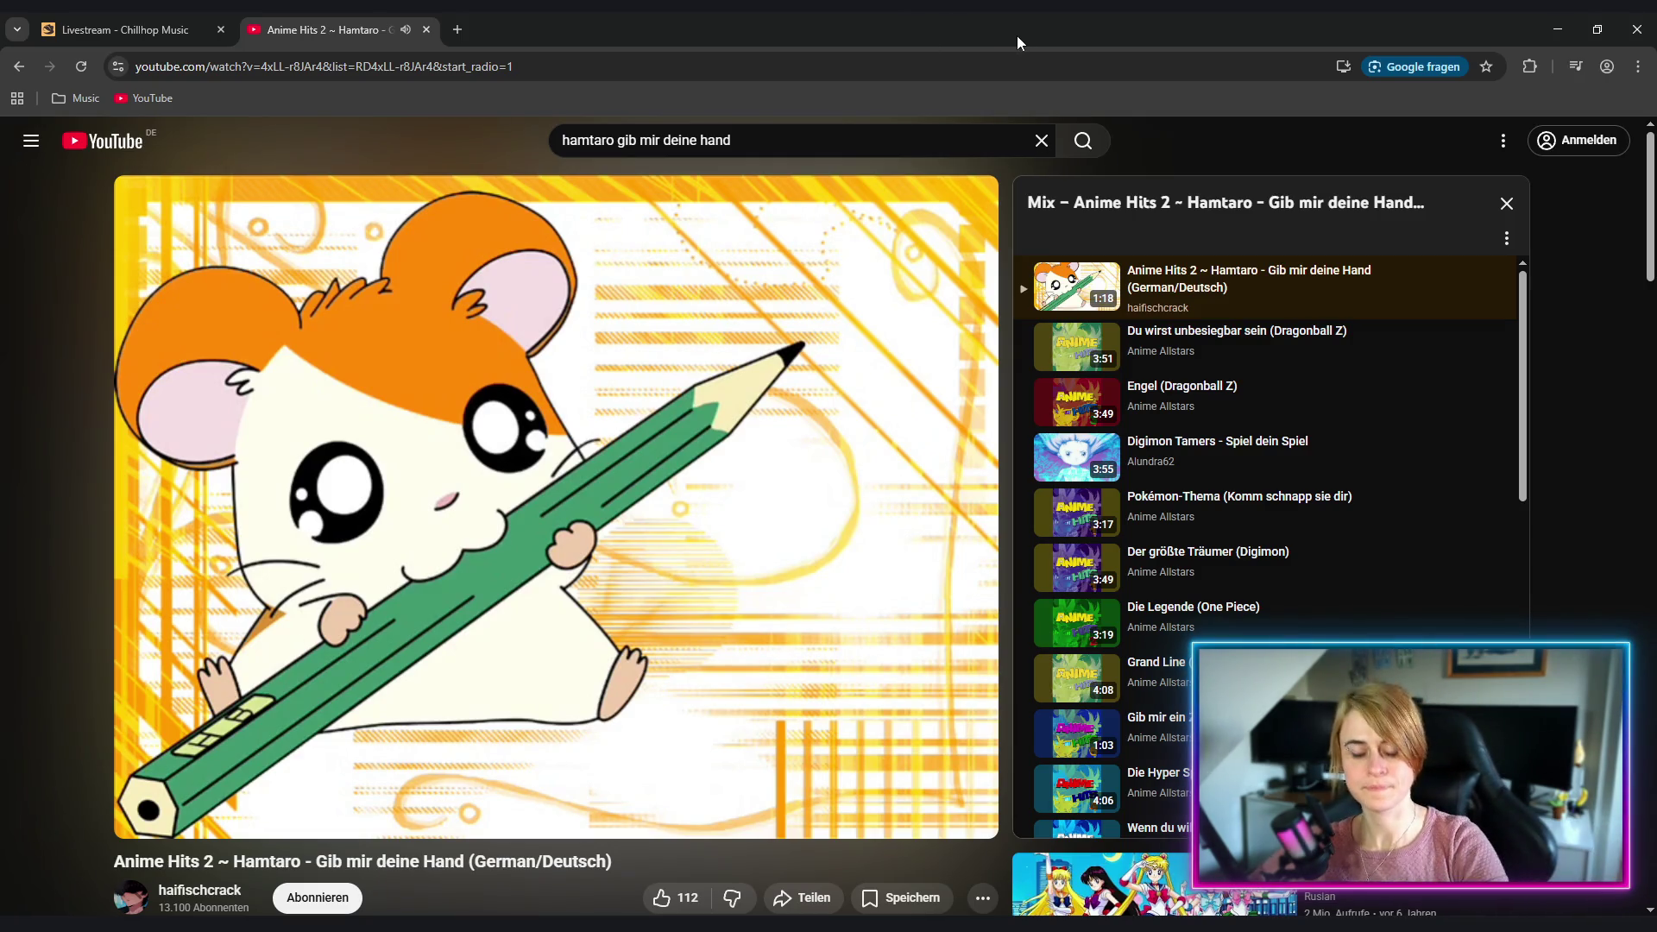
{"action": "key", "text": "alt+Tab"}
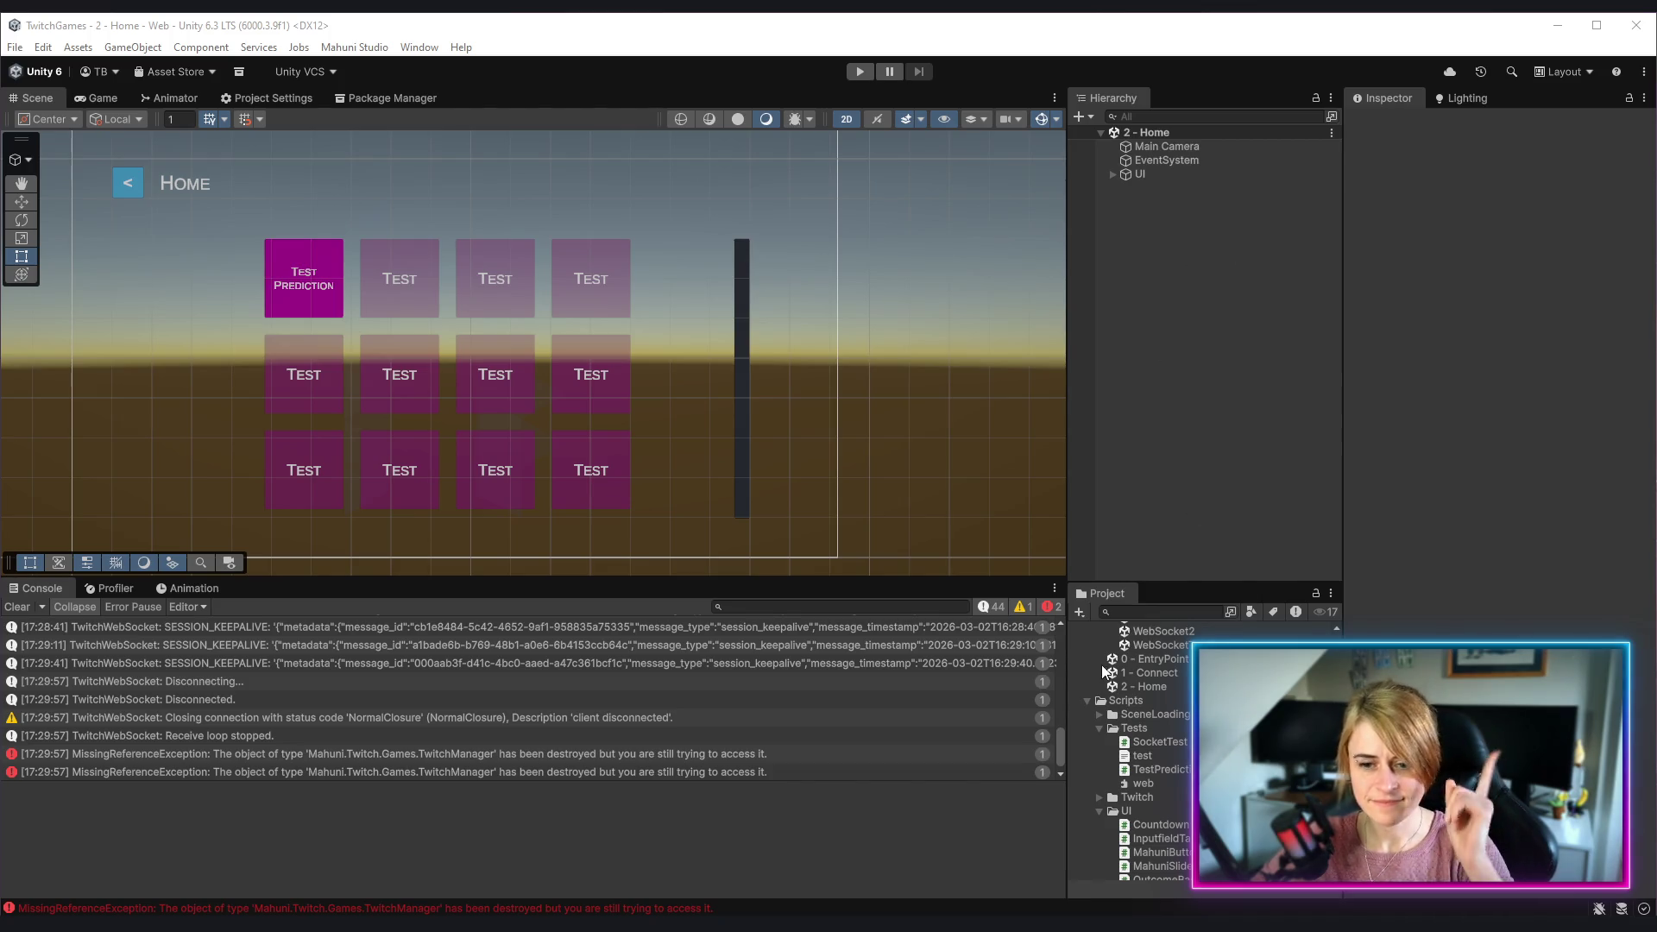
Step: Expand the Prefabs folder in the Project panel and open the Scenes/Tests/TestPrediction scene
{"action": "scroll", "coordinate": [1174, 744], "scroll_direction": "up", "scroll_amount": 4}
{"action": "scroll", "coordinate": [1172, 740], "scroll_direction": "down", "scroll_amount": 2}
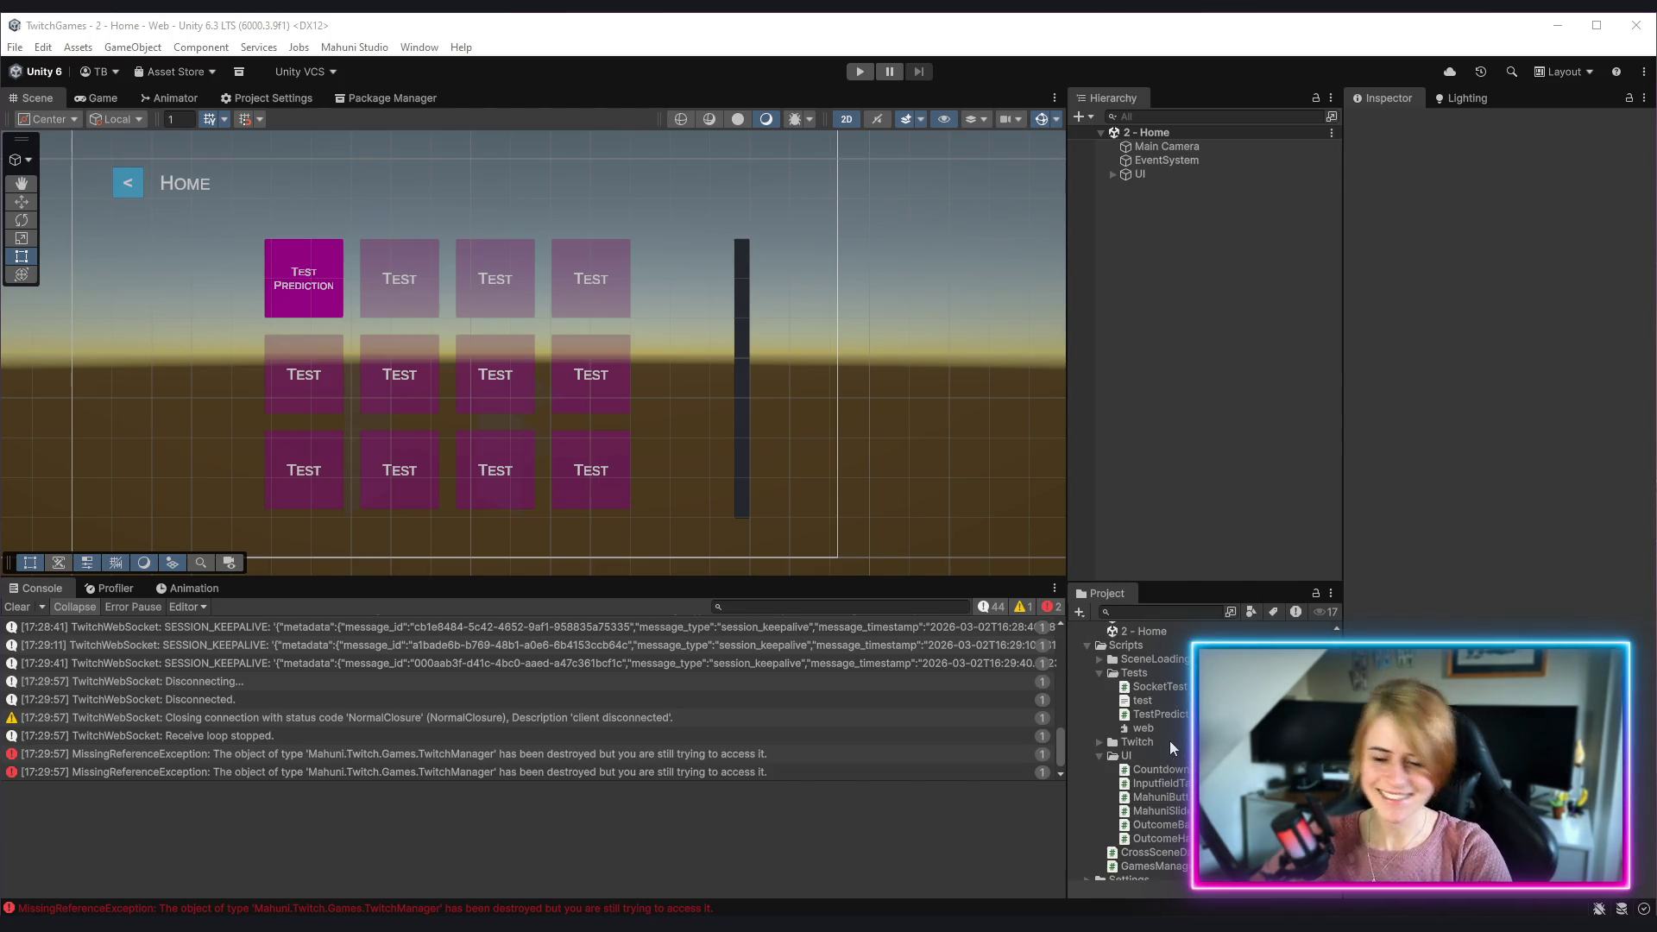
{"action": "scroll", "coordinate": [1168, 739], "scroll_direction": "down", "scroll_amount": 2}
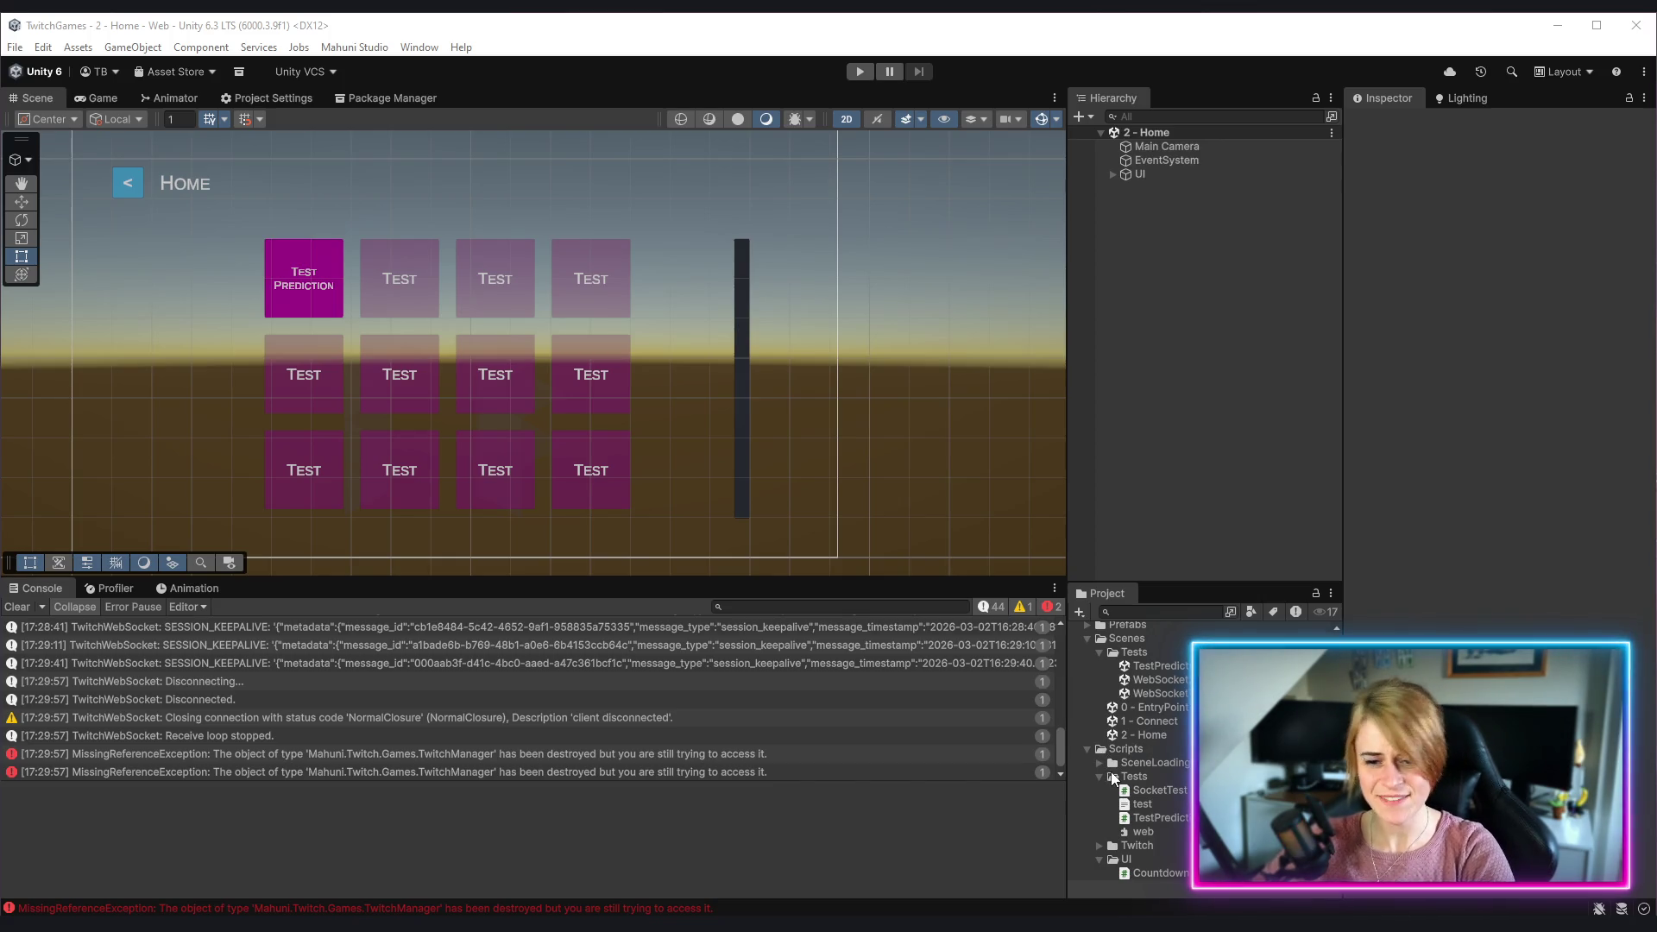
{"action": "scroll", "coordinate": [1112, 777], "scroll_direction": "up", "scroll_amount": 2}
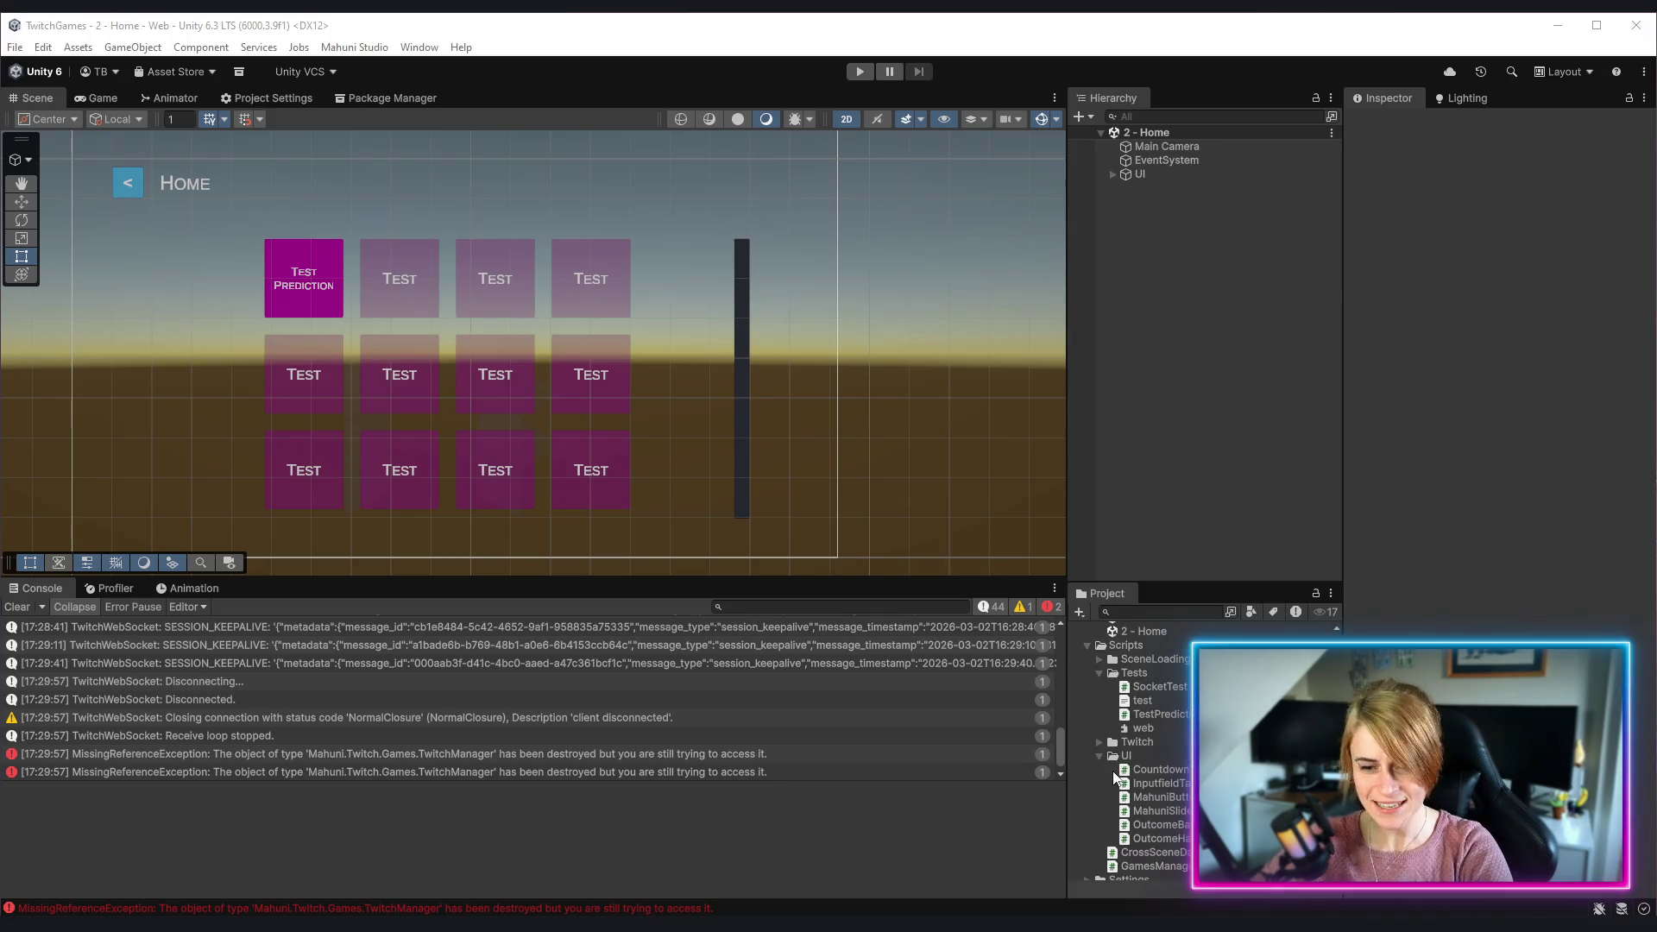
{"action": "scroll", "coordinate": [1110, 787], "scroll_direction": "up", "scroll_amount": 2}
{"action": "left_click", "coordinate": [1088, 718]}
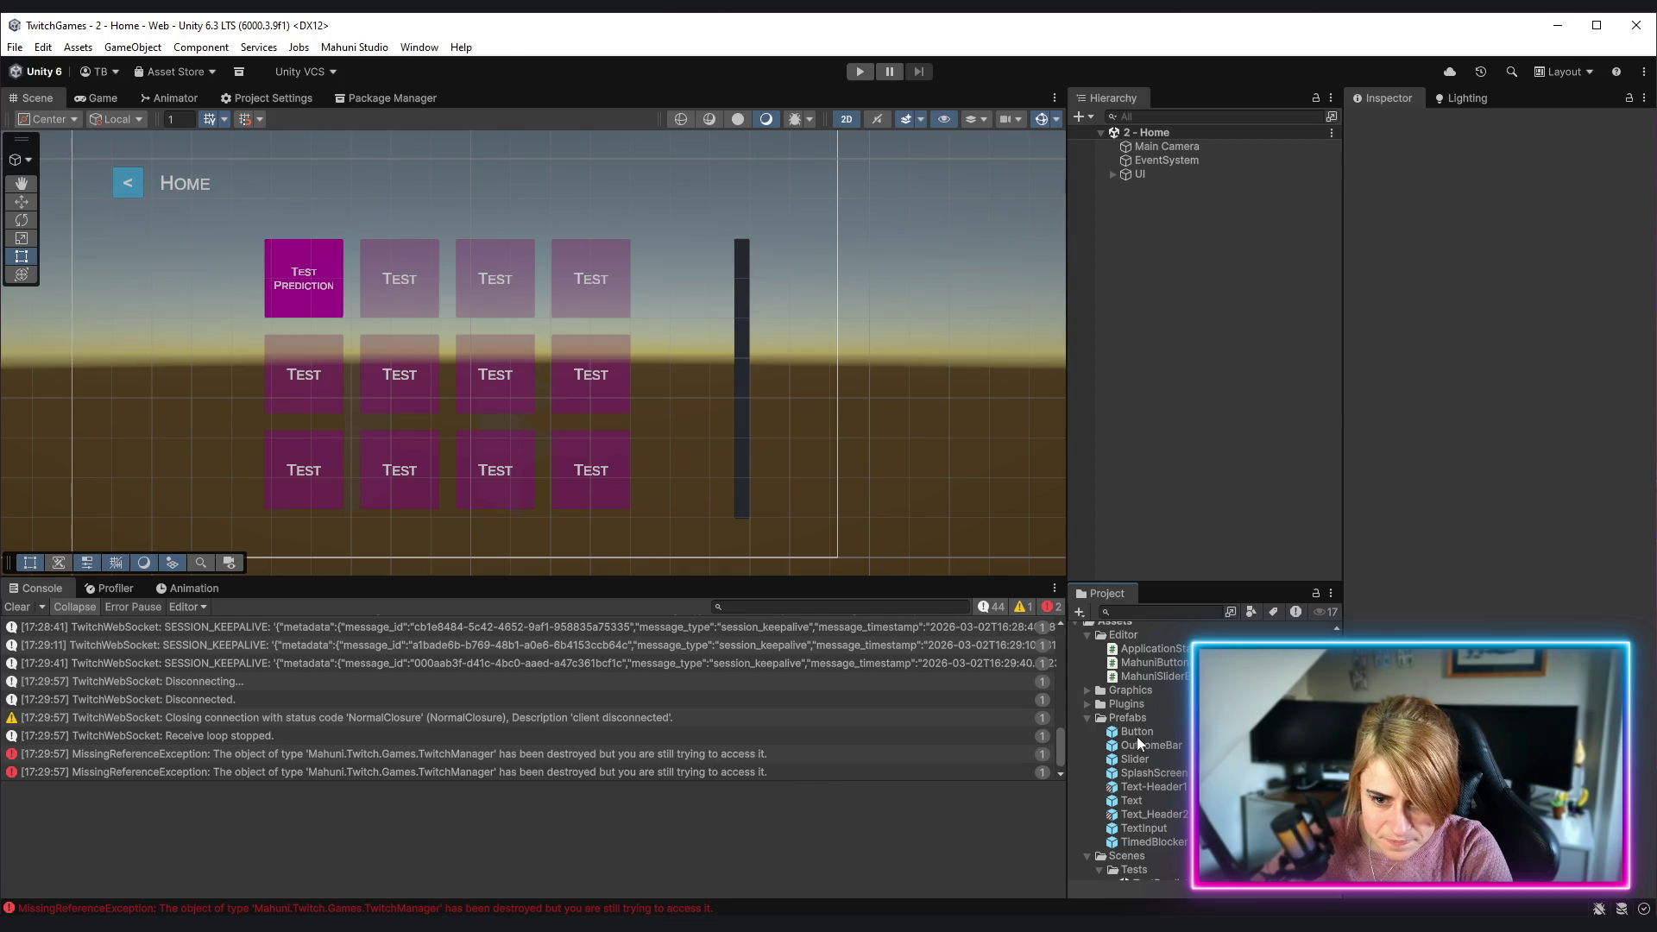
{"action": "scroll", "coordinate": [1148, 734], "scroll_direction": "down", "scroll_amount": 5}
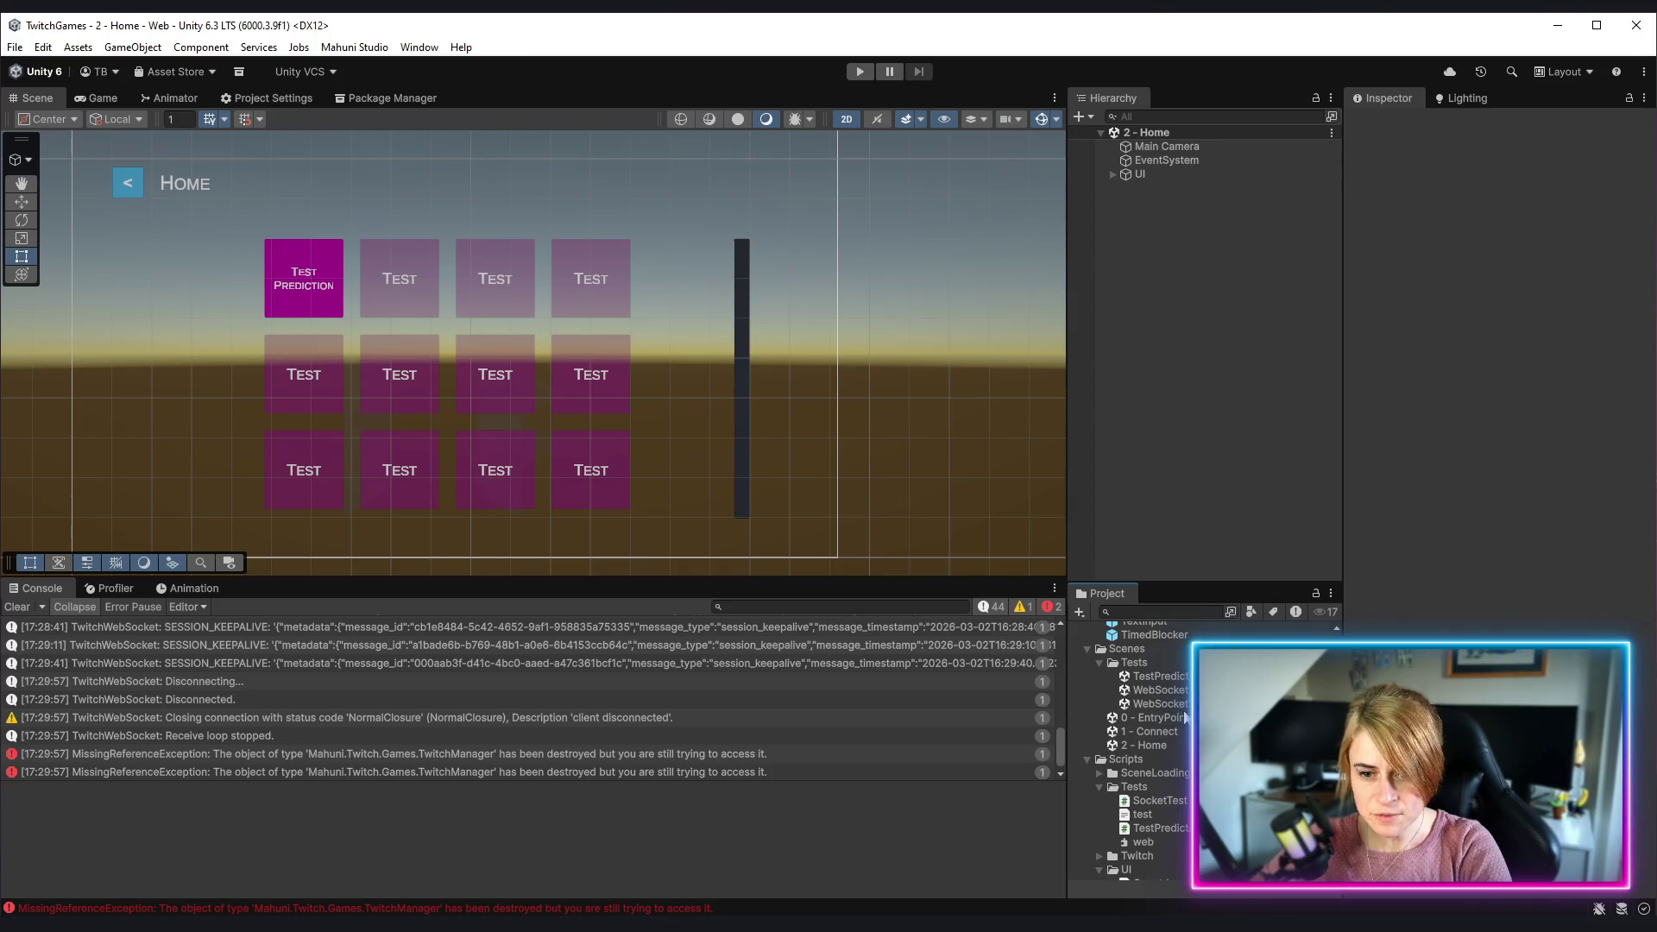
{"action": "double_click", "coordinate": [1175, 676]}
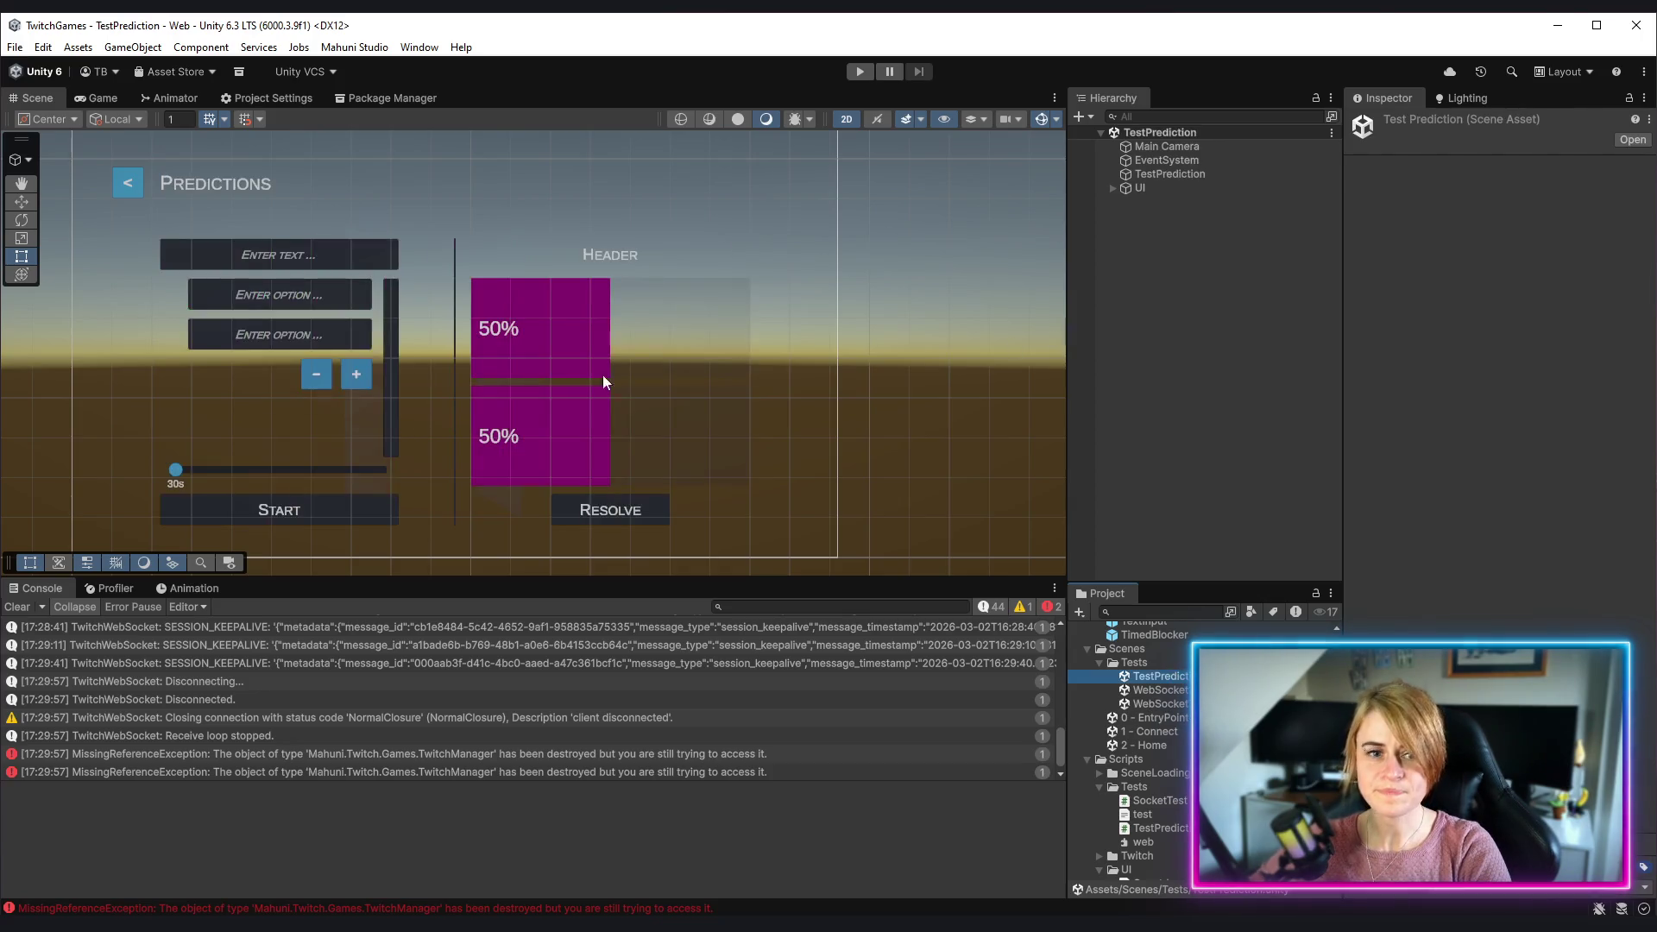
Step: Pan the Scene view right toward the Predictions canvas, then deselect the scene asset to empty the Inspector
{"action": "mouse_move", "coordinate": [565, 388]}
{"action": "left_mouse_down"}
{"action": "mouse_move", "coordinate": [867, 418]}
{"action": "mouse_move", "coordinate": [749, 375]}
{"action": "left_mouse_up"}
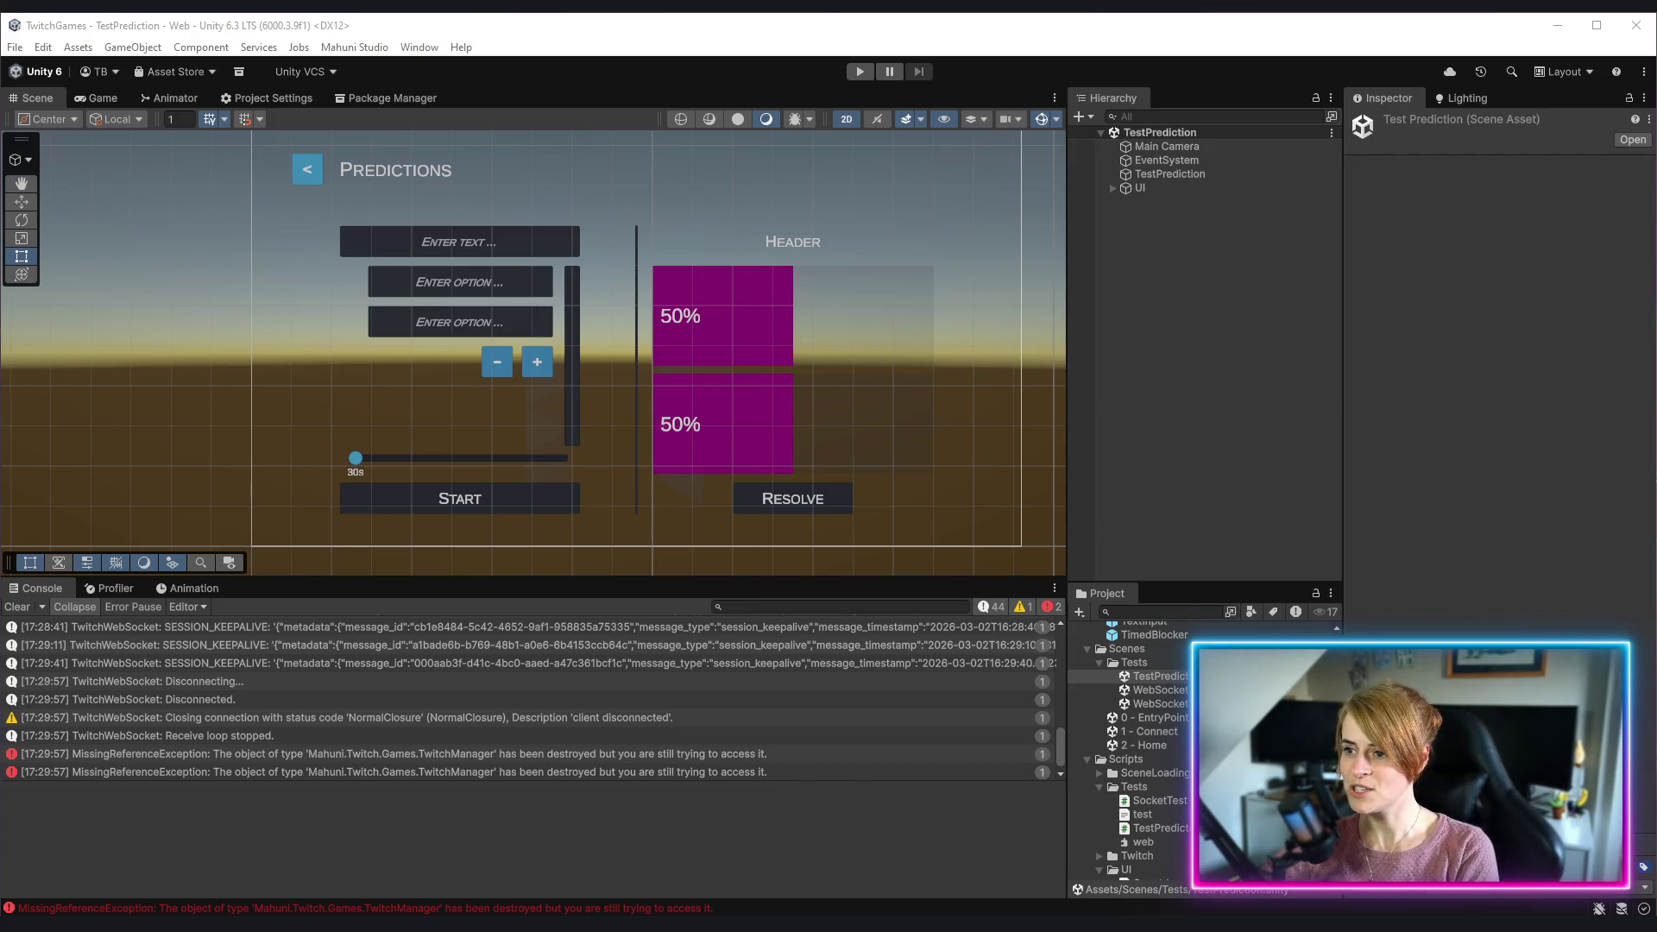
{"action": "left_click", "coordinate": [1151, 386]}
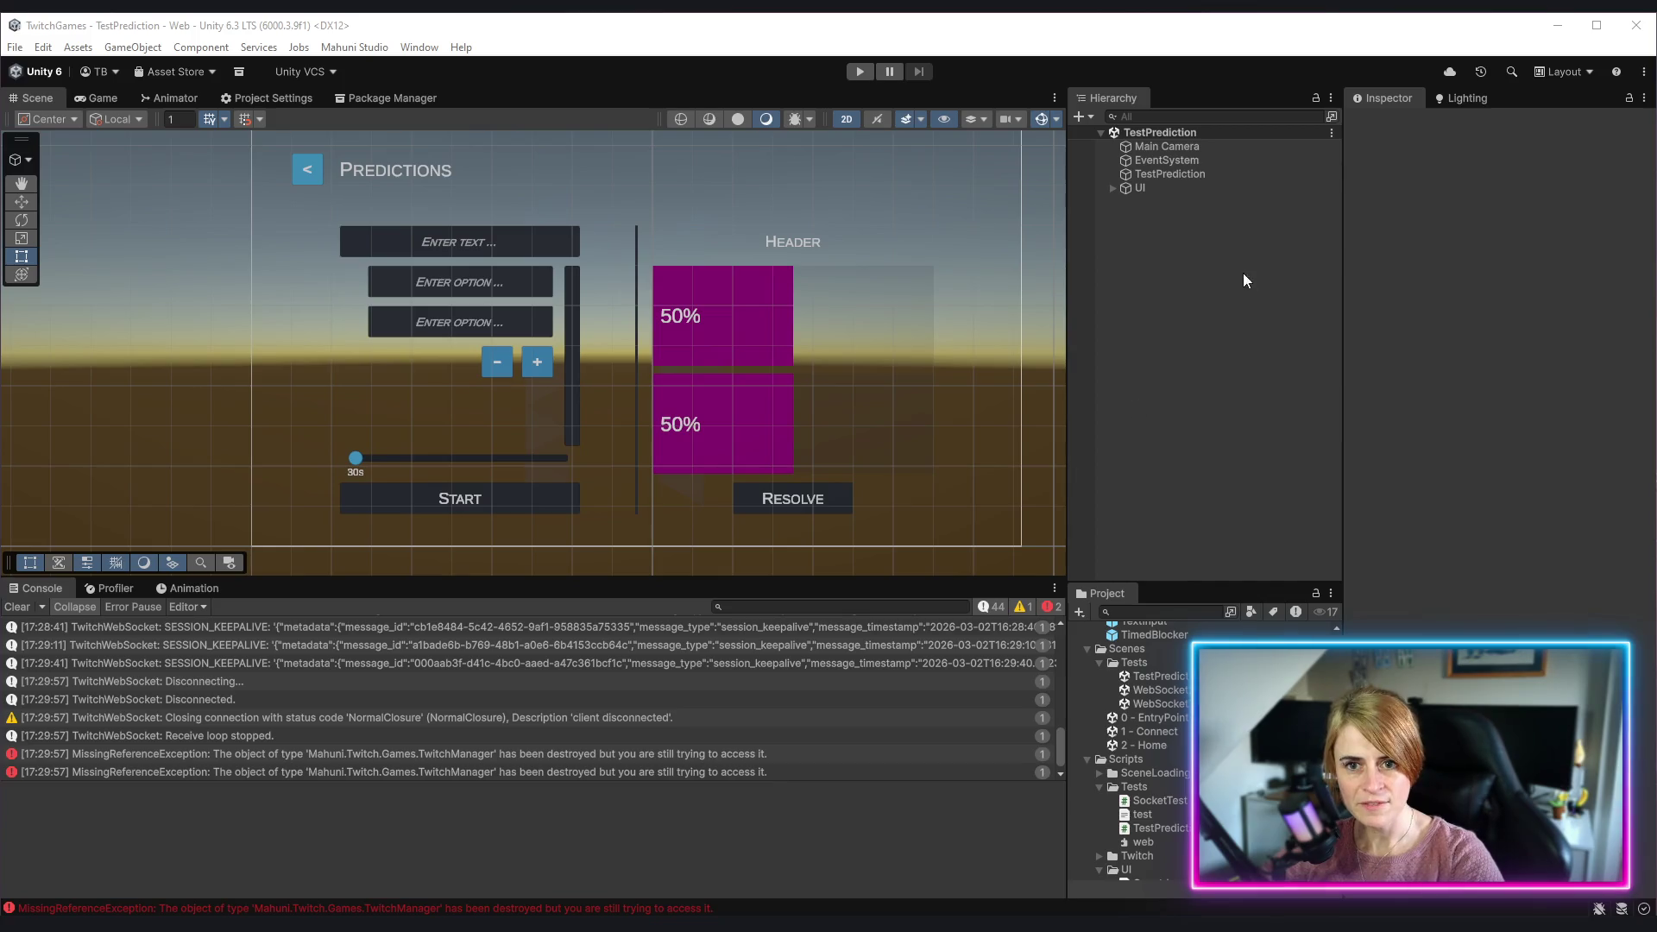
Step: Expand TestPrediction's UI > Content > Right_Result and select Outcomes to view its Vertical Layout Group
{"action": "left_click", "coordinate": [1152, 174]}
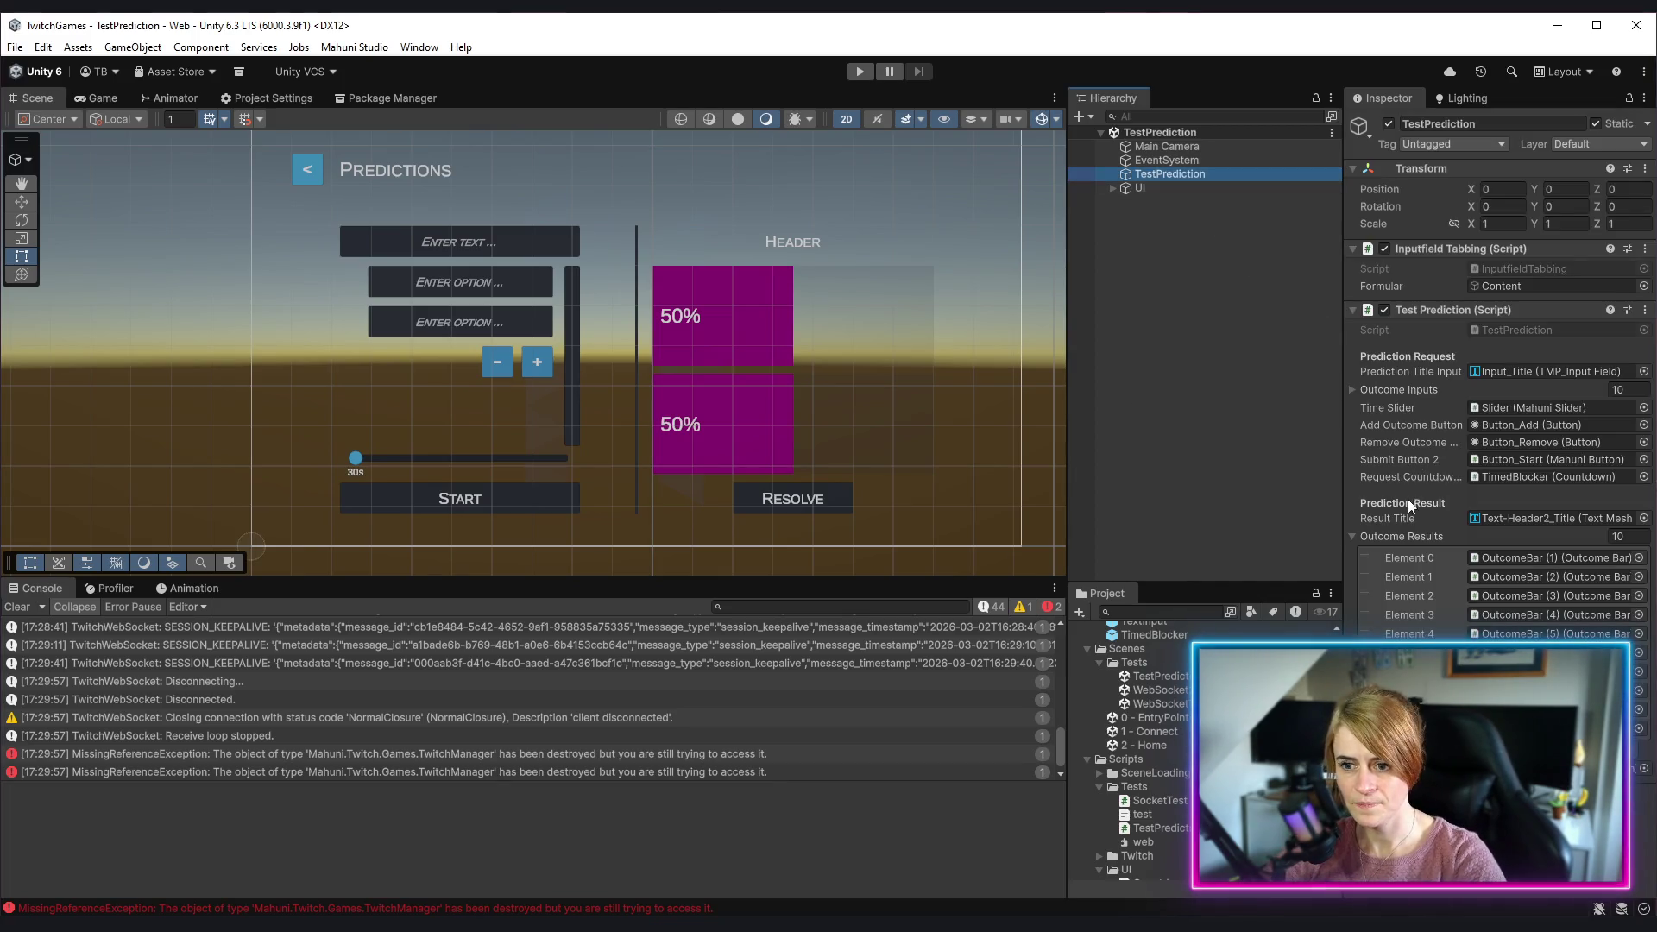
{"action": "left_click", "coordinate": [1112, 188]}
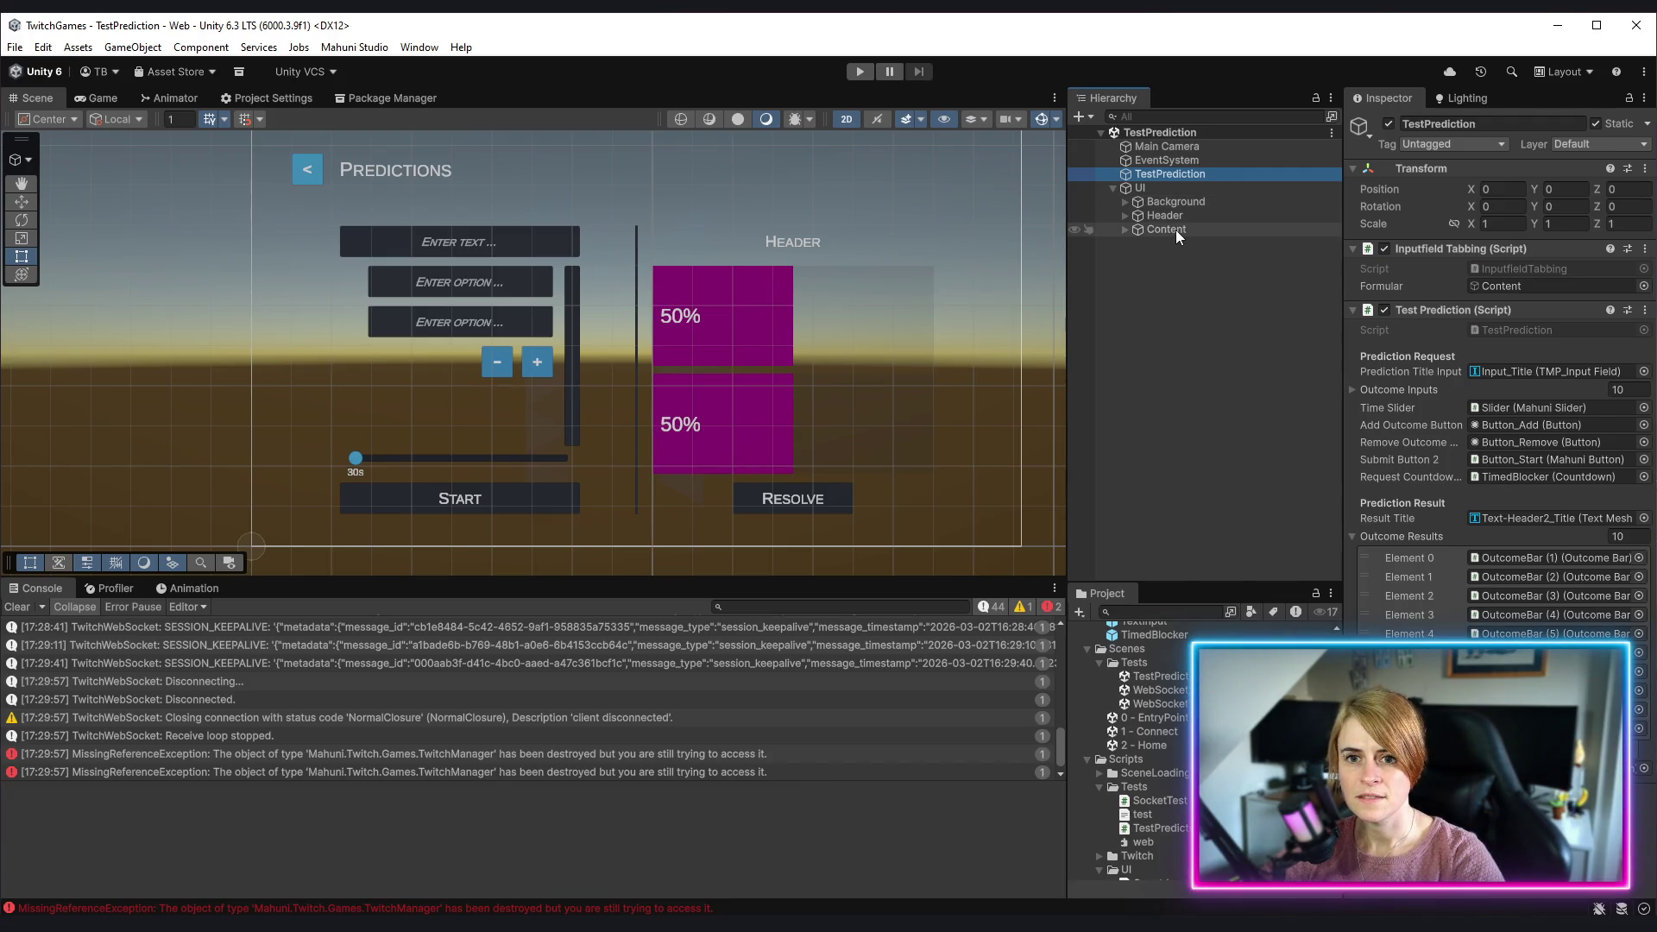
{"action": "left_click", "coordinate": [1125, 229]}
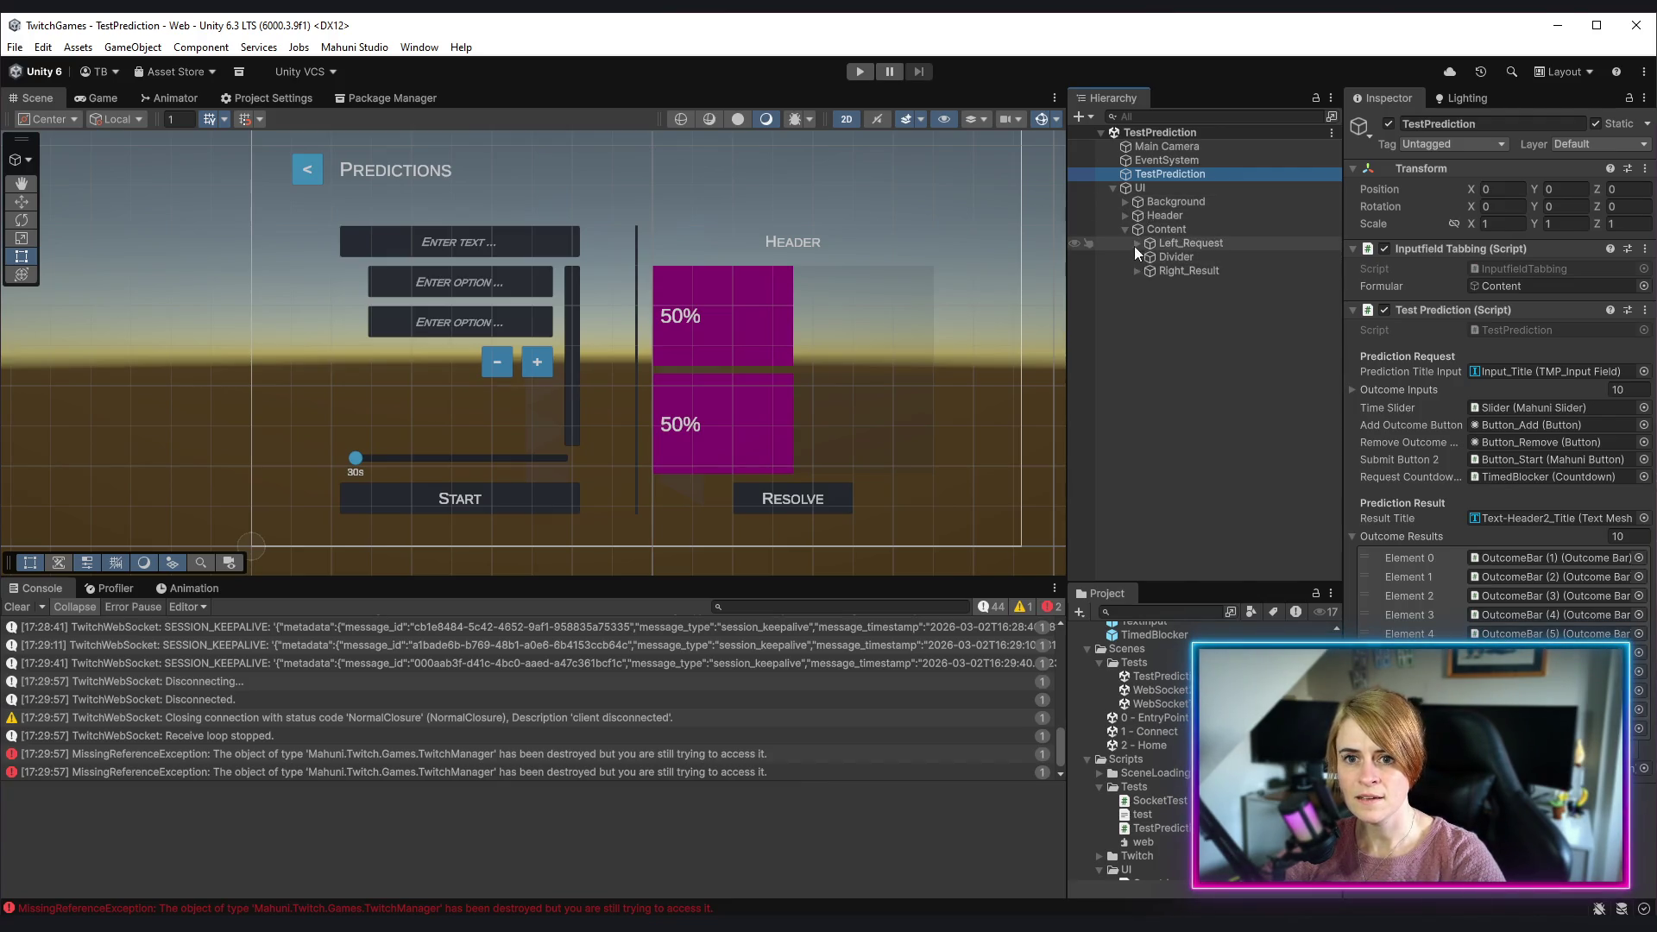
{"action": "left_click", "coordinate": [1137, 271]}
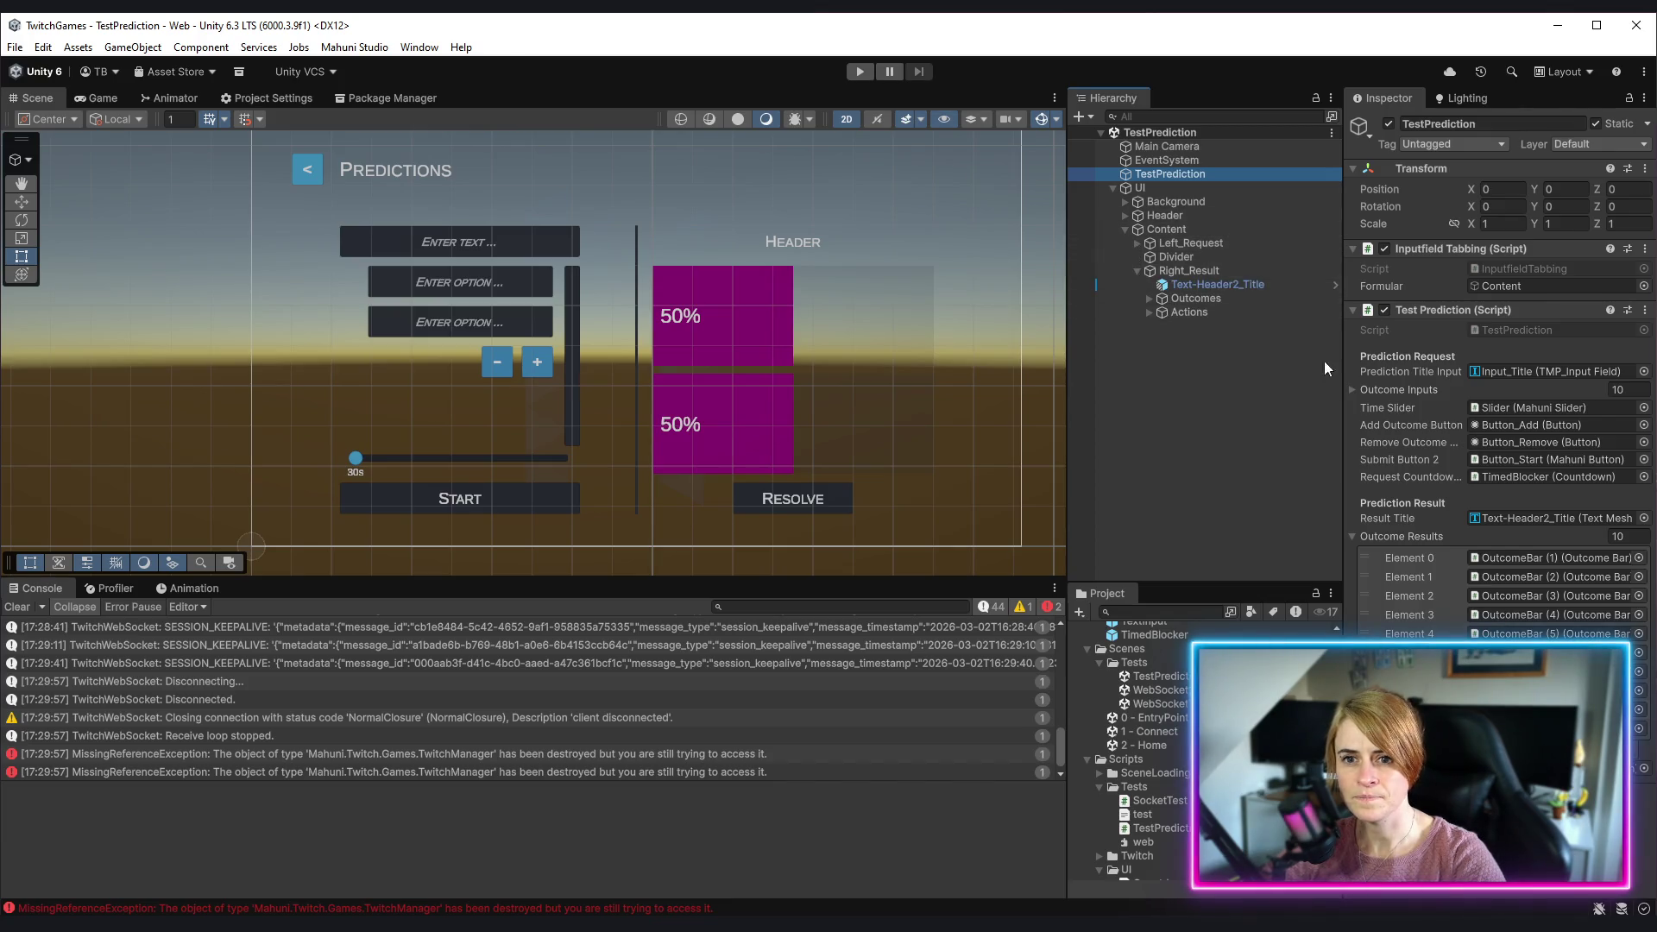
{"action": "left_click", "coordinate": [1230, 296]}
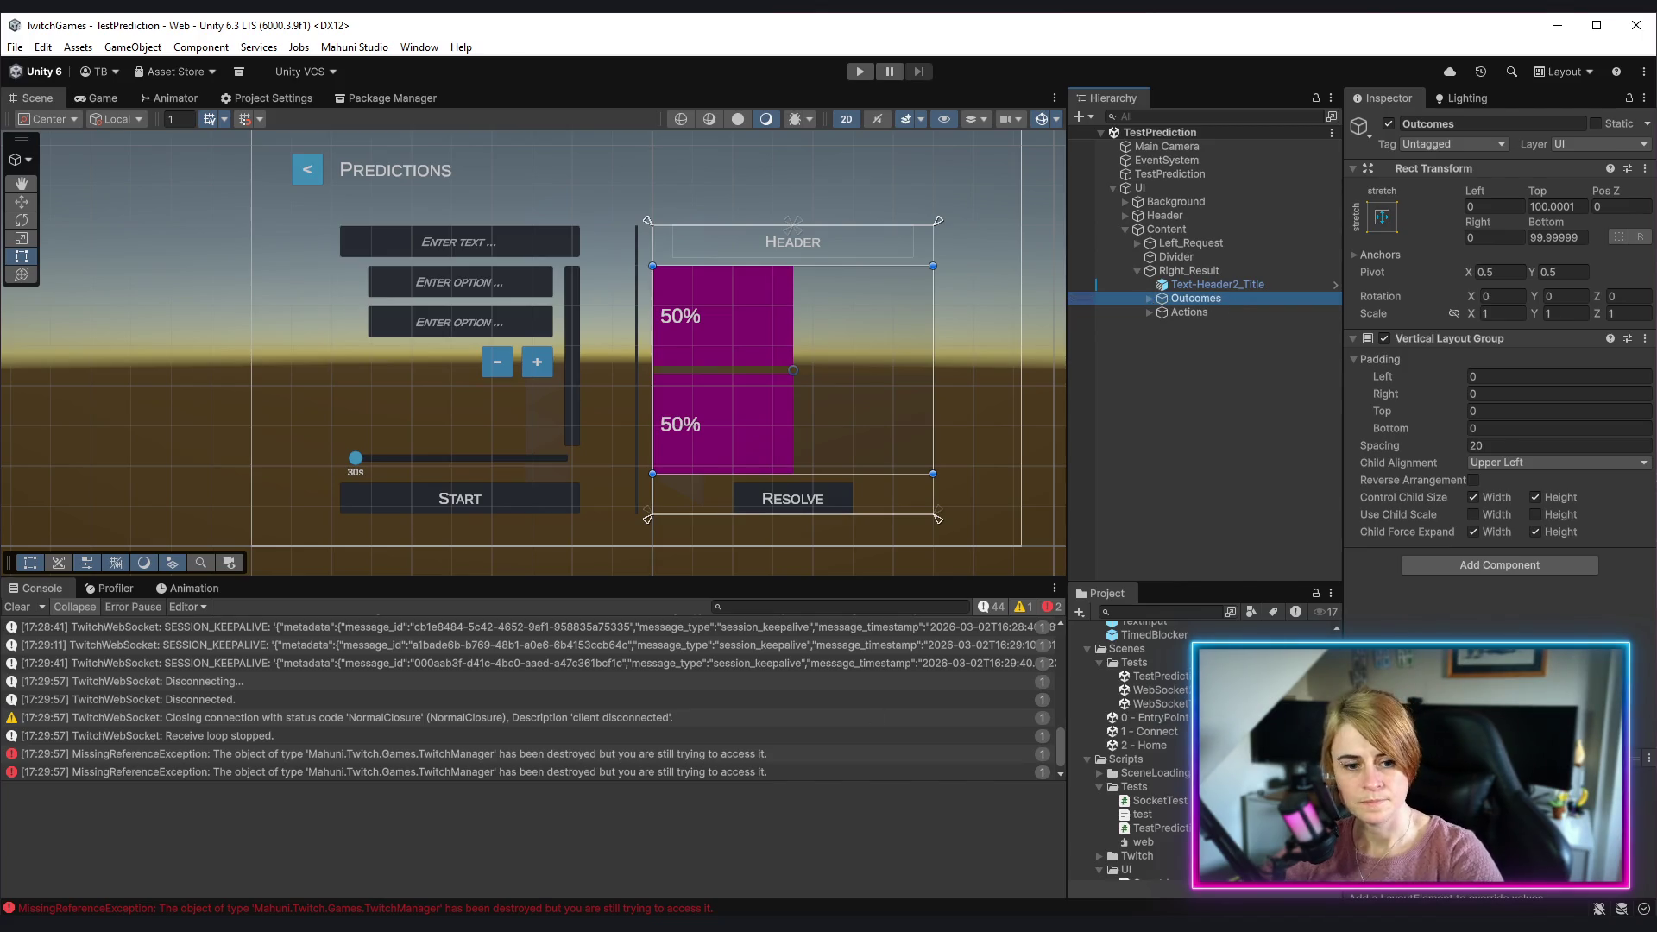
{"action": "key", "text": "alt+Tab"}
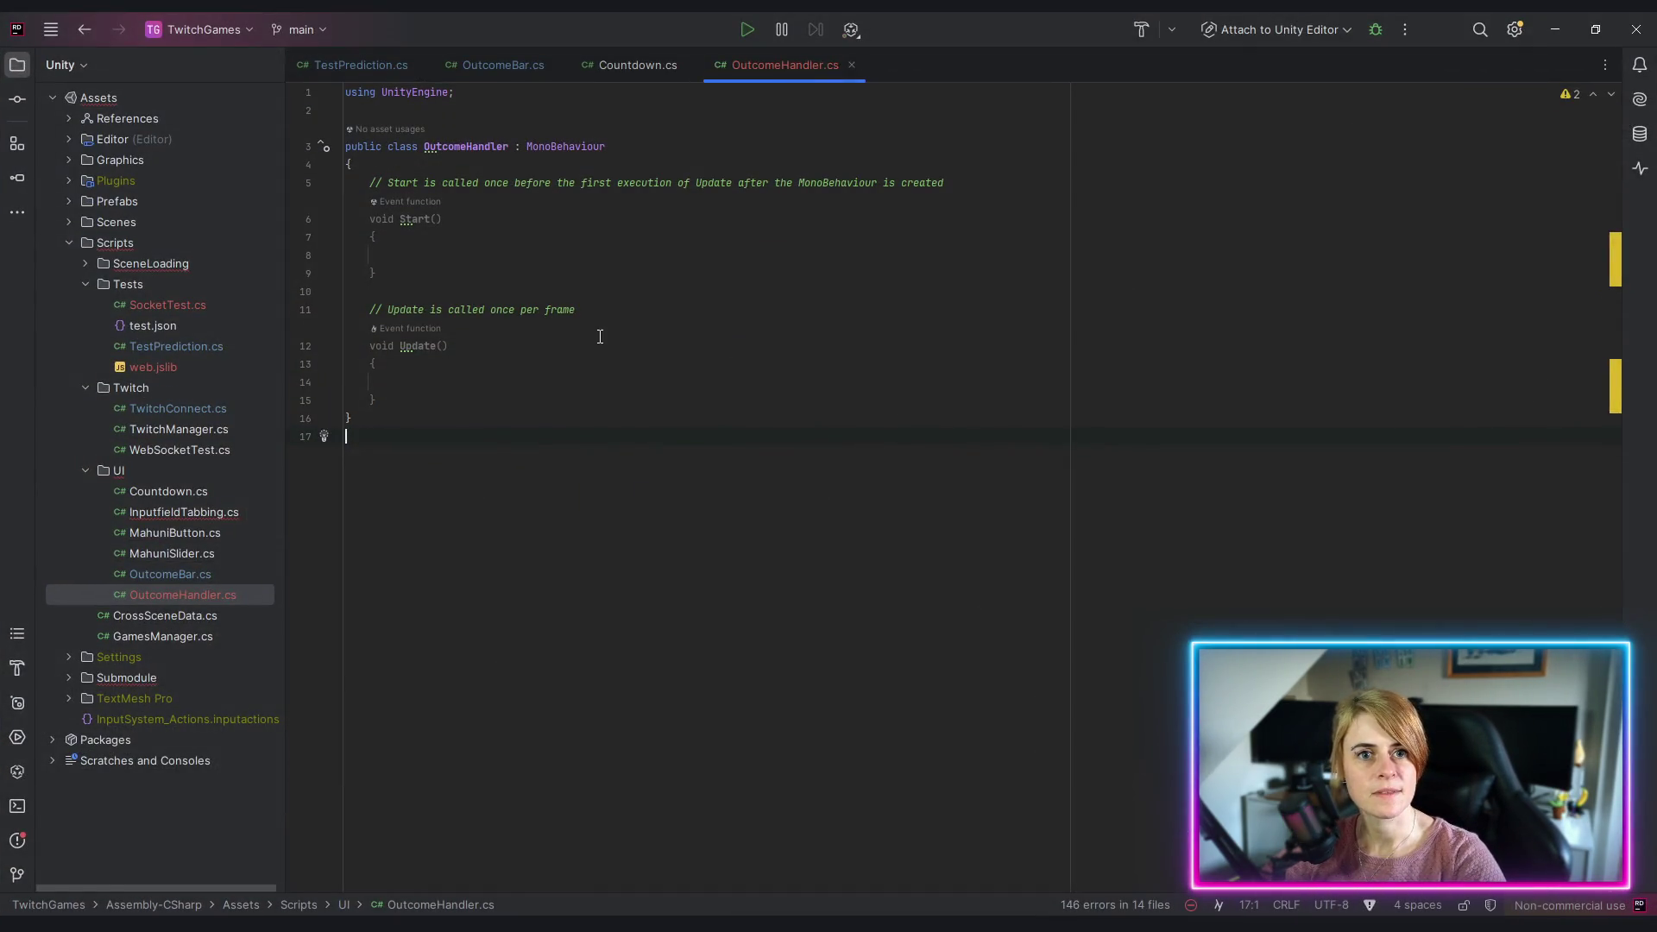
Step: Delete OutcomeHandler's template Start and Update methods and close Countdown.cs, reviewing OutcomeBar and TestPrediction code
{"action": "mouse_move", "coordinate": [369, 182]}
{"action": "left_mouse_down"}
{"action": "mouse_move", "coordinate": [431, 274]}
{"action": "mouse_move", "coordinate": [458, 392]}
{"action": "left_mouse_up"}
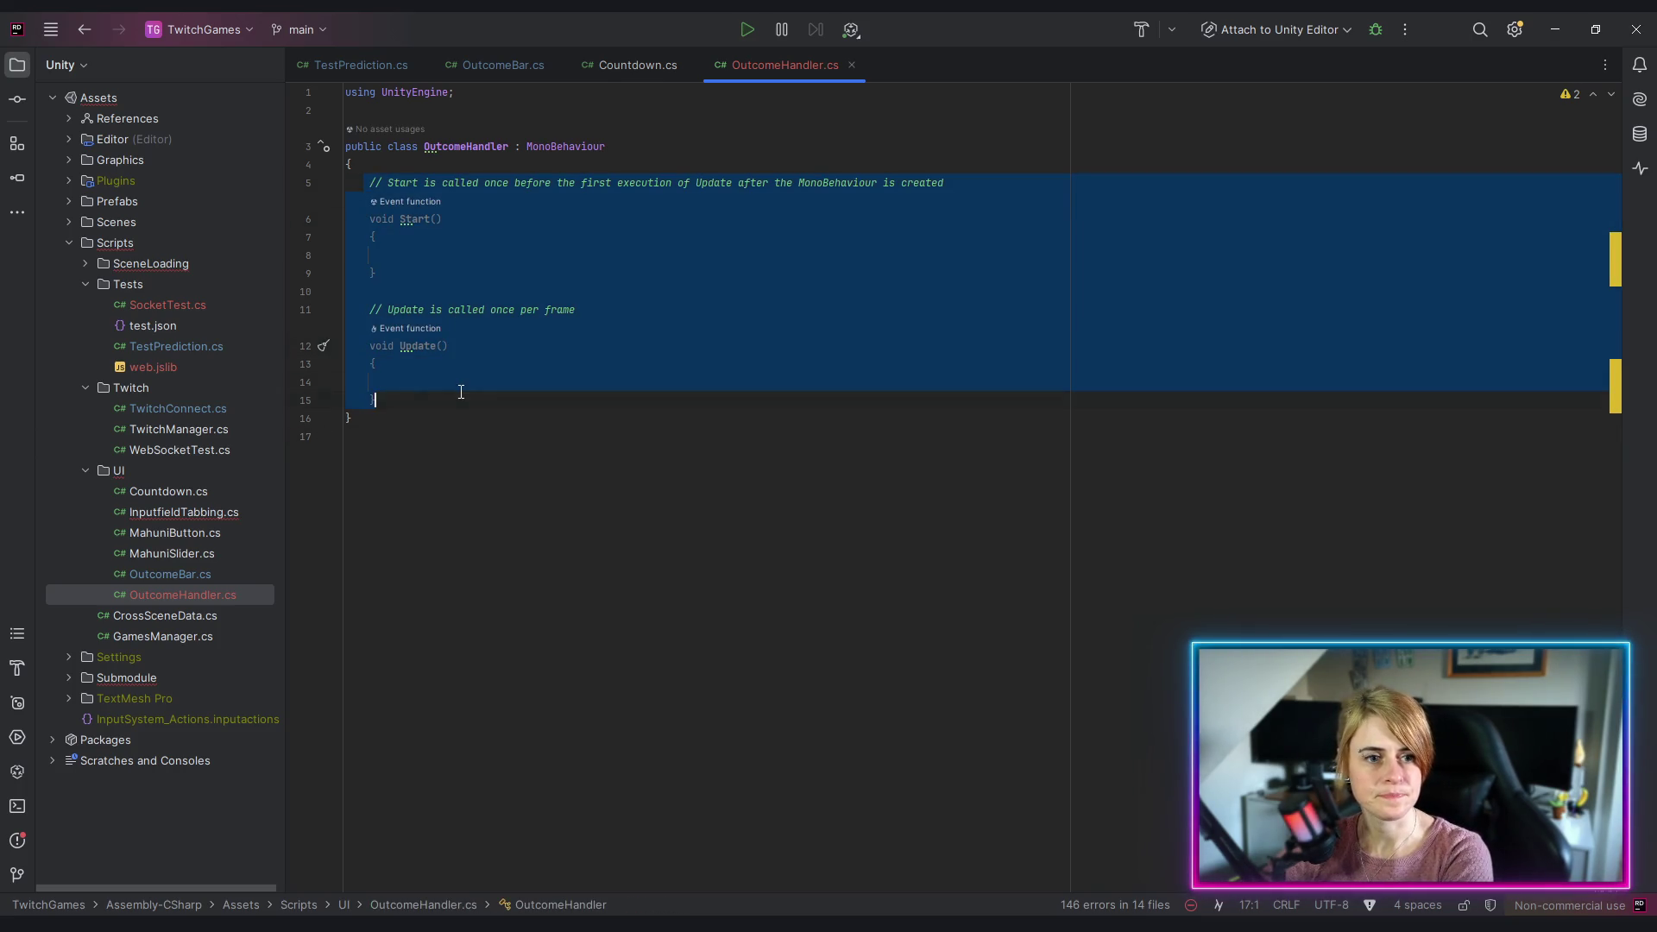
{"action": "key", "text": "Delete"}
{"action": "left_click", "coordinate": [732, 296]}
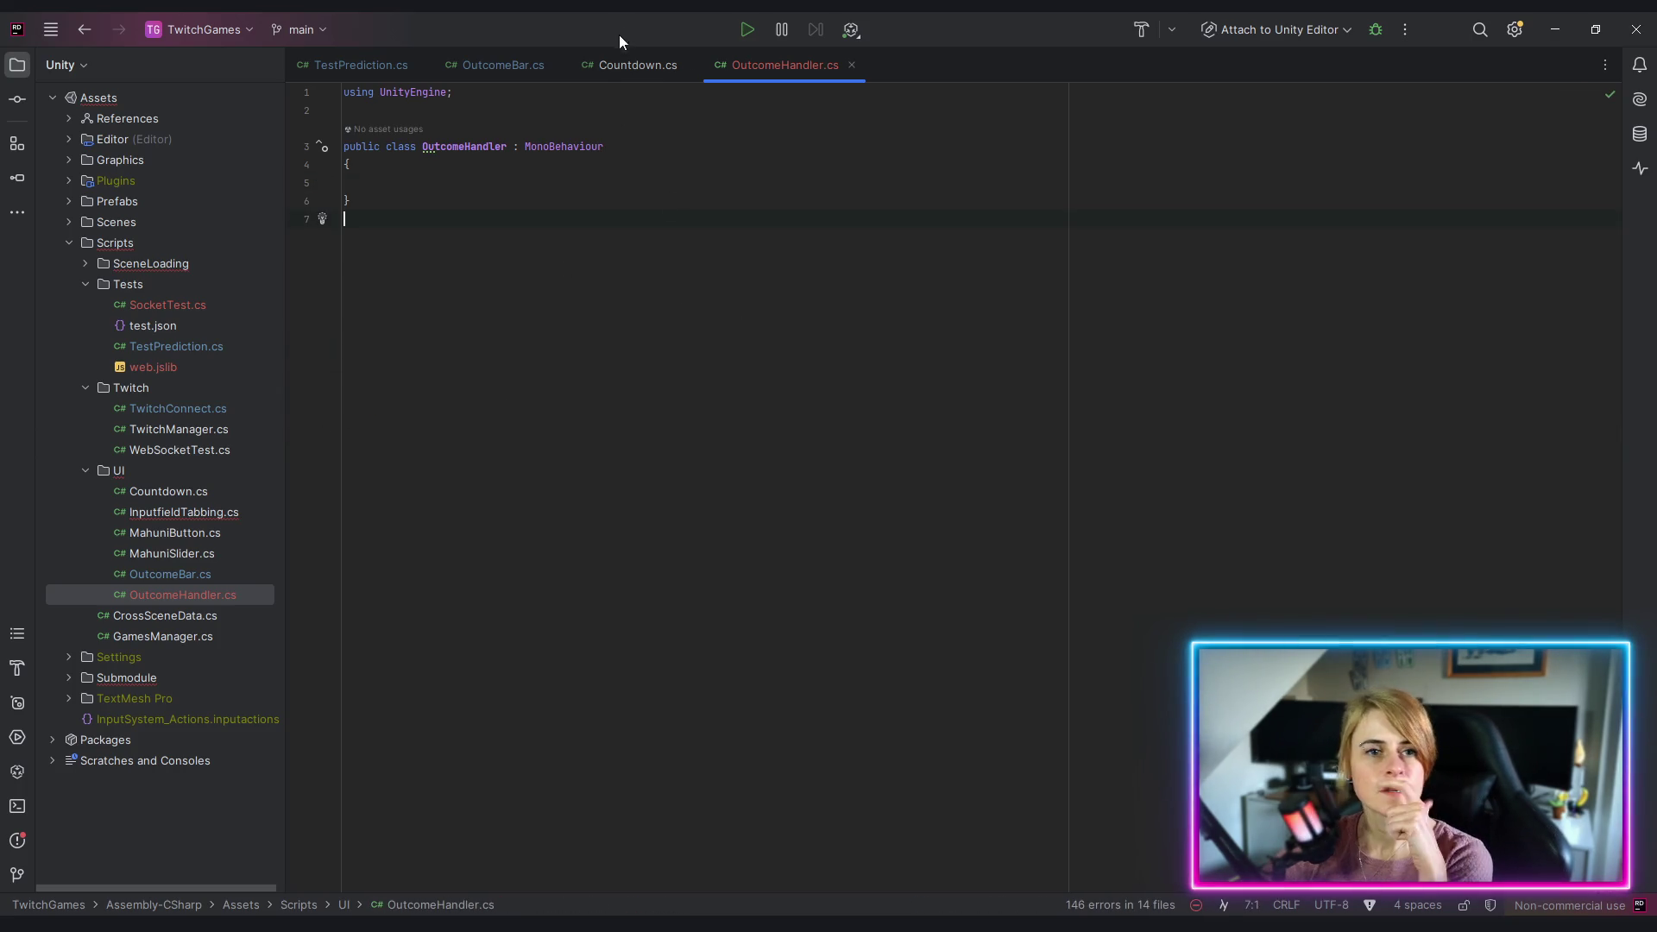
{"action": "middle_click", "coordinate": [628, 65]}
{"action": "left_click", "coordinate": [531, 66]}
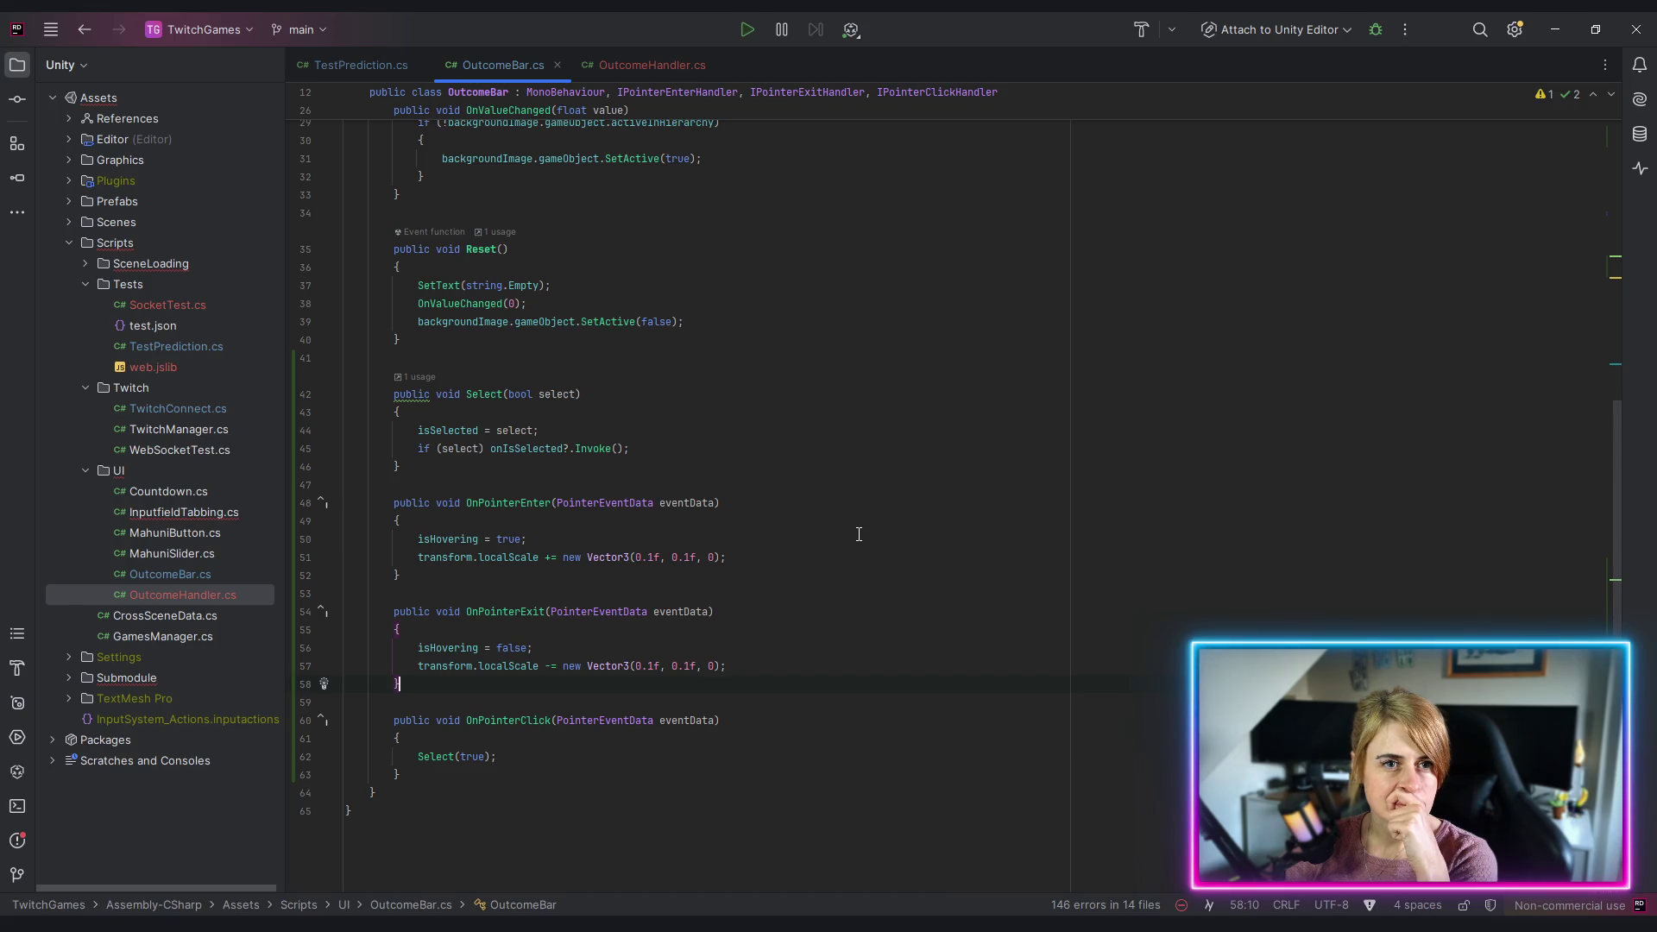
{"action": "left_click", "coordinate": [347, 60]}
{"action": "scroll", "coordinate": [524, 339], "scroll_direction": "down", "scroll_amount": 4}
{"action": "scroll", "coordinate": [524, 339], "scroll_direction": "up", "scroll_amount": 4}
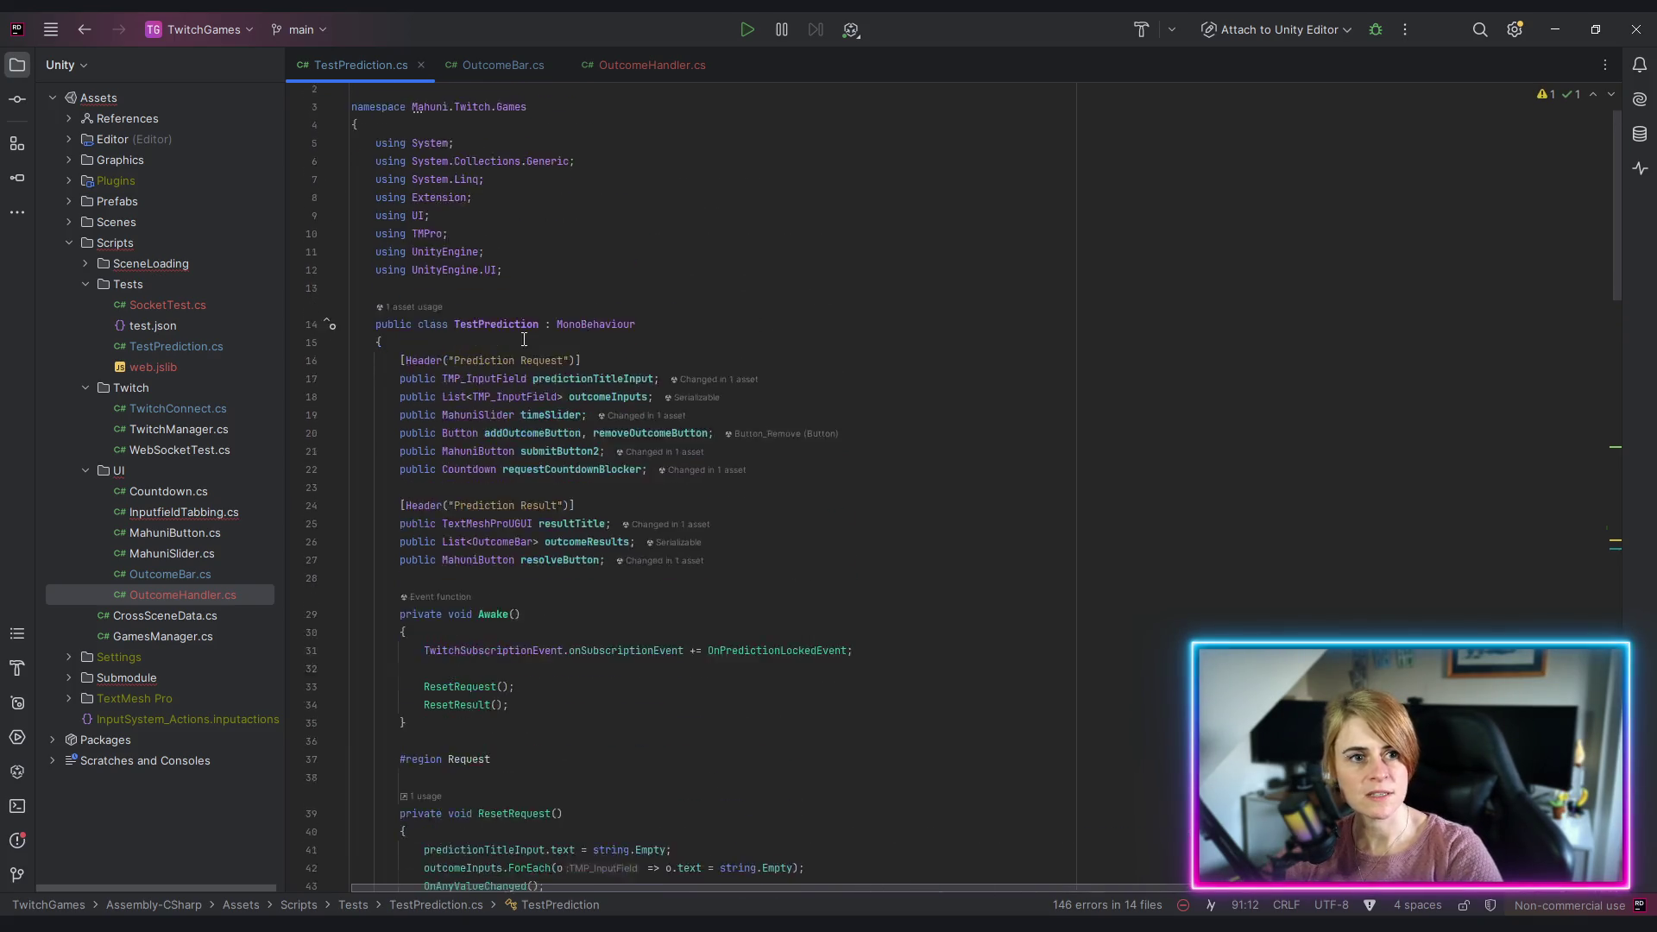
{"action": "scroll", "coordinate": [715, 406], "scroll_direction": "down", "scroll_amount": 3}
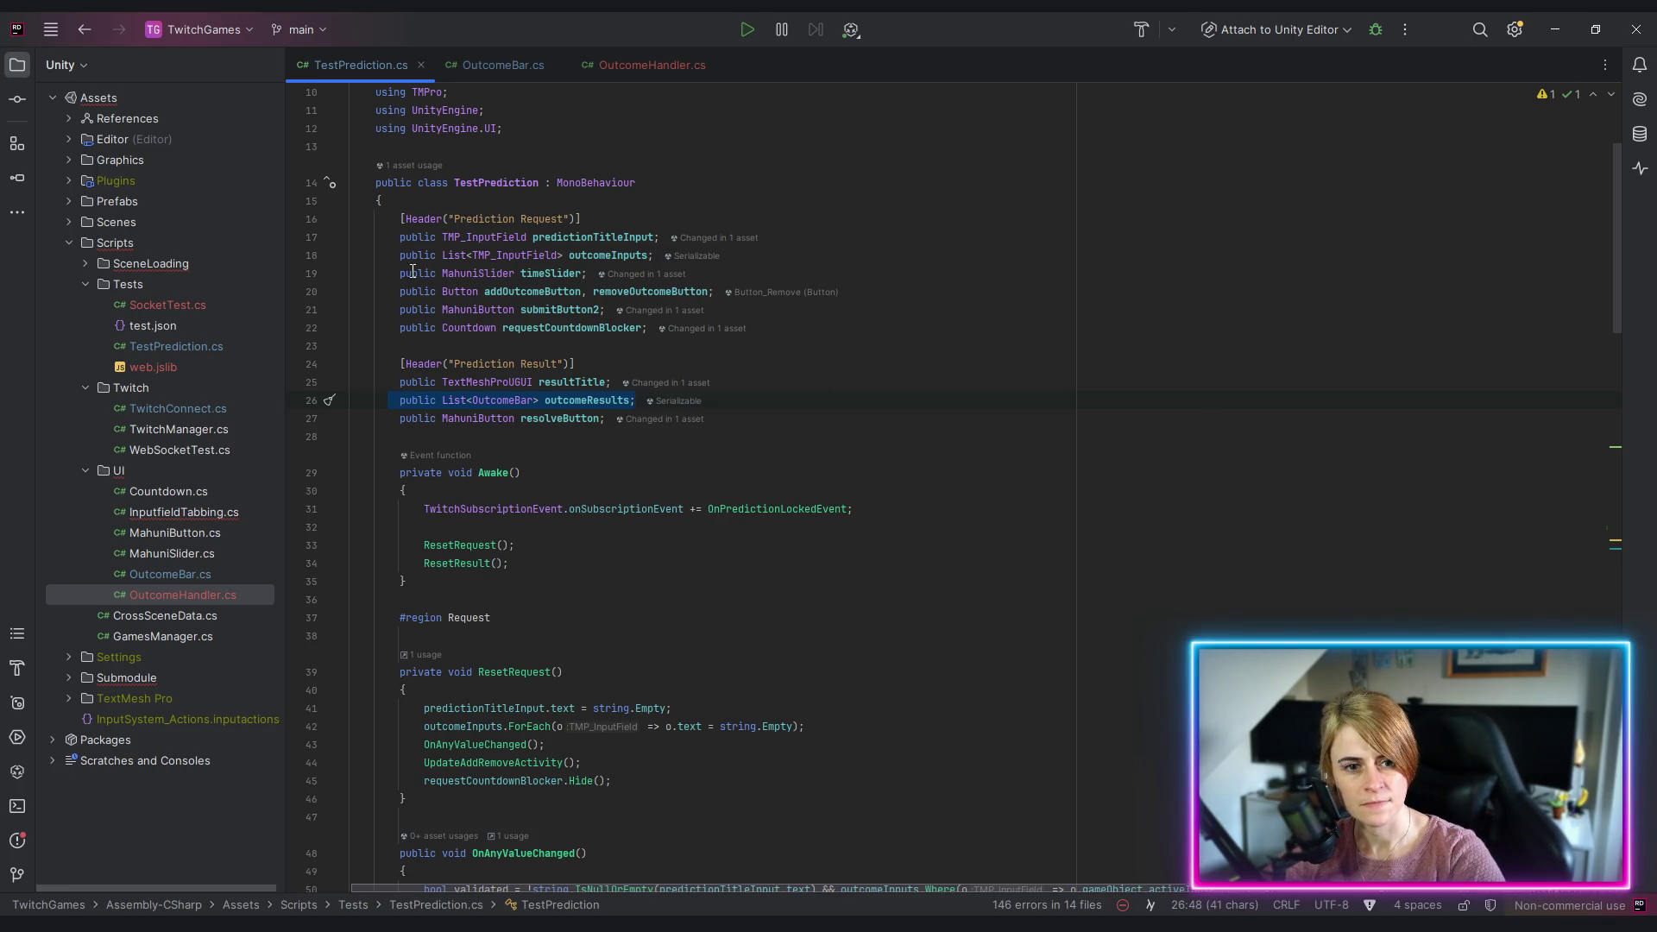
{"action": "left_click", "coordinate": [634, 65]}
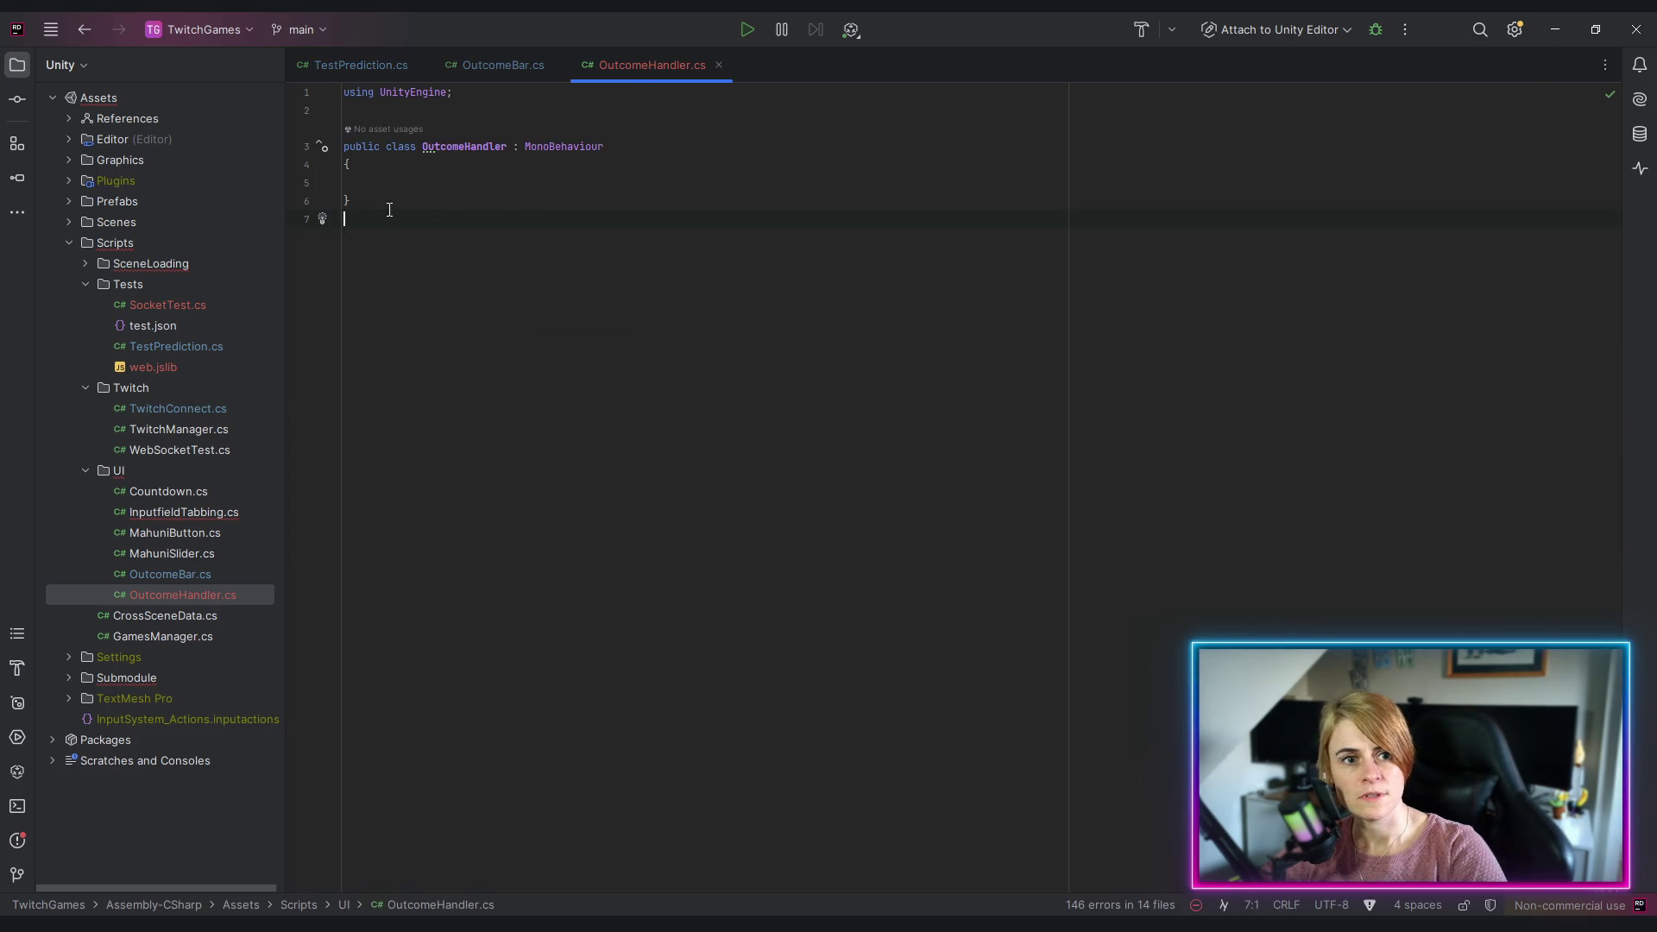
Step: Add a public List<OutcomeBar> outcomeResults field, importing its namespace and System.Collections.Generic
{"action": "type", "text": "public List<OutcomeBar> outcomeResults;"}
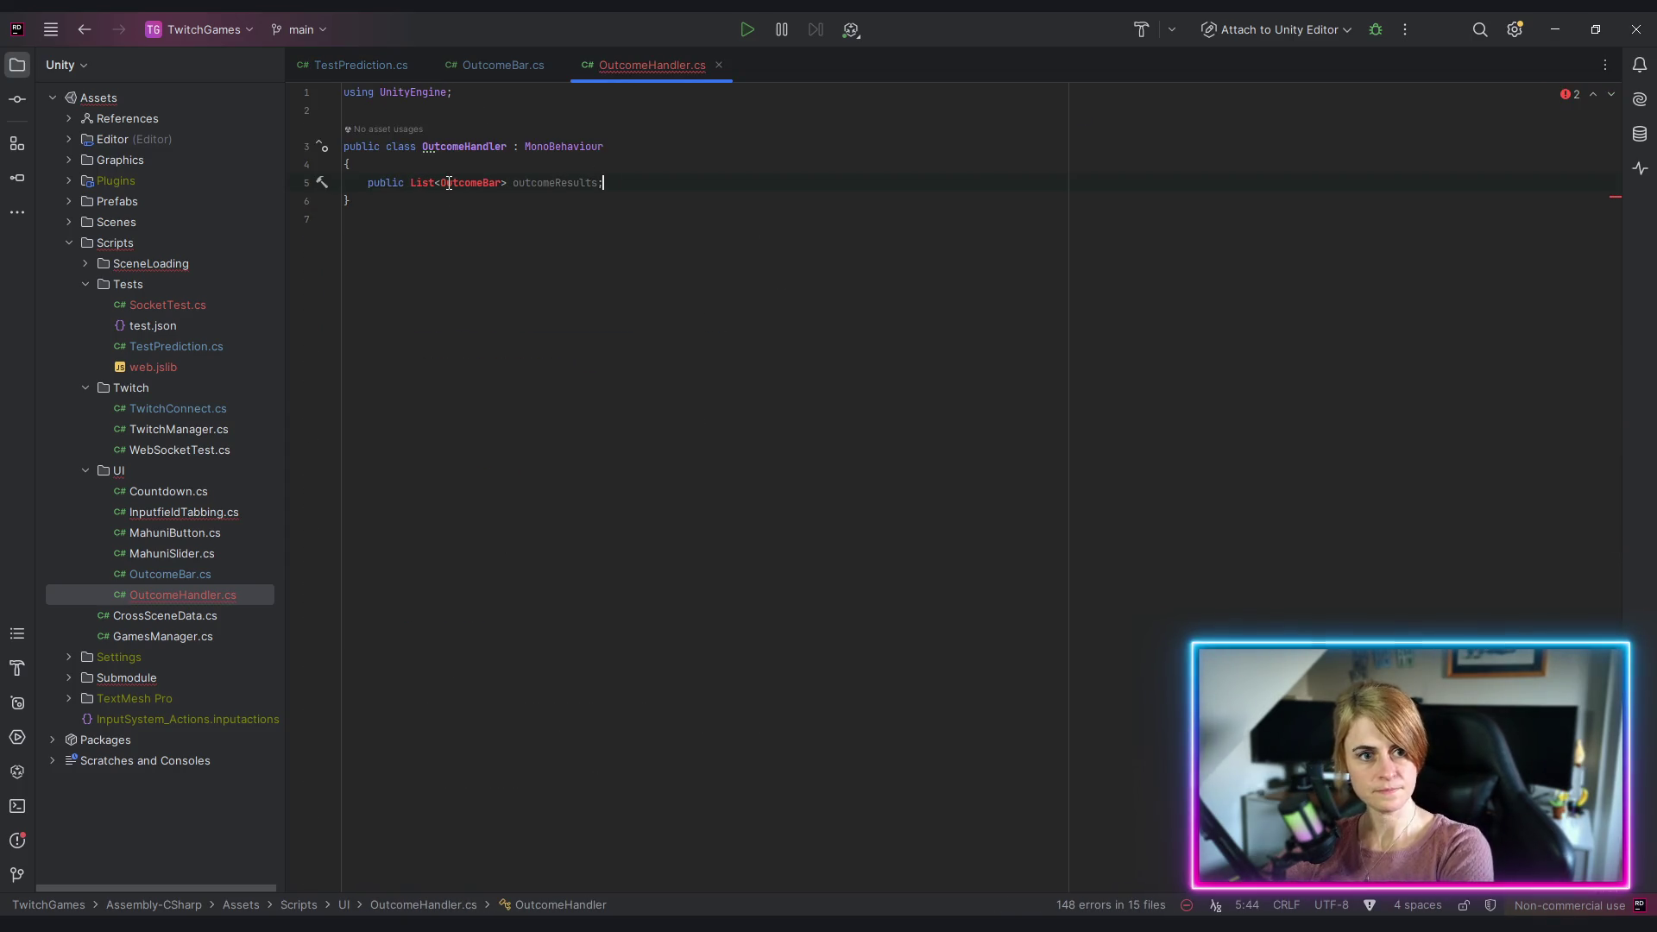
{"action": "left_click", "coordinate": [322, 182]}
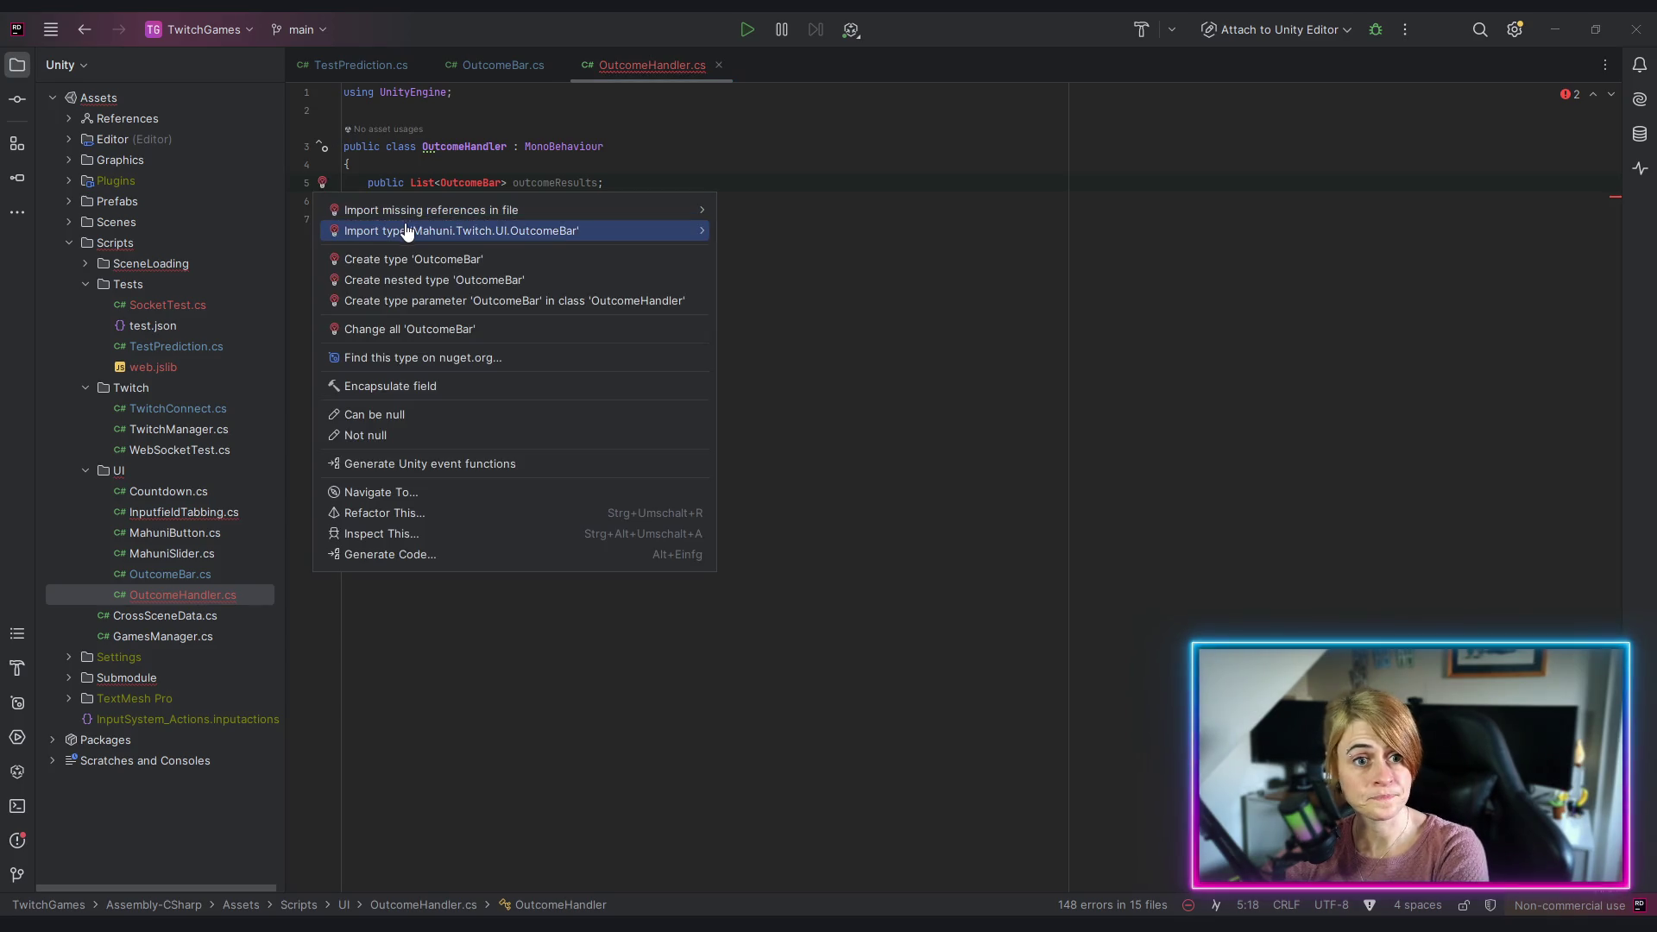
{"action": "left_click", "coordinate": [406, 228]}
{"action": "left_click", "coordinate": [322, 201]}
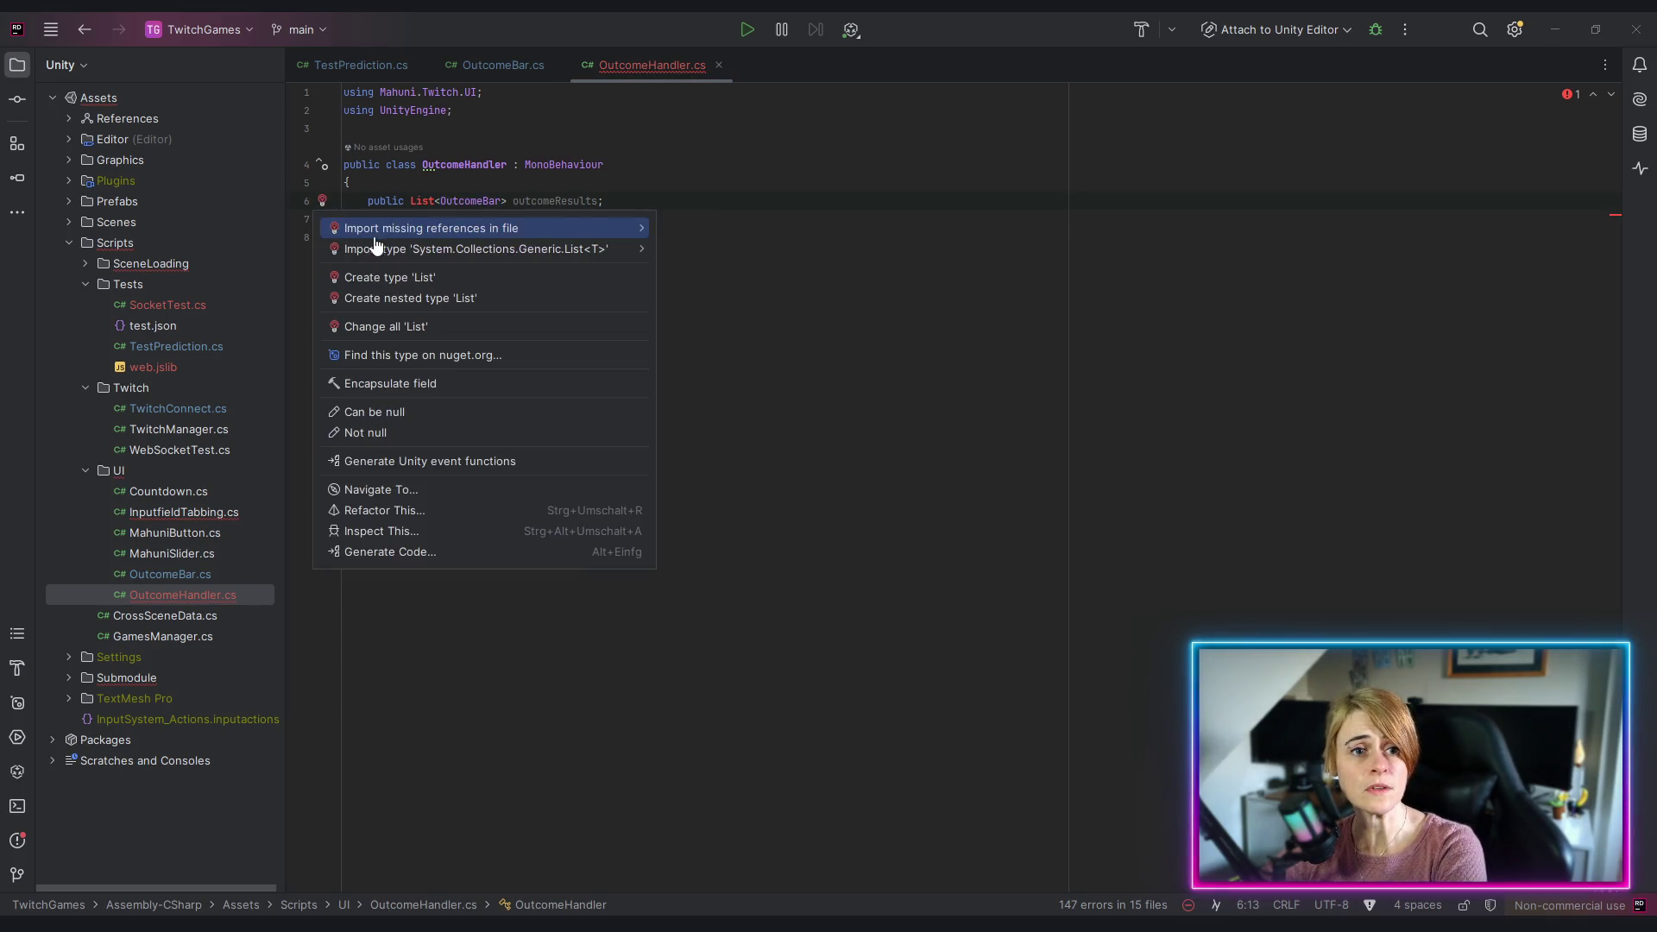
{"action": "left_click", "coordinate": [373, 233]}
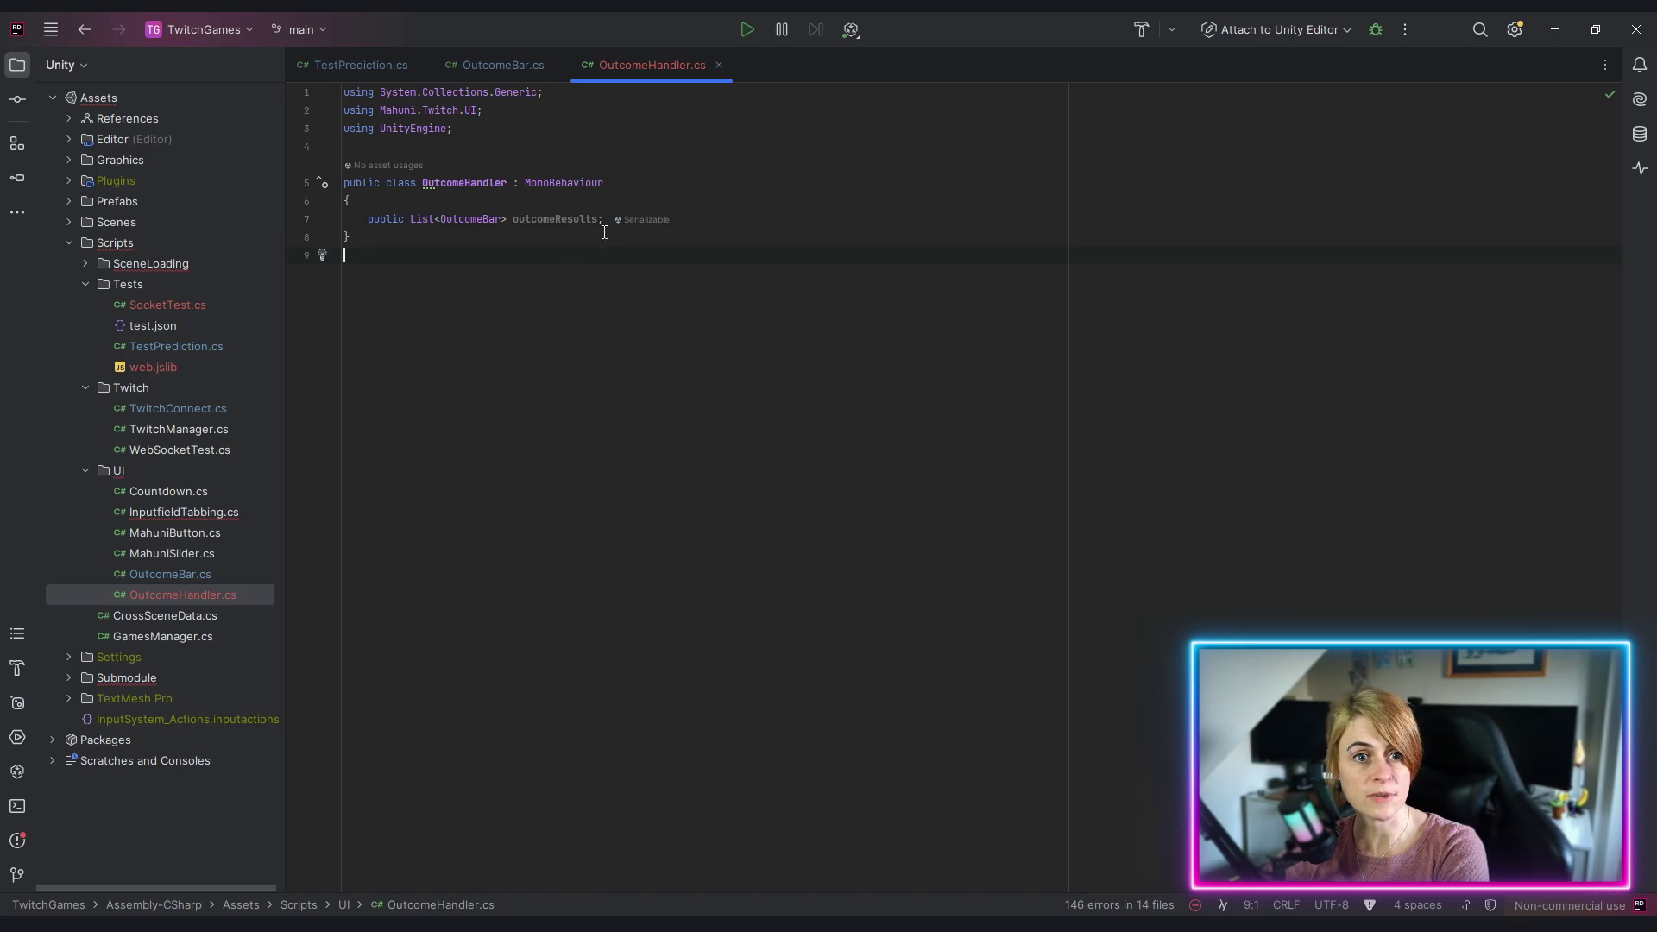
{"action": "left_click", "coordinate": [618, 219]}
{"action": "key", "text": "Return"}
{"action": "key", "text": "Return"}
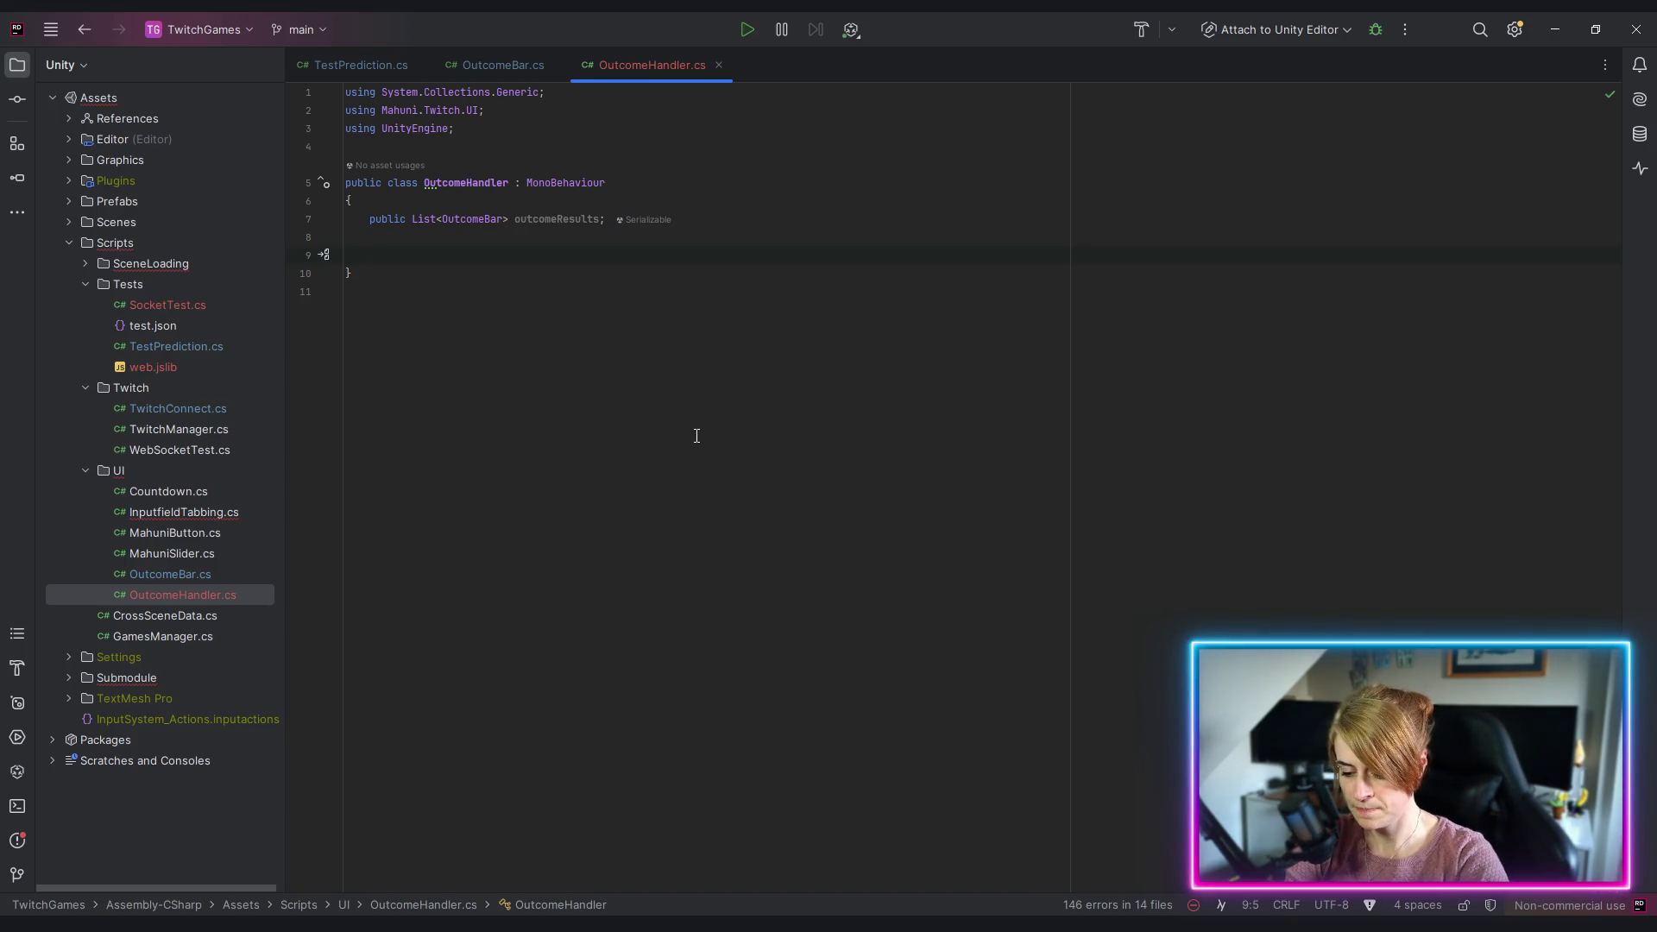
Step: Add a private void Awake method below the field
{"action": "type", "text": "p"}
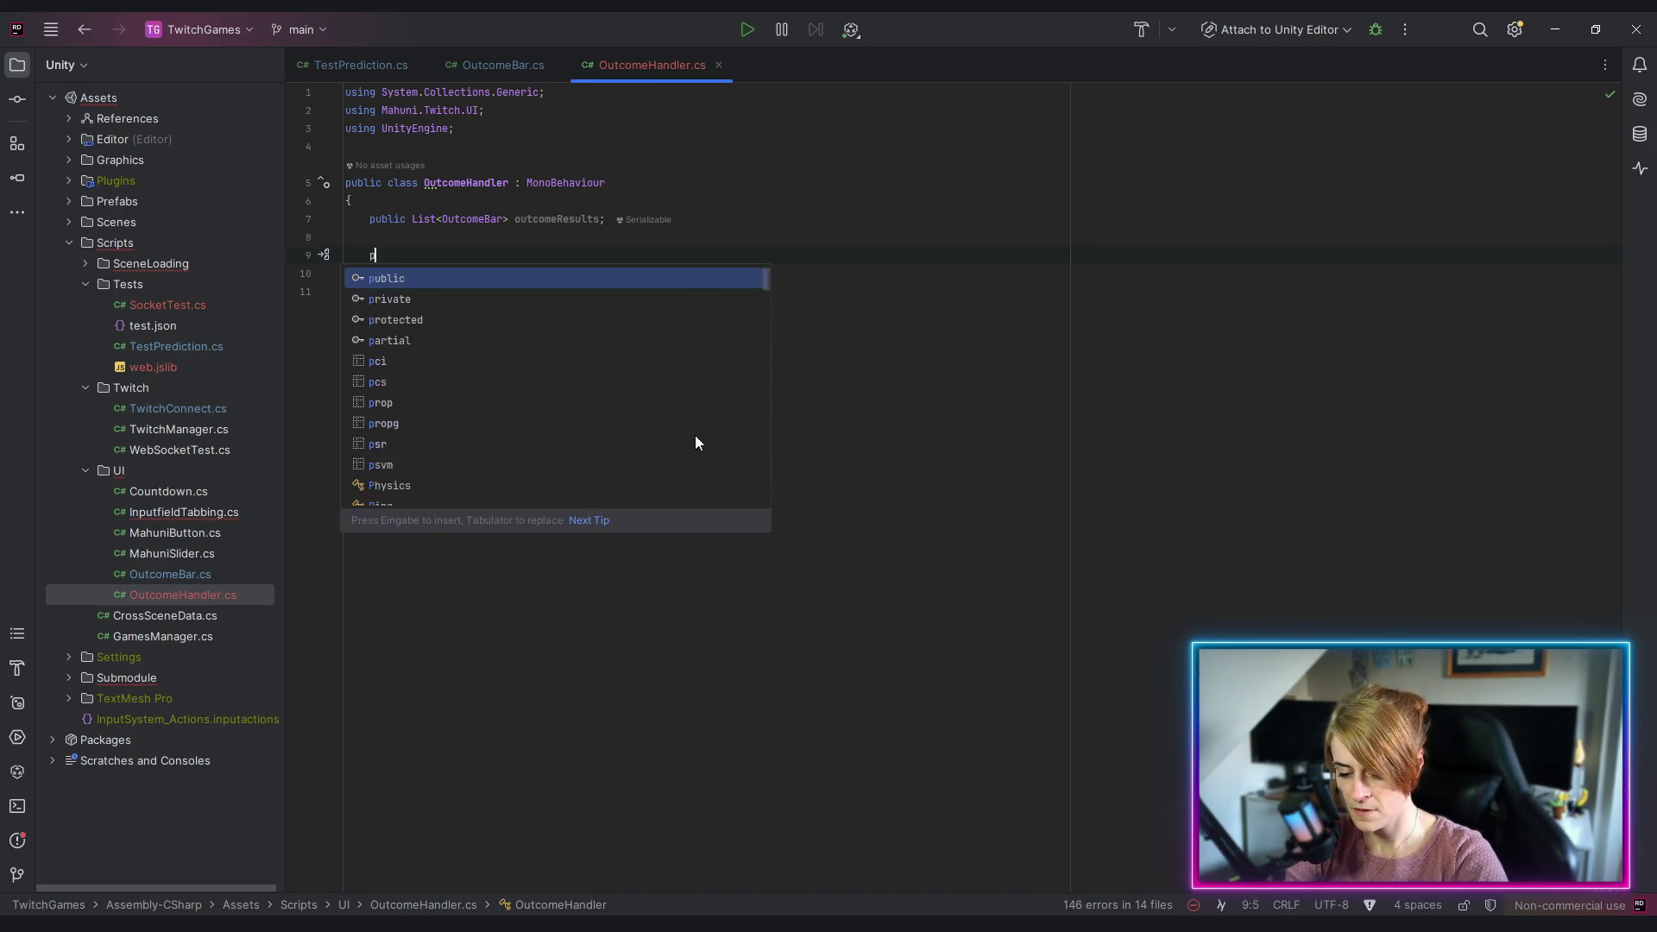
{"action": "type", "text": "rivate a"}
{"action": "key", "text": "BackSpace"}
{"action": "type", "text": "void aw"}
{"action": "key", "text": "Return"}
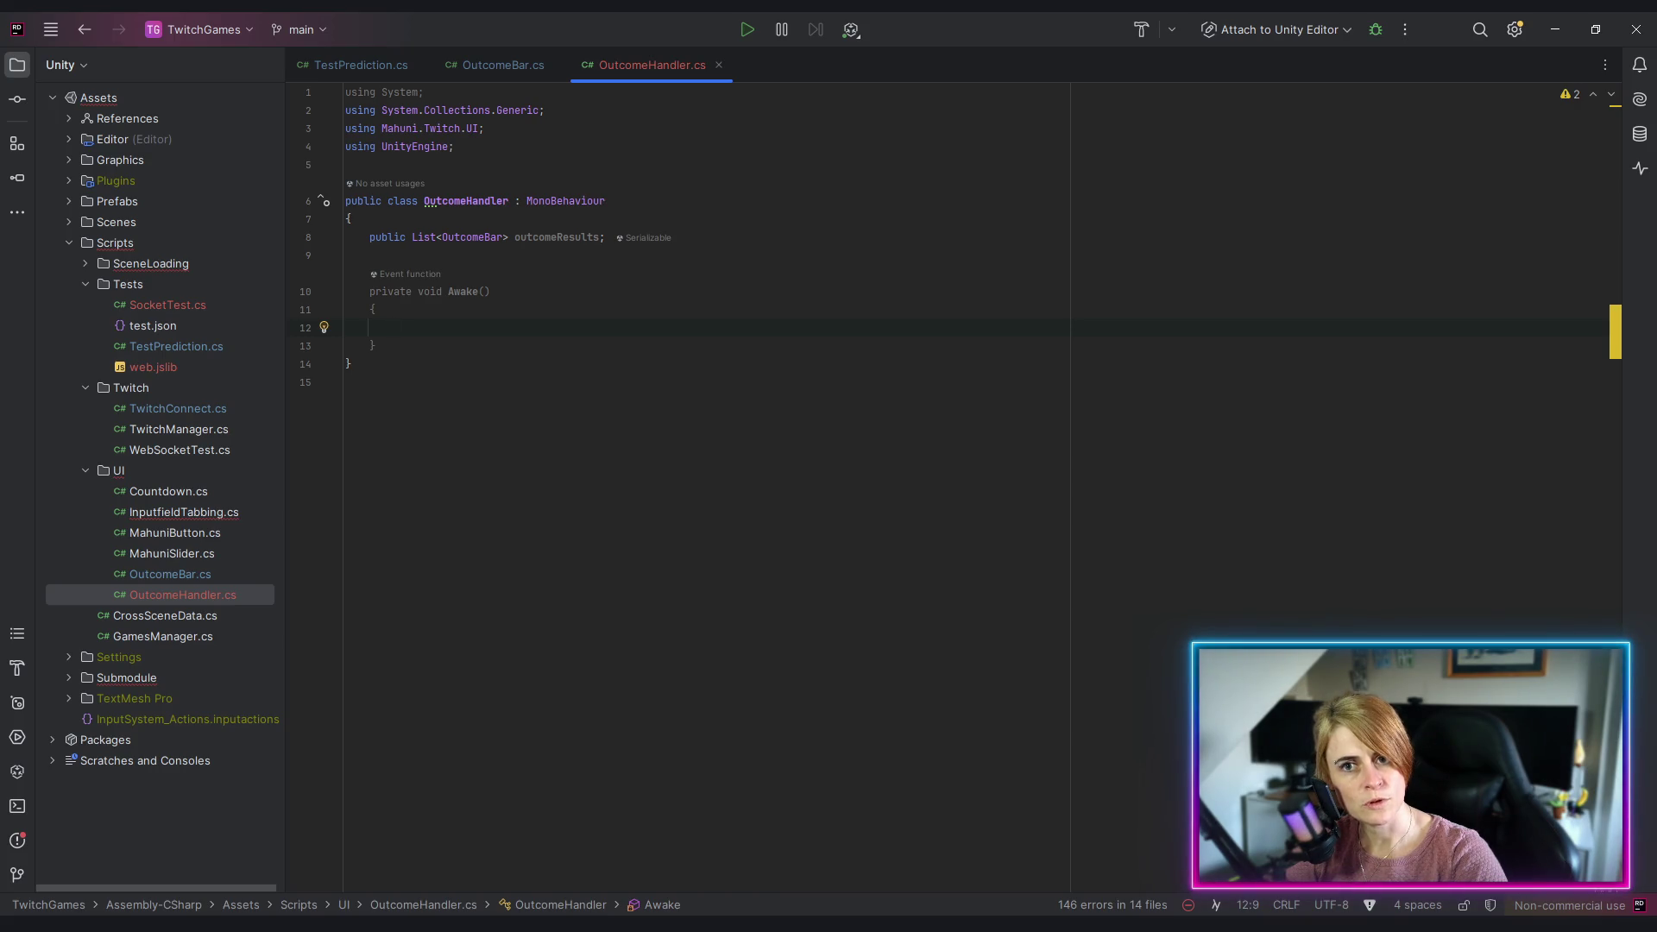
Step: Inside Awake, add a foreach loop over outcomeResults with result as the loop variable
{"action": "type", "text": "for"}
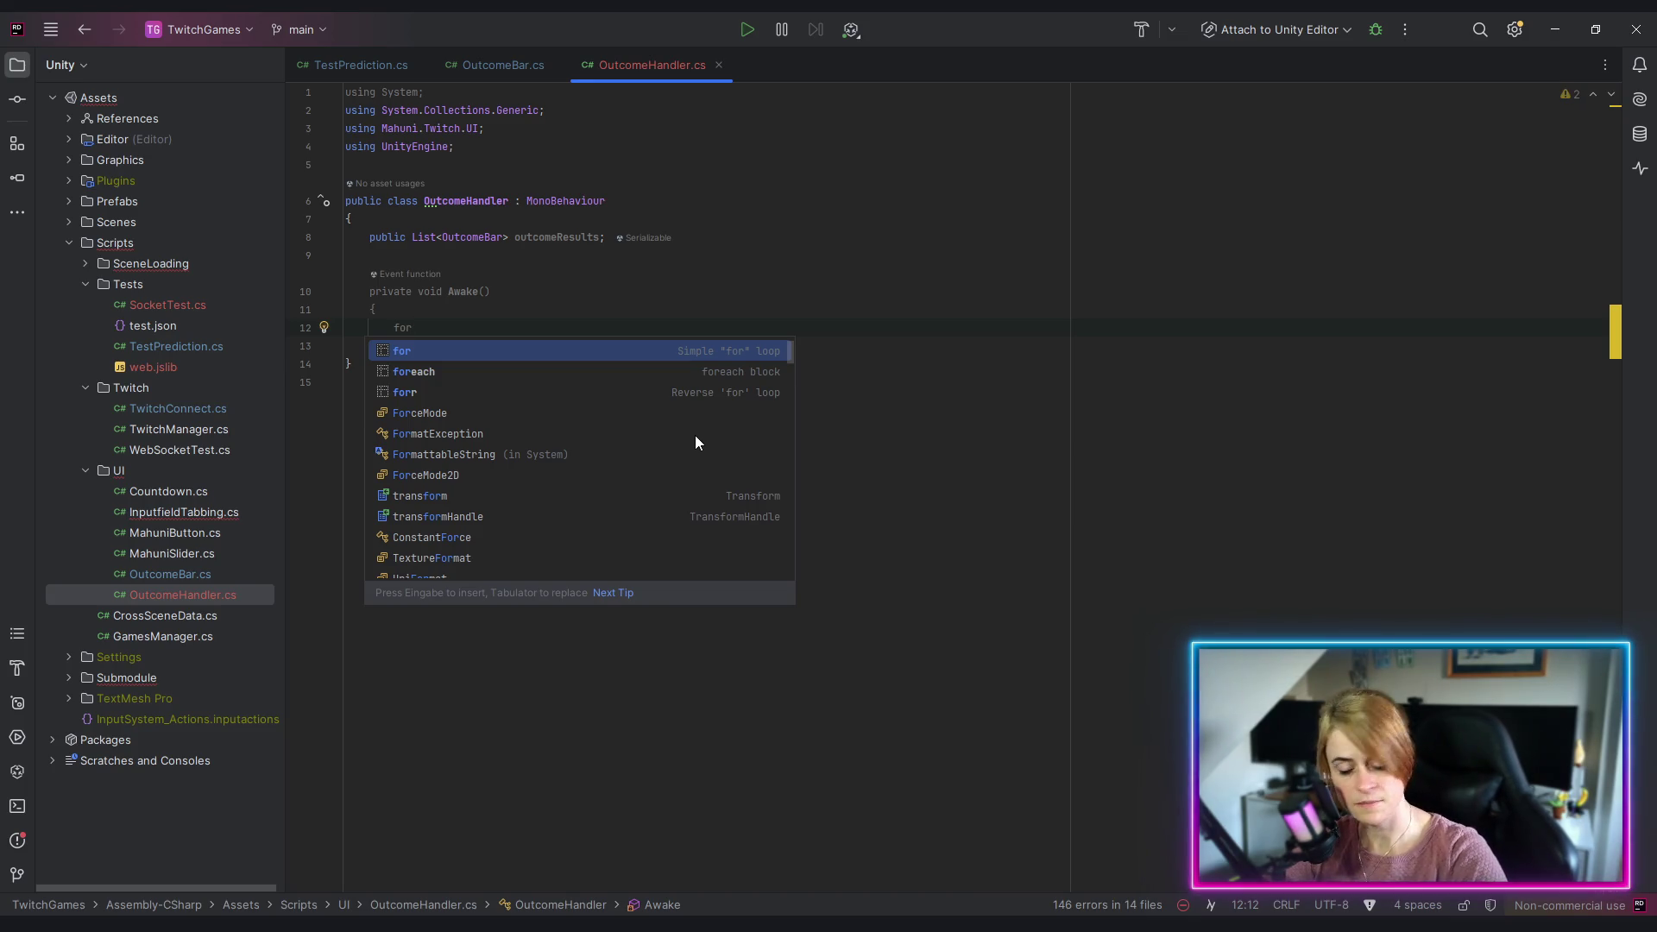
{"action": "key", "text": "BackSpace"}
{"action": "key", "text": "BackSpace"}
{"action": "key", "text": "BackSpace"}
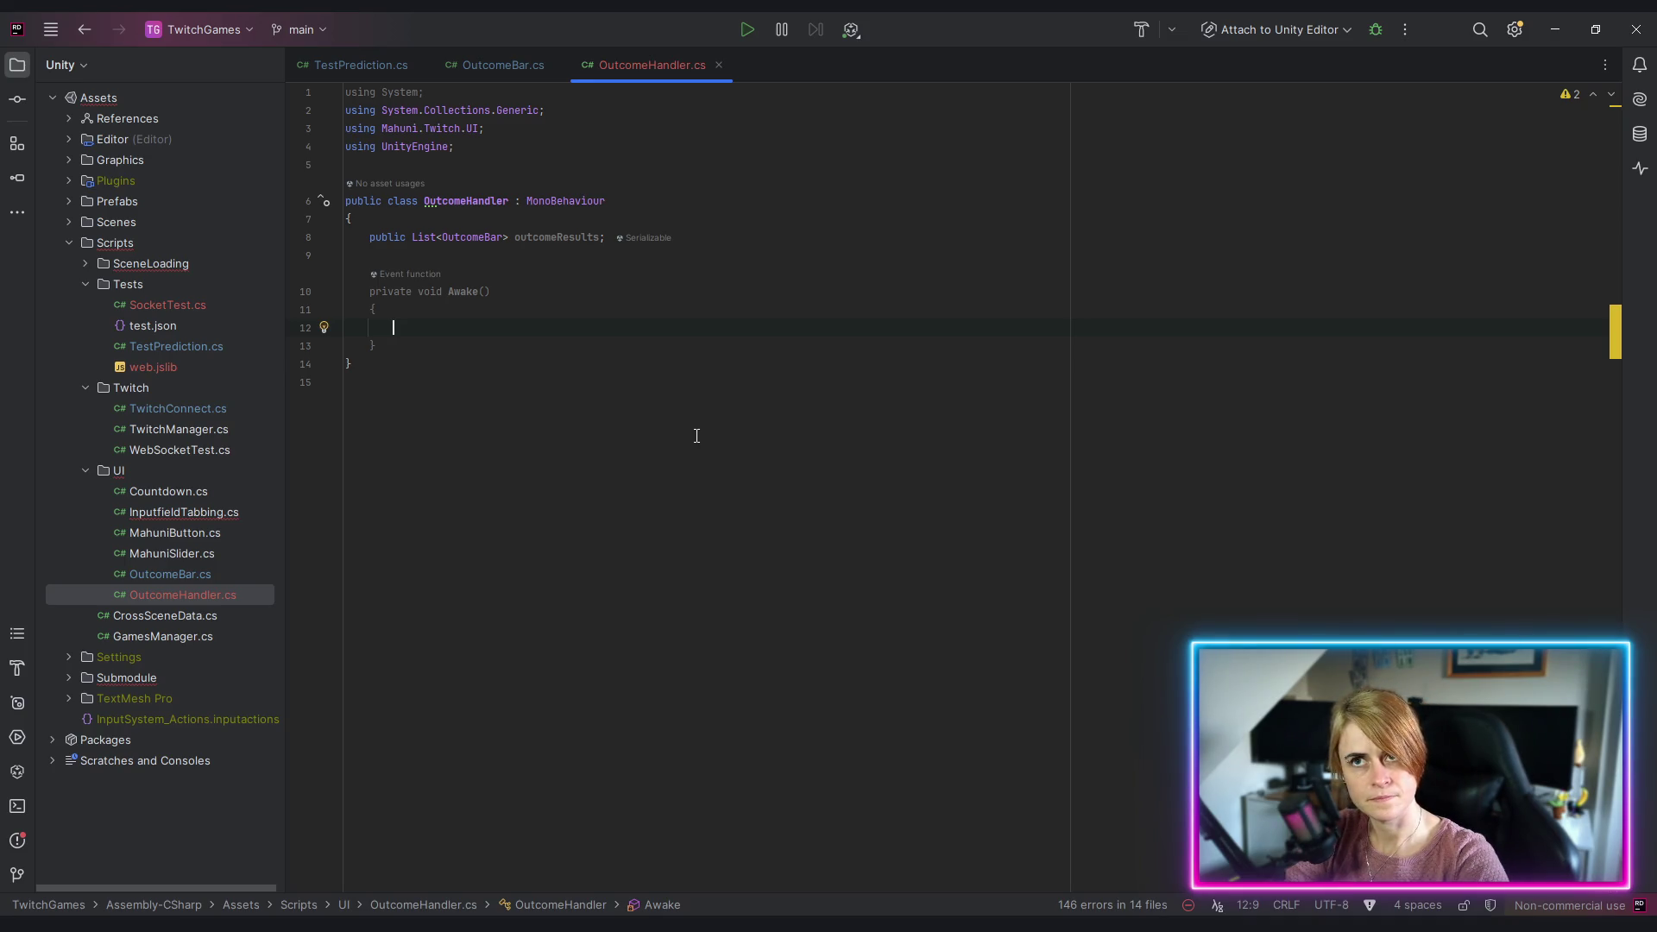
{"action": "type", "text": "d"}
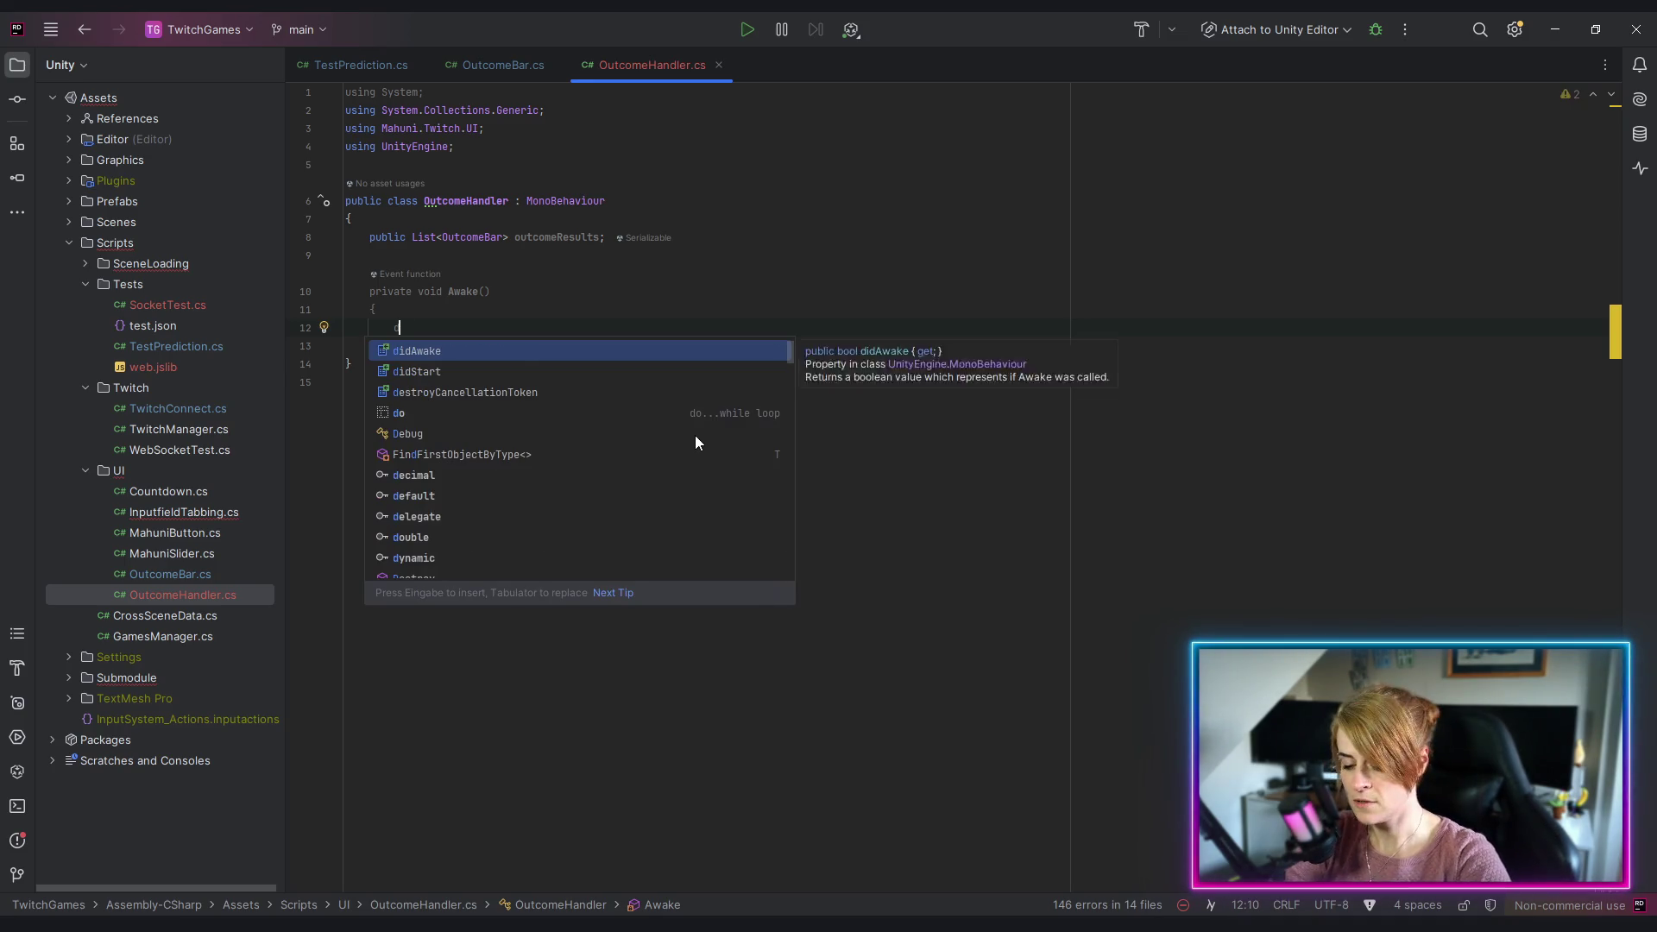
{"action": "key", "text": "BackSpace"}
{"action": "type", "text": "foreach"}
{"action": "key", "text": "Tab"}
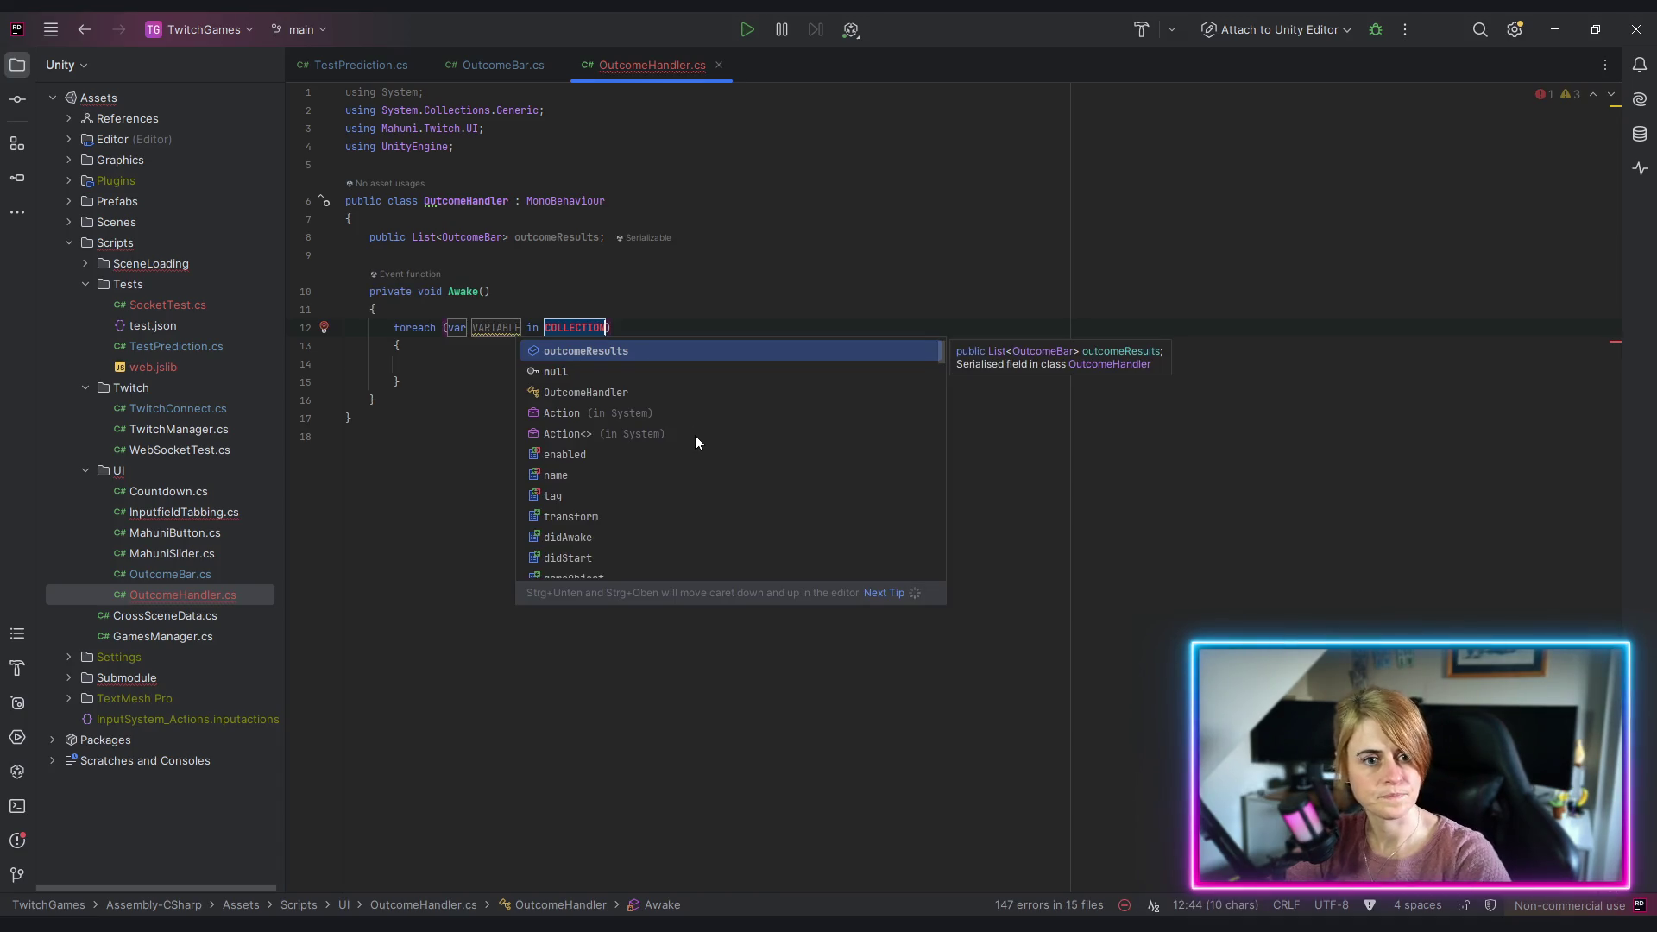
{"action": "key", "text": "Return"}
{"action": "key", "text": "Down"}
{"action": "key", "text": "Down"}
{"action": "key", "text": "Down"}
{"action": "key", "text": "Return"}
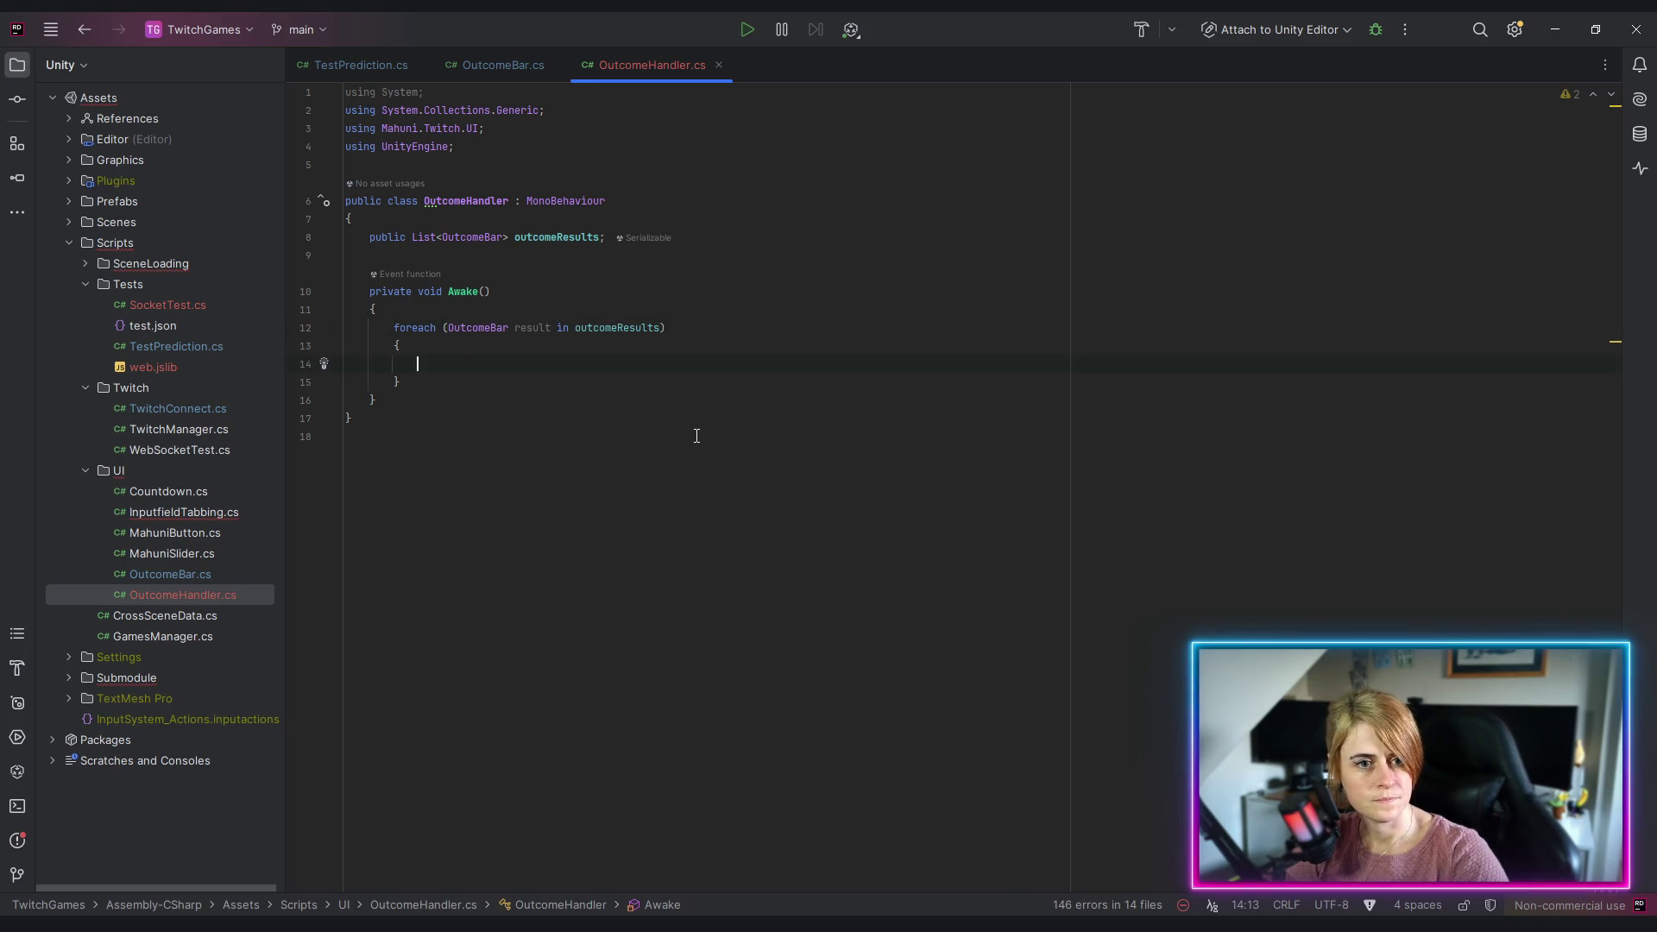
{"action": "key", "text": "Down"}
{"action": "key", "text": "Down"}
{"action": "key", "text": "Up"}
Step: Subscribe result.onIsSelected to a newly generated OnIsSelected handler method
{"action": "type", "text": "result.onIsSelected"}
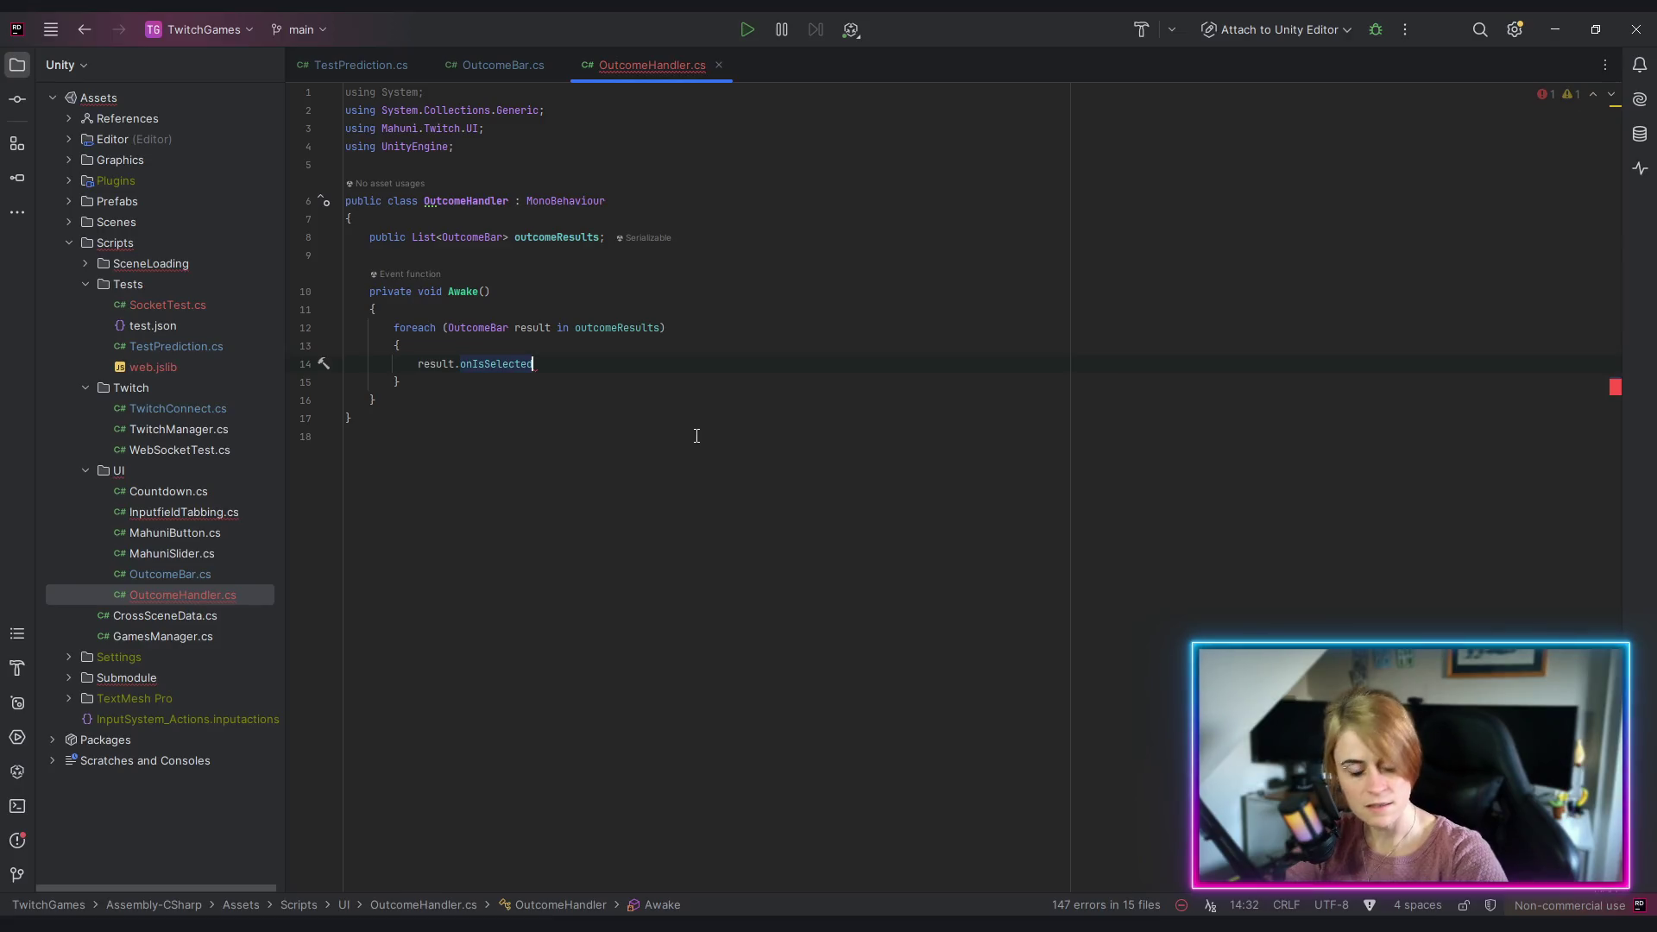
{"action": "type", "text": " +="}
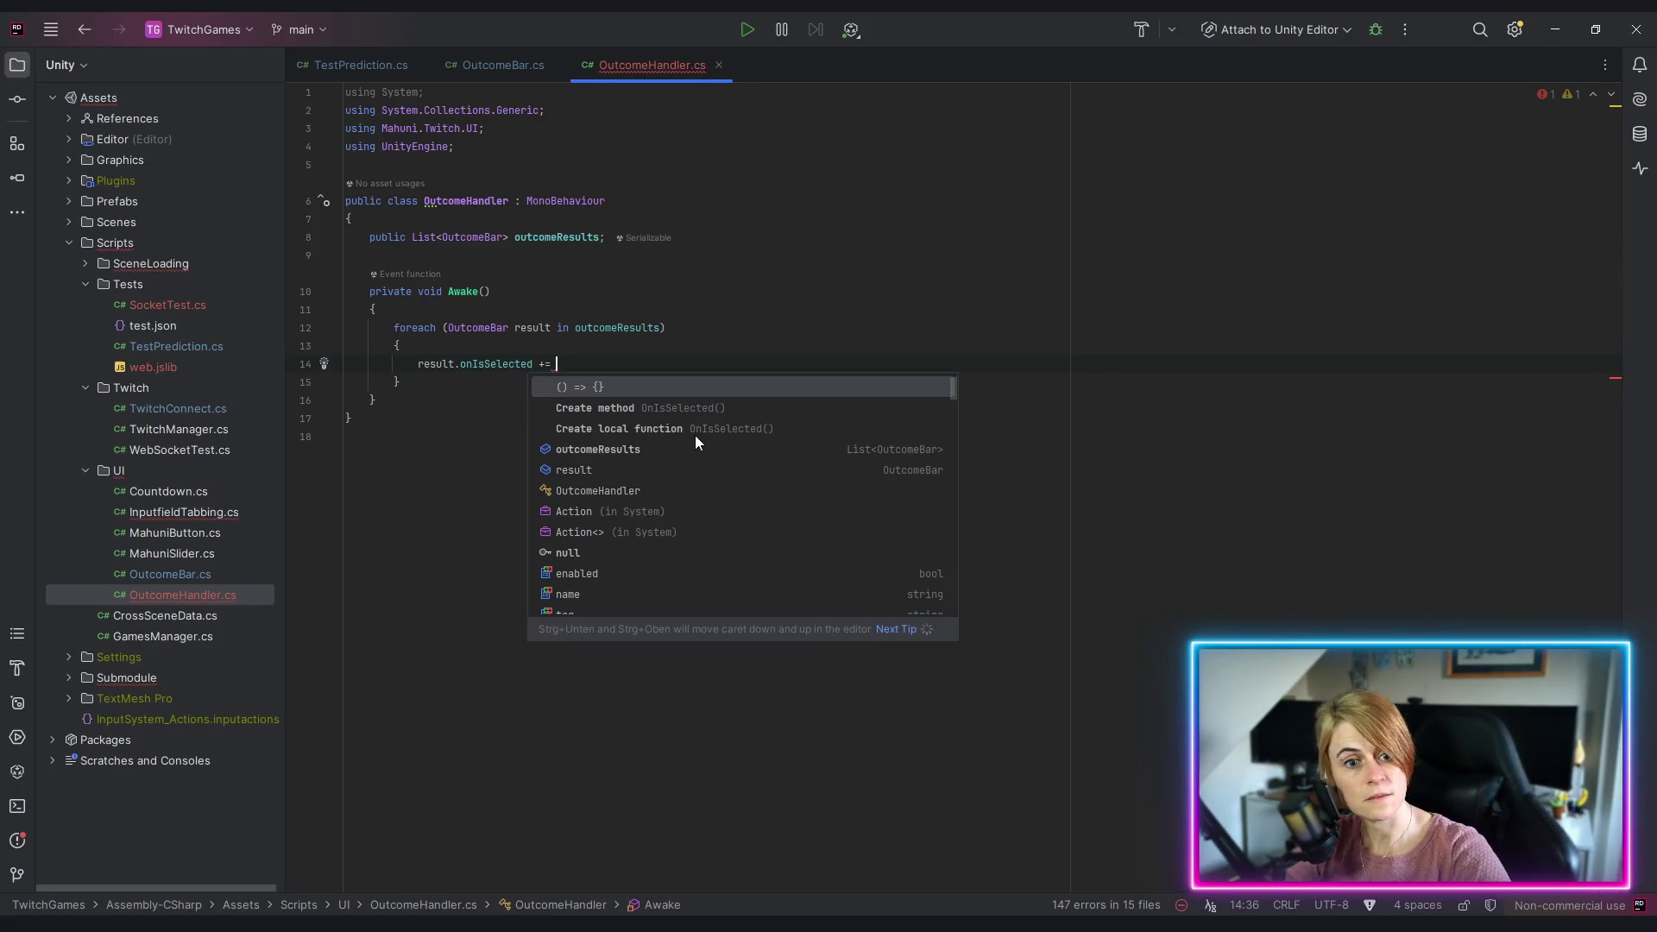
{"action": "key", "text": "Down"}
{"action": "key", "text": "Return"}
{"action": "key", "text": "Left"}
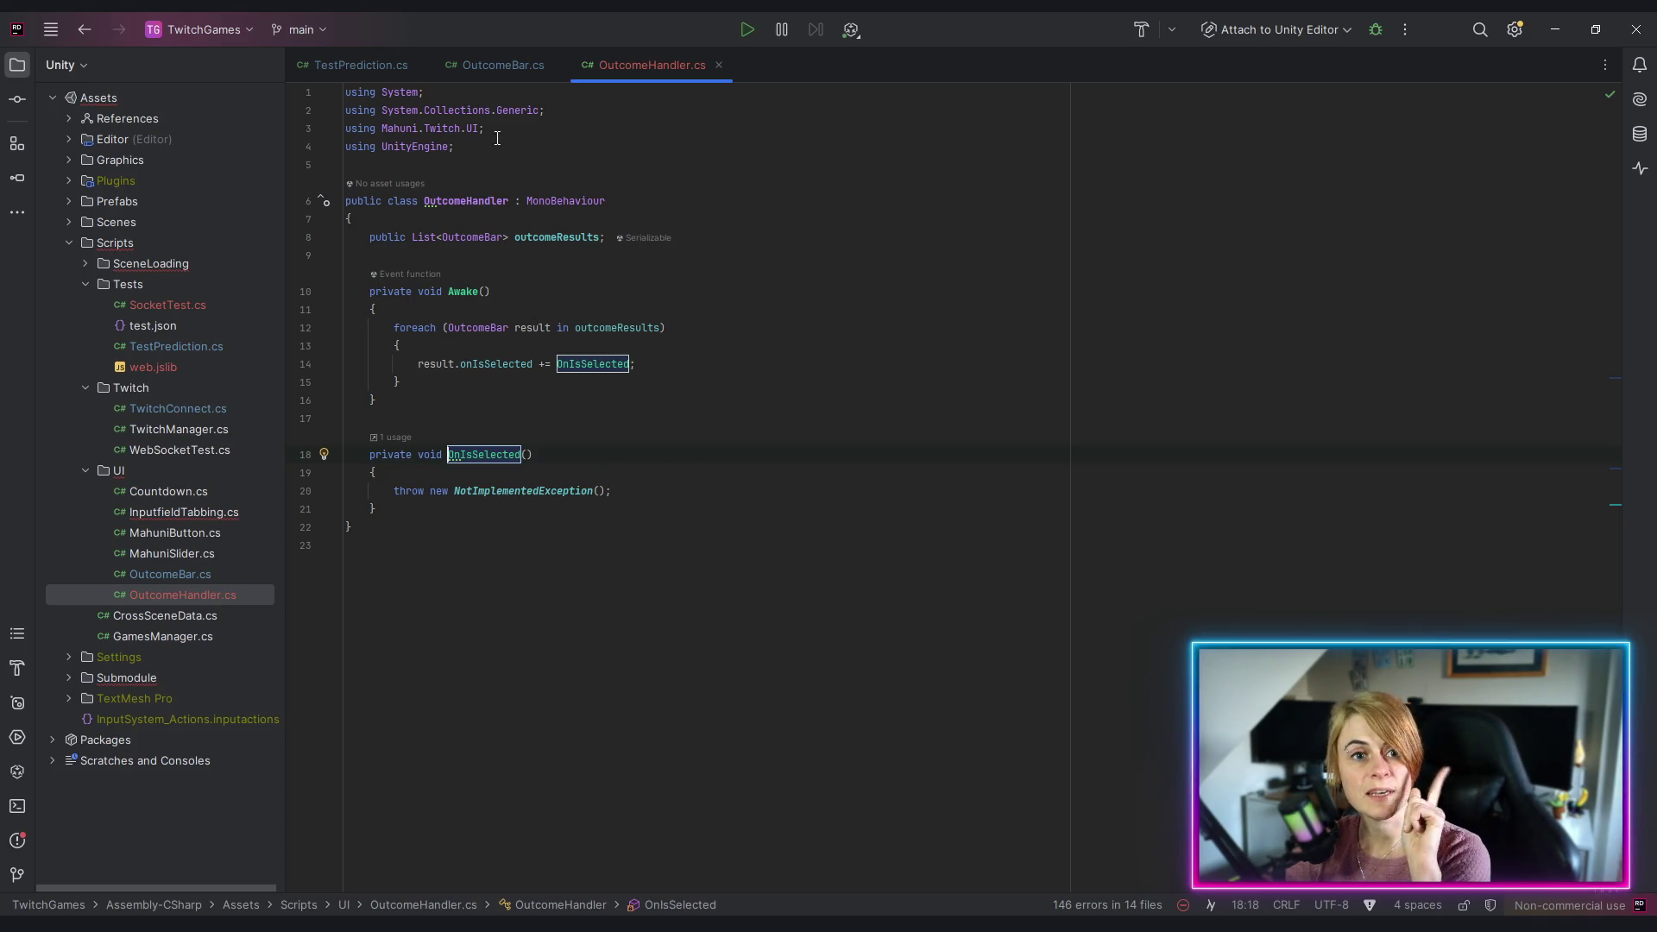
{"action": "left_click", "coordinate": [499, 65]}
Step: Change onIsSelected to Action<OutcomeBar> and pass this to its Invoke call in Select
{"action": "scroll", "coordinate": [905, 541], "scroll_direction": "up", "scroll_amount": 10}
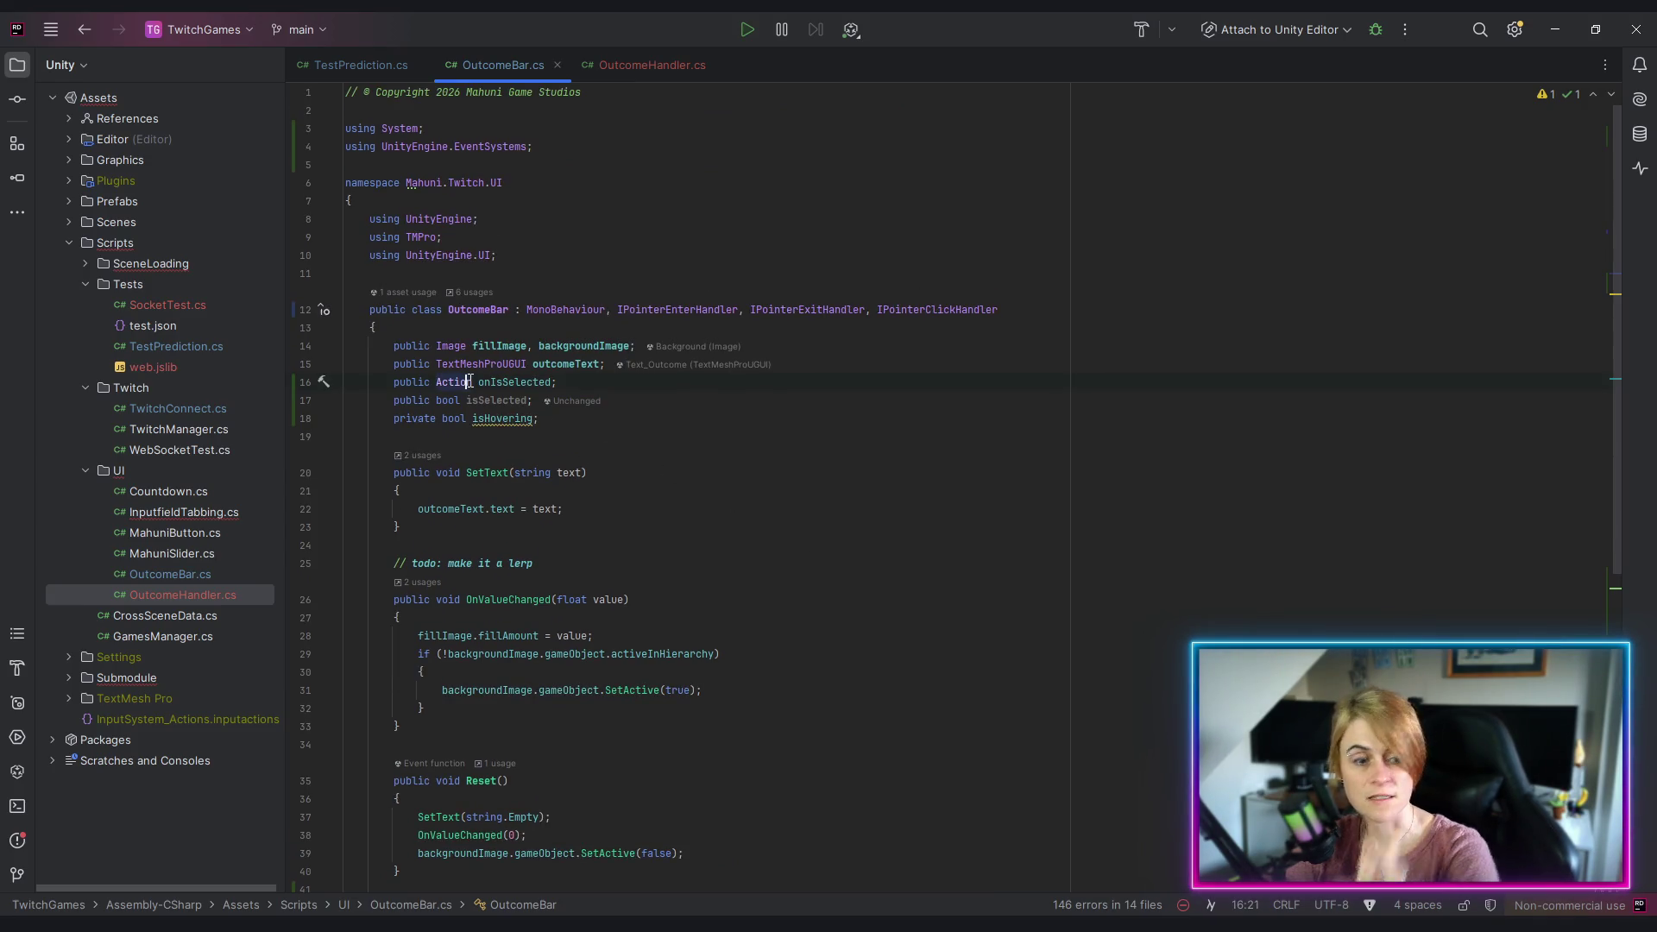
{"action": "left_click", "coordinate": [473, 381]}
{"action": "type", "text": "<Out"}
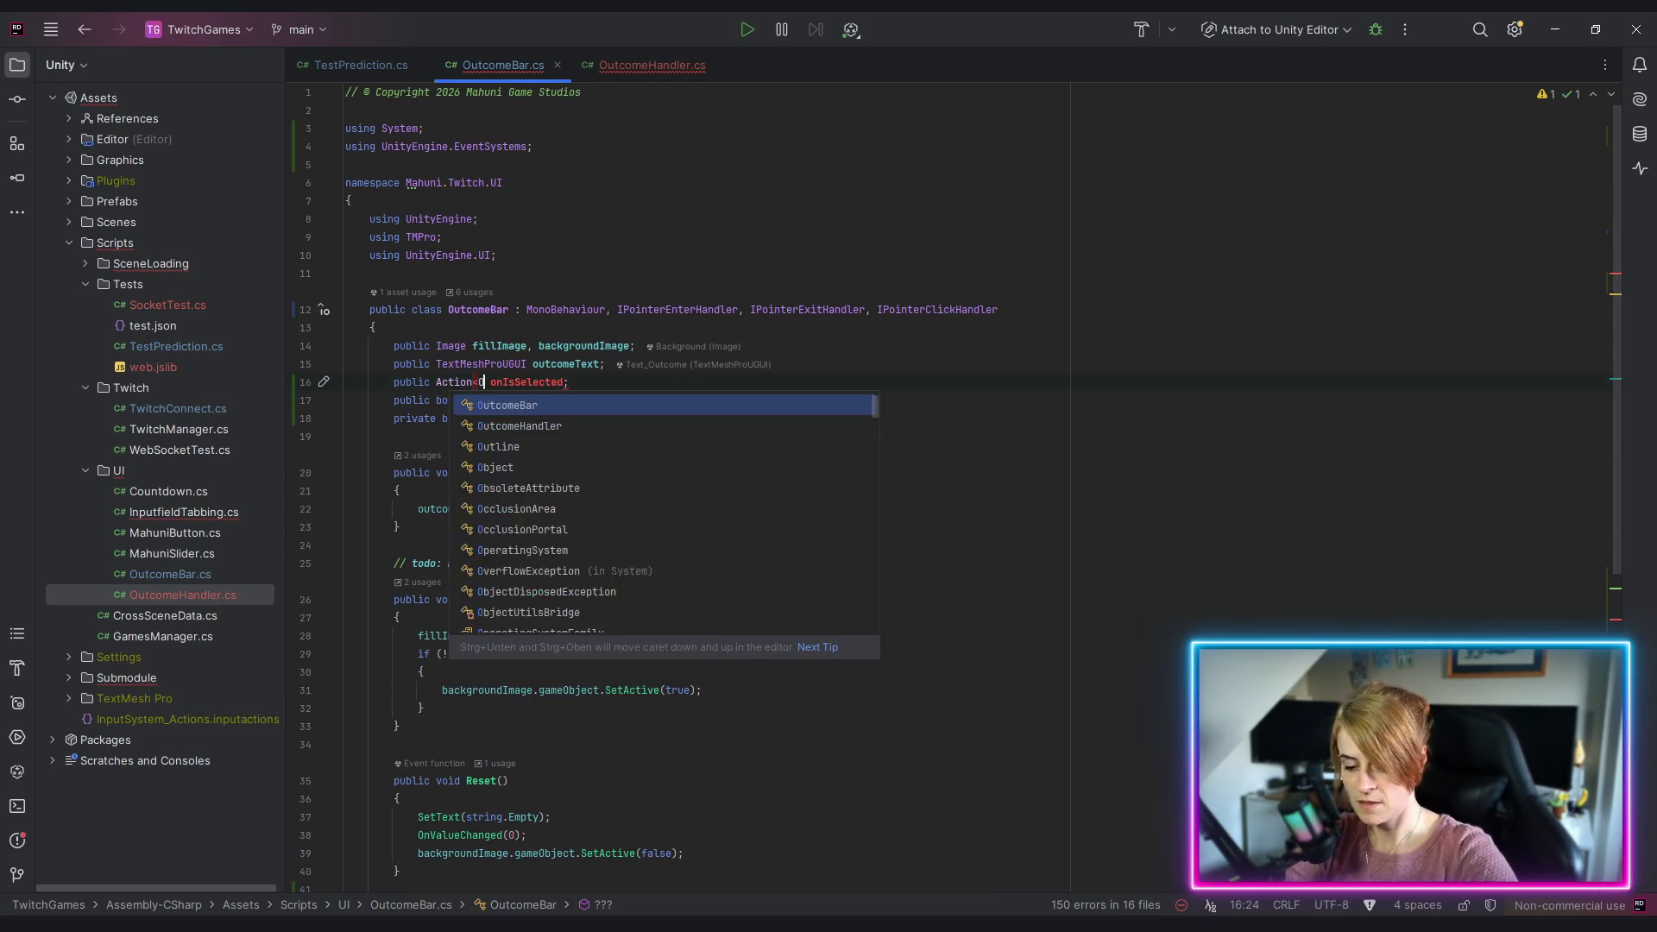
{"action": "type", "text": "comeBar>"}
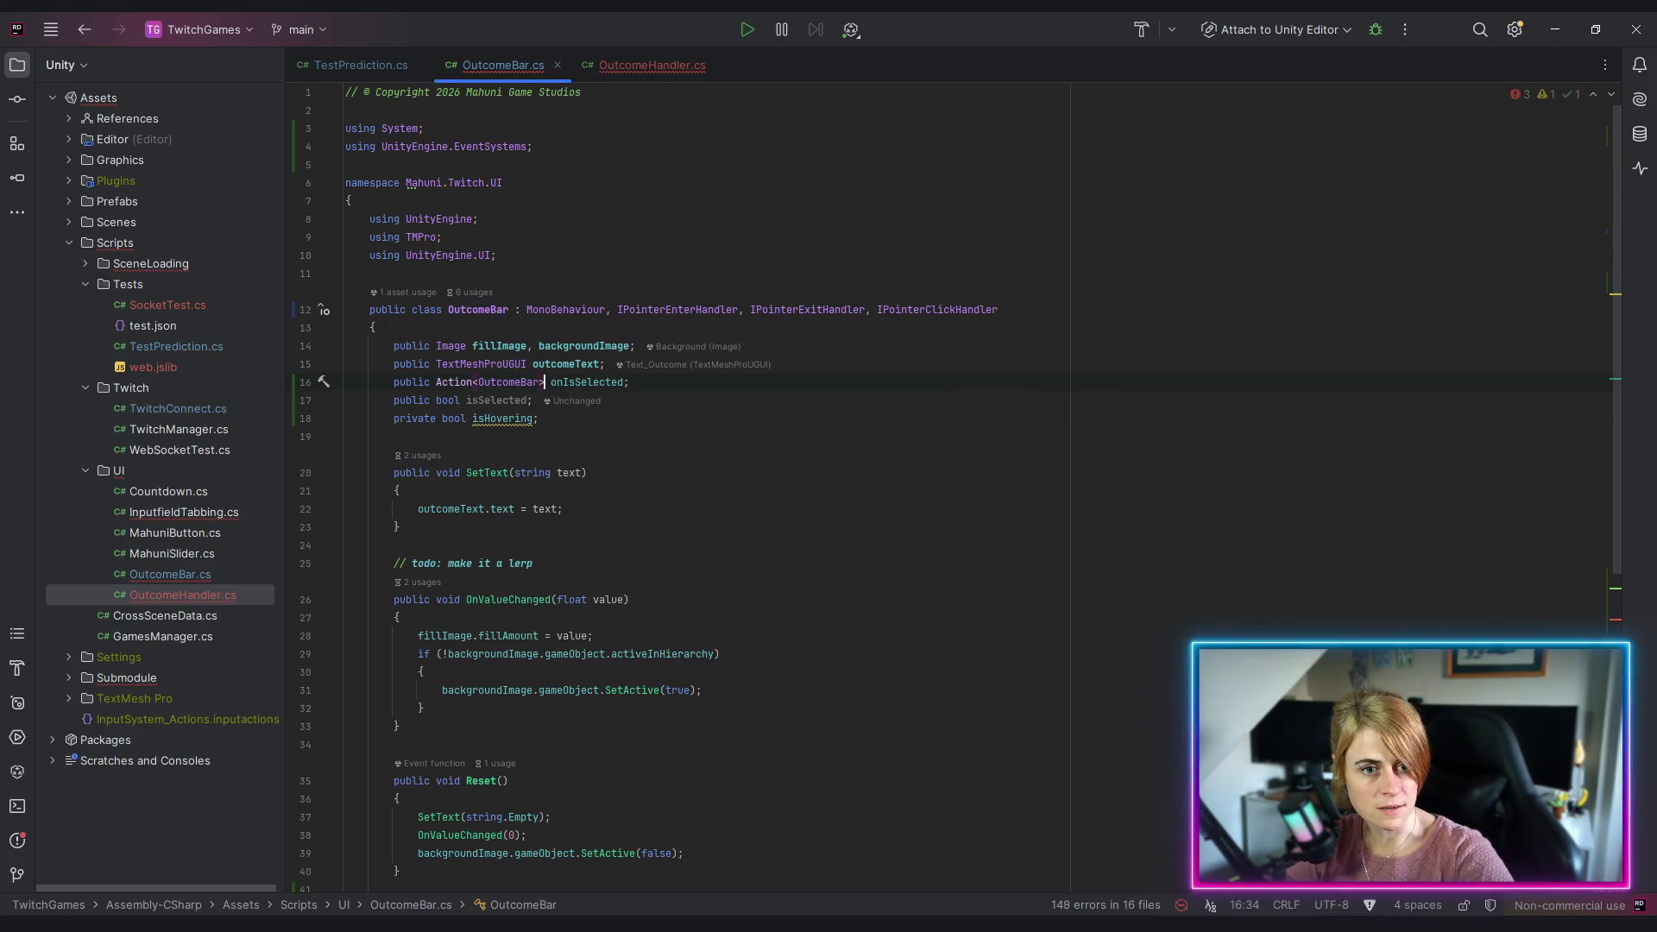
{"action": "scroll", "coordinate": [624, 493], "scroll_direction": "down", "scroll_amount": 9}
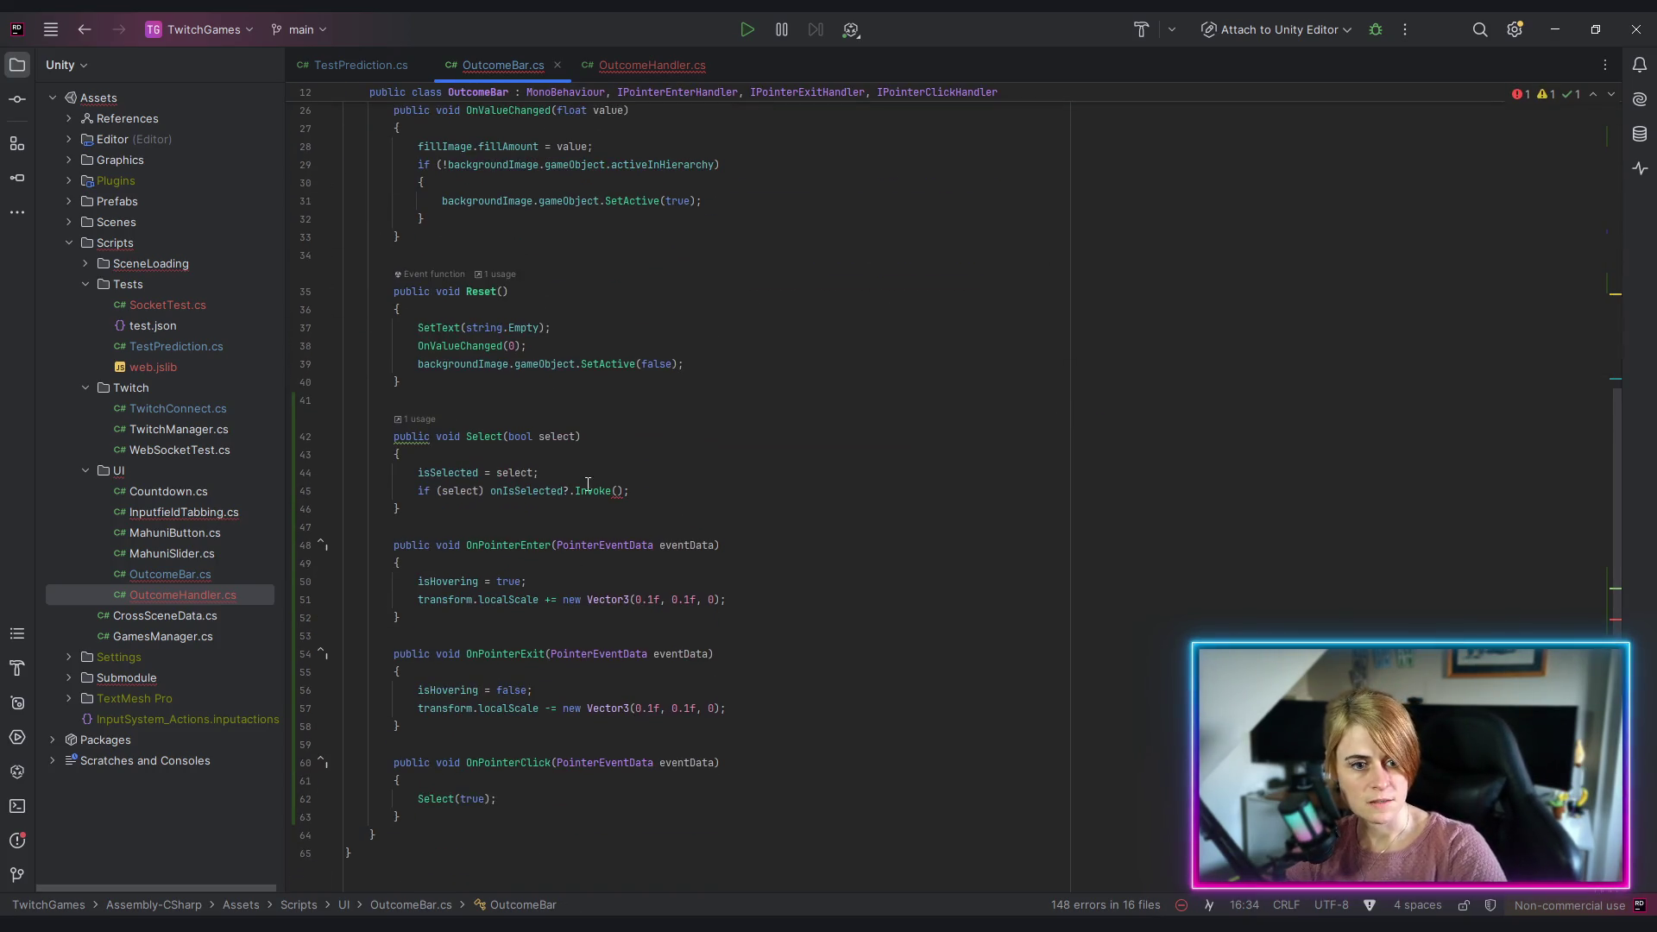
{"action": "left_click", "coordinate": [618, 491]}
{"action": "type", "text": "this"}
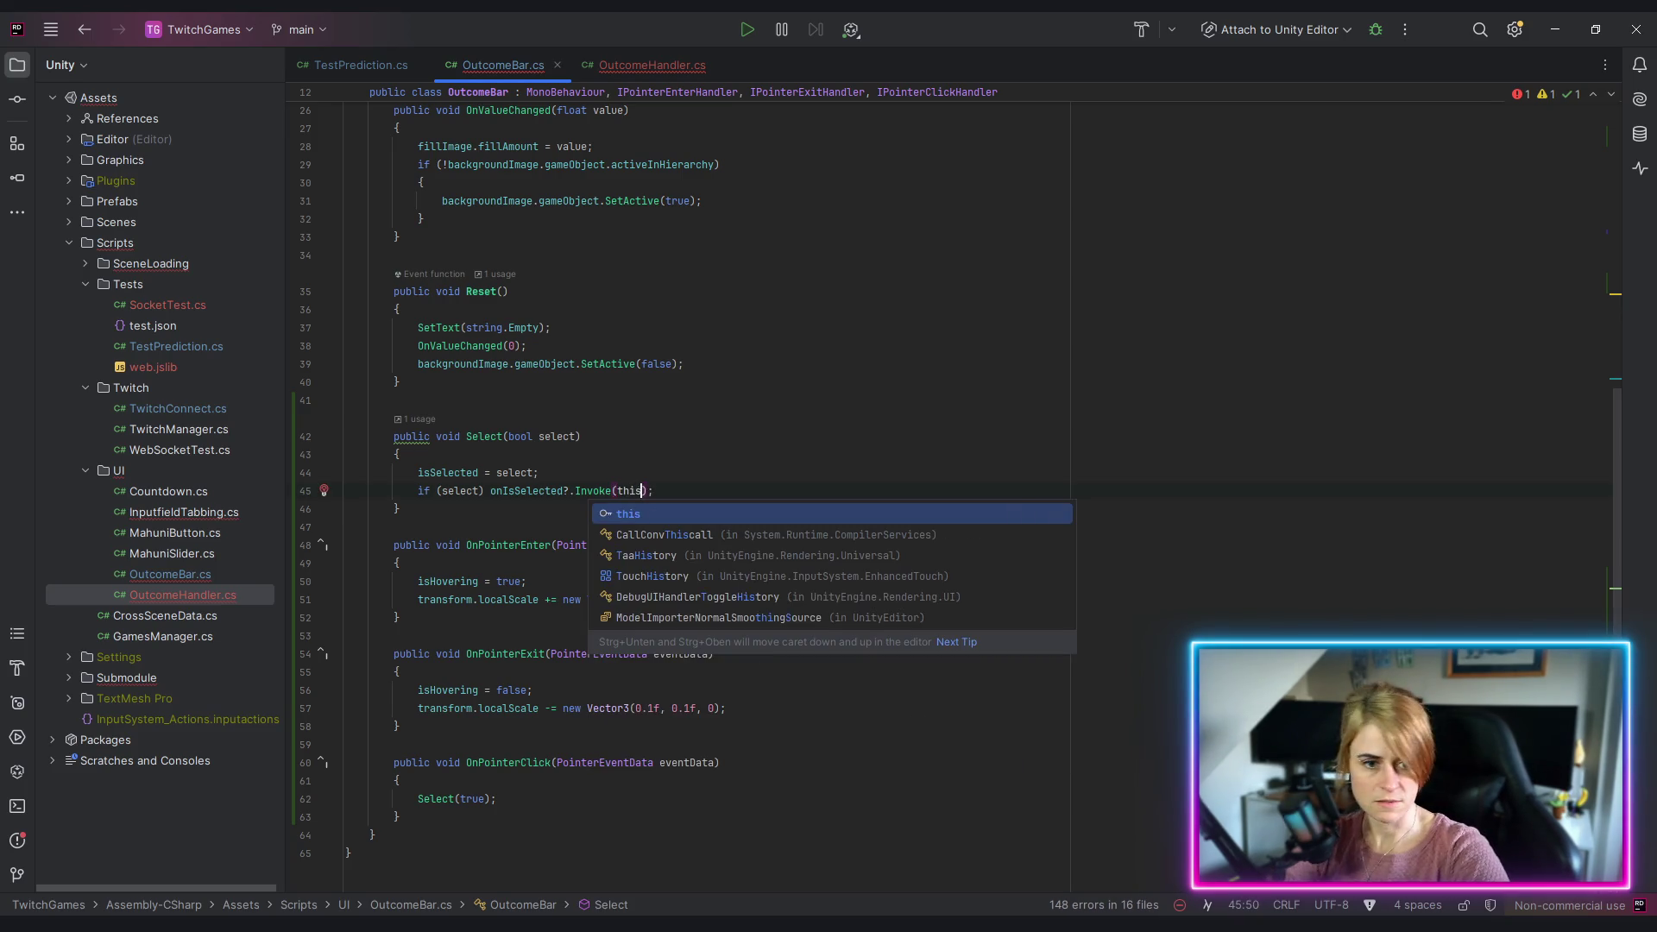
{"action": "left_click", "coordinate": [730, 402]}
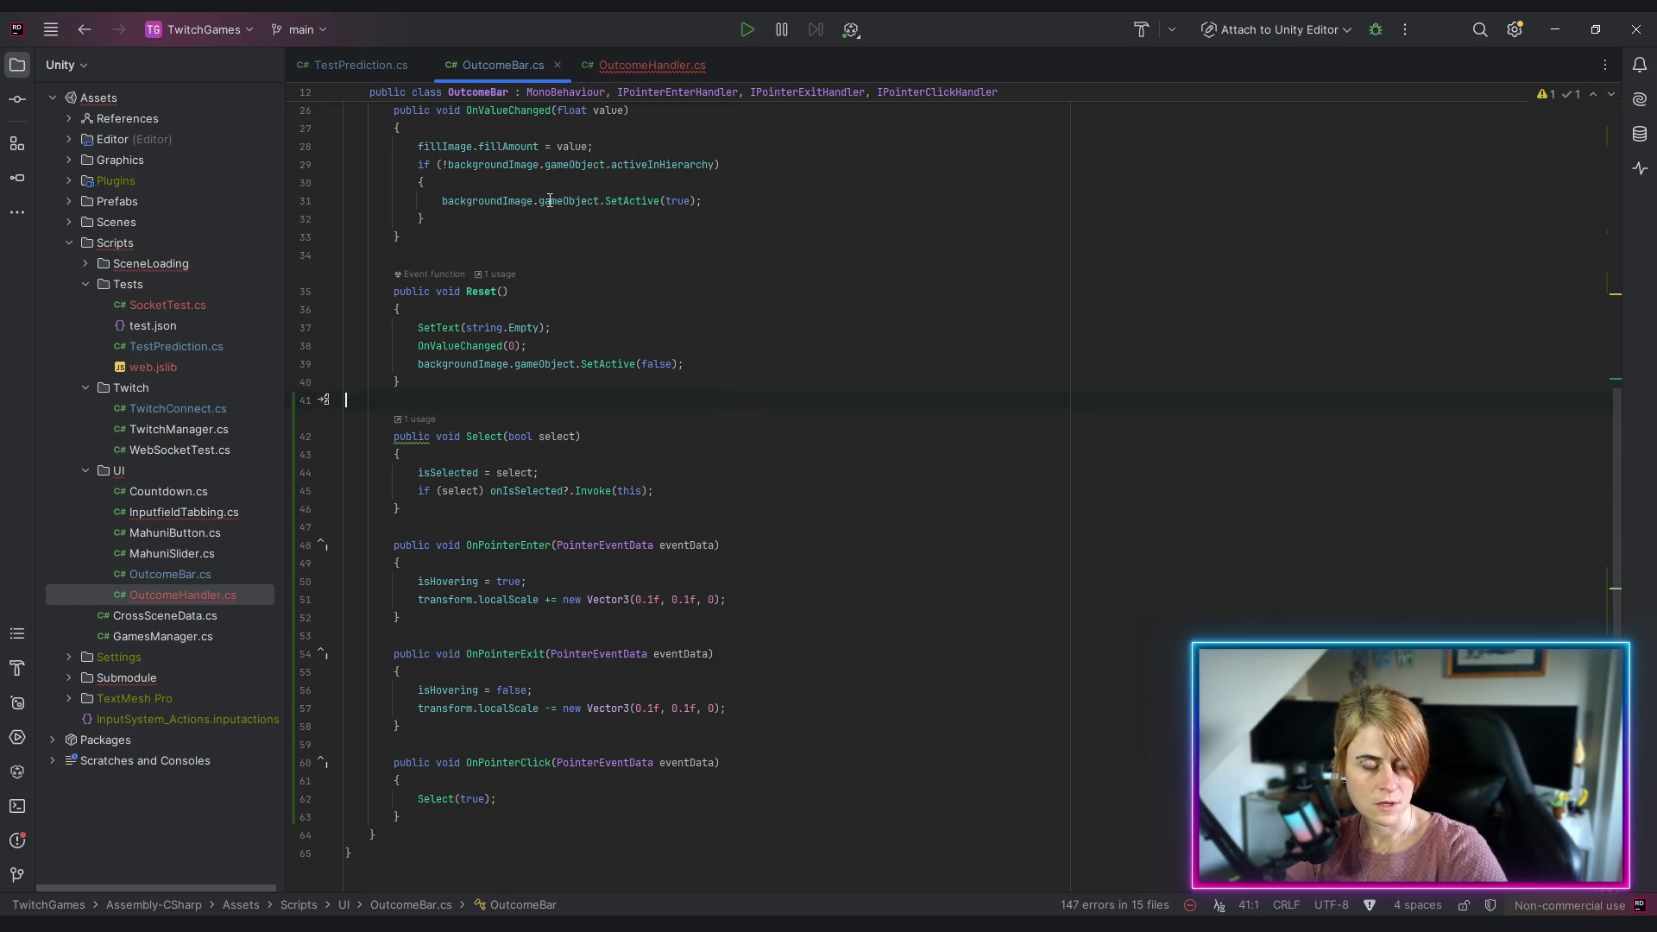
{"action": "left_click", "coordinate": [645, 66]}
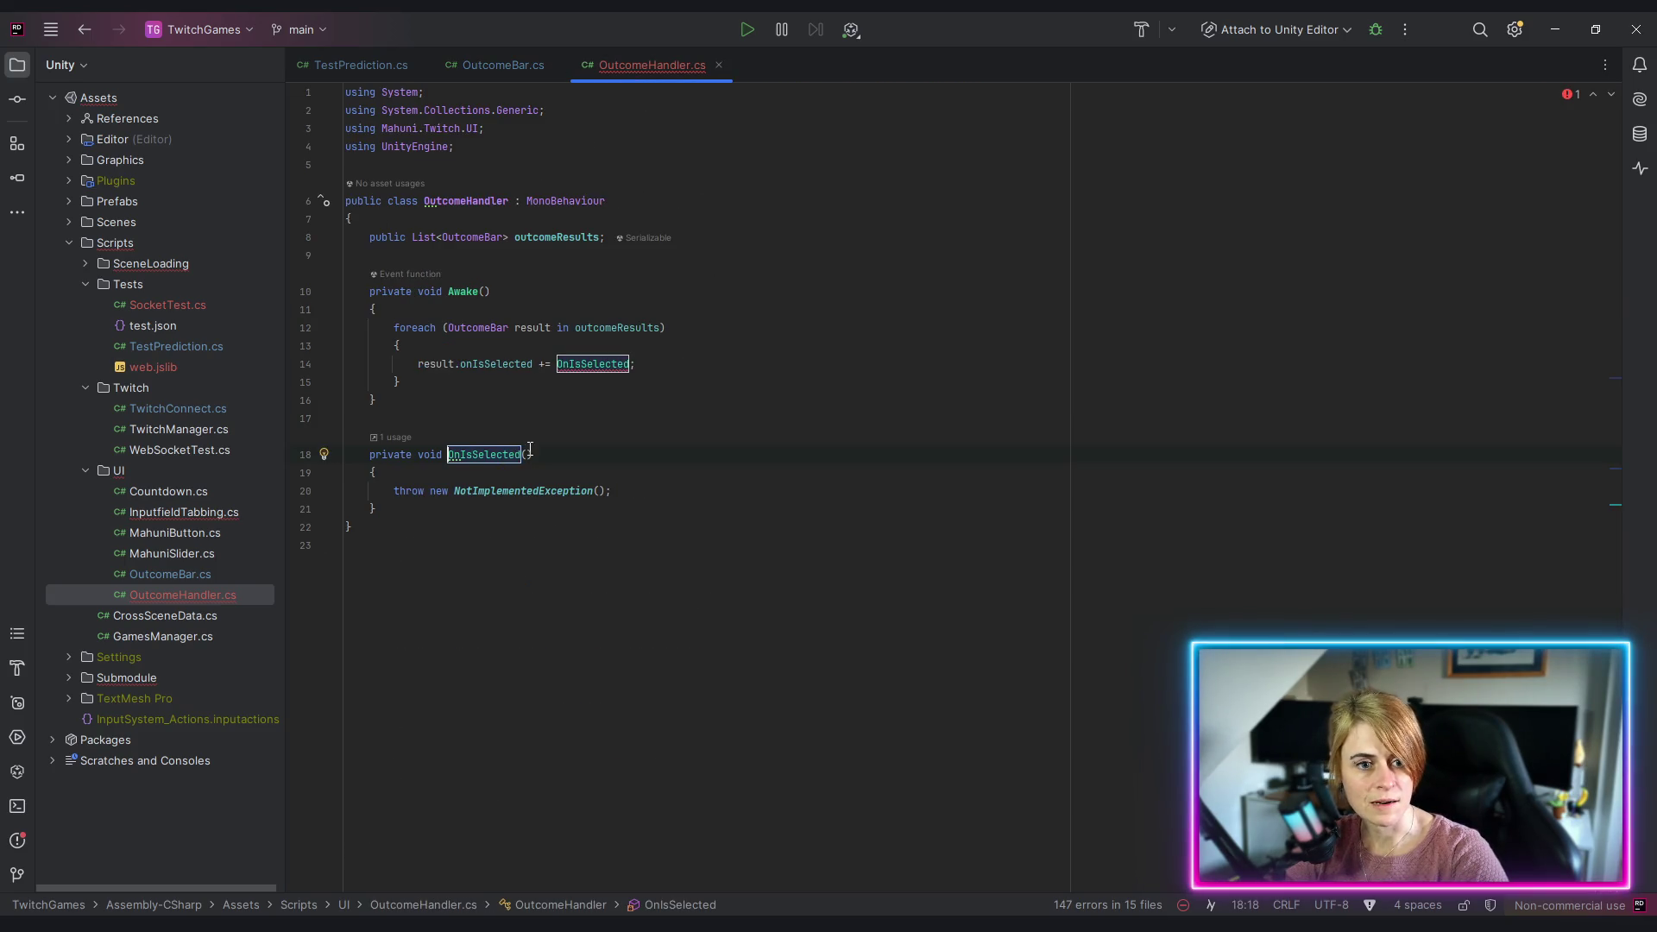
Step: Give the OnIsSelected handler an OutcomeBar parameter named selected
{"action": "type", "text": "Outcon"}
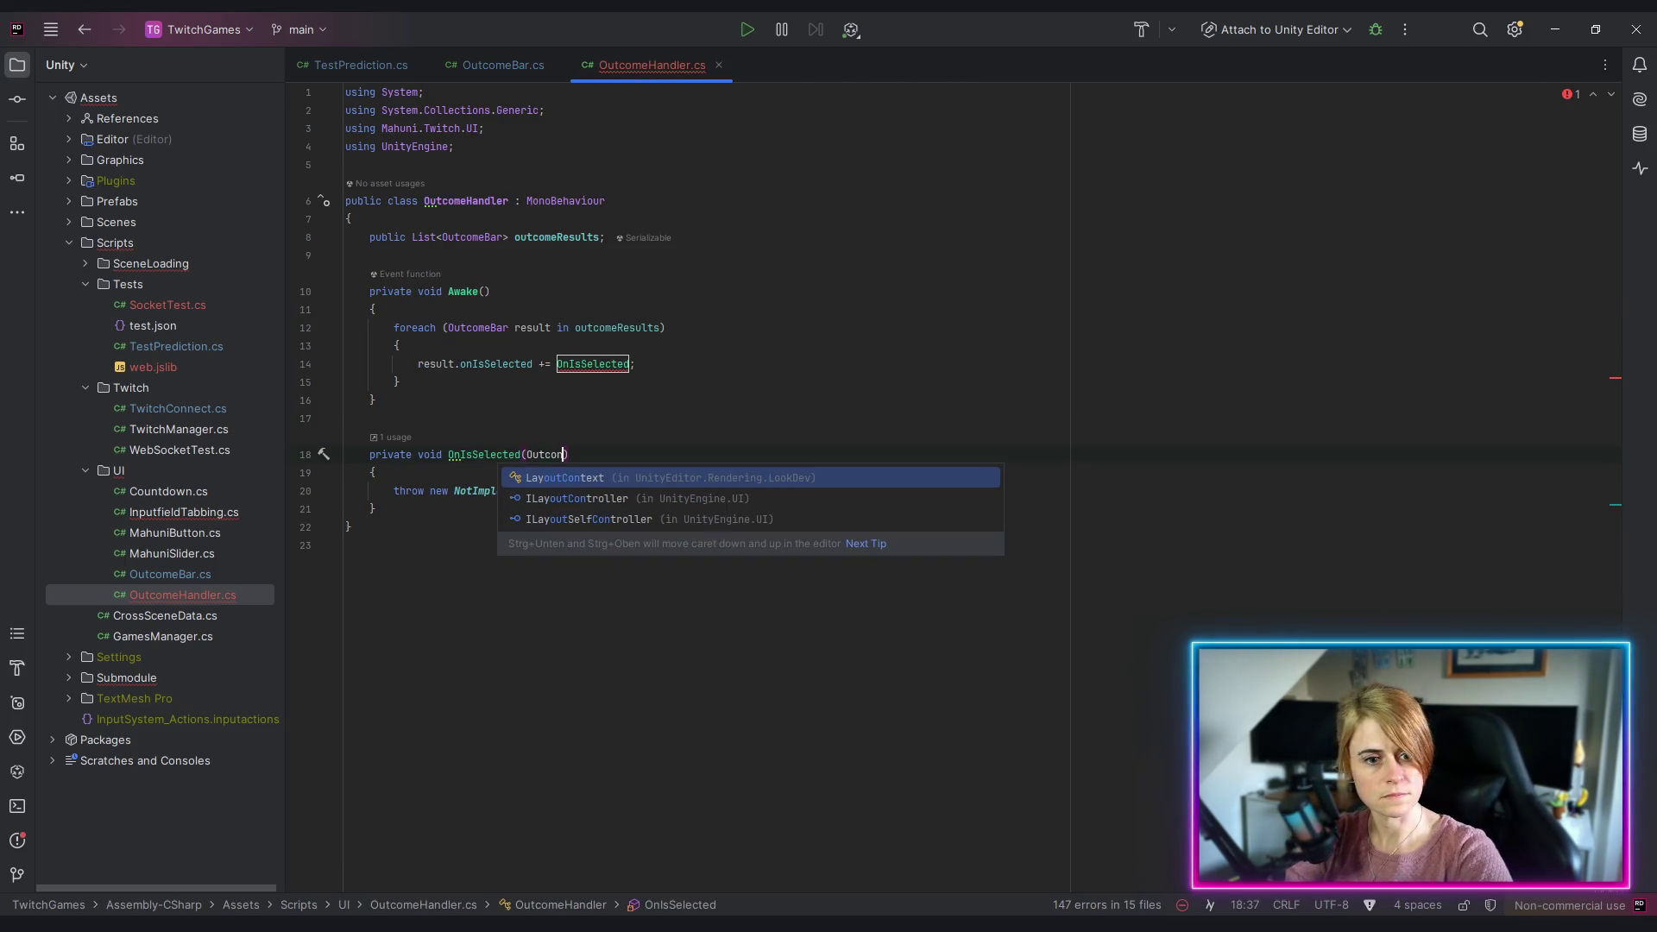
{"action": "type", "text": "omhan"}
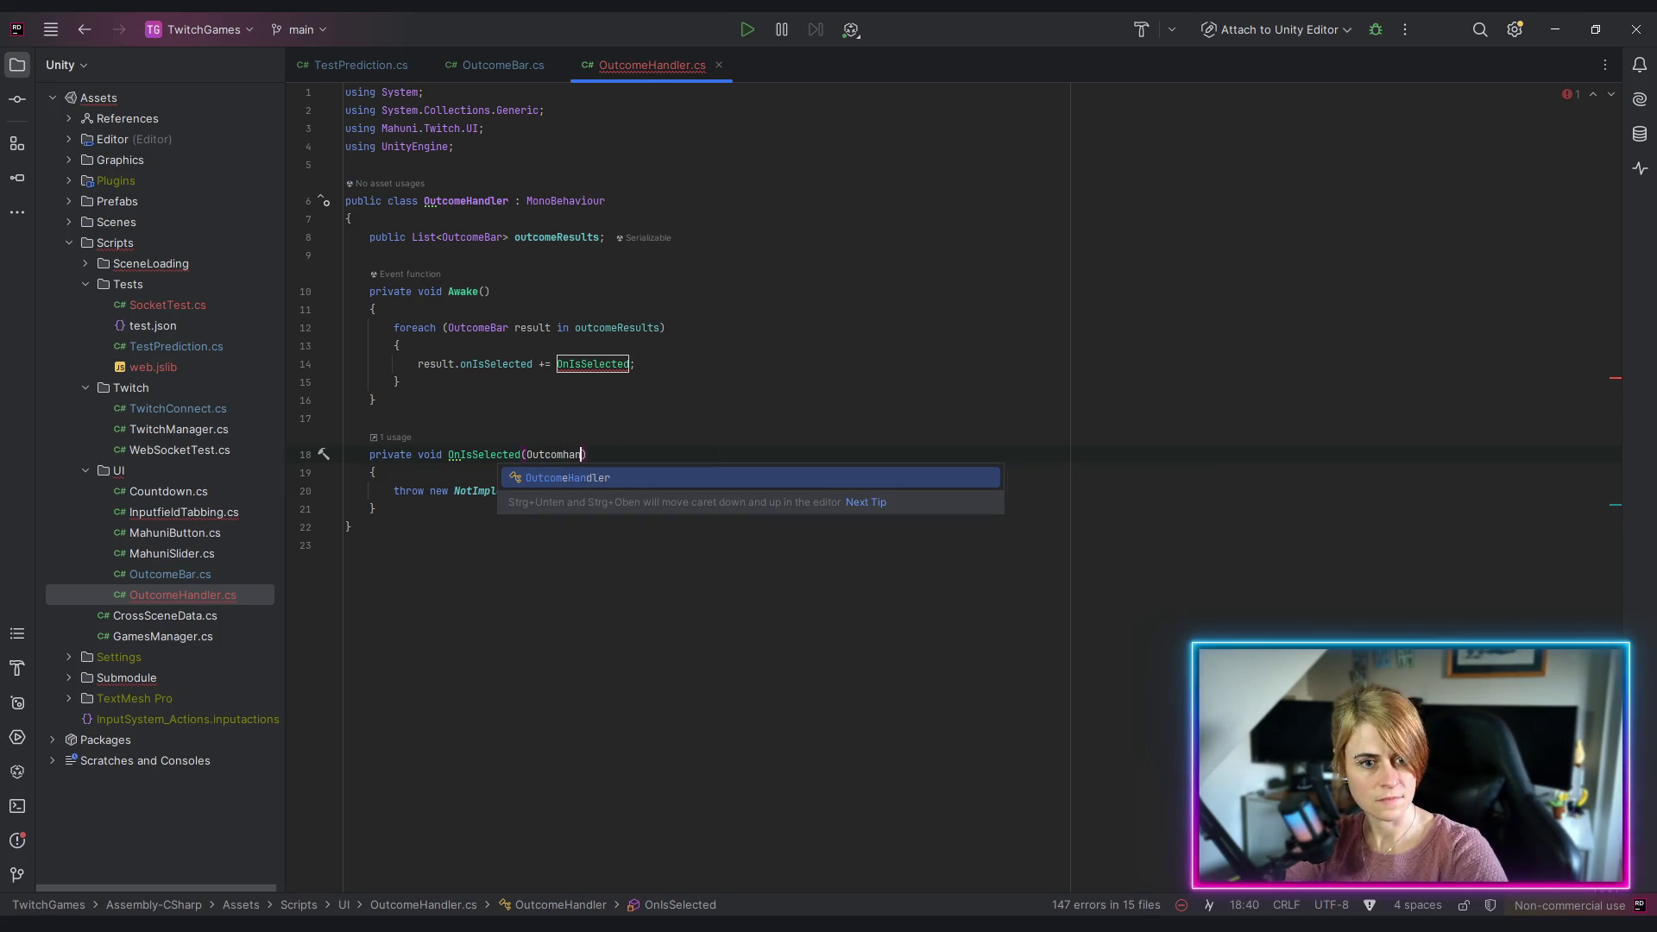
{"action": "key", "text": "BackSpace"}
{"action": "type", "text": "B"}
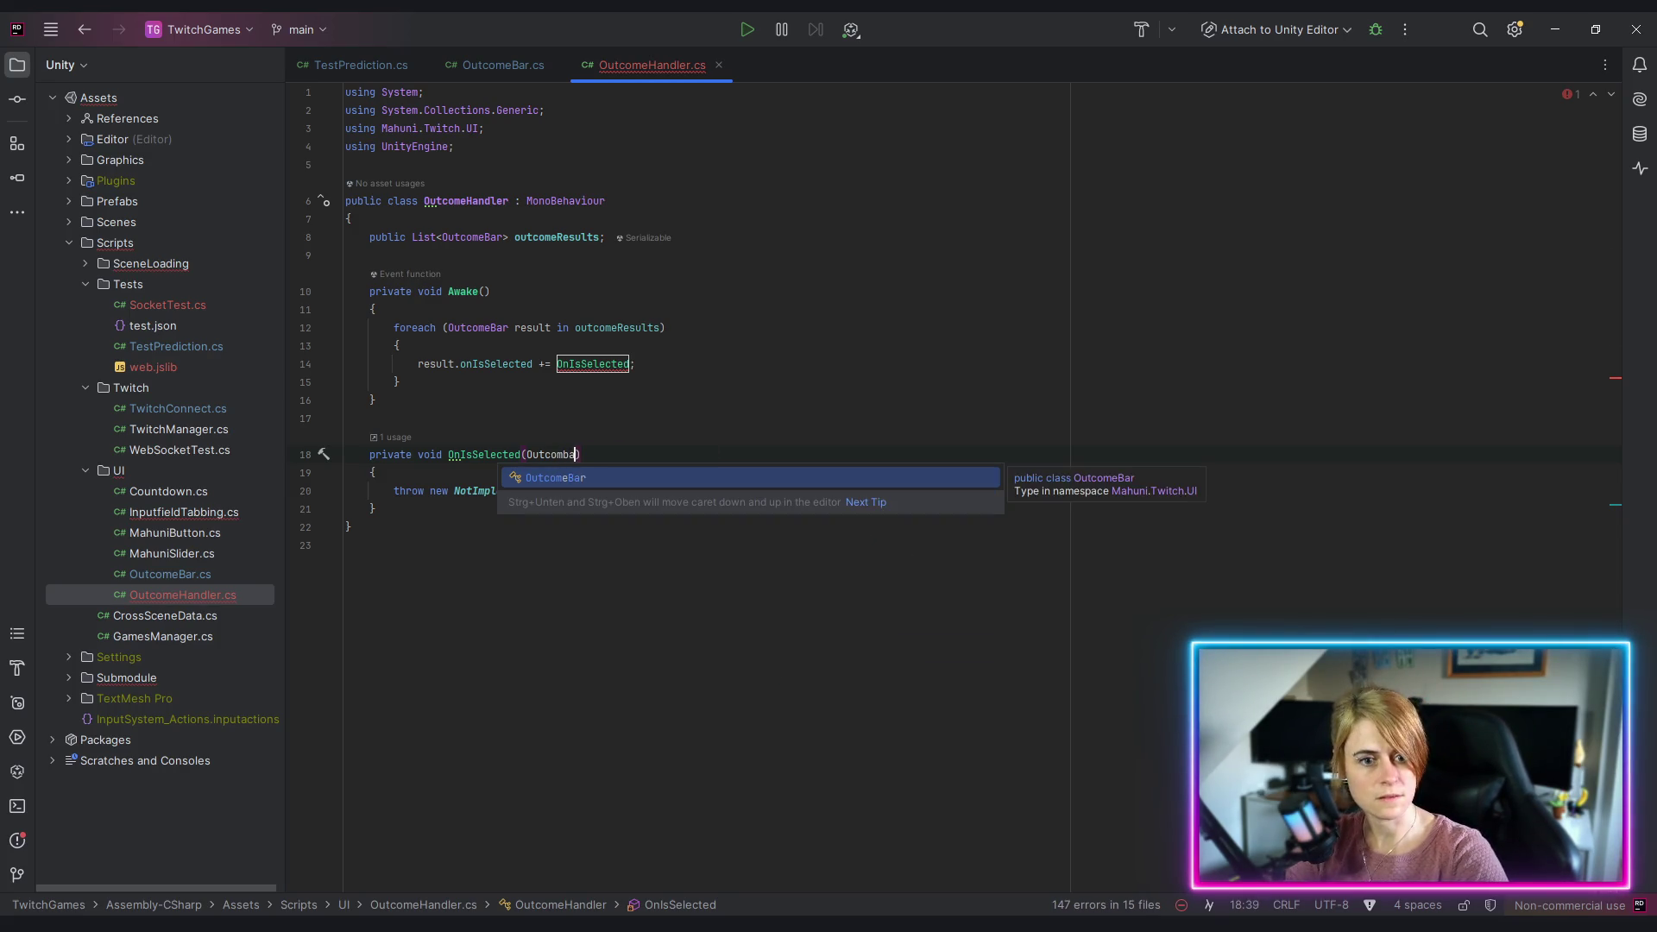
{"action": "key", "text": "Return"}
{"action": "type", "text": "sele"}
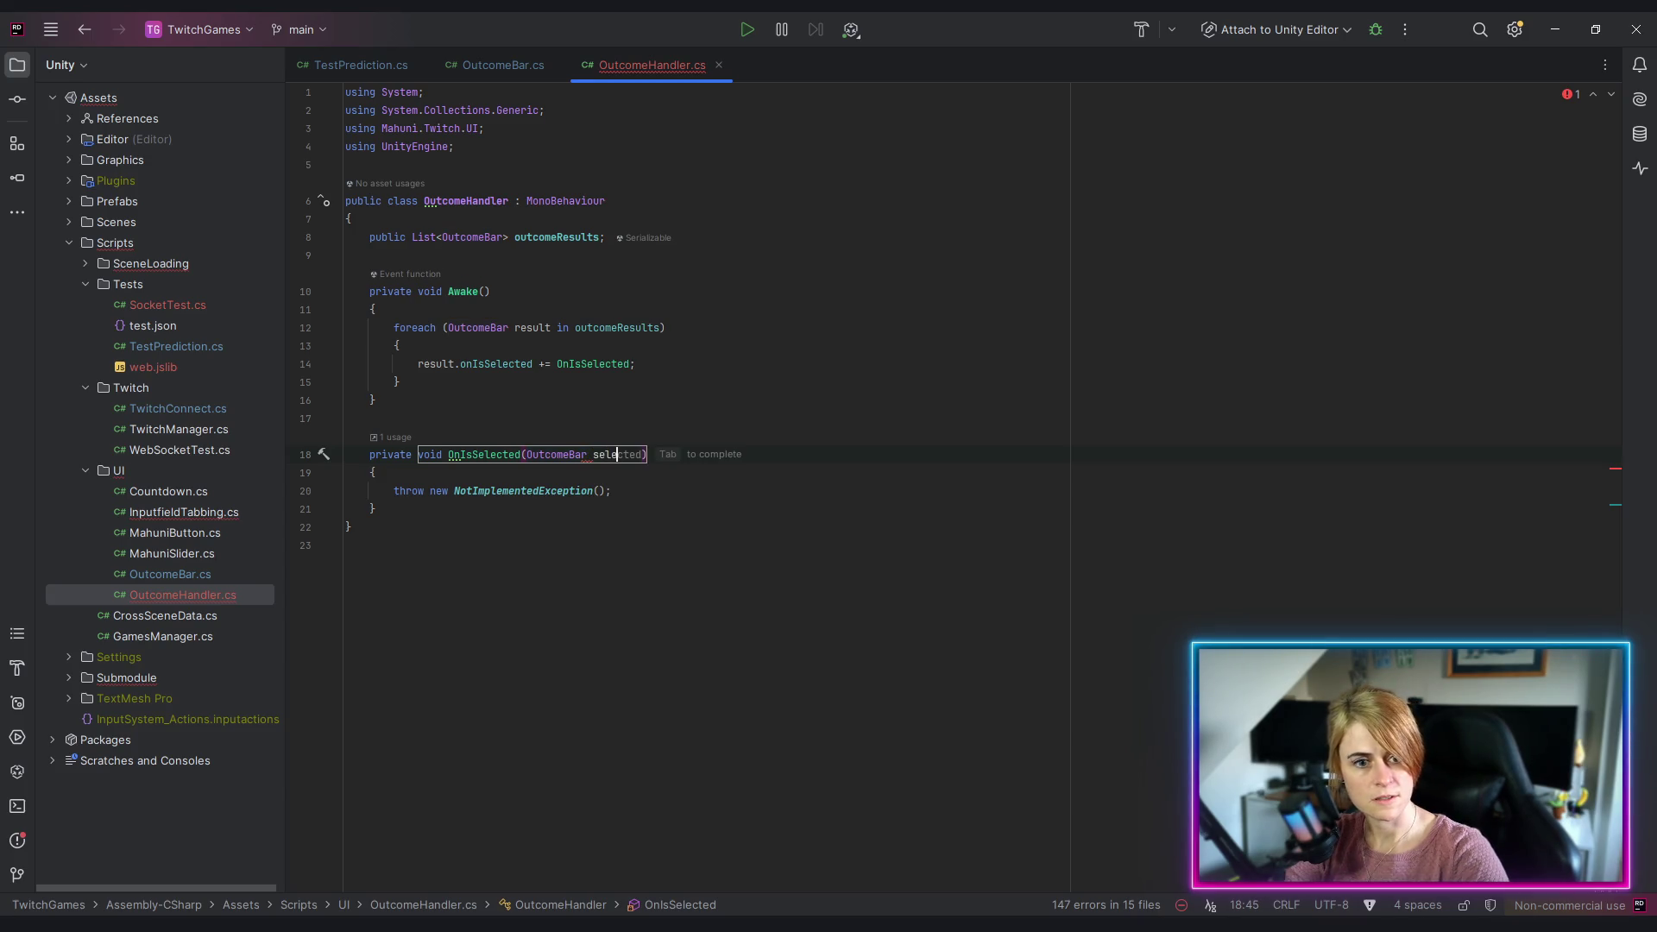
{"action": "key", "text": "Tab"}
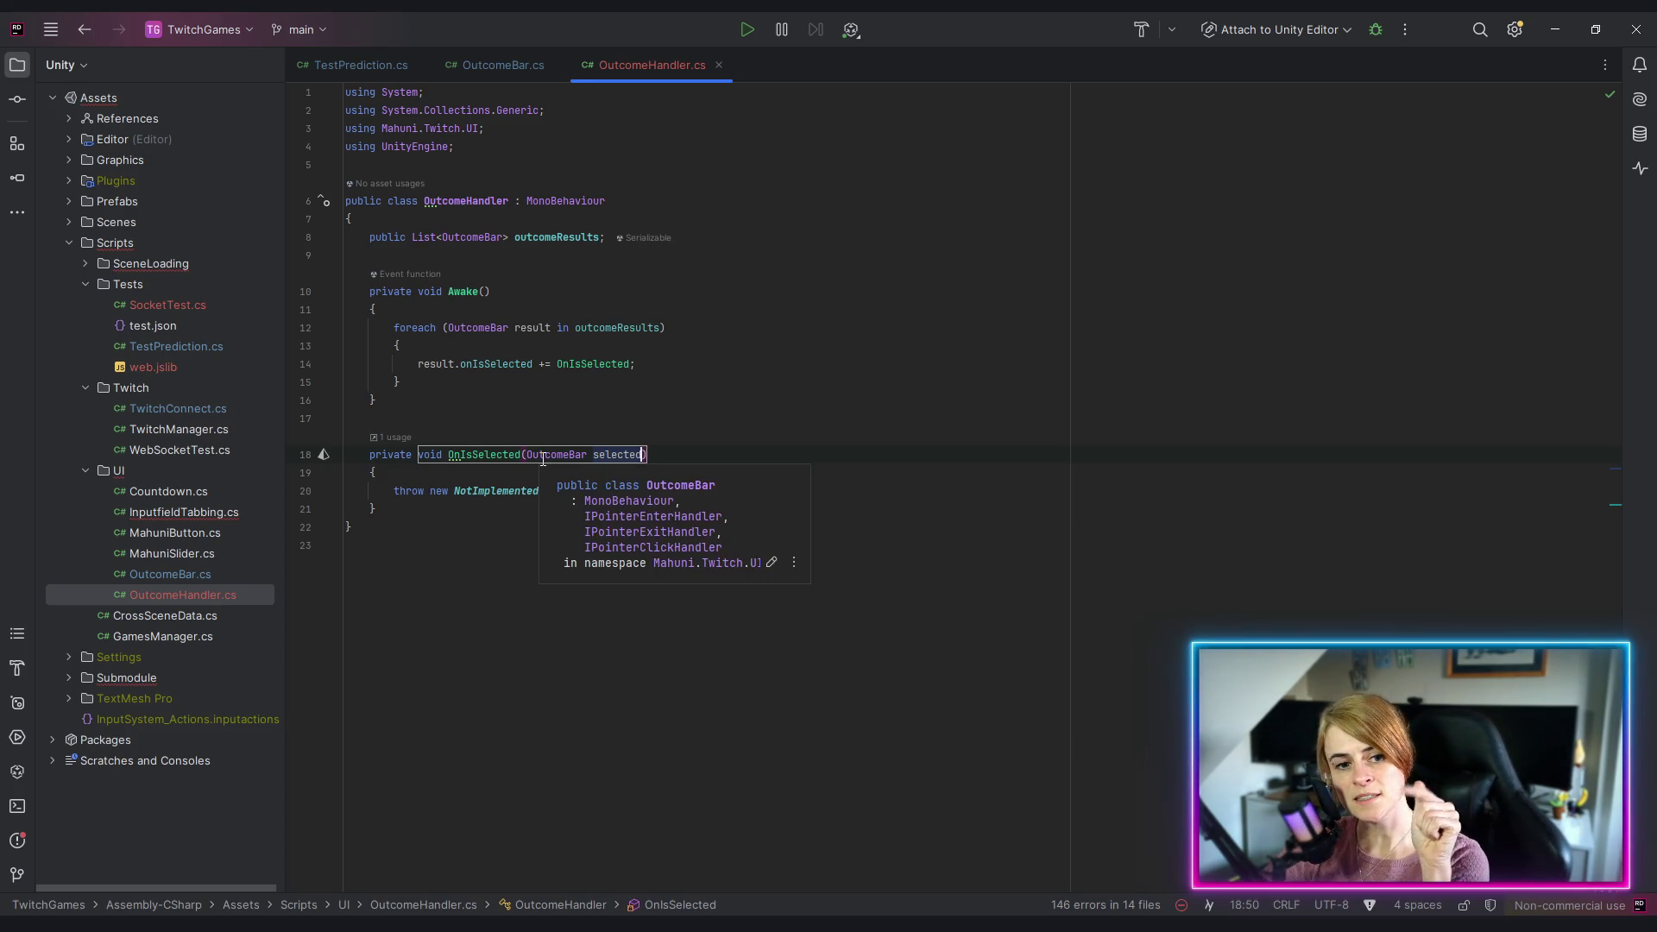
{"action": "left_click", "coordinate": [455, 568]}
{"action": "mouse_move", "coordinate": [391, 490]}
{"action": "left_mouse_down"}
{"action": "mouse_move", "coordinate": [518, 487]}
{"action": "mouse_move", "coordinate": [375, 508]}
{"action": "left_mouse_up"}
Step: Add a public OutcomeBar selectedOutcome field below outcomeResults and open blank lines in OnIsSelected
{"action": "left_click", "coordinate": [535, 292]}
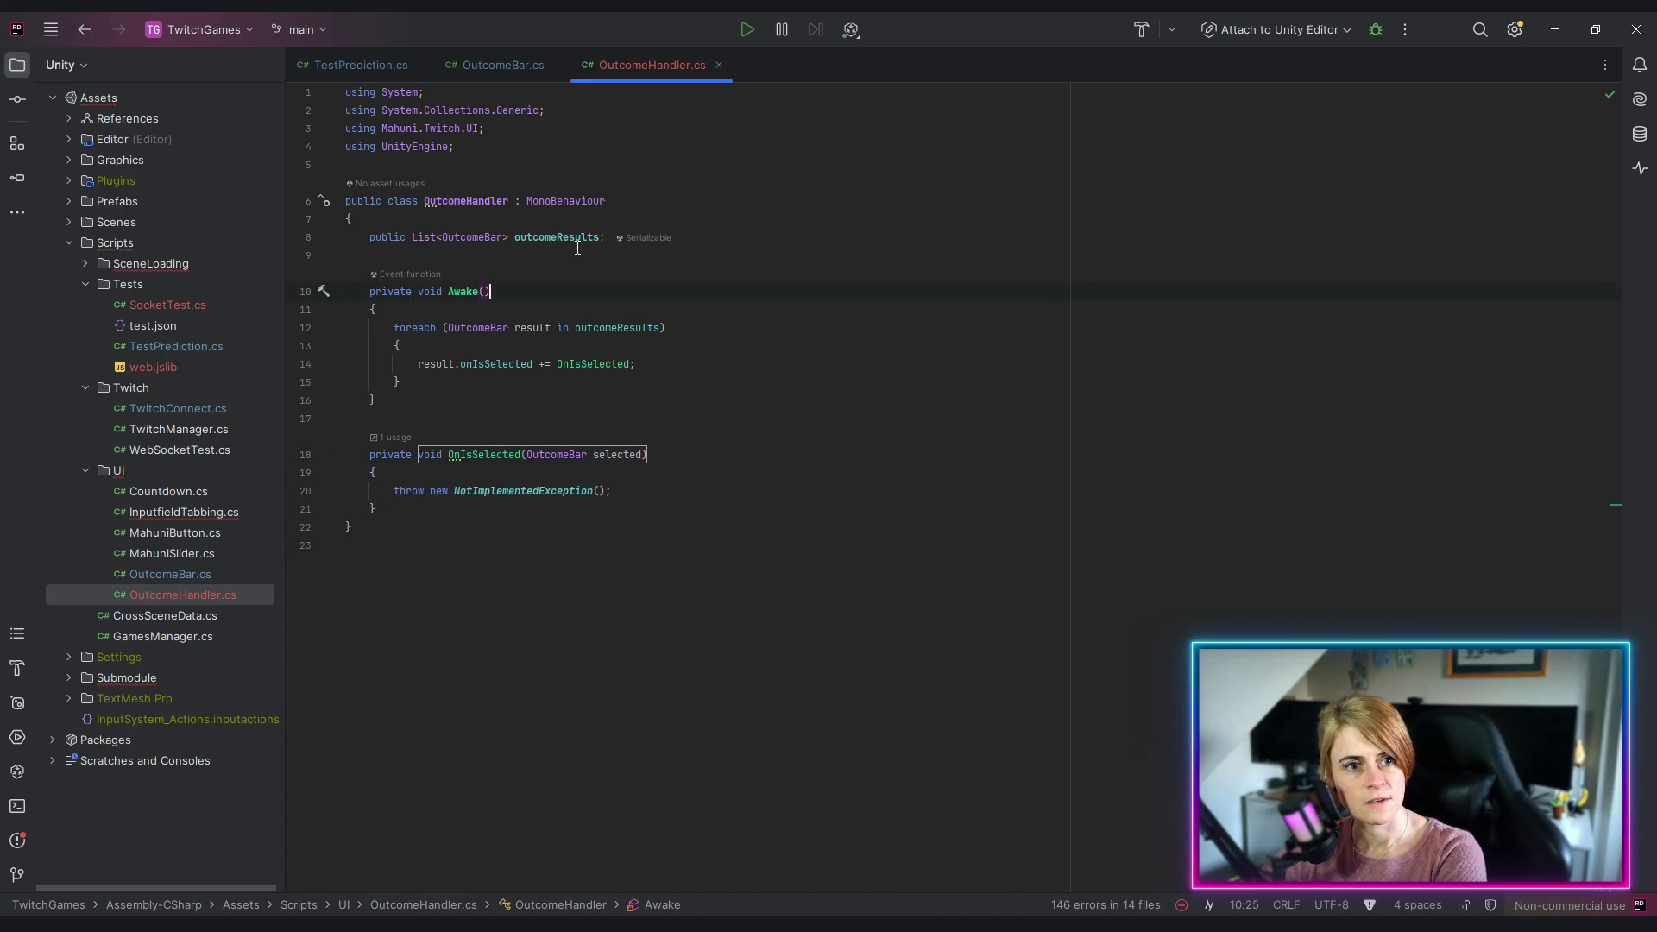
{"action": "left_click", "coordinate": [610, 237]}
{"action": "key", "text": "Return"}
{"action": "type", "text": "pub"}
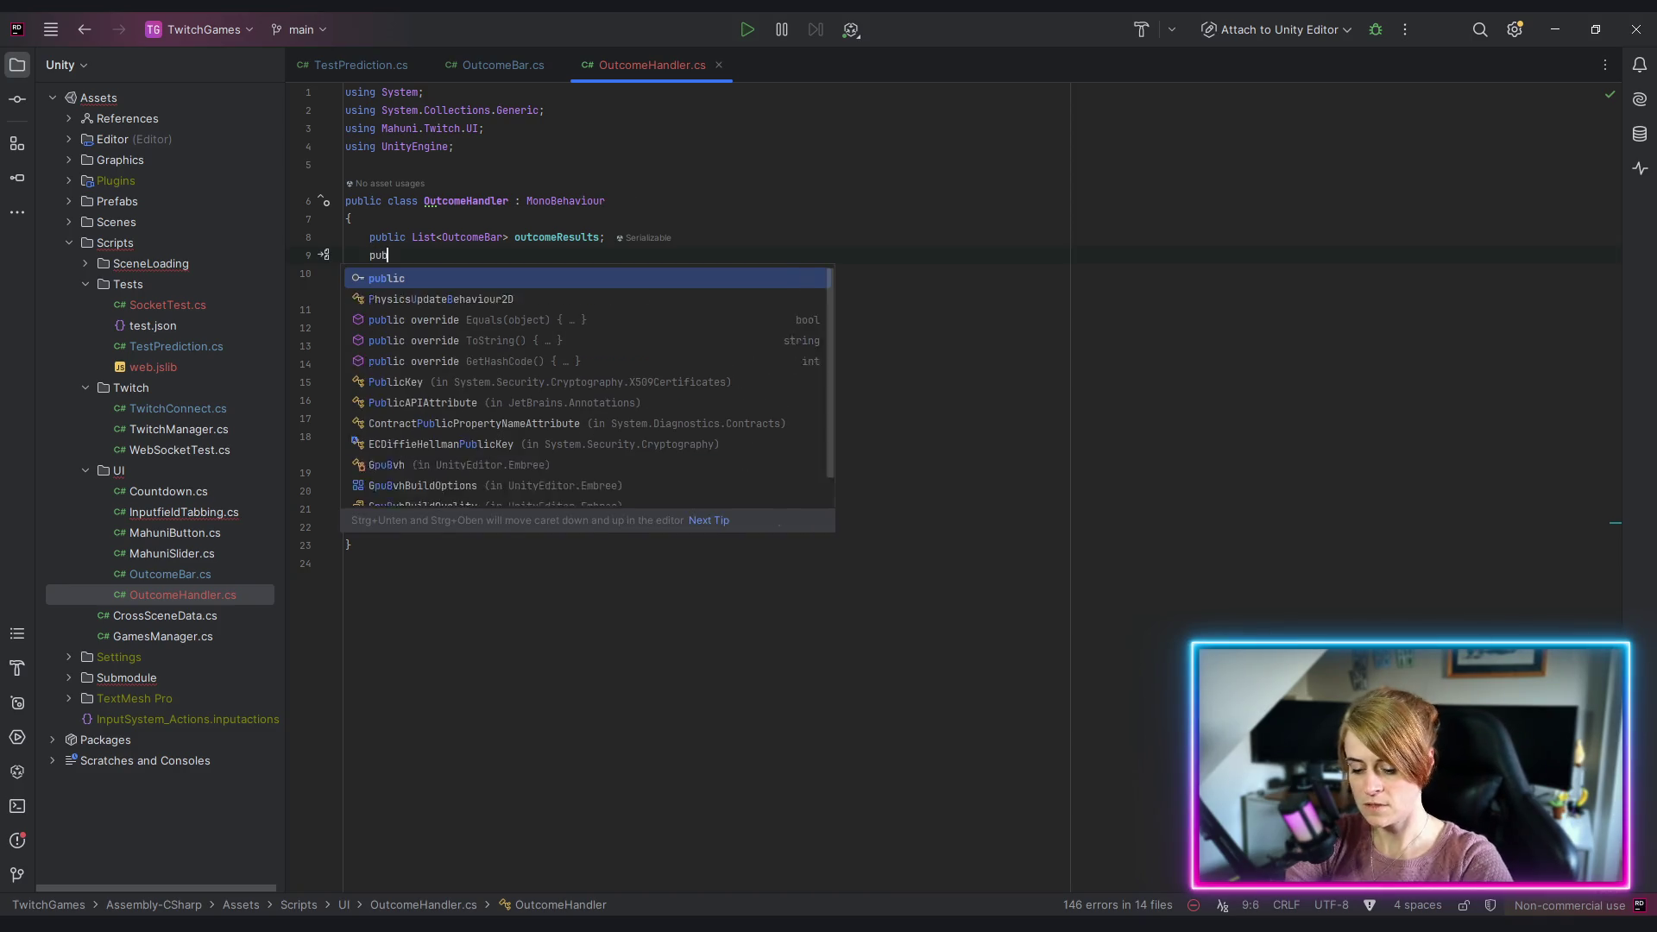
{"action": "type", "text": "lic Out"}
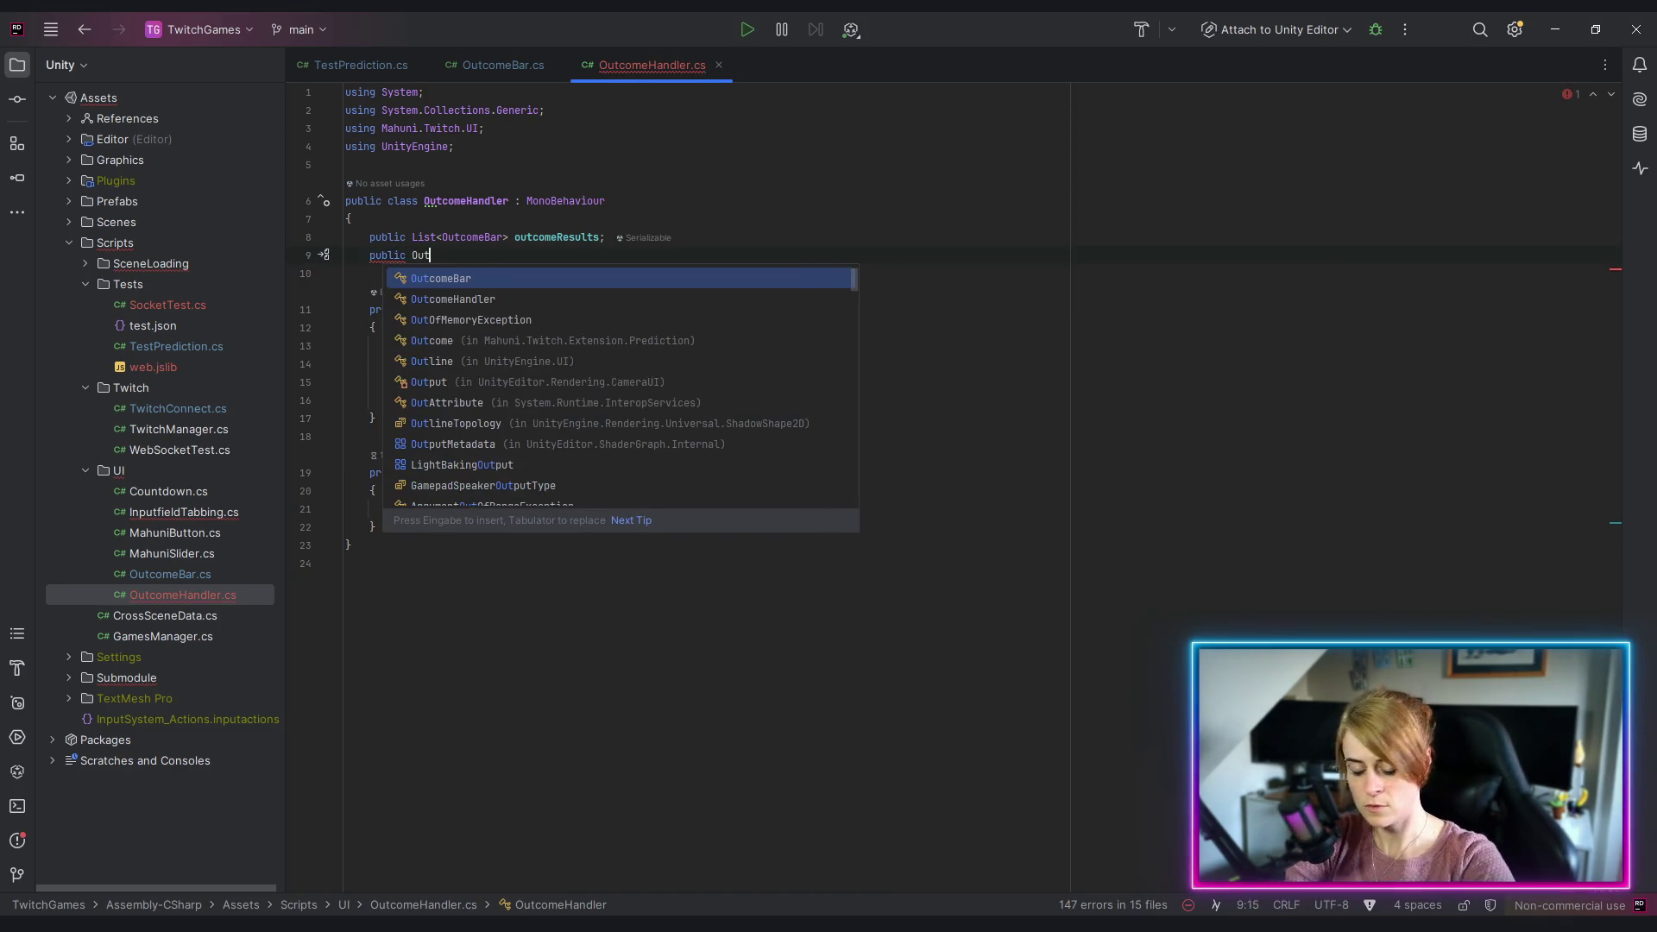
{"action": "type", "text": "come"}
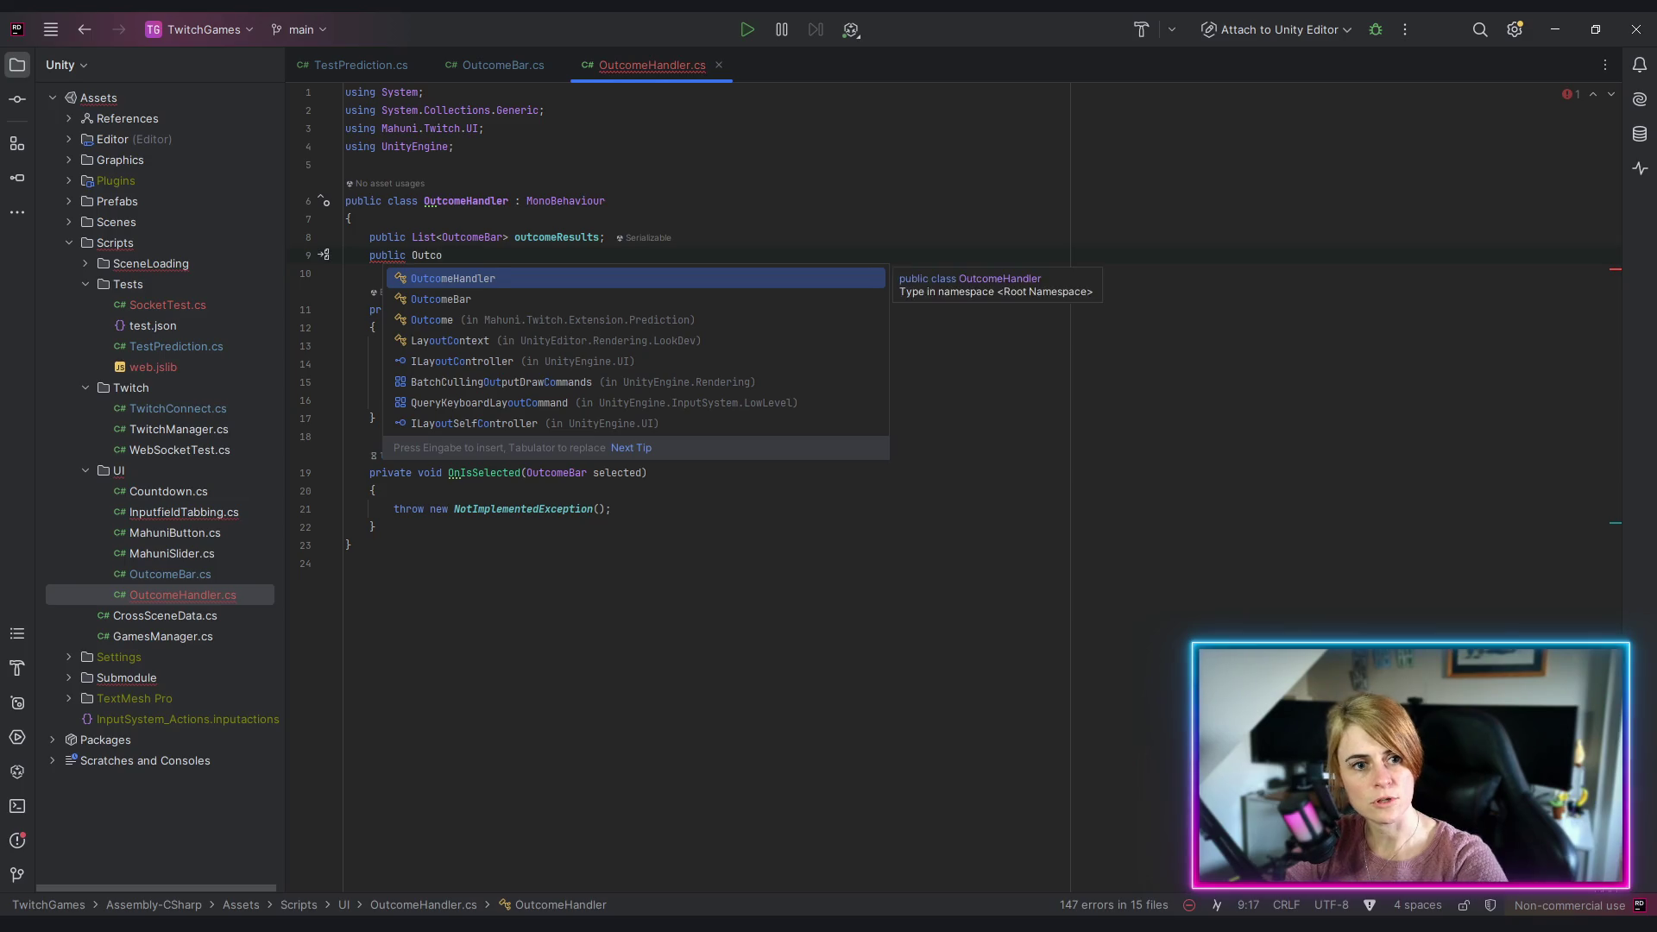
{"action": "key", "text": "Return"}
{"action": "key", "text": "Tab"}
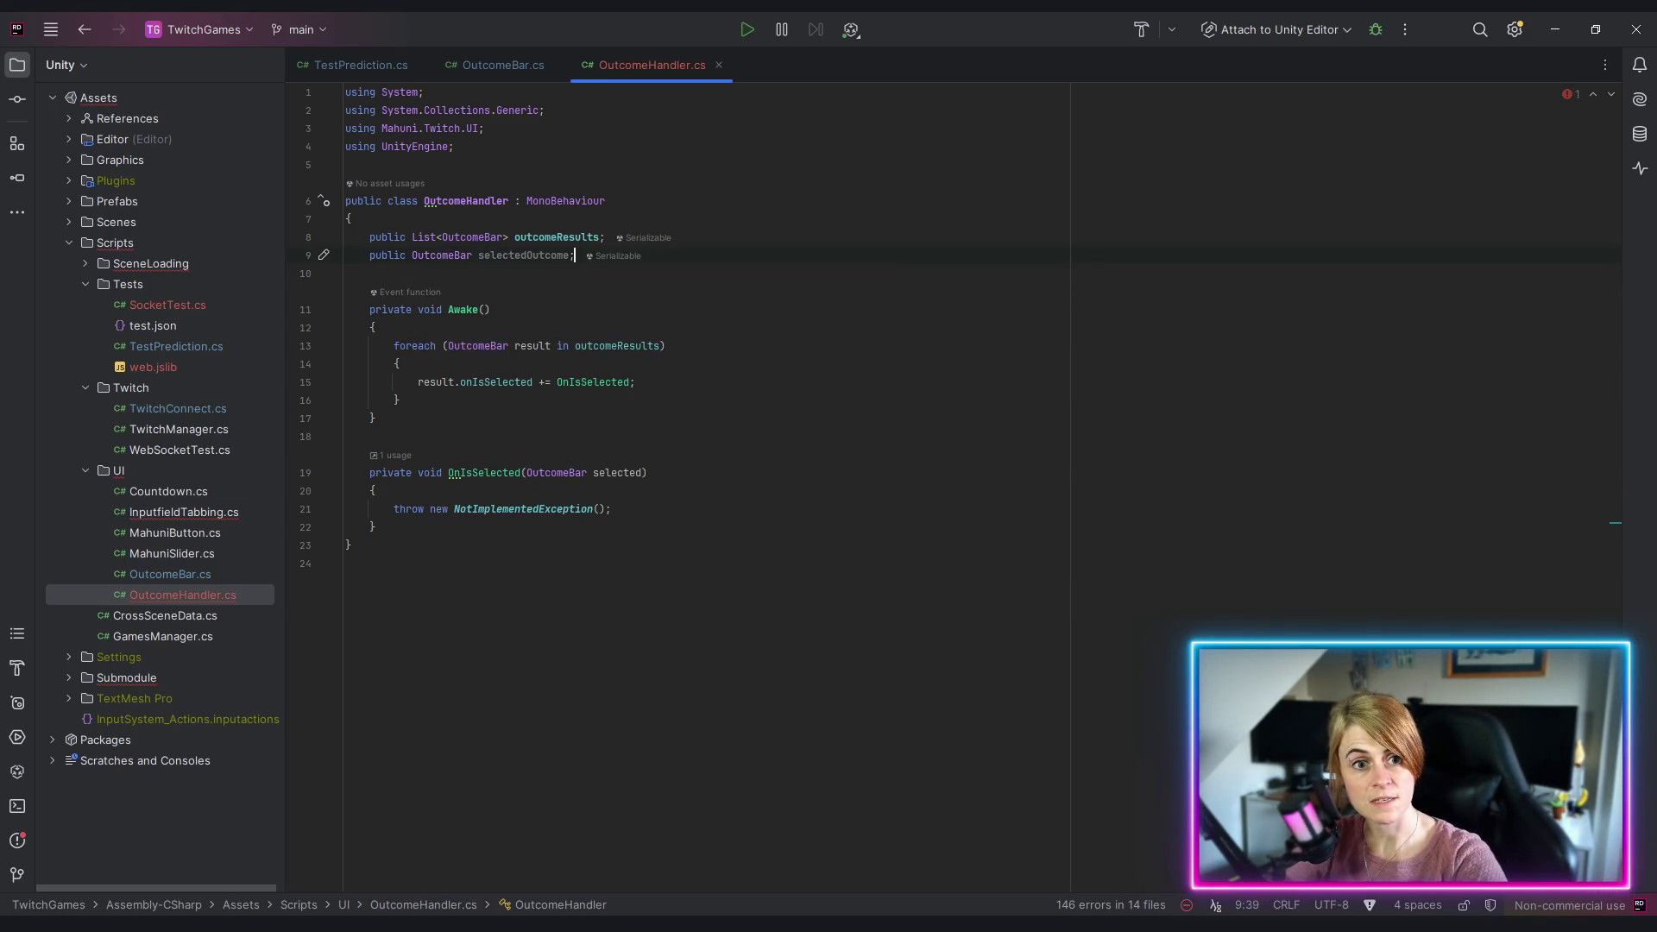
{"action": "key", "text": "Return"}
{"action": "key", "text": "Return"}
{"action": "key", "text": "Up"}
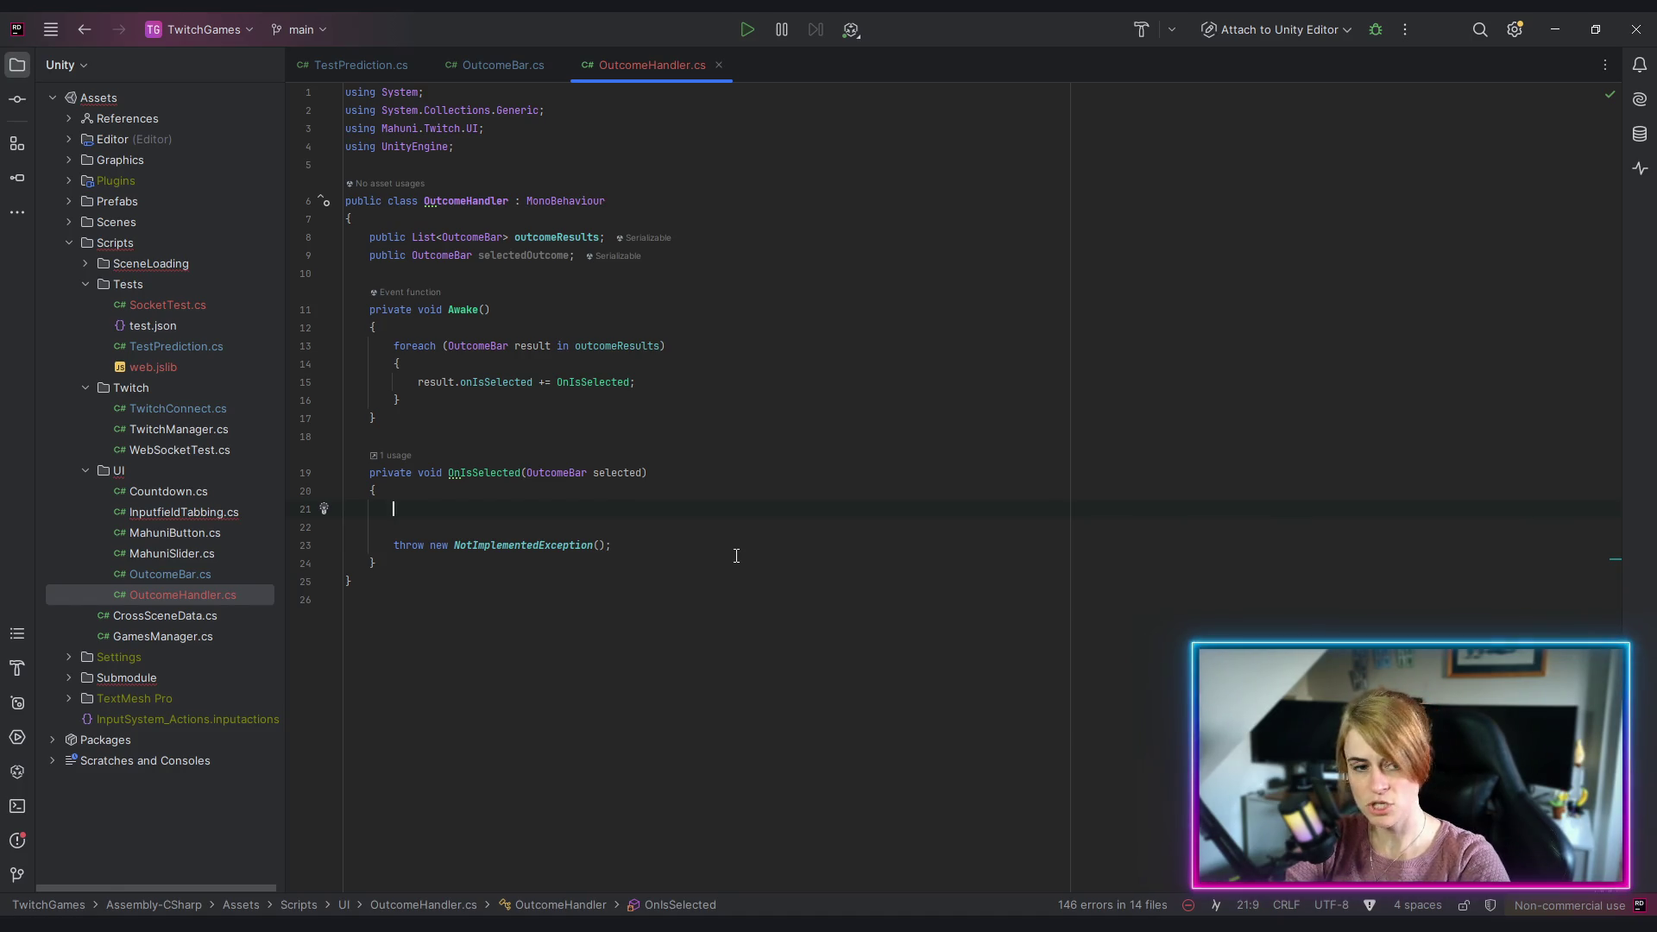
{"action": "left_click_drag", "start_coordinate": [387, 346], "coordinate": [400, 400]}
{"action": "key", "text": "ctrl+c"}
{"action": "left_click", "coordinate": [438, 515]}
Step: Paste the outcomeResults foreach into OnIsSelected, replacing the subscription line with a result.Select call
{"action": "key", "text": "ctrl+v"}
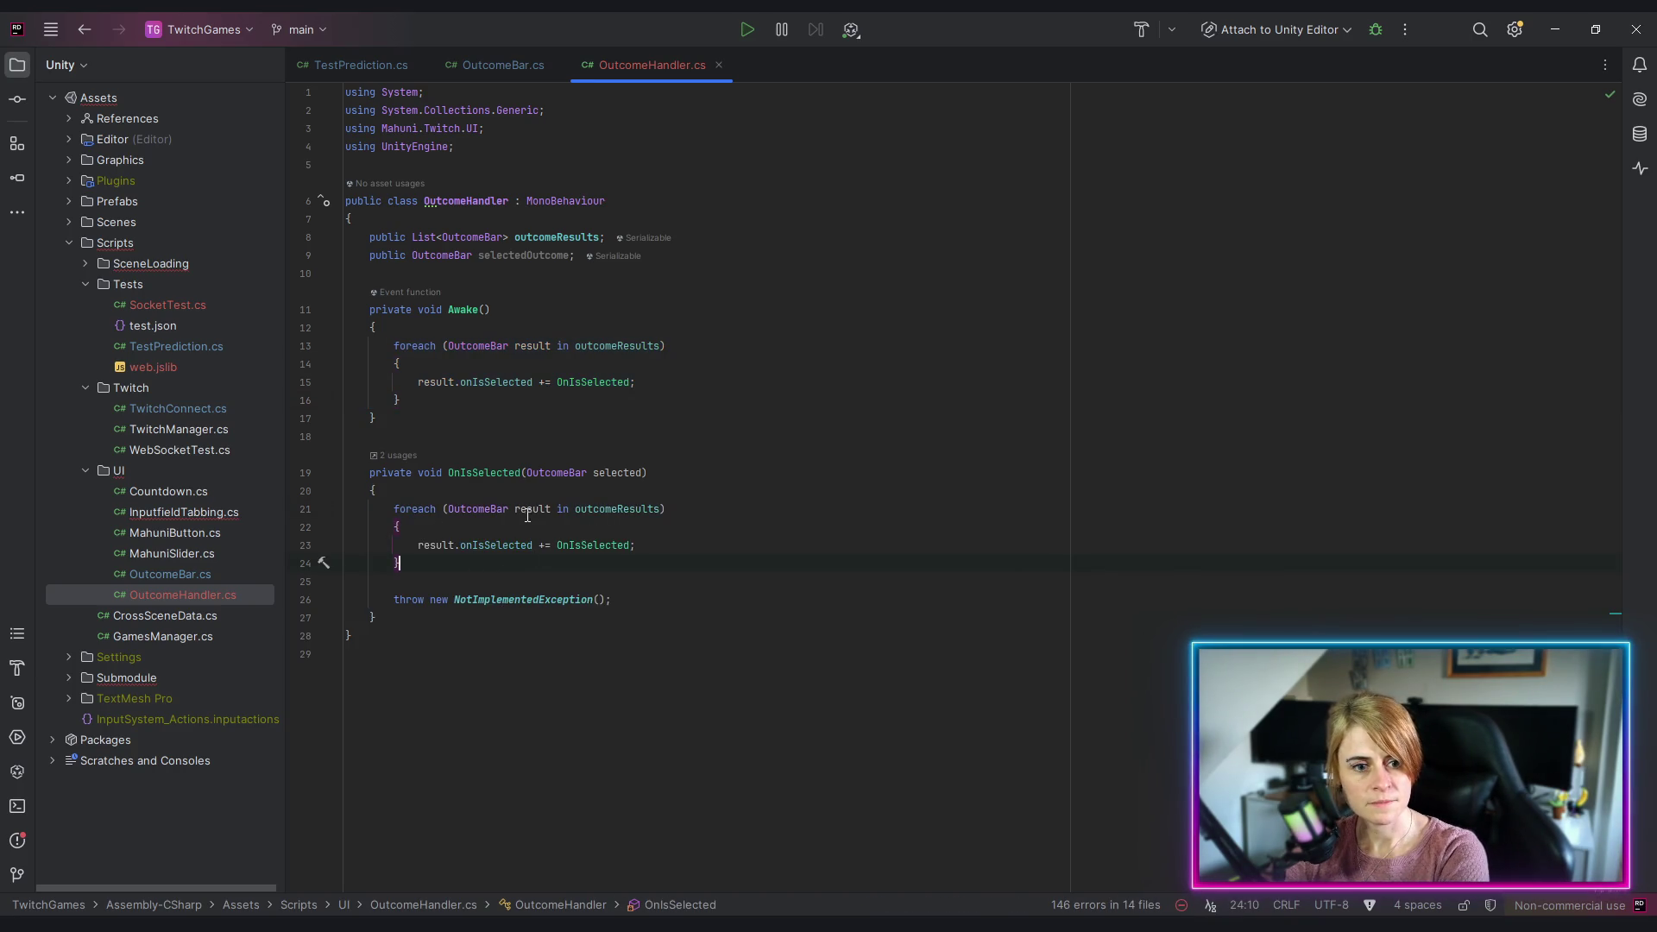
{"action": "key", "text": "Up"}
{"action": "key", "text": "Home"}
{"action": "key", "text": "shift+End"}
{"action": "key", "text": "BackSpace"}
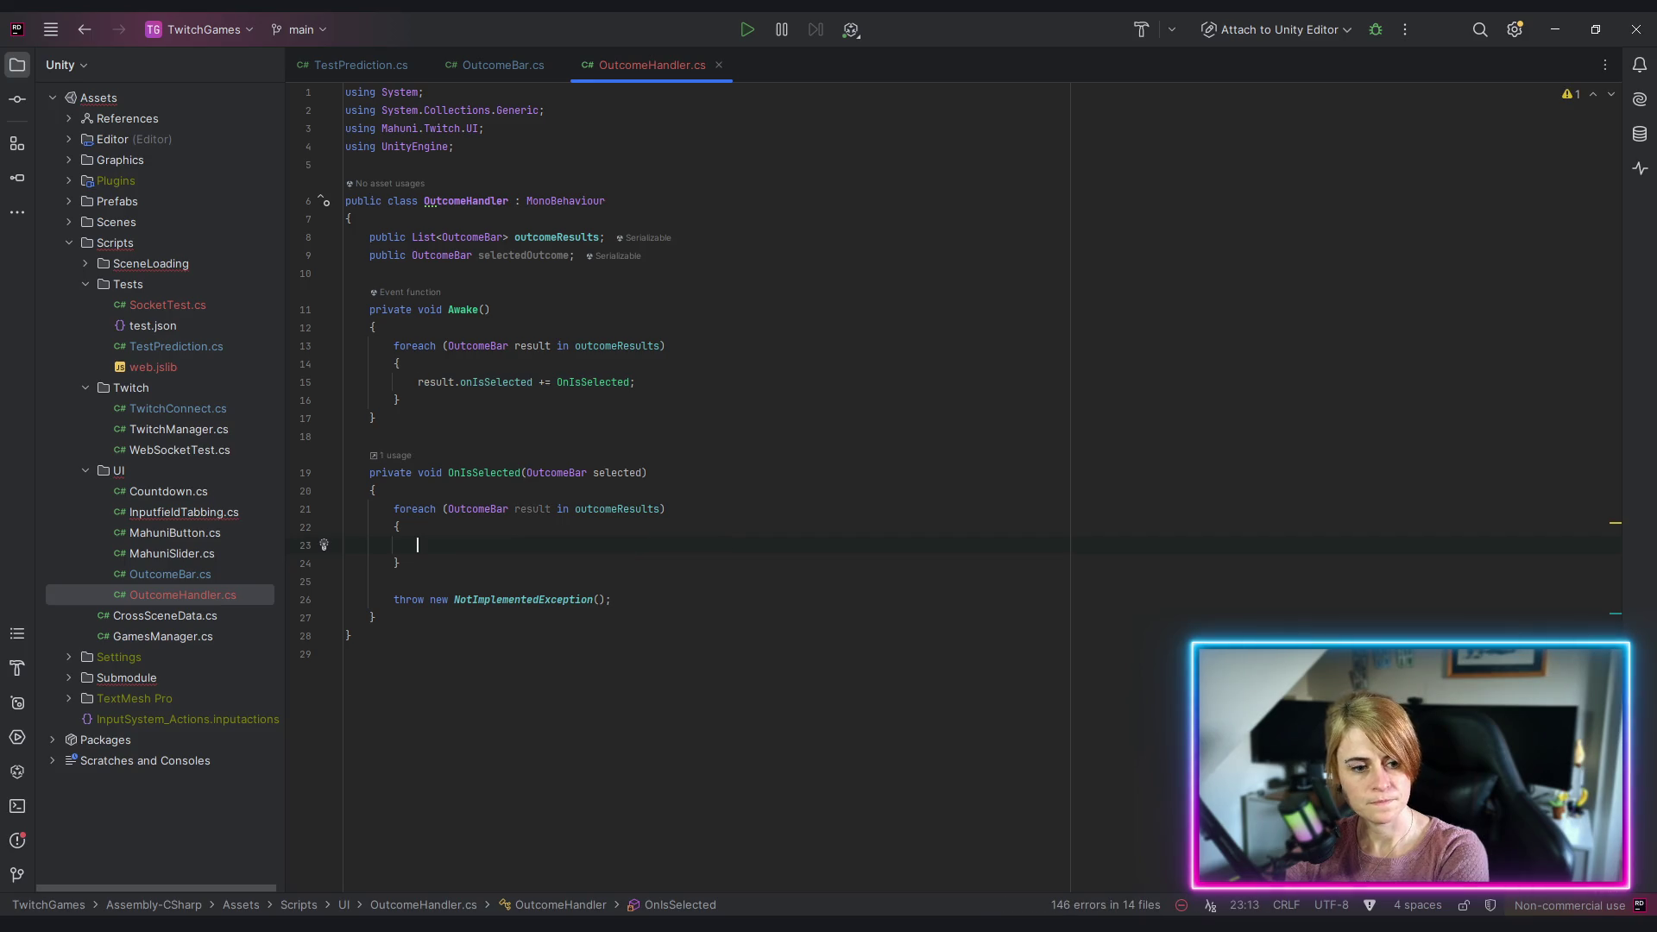
{"action": "type", "text": "result.se"}
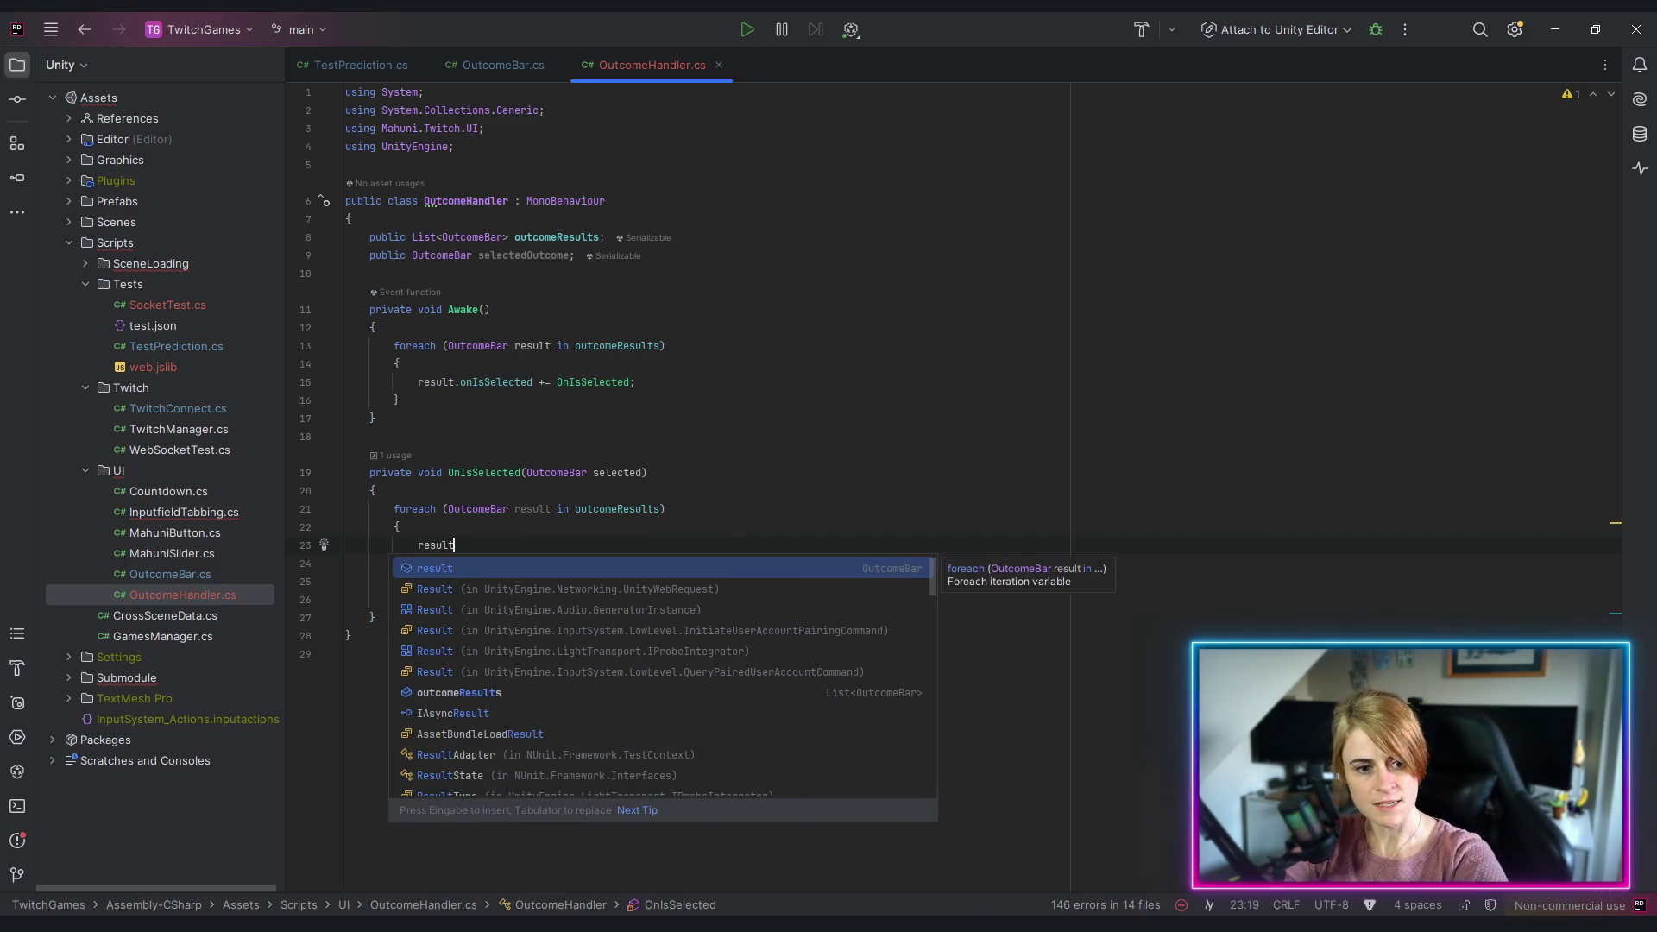
{"action": "key", "text": "Return"}
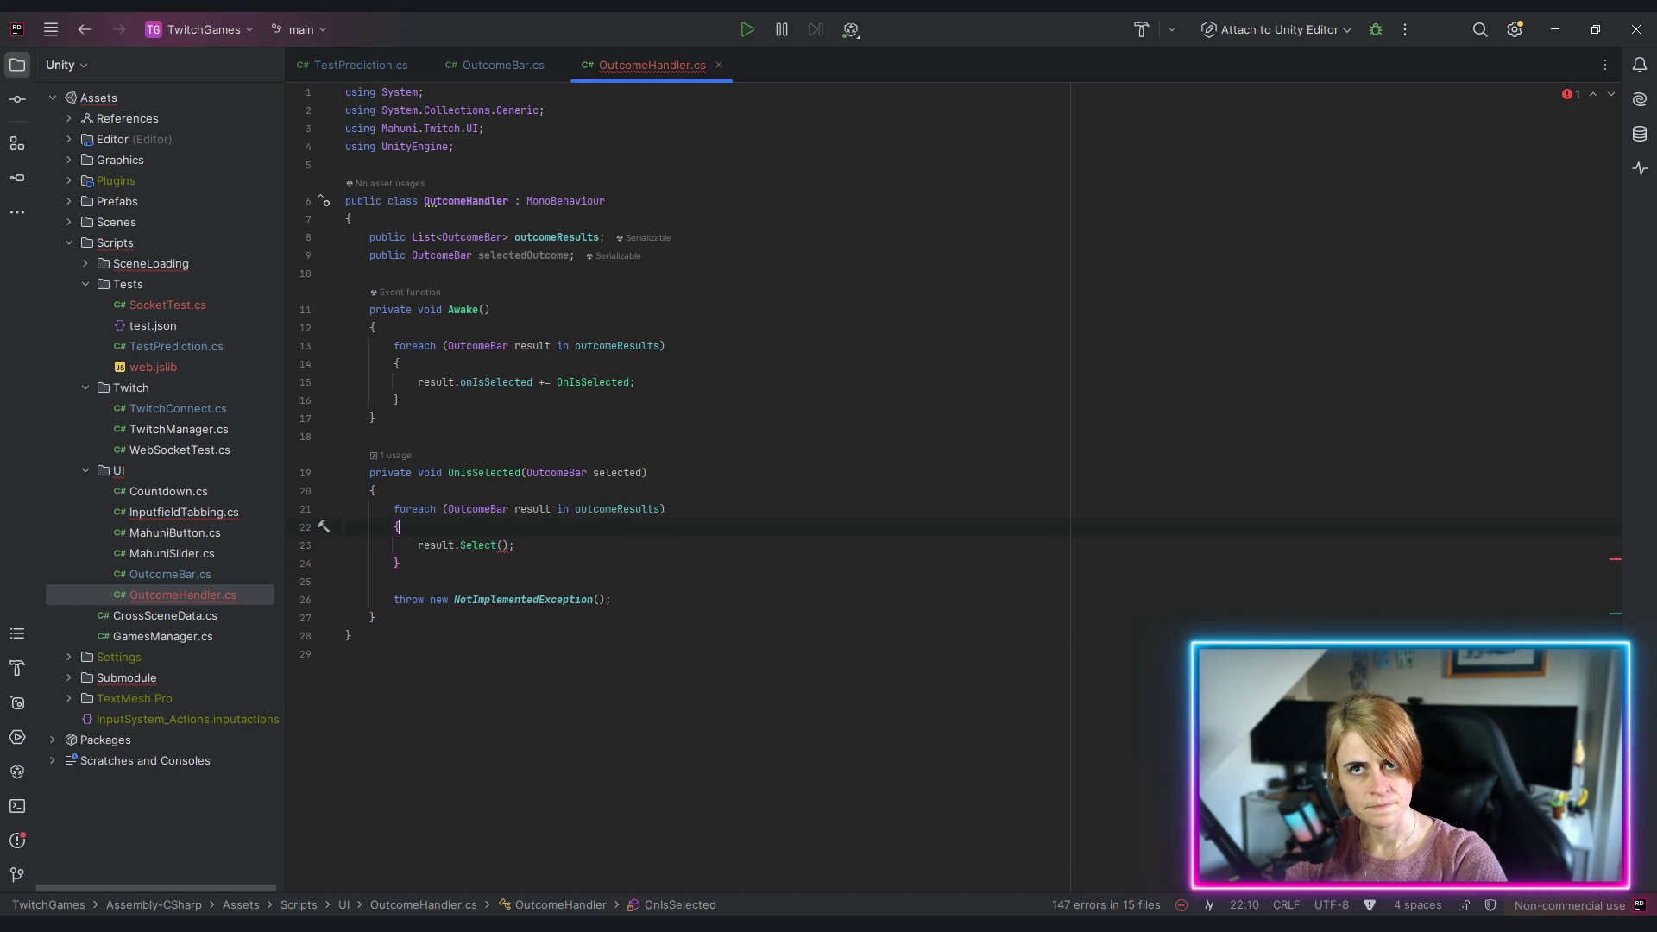
Step: Add 'if (selected == result) continue;' above the Select call to skip the selected bar
{"action": "key", "text": "Return"}
{"action": "type", "text": "if("}
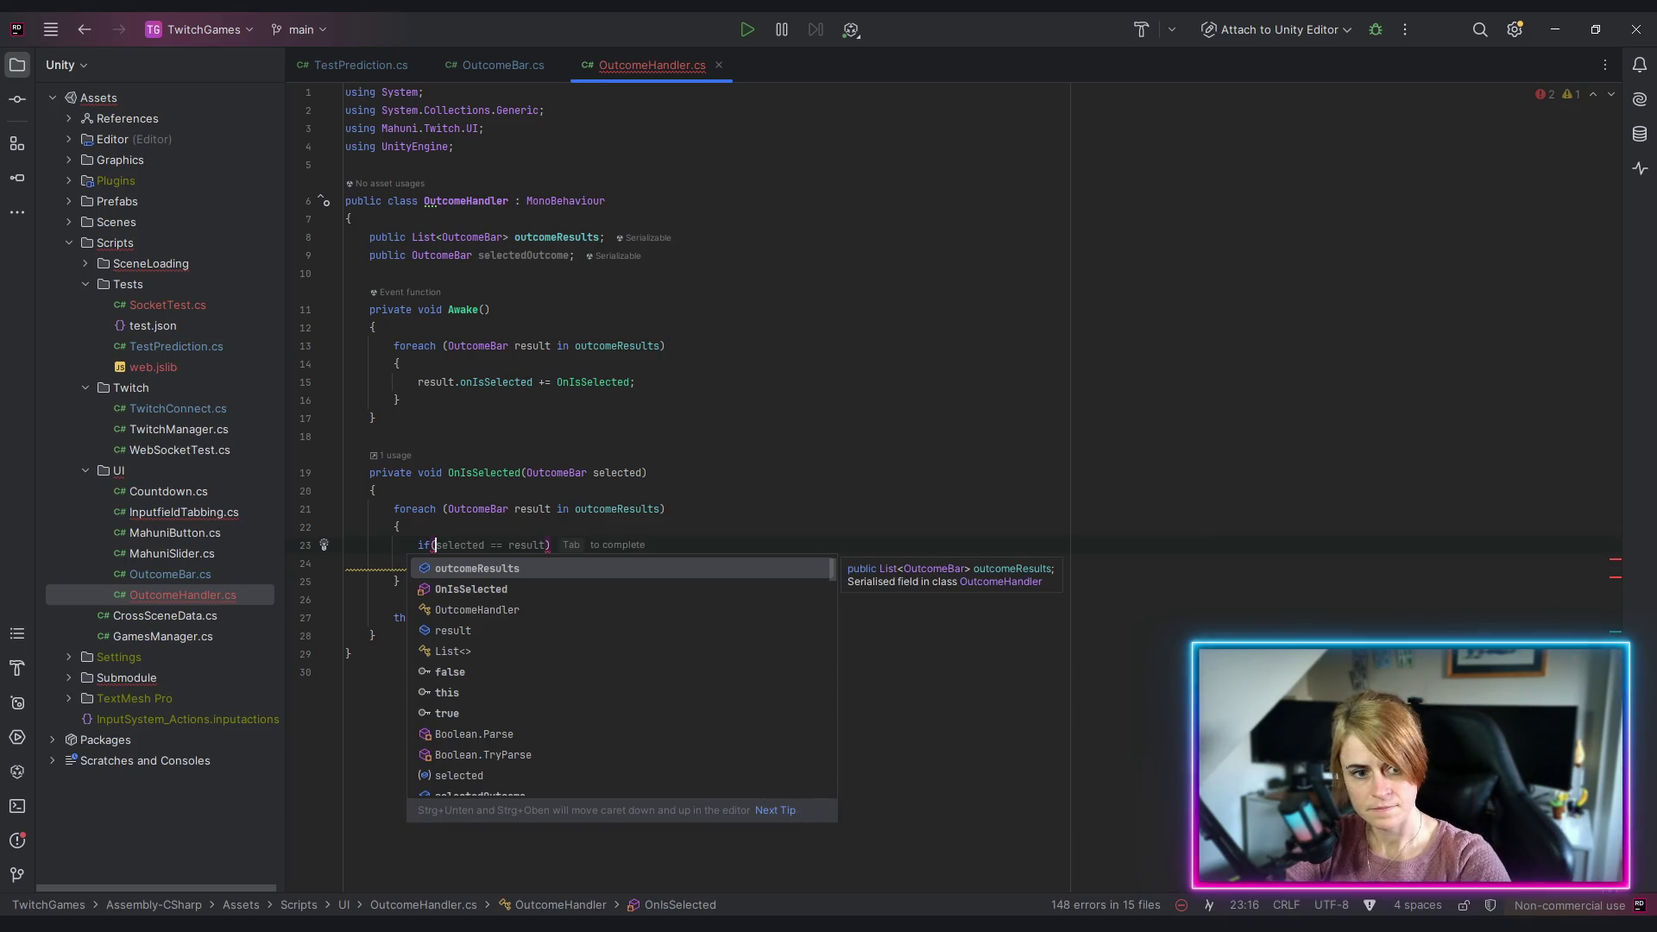
{"action": "key", "text": "Tab"}
{"action": "type", "text": "contu"}
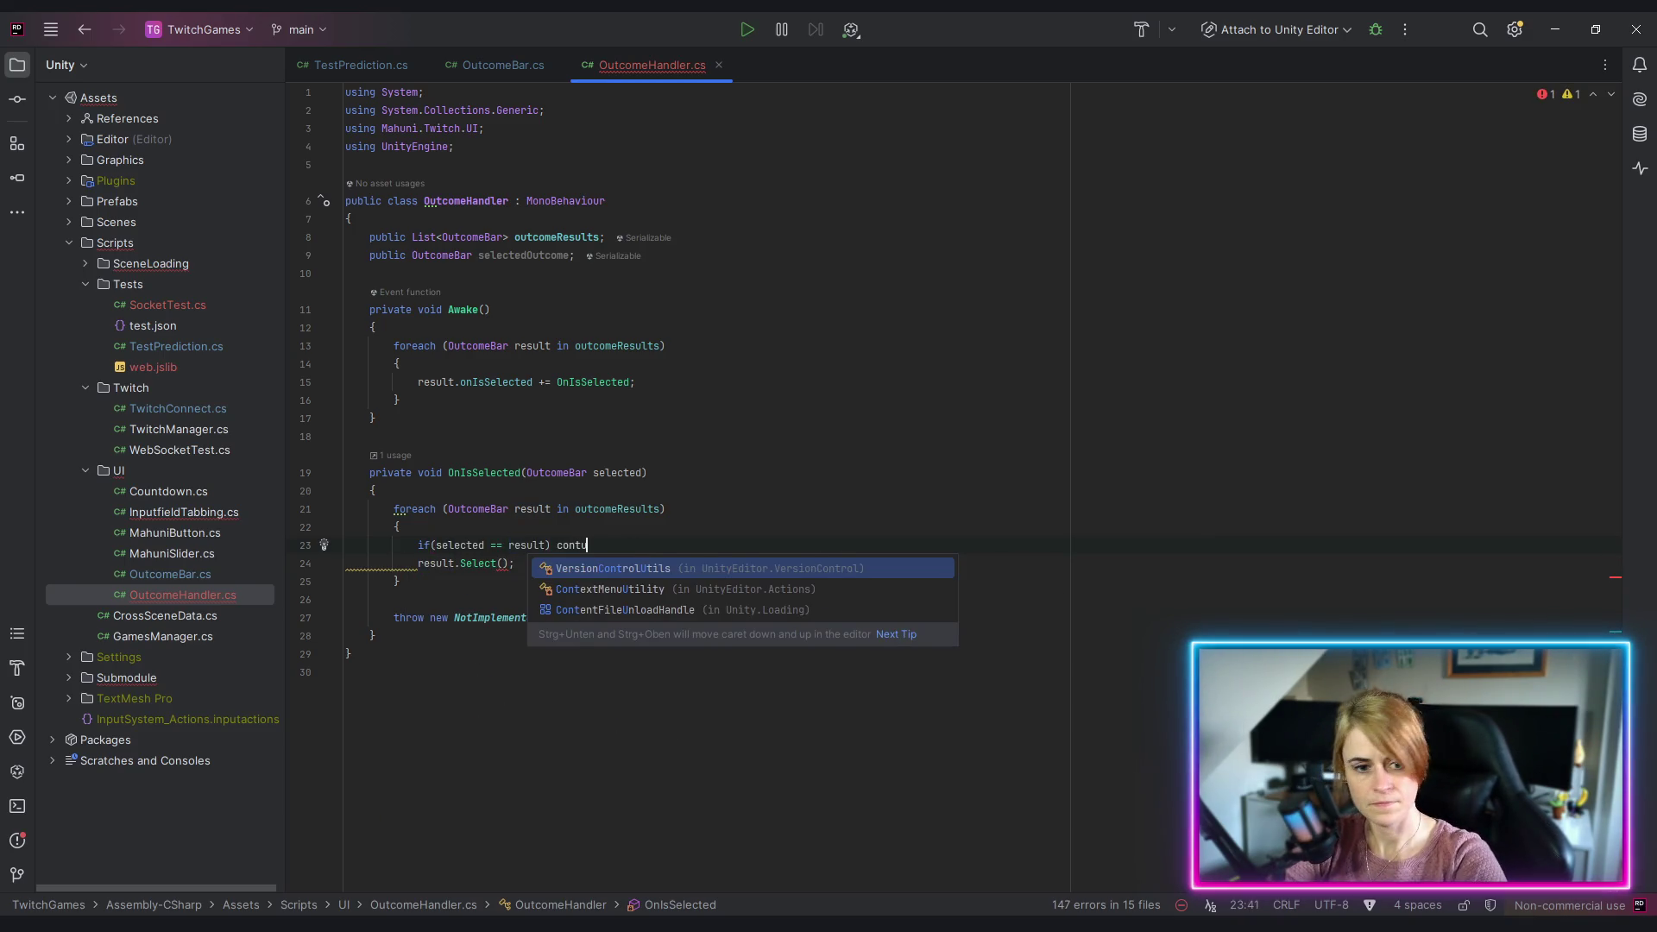
{"action": "key", "text": "BackSpace"}
{"action": "type", "text": "inue"}
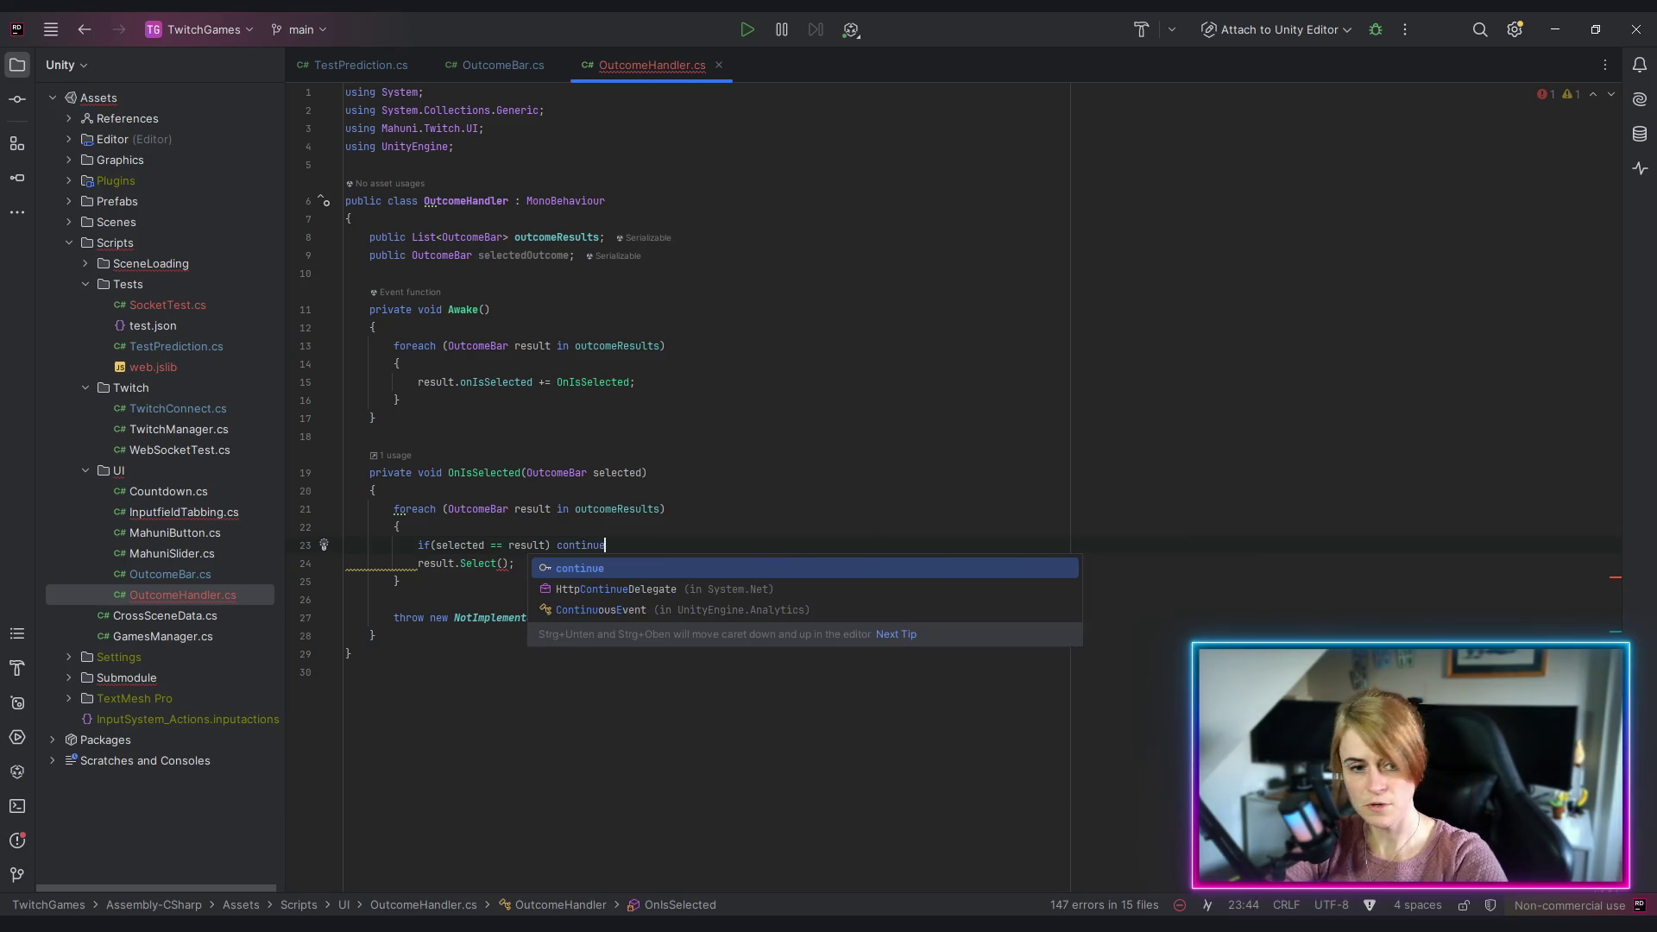
{"action": "key", "text": "Return"}
{"action": "type", "text": ";"}
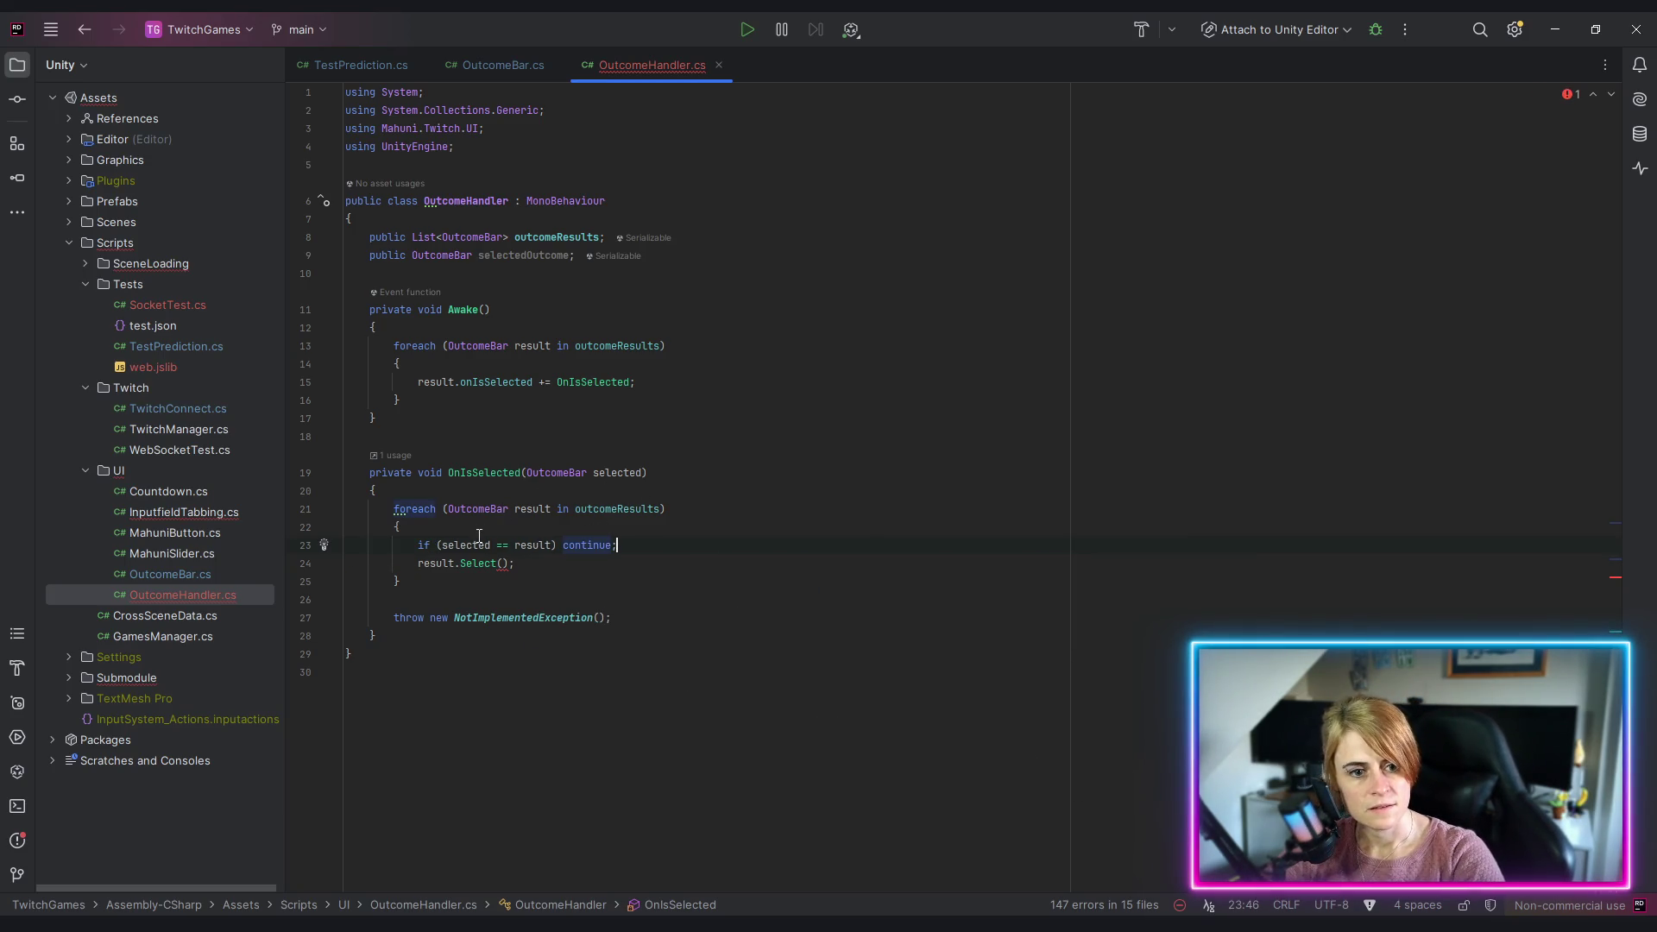
Step: Pass false to result.Select and delete the leftover NotImplementedException line
{"action": "left_click", "coordinate": [542, 547]}
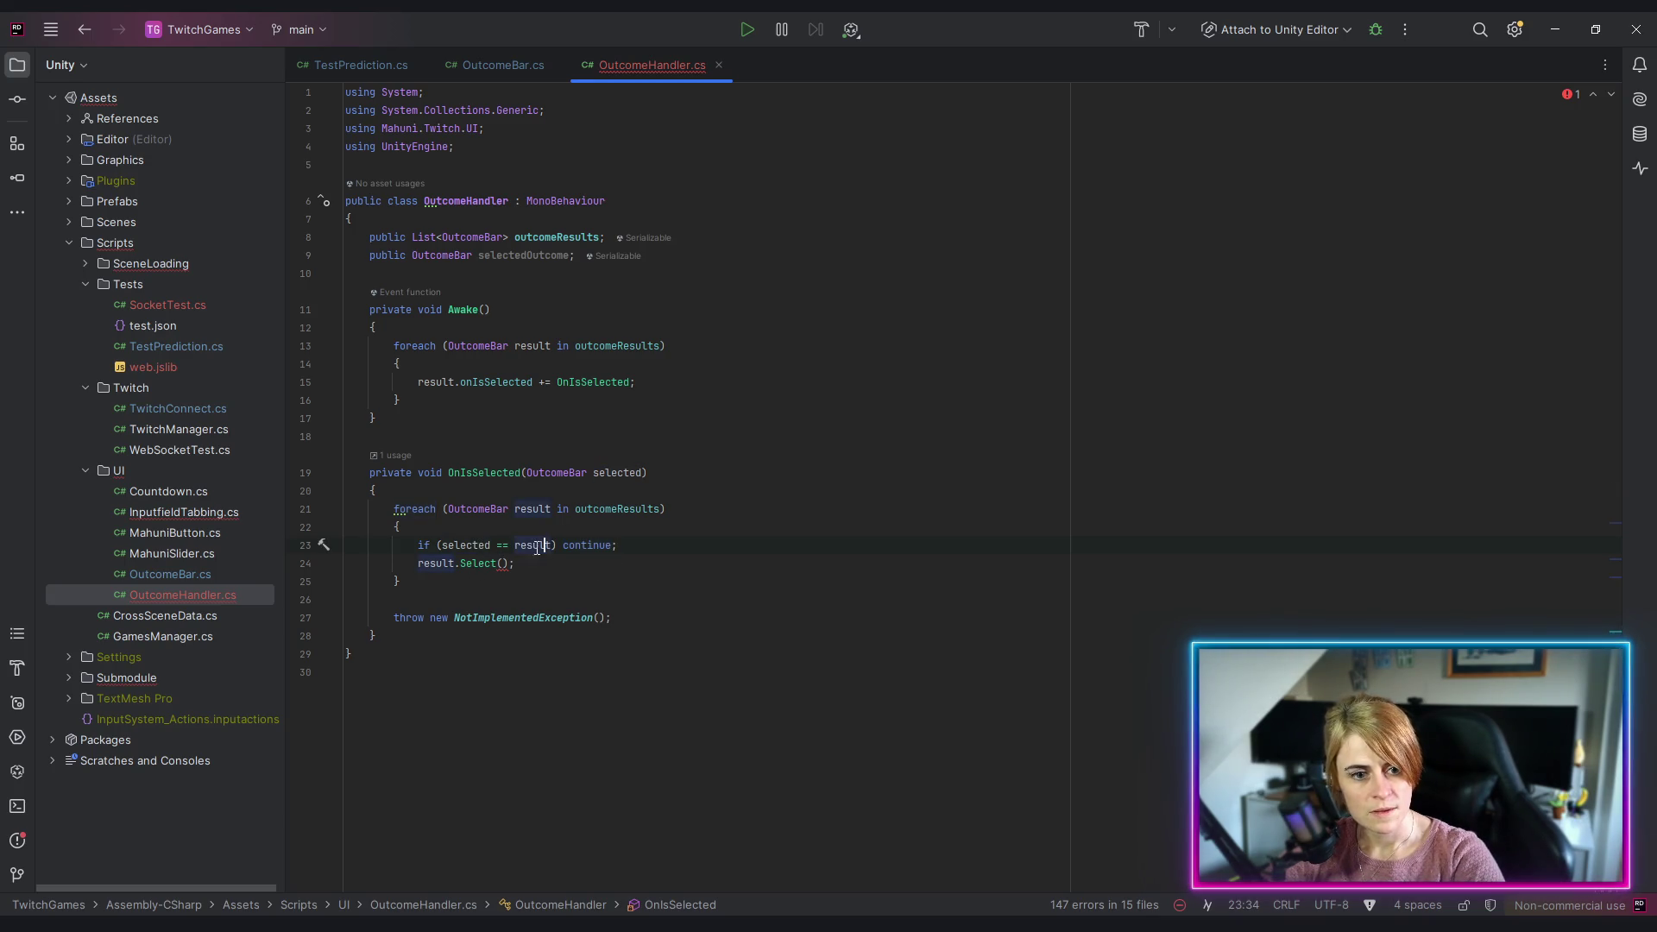
{"action": "left_click", "coordinate": [638, 474]}
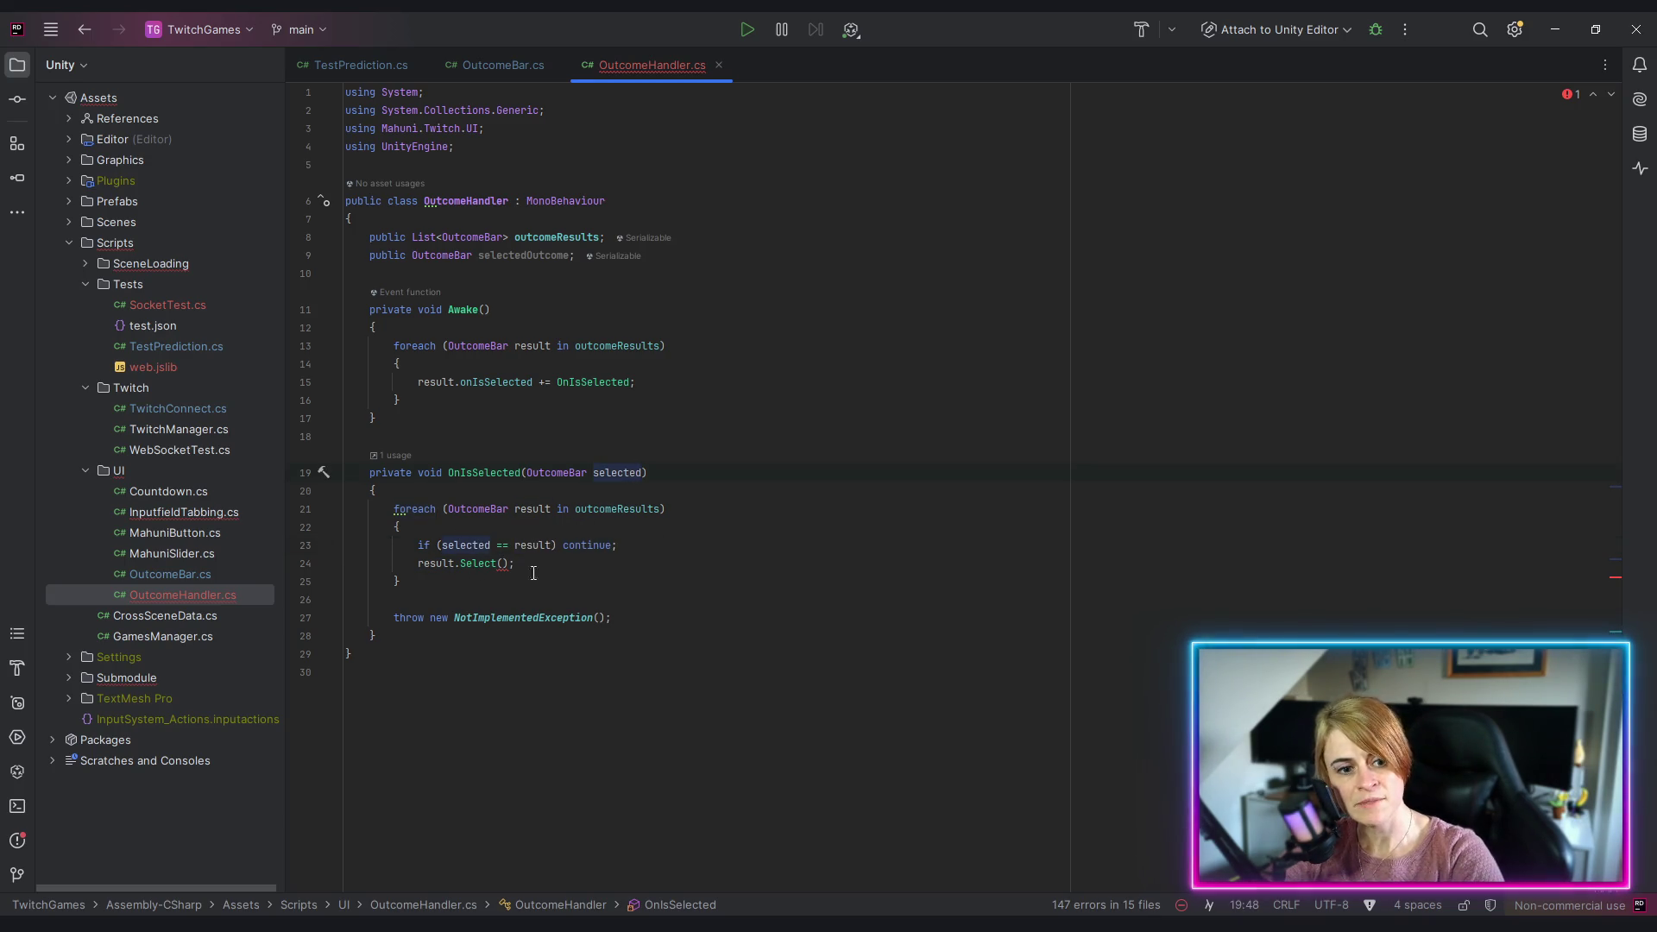
{"action": "left_click", "coordinate": [504, 564]}
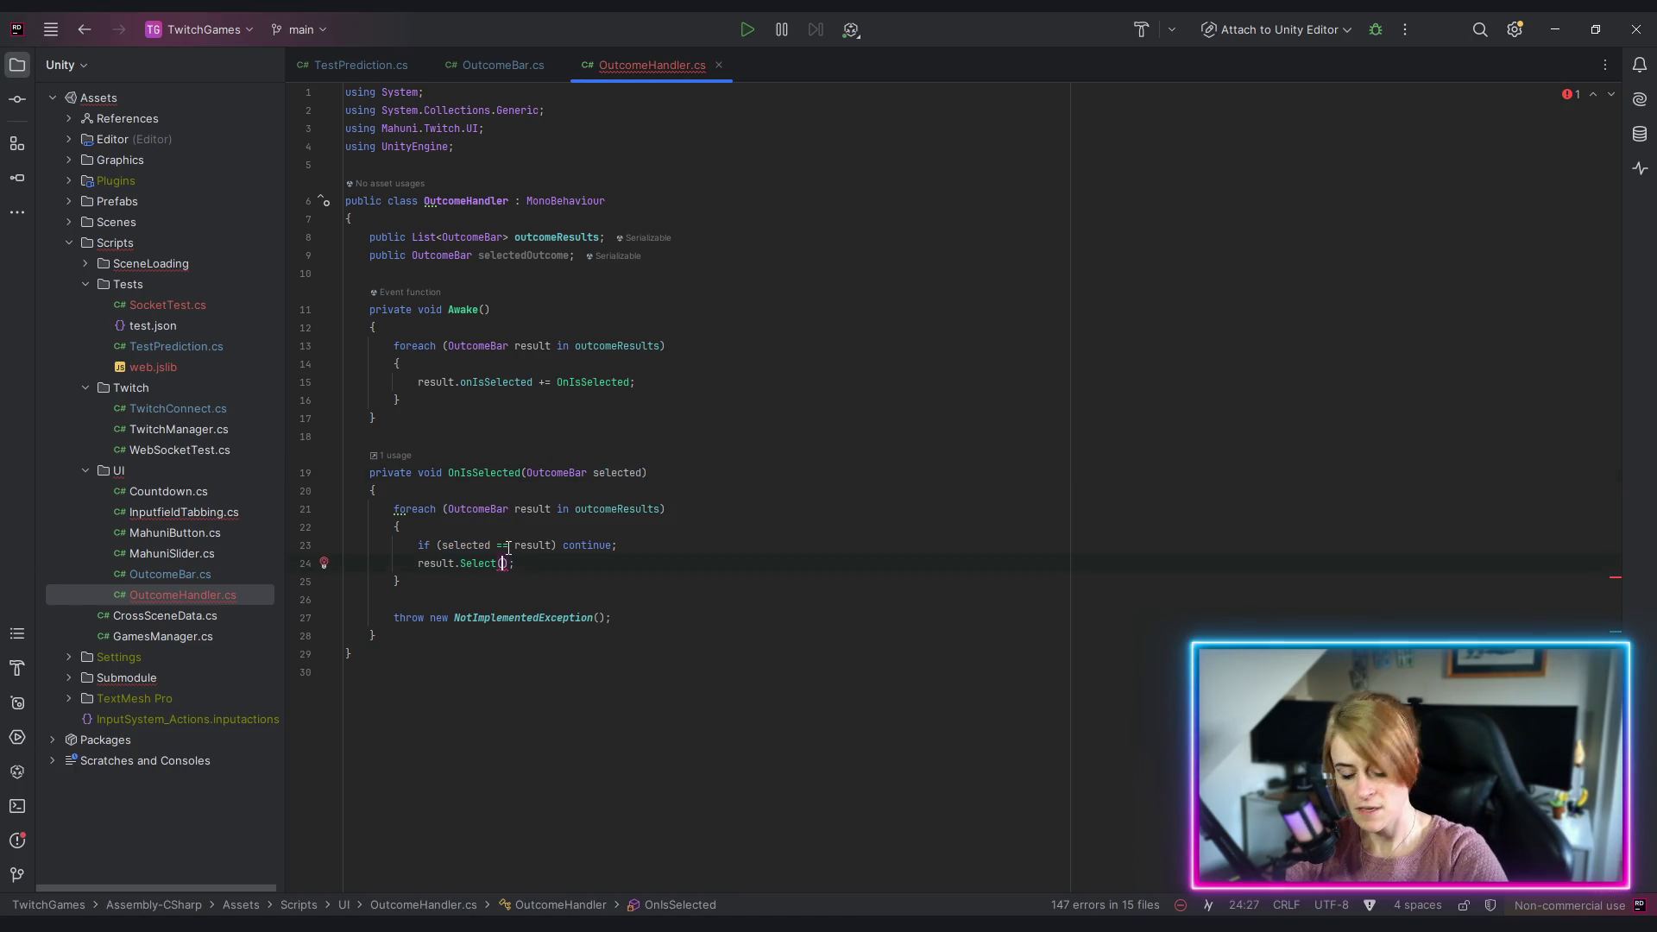
{"action": "type", "text": "false"}
{"action": "left_click", "coordinate": [682, 500]}
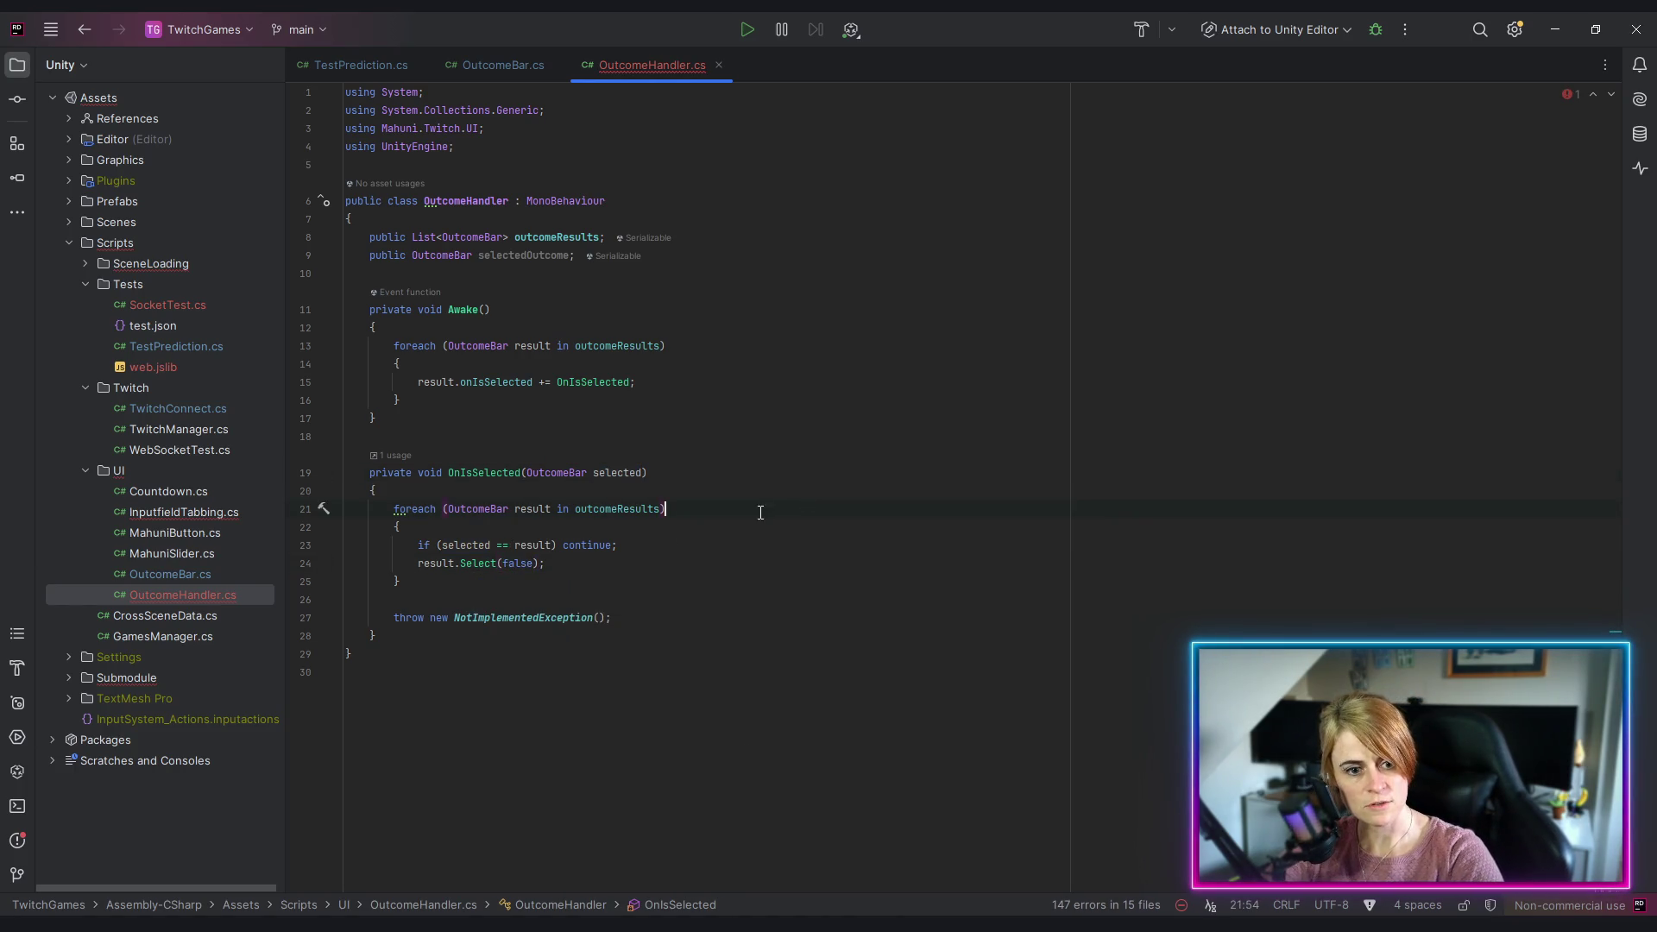
{"action": "left_click_drag", "start_coordinate": [460, 580], "coordinate": [614, 618]}
{"action": "key", "text": "BackSpace"}
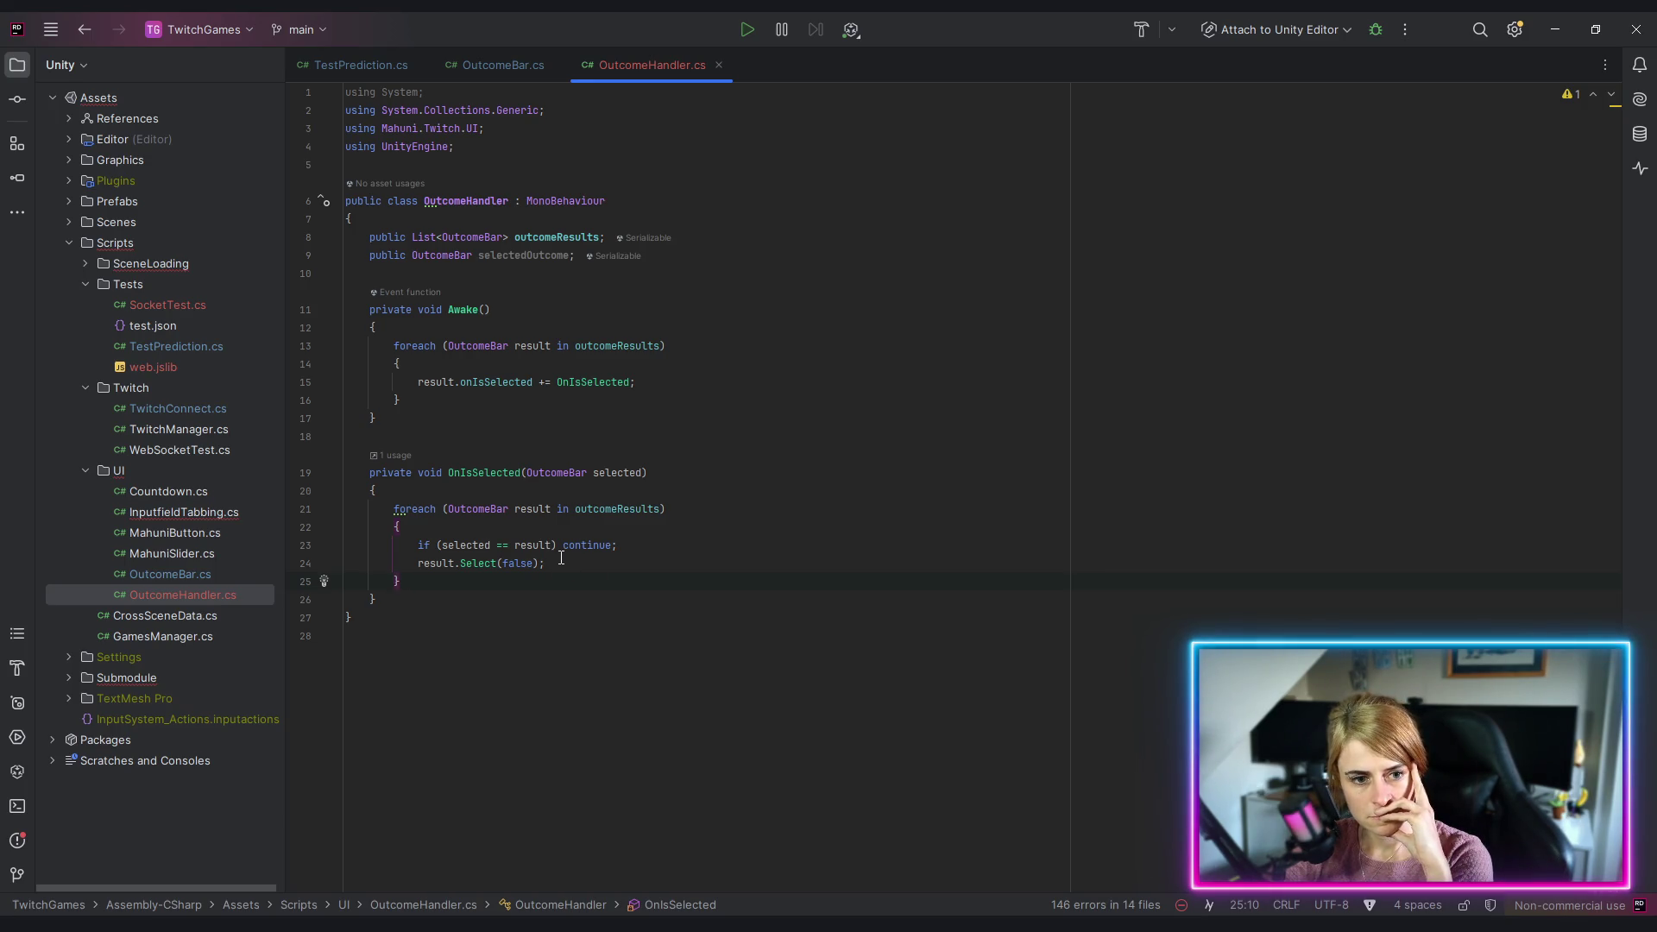
{"action": "double_click", "coordinate": [543, 255]}
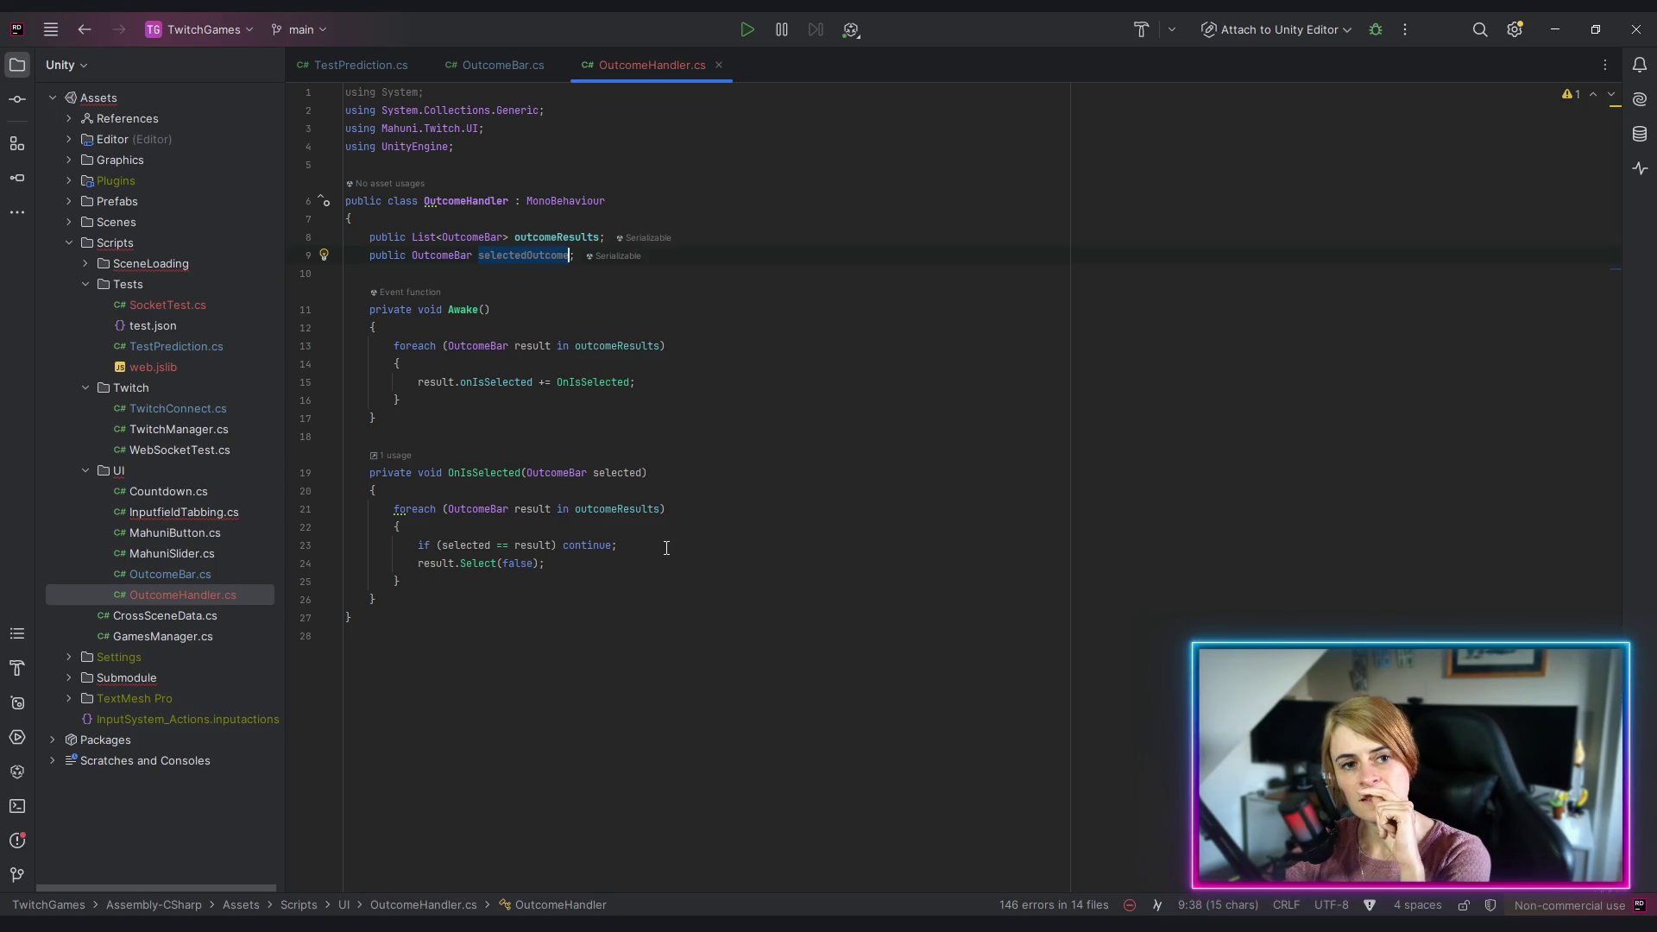
{"action": "mouse_move", "coordinate": [384, 509]}
{"action": "left_mouse_down"}
{"action": "mouse_move", "coordinate": [466, 569]}
{"action": "mouse_move", "coordinate": [398, 581]}
{"action": "left_mouse_up"}
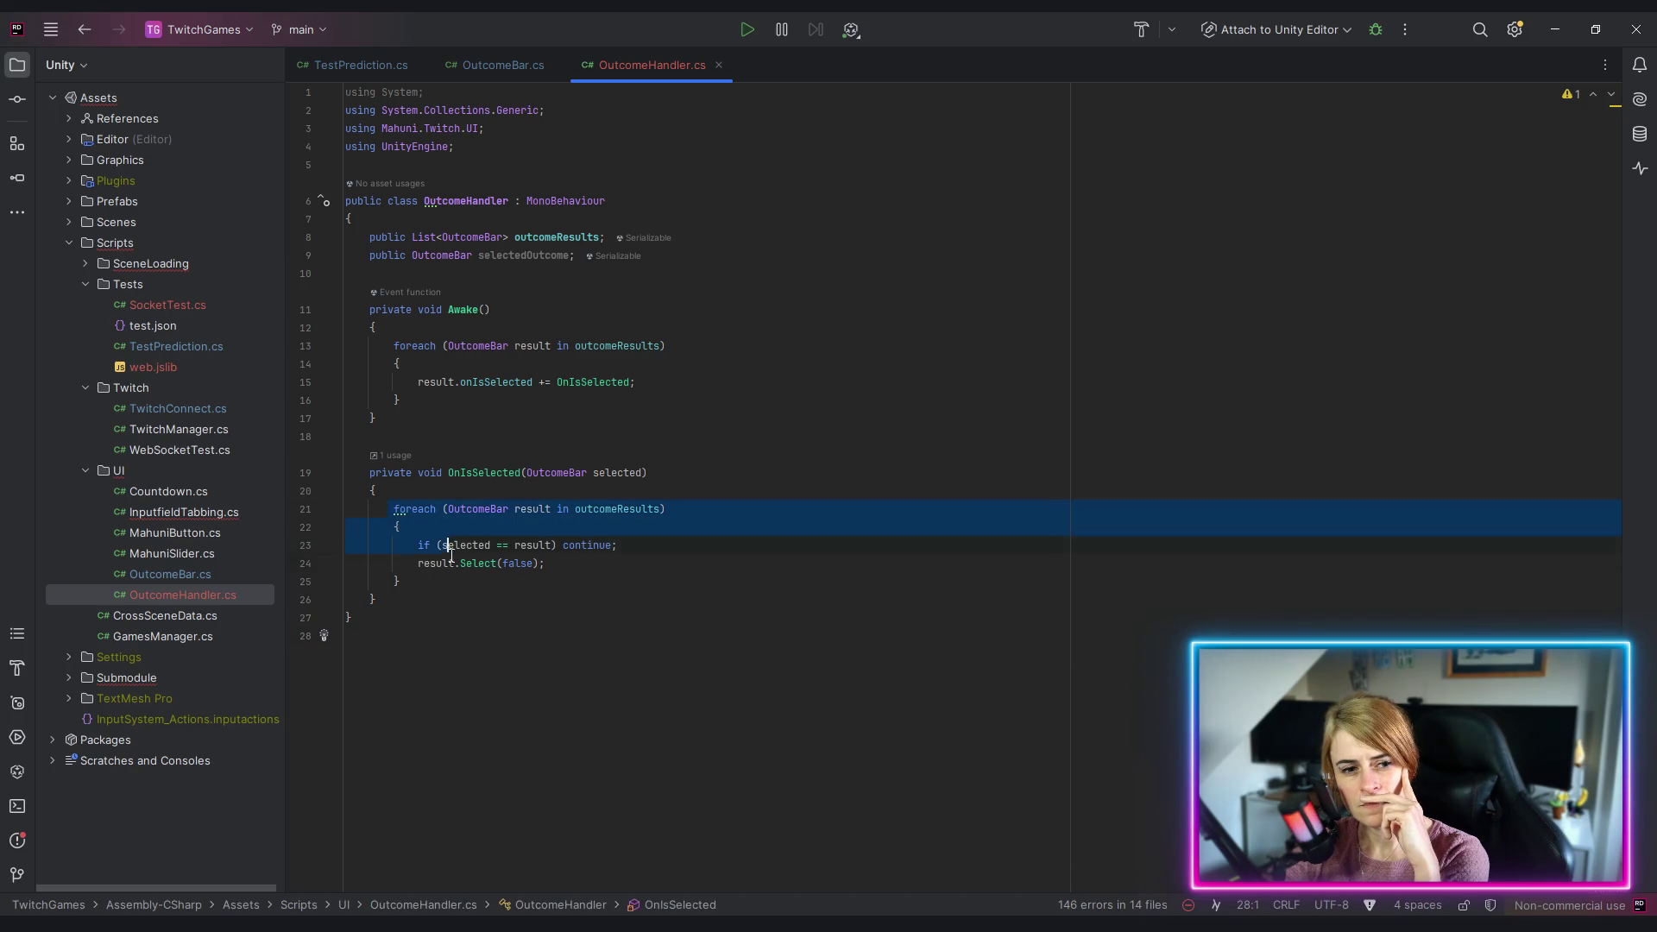
{"action": "left_click", "coordinate": [552, 629]}
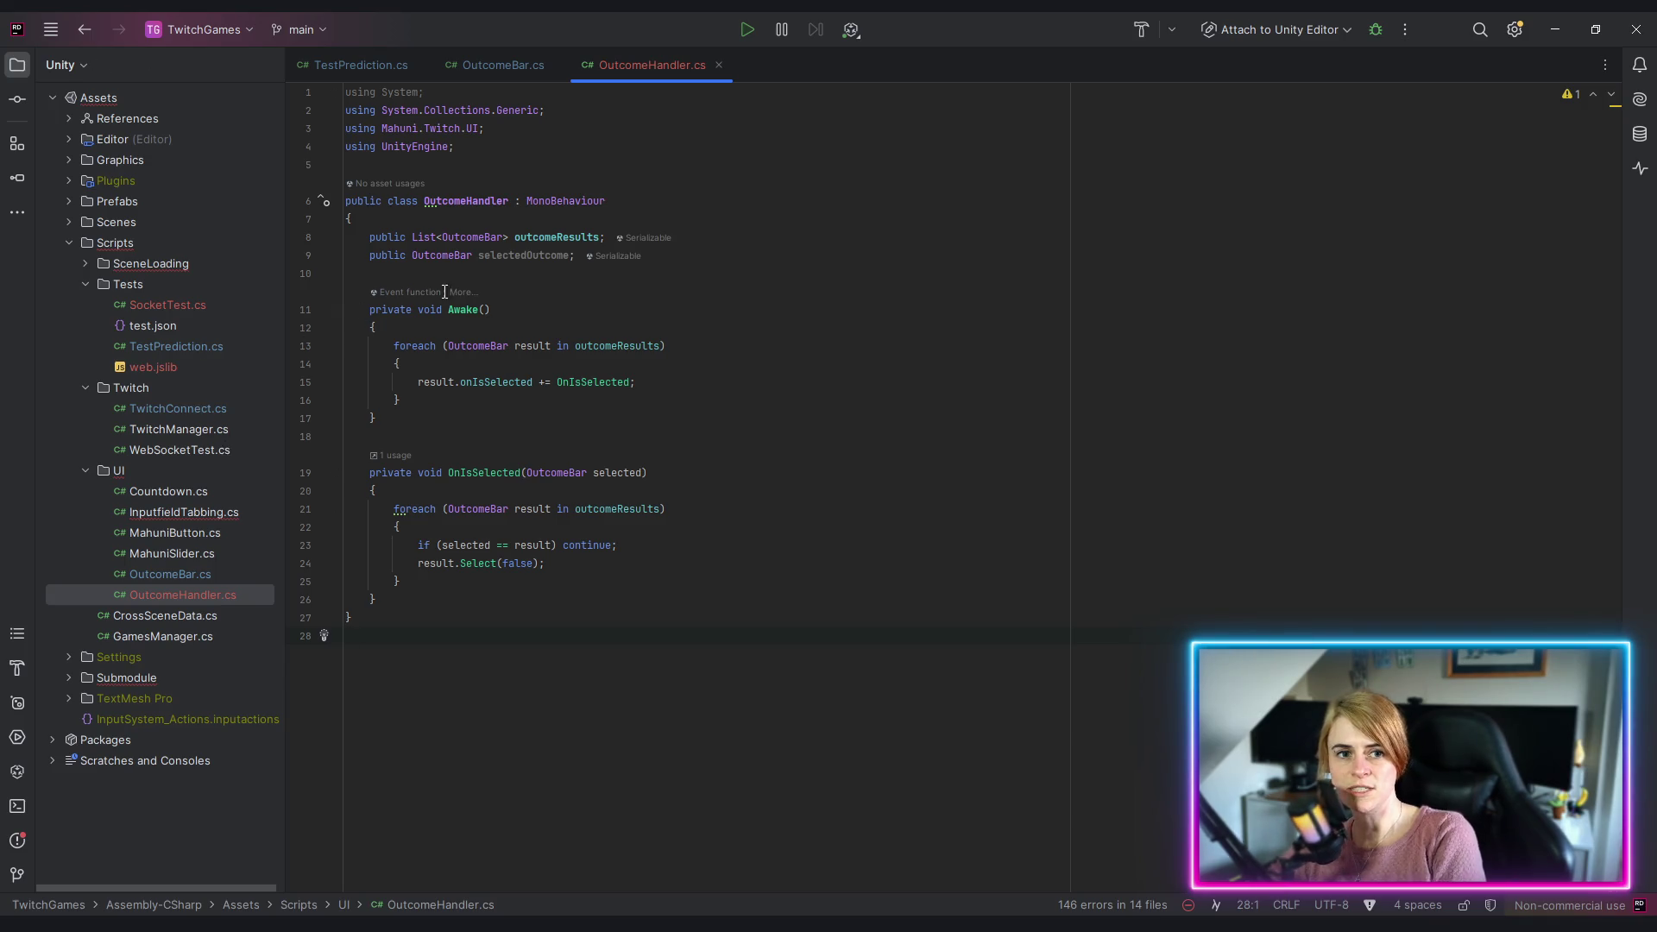
{"action": "left_click", "coordinate": [497, 256]}
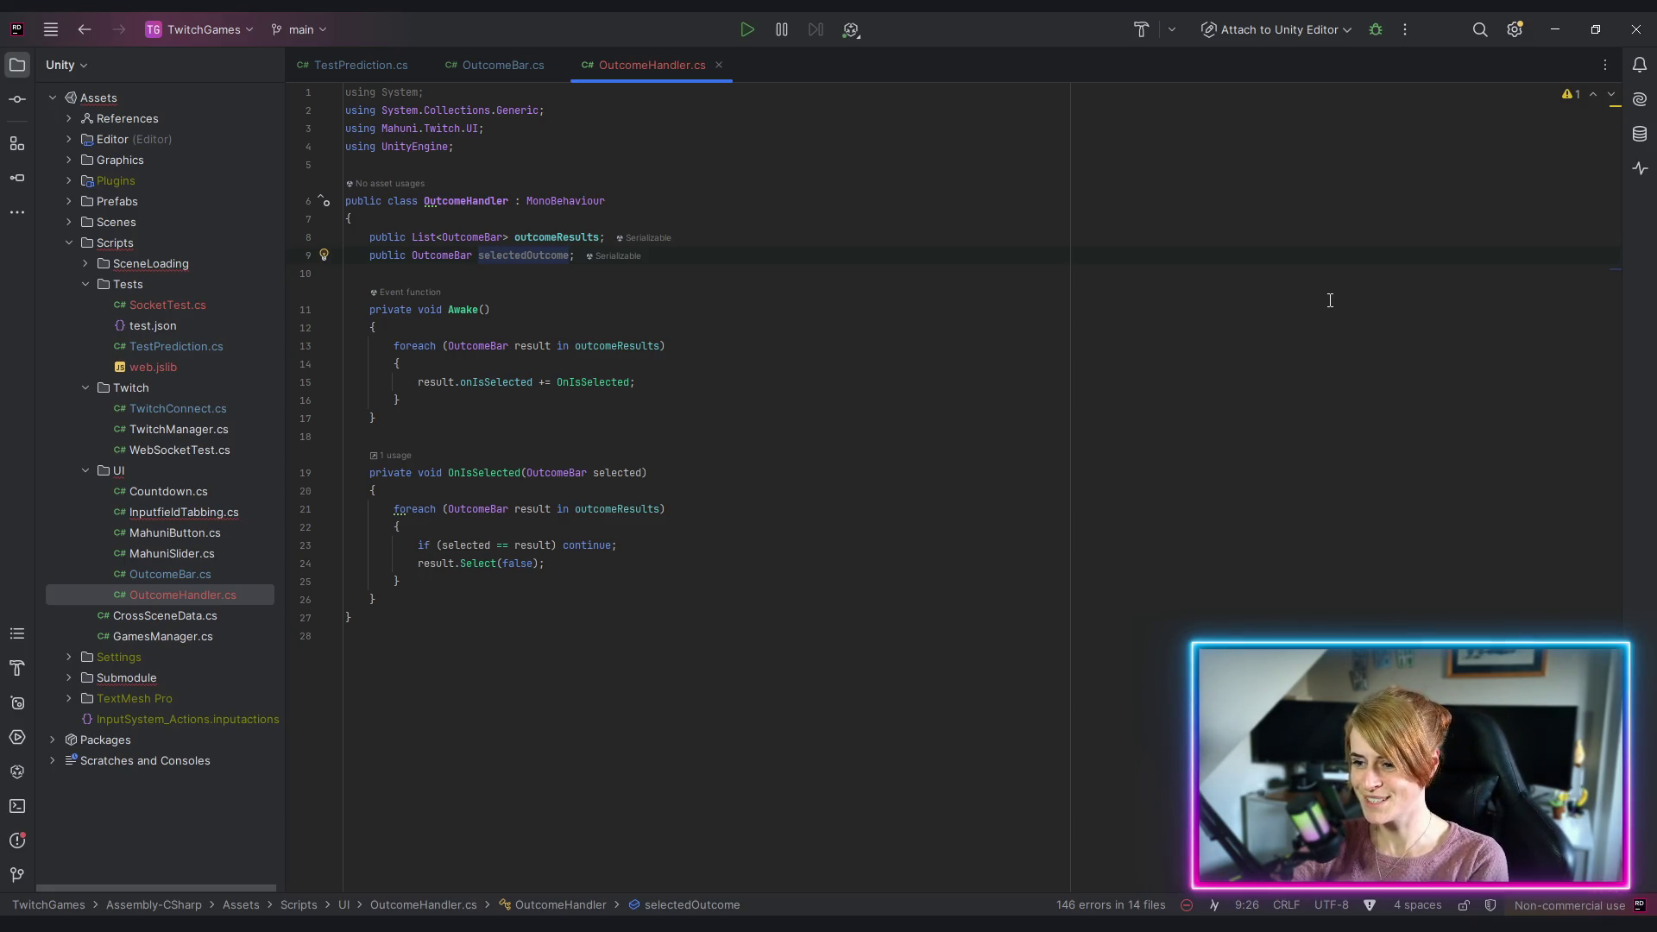
{"action": "key", "text": "alt+Tab"}
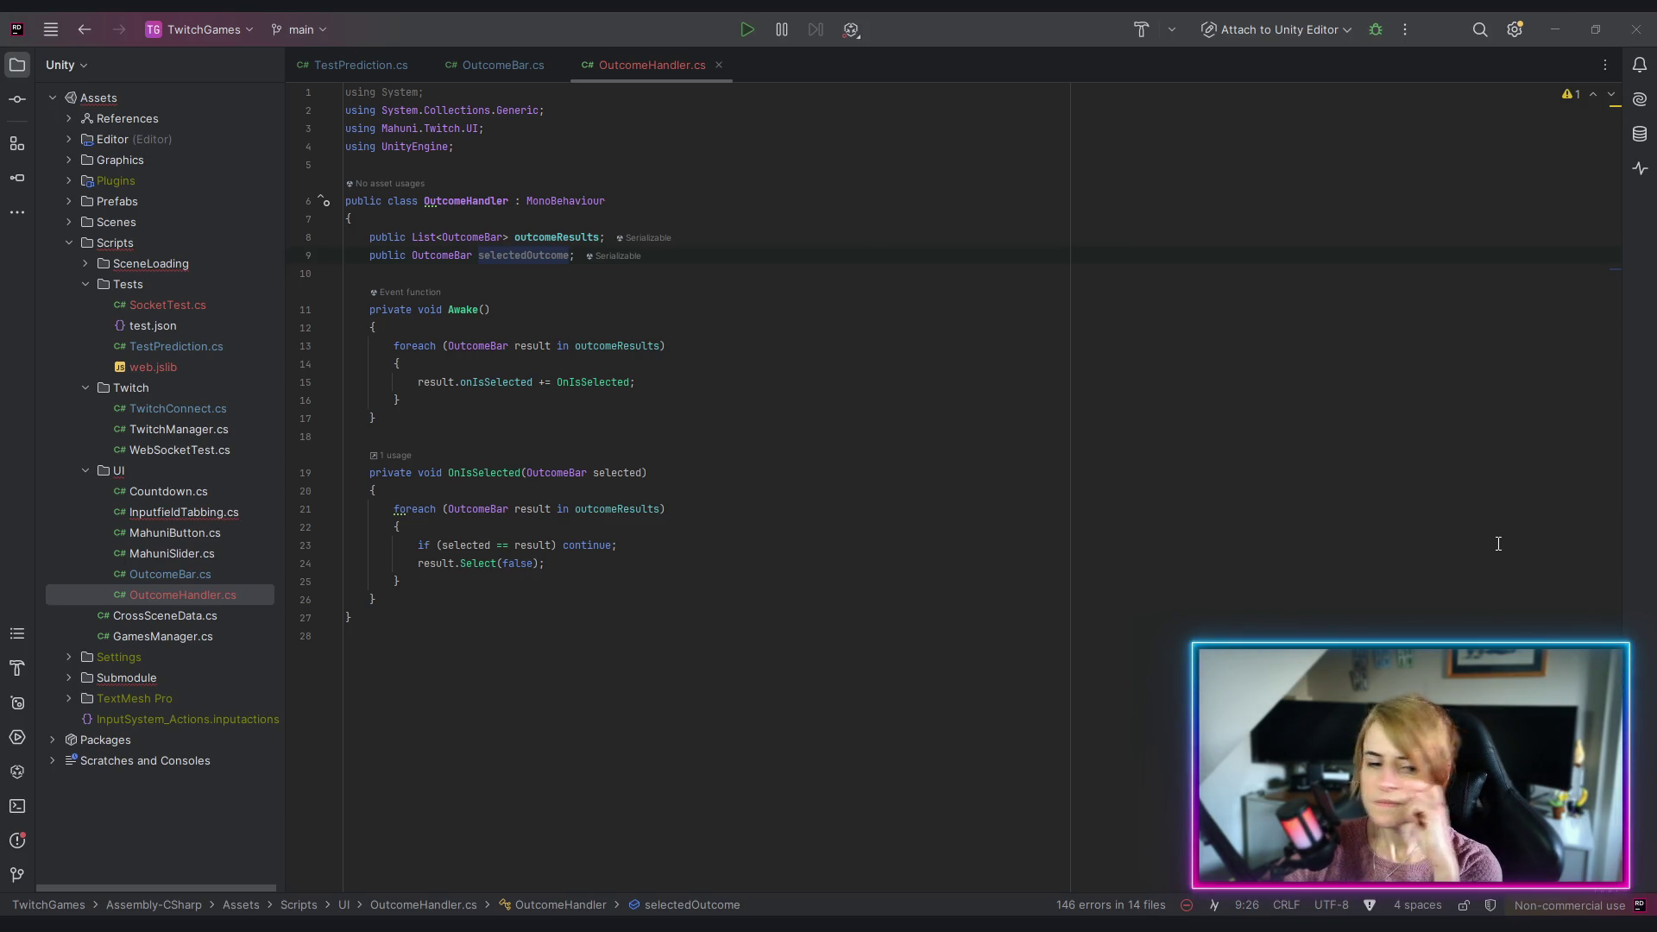
Step: Return focus to OutcomeHandler.cs in Rider once Unity has refreshed the solution
{"action": "left_click", "coordinate": [776, 559]}
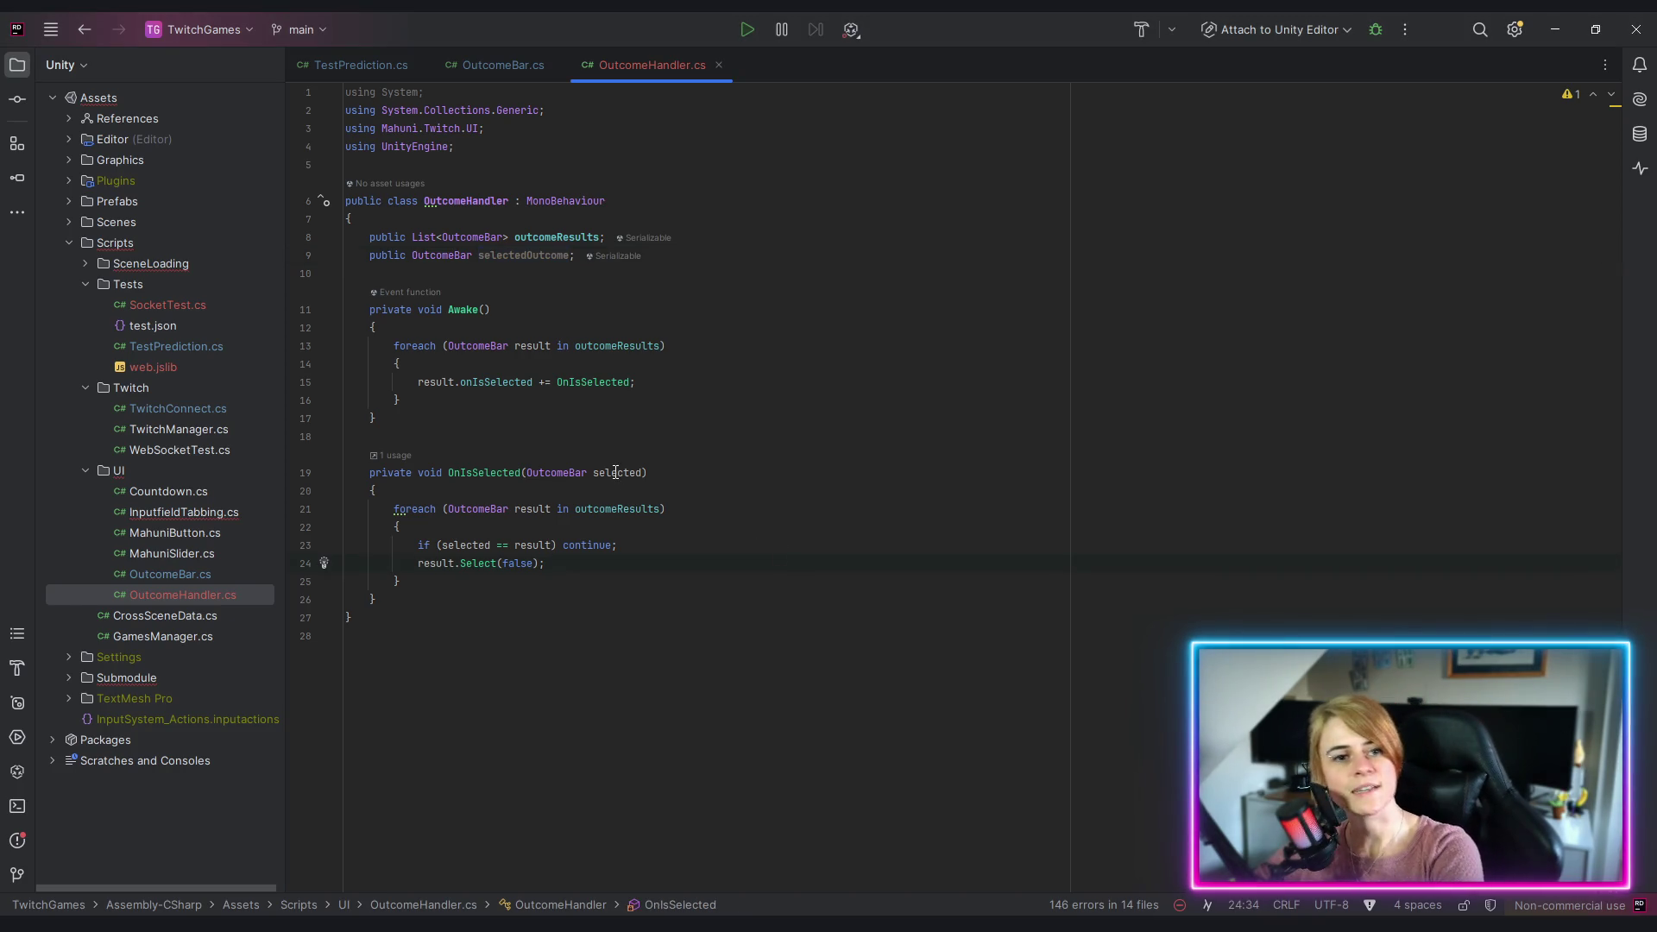
Step: At the top of OnIsSelected, add 'if (selectedOutcome != null) selectedOutcome.Select(false);'
{"action": "left_click", "coordinate": [949, 274]}
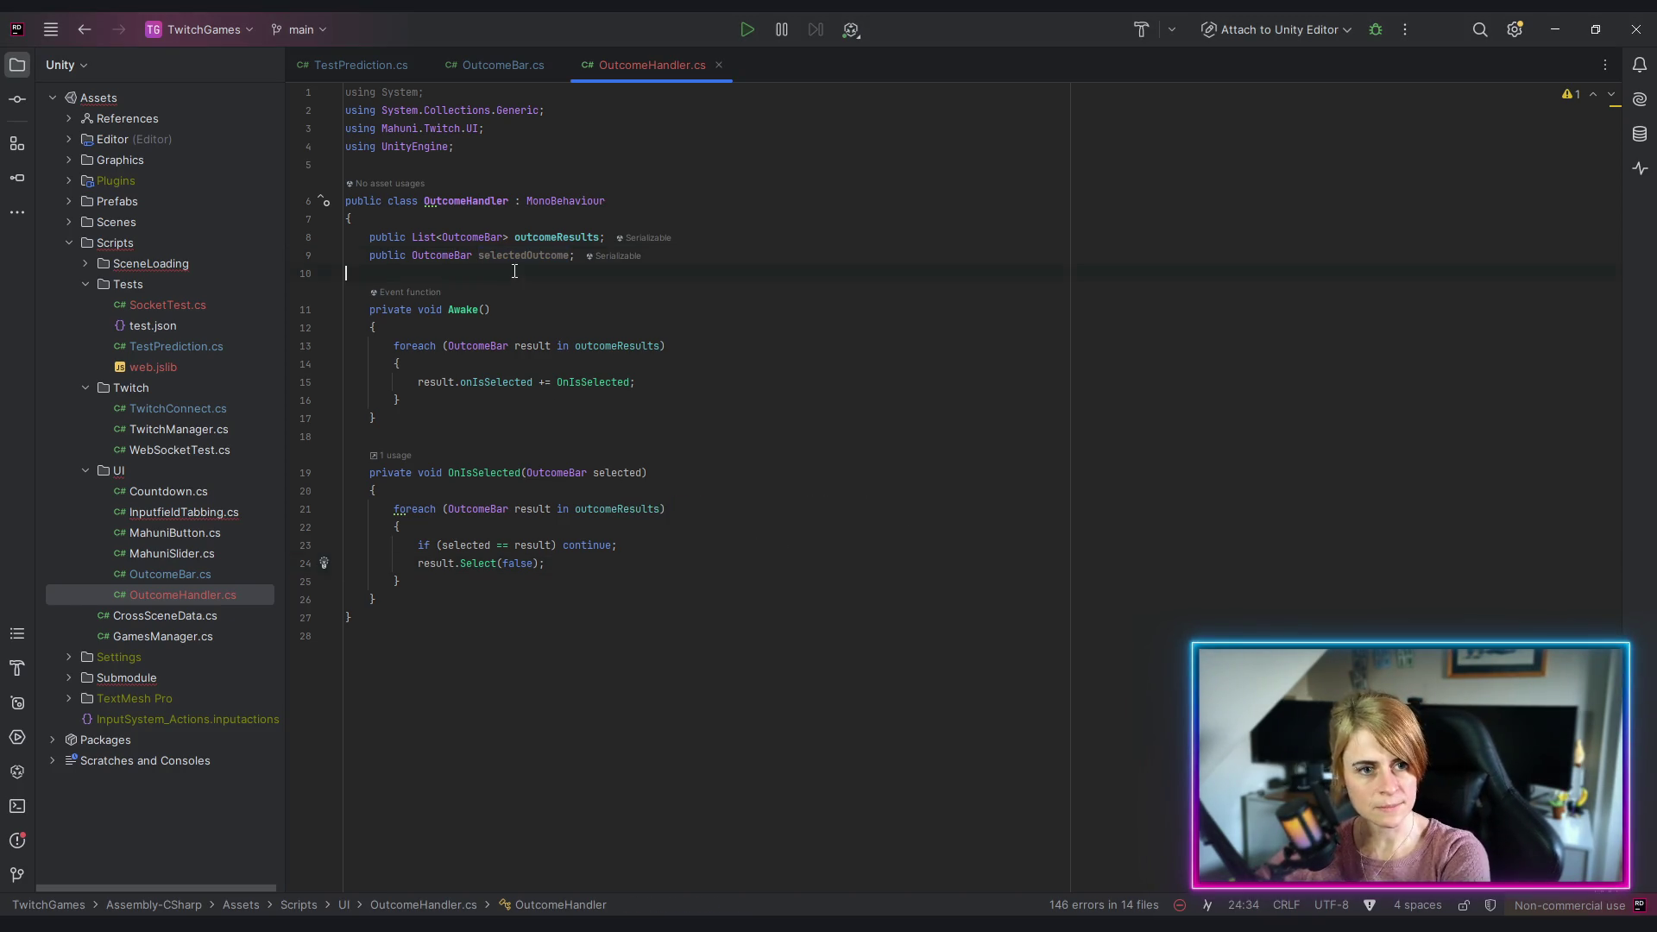
{"action": "left_click", "coordinate": [1050, 491]}
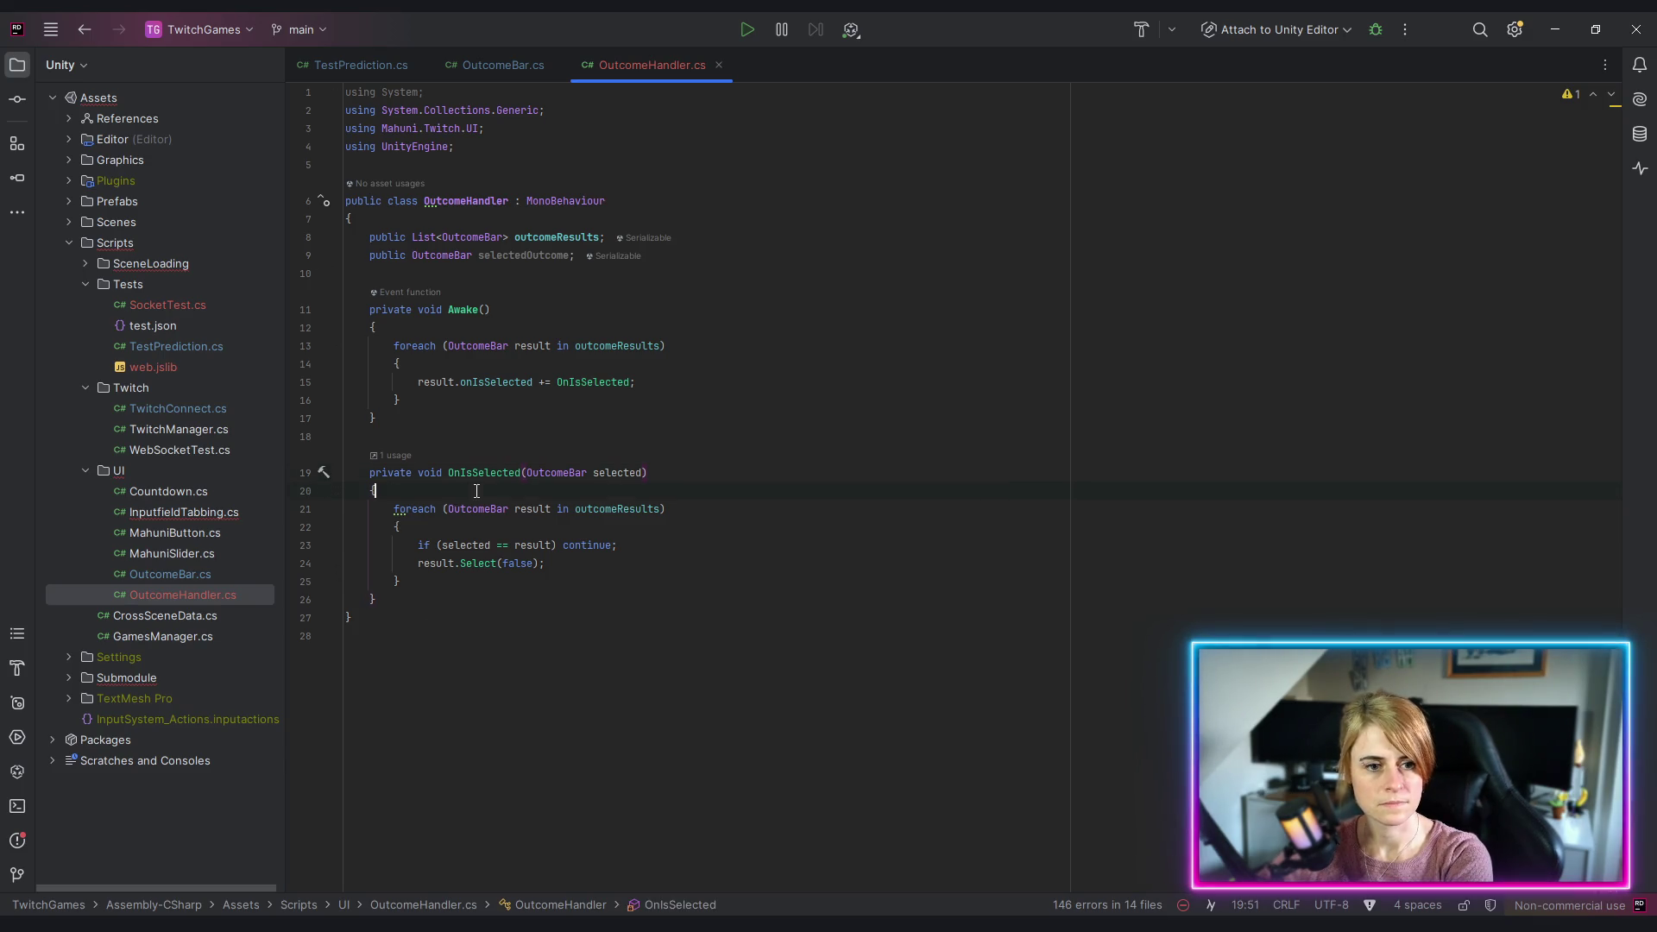
{"action": "key", "text": "Return"}
{"action": "key", "text": "Return"}
{"action": "key", "text": "Return"}
{"action": "key", "text": "Up"}
{"action": "key", "text": "Up"}
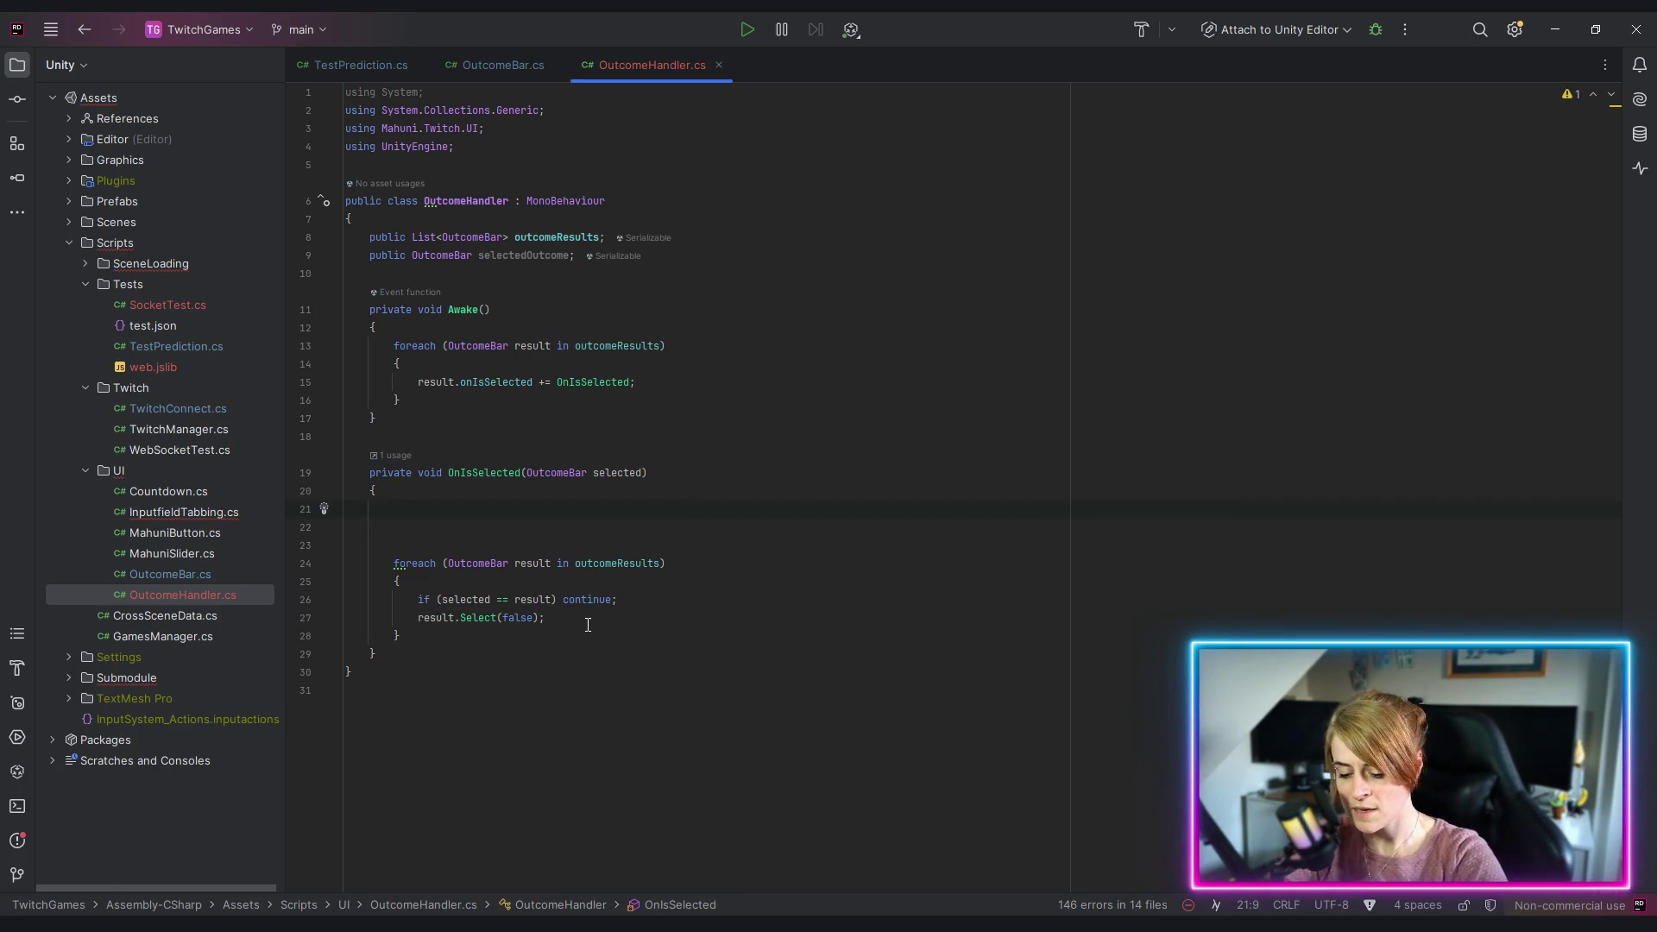
{"action": "type", "text": "if("}
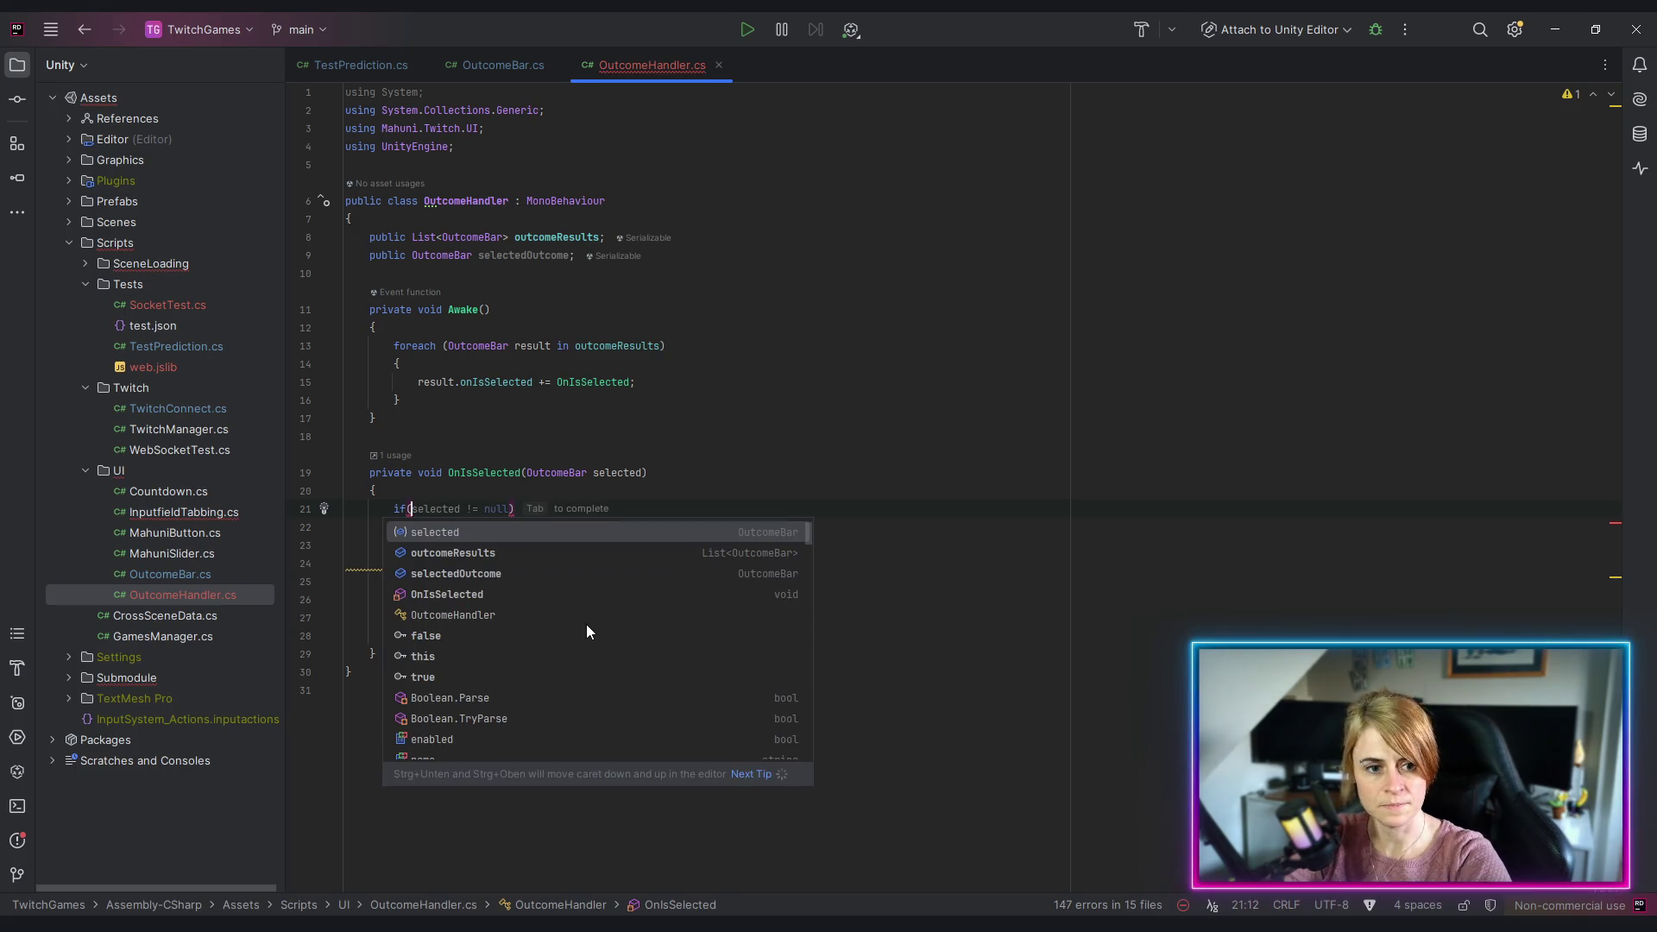
{"action": "type", "text": "sele"}
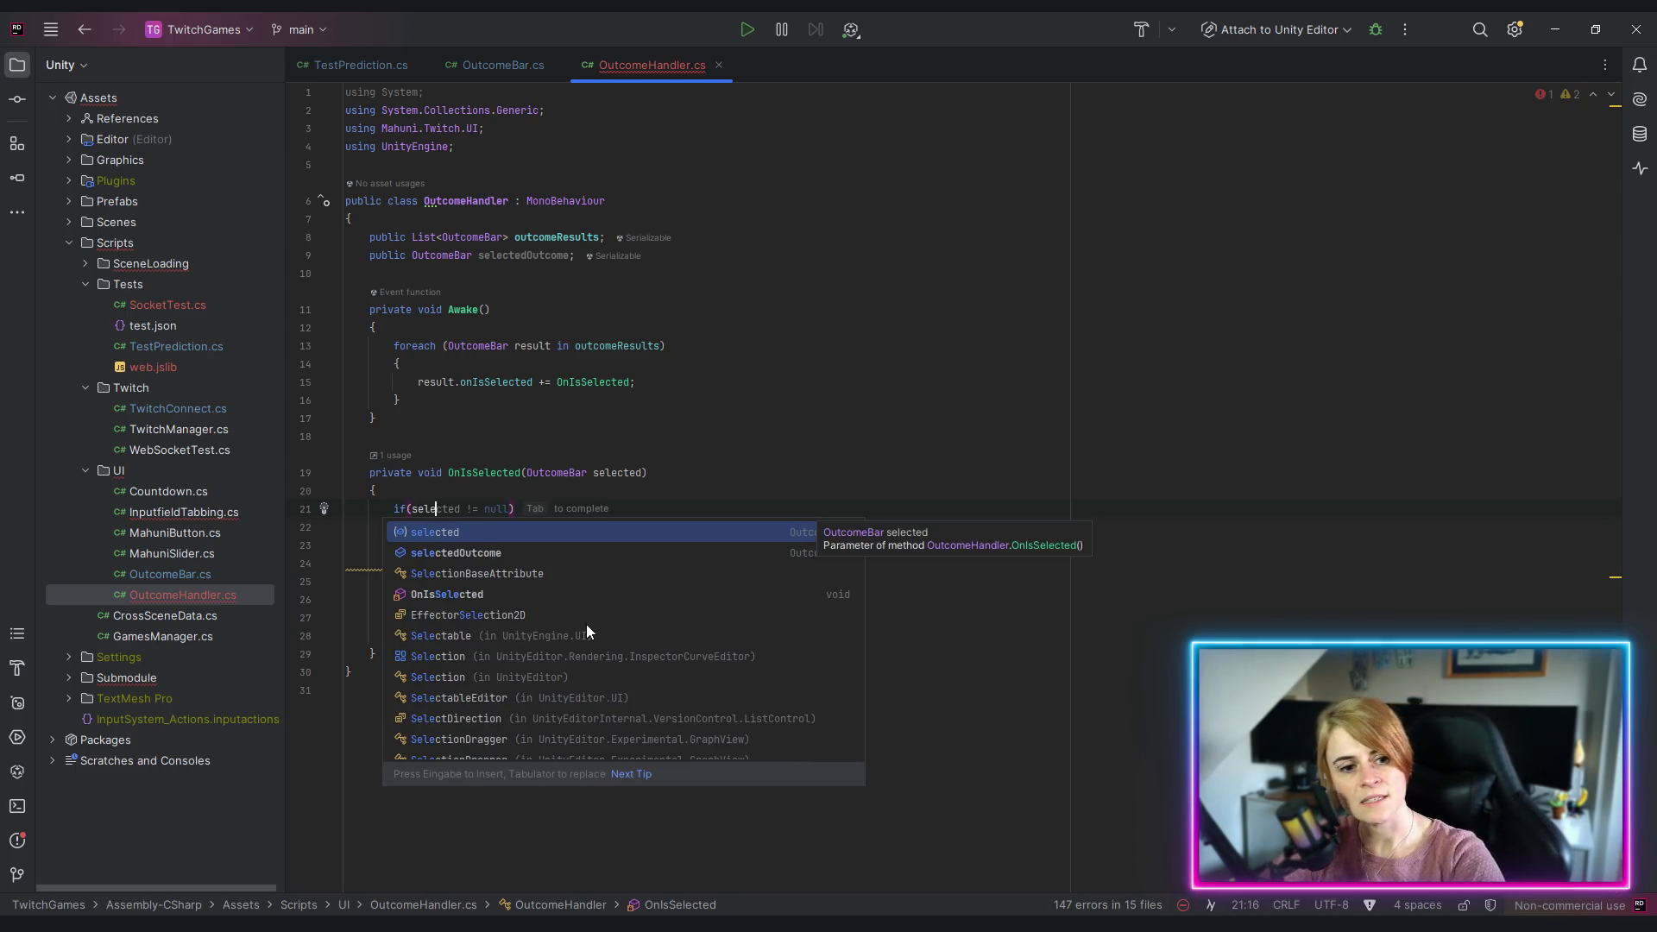
{"action": "key", "text": "Down"}
{"action": "key", "text": "Return"}
{"action": "key", "text": "Tab"}
{"action": "type", "text": "!= null"}
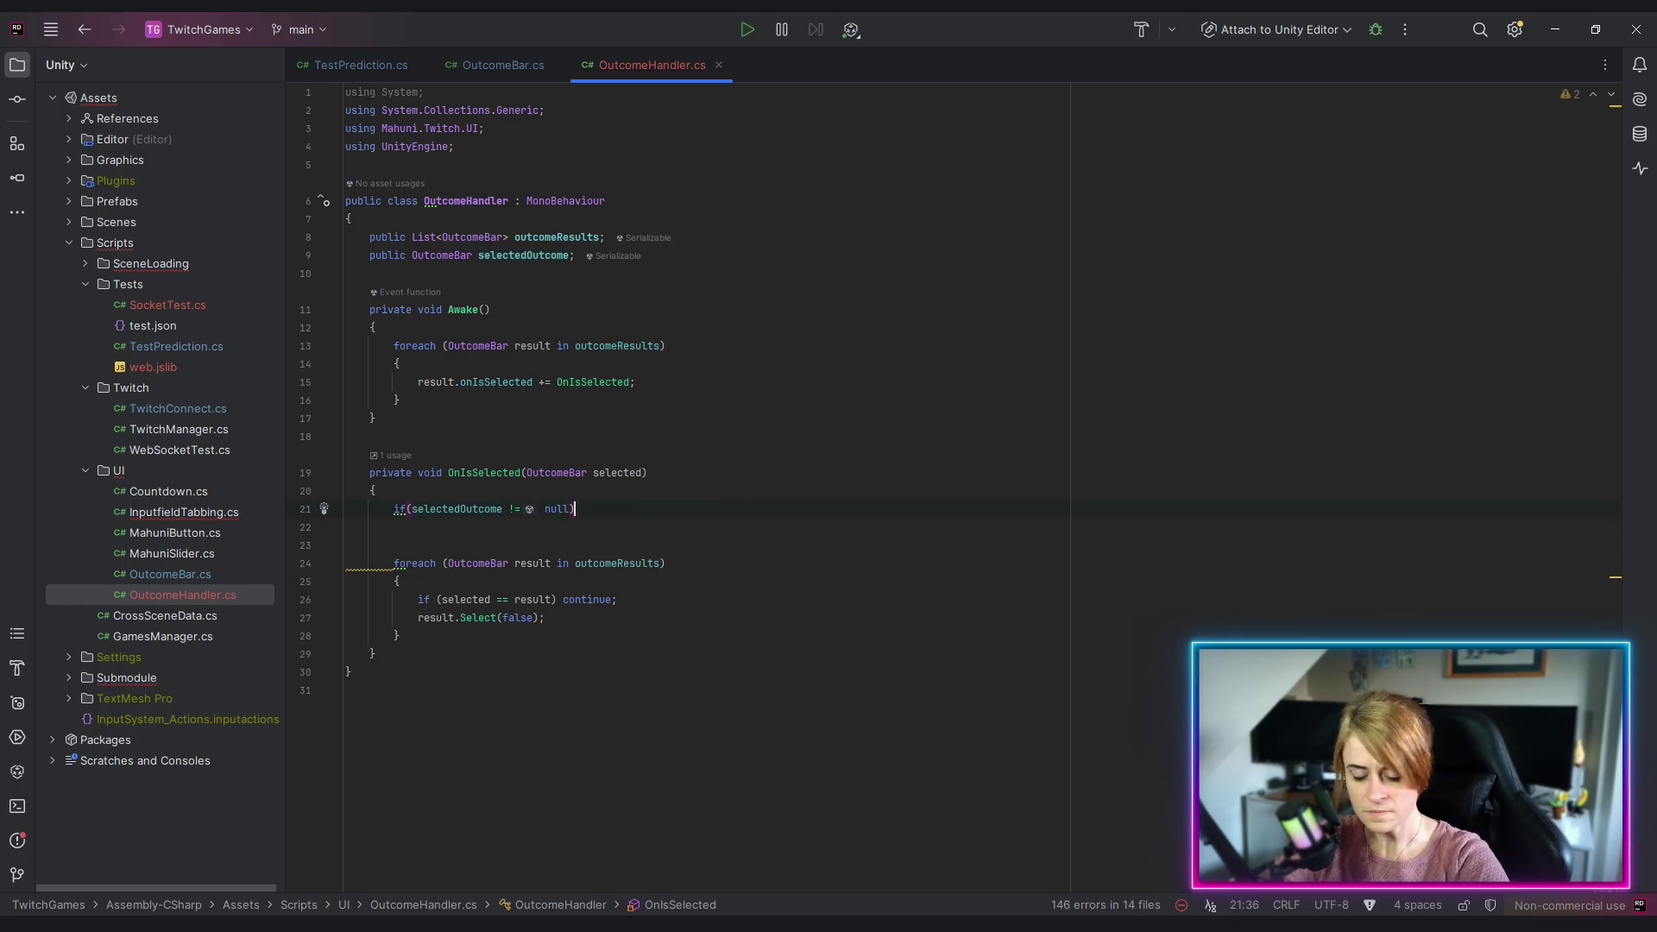
{"action": "key", "text": "ctrl+shift+Return"}
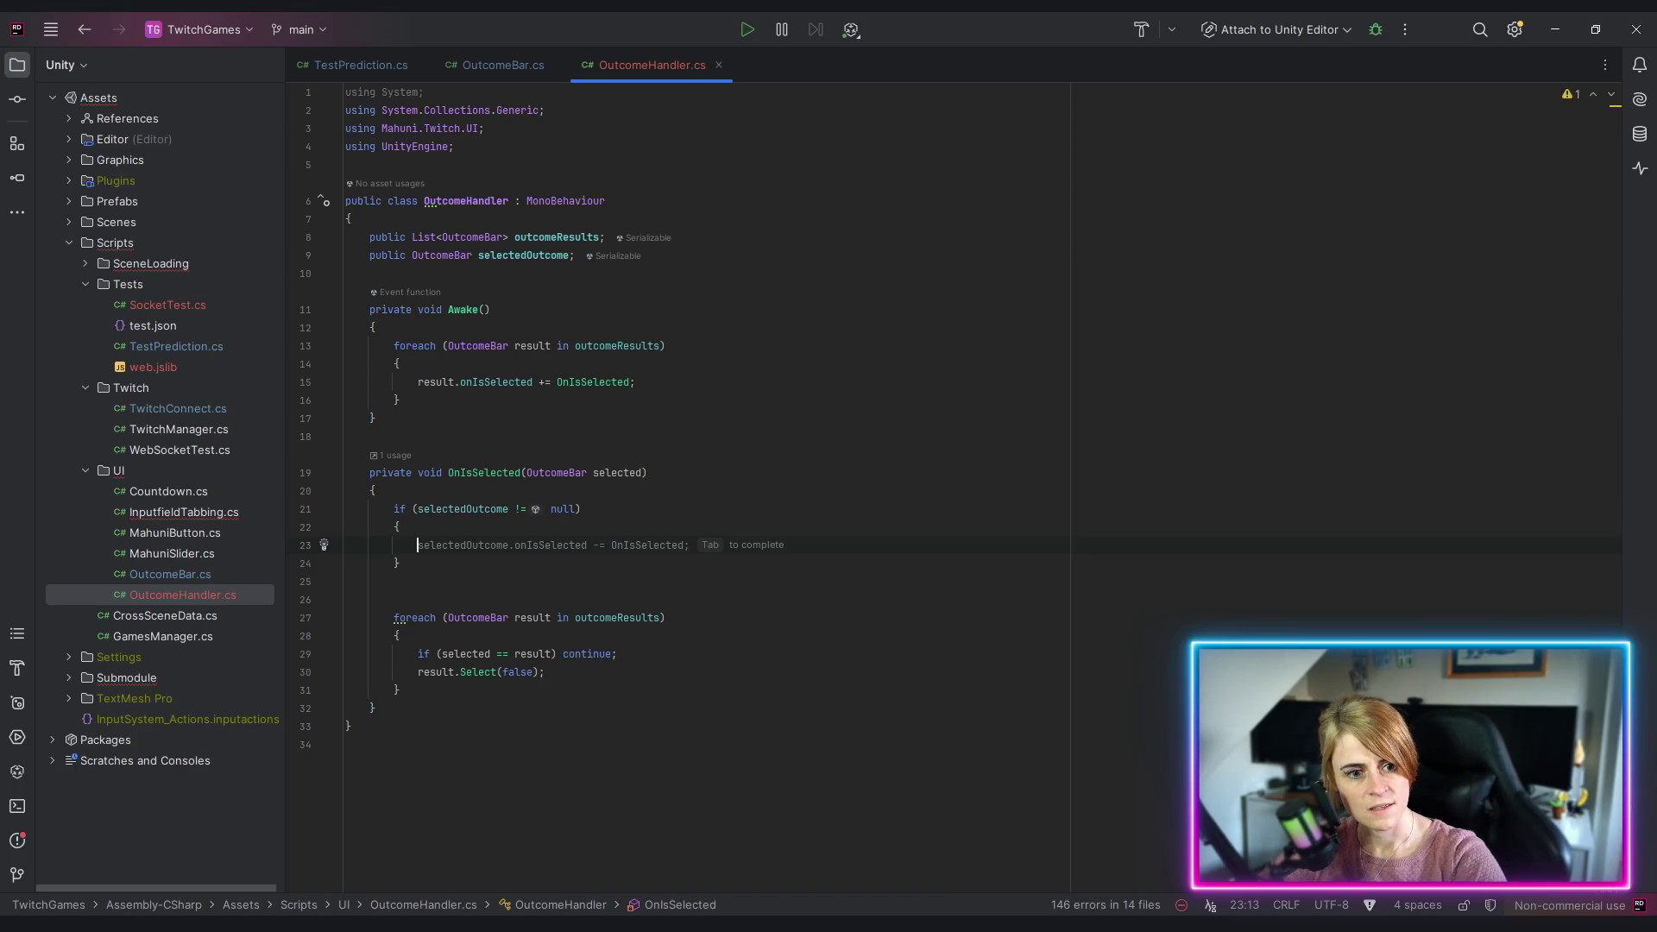
{"action": "type", "text": "selec"}
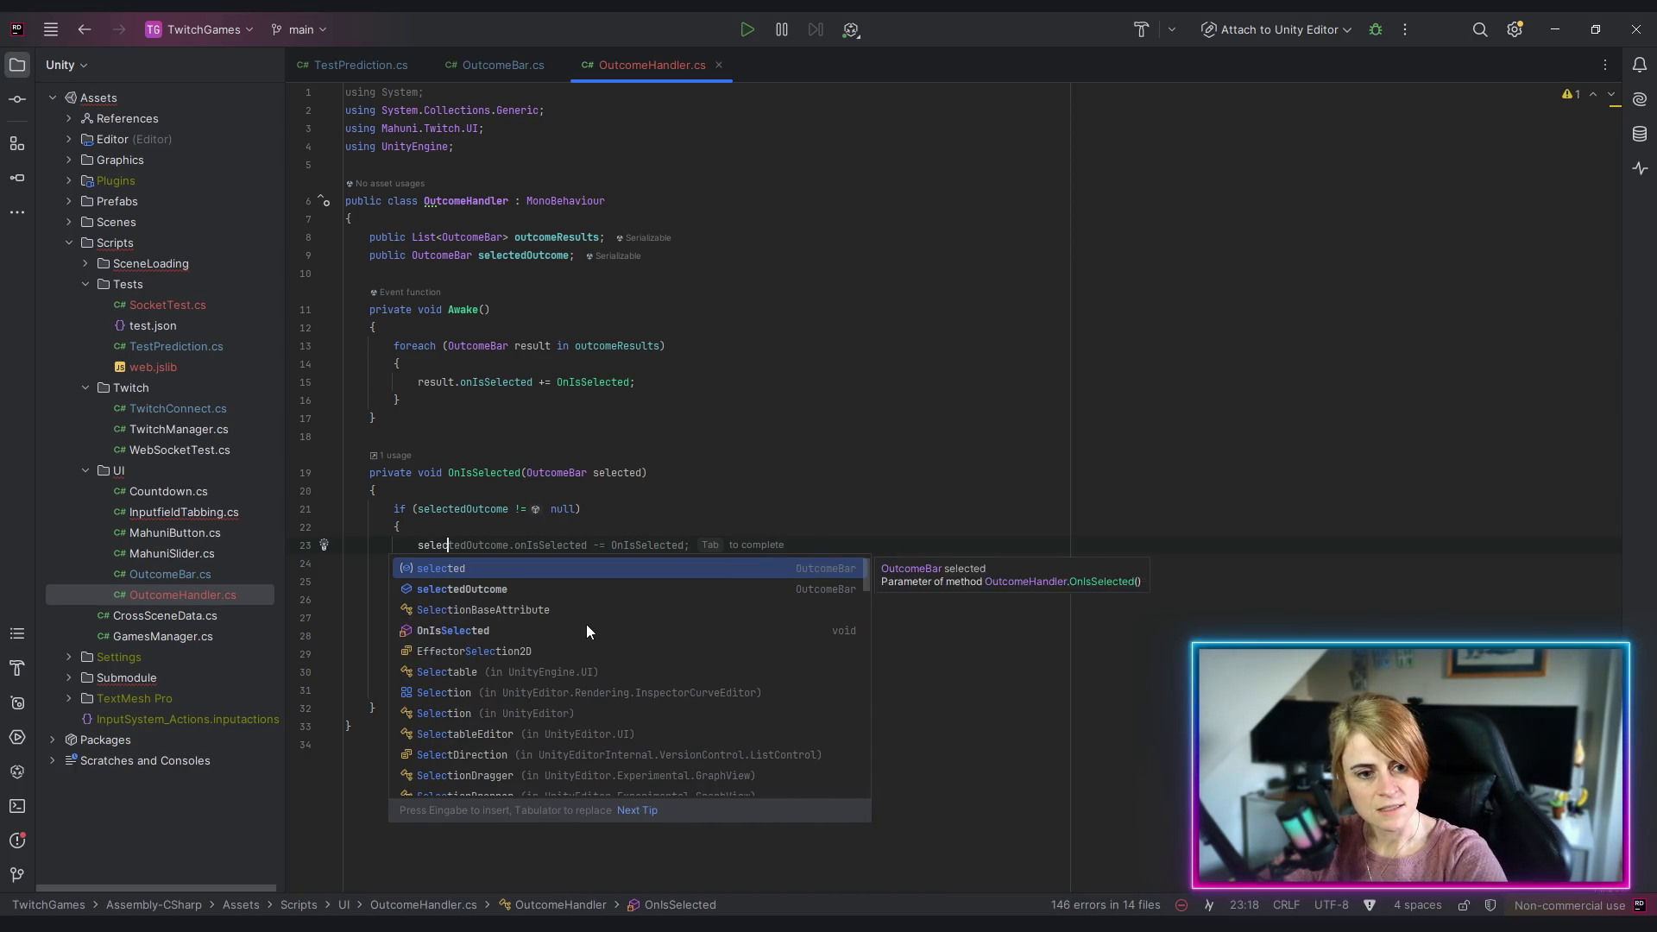
{"action": "type", "text": "tedOutcome.Select(fa"}
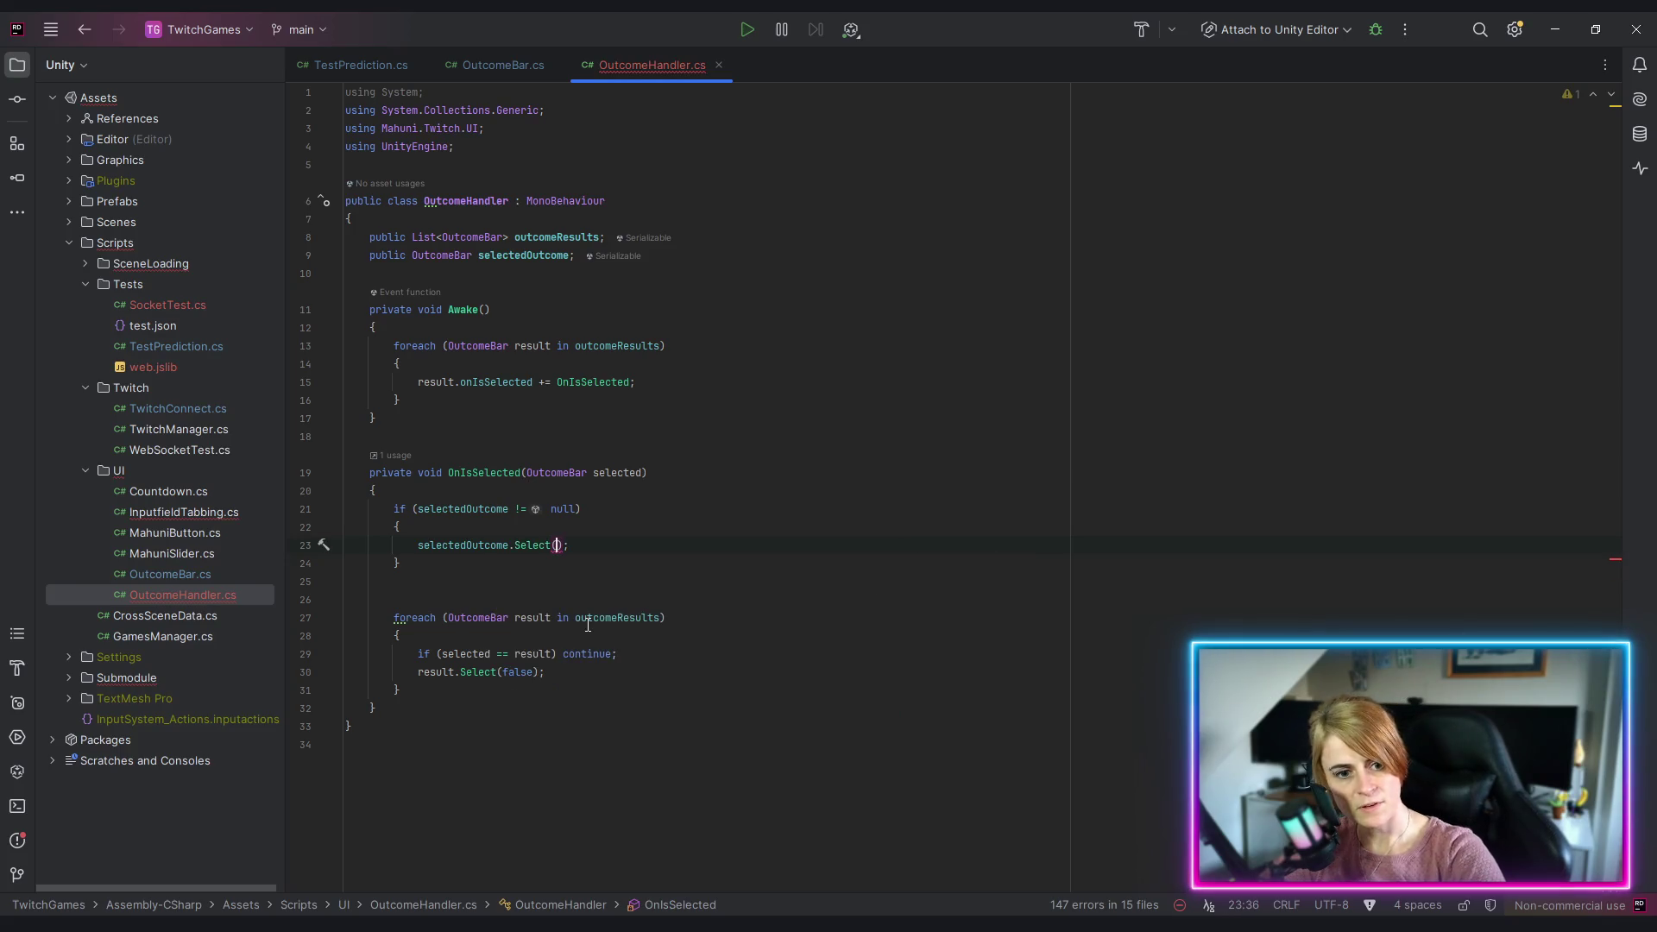
{"action": "type", "text": "lse"}
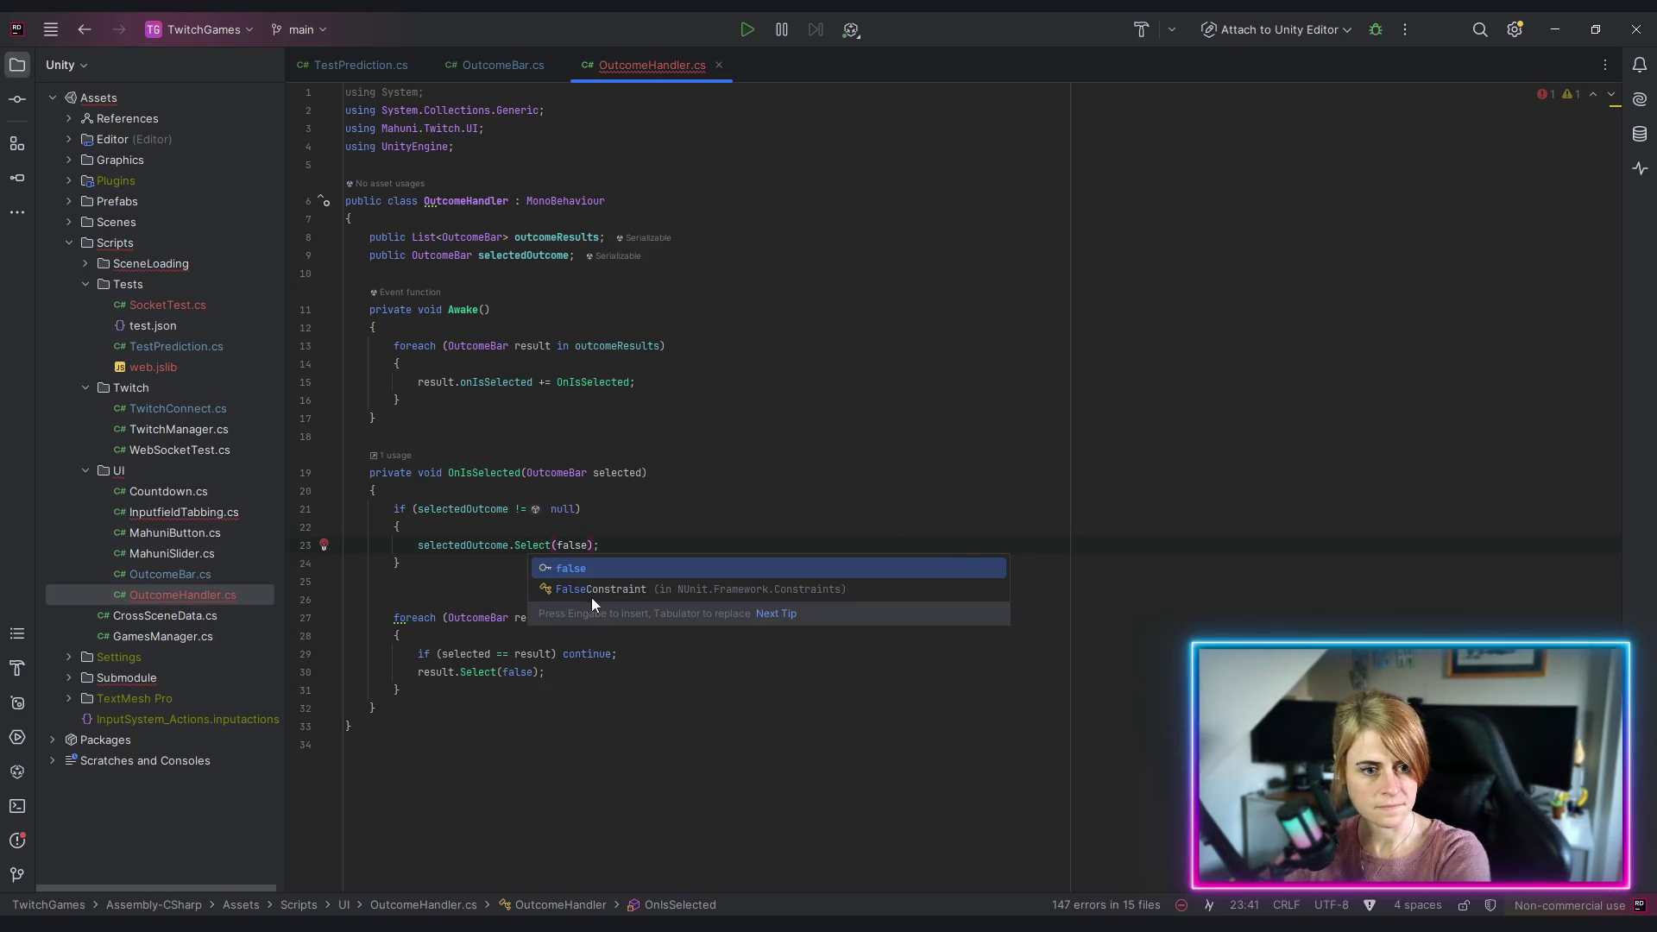
Step: Store the new bar in selectedOutcome and delete the old foreach deselect loop
{"action": "left_click", "coordinate": [469, 571]}
{"action": "left_click", "coordinate": [396, 595]}
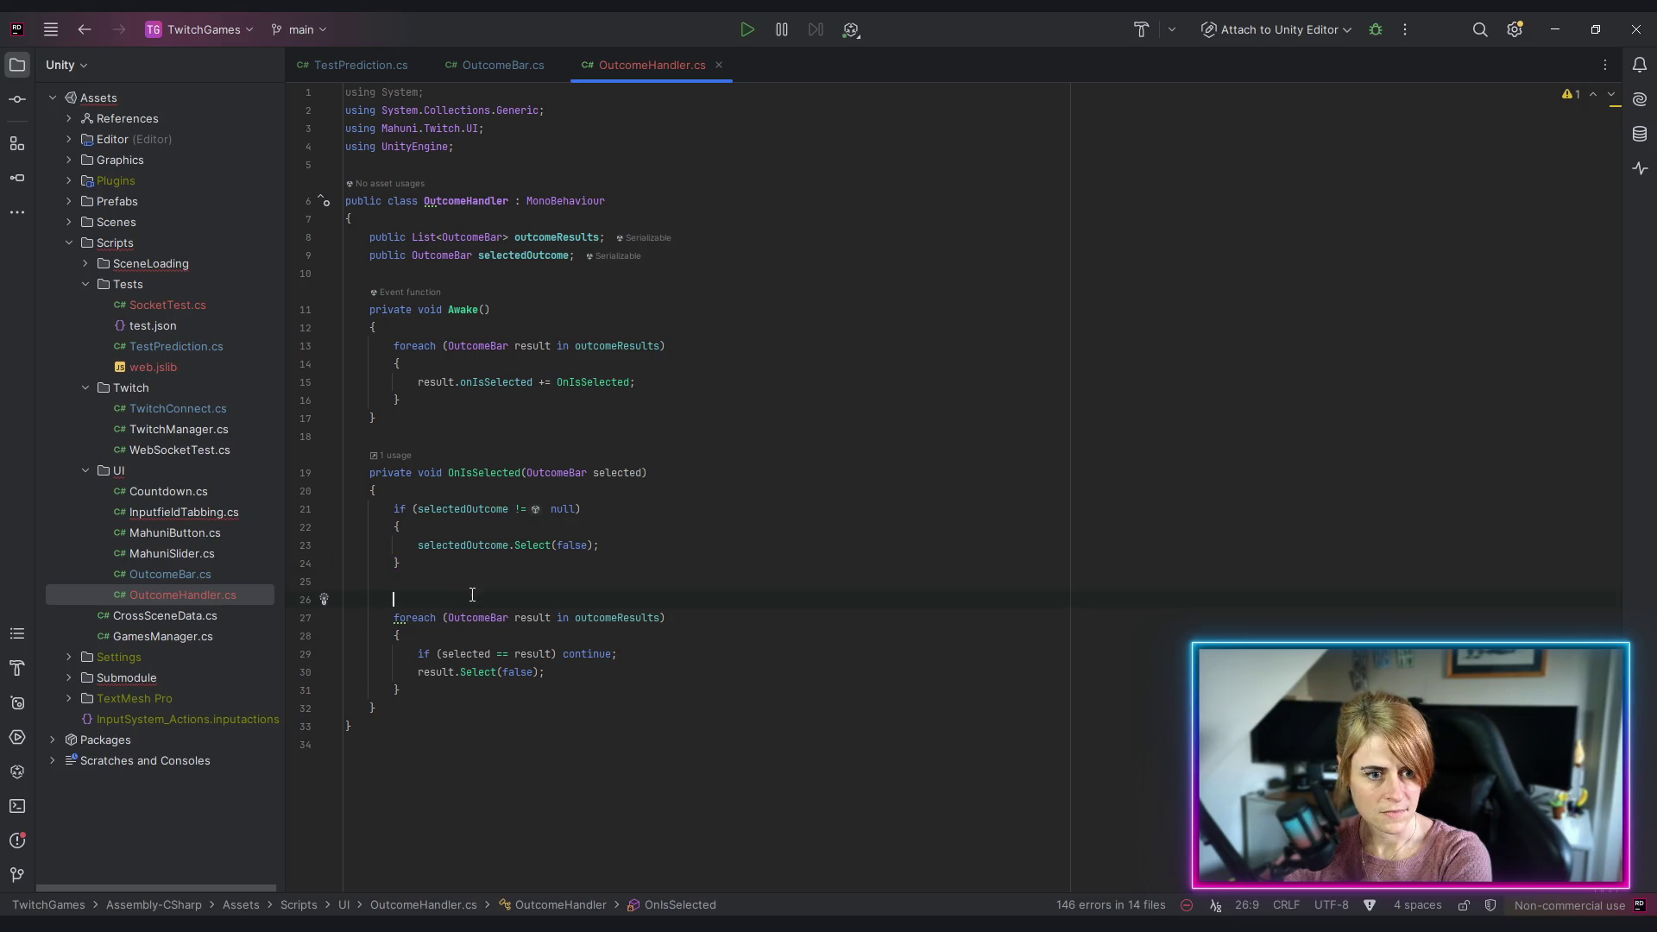
{"action": "type", "text": "selec"}
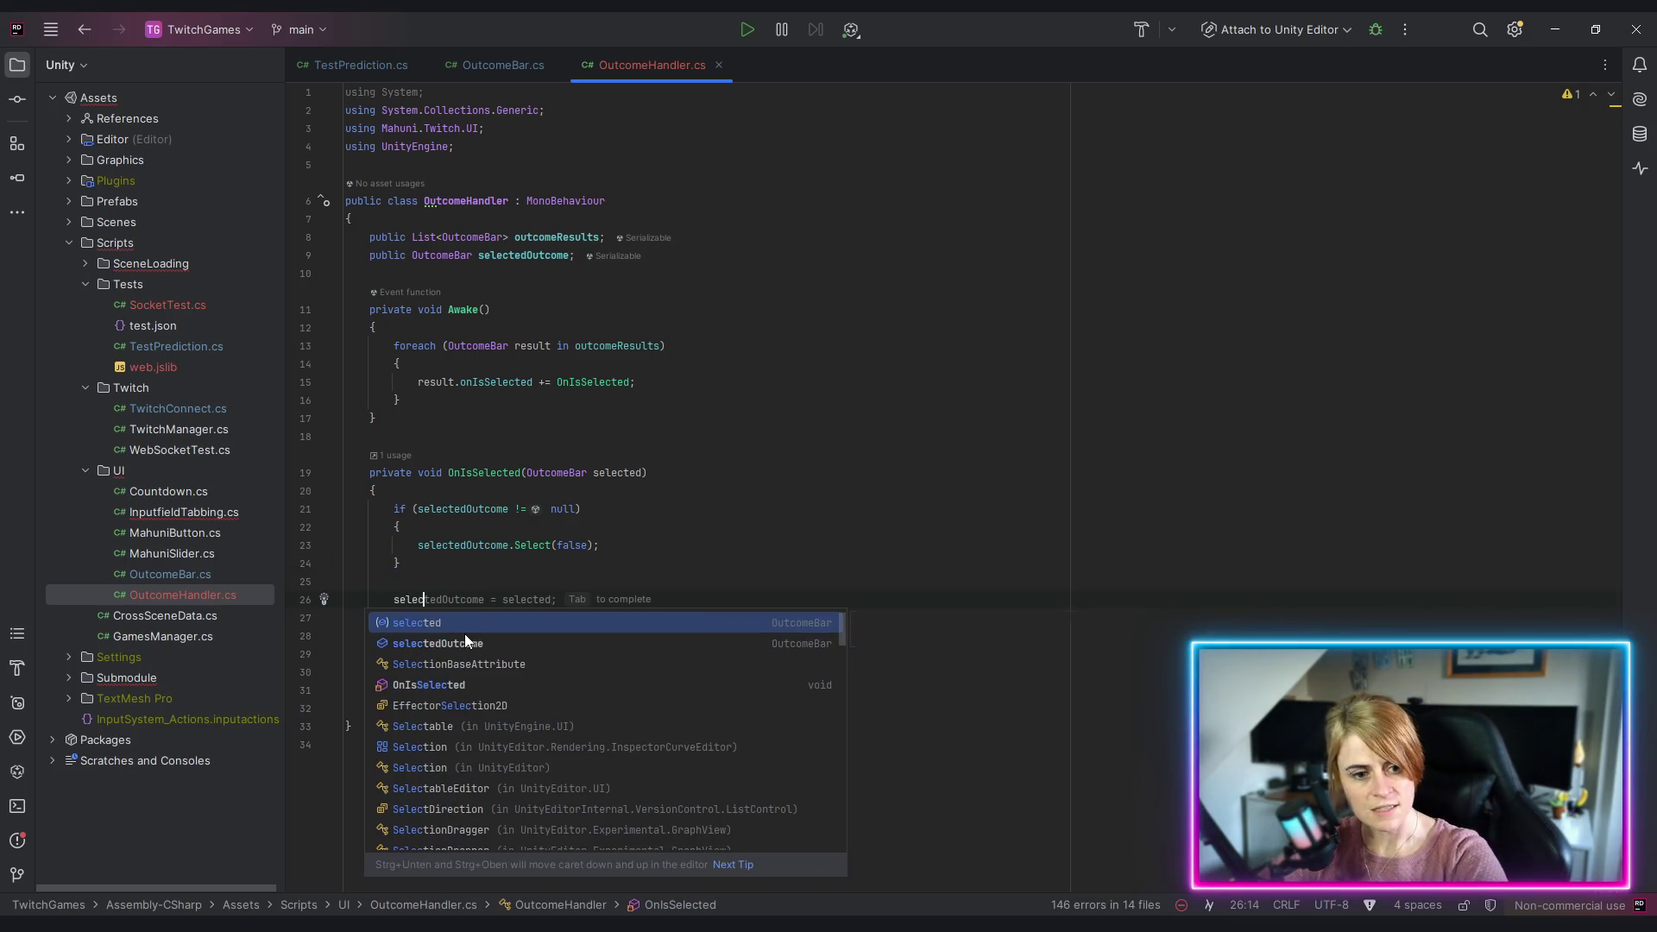
{"action": "left_click", "coordinate": [464, 643]}
{"action": "key", "text": "Tab"}
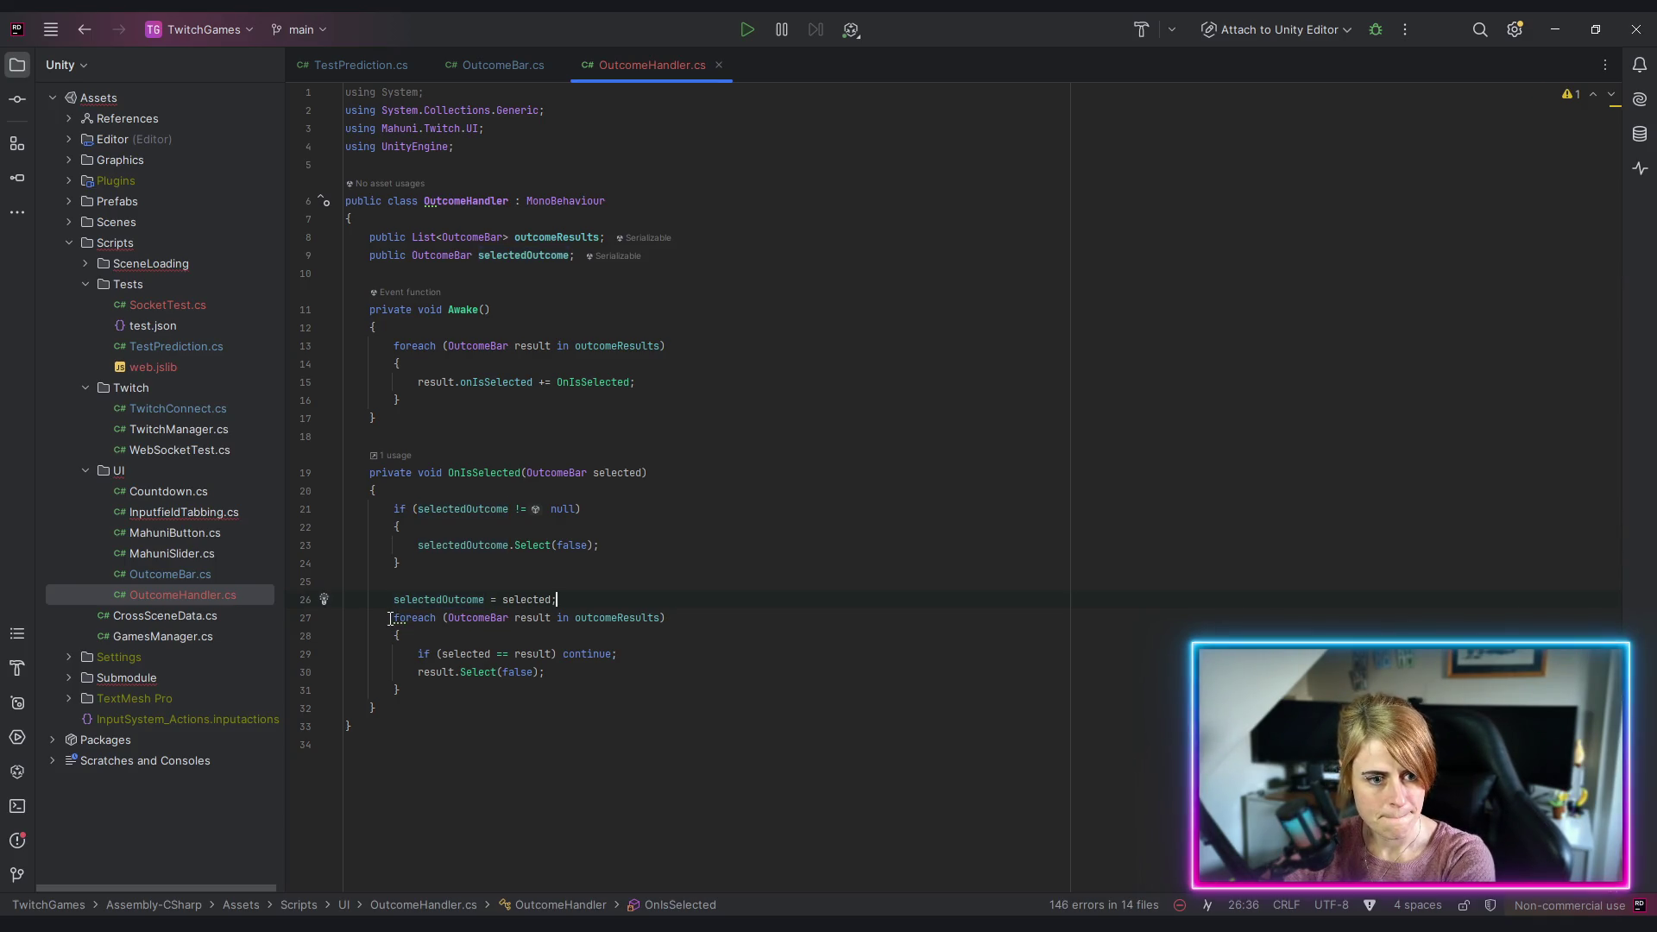
{"action": "left_click_drag", "start_coordinate": [496, 713], "coordinate": [500, 696]}
{"action": "key", "text": "BackSpace"}
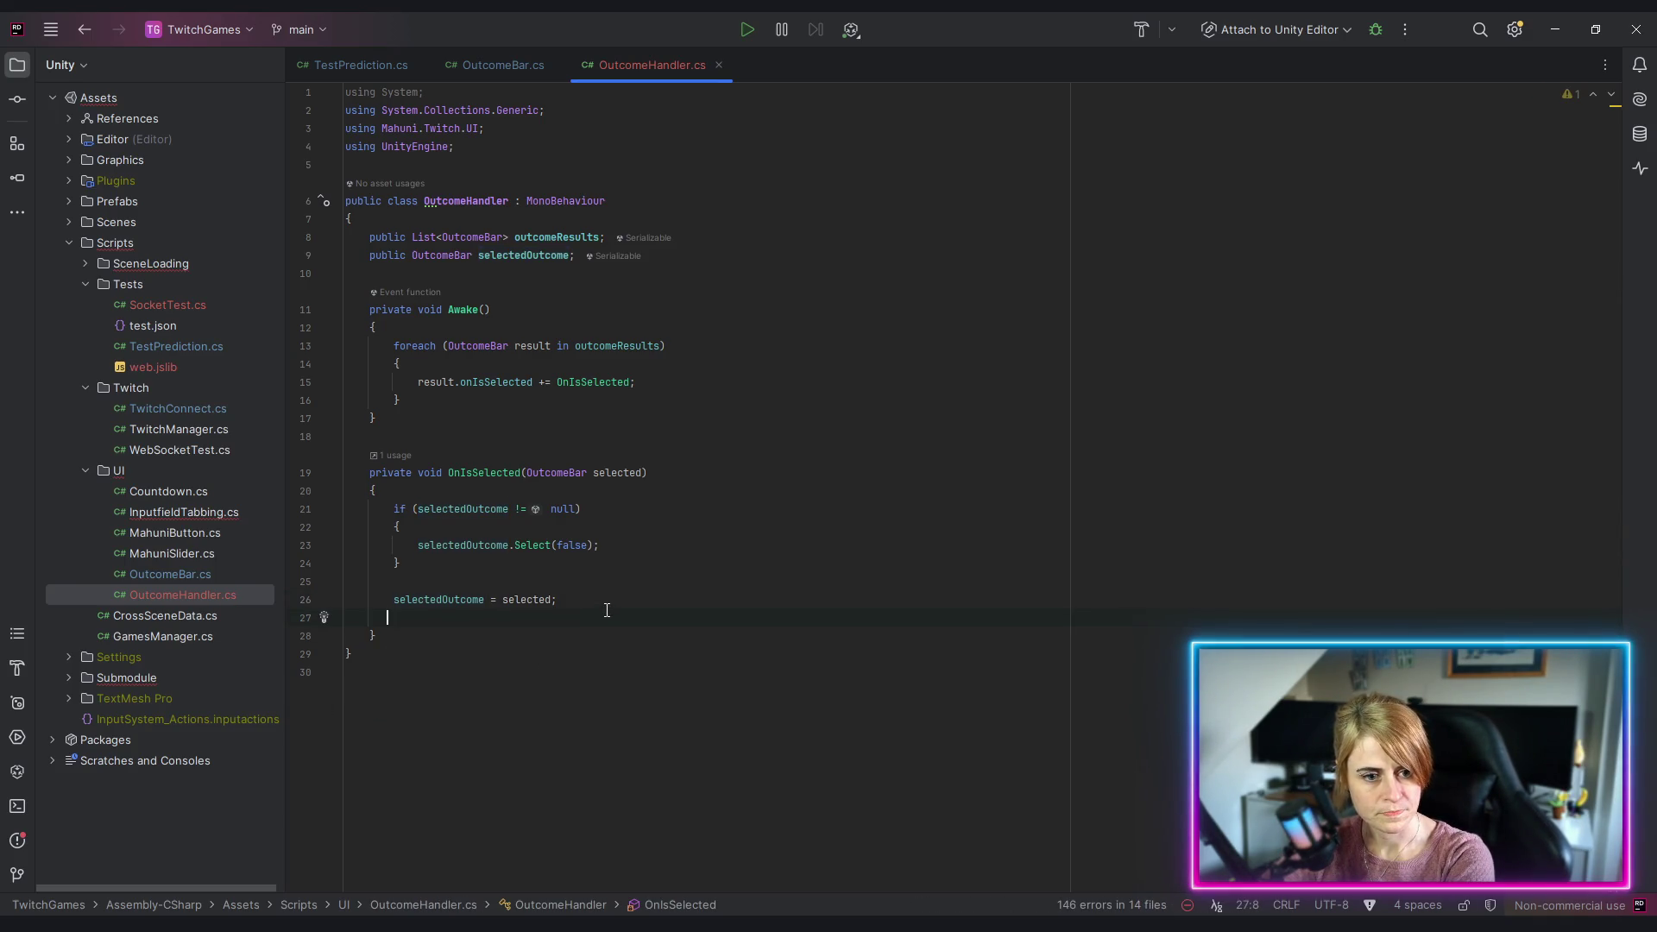
{"action": "key", "text": "Delete"}
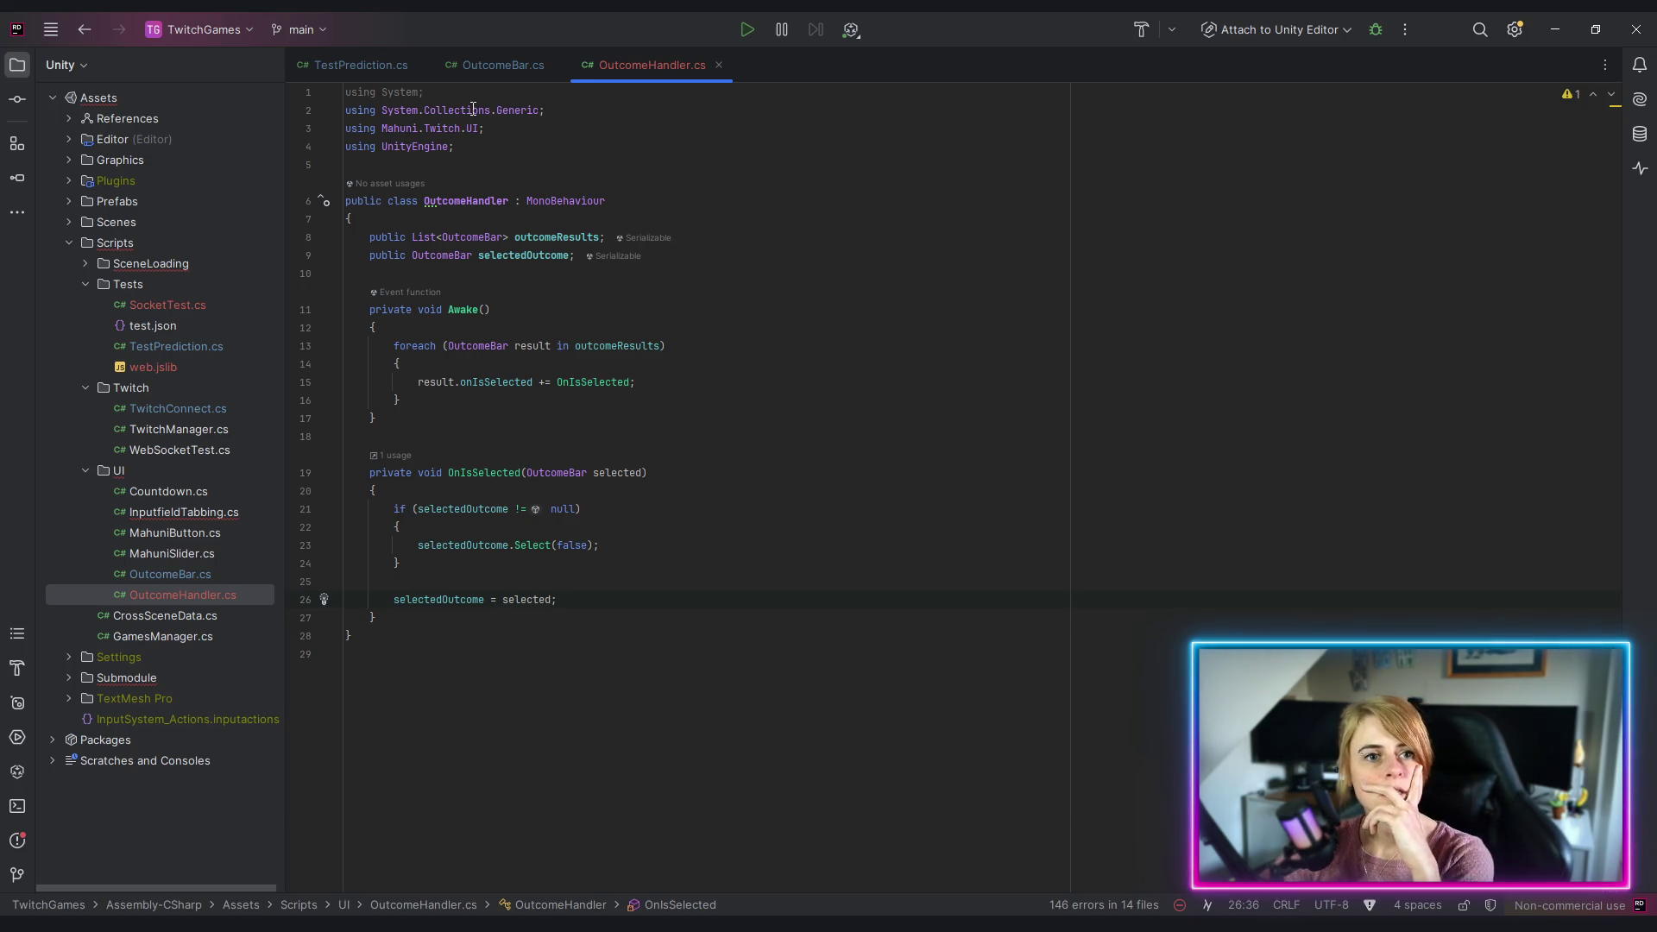
Step: Switch to OutcomeBar.cs and insert a blank line below the isHovering field declaration
{"action": "left_click", "coordinate": [483, 62]}
{"action": "left_click", "coordinate": [870, 446]}
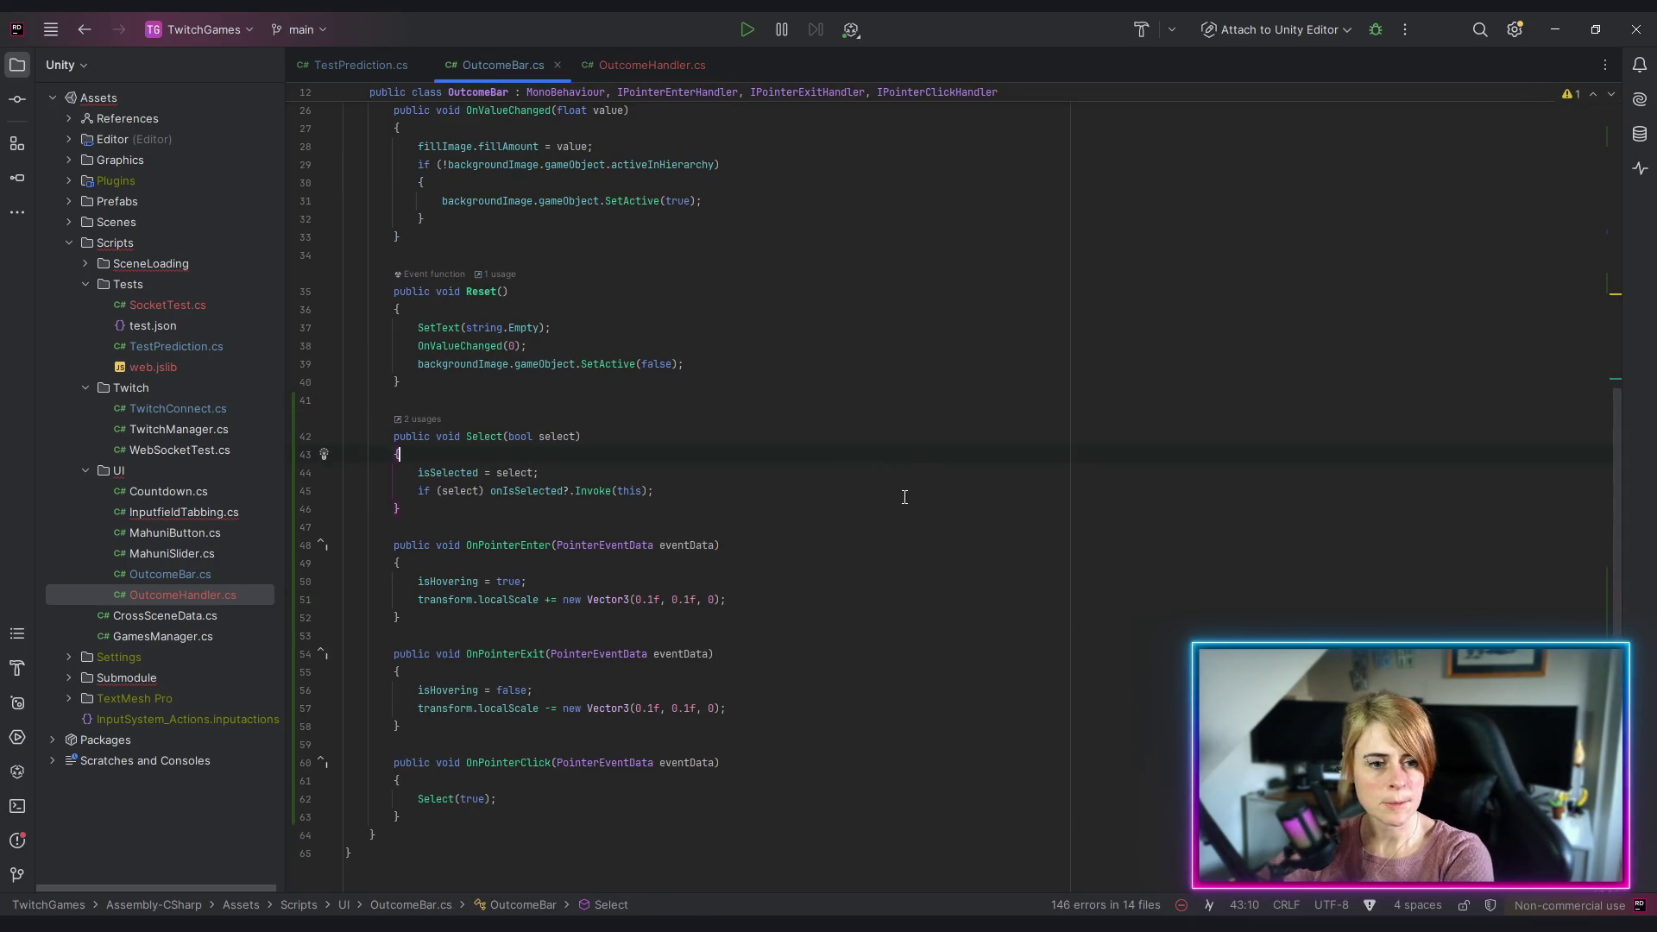
{"action": "scroll", "coordinate": [995, 591], "scroll_direction": "down", "scroll_amount": 2}
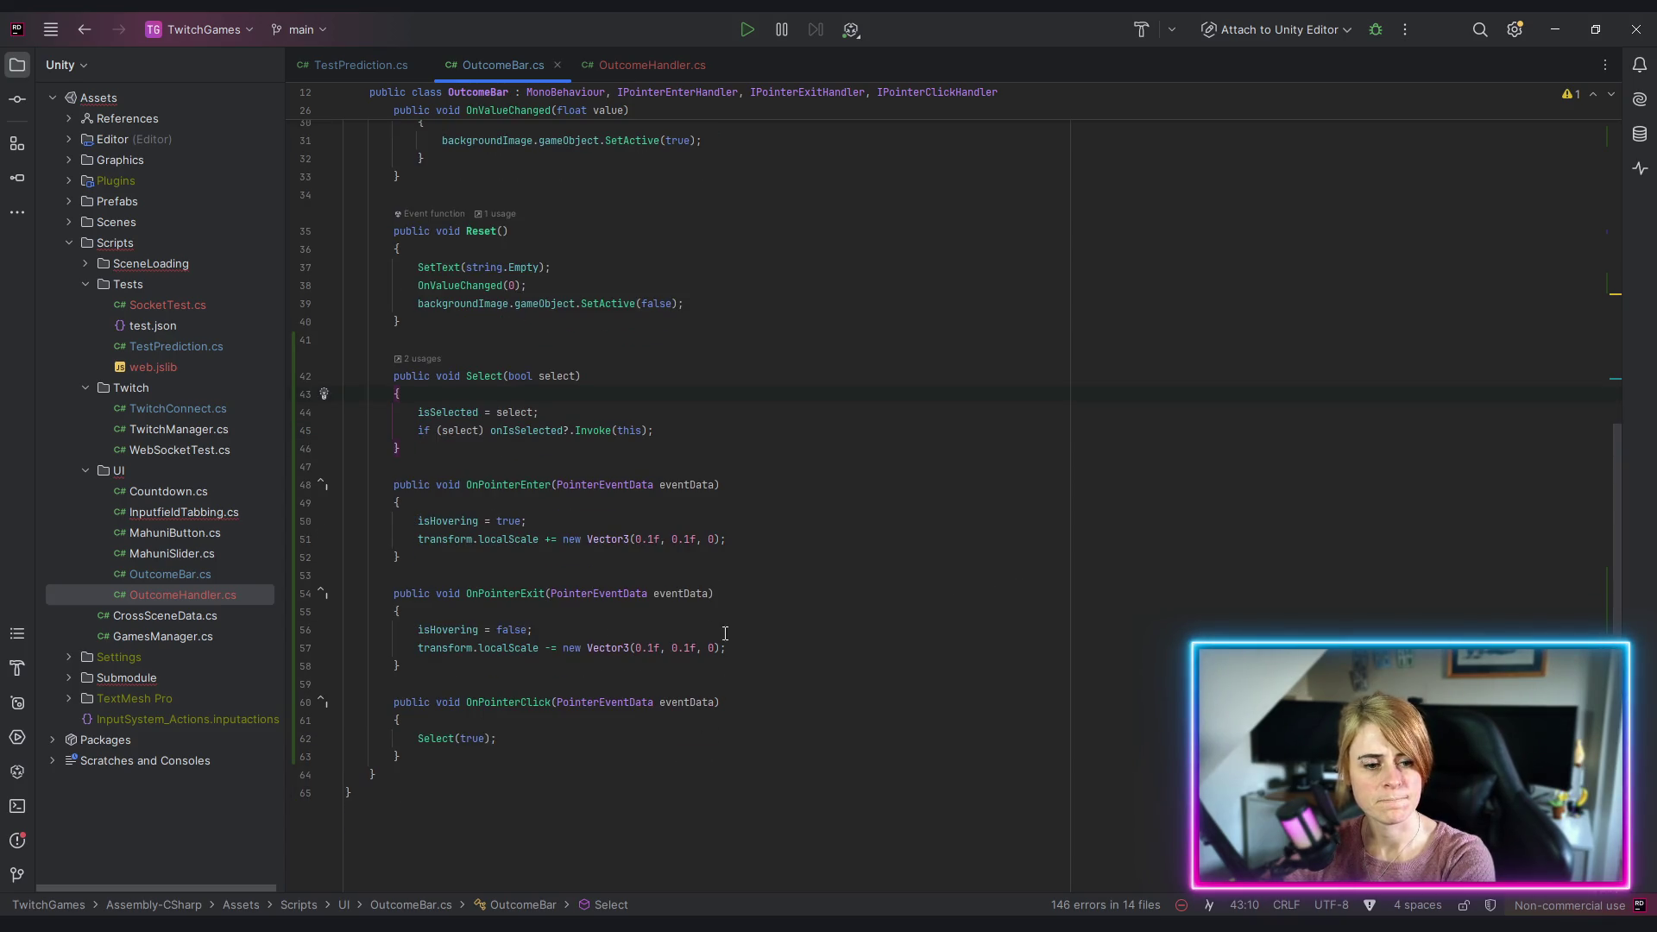
{"action": "left_click", "coordinate": [736, 431]}
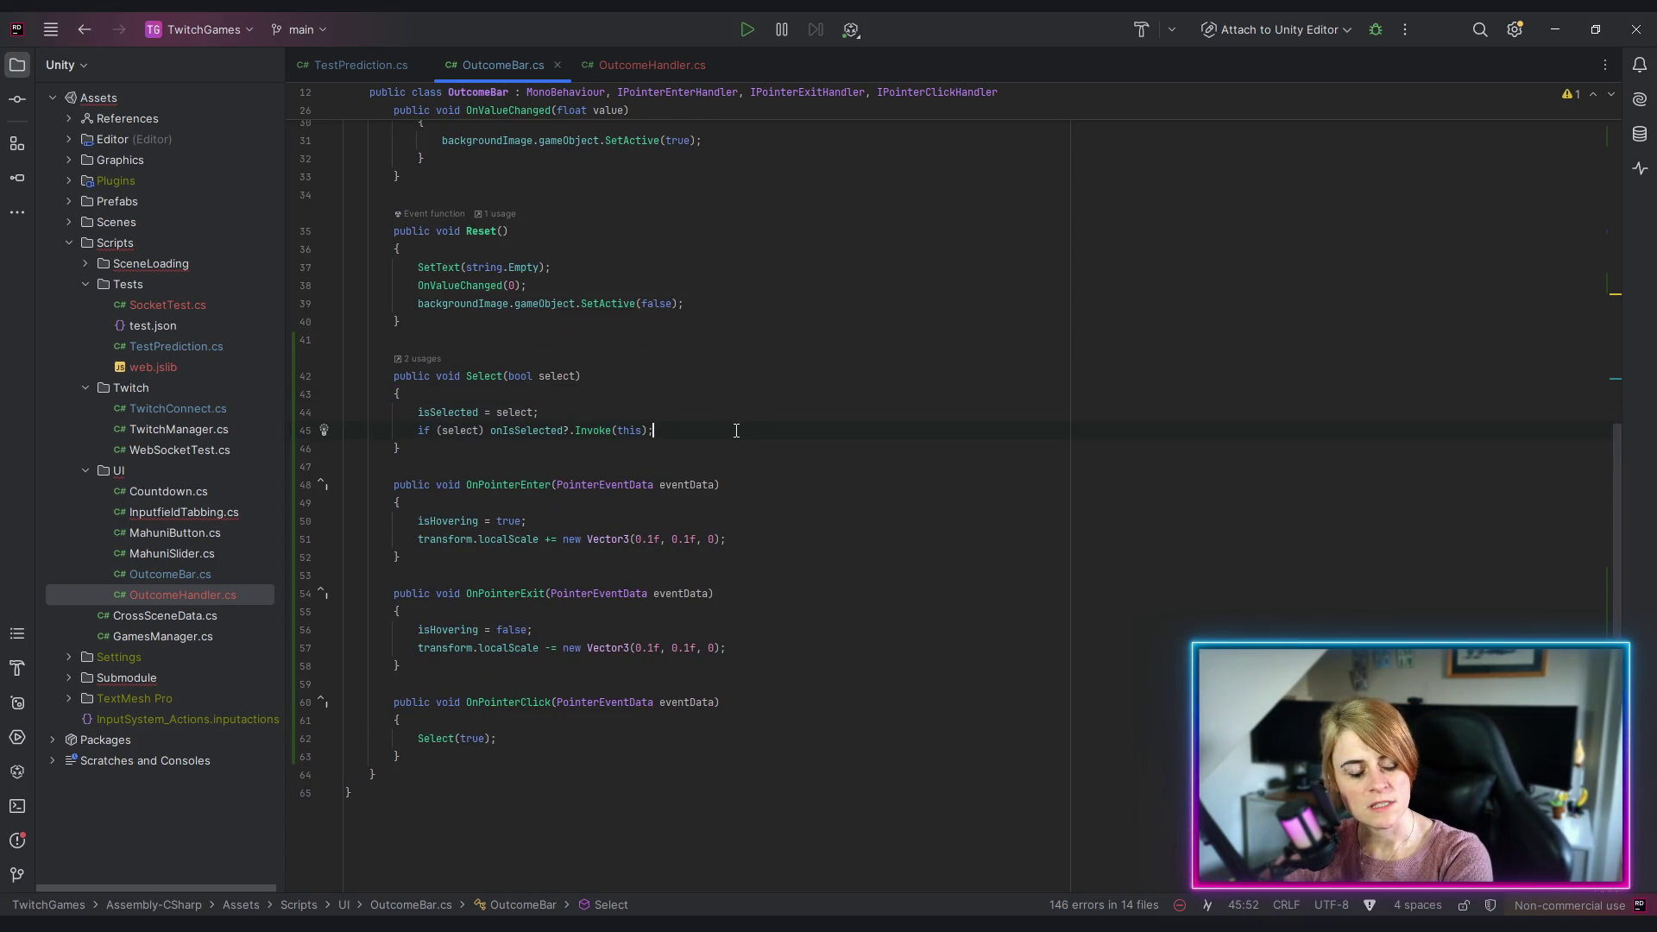
{"action": "scroll", "coordinate": [725, 436], "scroll_direction": "up", "scroll_amount": 10}
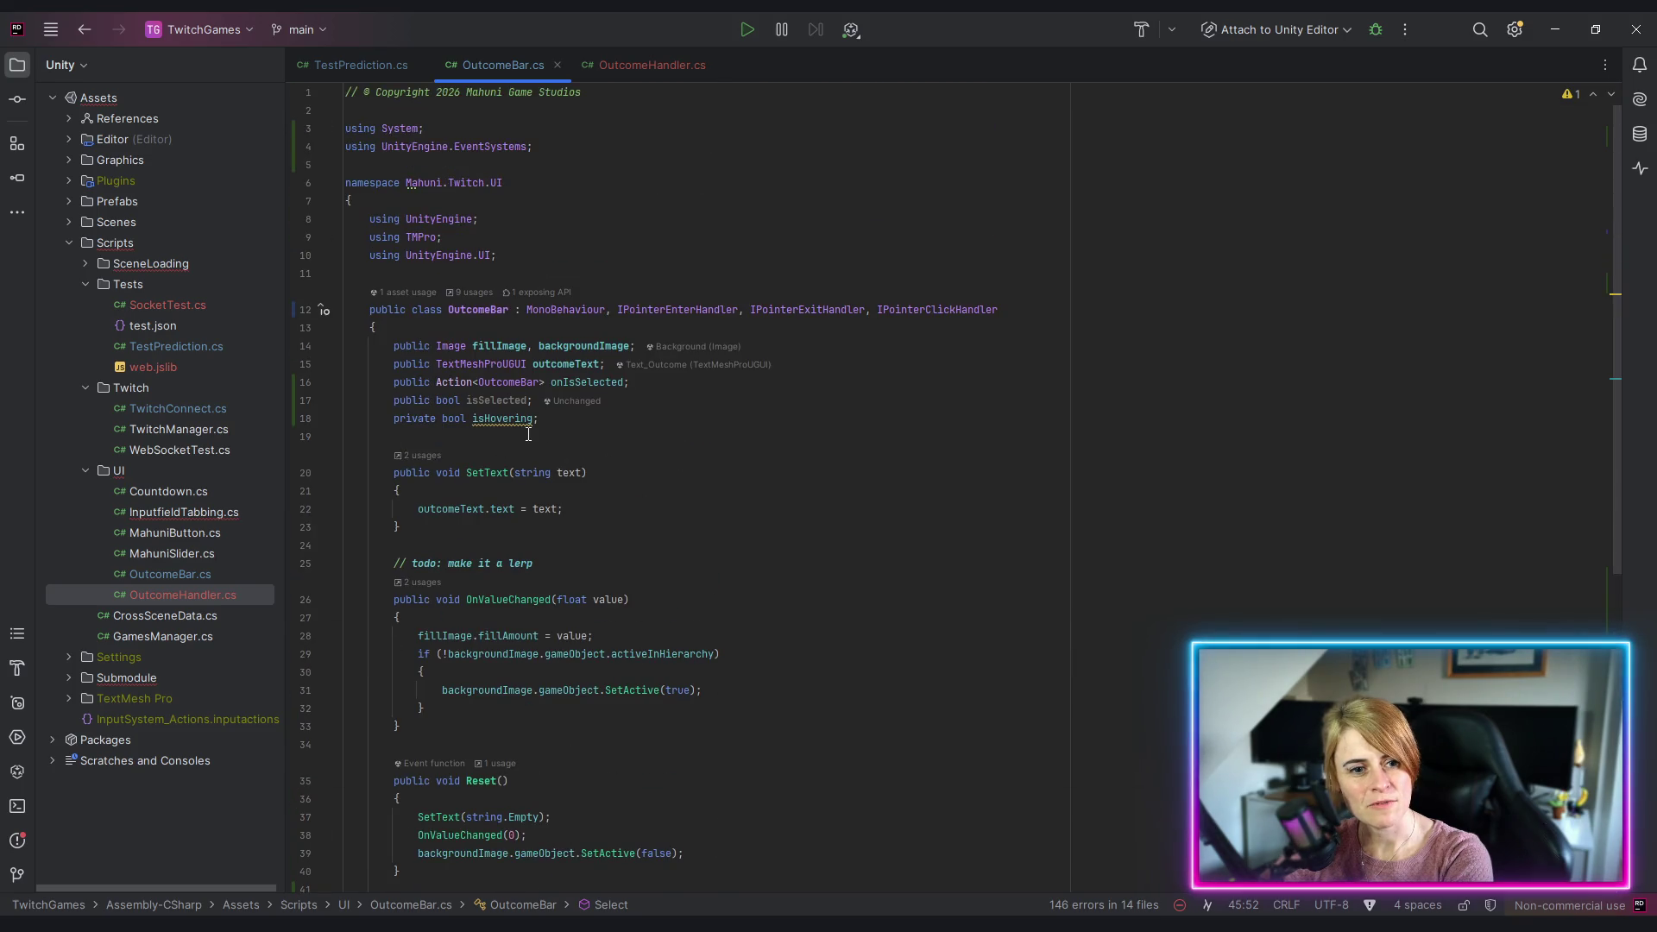
{"action": "left_click", "coordinate": [496, 402]}
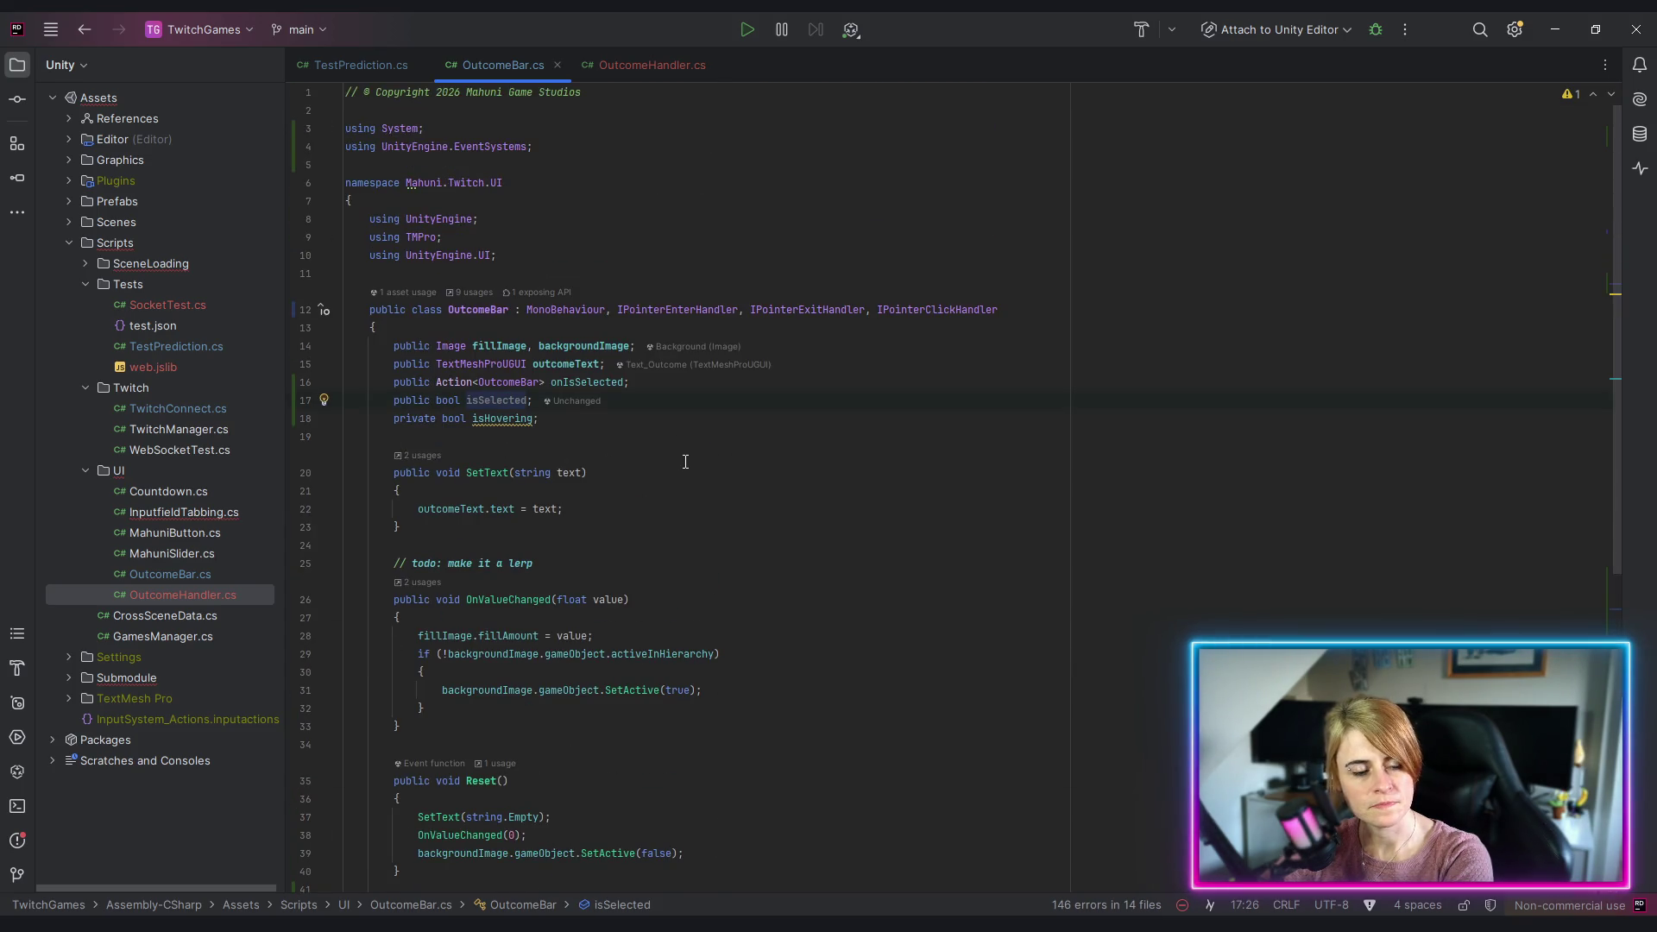
{"action": "left_click", "coordinate": [499, 420]}
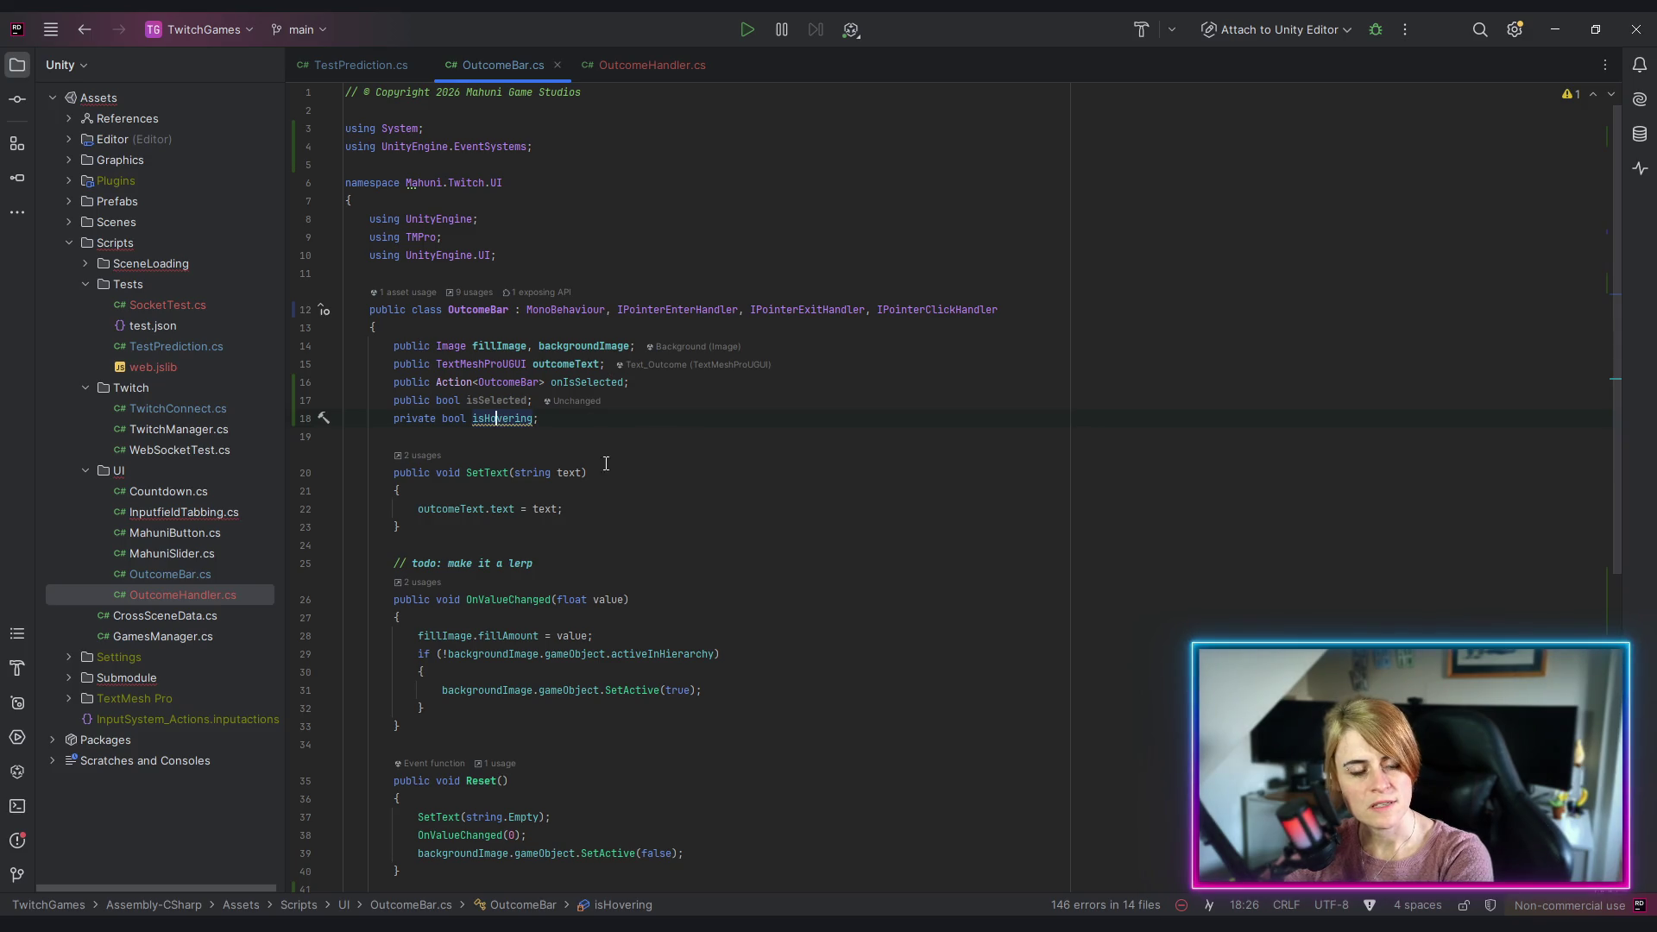
{"action": "triple_click", "coordinate": [486, 418]}
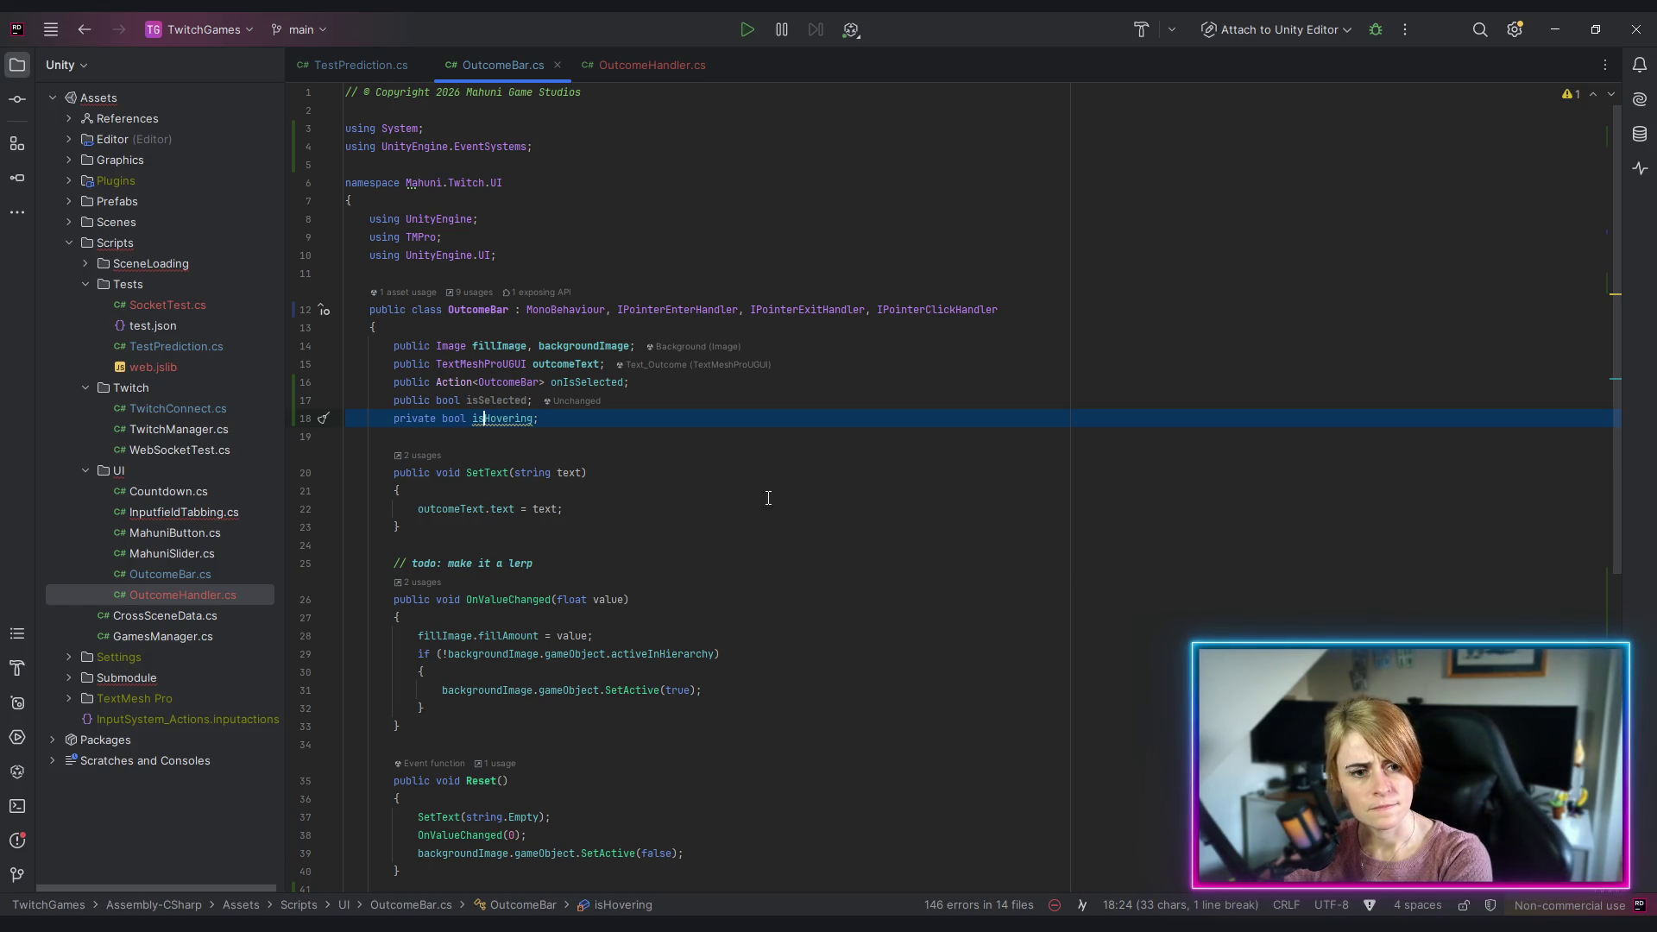
{"action": "left_click", "coordinate": [833, 492]}
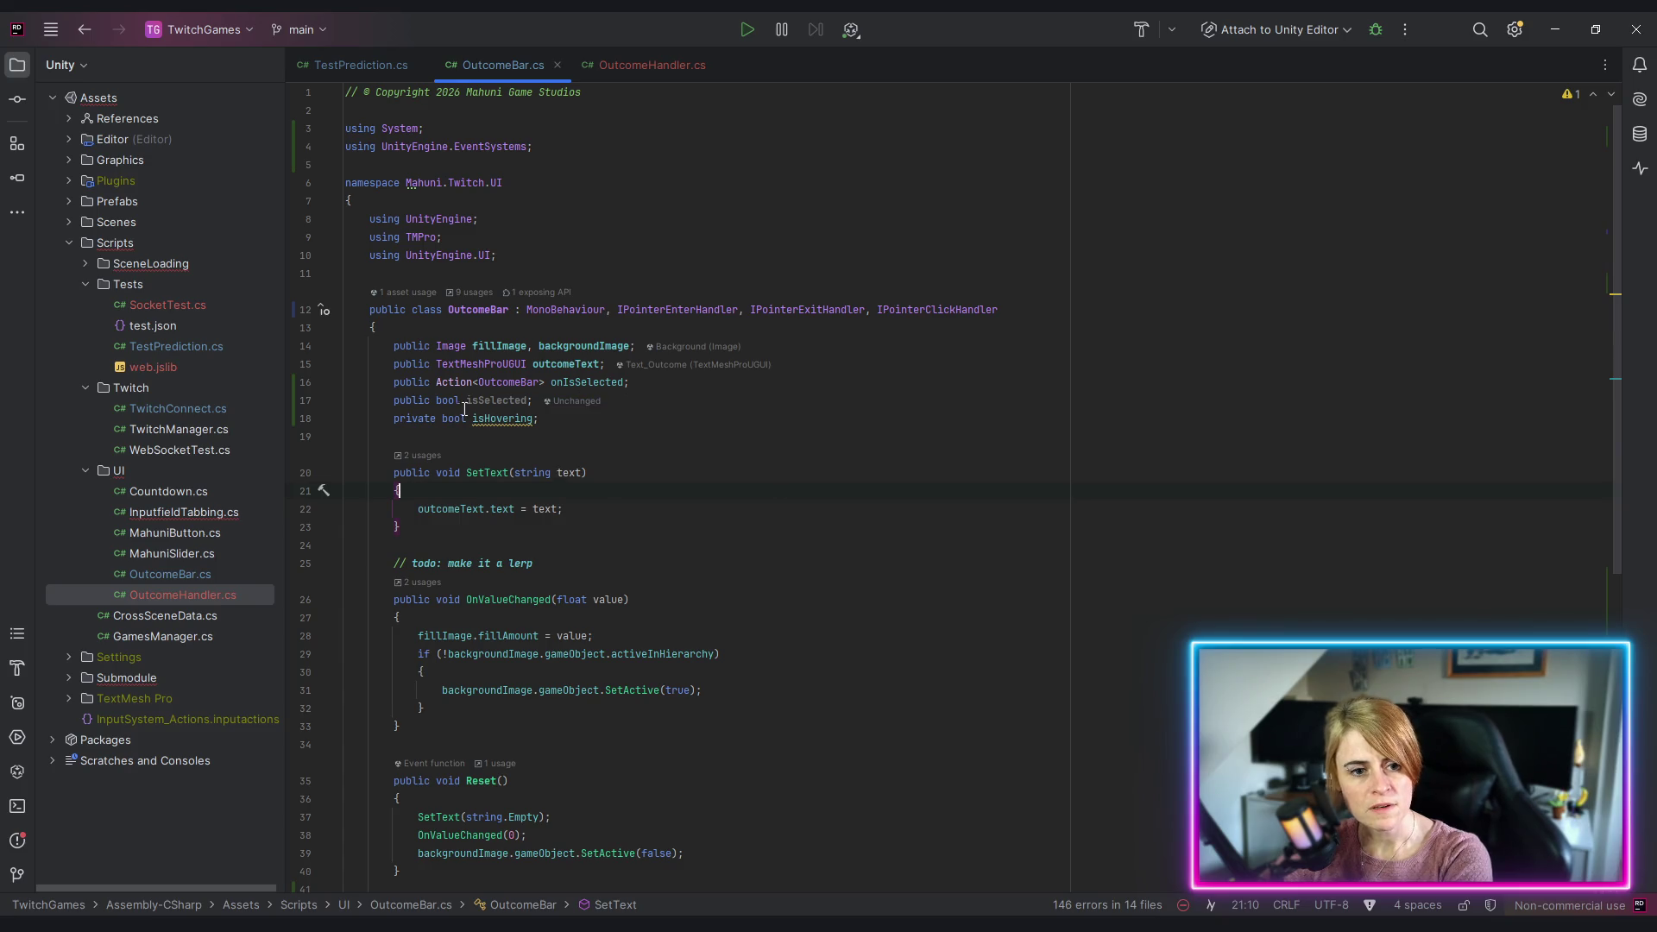
{"action": "left_click", "coordinate": [556, 419]}
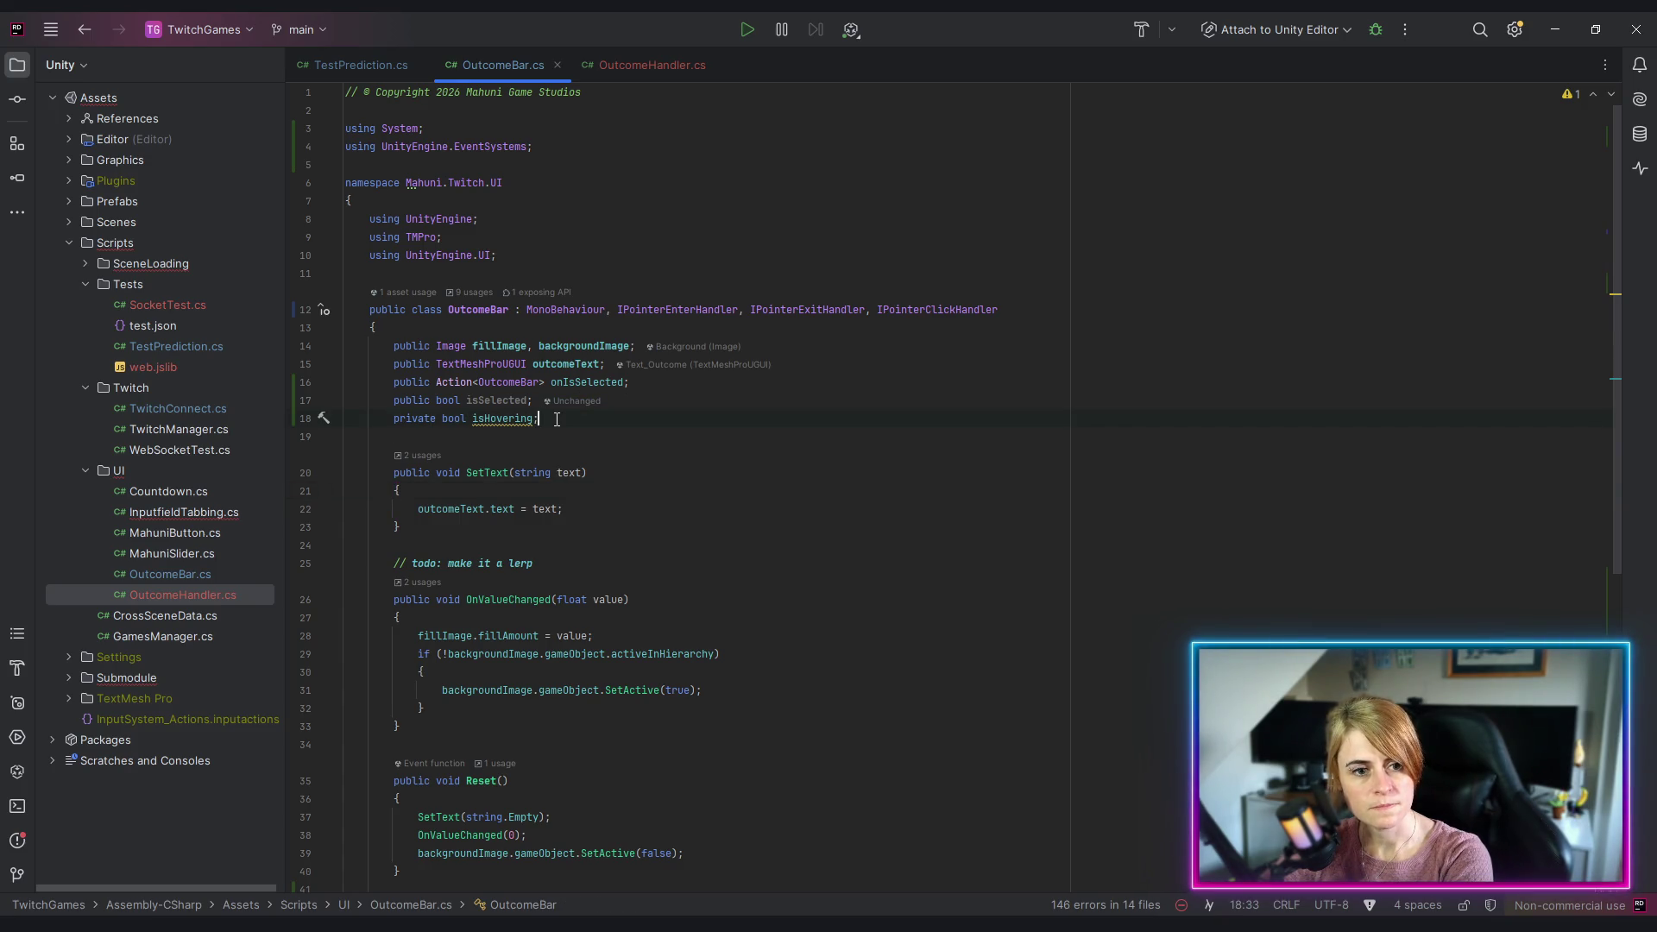
{"action": "key", "text": "Return"}
{"action": "key", "text": "Return"}
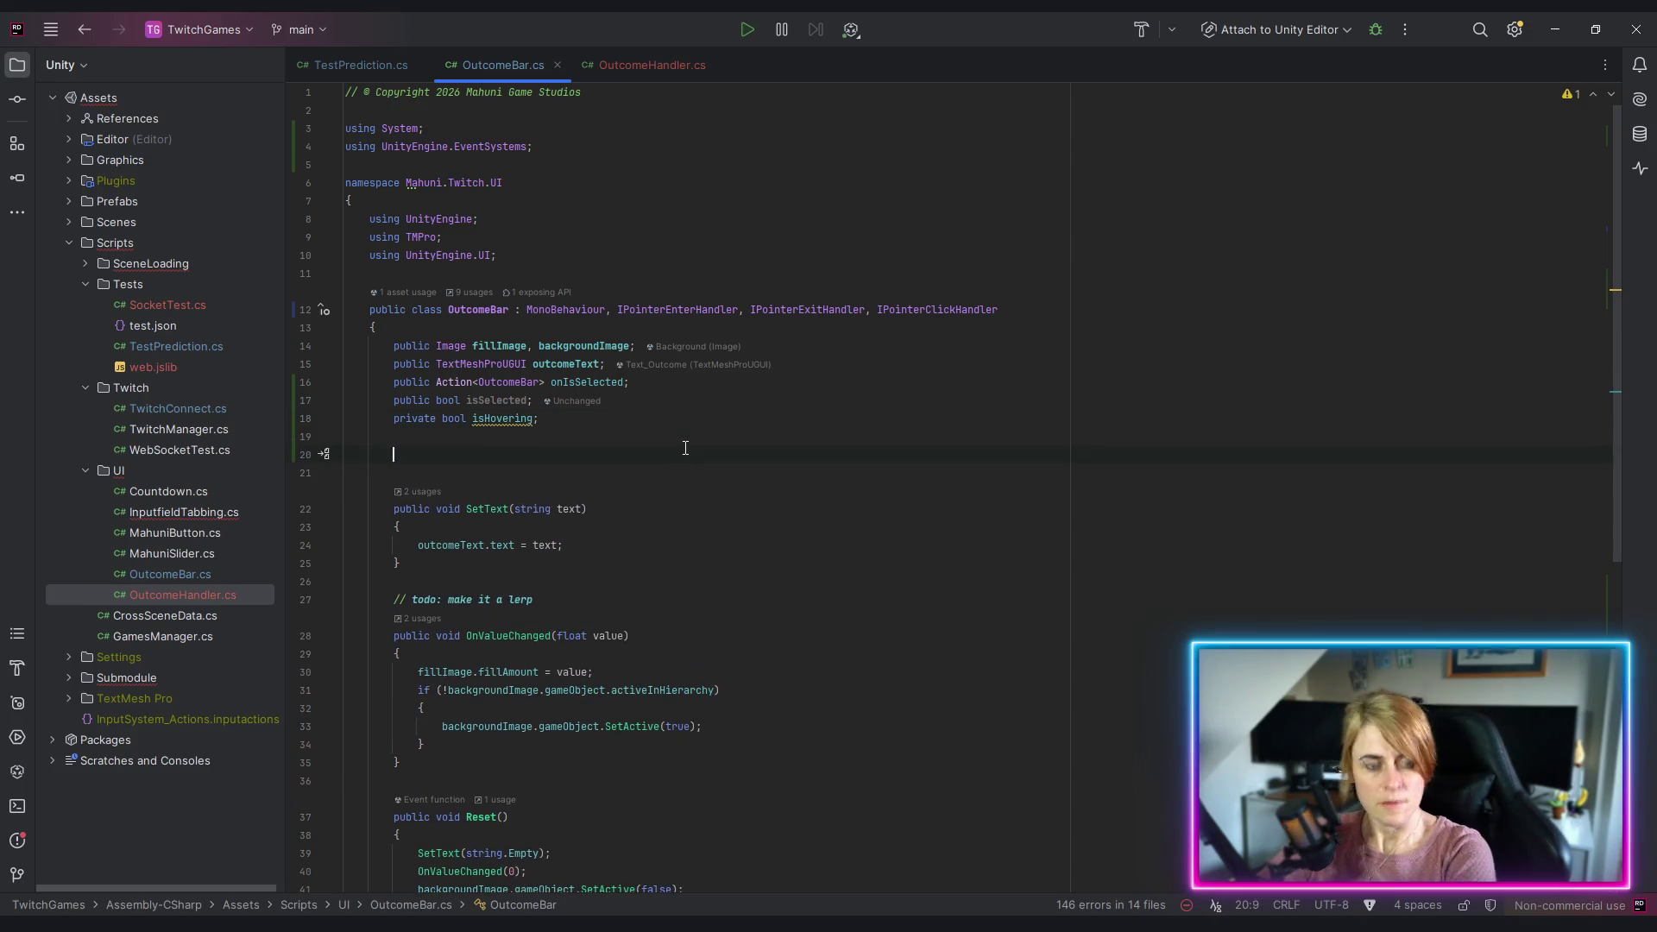
Step: Generate an empty Awake method and declare 'private Vector3 initialScale;' under isHovering
{"action": "type", "text": "Awake"}
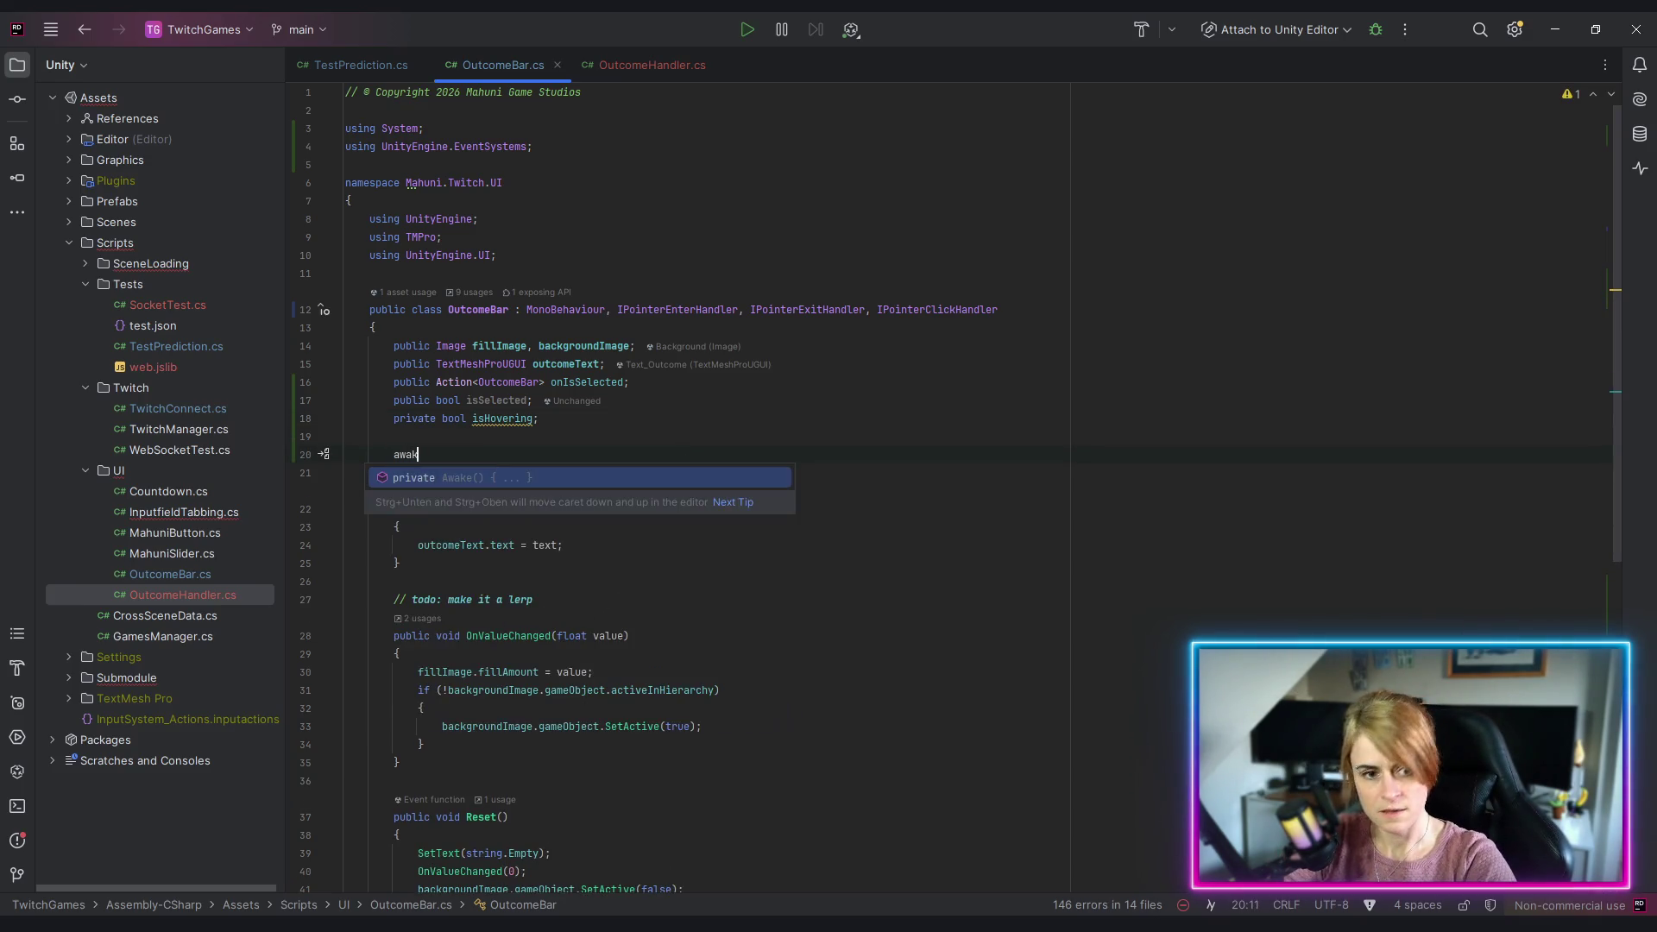
{"action": "key", "text": "Return"}
{"action": "key", "text": "BackSpace"}
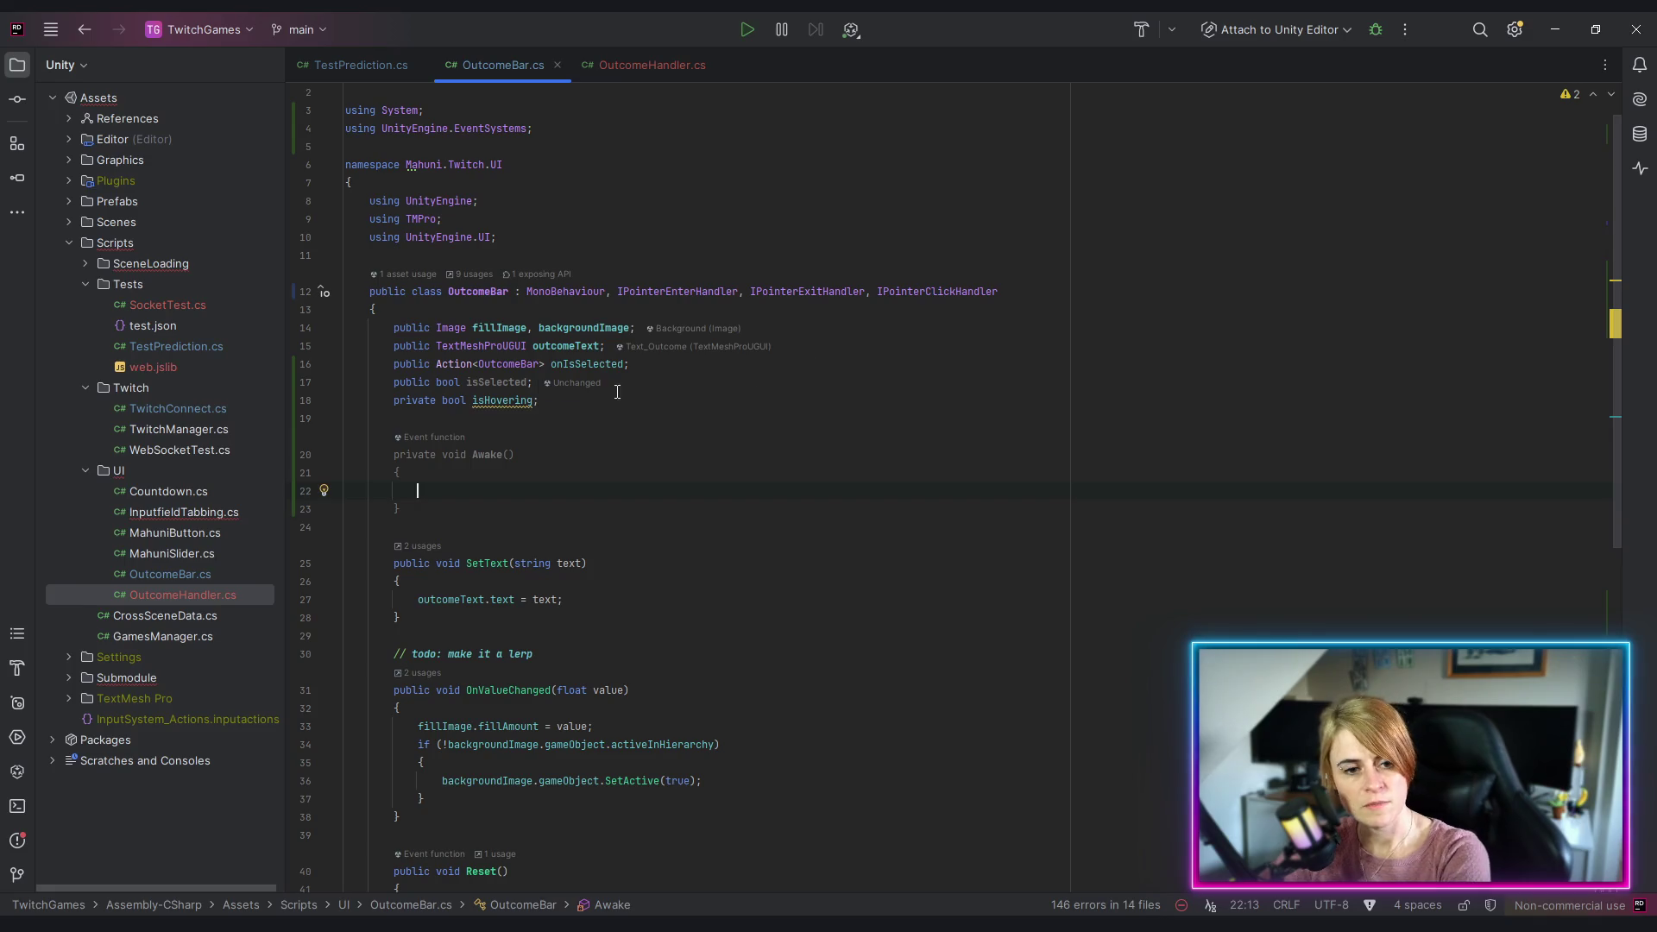
{"action": "left_click", "coordinate": [570, 409]}
{"action": "key", "text": "Return"}
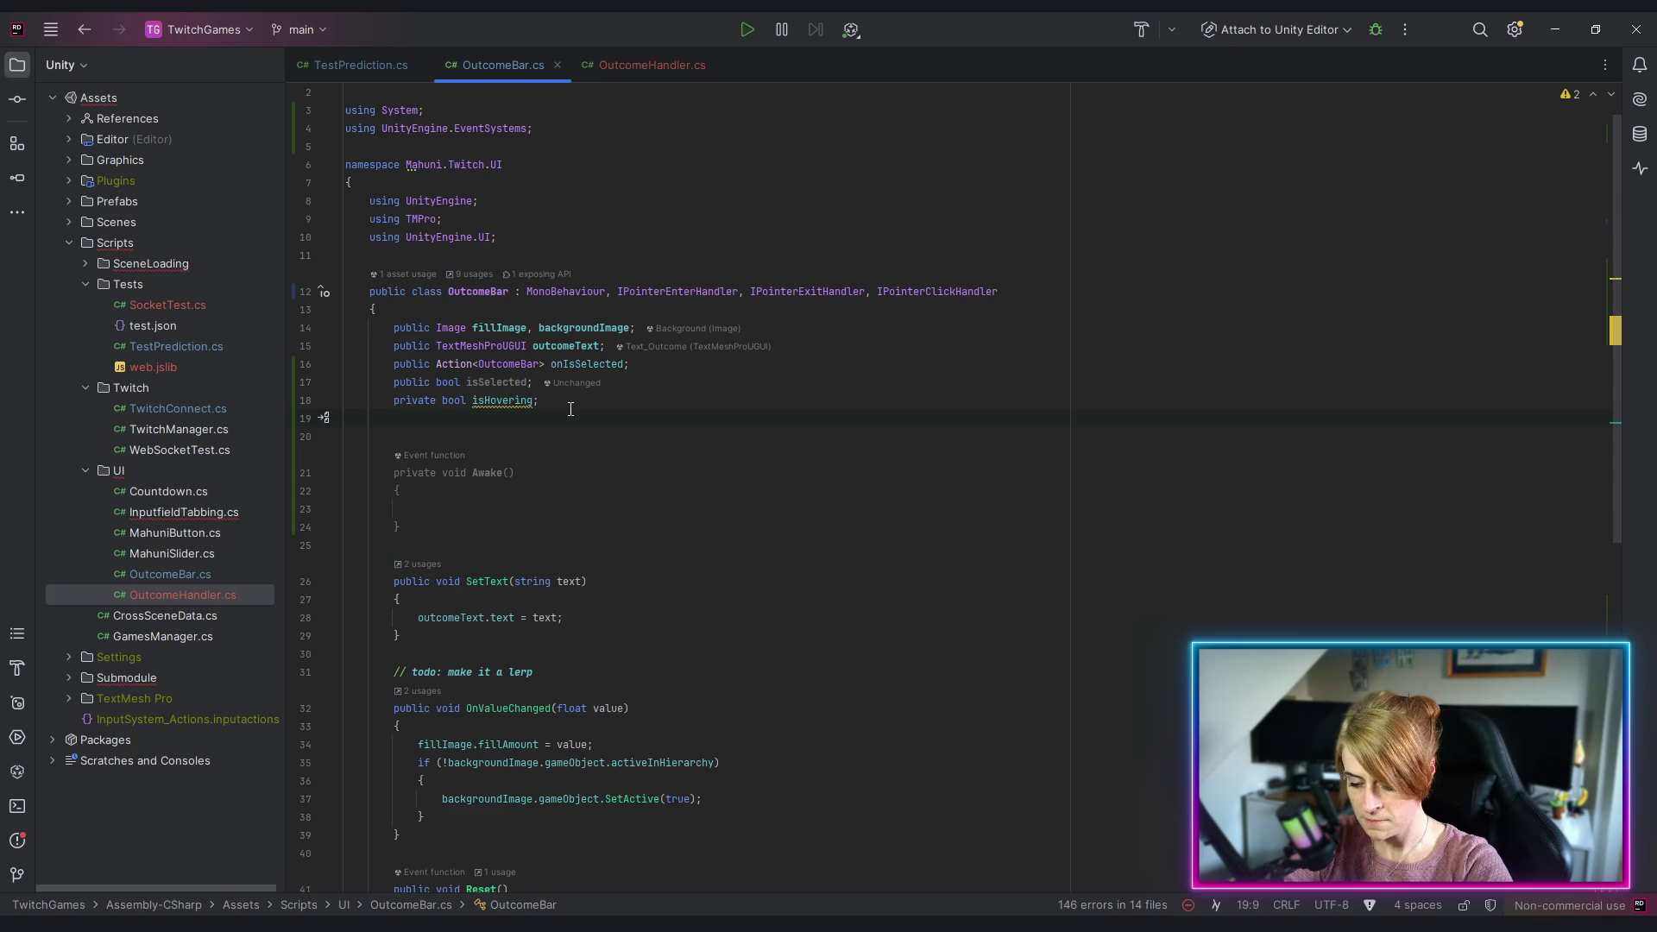
{"action": "type", "text": "pri"}
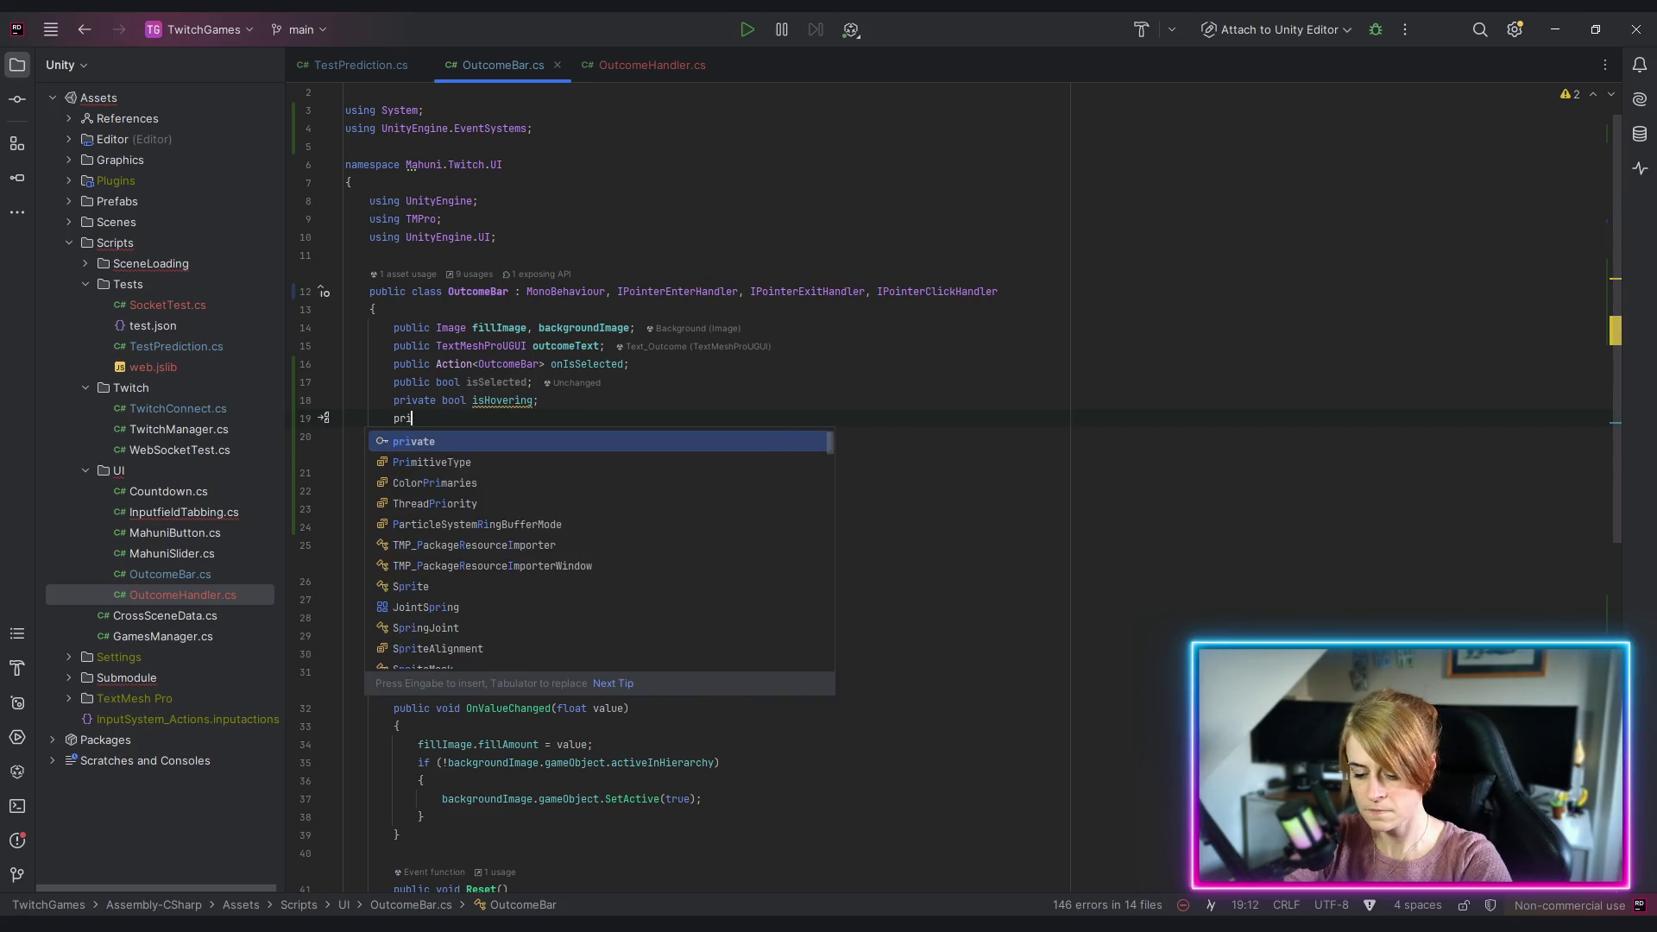
{"action": "type", "text": "vate Vector3"}
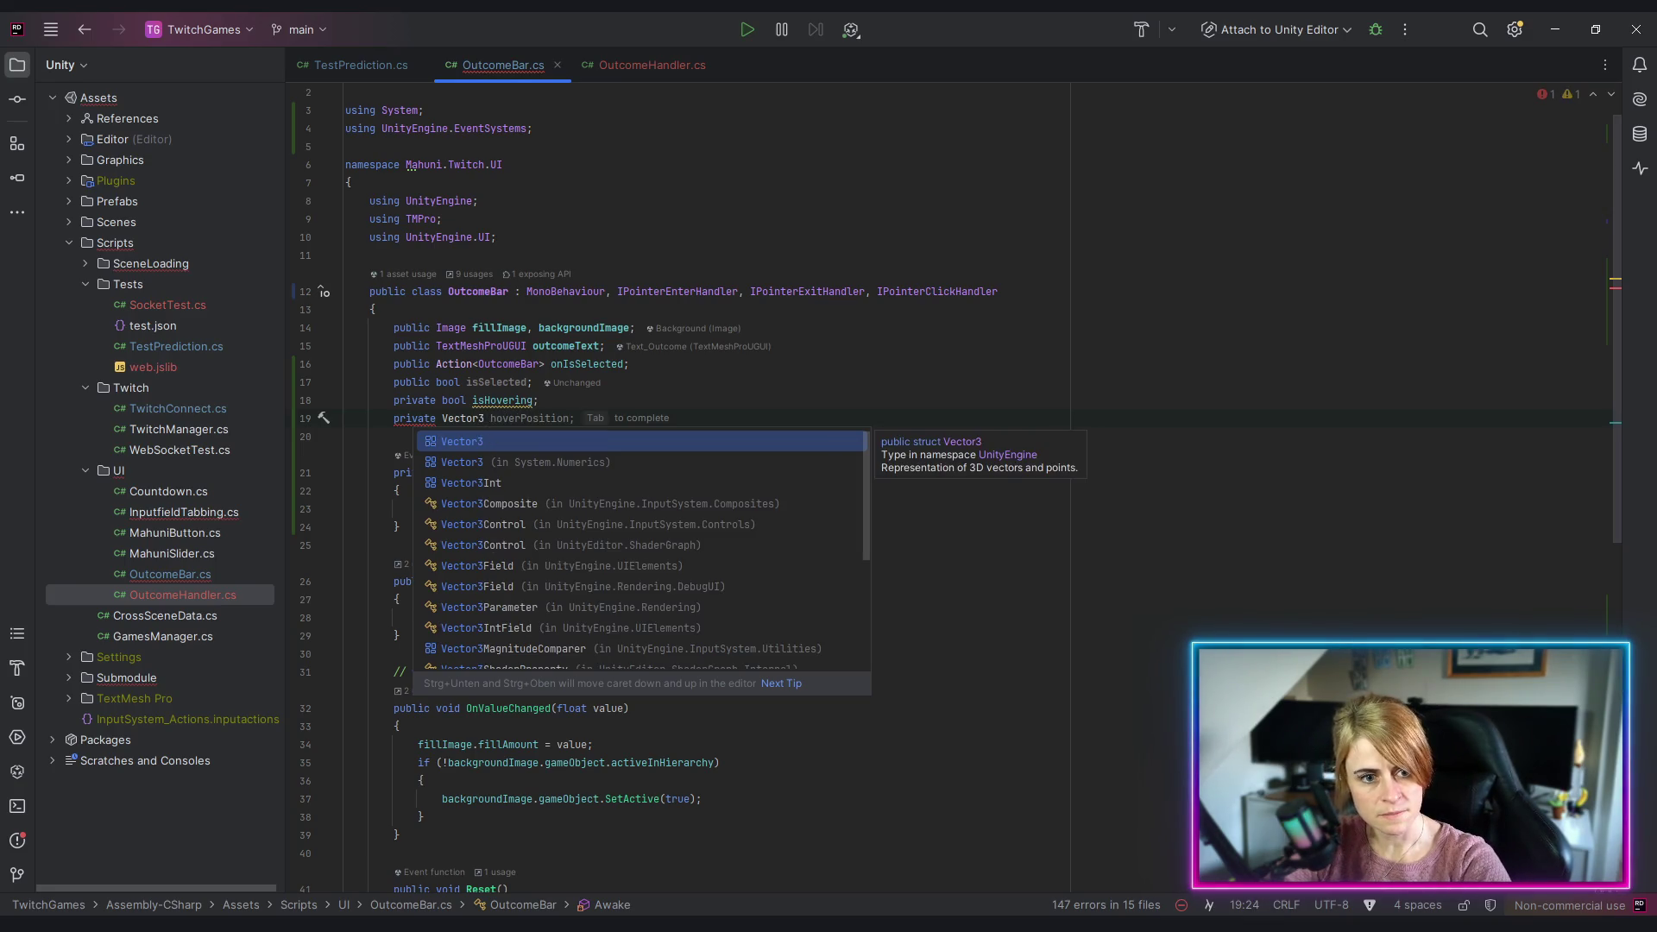
{"action": "type", "text": " initial"}
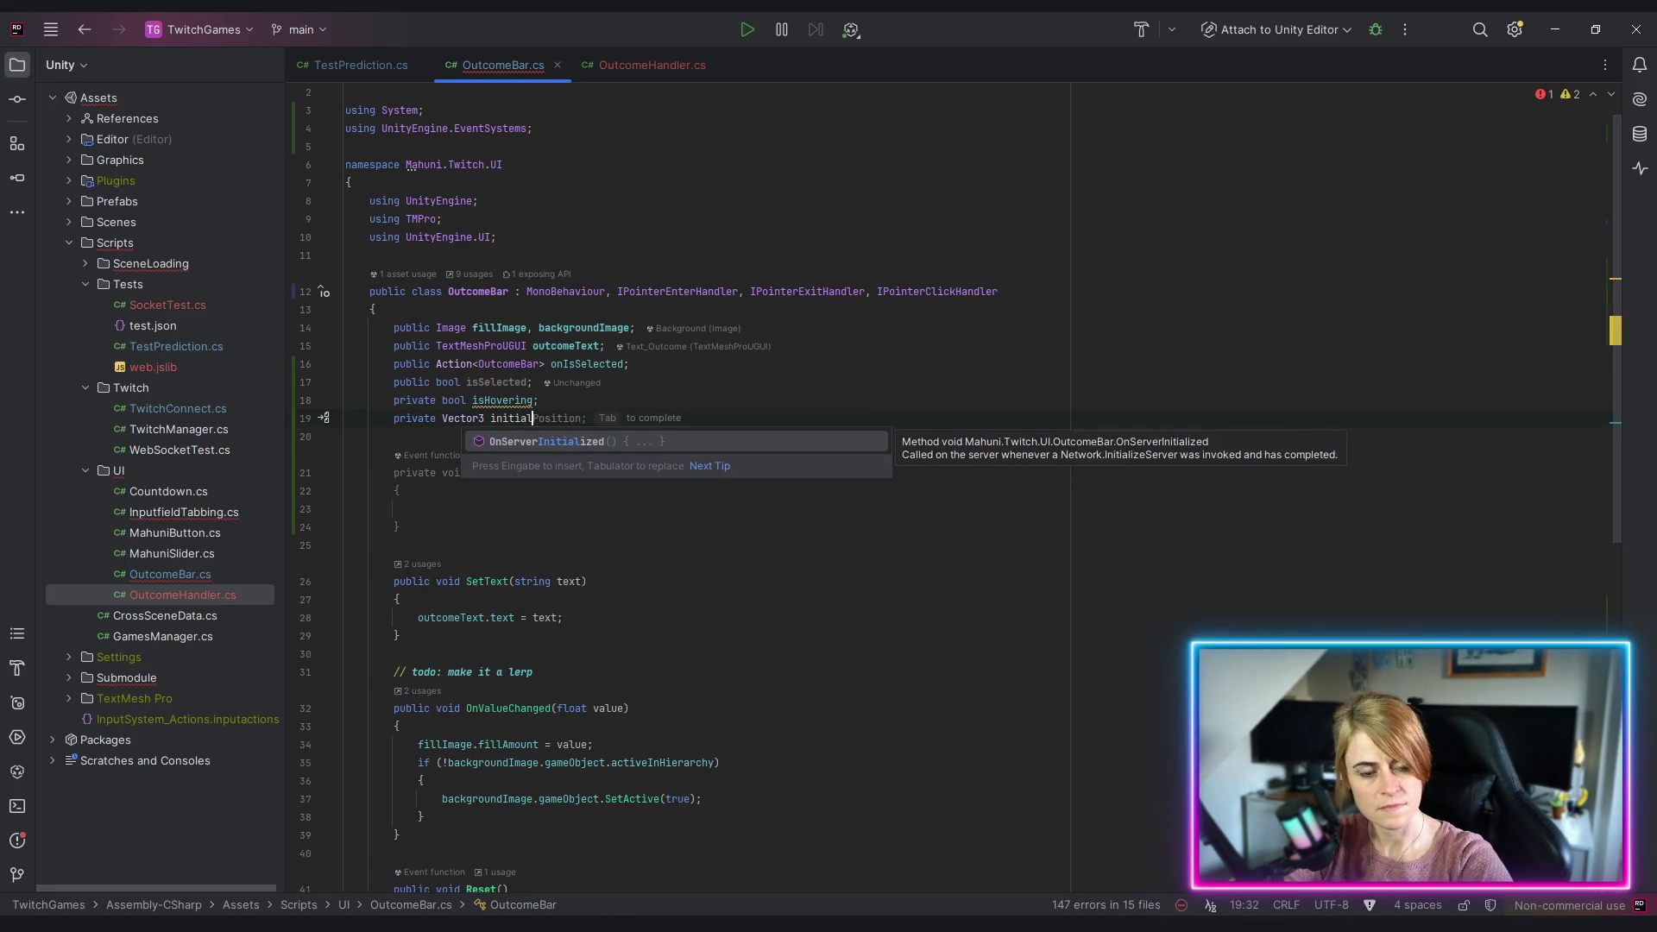
{"action": "type", "text": "Scale;"}
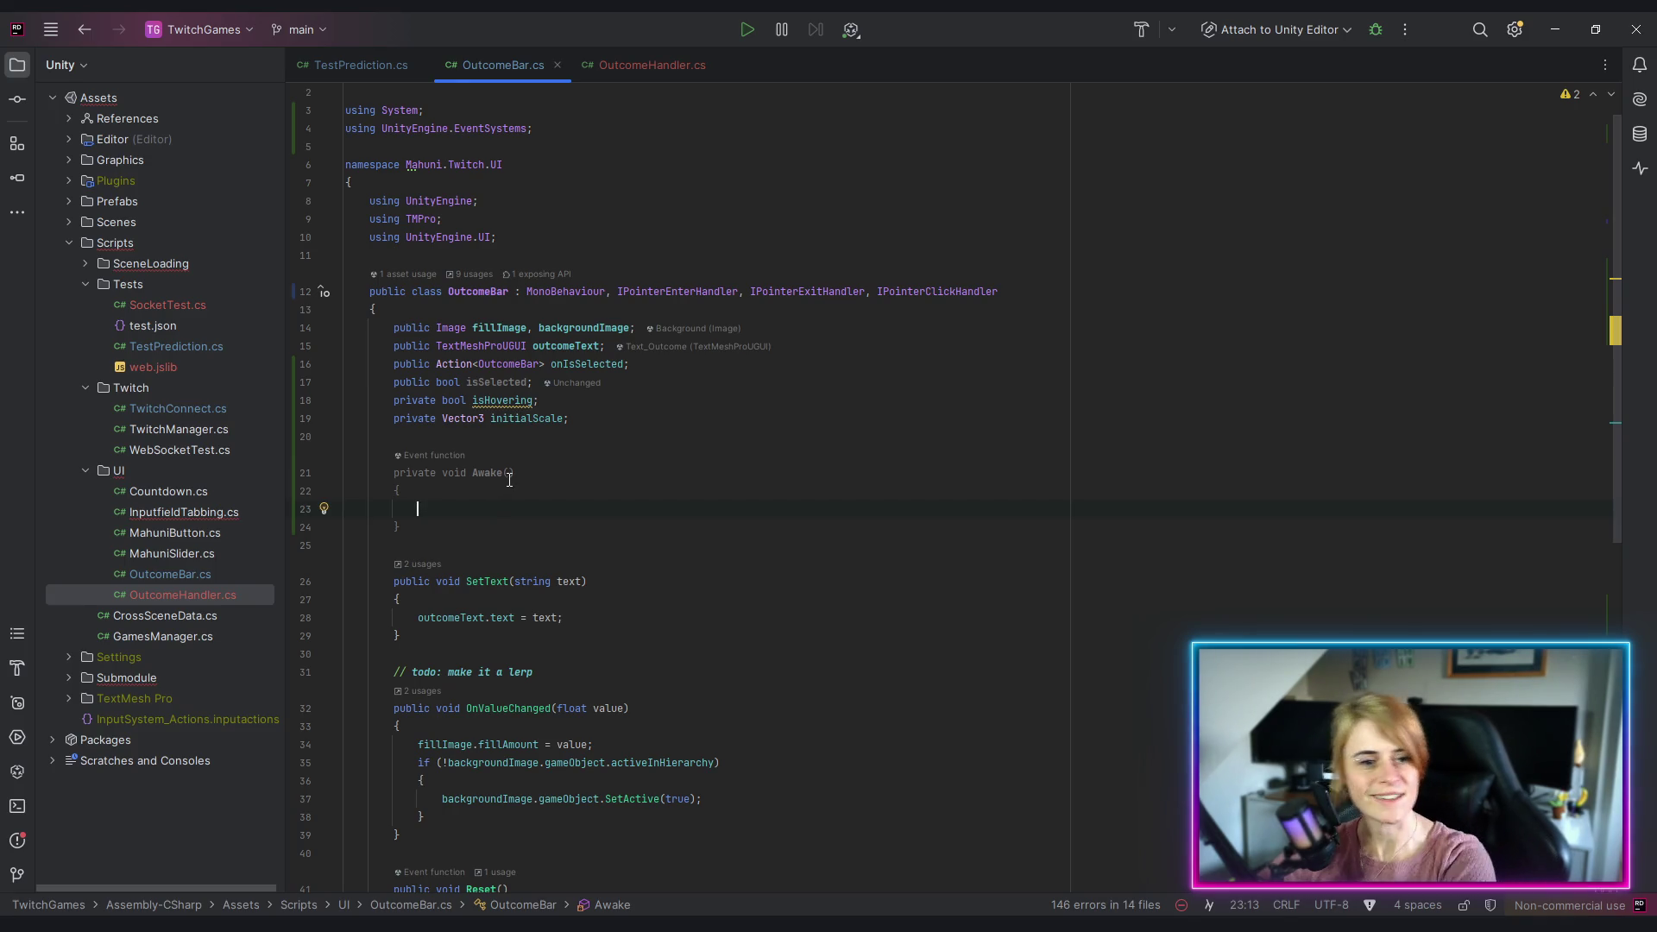
{"action": "scroll", "coordinate": [488, 472], "scroll_direction": "down", "scroll_amount": 1}
Step: Declare a private Vector3 hoverScale field set to the pasted new Vector3(0.1f, 0.1f, 0)
{"action": "left_click", "coordinate": [603, 363]}
{"action": "key", "text": "Return"}
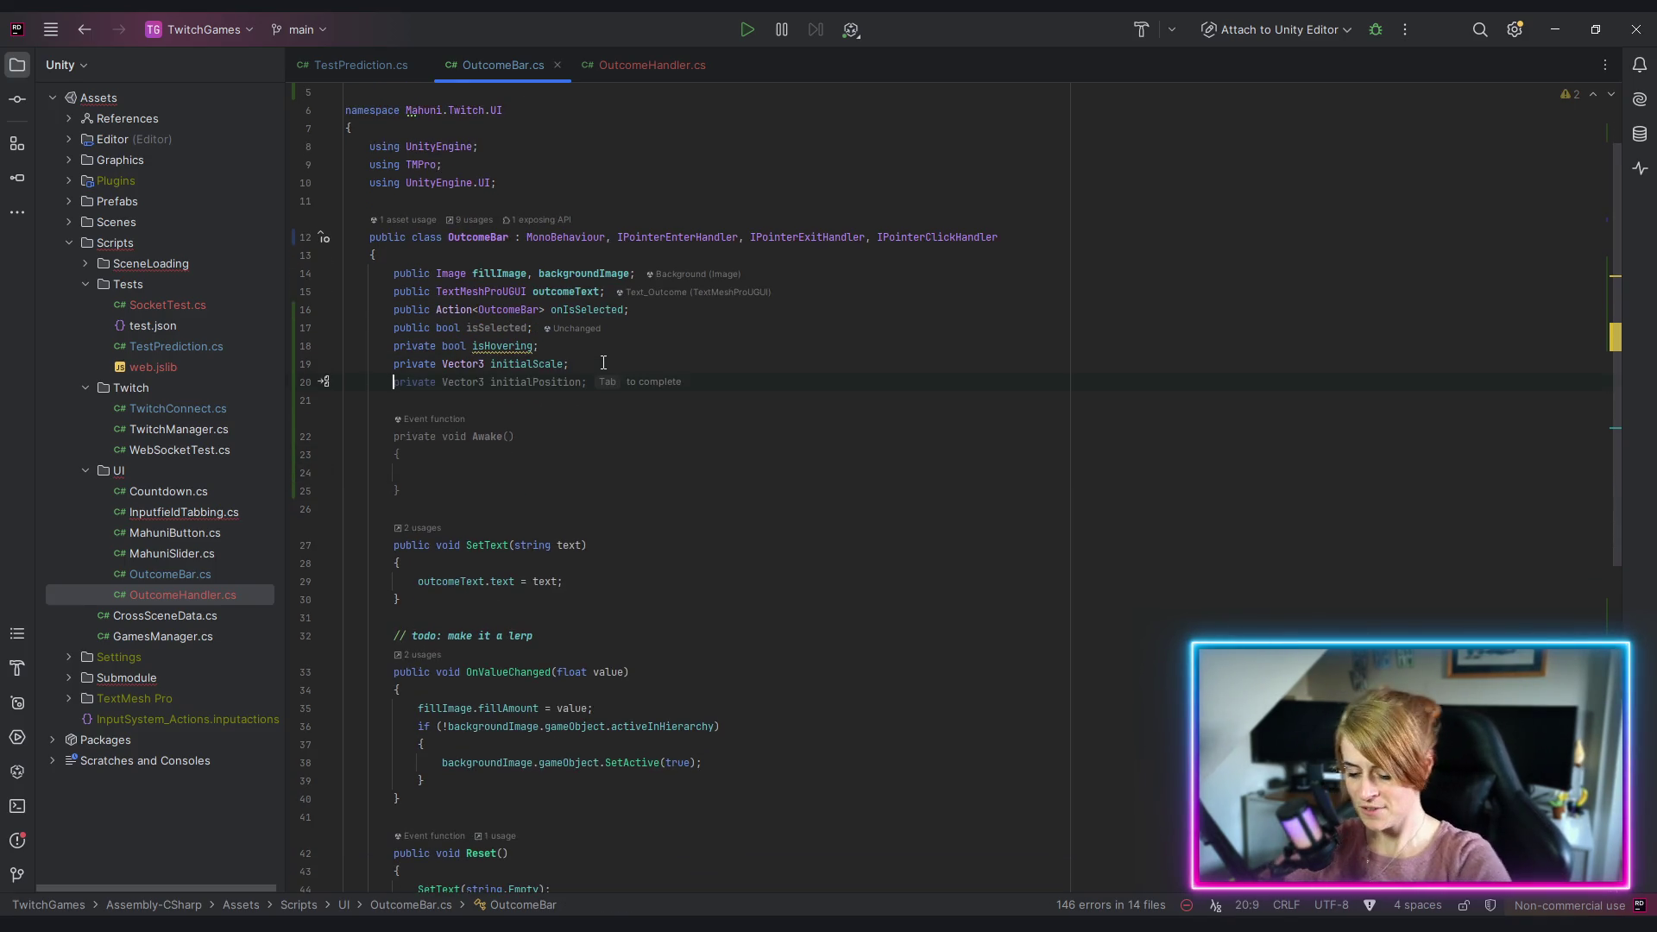
{"action": "type", "text": "private Vec"}
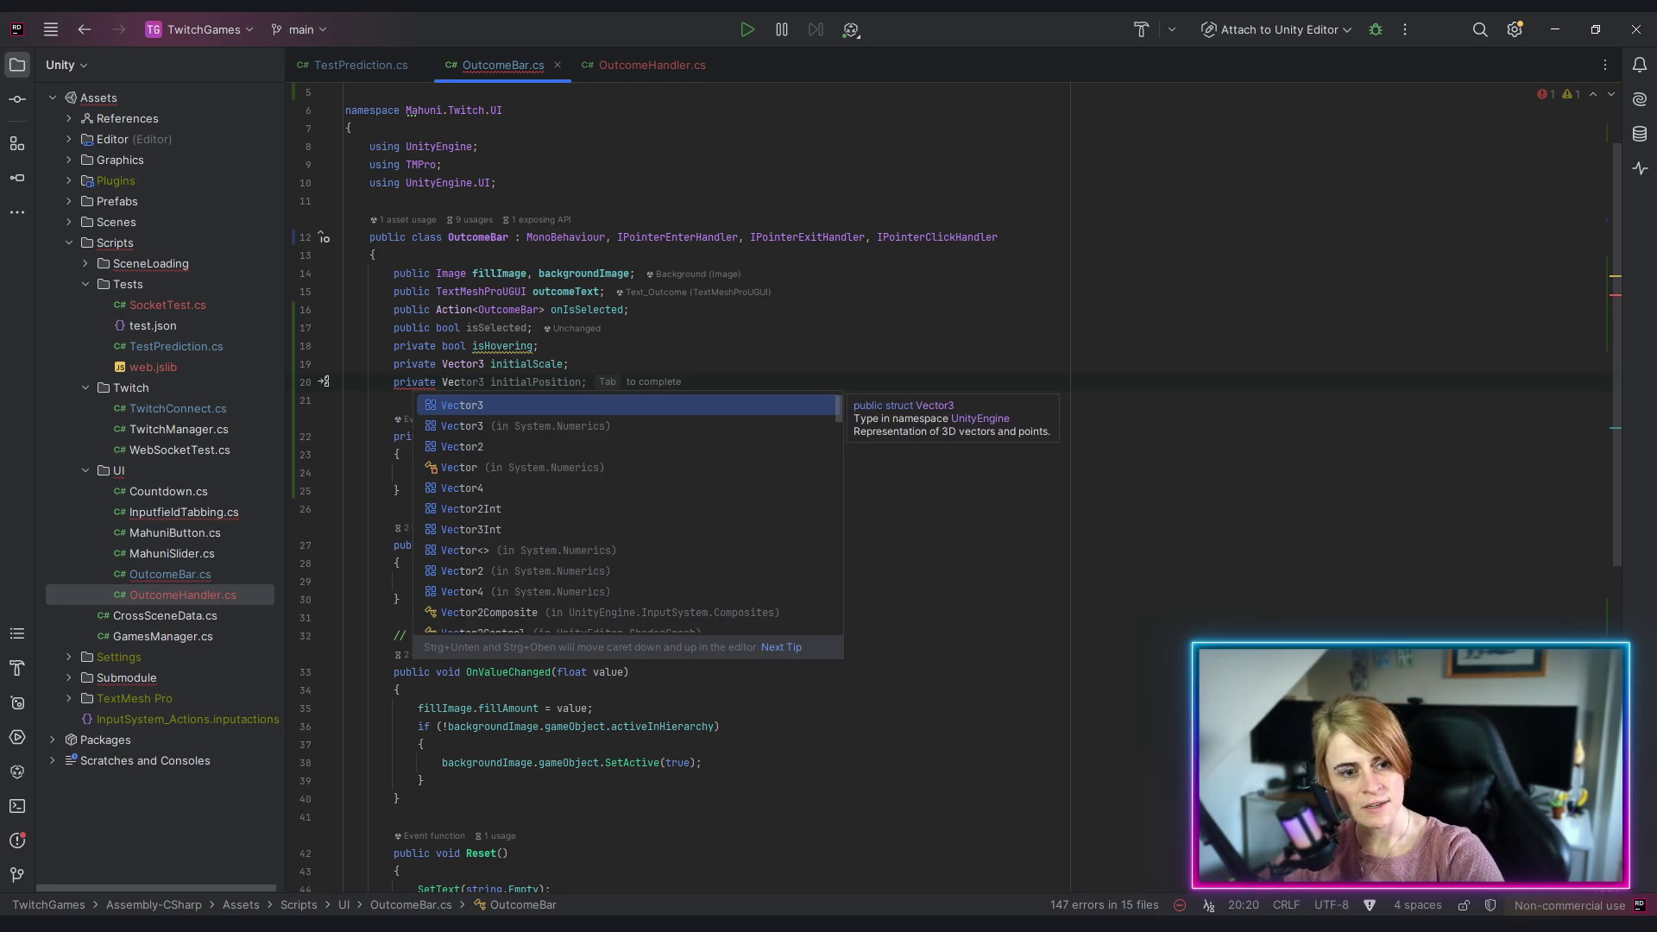
{"action": "key", "text": "Return"}
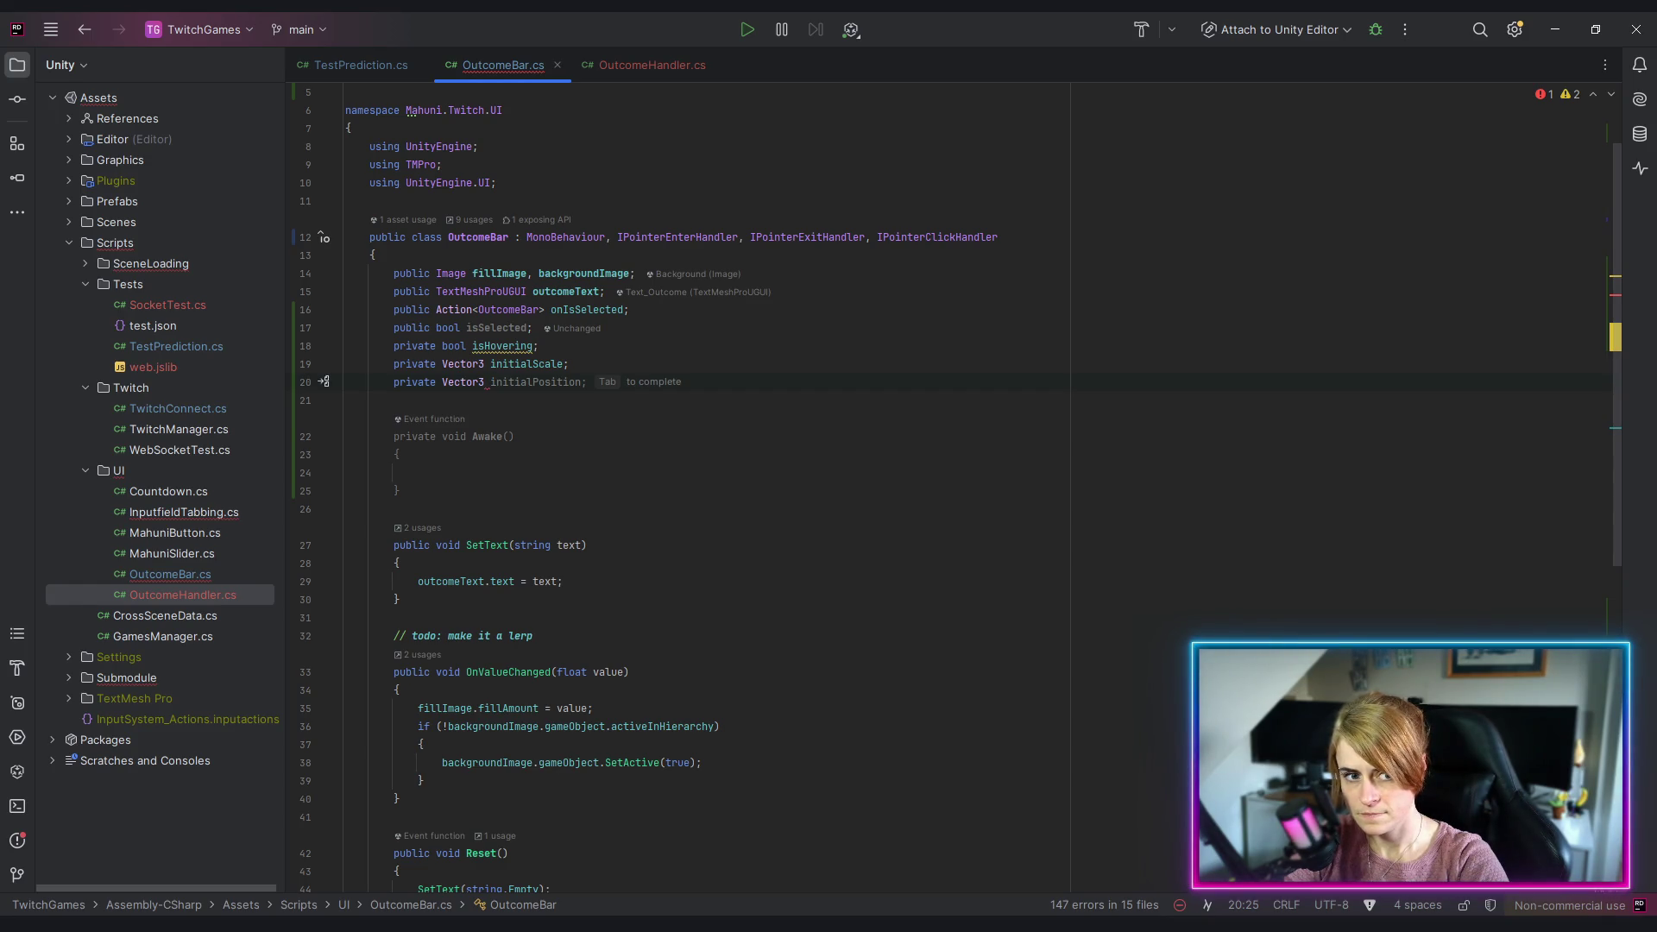
{"action": "type", "text": "hoverS"}
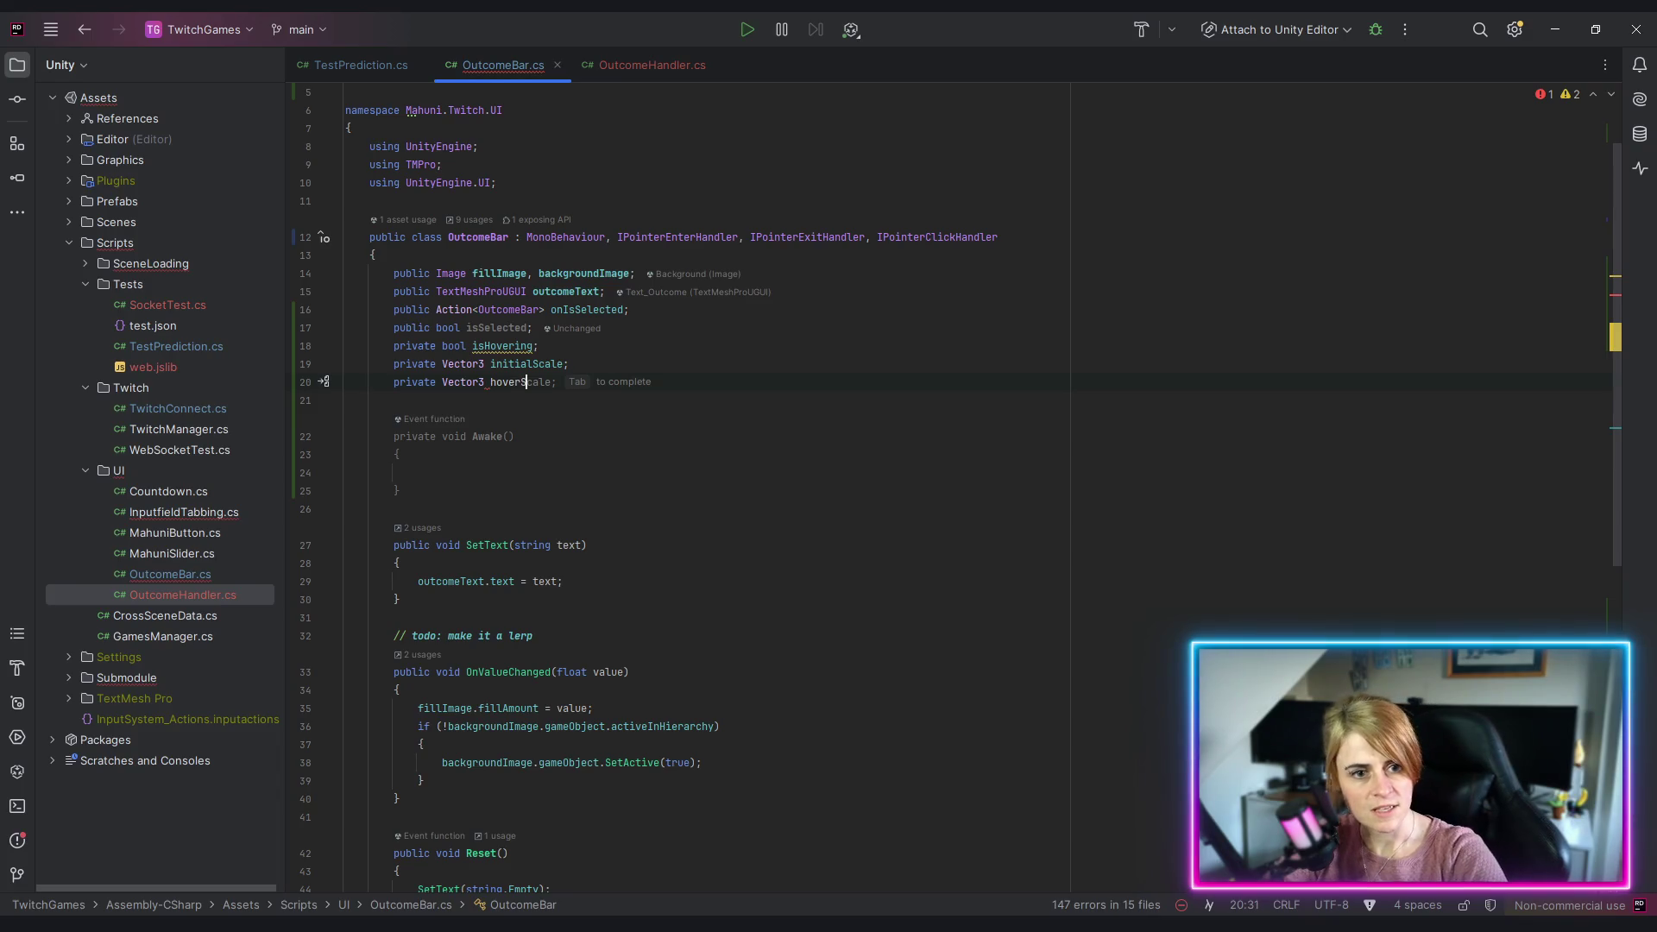
{"action": "type", "text": "nele ="}
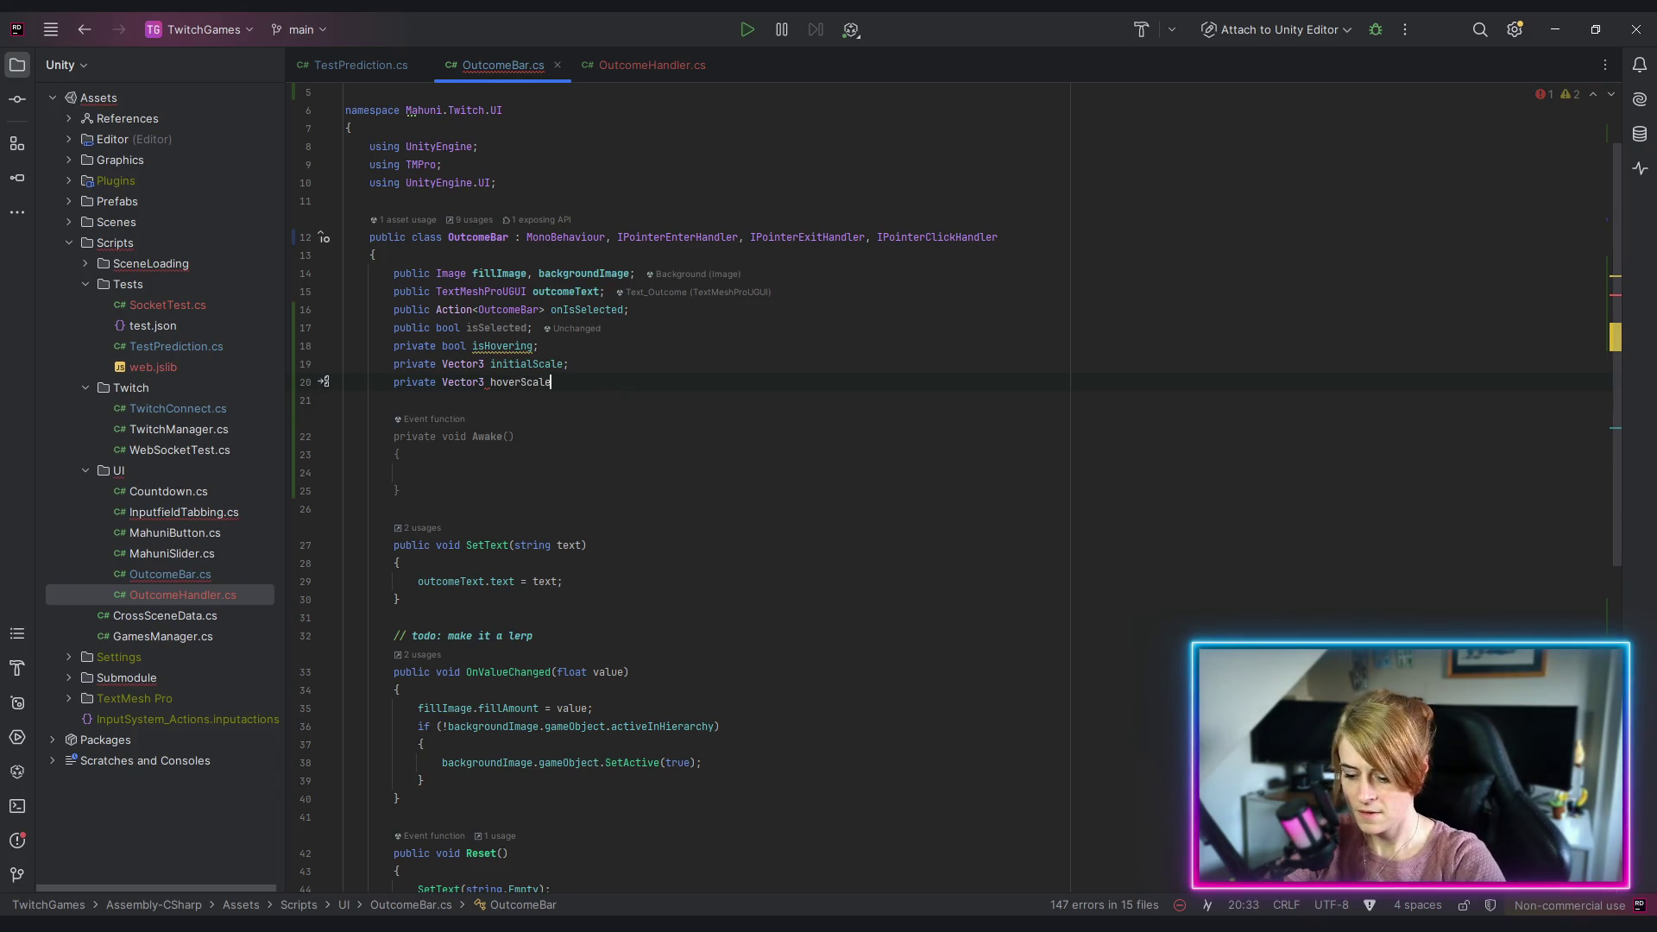
{"action": "scroll", "coordinate": [841, 278], "scroll_direction": "down", "scroll_amount": 10}
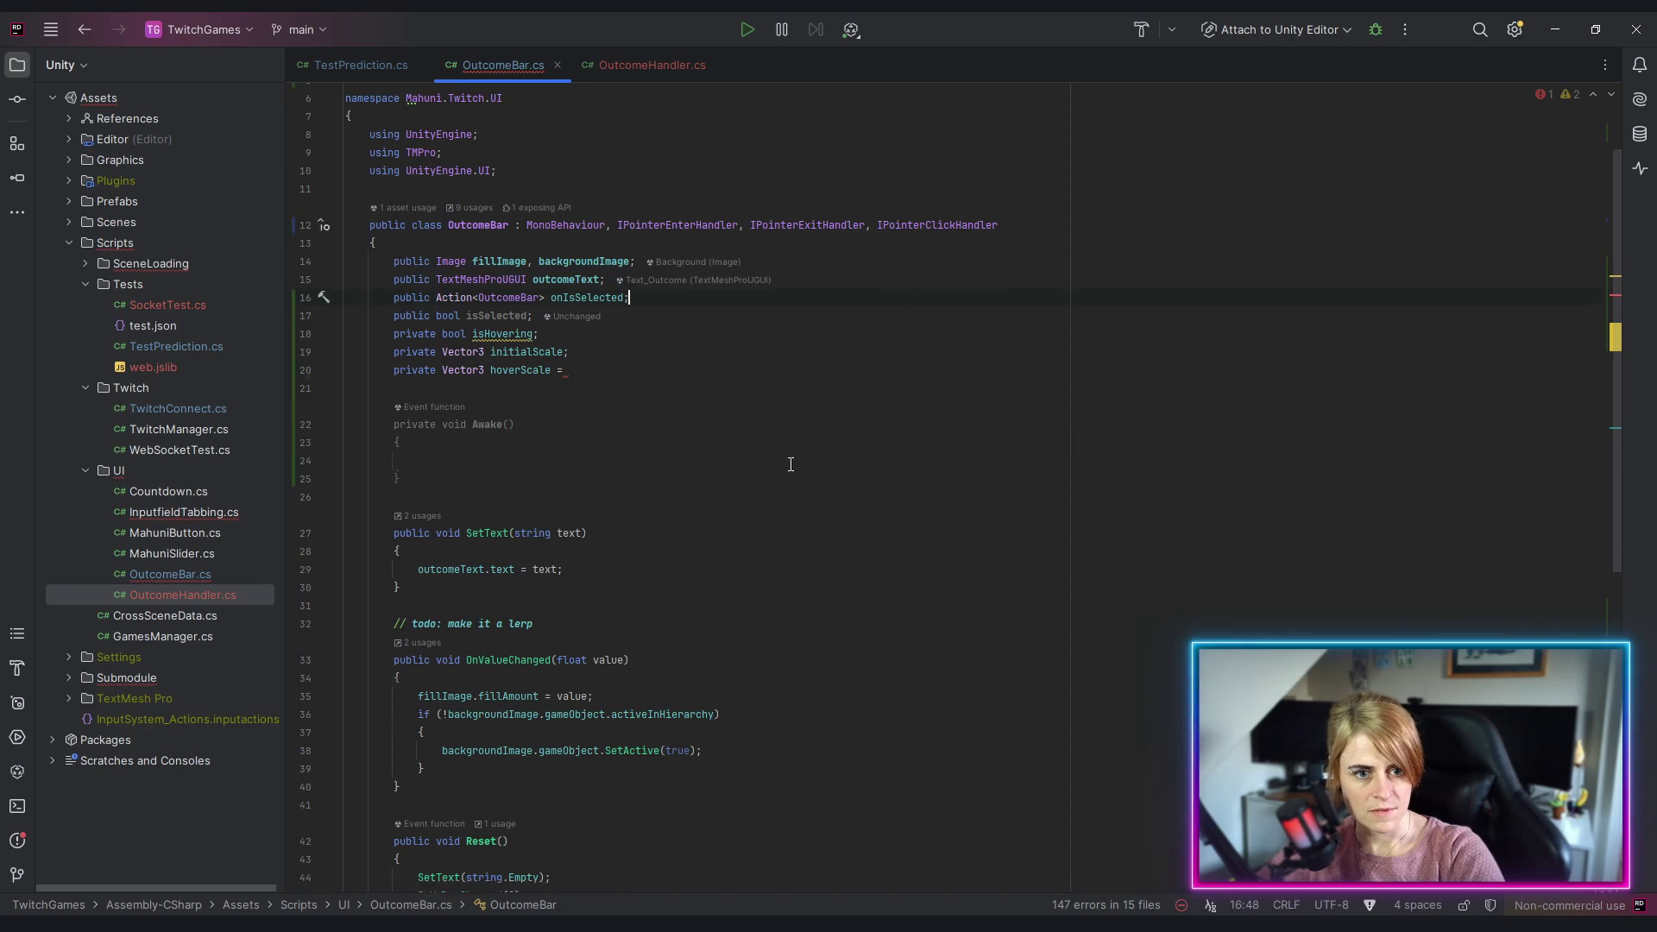
{"action": "left_click_drag", "start_coordinate": [560, 618], "coordinate": [725, 618]}
{"action": "scroll", "coordinate": [628, 345], "scroll_direction": "up", "scroll_amount": 5}
{"action": "scroll", "coordinate": [628, 345], "scroll_direction": "up", "scroll_amount": 3}
{"action": "left_click", "coordinate": [621, 328]}
{"action": "type", "text": "new Vector3(0.1f, 0.1f, 0);"}
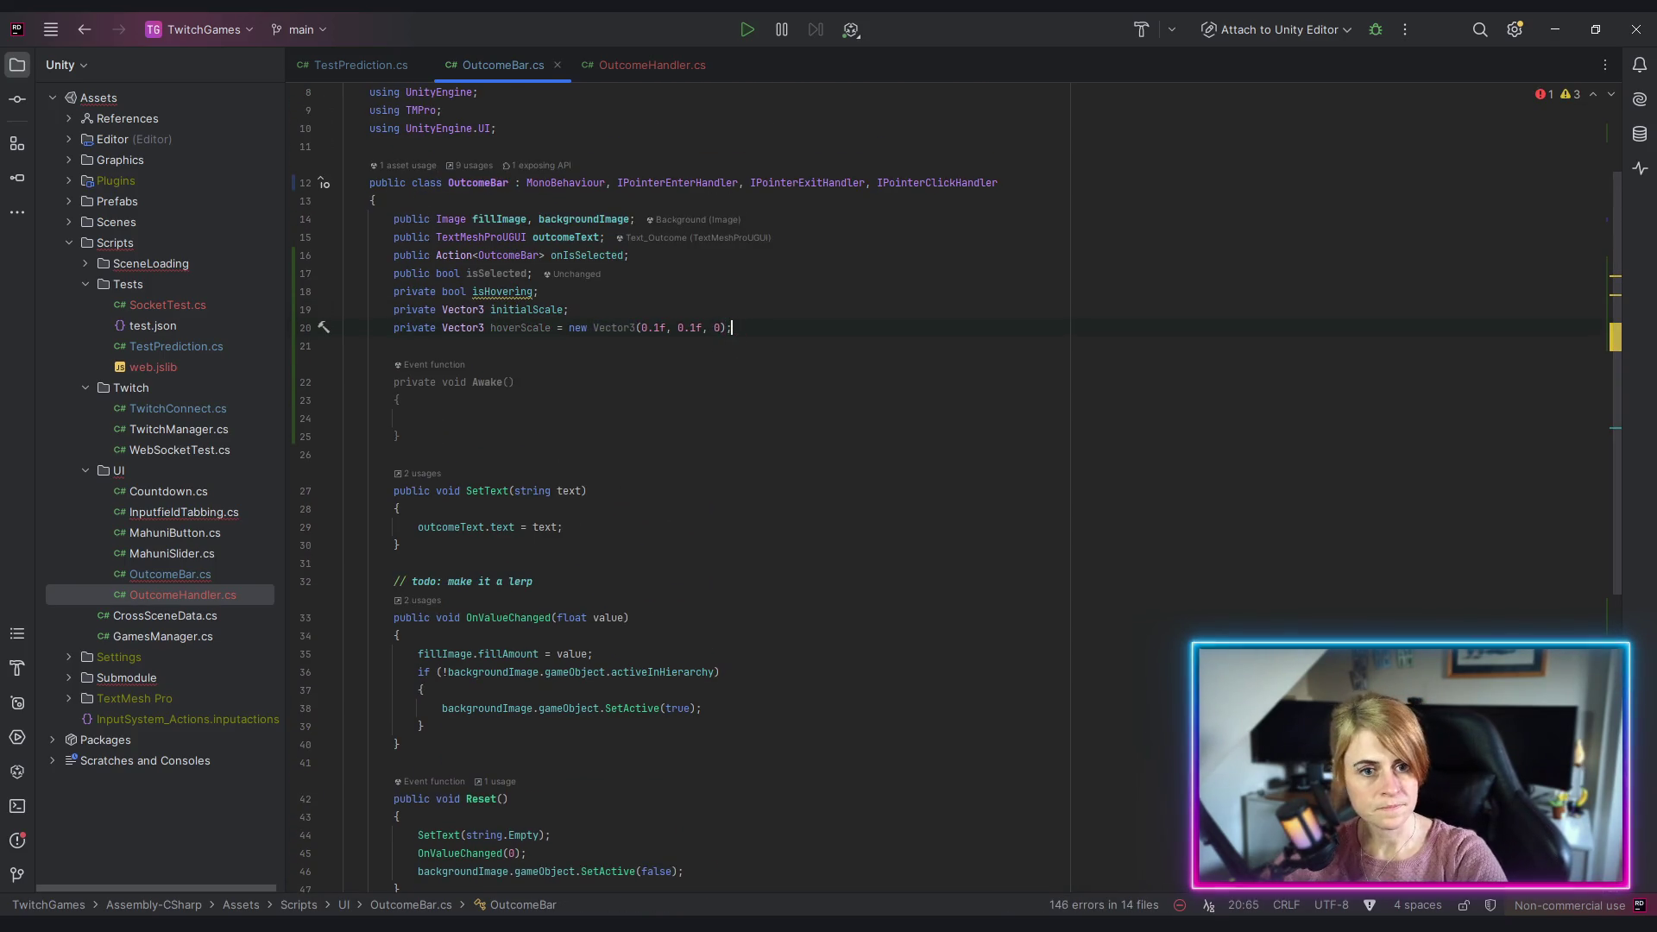
Step: In Awake, assign initialScale = transform.localScale
{"action": "left_click", "coordinate": [489, 418]}
{"action": "type", "text": "initialScale"}
{"action": "key", "text": "Tab"}
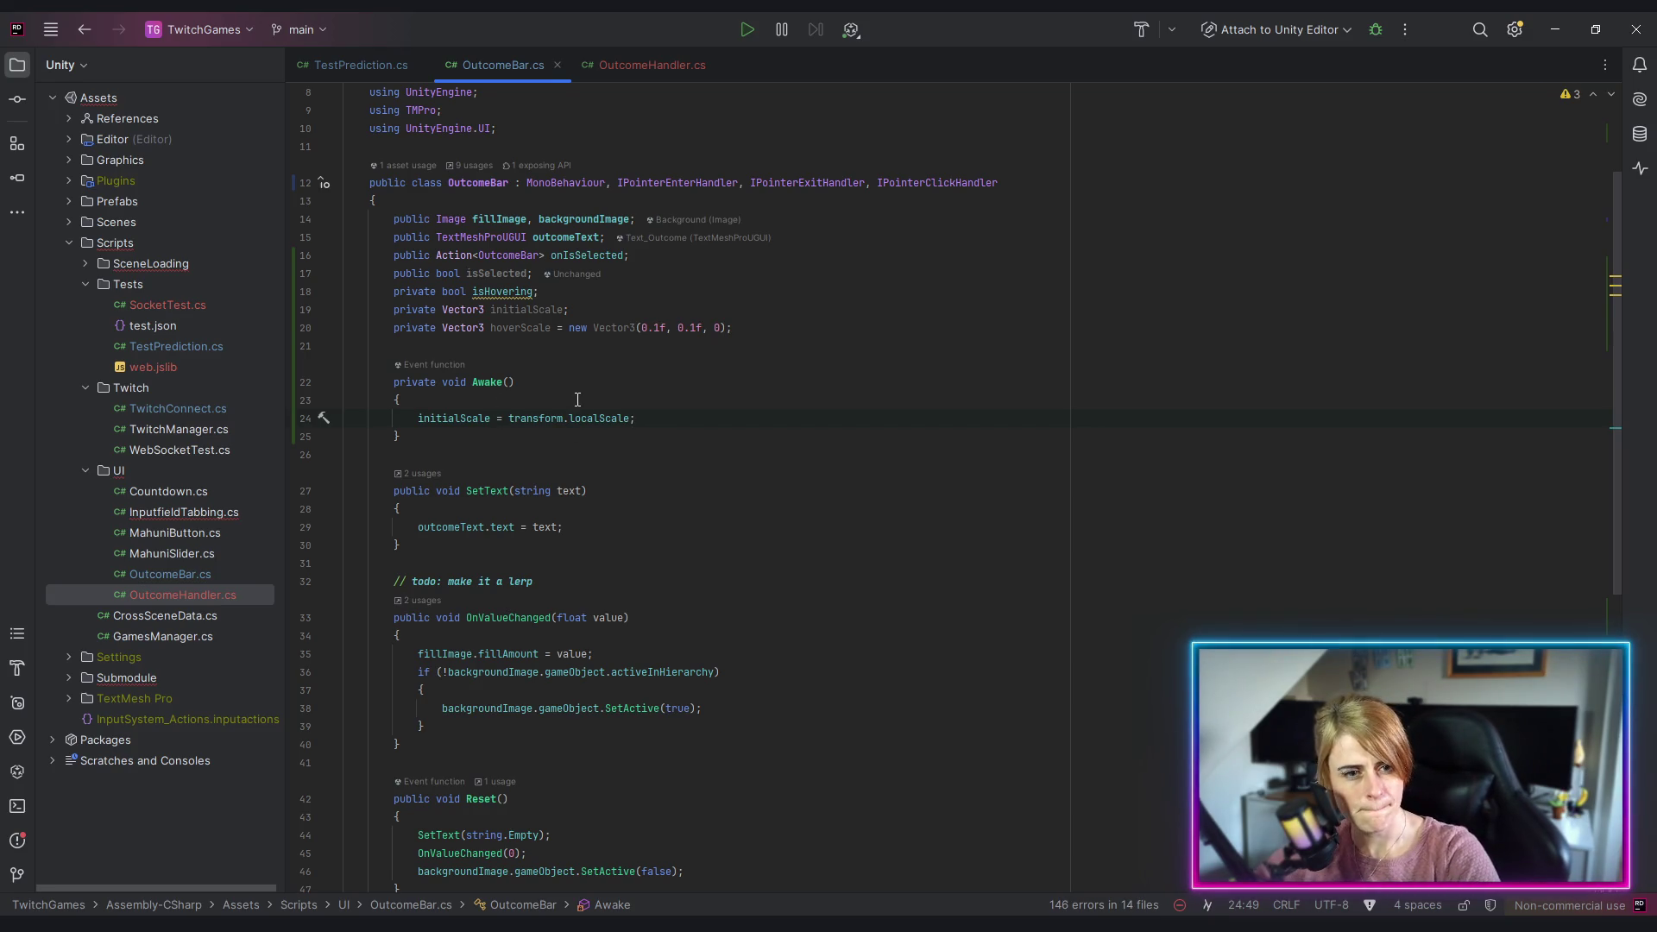
{"action": "scroll", "coordinate": [639, 437], "scroll_direction": "down", "scroll_amount": 8}
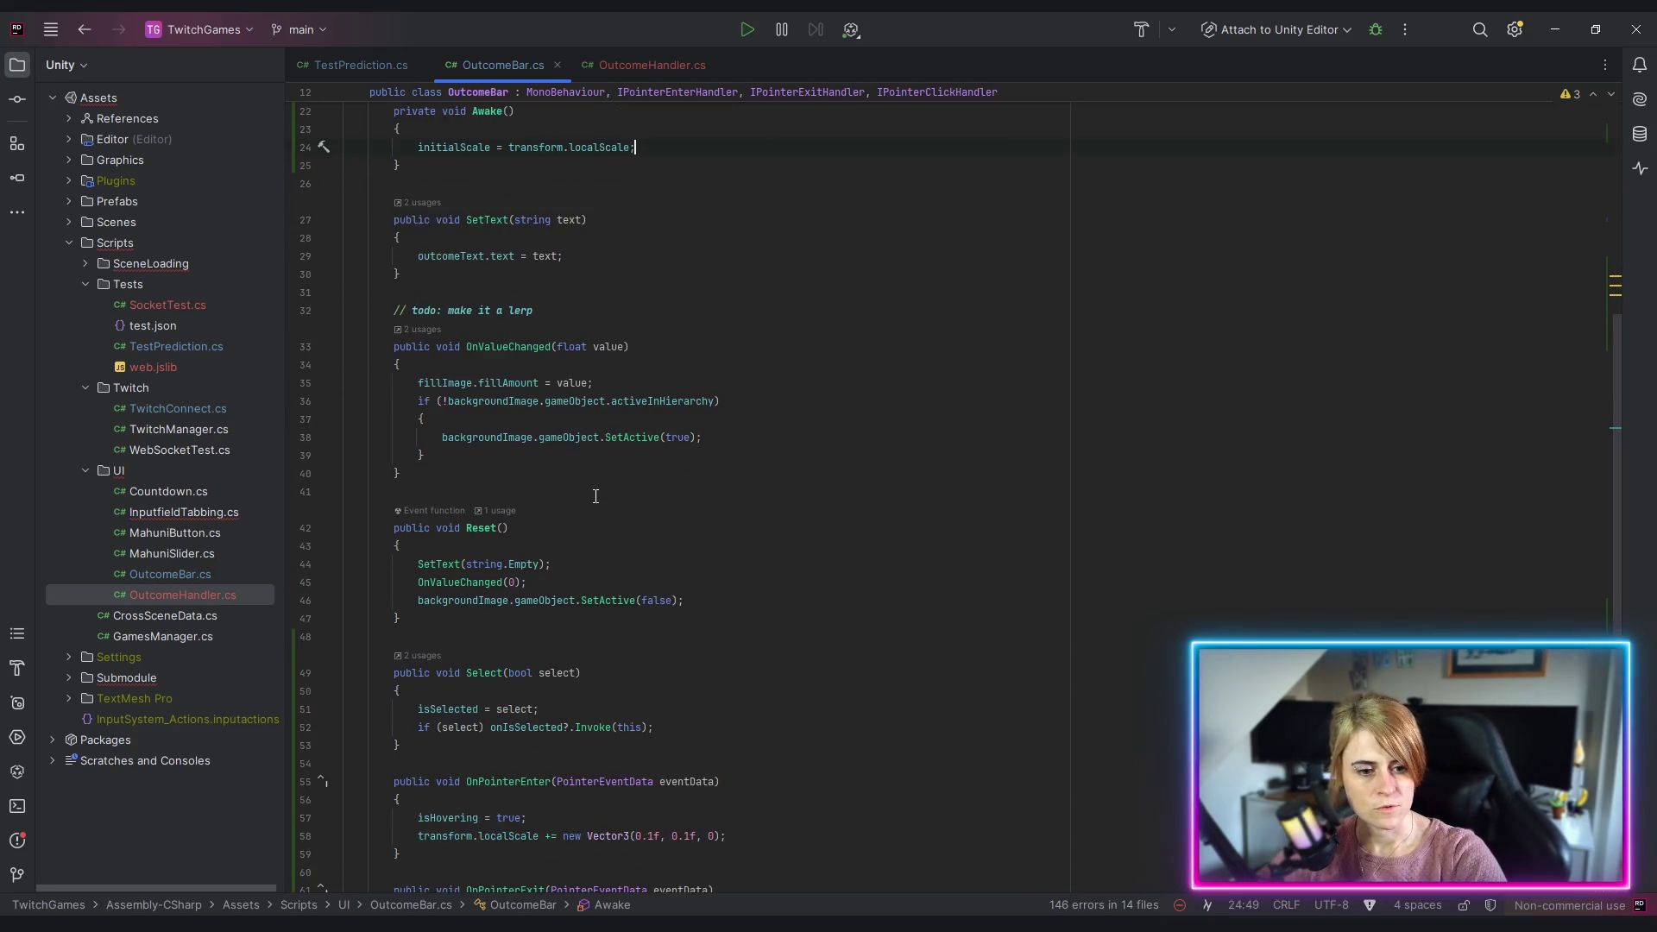
Step: In OnPointerEnter, replace the fixed scale offset with localScale = initialScale + hoverScale
{"action": "left_click", "coordinate": [561, 599]}
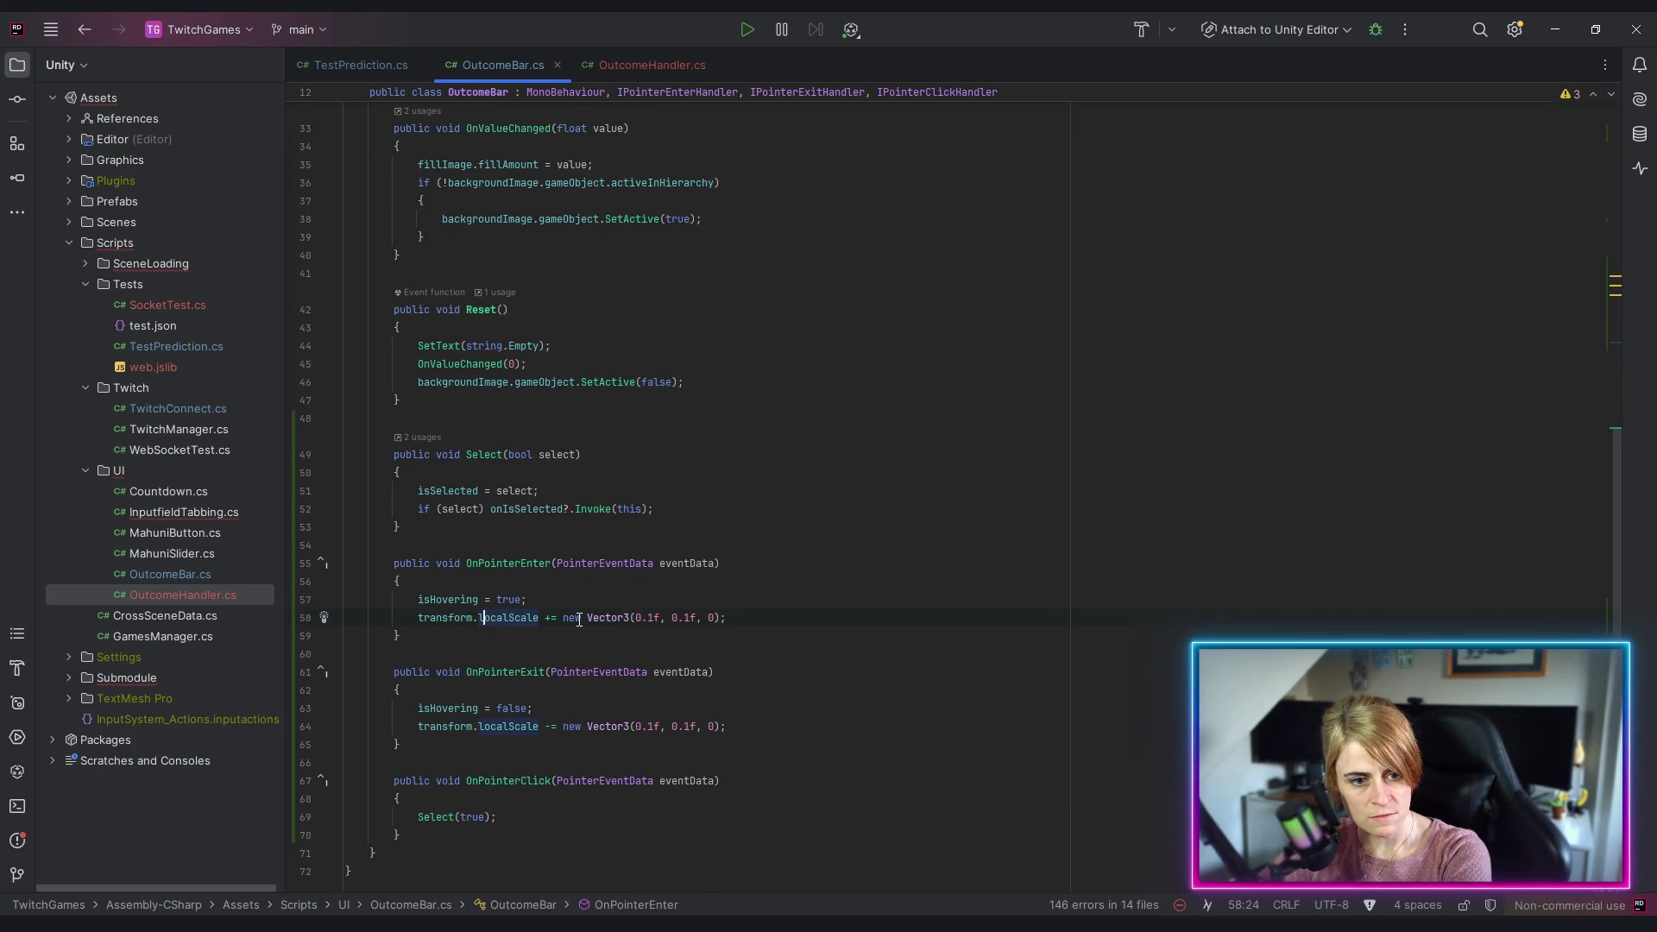
{"action": "left_click", "coordinate": [554, 642]}
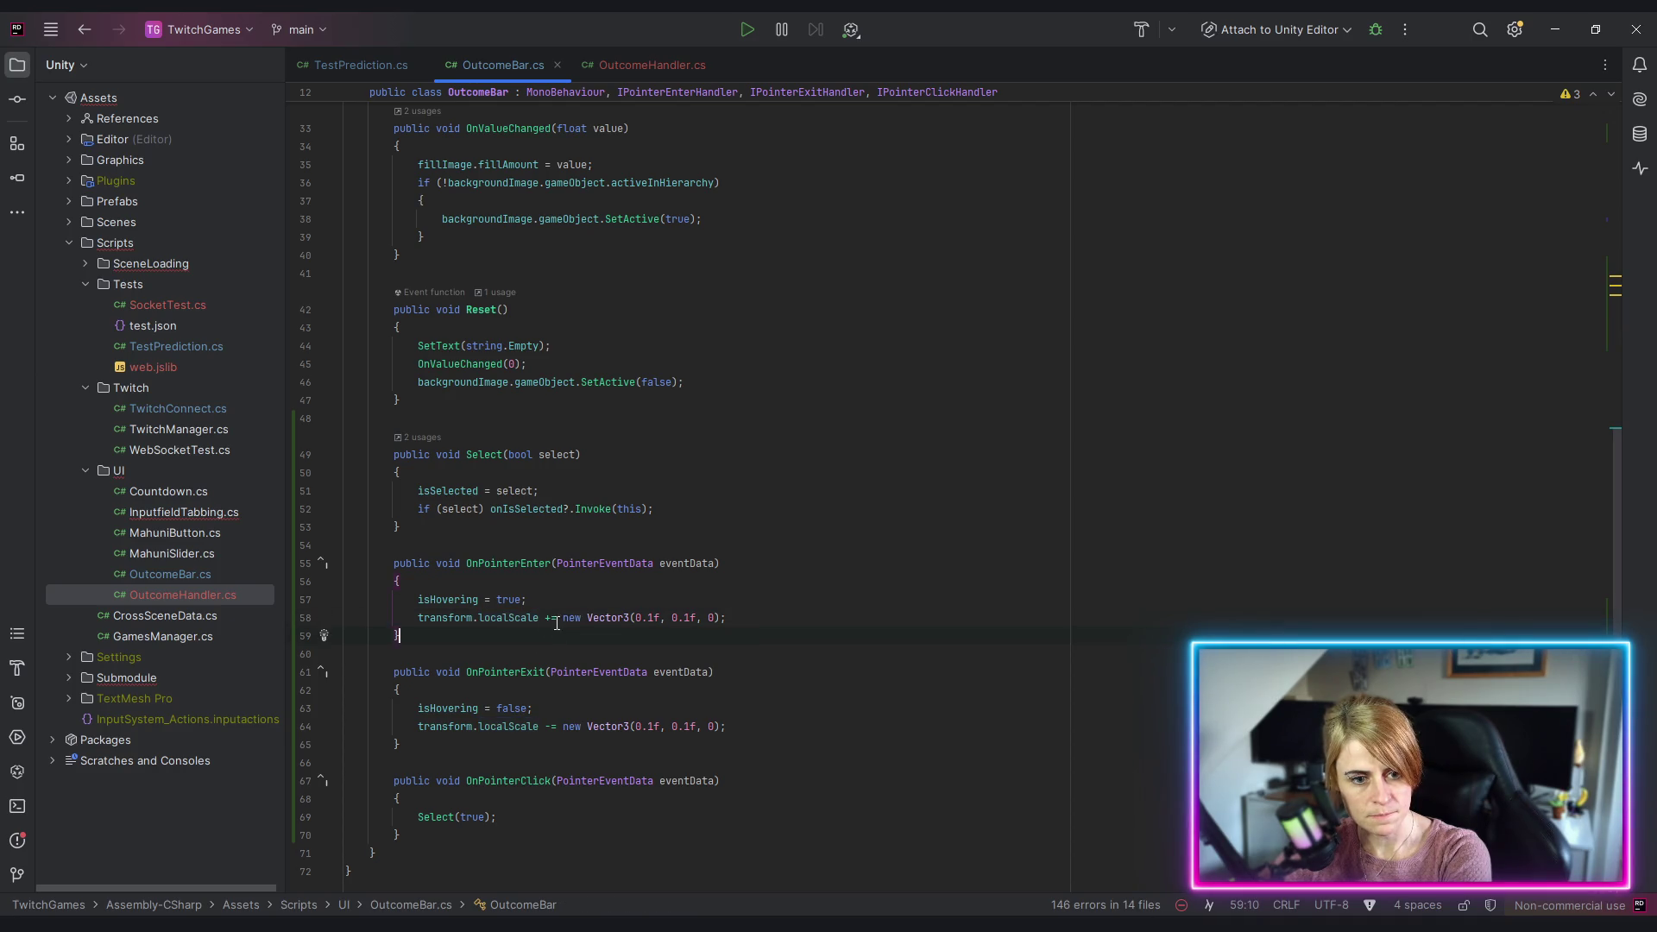
{"action": "left_click", "coordinate": [547, 617]}
{"action": "key", "text": "shift+End"}
{"action": "key", "text": "shift+Left"}
{"action": "key", "text": "Delete"}
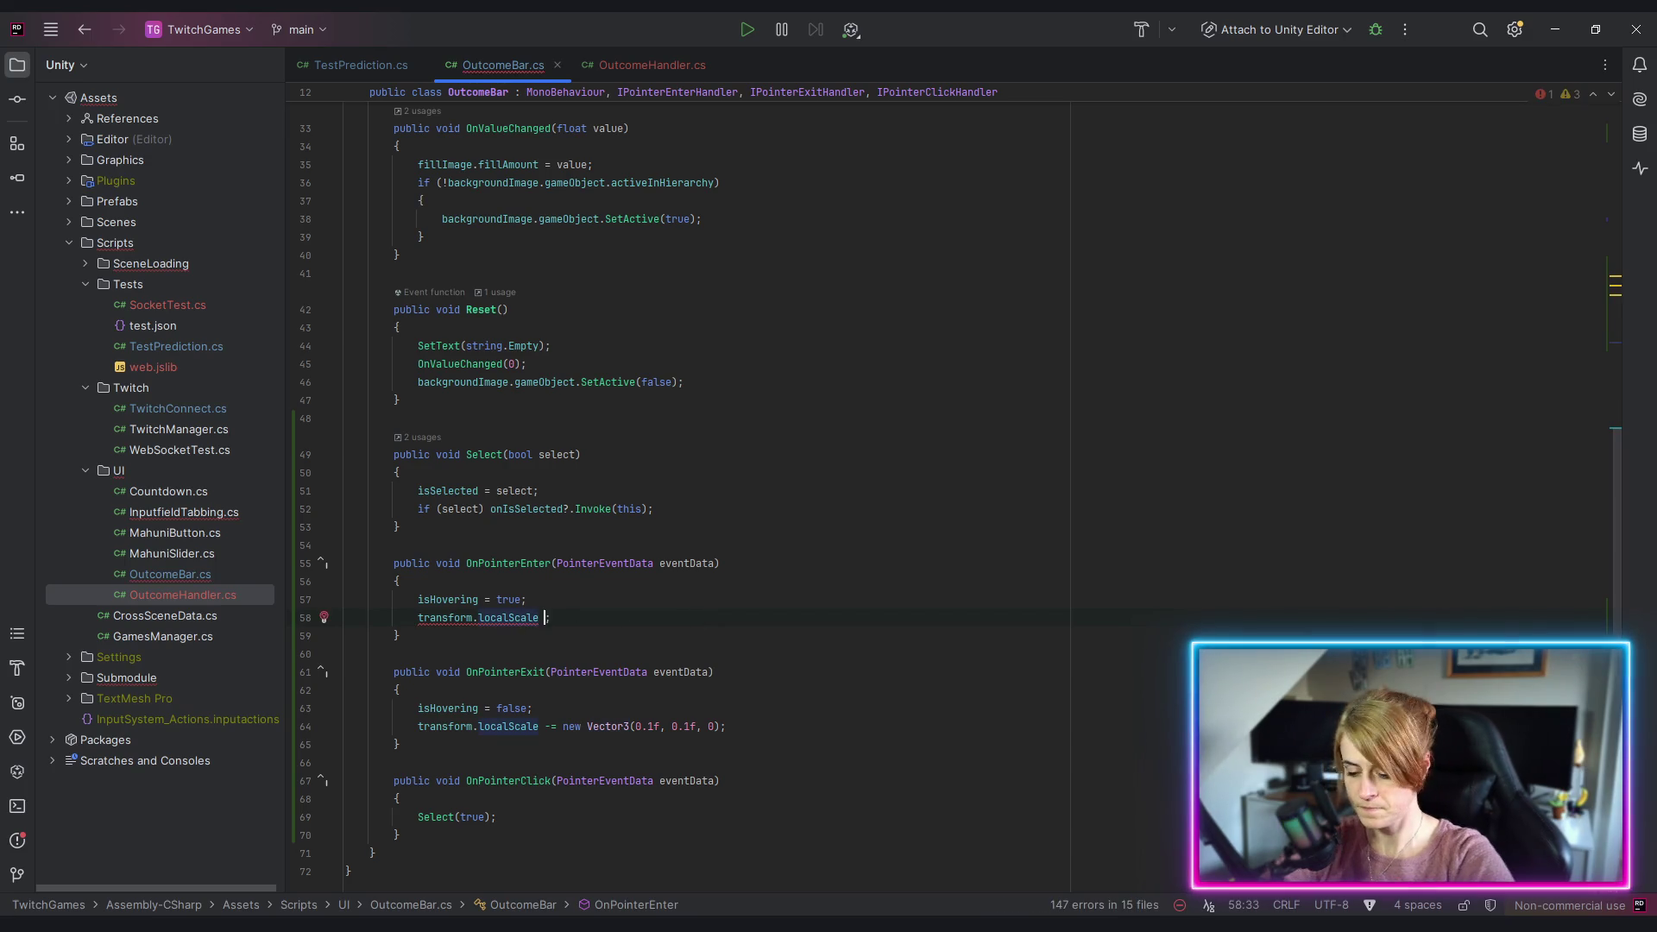
{"action": "type", "text": "= initialScale +"}
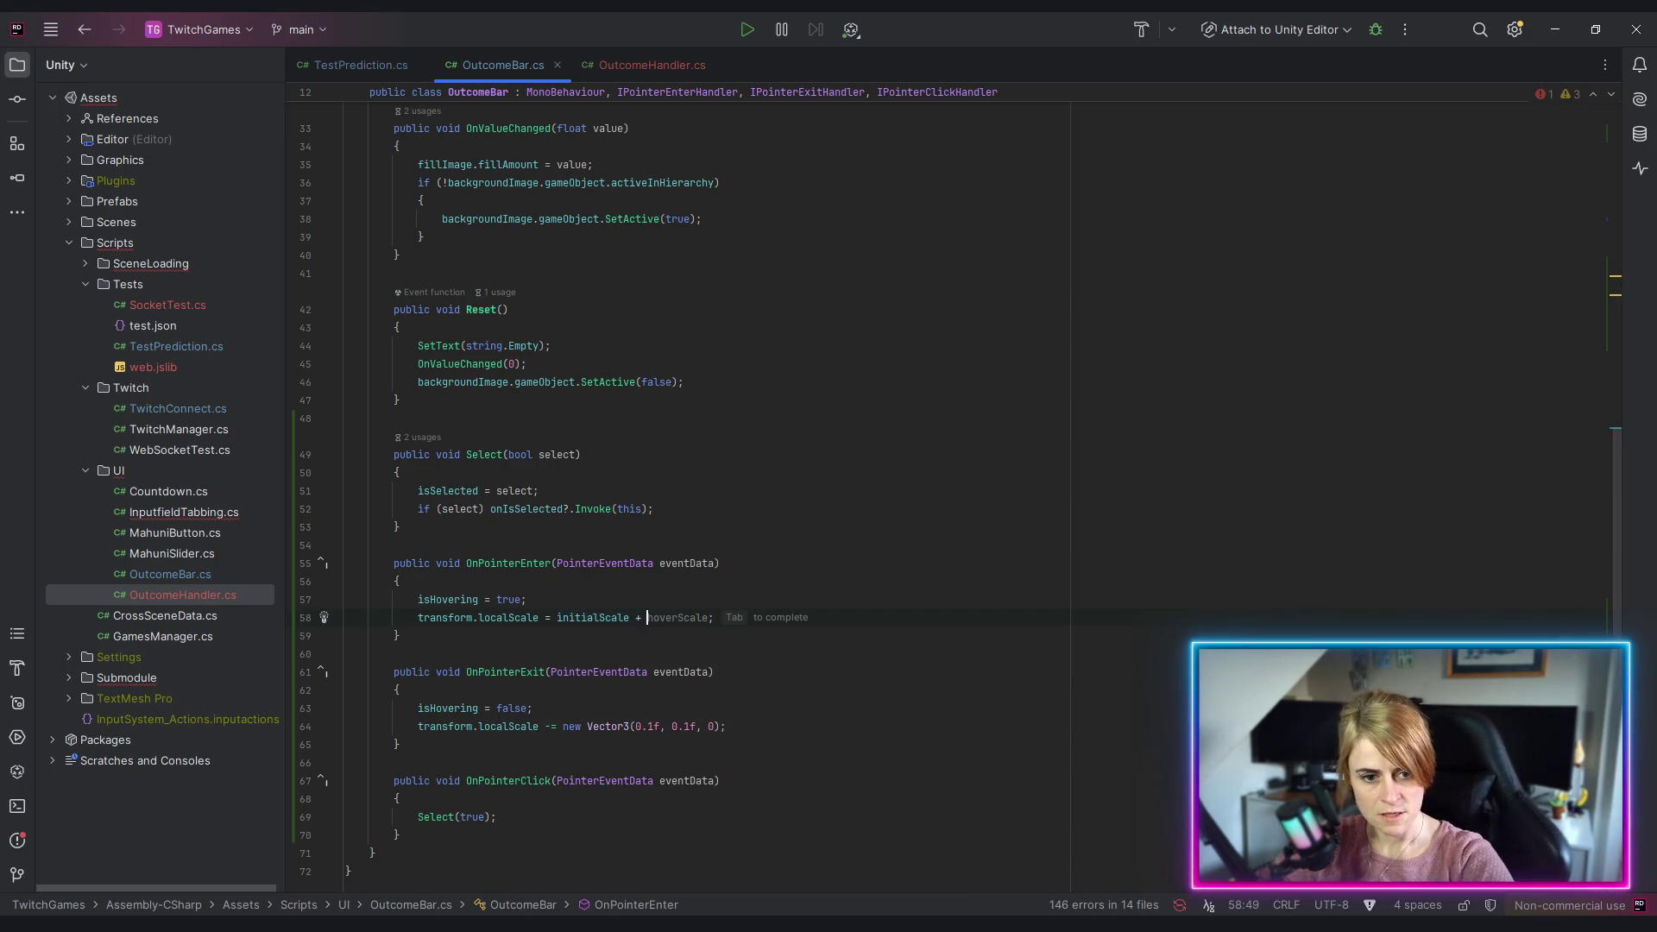
{"action": "key", "text": "Tab"}
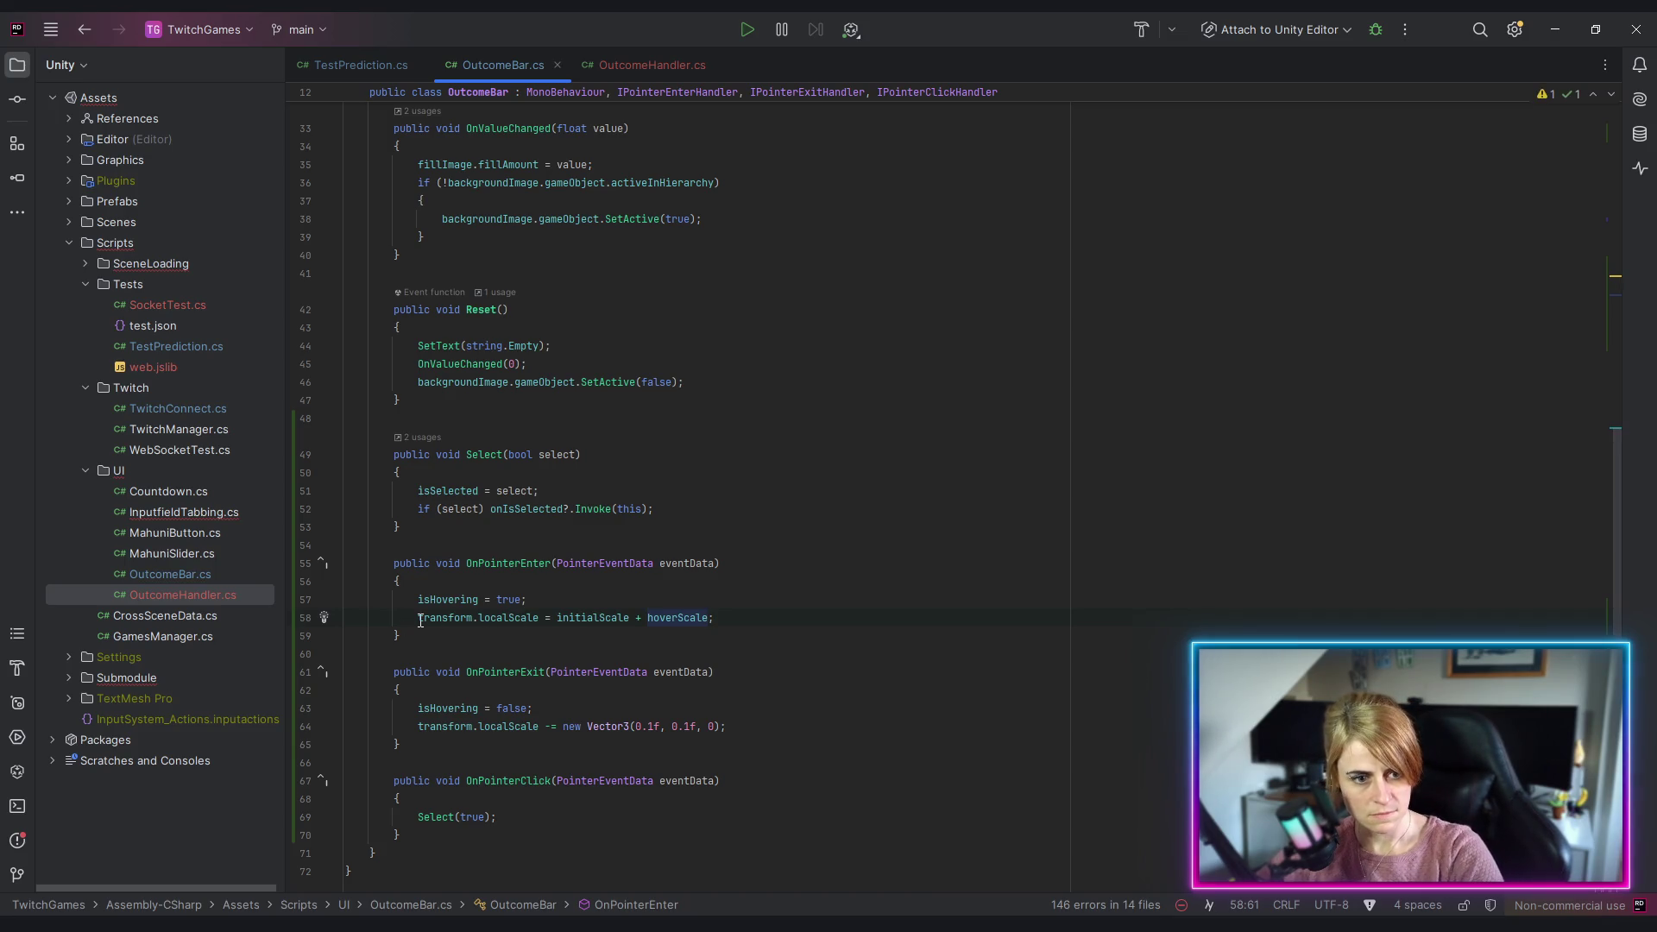
Step: Paste that statement over OnPointerExit's scale line, changing it to initialScale - hoverScale
{"action": "left_click", "coordinate": [633, 659]}
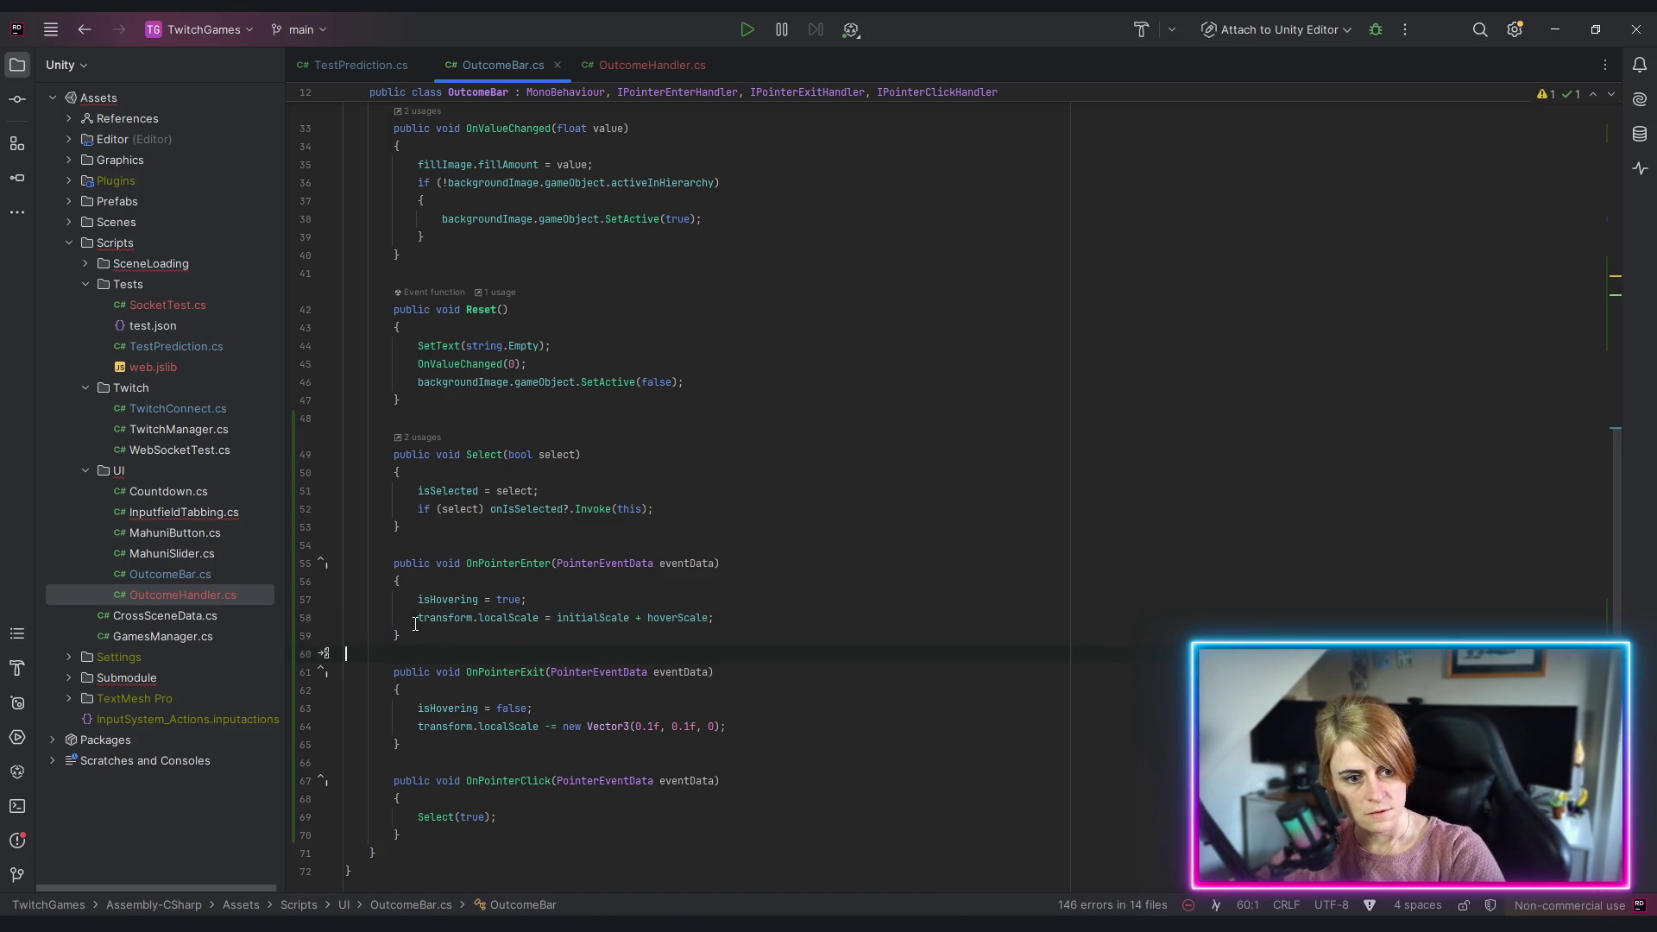
{"action": "left_click_drag", "start_coordinate": [664, 623], "coordinate": [715, 617]}
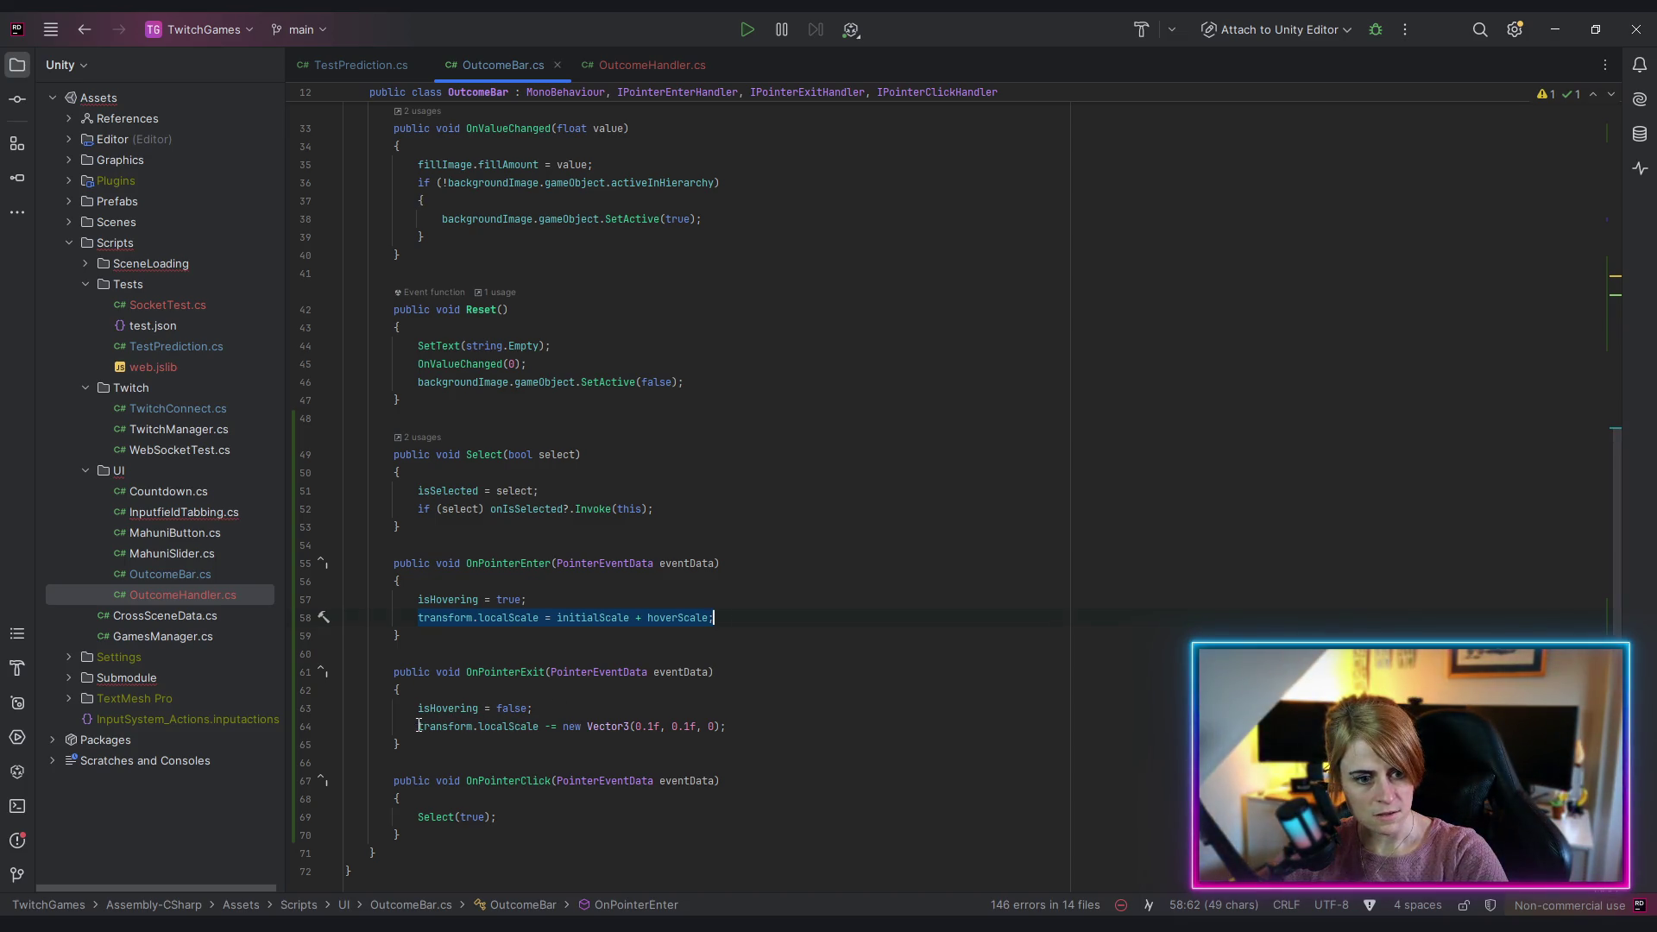
{"action": "type", "text": "transform.localScale = initialScale + hoverScale;"}
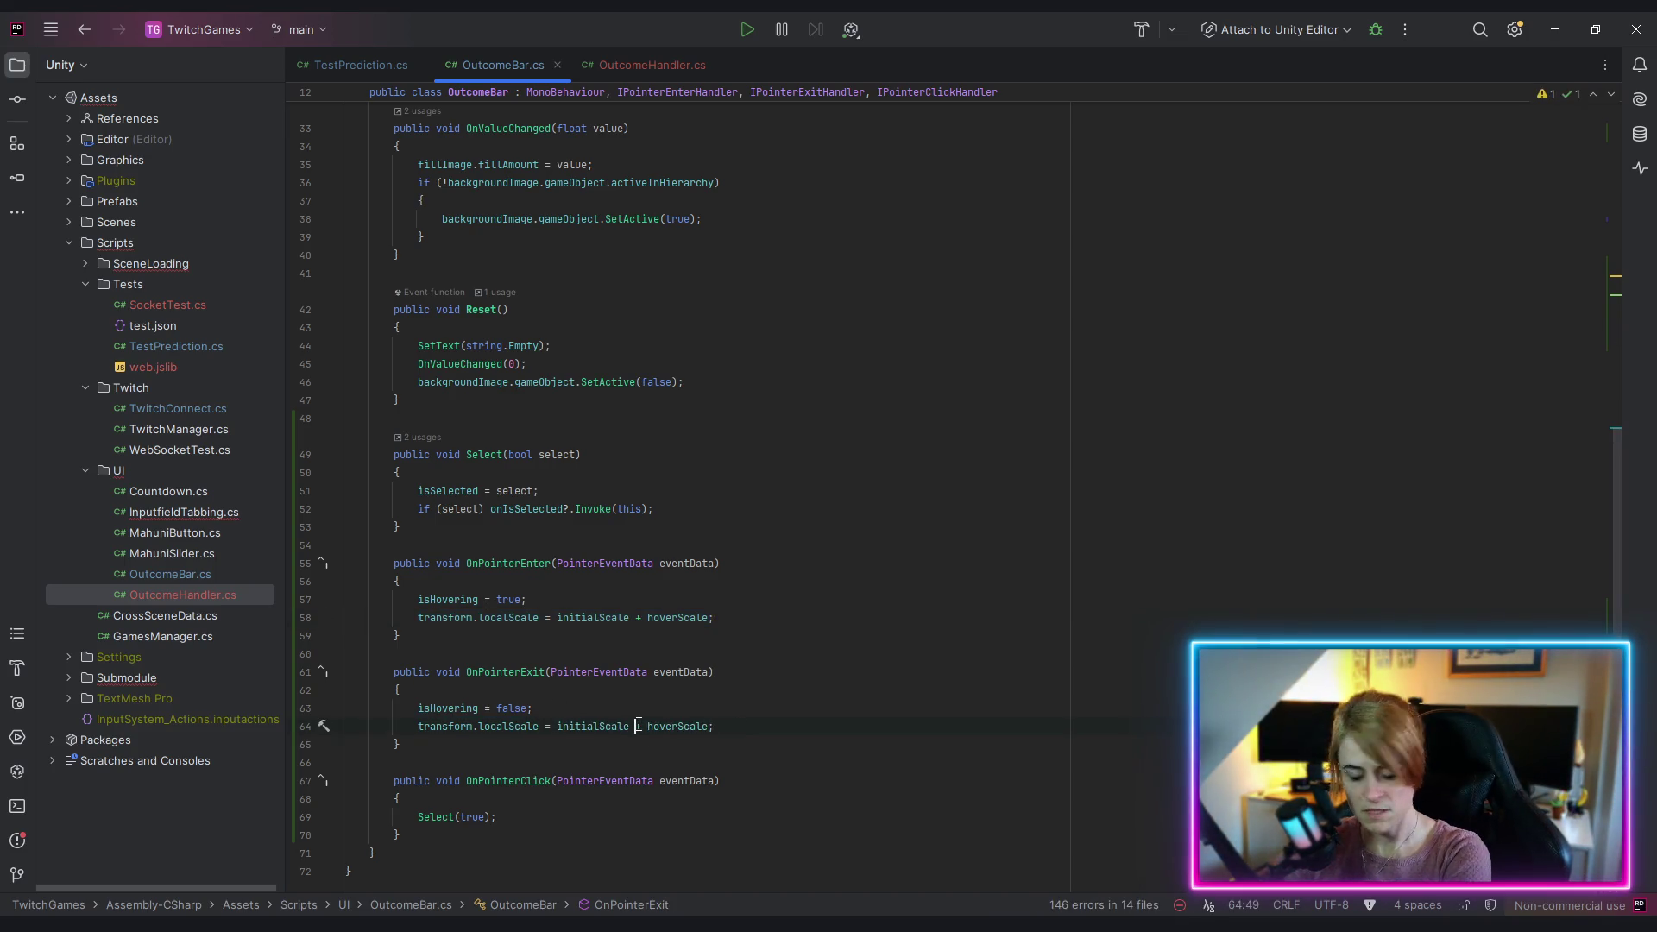
{"action": "type", "text": "-"}
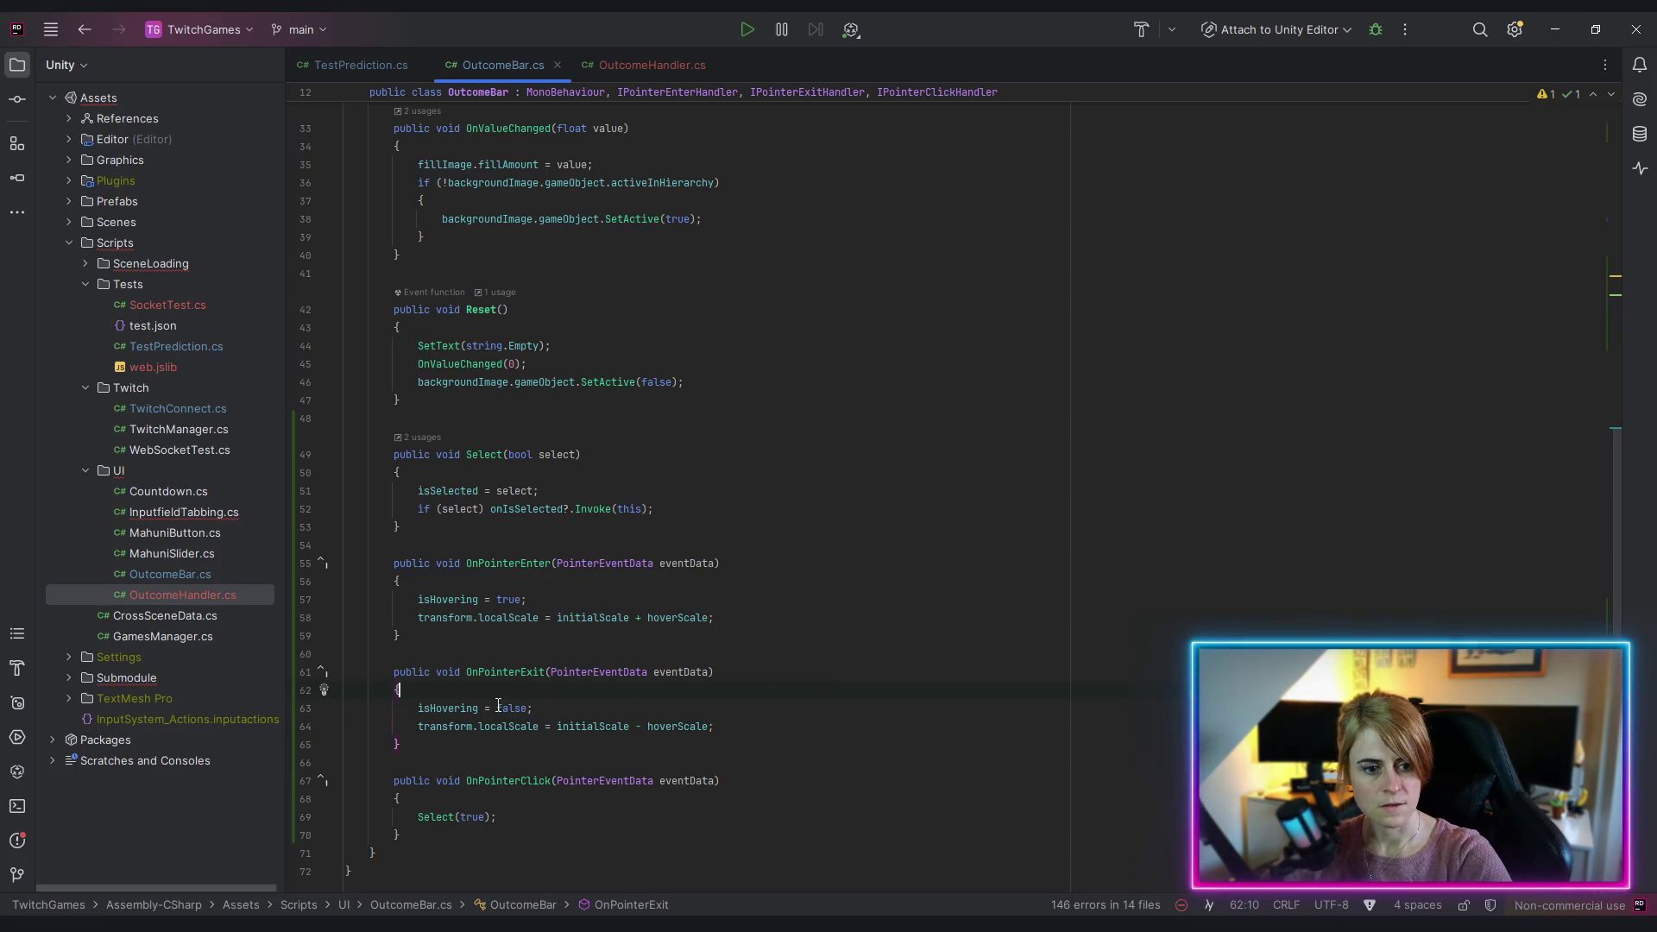
{"action": "left_click", "coordinate": [547, 727]}
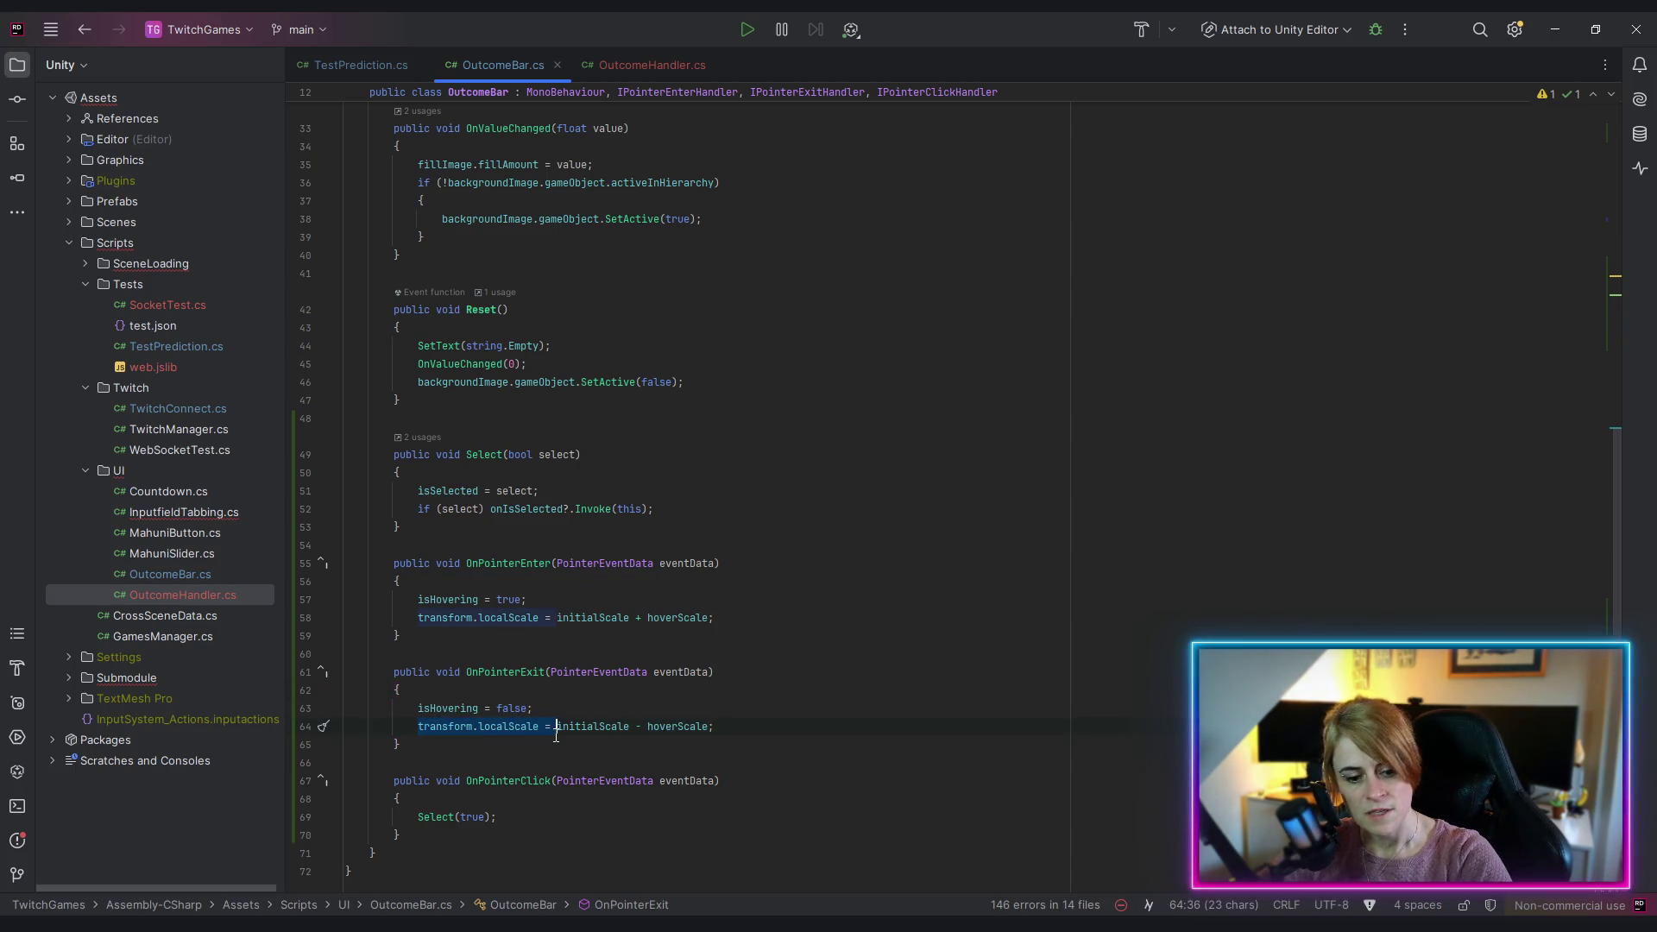
{"action": "left_click", "coordinate": [722, 675]}
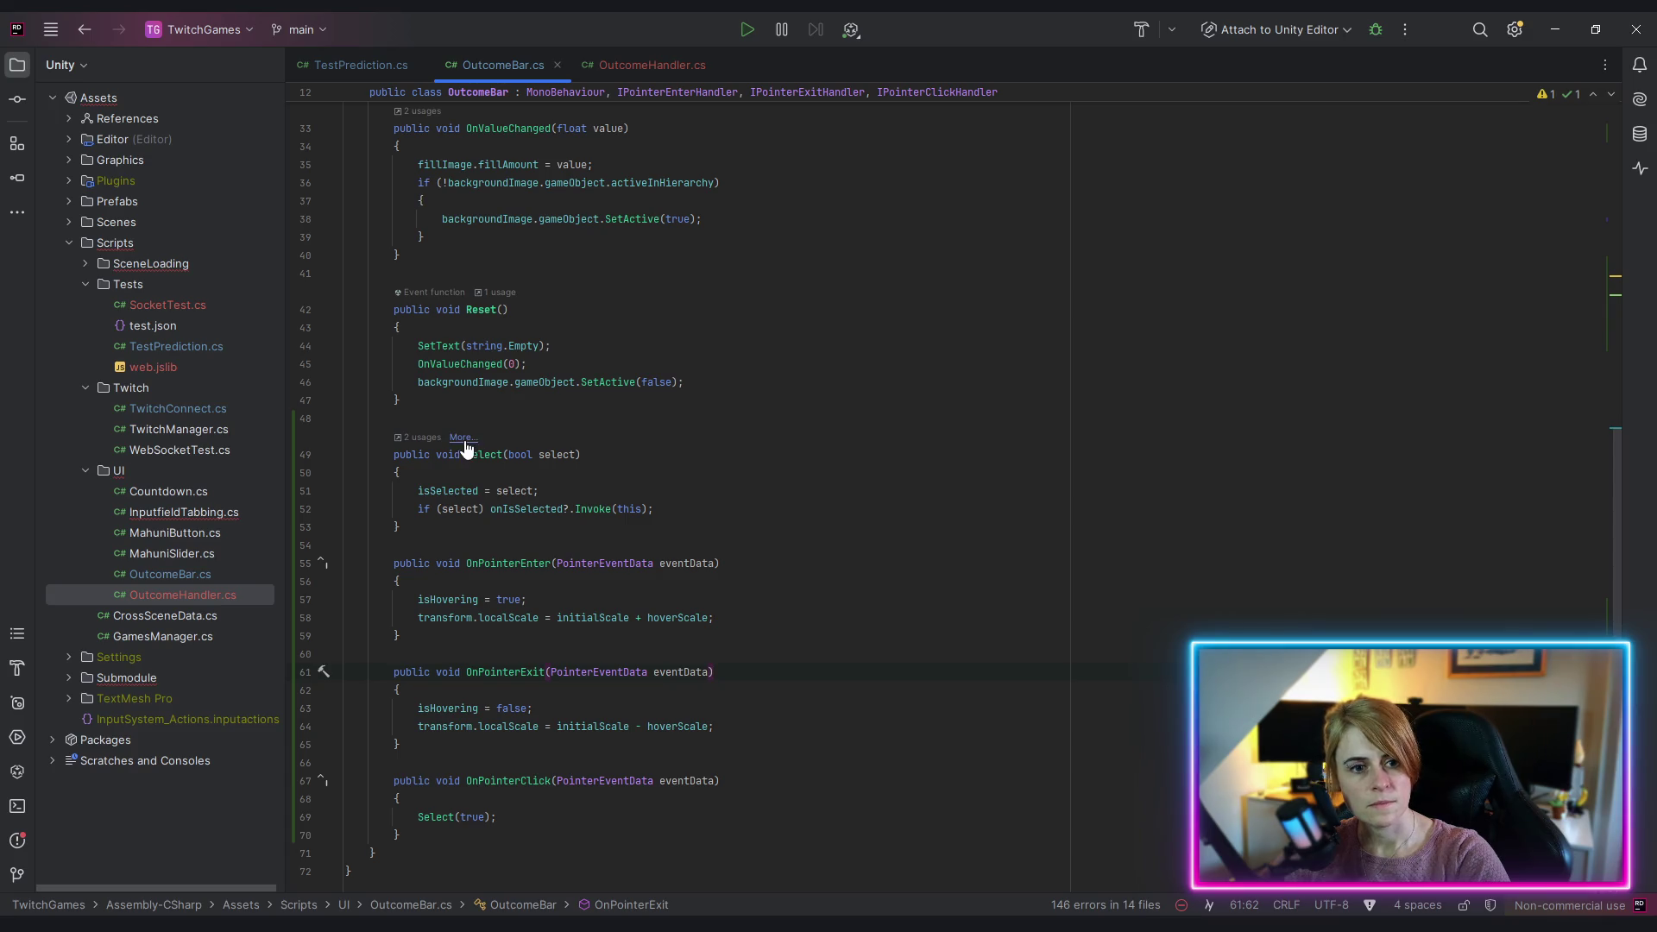
{"action": "left_click", "coordinate": [484, 508]}
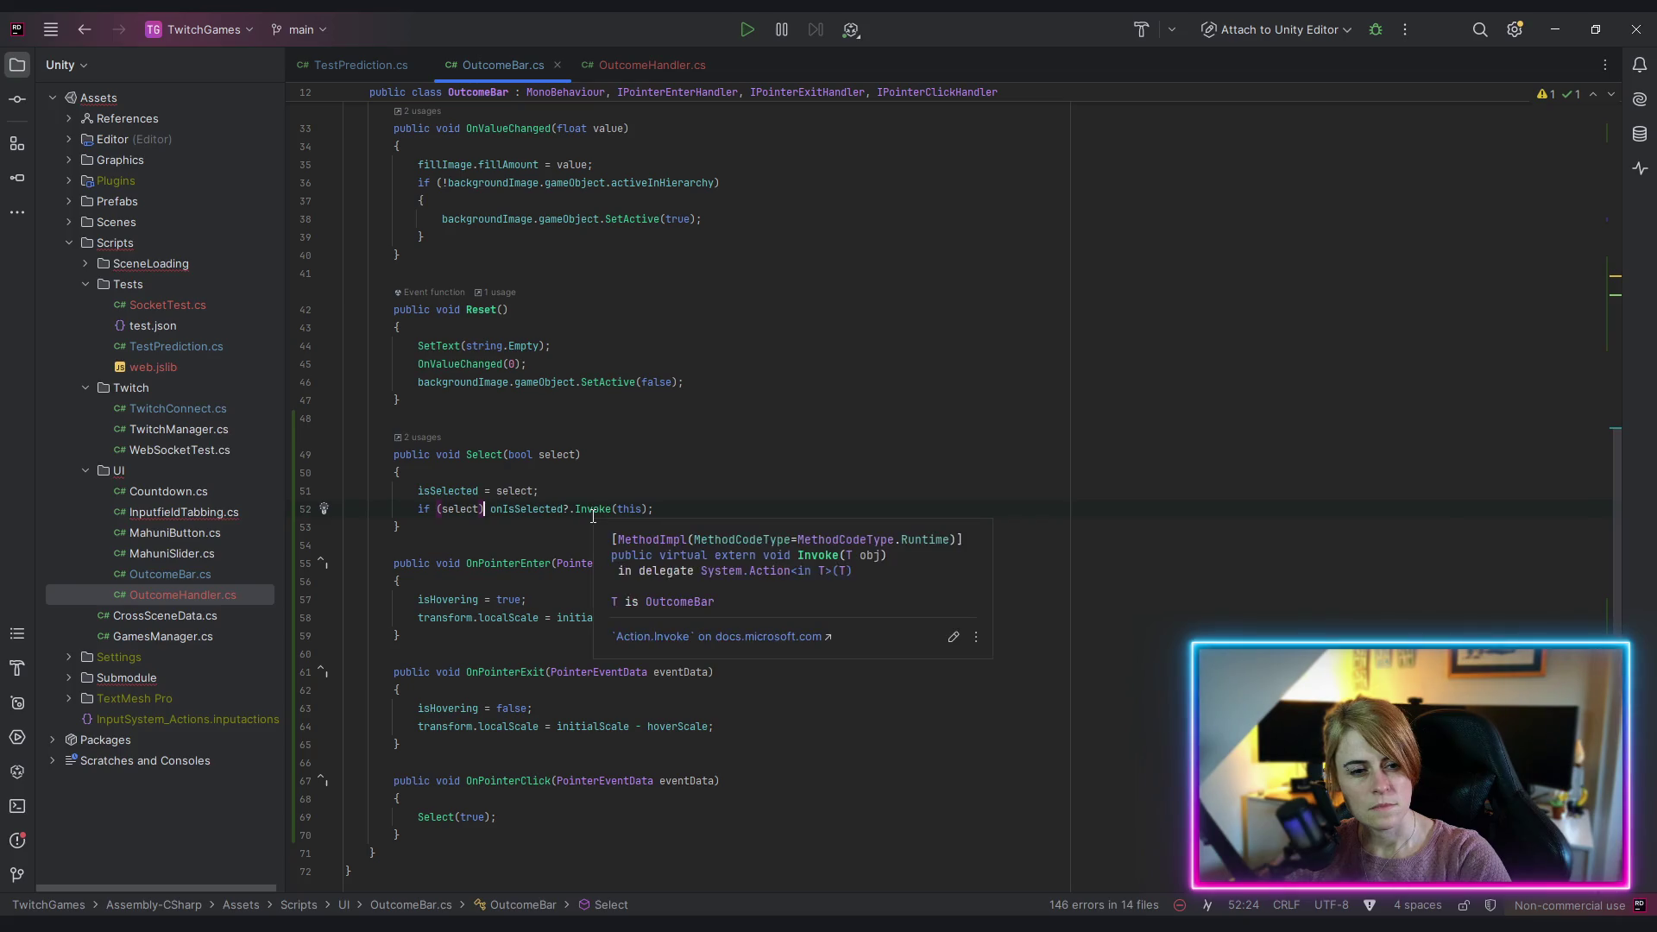
{"action": "type", "text": "Is"}
Step: In Select, add 'else transform.localScale = initialScale;'
{"action": "key", "text": "Return"}
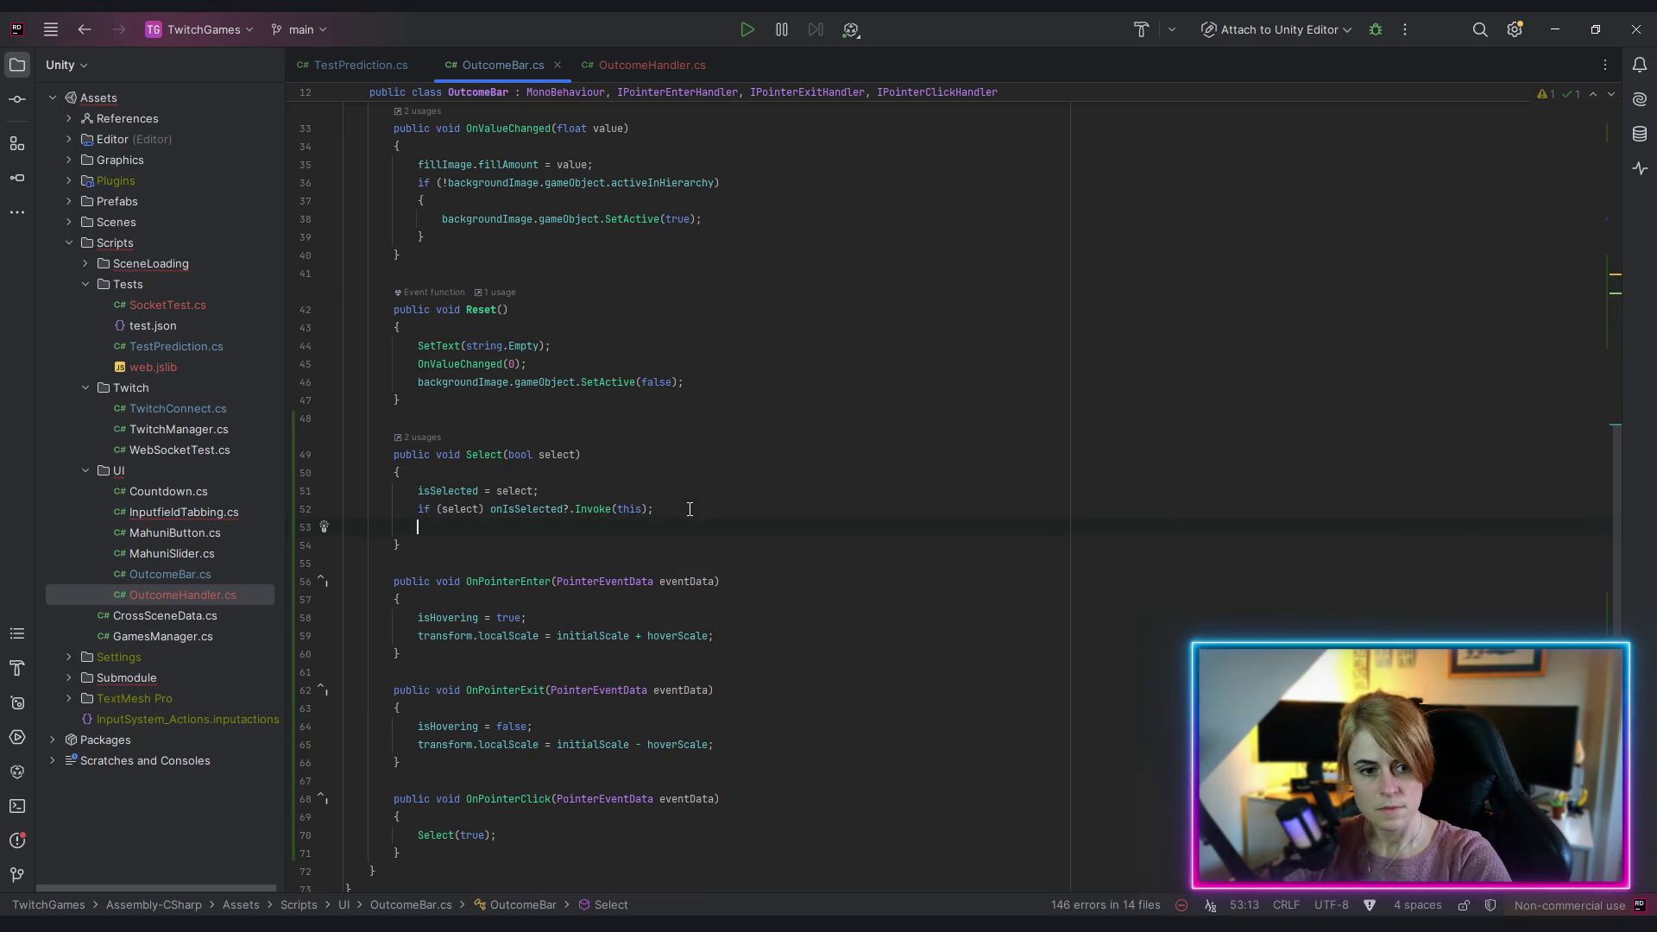
{"action": "type", "text": "else transform.localScale =  "}
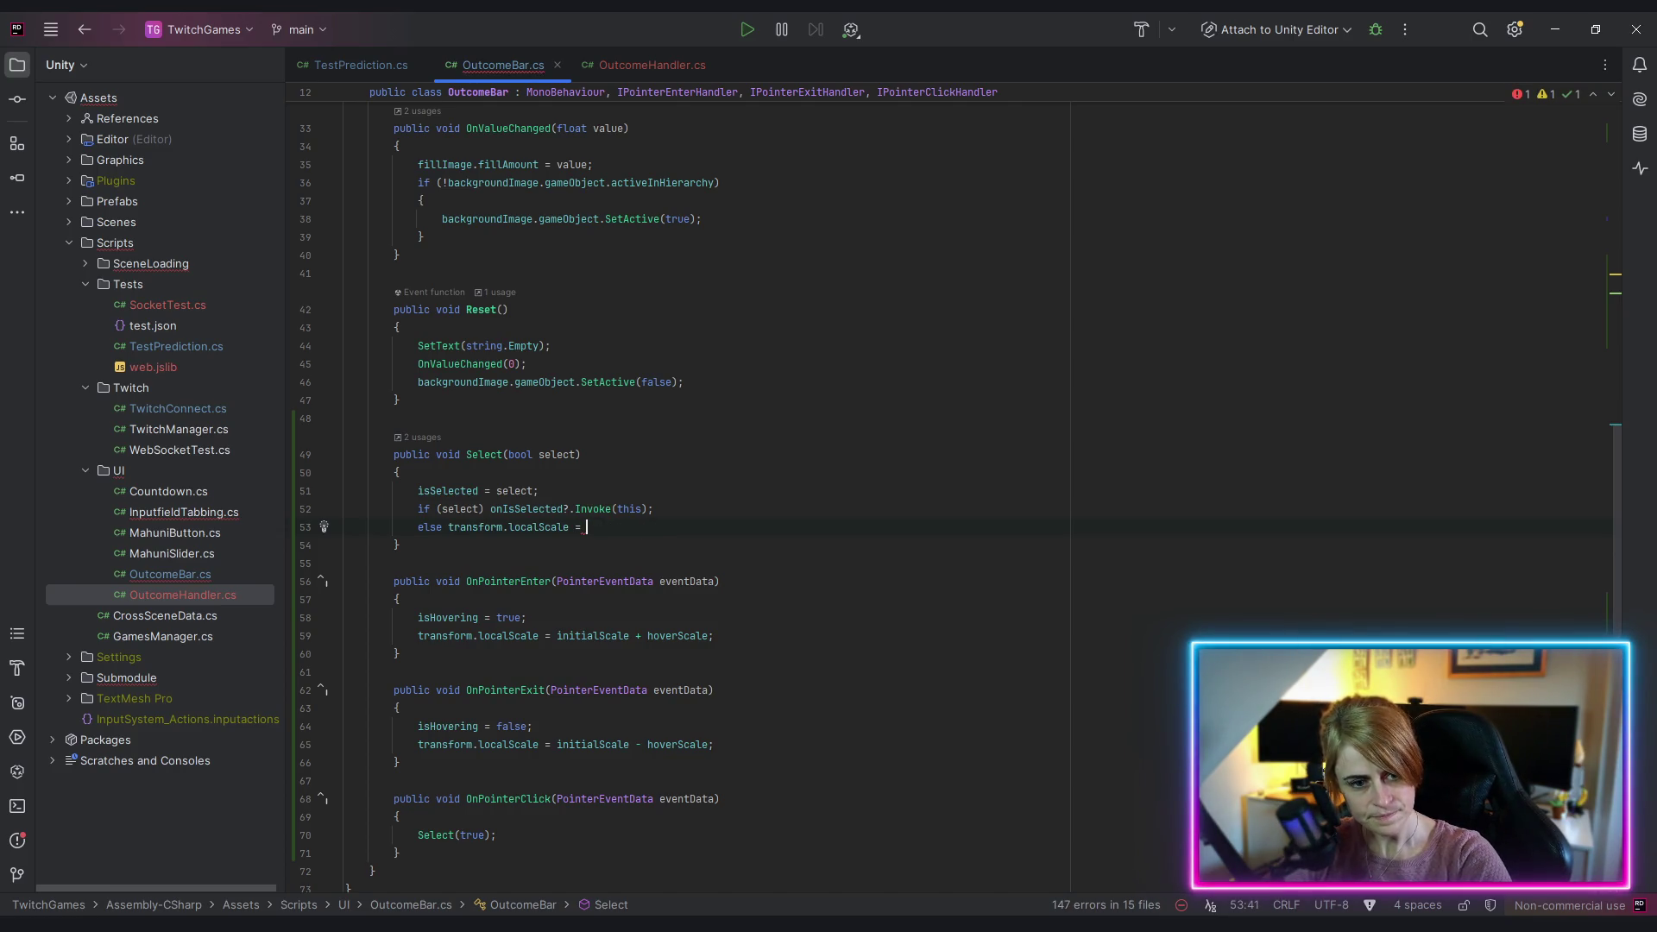
{"action": "type", "text": "initi"}
{"action": "key", "text": "Return"}
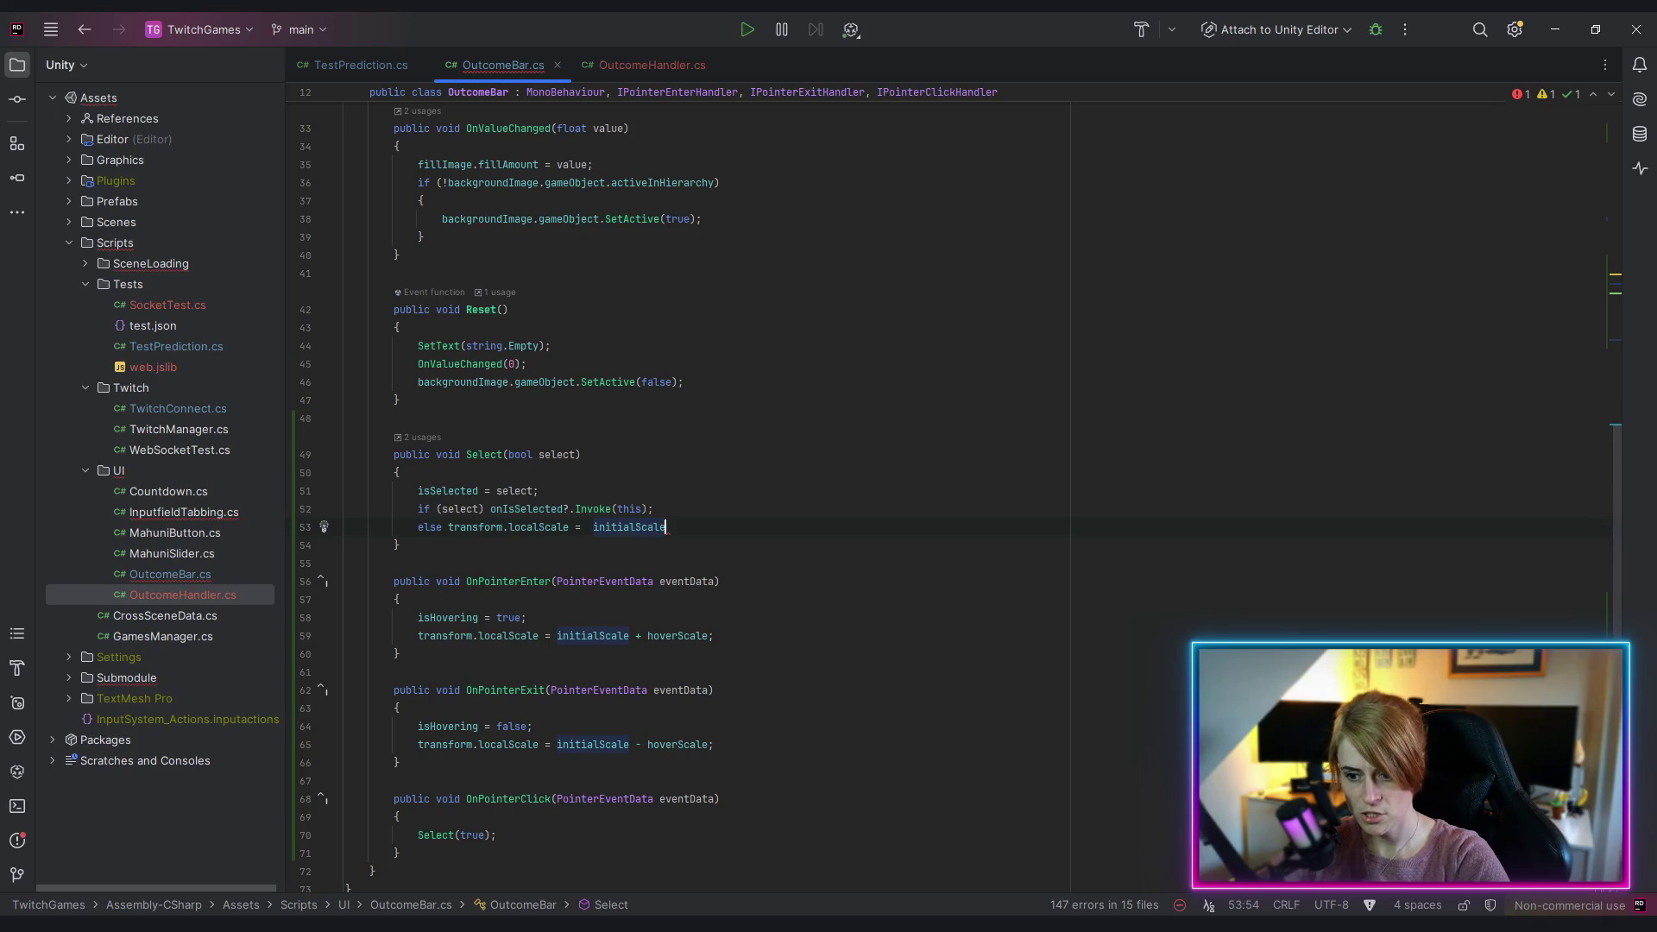
{"action": "type", "text": ";"}
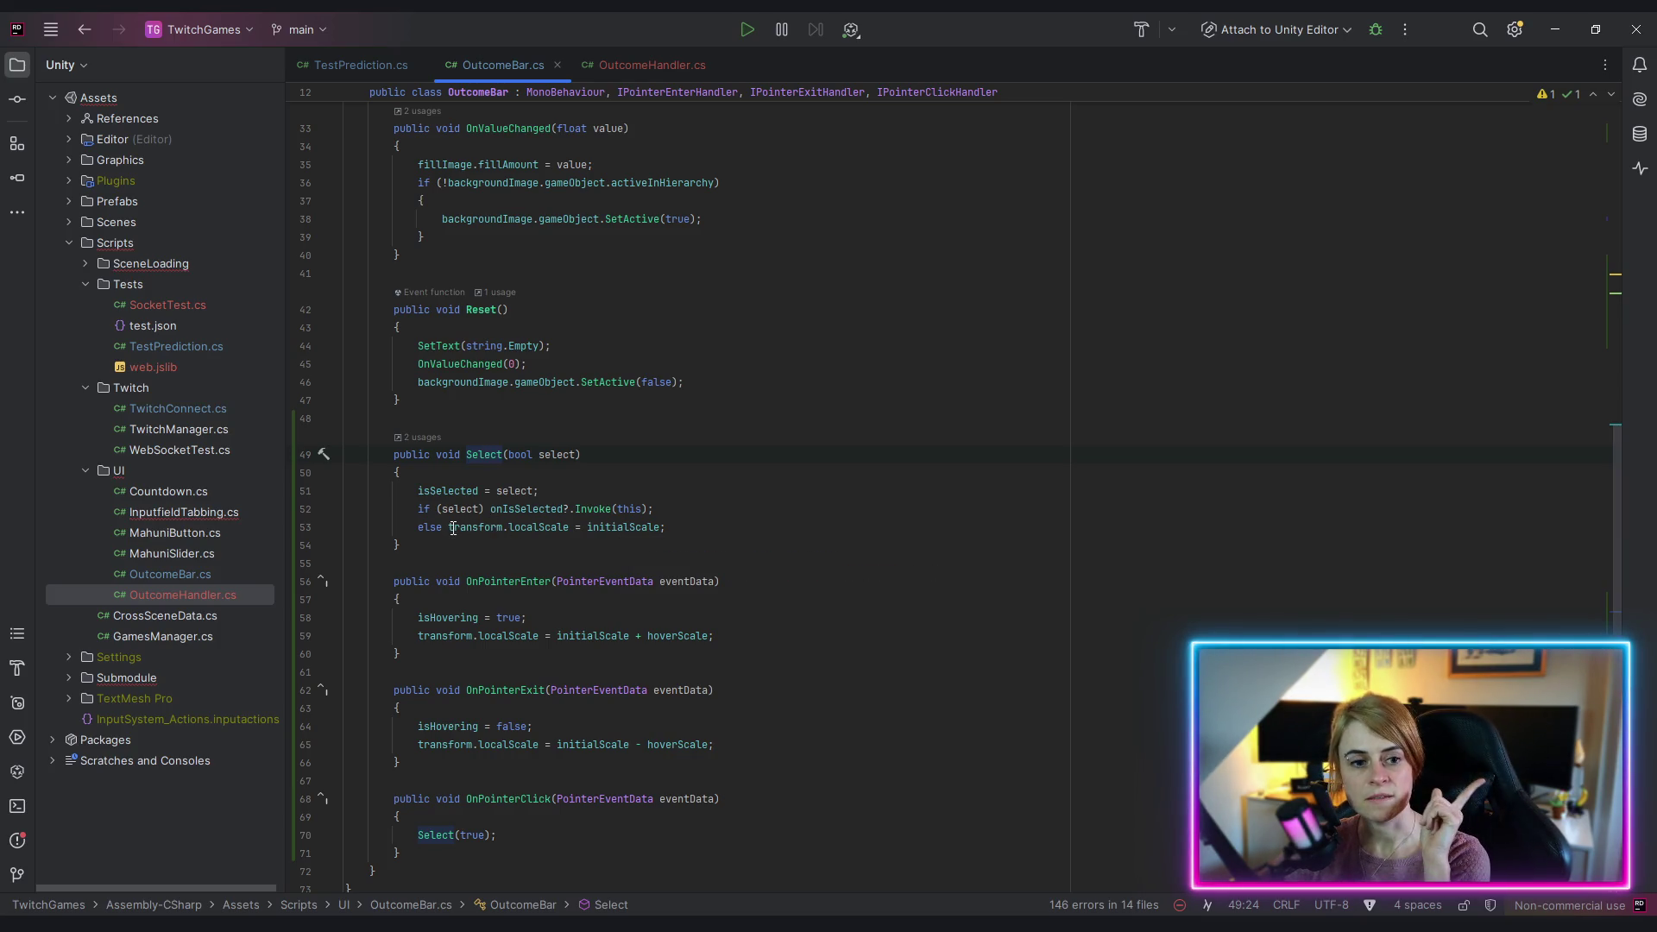
Step: Turn the else branch into 'else if (isHovering)' before the scale reset
{"action": "left_click", "coordinate": [656, 509]}
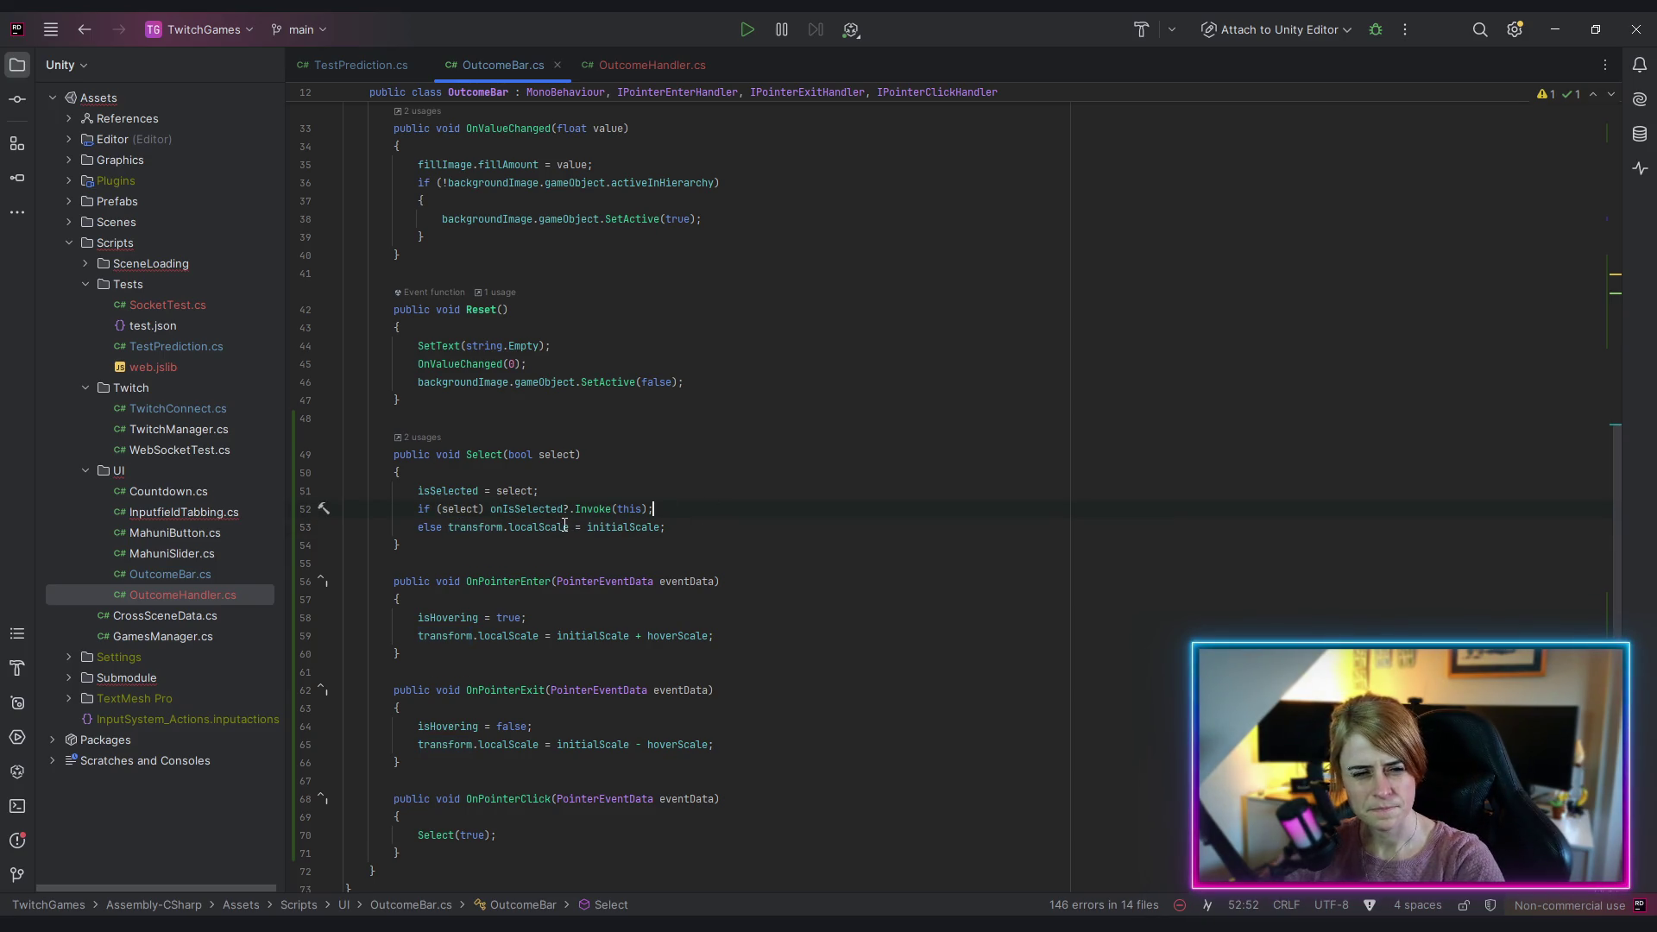
{"action": "left_click", "coordinate": [448, 526]}
{"action": "type", "text": "if("}
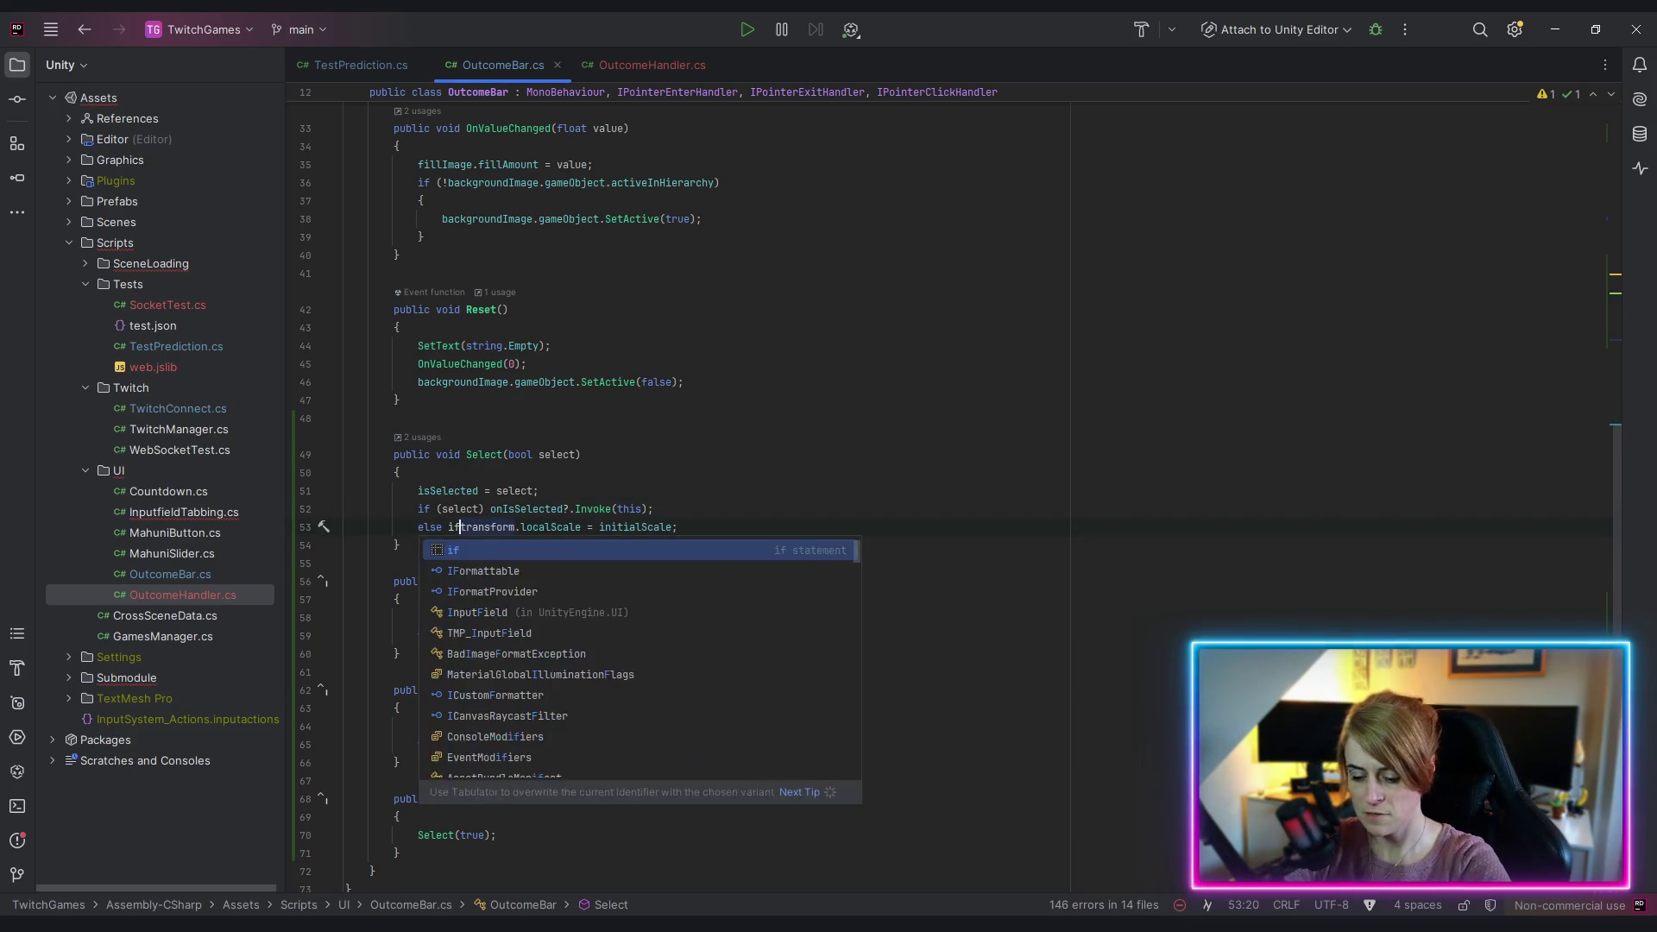
{"action": "key", "text": "Escape"}
{"action": "type", "text": "("}
{"action": "key", "text": "BackSpace"}
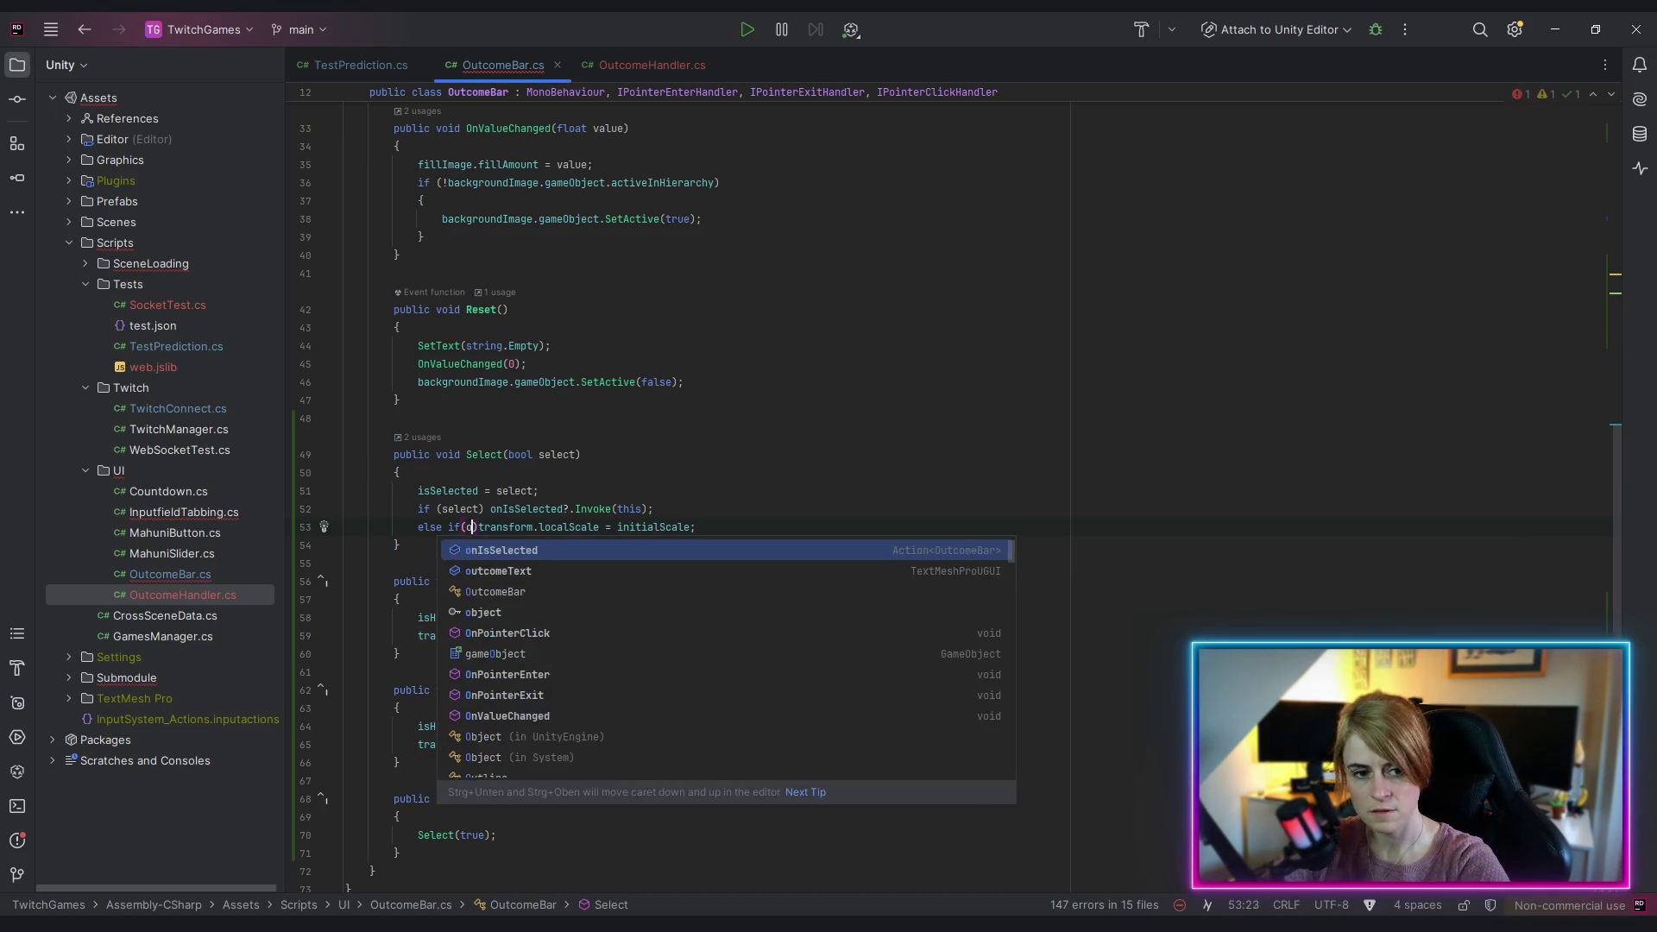
{"action": "key", "text": "Escape"}
{"action": "type", "text": "isH"}
{"action": "key", "text": "Return"}
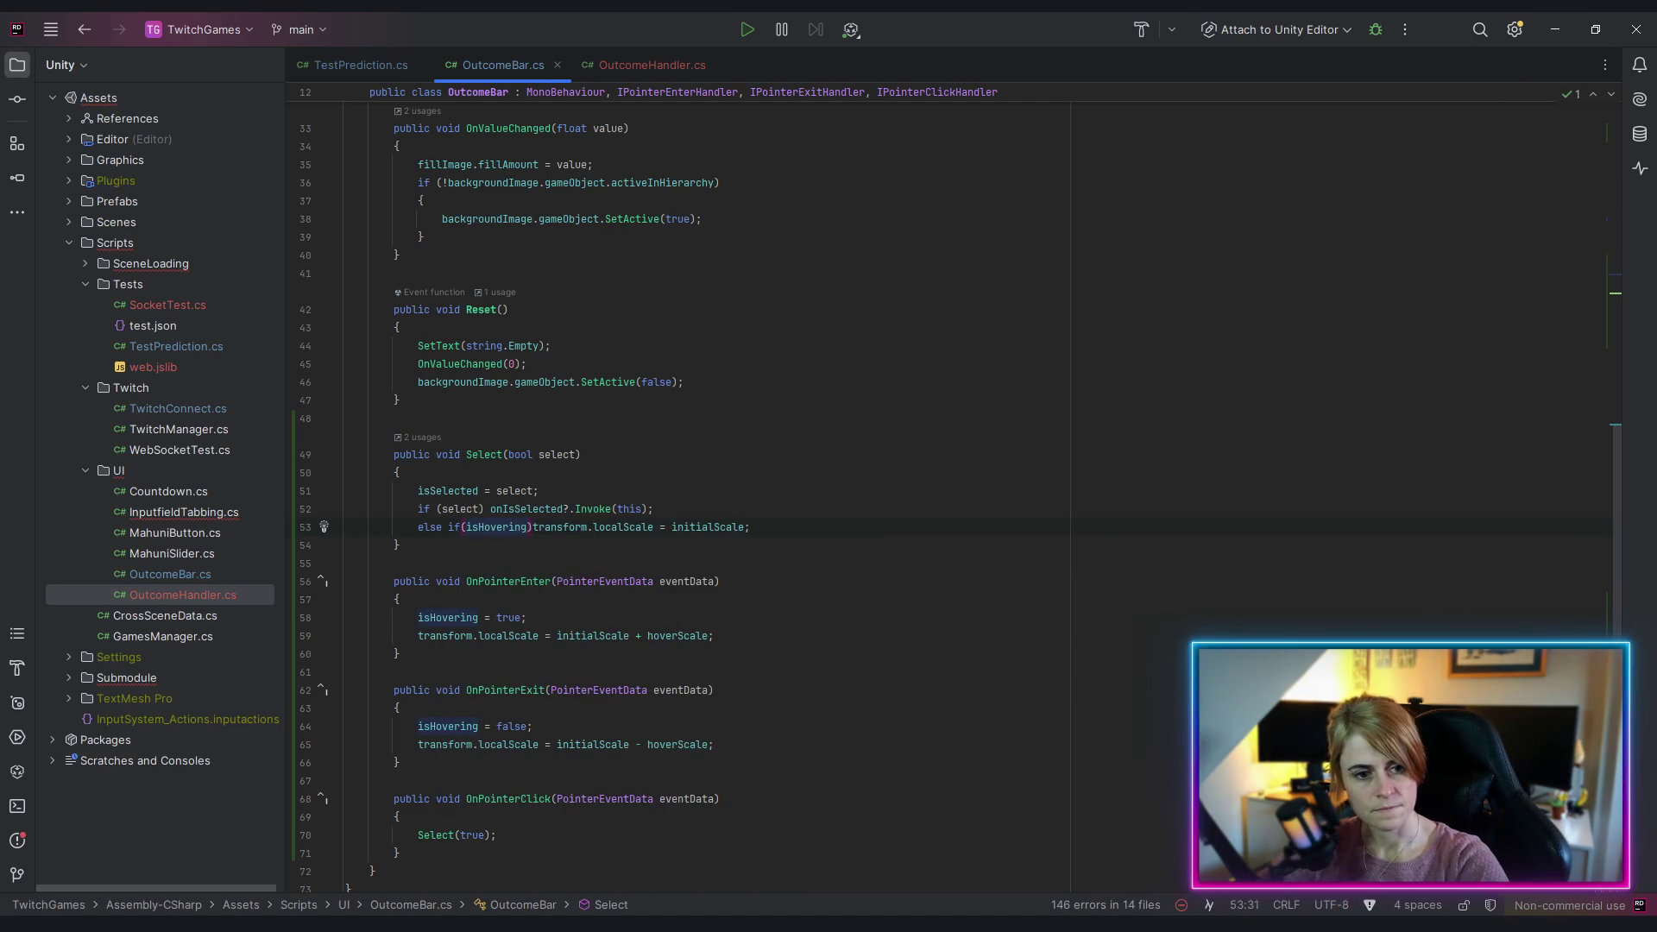
Step: Insert a blank line after 'isSelected = select' in Select
{"action": "left_click", "coordinate": [456, 544]}
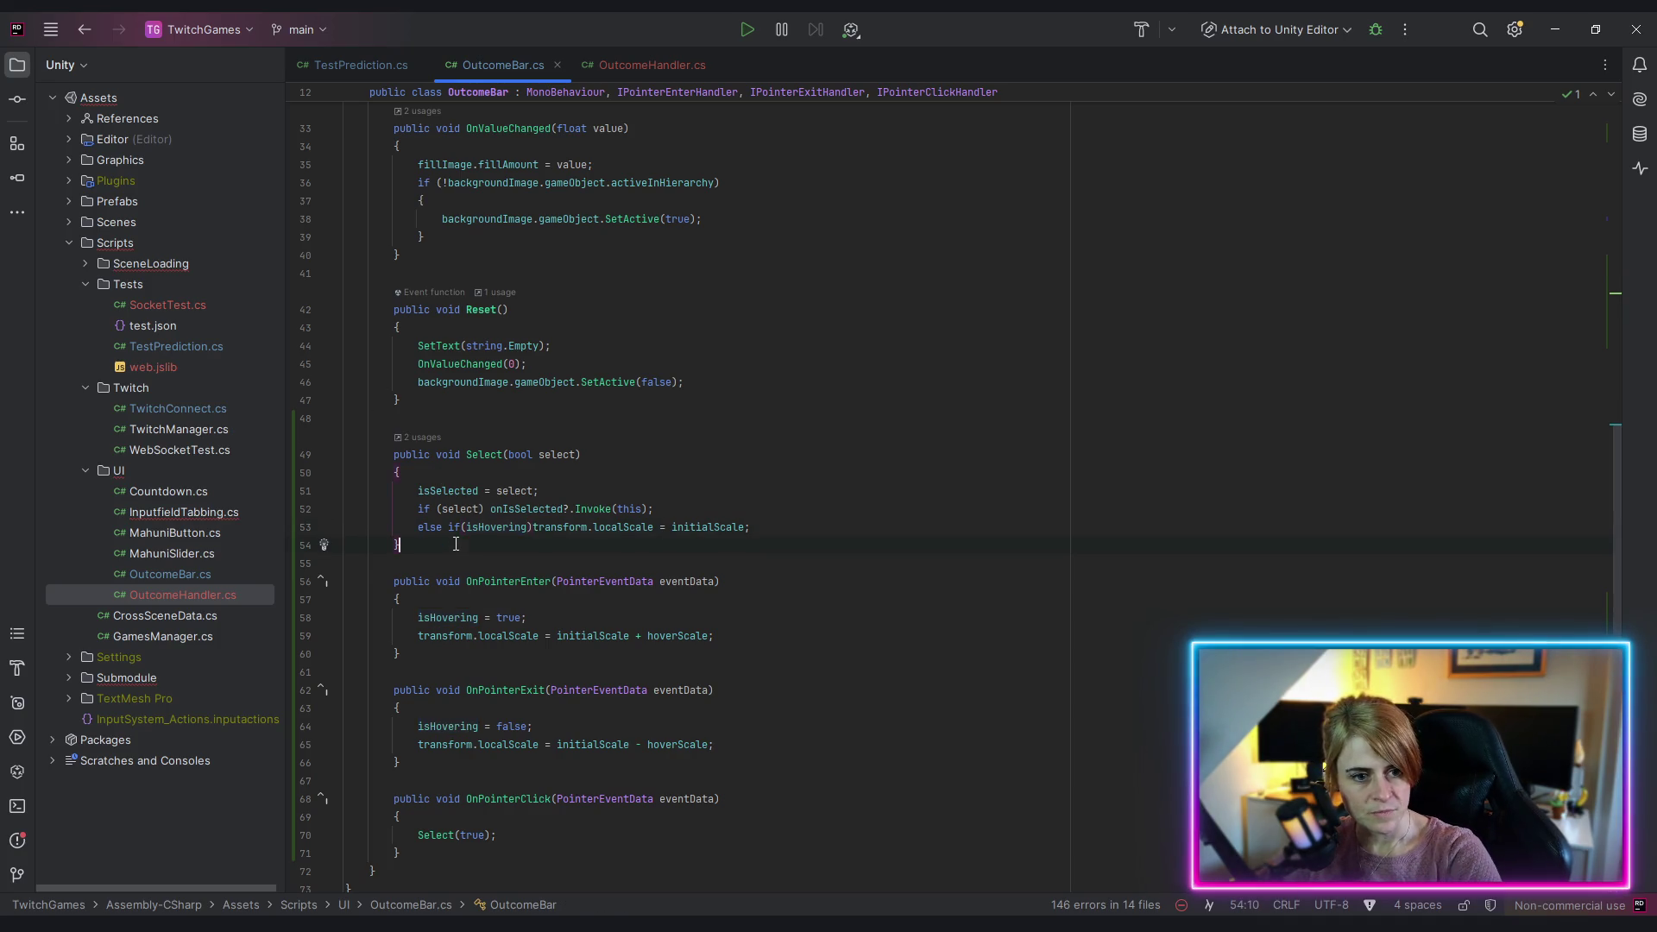
{"action": "left_click", "coordinate": [714, 420]}
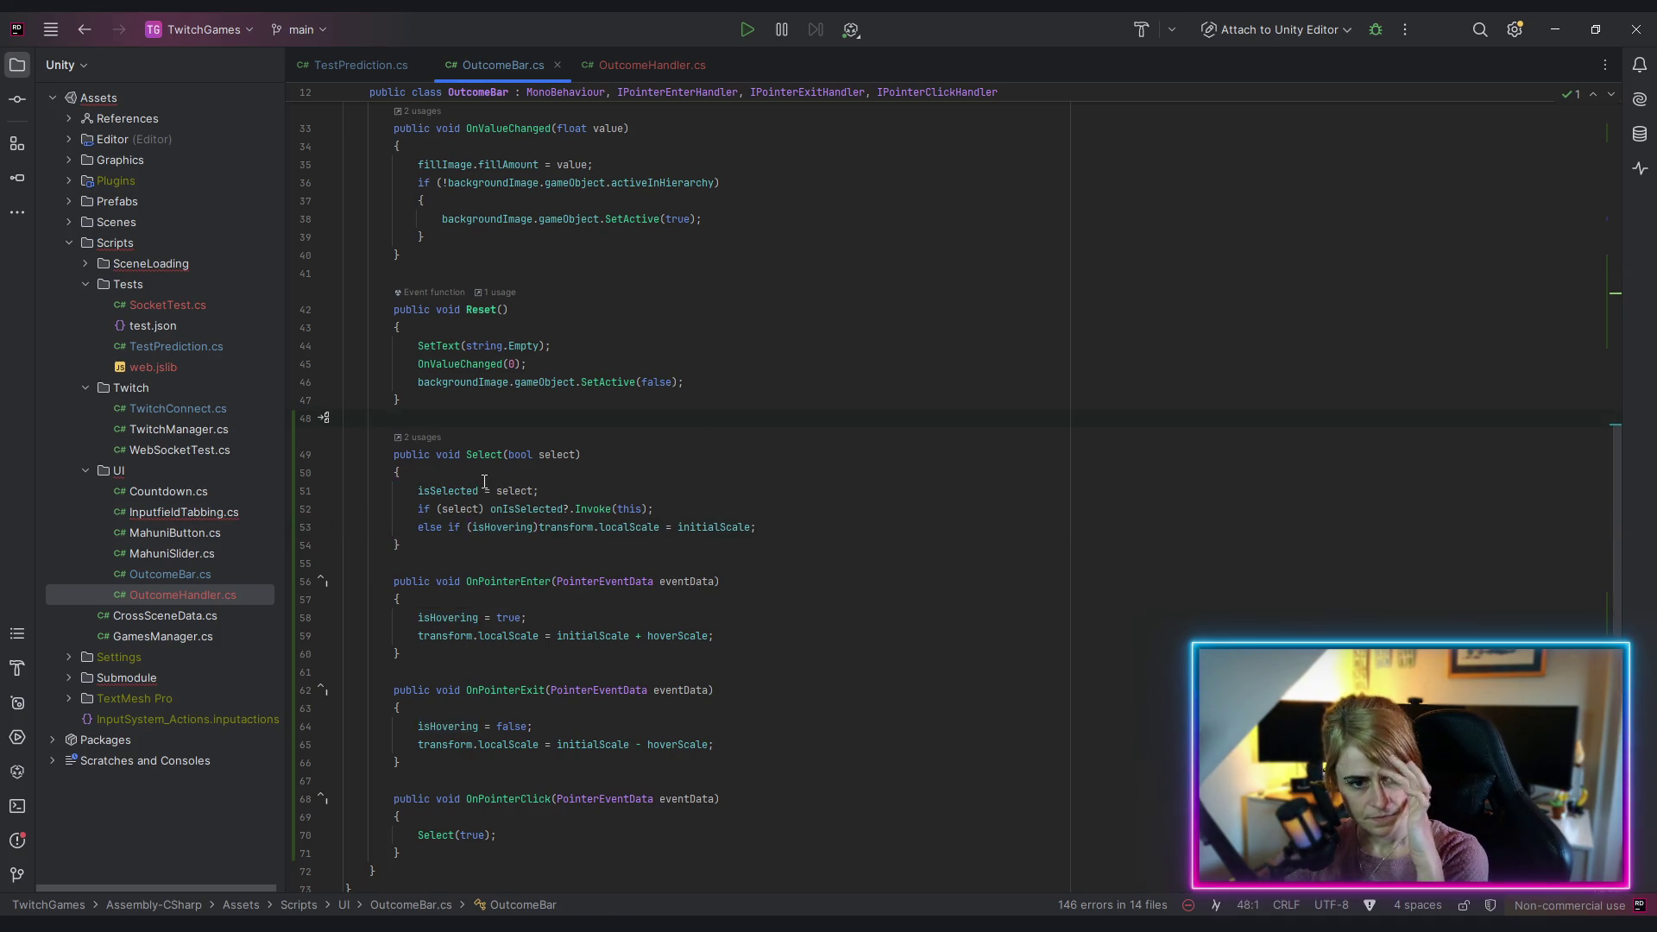
{"action": "left_click", "coordinate": [573, 488]}
{"action": "key", "text": "Return"}
Step: Negate the condition to '!isHovering' so the reset applies only when not hovered
{"action": "left_click", "coordinate": [866, 382]}
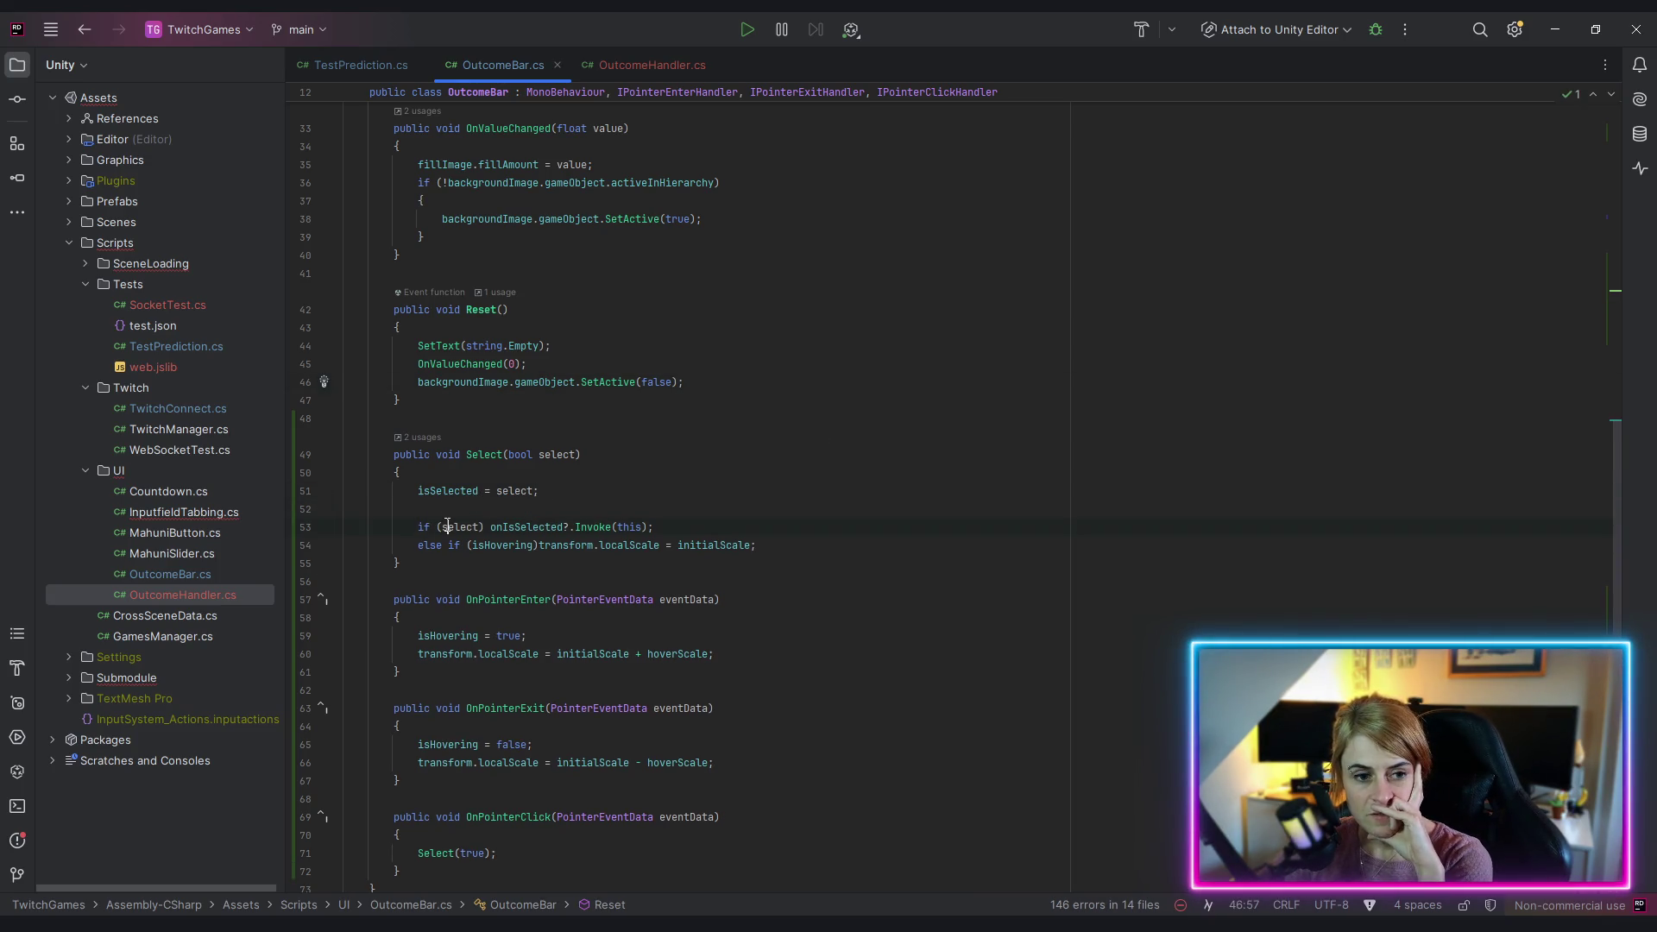
{"action": "left_click", "coordinate": [526, 526]}
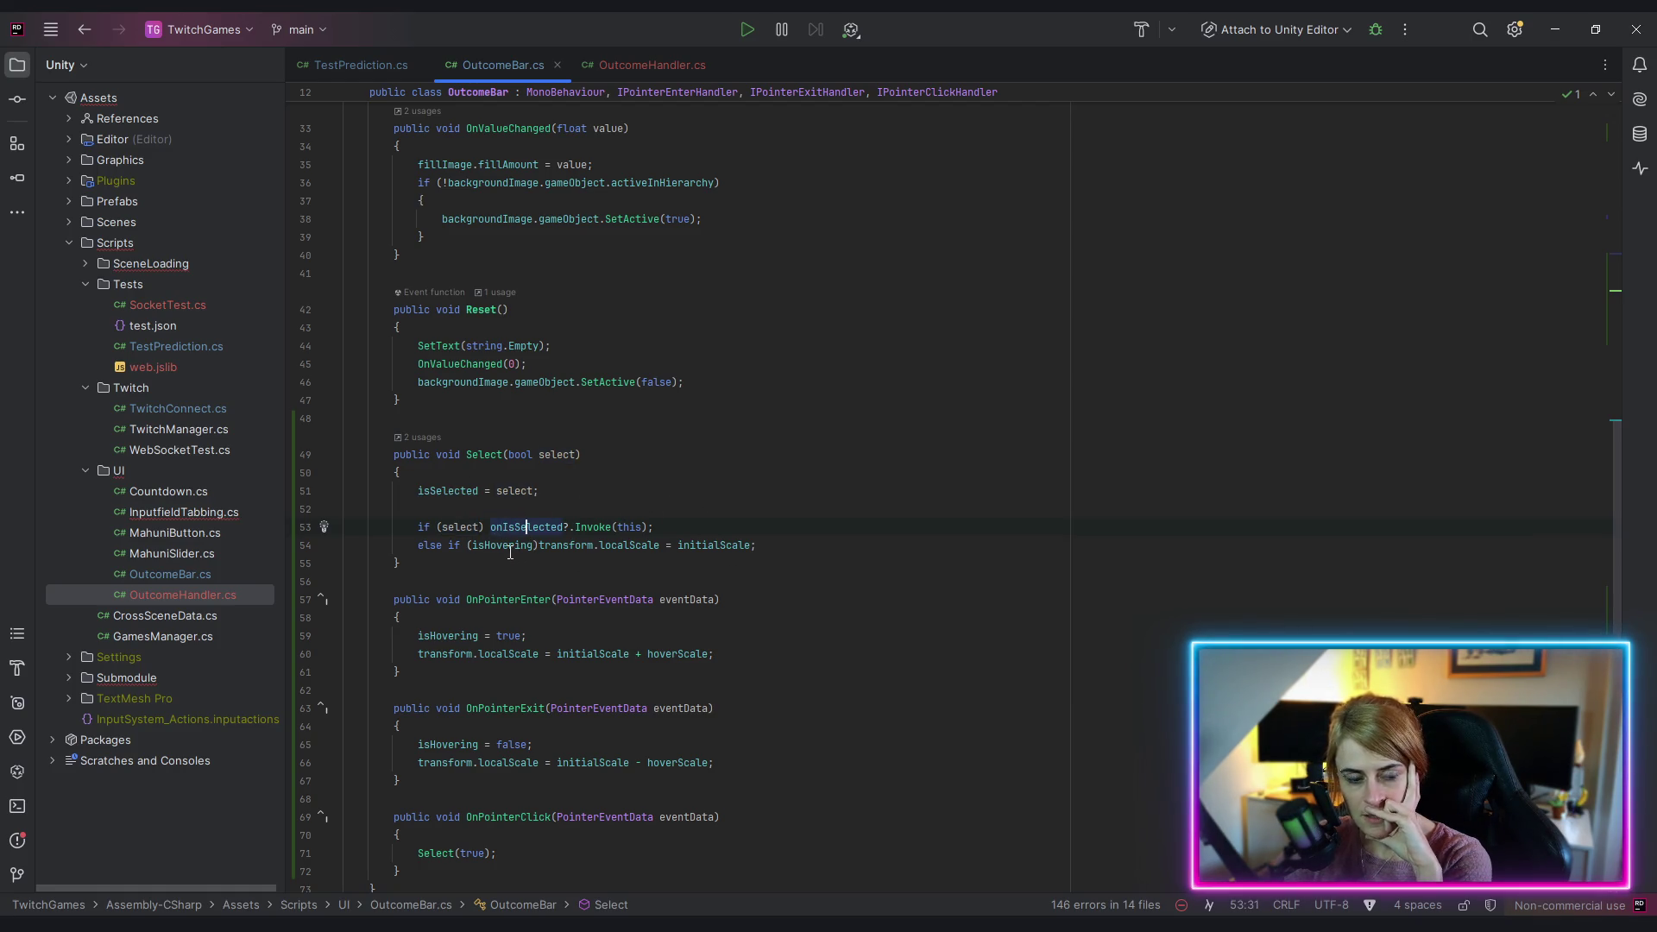
{"action": "left_click", "coordinate": [537, 545]}
{"action": "left_click", "coordinate": [492, 580]}
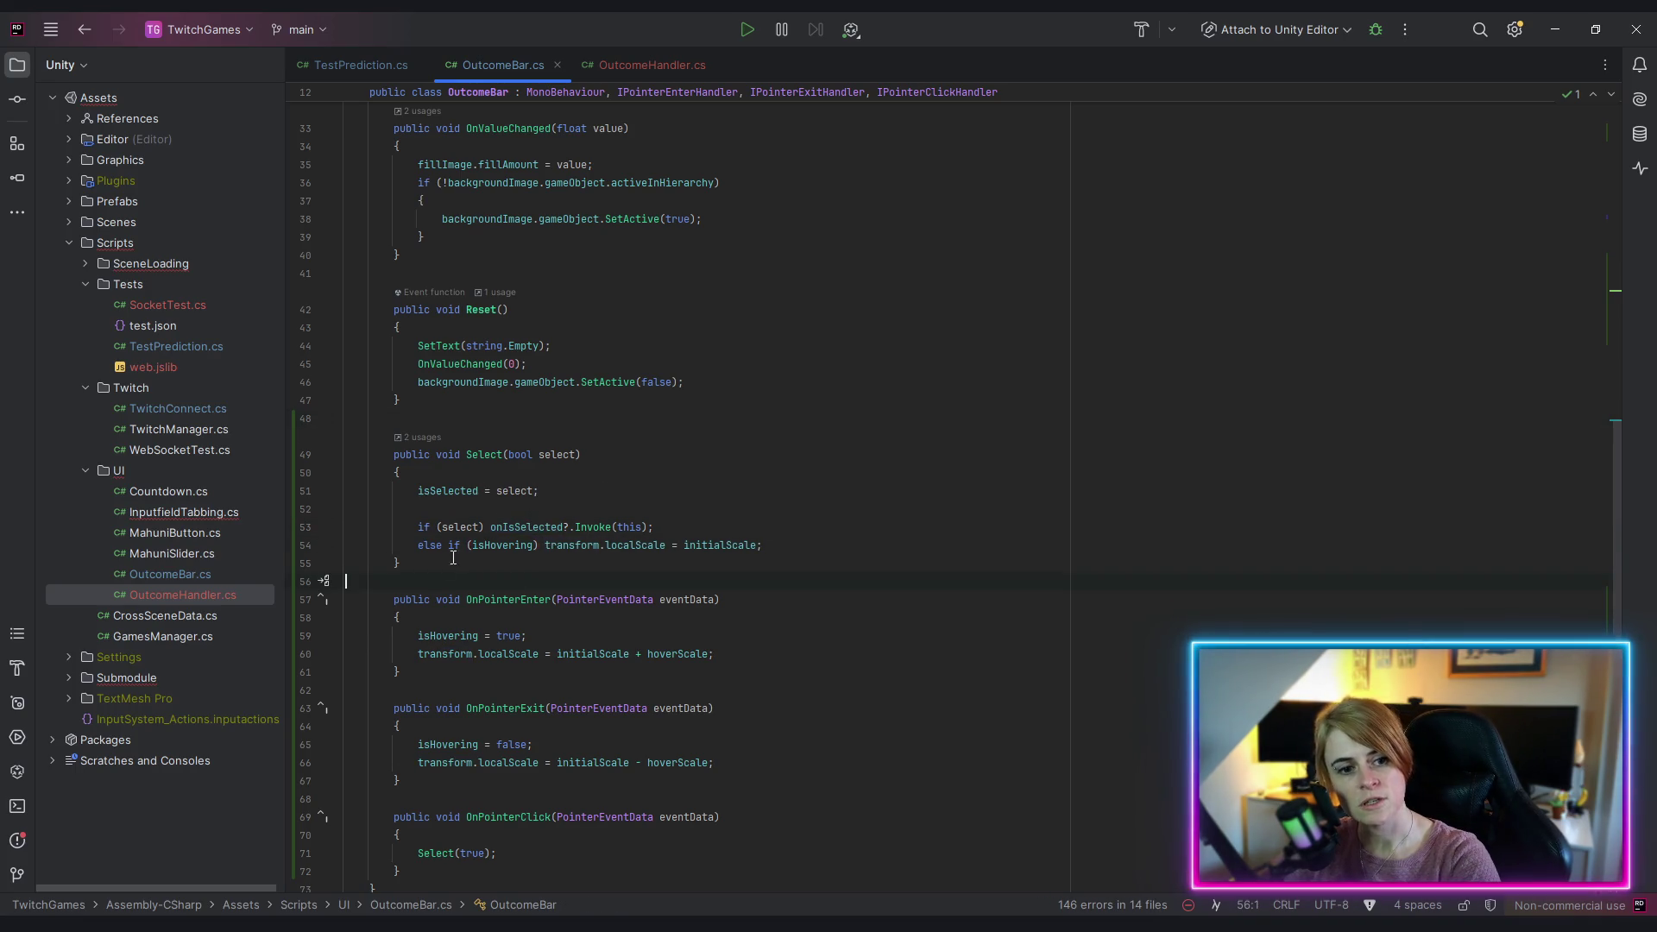
{"action": "double_click", "coordinate": [496, 544]}
{"action": "left_click", "coordinate": [476, 545]}
{"action": "key", "text": "Left"}
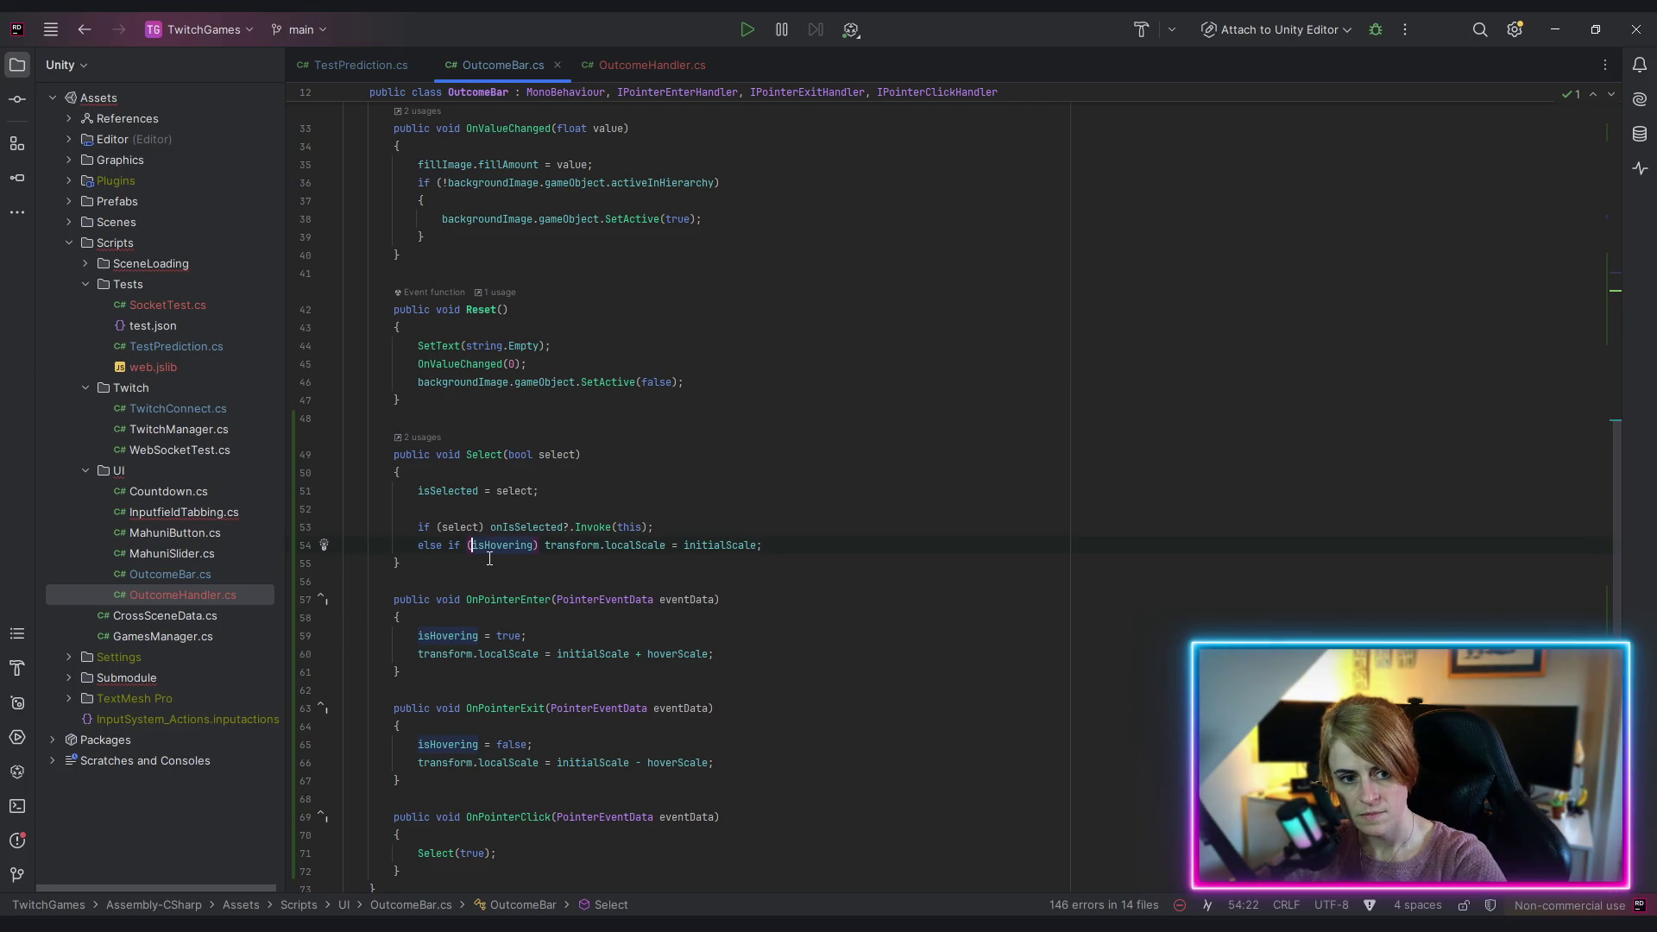
{"action": "type", "text": "!"}
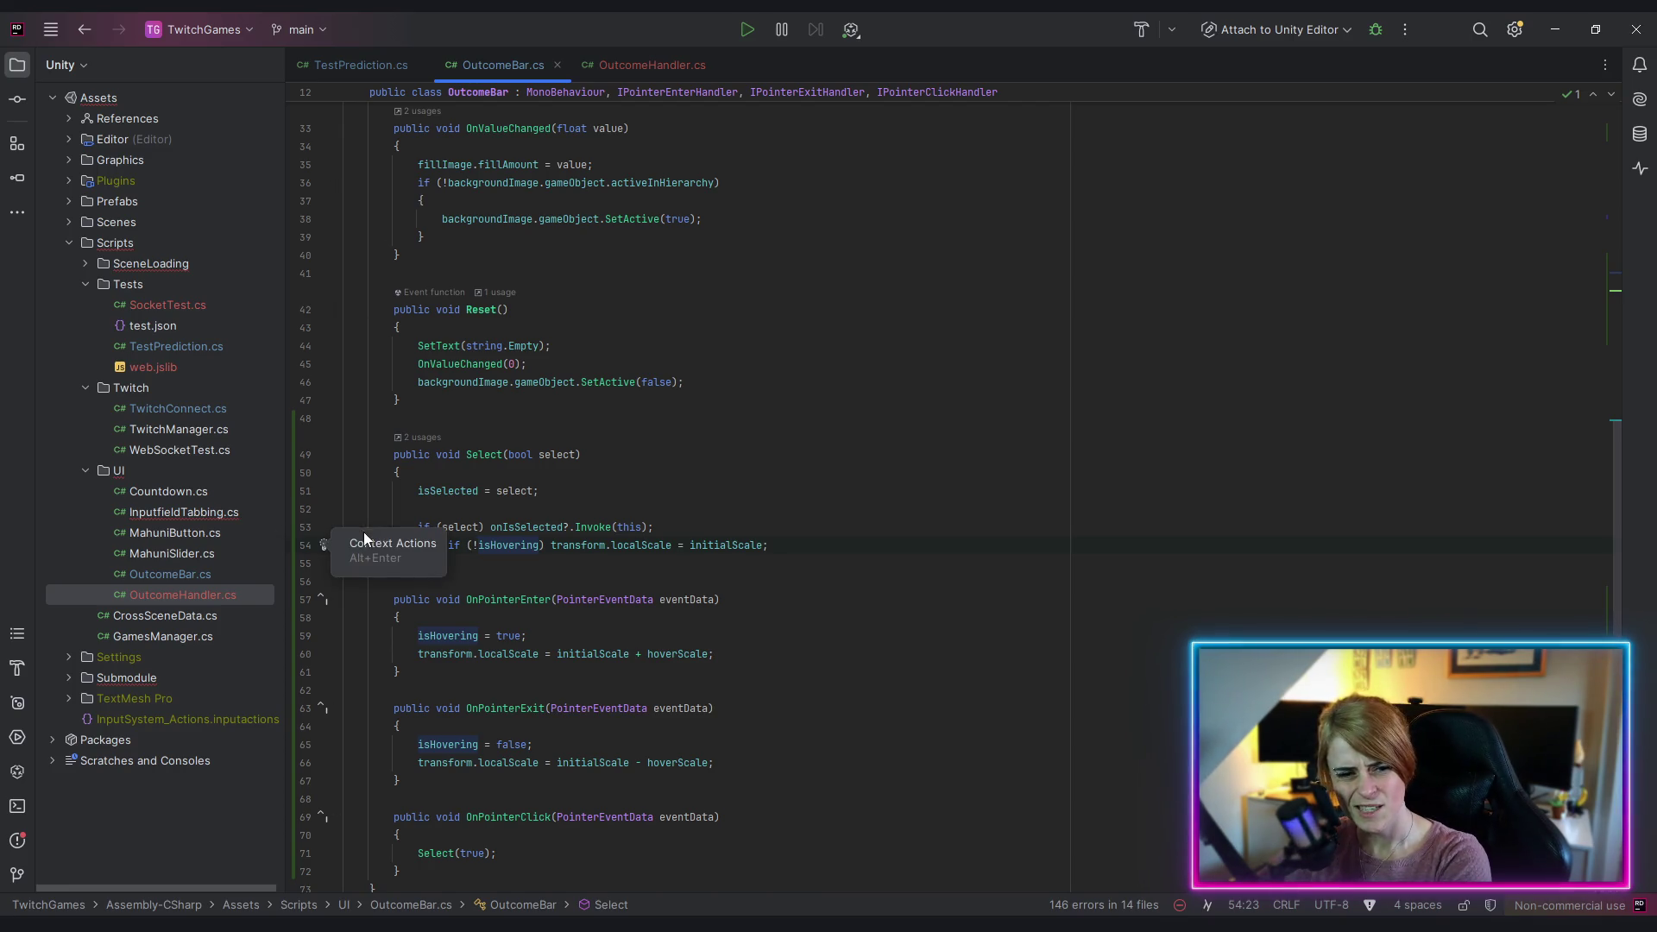
{"action": "left_click", "coordinate": [432, 559]}
Step: Comment out the else-if scale reset with // and switch to Unity to recompile
{"action": "type", "text": "//"}
{"action": "left_click", "coordinate": [803, 690]}
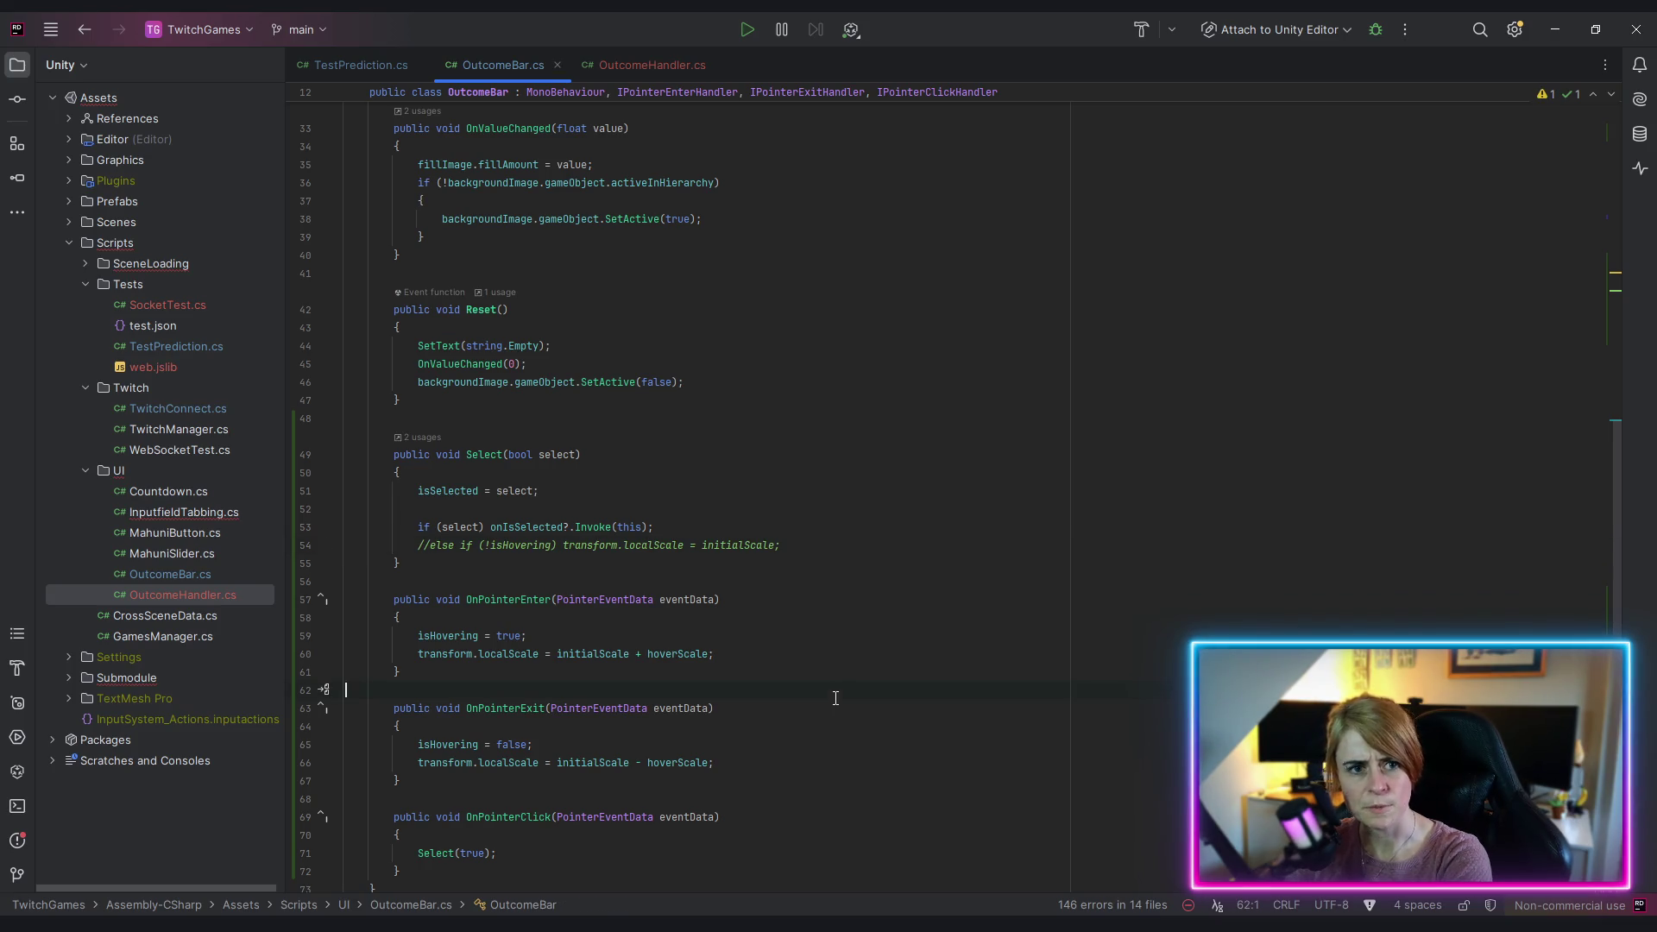
{"action": "scroll", "coordinate": [816, 535], "scroll_direction": "up", "scroll_amount": 10}
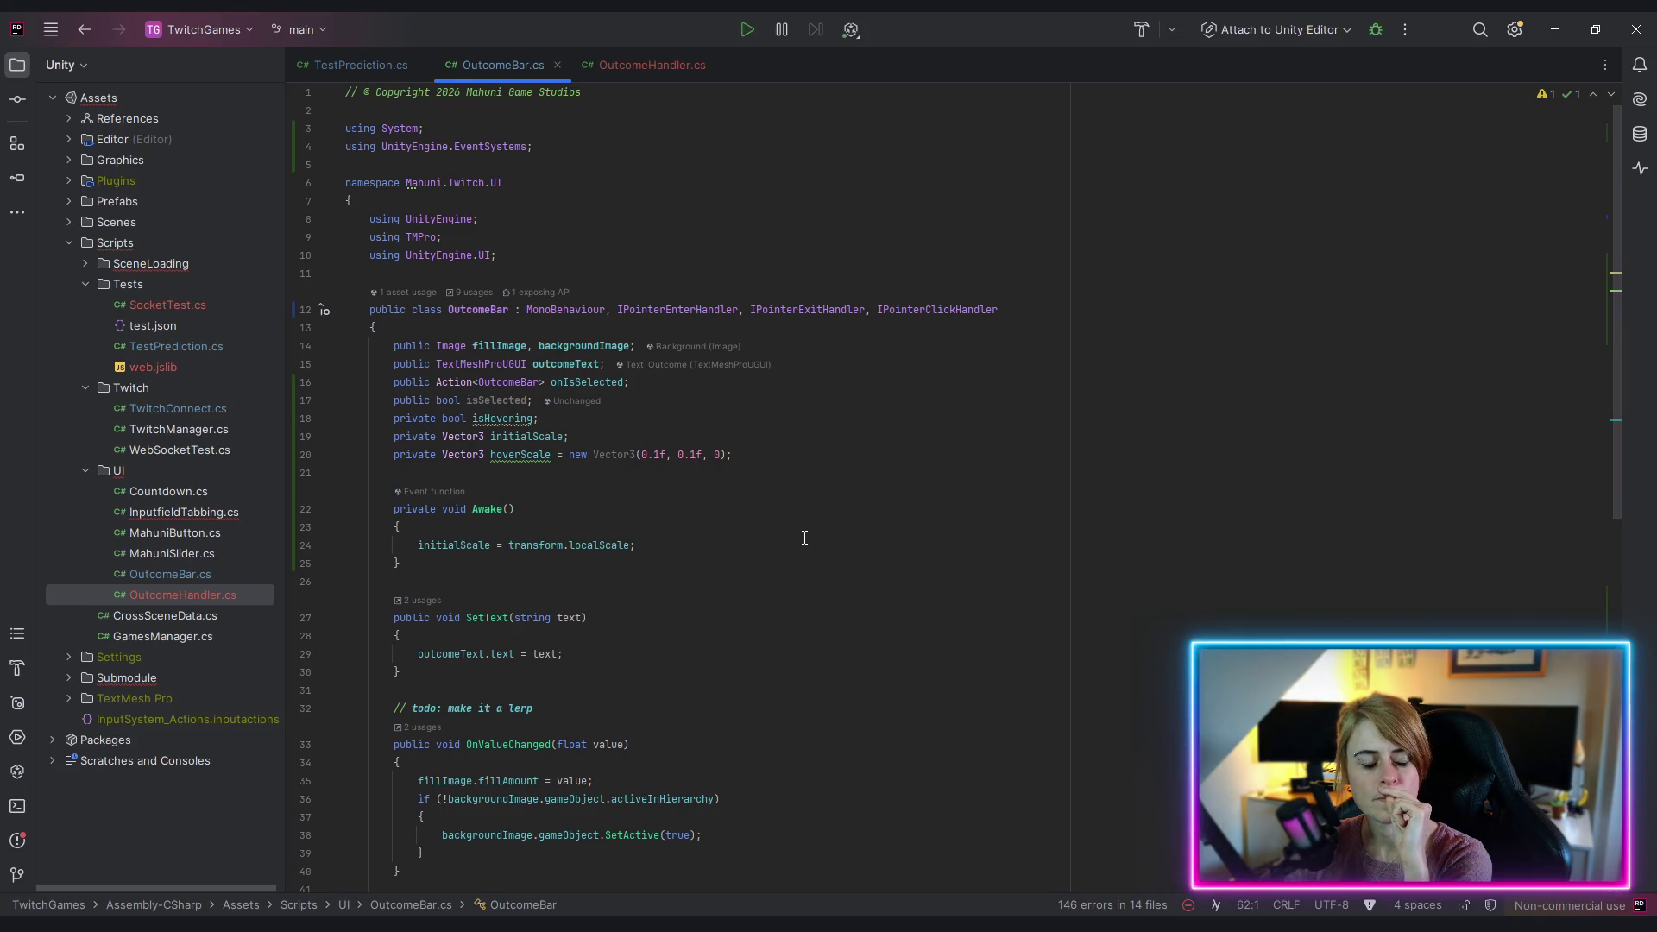
{"action": "key", "text": "alt+Tab"}
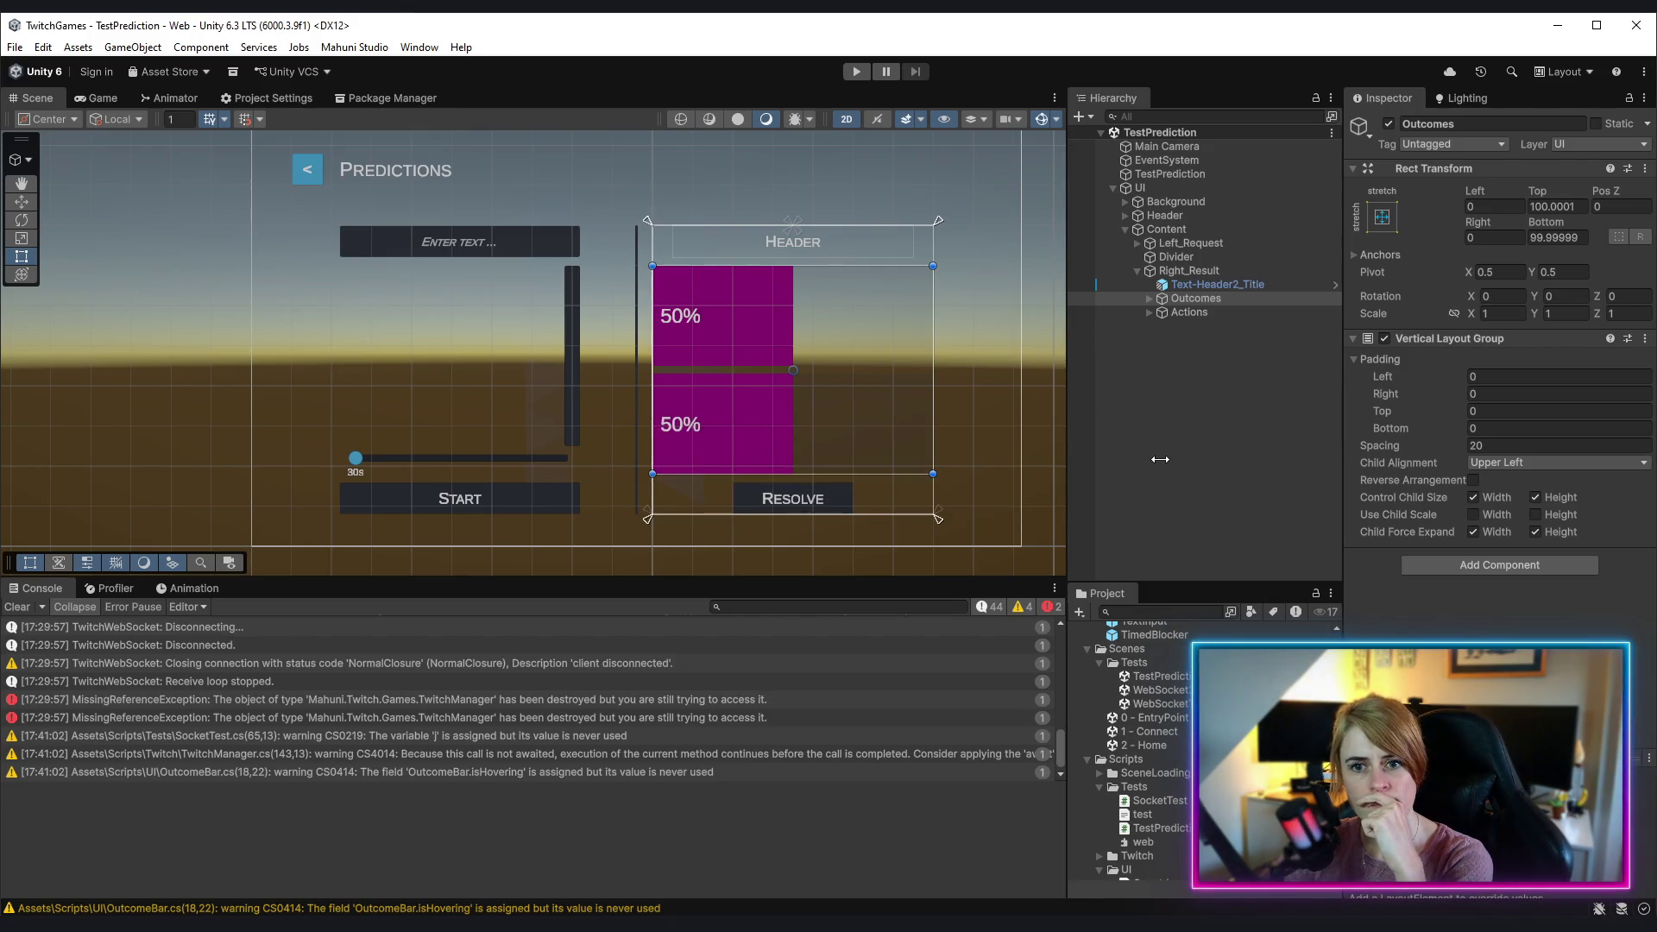
Step: Select TestPrediction and add the OutcomeHandler script to it in the Inspector
{"action": "left_click", "coordinate": [1208, 174]}
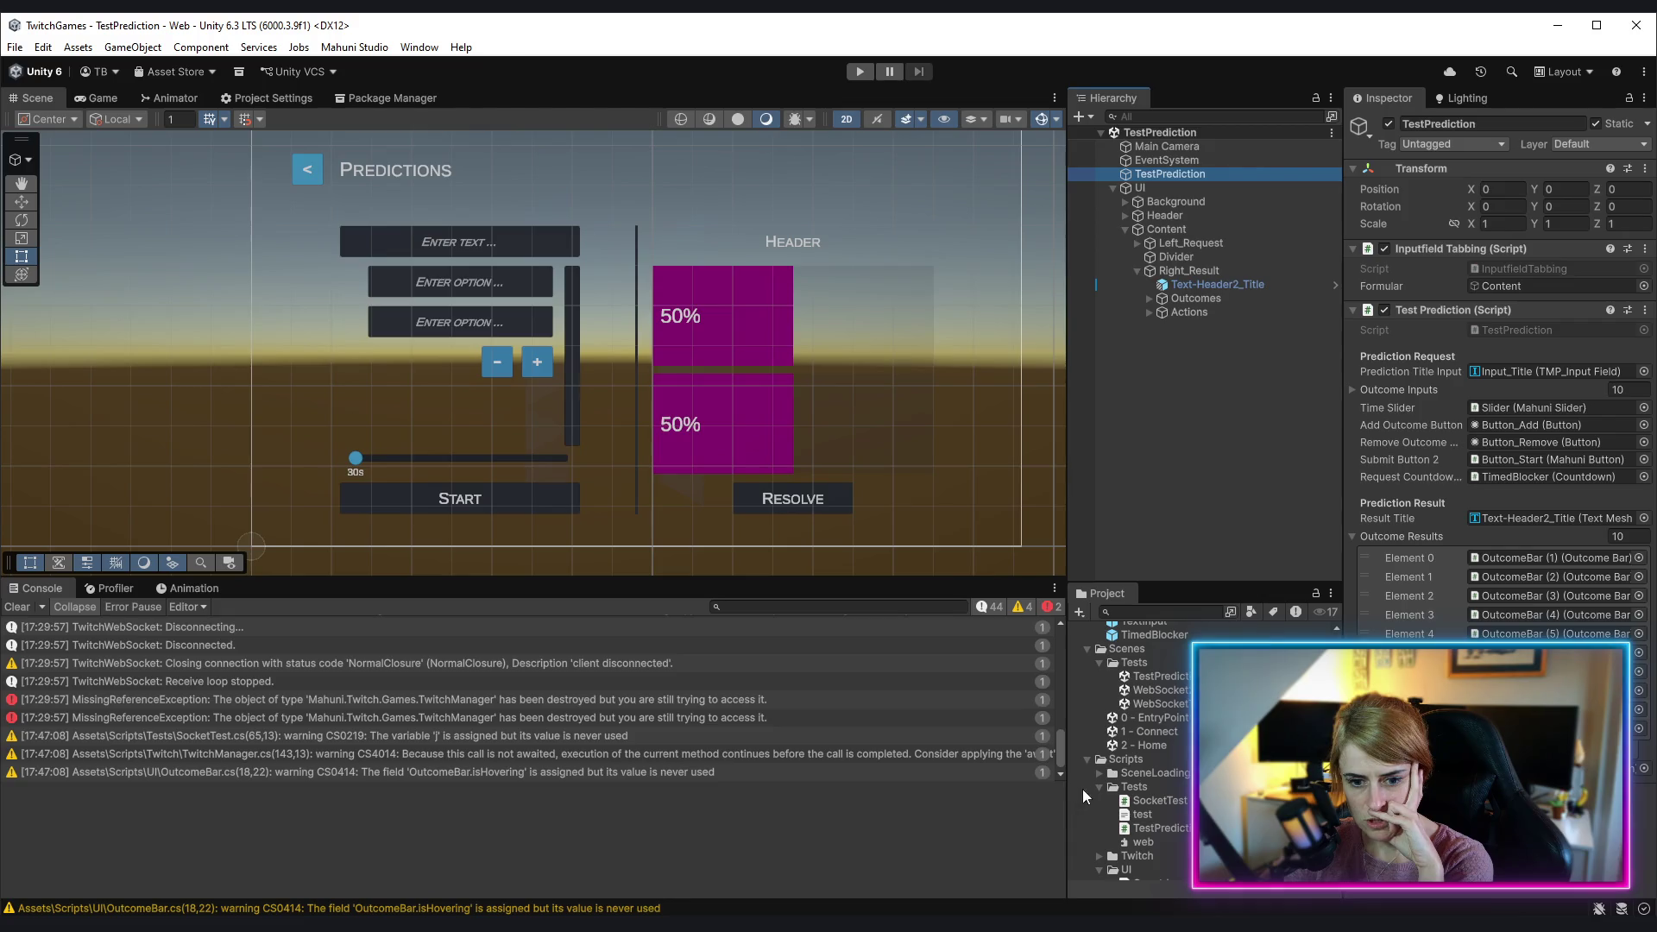
{"action": "scroll", "coordinate": [1126, 781], "scroll_direction": "down", "scroll_amount": 5}
{"action": "left_click_drag", "start_coordinate": [1184, 781], "coordinate": [1501, 776]}
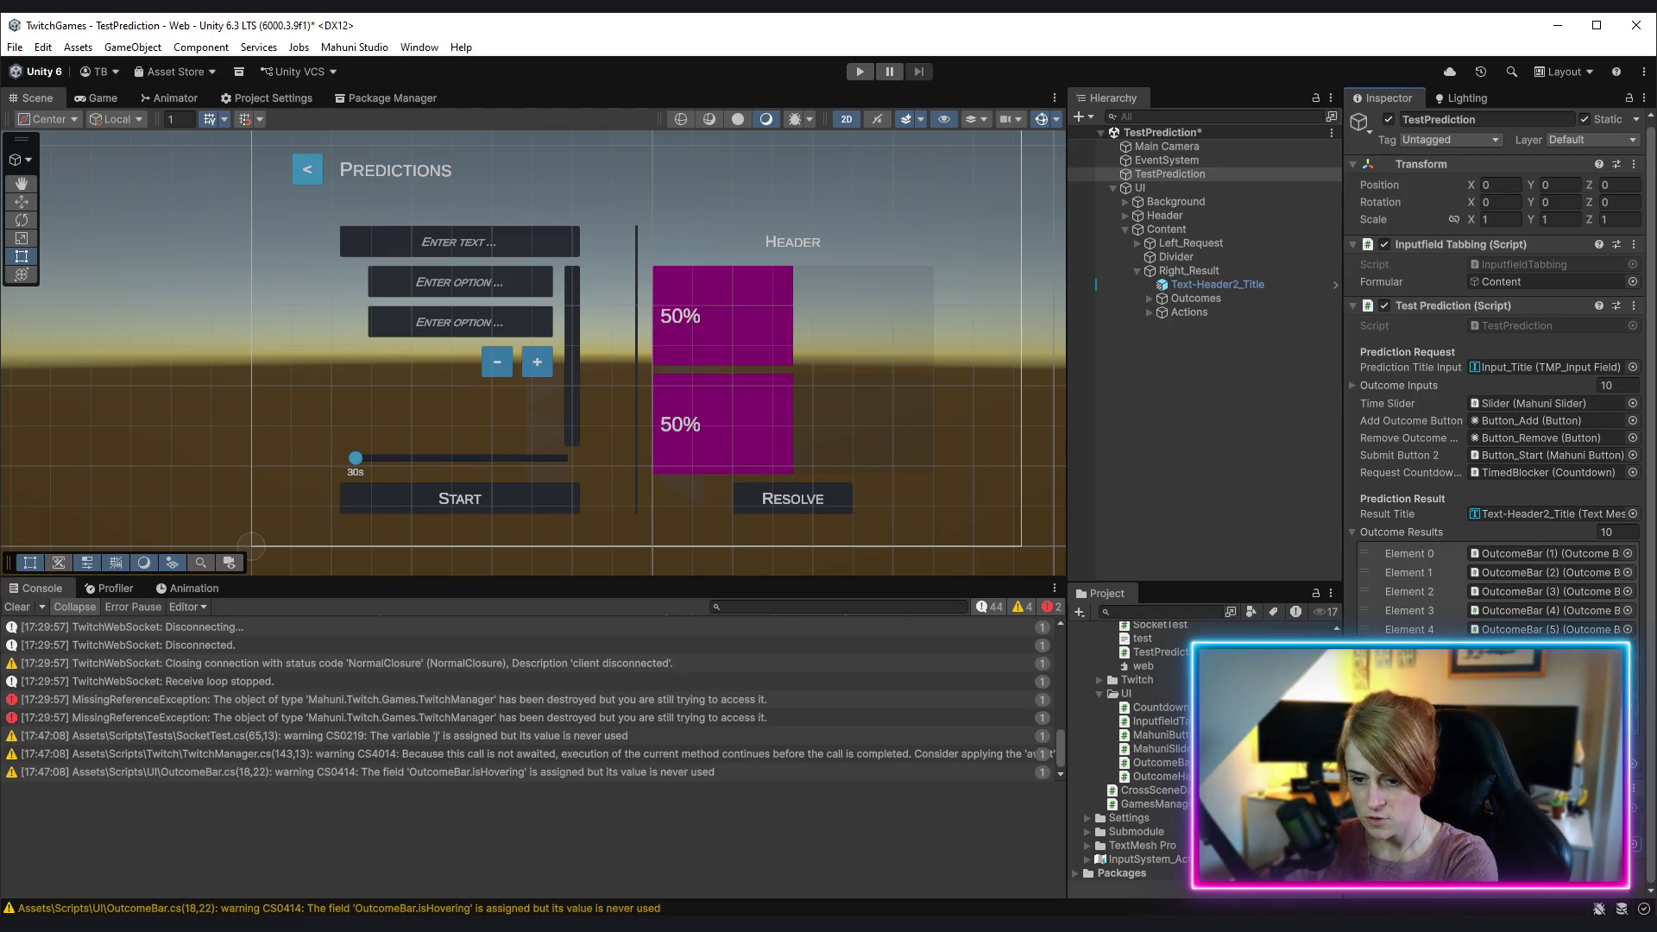
{"action": "scroll", "coordinate": [1476, 403], "scroll_direction": "up", "scroll_amount": 1}
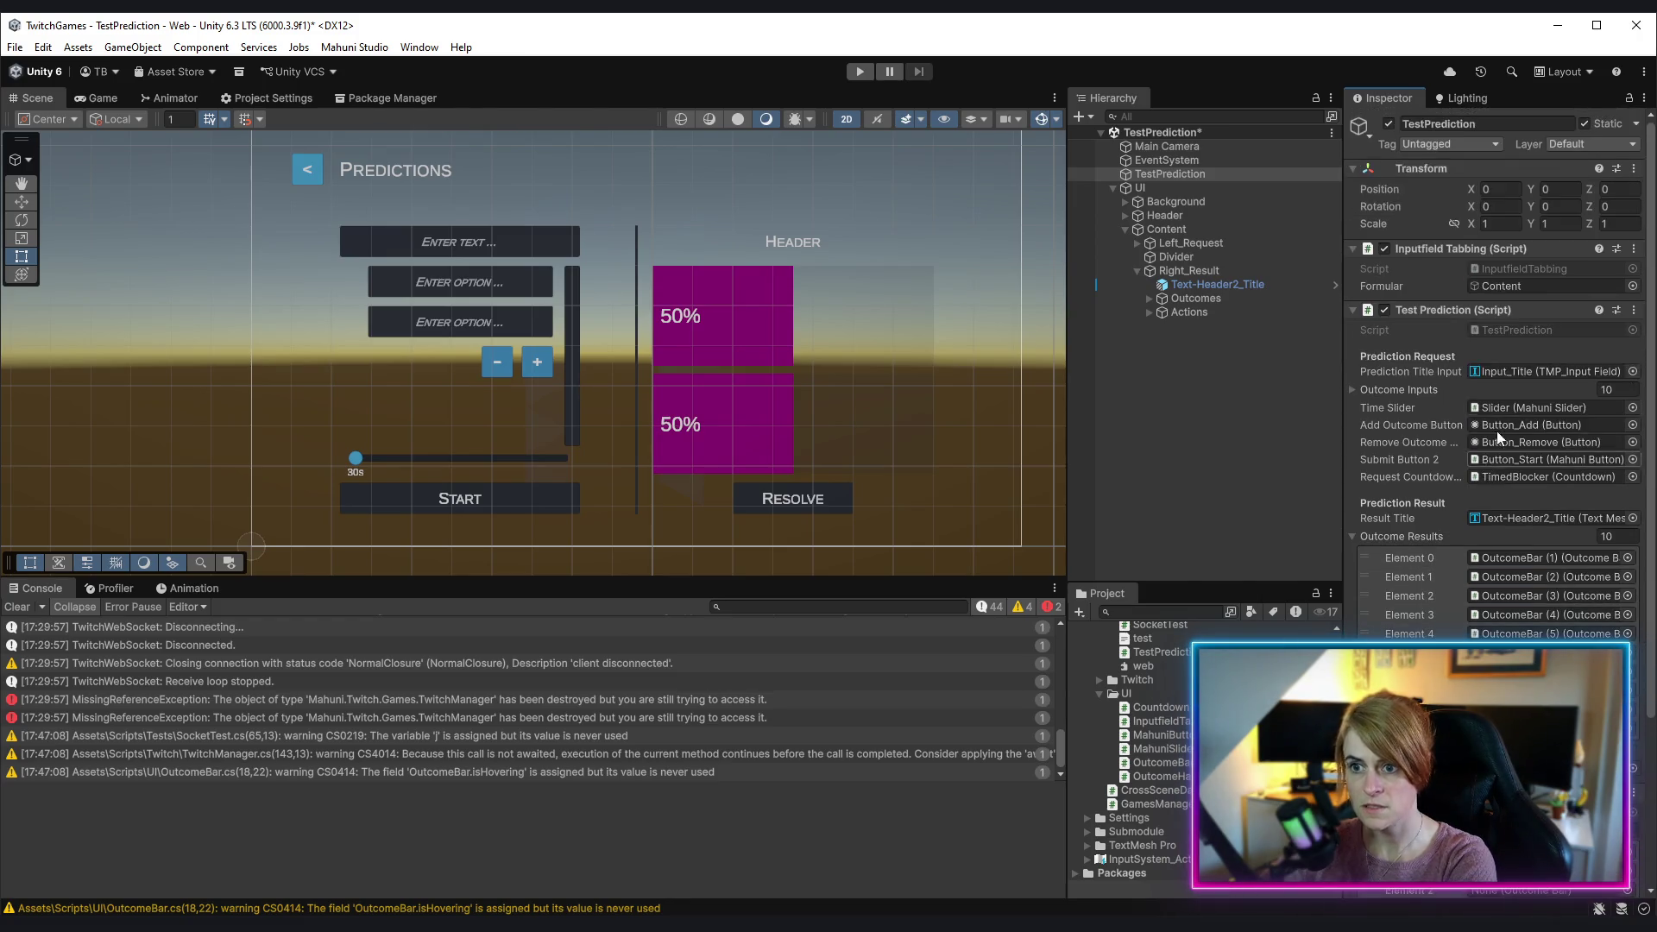
{"action": "scroll", "coordinate": [1442, 485], "scroll_direction": "down", "scroll_amount": 3}
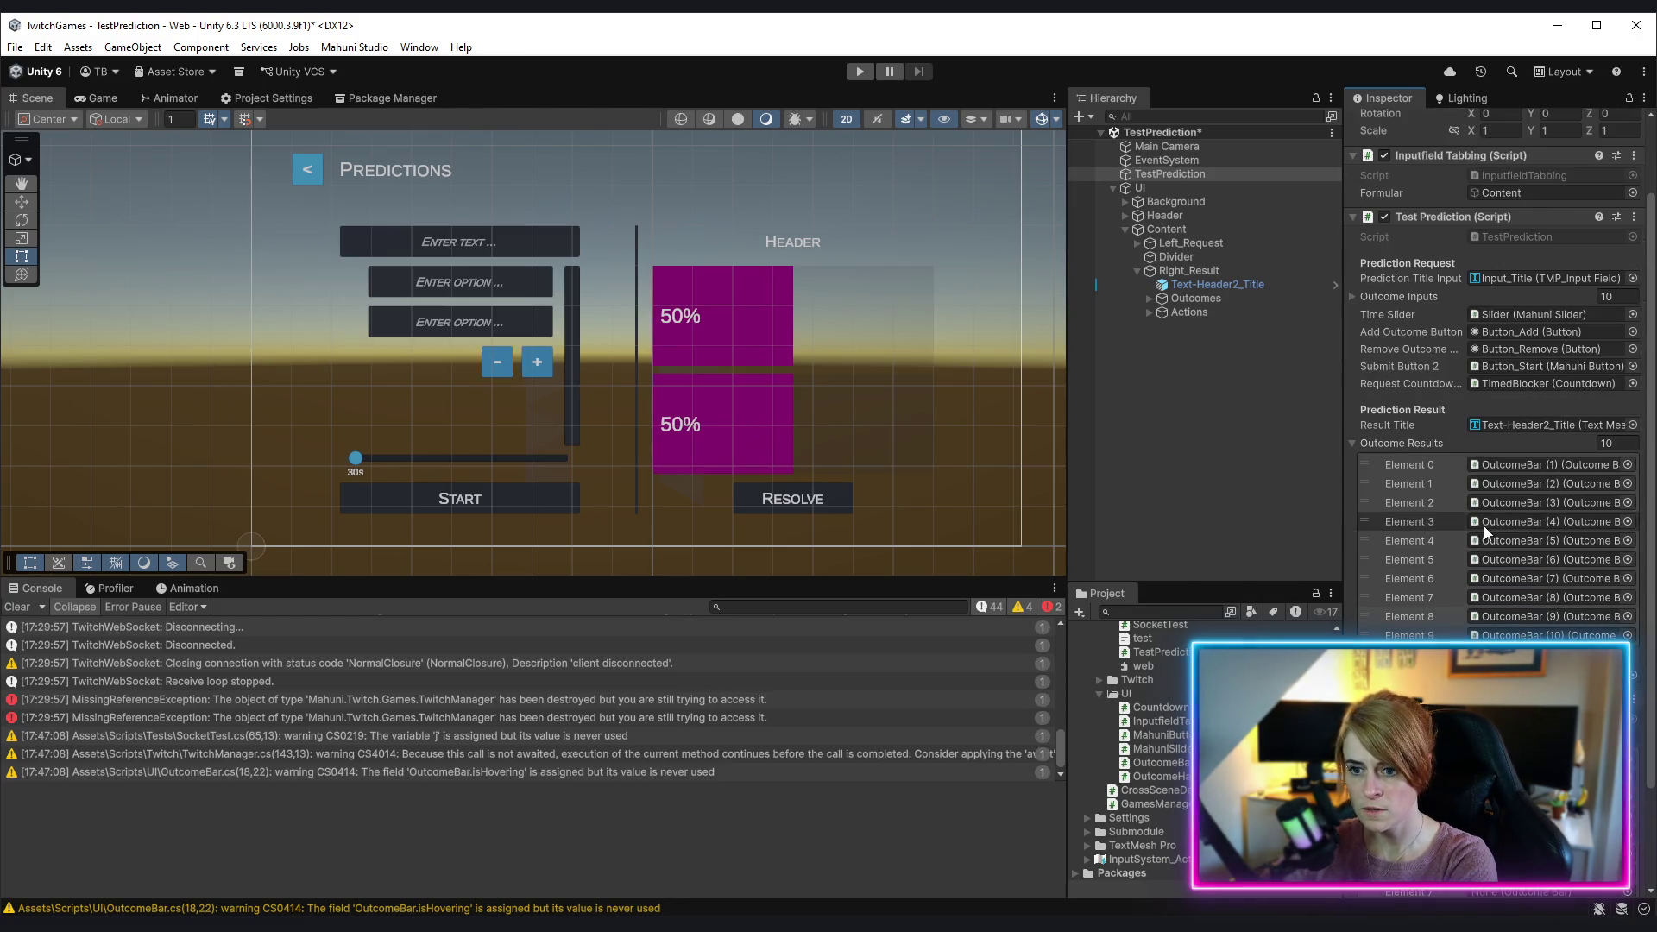
Step: Drag OutcomeBar (1) and the other OutcomeBars into Outcome Results, filling 10 entries
{"action": "left_click", "coordinate": [1522, 470]}
{"action": "scroll", "coordinate": [1522, 470], "scroll_direction": "up", "scroll_amount": 4}
{"action": "left_click_drag", "start_coordinate": [1197, 315], "coordinate": [1521, 614]}
{"action": "left_click", "coordinate": [1243, 328]}
{"action": "left_click_drag", "start_coordinate": [1244, 328], "coordinate": [1545, 653]}
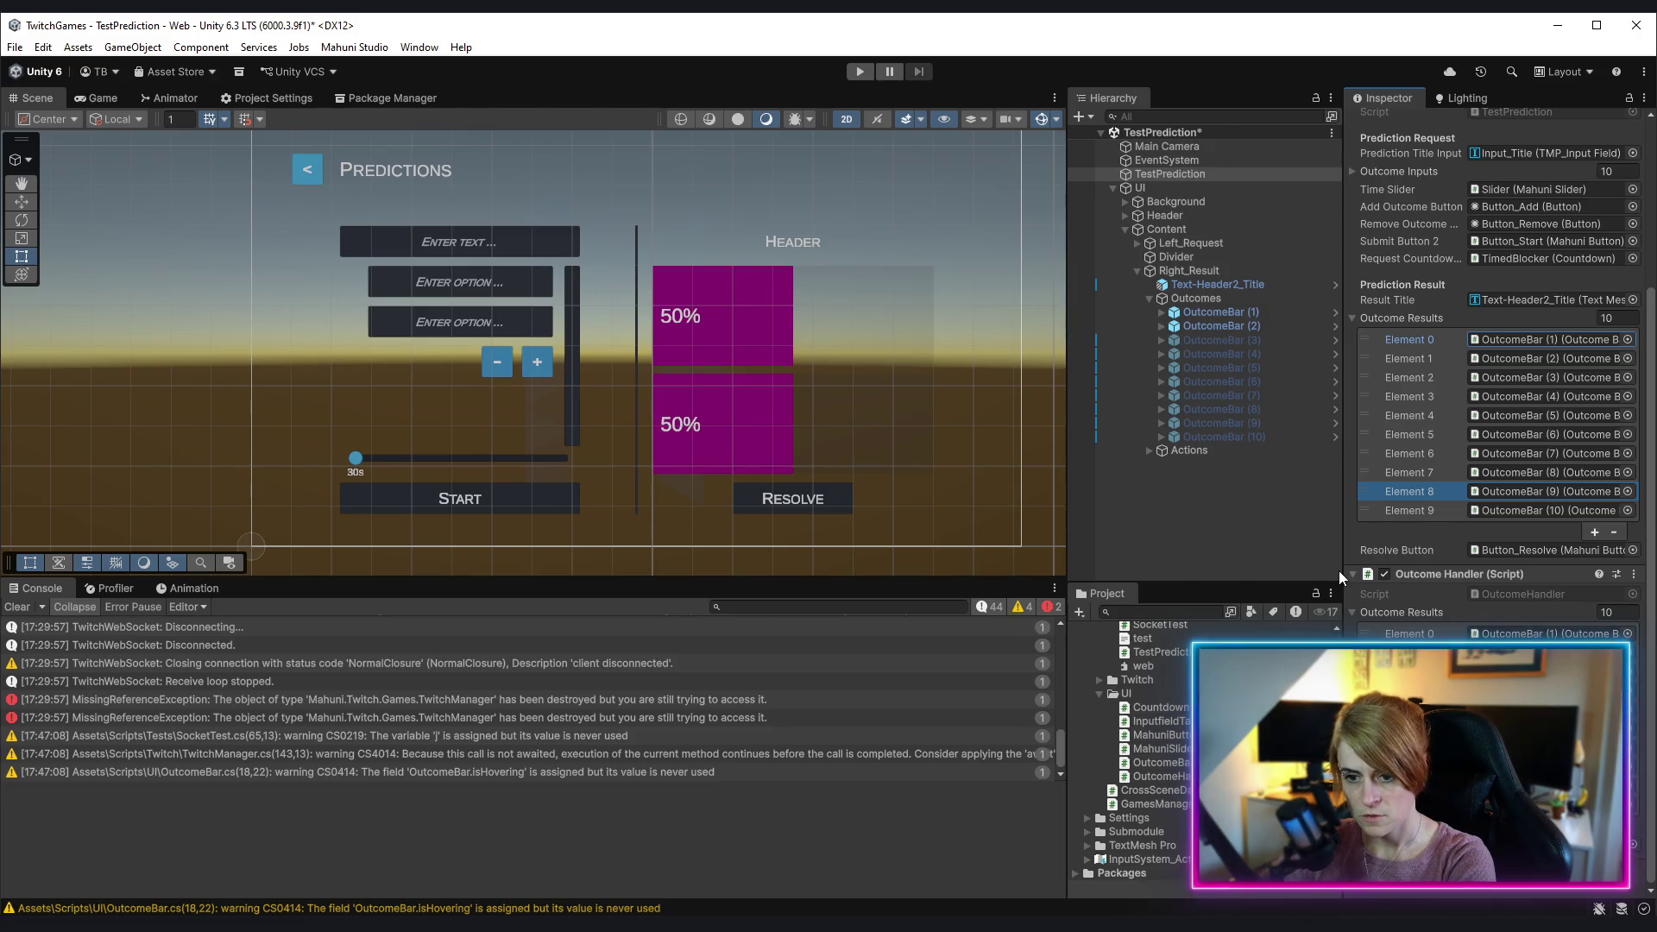
Step: Save the TestPrediction scene, glance at the browser, then return to Unity
{"action": "key", "text": "ctrl+s"}
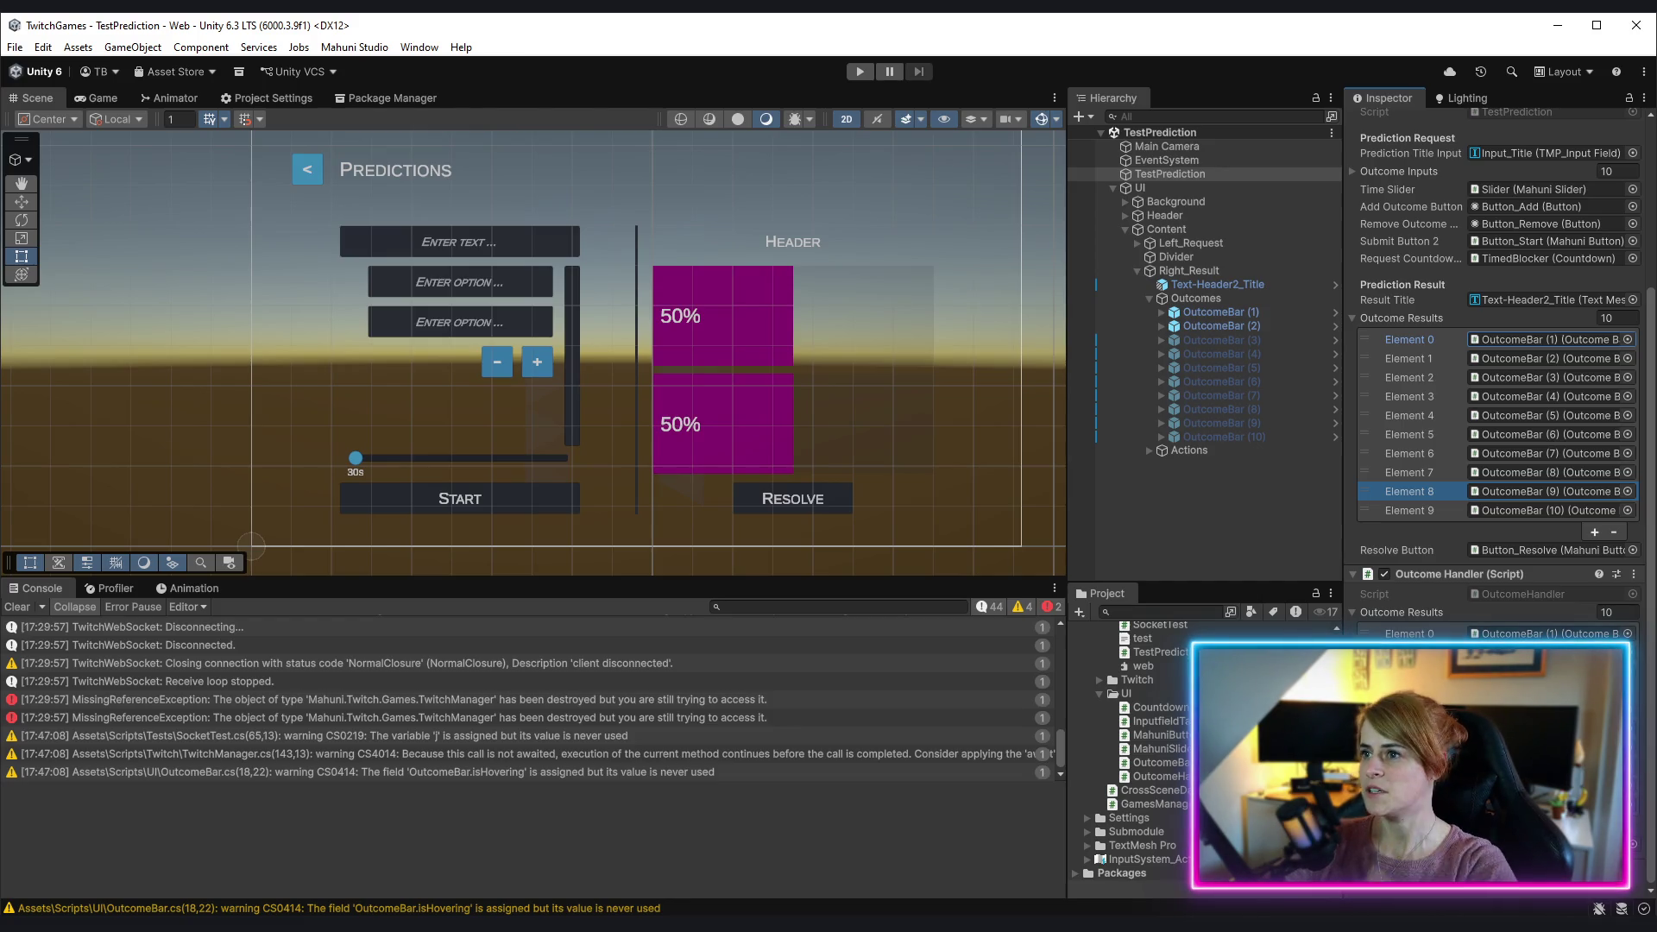
{"action": "key", "text": "alt+Tab"}
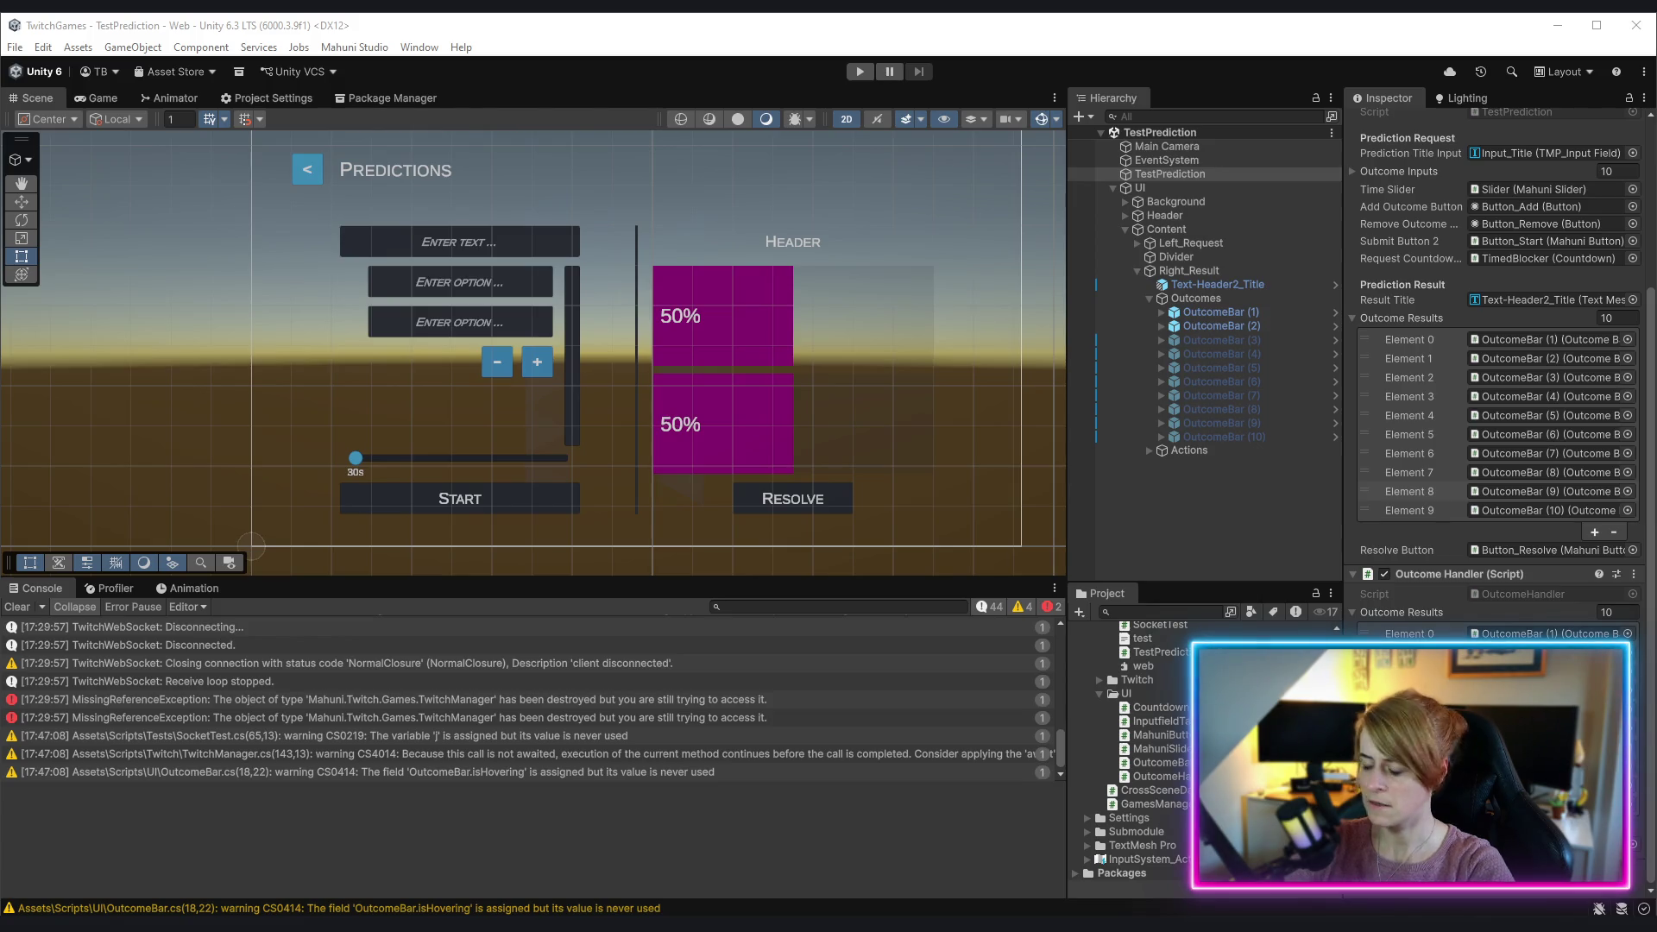
{"action": "key", "text": "alt+Tab"}
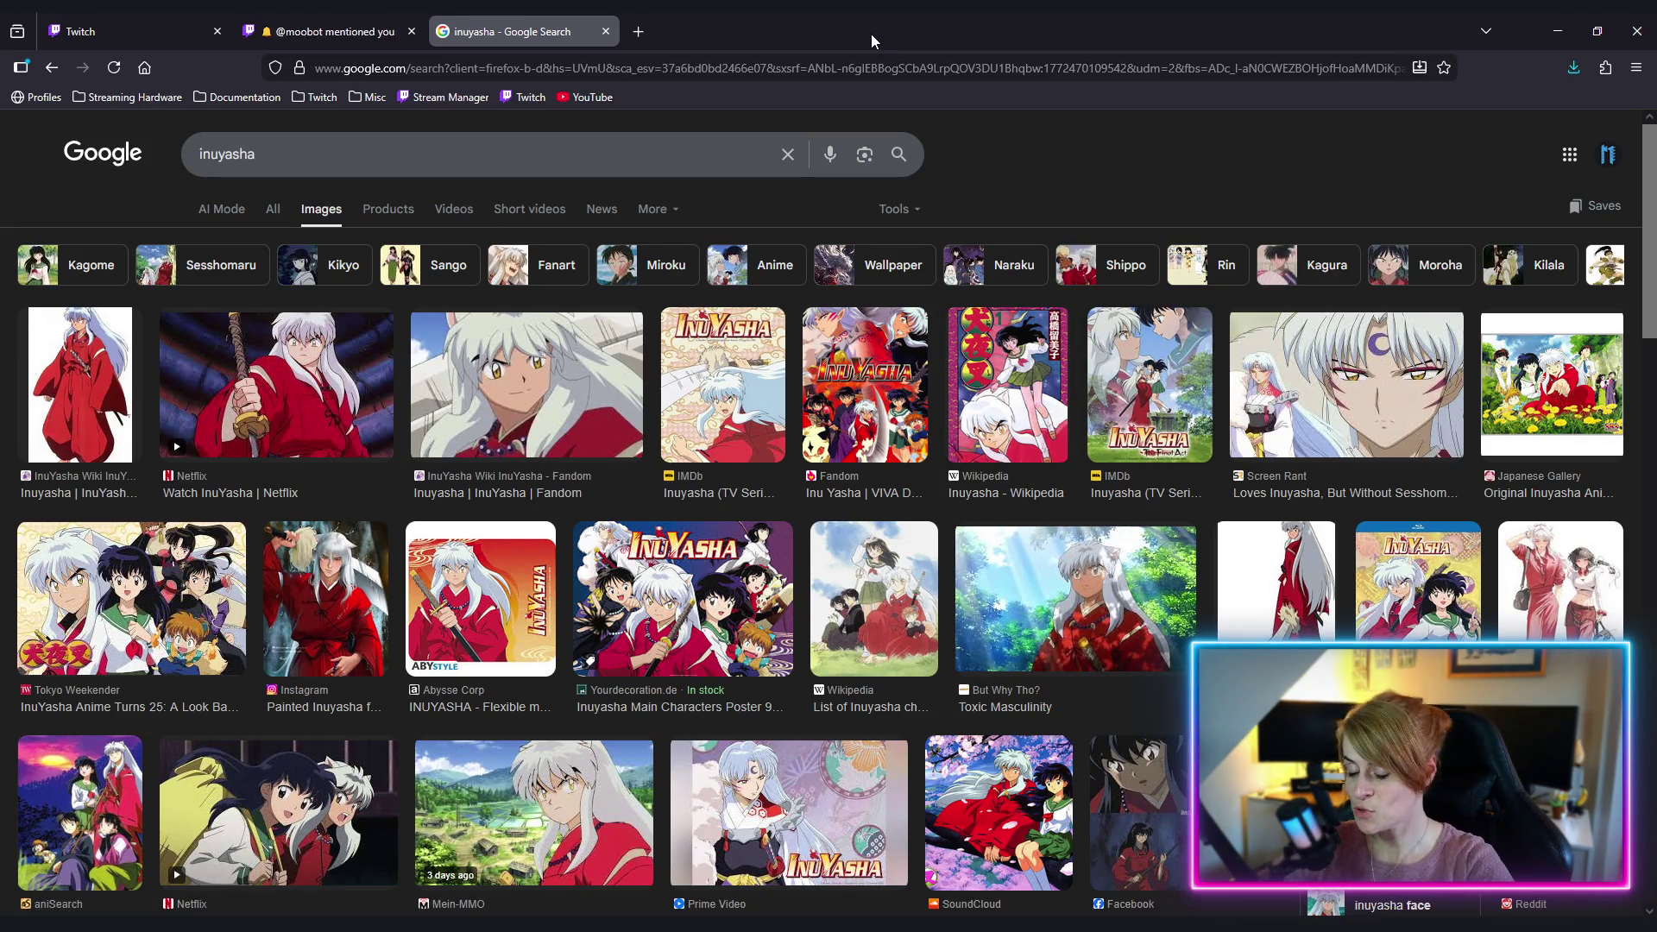
{"action": "key", "text": "alt+Tab"}
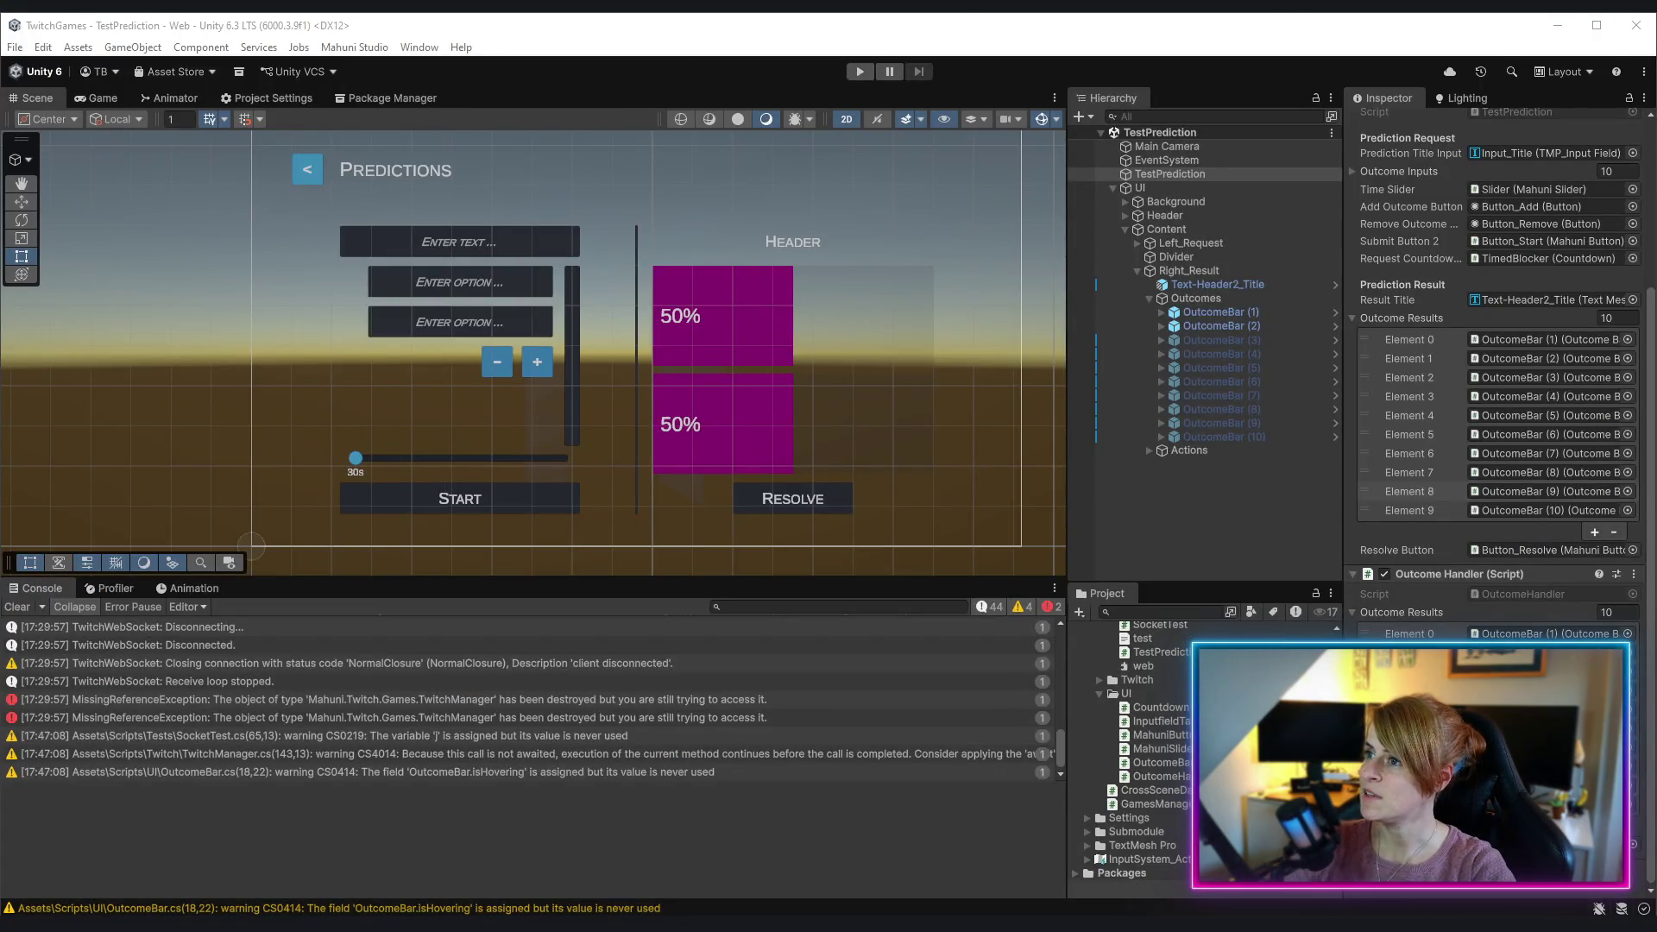
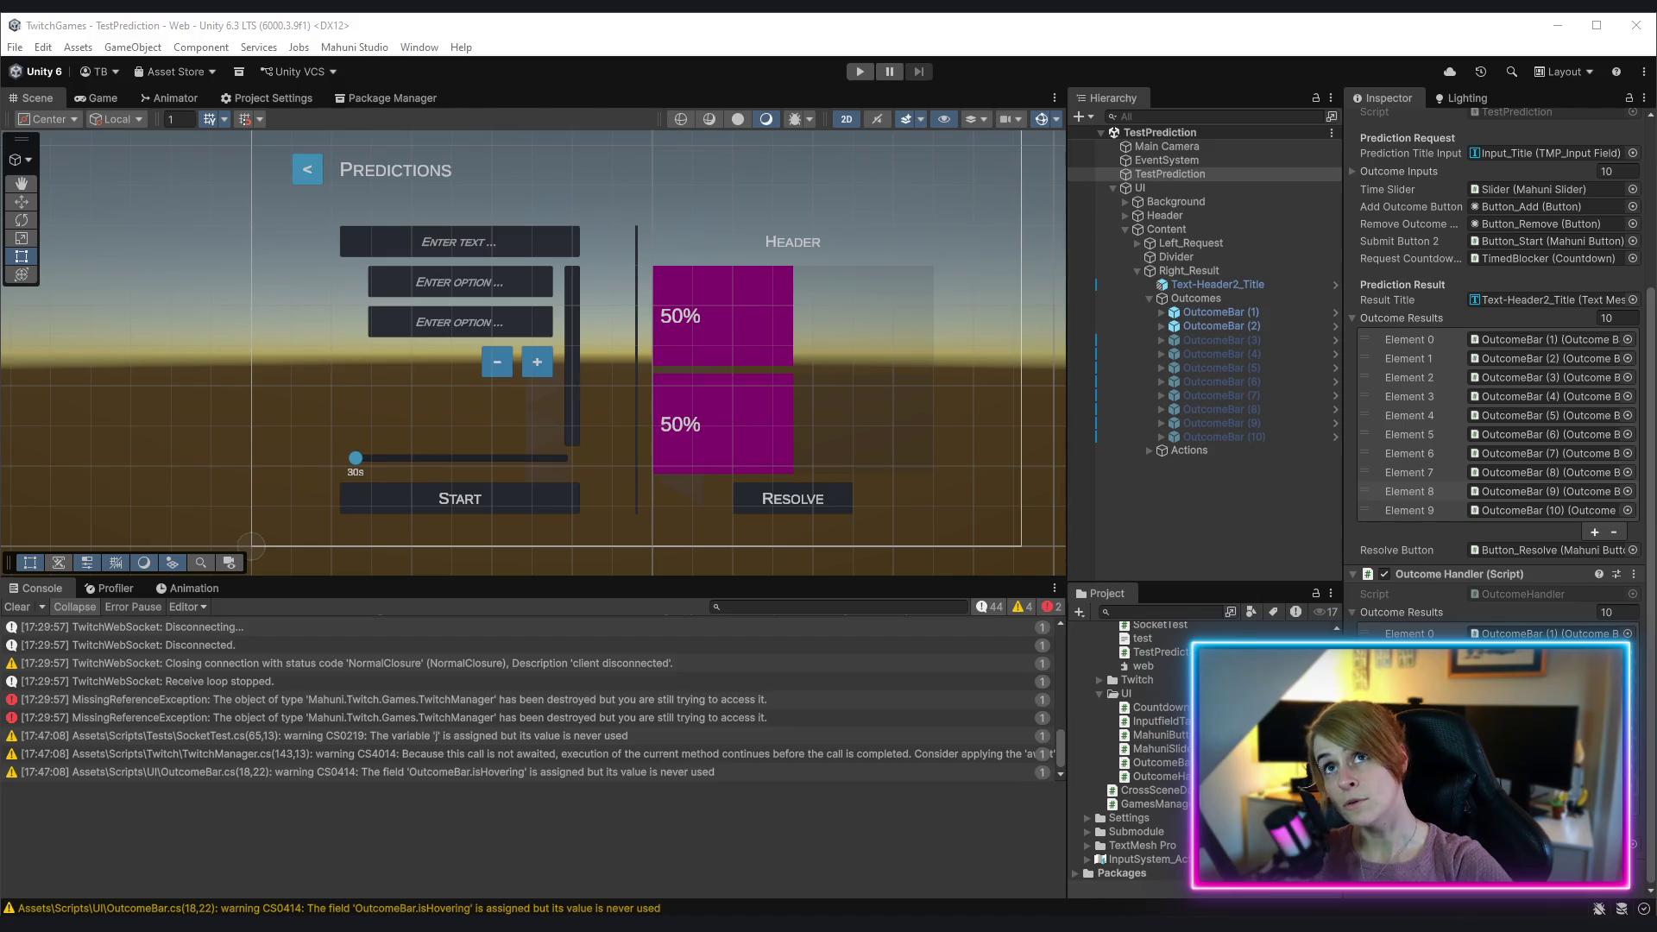
Step: Back in Rider's OutcomeHandler.cs, start a new void UpdateOutcom method declaration
{"action": "key", "text": "alt+Tab"}
{"action": "type", "text": "void "}
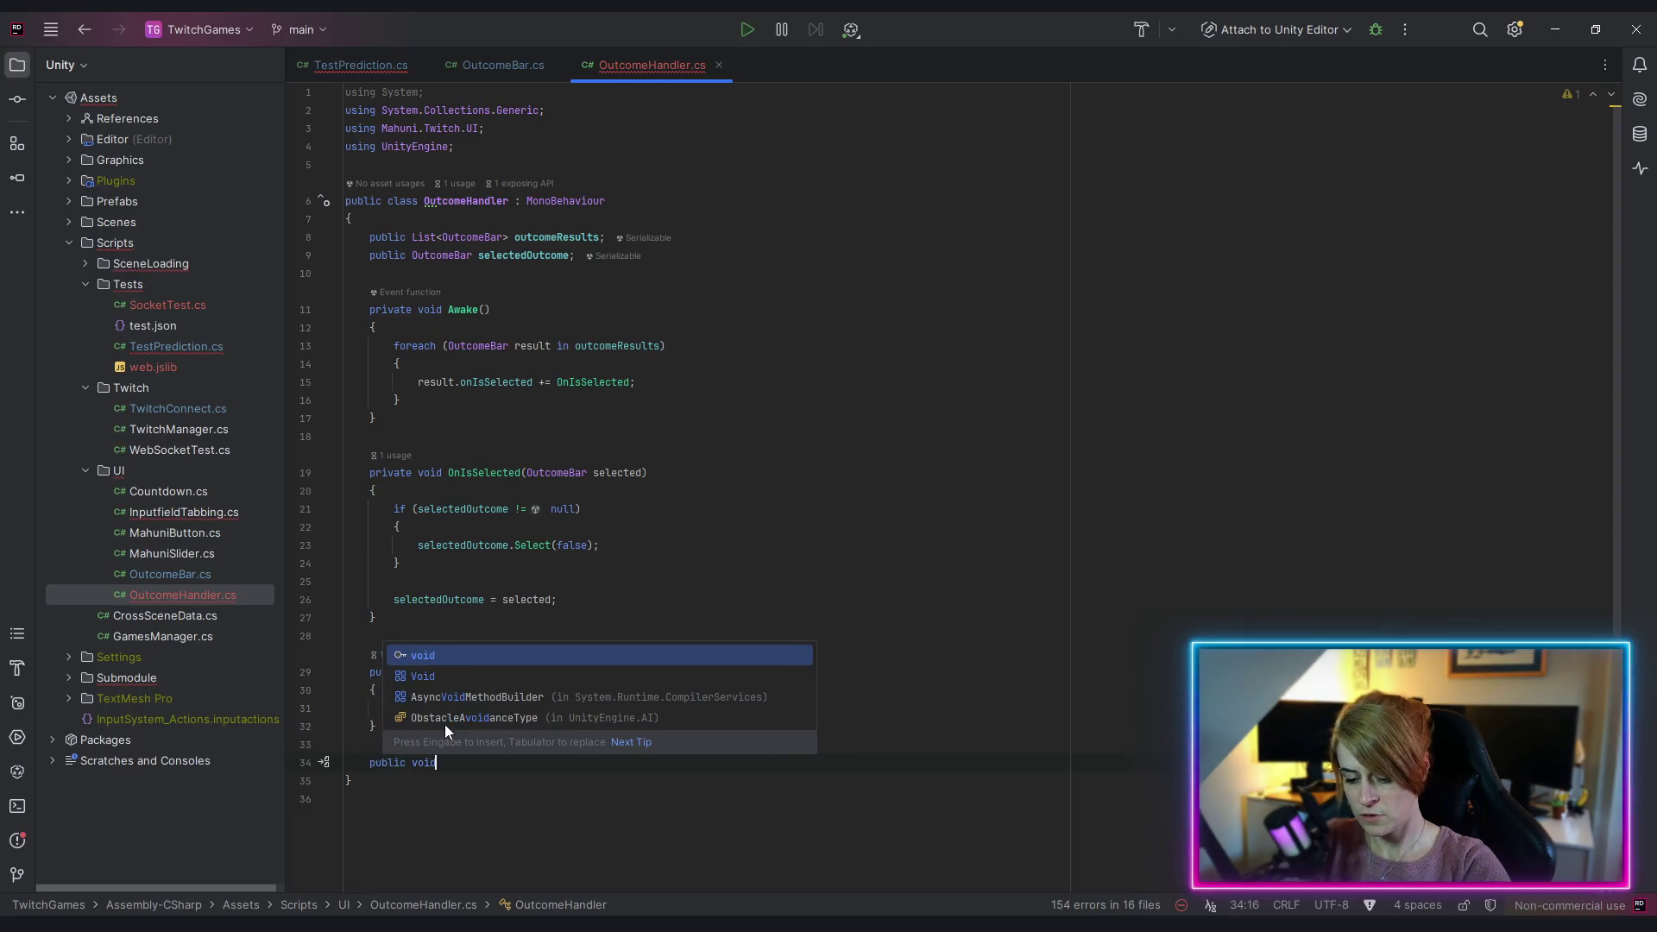
{"action": "type", "text": "Update"}
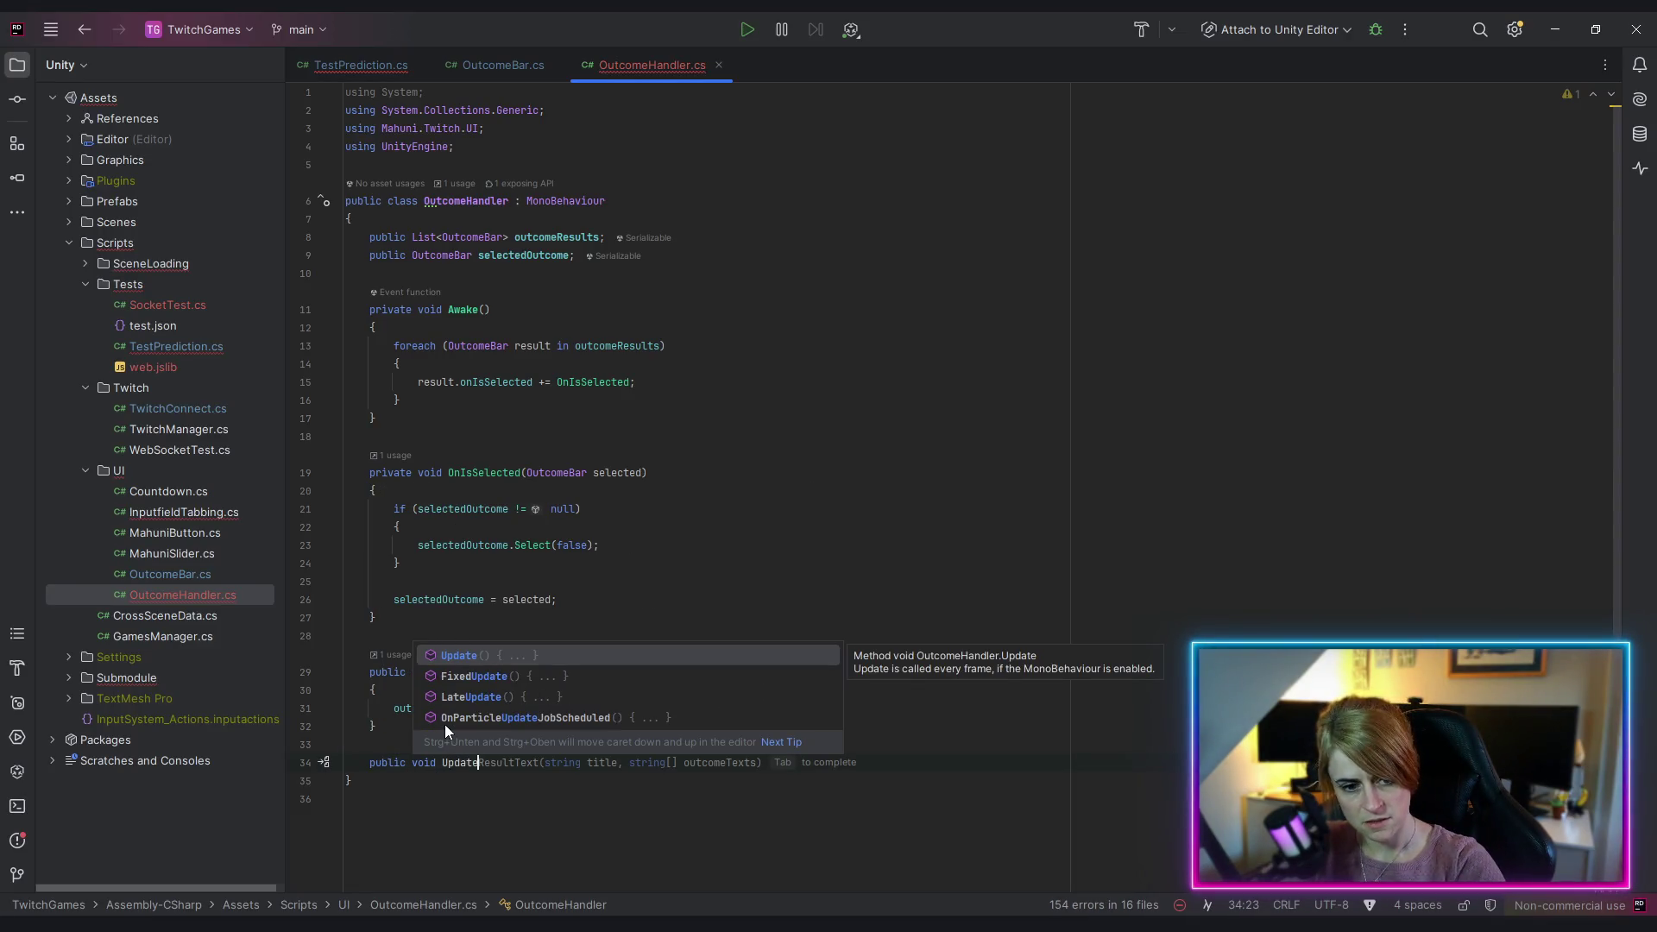
{"action": "type", "text": "Outcom"}
Step: Replace the half-written UpdateOutcomeTexts declaration with the copied UpdateResultText method
{"action": "key", "text": "BackSpace"}
{"action": "key", "text": "BackSpace"}
{"action": "key", "text": "BackSpace"}
{"action": "type", "text": "come"}
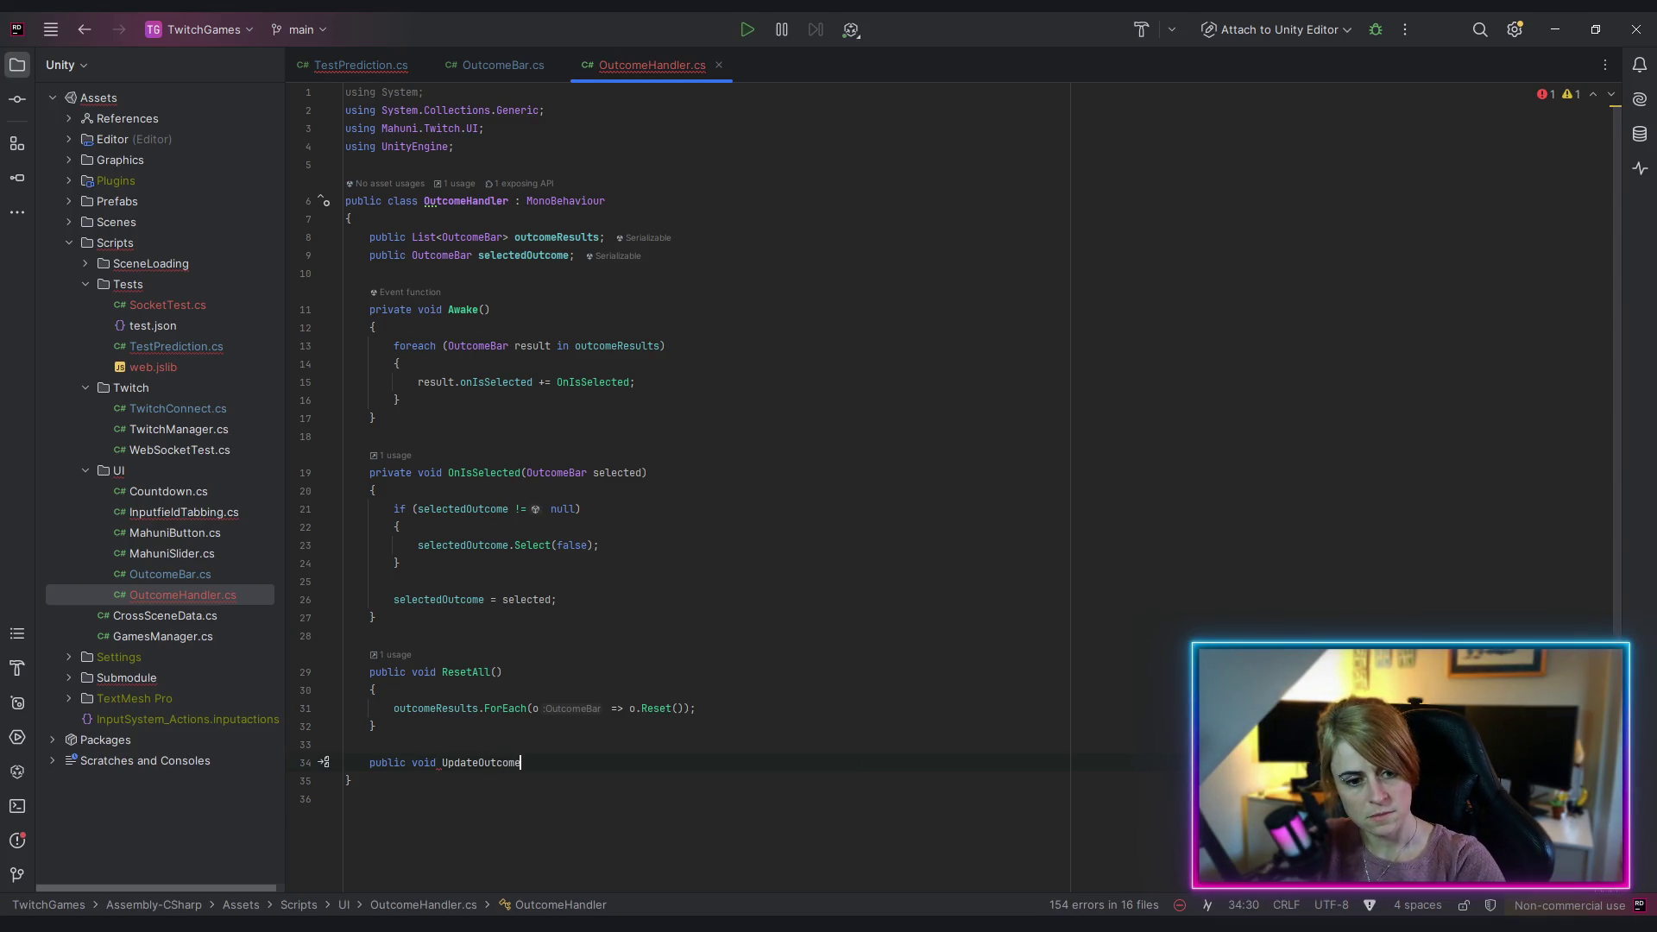
{"action": "type", "text": "Texts"}
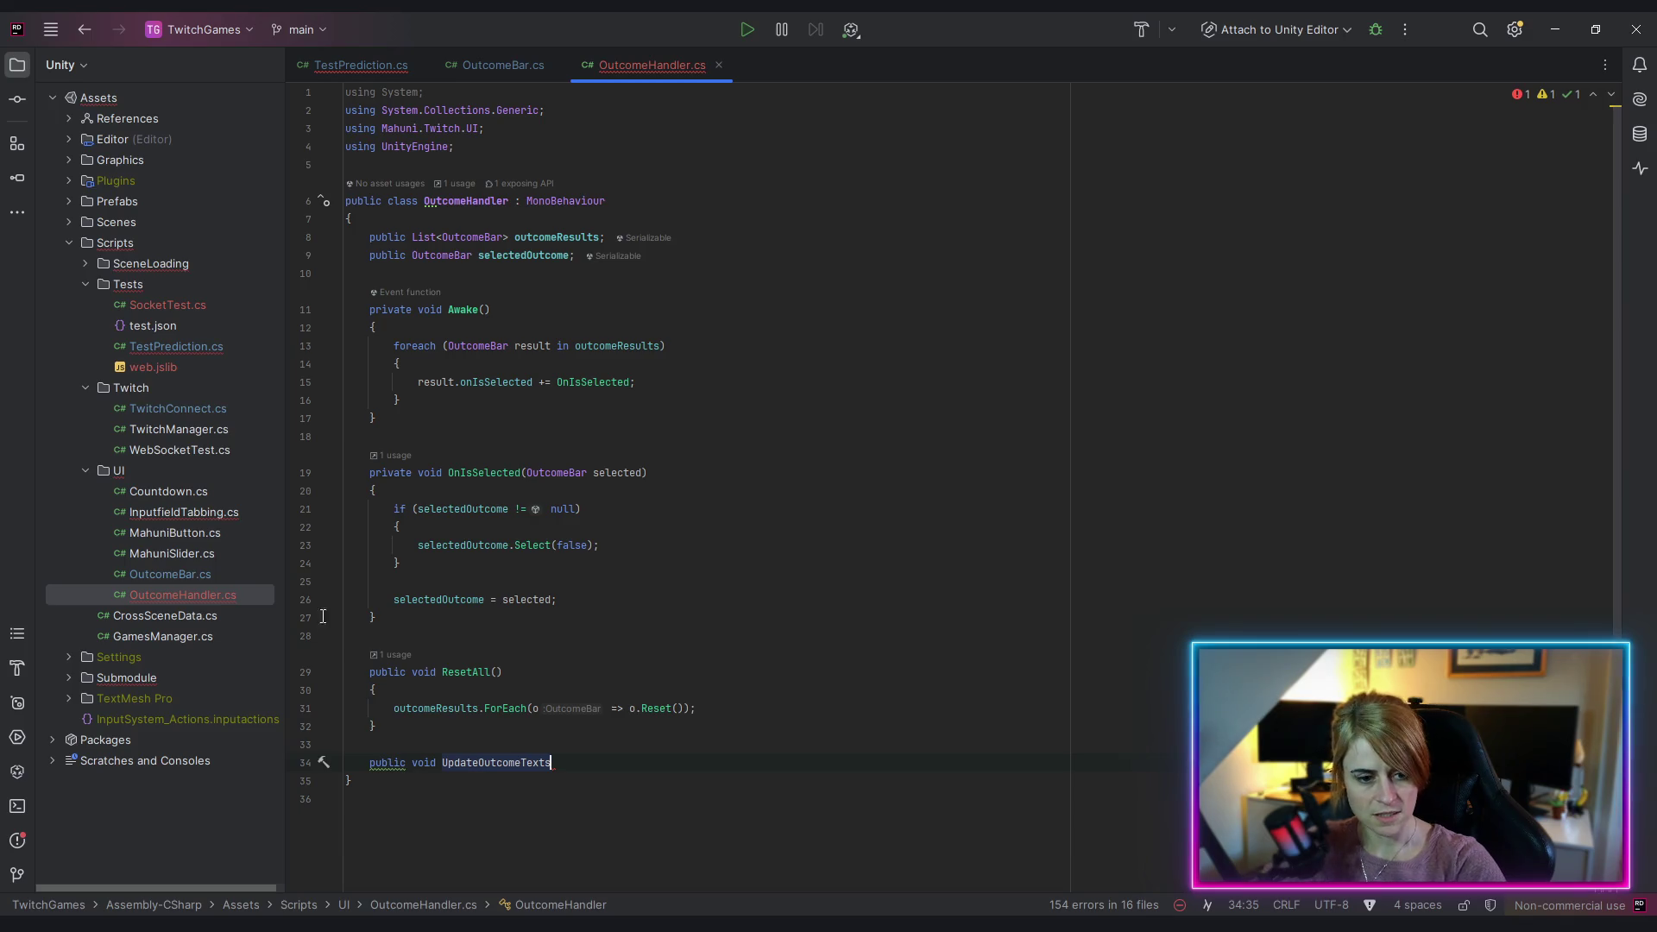
{"action": "left_click_drag", "start_coordinate": [370, 763], "coordinate": [561, 763]}
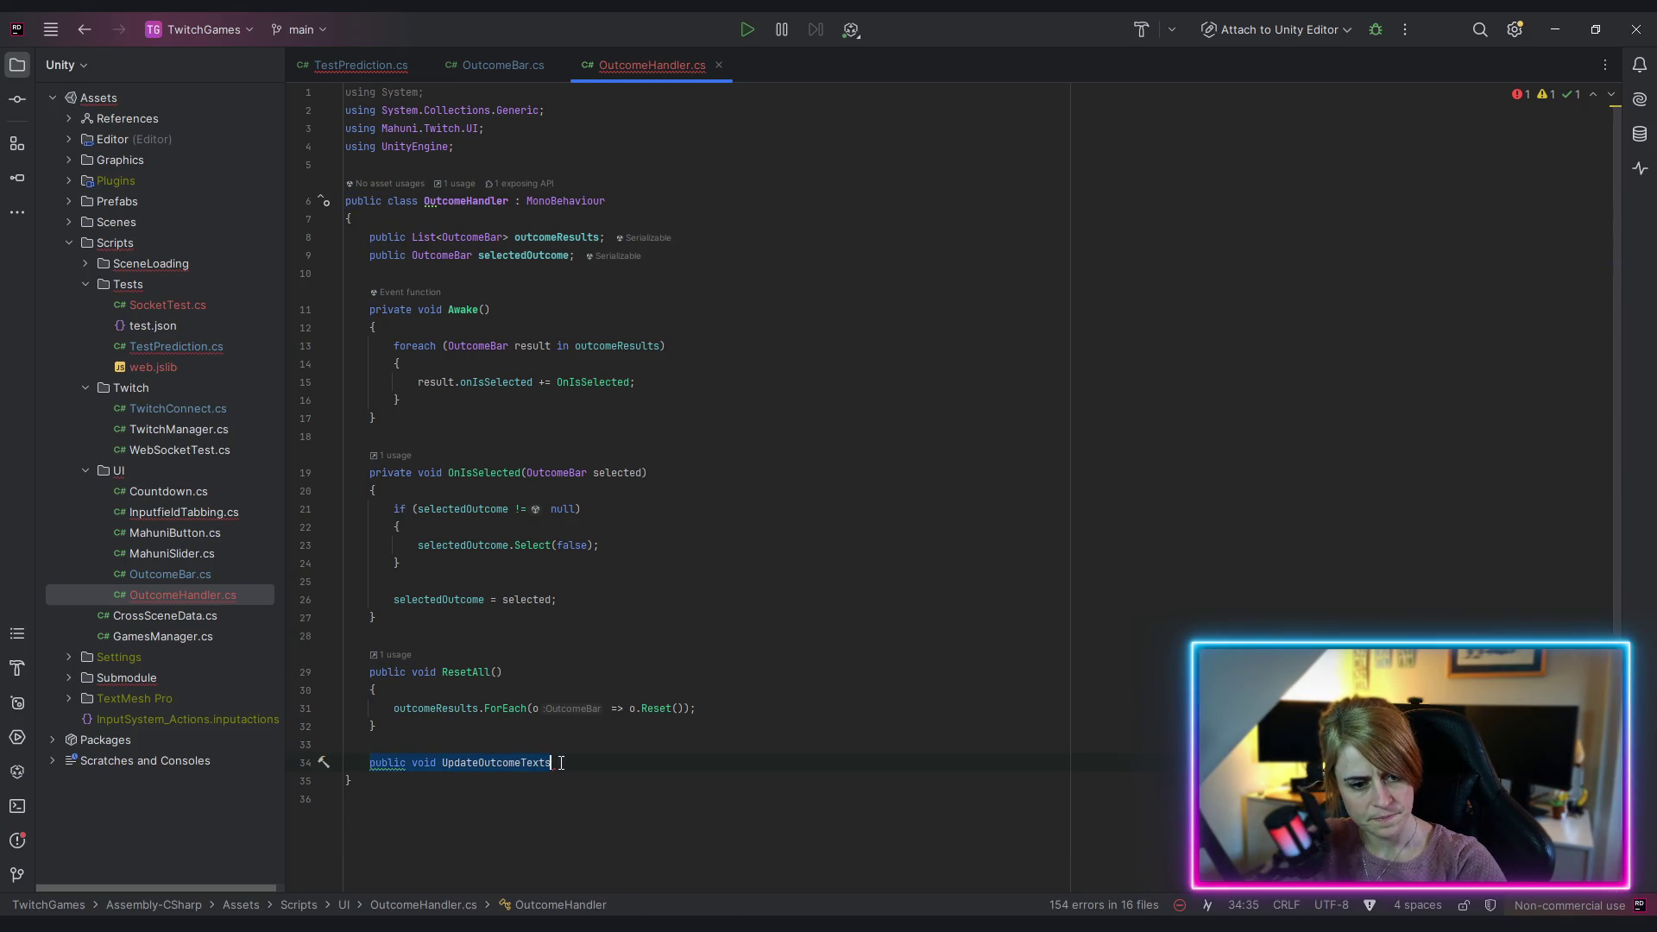
{"action": "type", "text": "private void UpdateResultText(string title, string[] outcomeTexts)     {         resultTitle.text = title;         for (int i = 0; i < outcomeResults.Count; i++)         {             // this is a valid outcome, enable bar and update value             if (i < outcomeTexts.Length)             {                 outcomeResults[i].gameObject.SetActive(true);                 outcomeResults[i].SetText(outcomeTexts[i]);             }             // this is out of scope, disable bar             else             {                 outcomeResults[i].gameObject.SetActive(false);             }         }     }"}
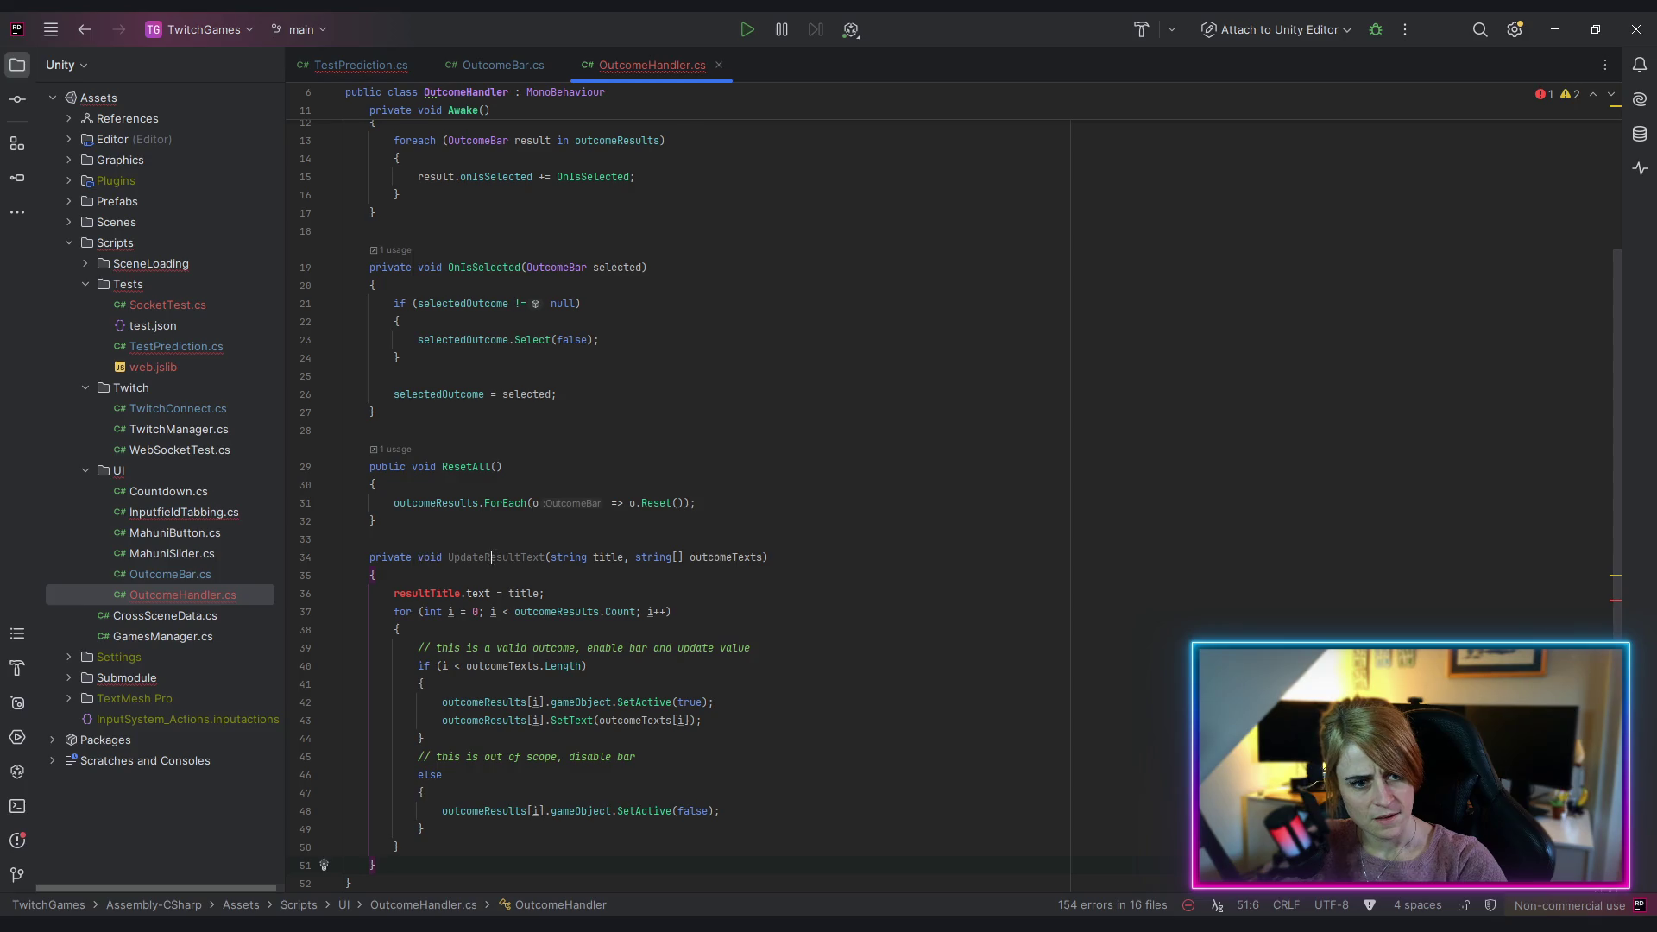
Step: Rename the pasted method from UpdateResultText to UpdateTexts
{"action": "left_click", "coordinate": [485, 557]}
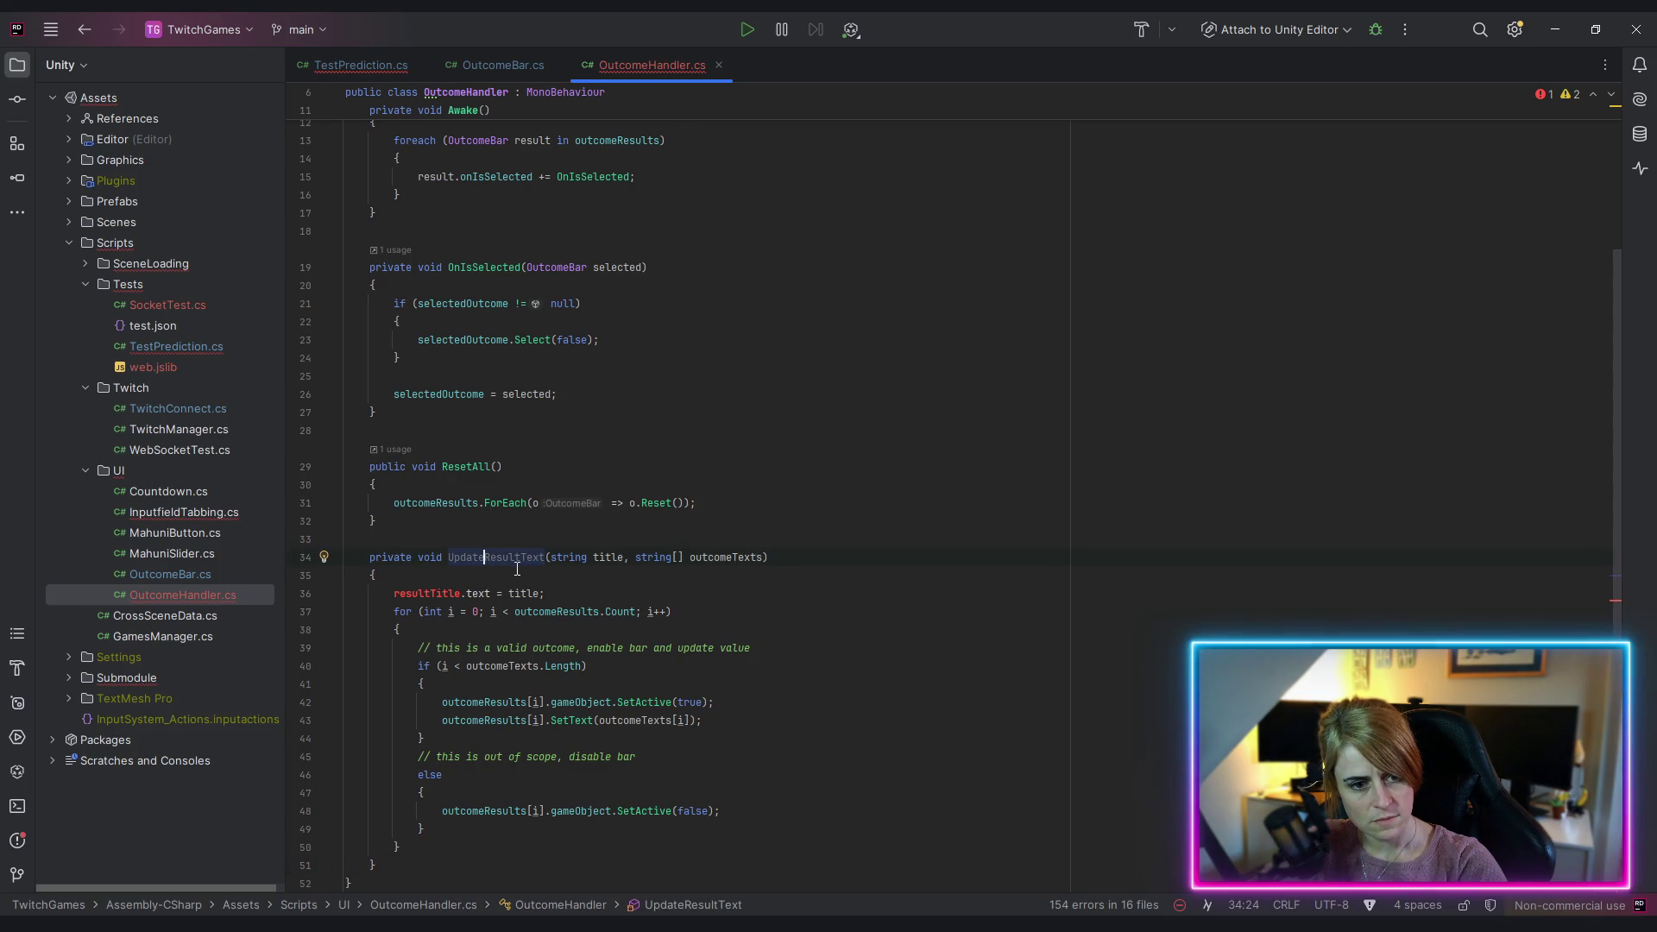
{"action": "double_click", "coordinate": [524, 557]}
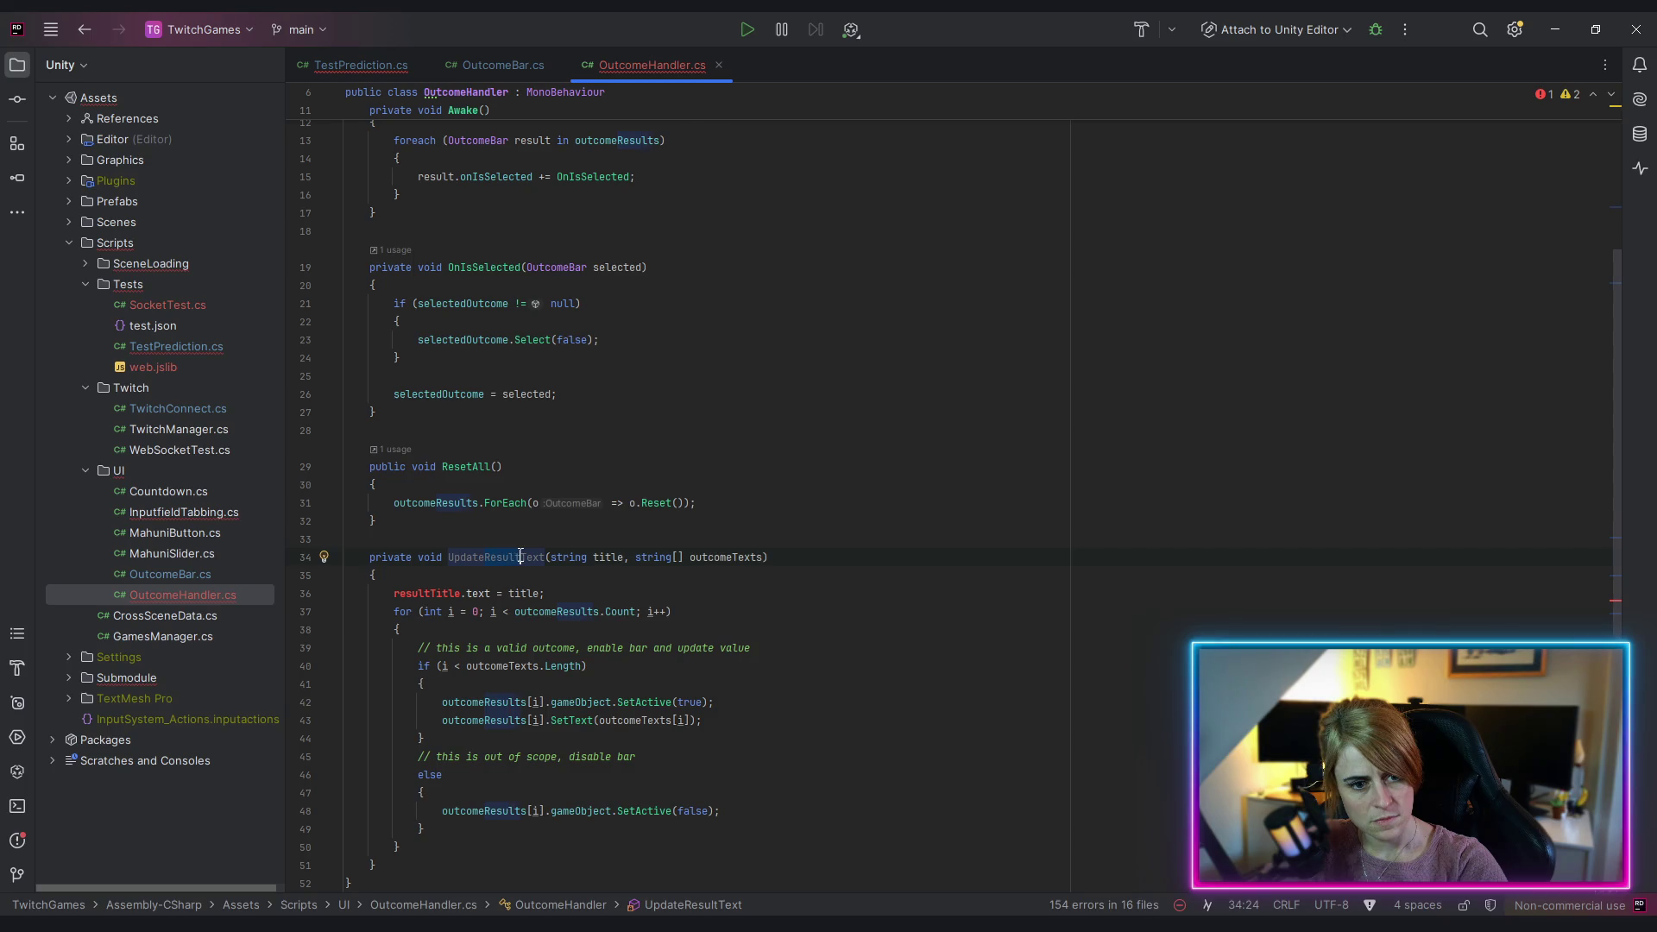
{"action": "key", "text": "Up"}
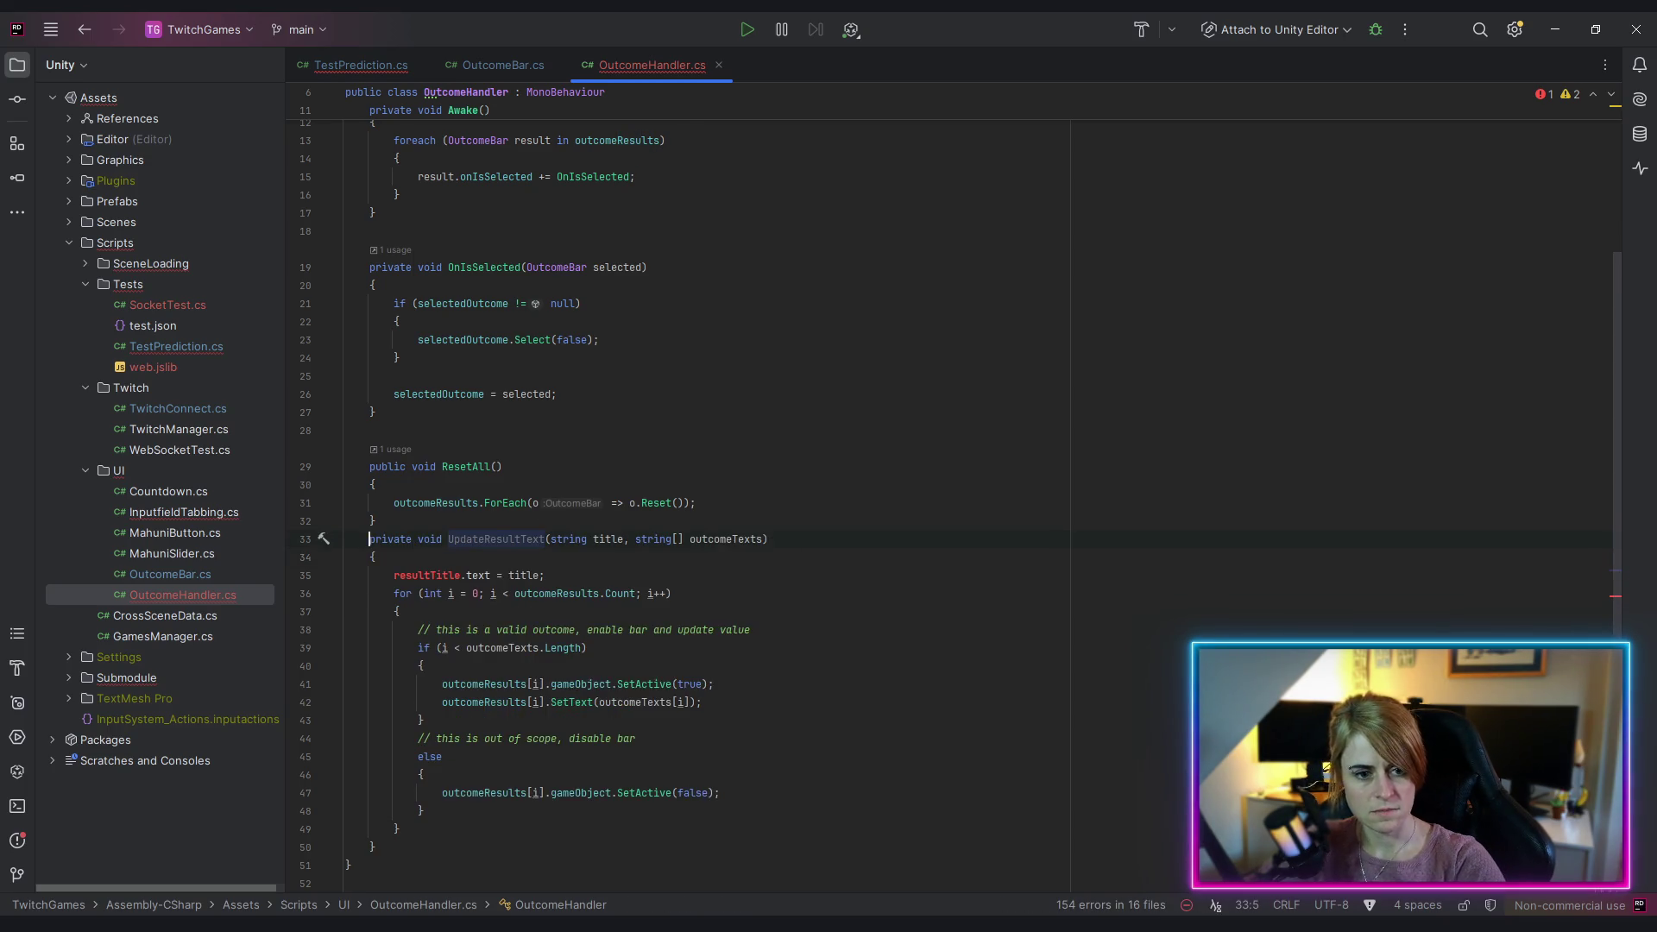
{"action": "key", "text": "ctrl+Down"}
{"action": "left_click", "coordinate": [346, 538]}
{"action": "double_click", "coordinate": [489, 540]}
{"action": "key", "text": "BackSpace"}
{"action": "left_click", "coordinate": [510, 540]}
{"action": "type", "text": "s"}
{"action": "key", "text": "Up"}
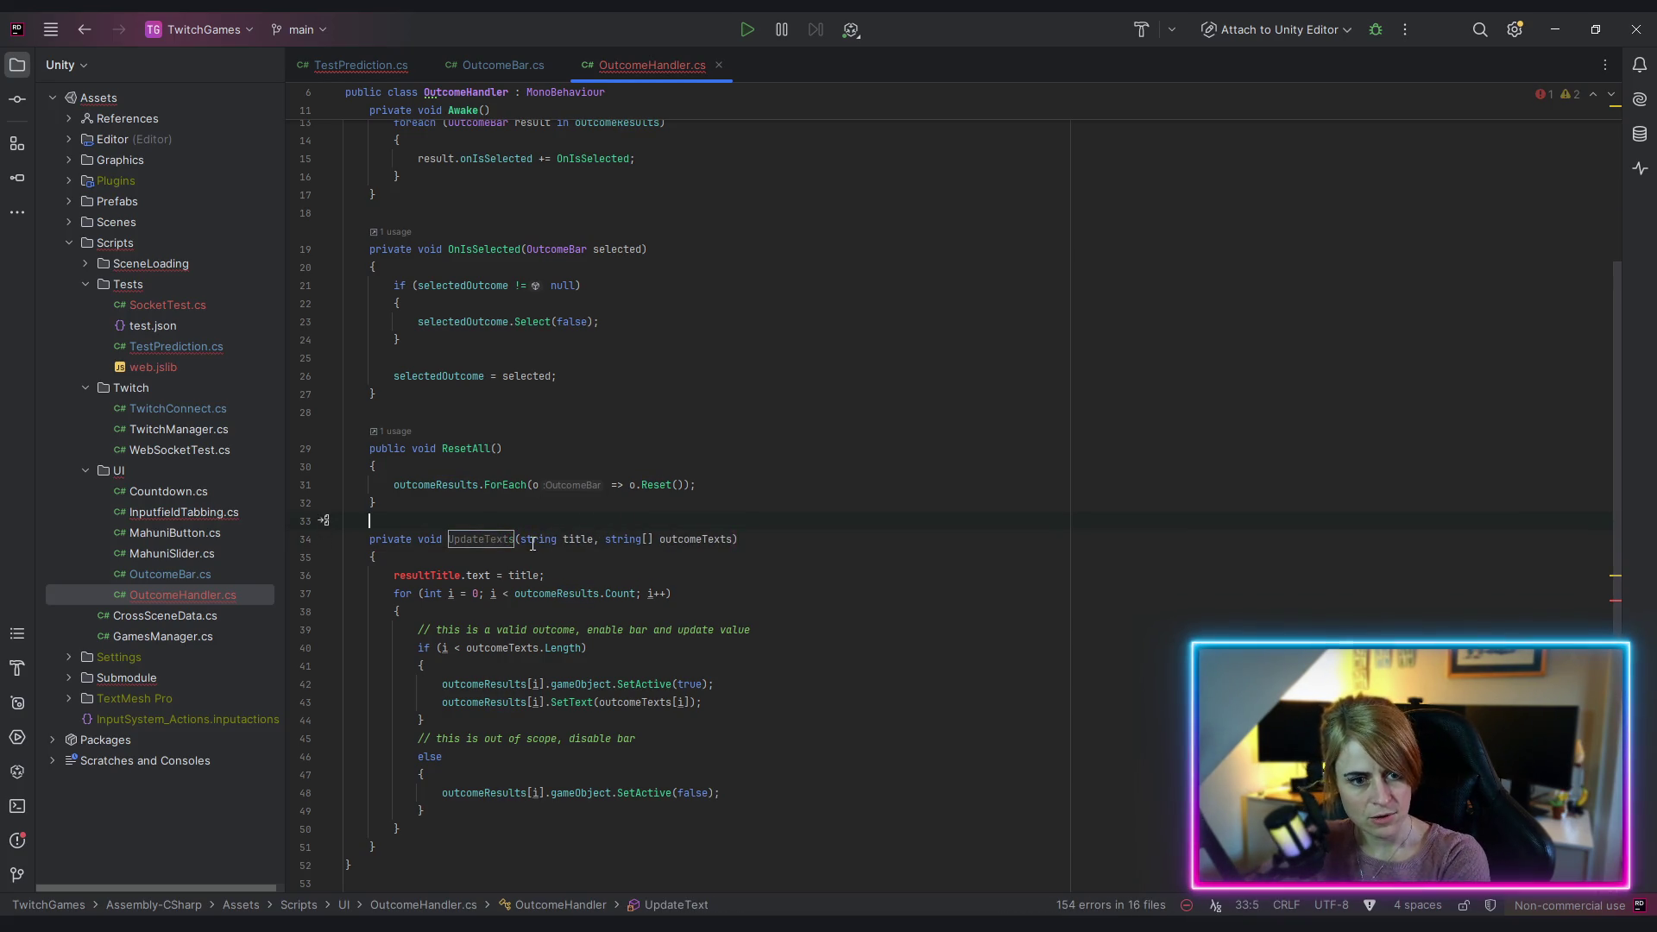
Step: Remove the title parameter and the resultTitle assignment line from UpdateTexts
{"action": "left_click_drag", "start_coordinate": [520, 539], "coordinate": [605, 539]}
{"action": "key", "text": "Delete"}
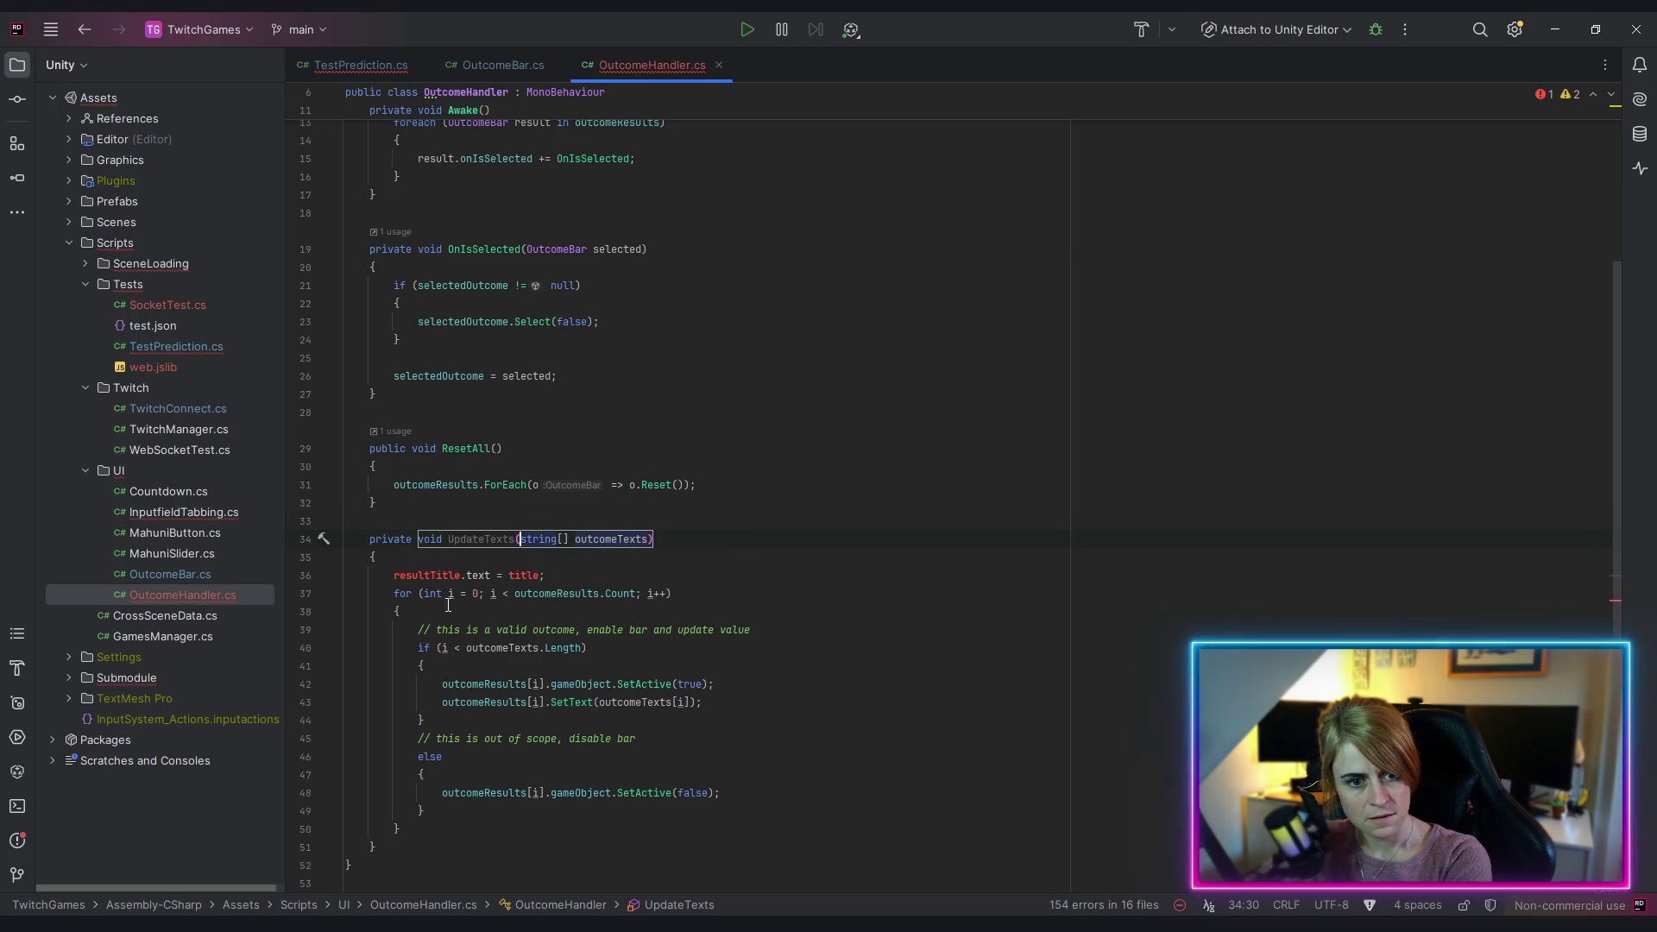
{"action": "left_click_drag", "start_coordinate": [454, 567], "coordinate": [546, 575]}
{"action": "key", "text": "BackSpace"}
{"action": "key", "text": "BackSpace"}
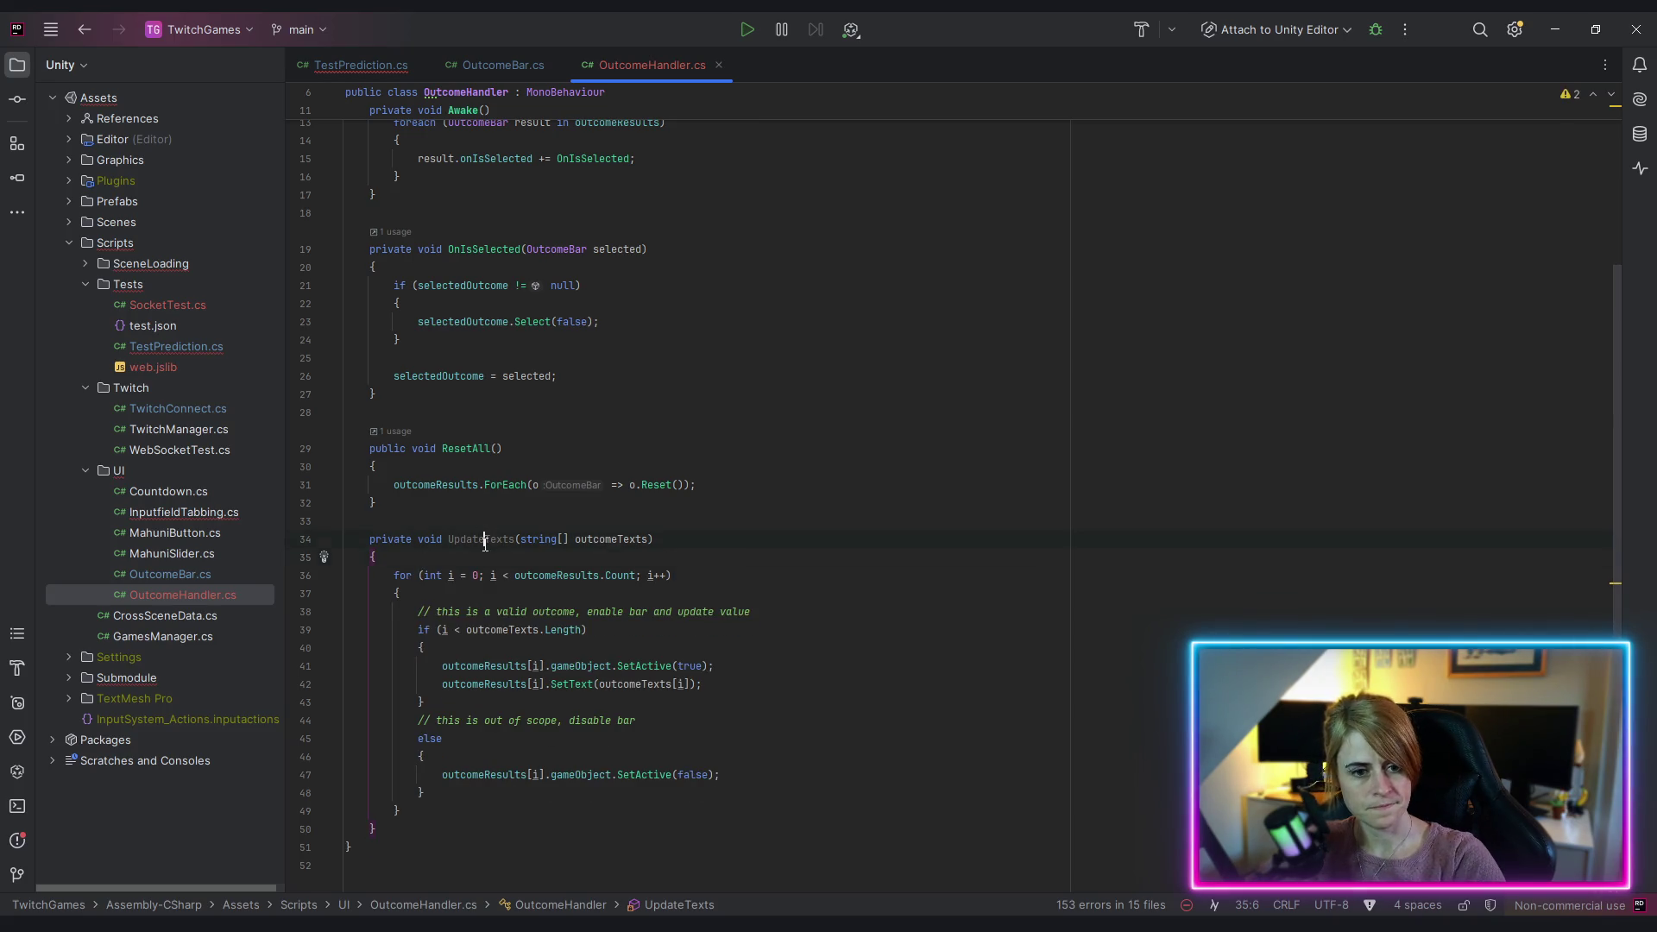
{"action": "left_click", "coordinate": [339, 62]}
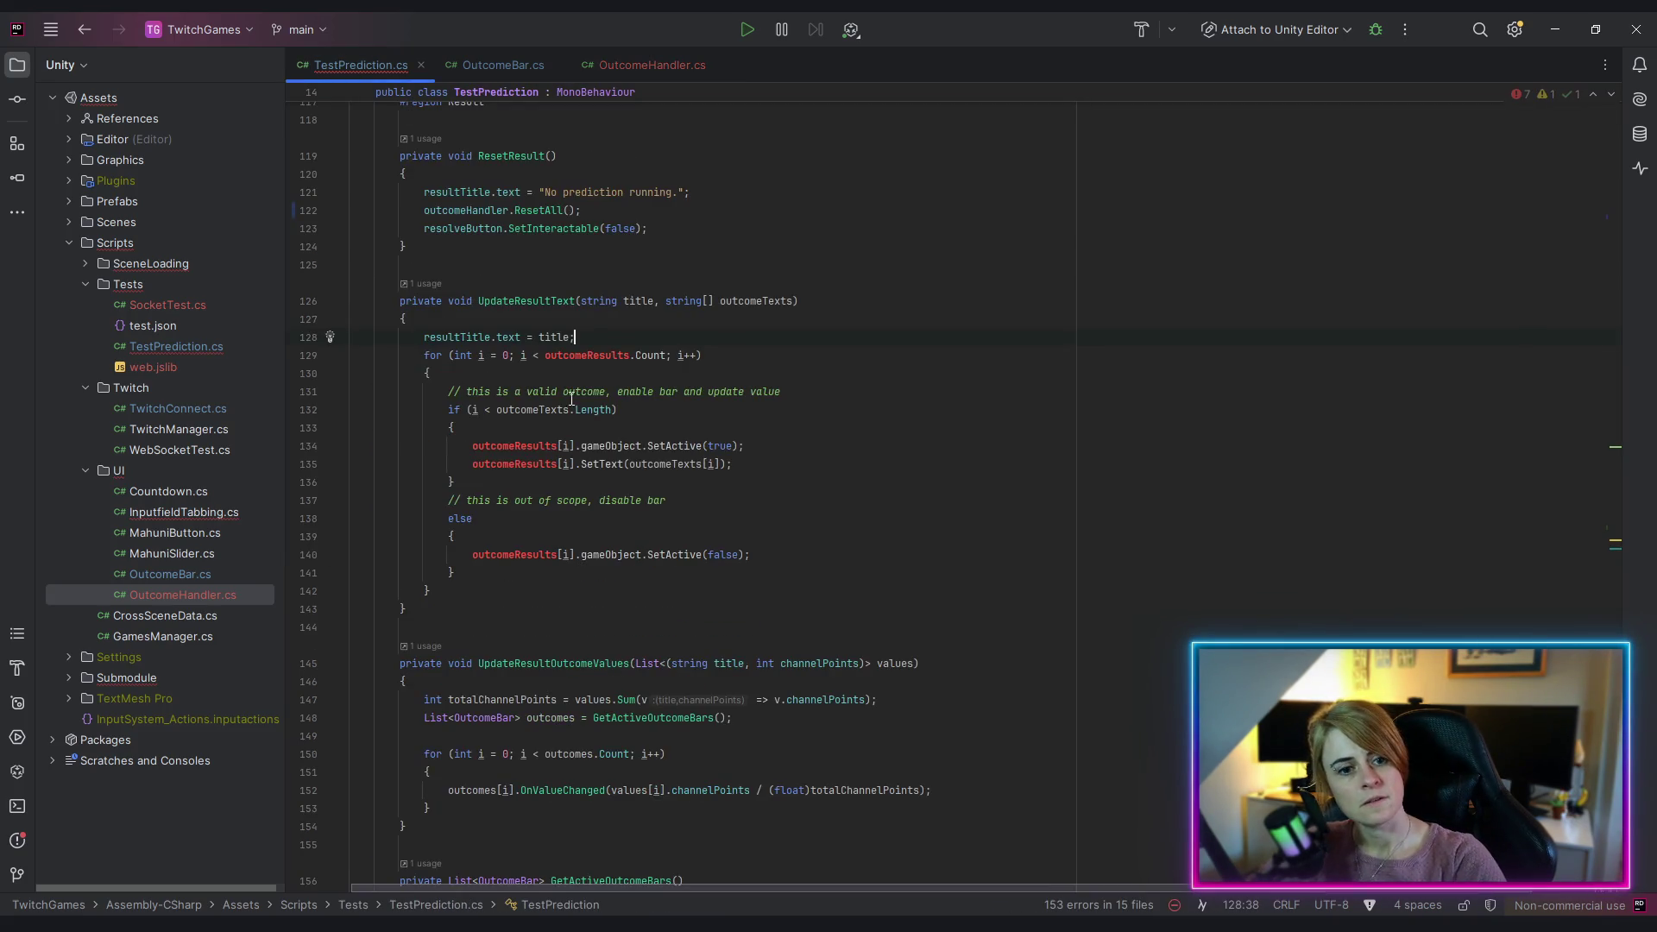
Step: In TestPrediction.cs, add the call outcomeHandler.UpdateTexts(outcomeTexts); to UpdateResultText
{"action": "key", "text": "Return"}
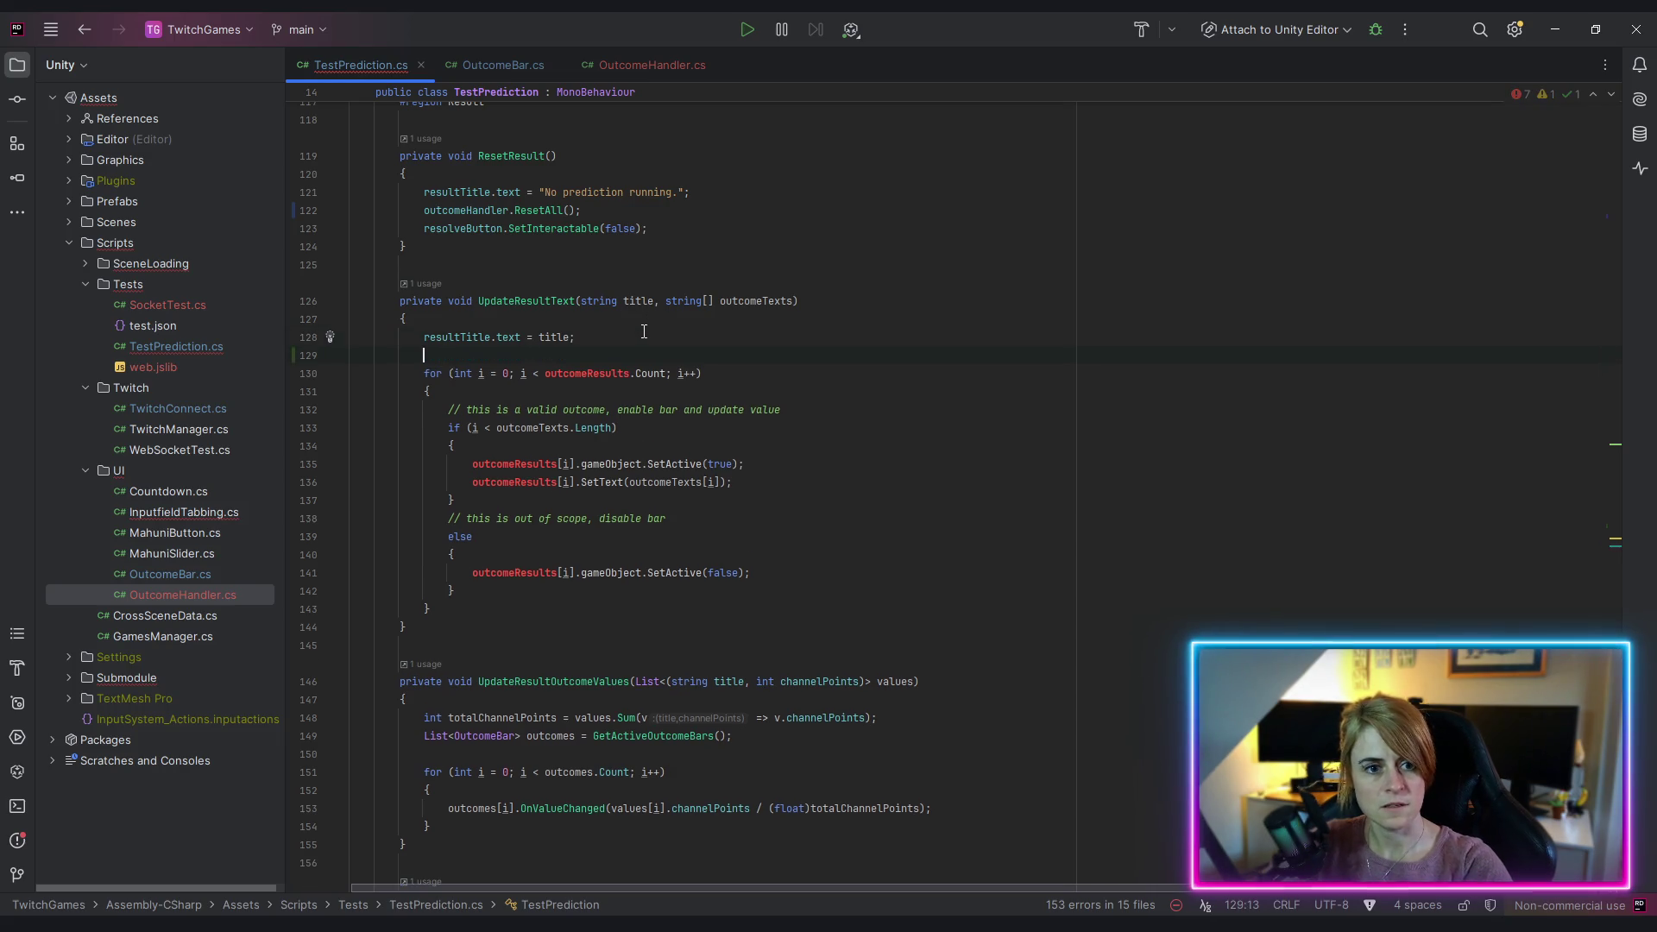
{"action": "type", "text": "outcom"}
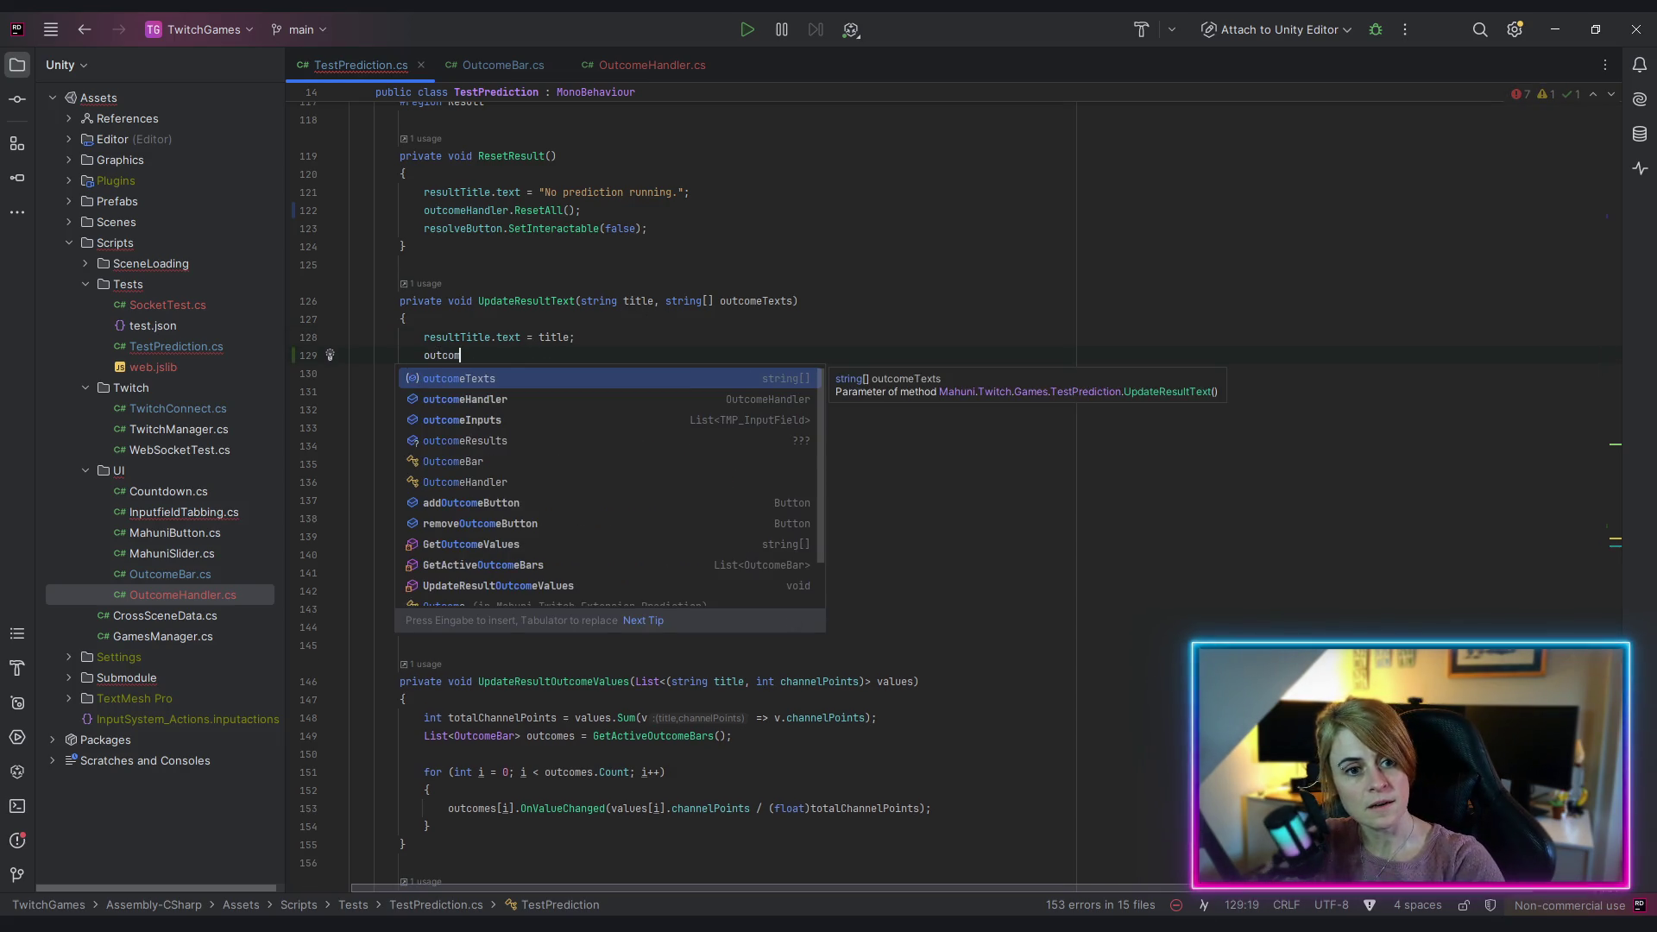
{"action": "key", "text": "Down"}
{"action": "key", "text": "Return"}
{"action": "type", "text": ".UpdateTexts(outcomeTexts);"}
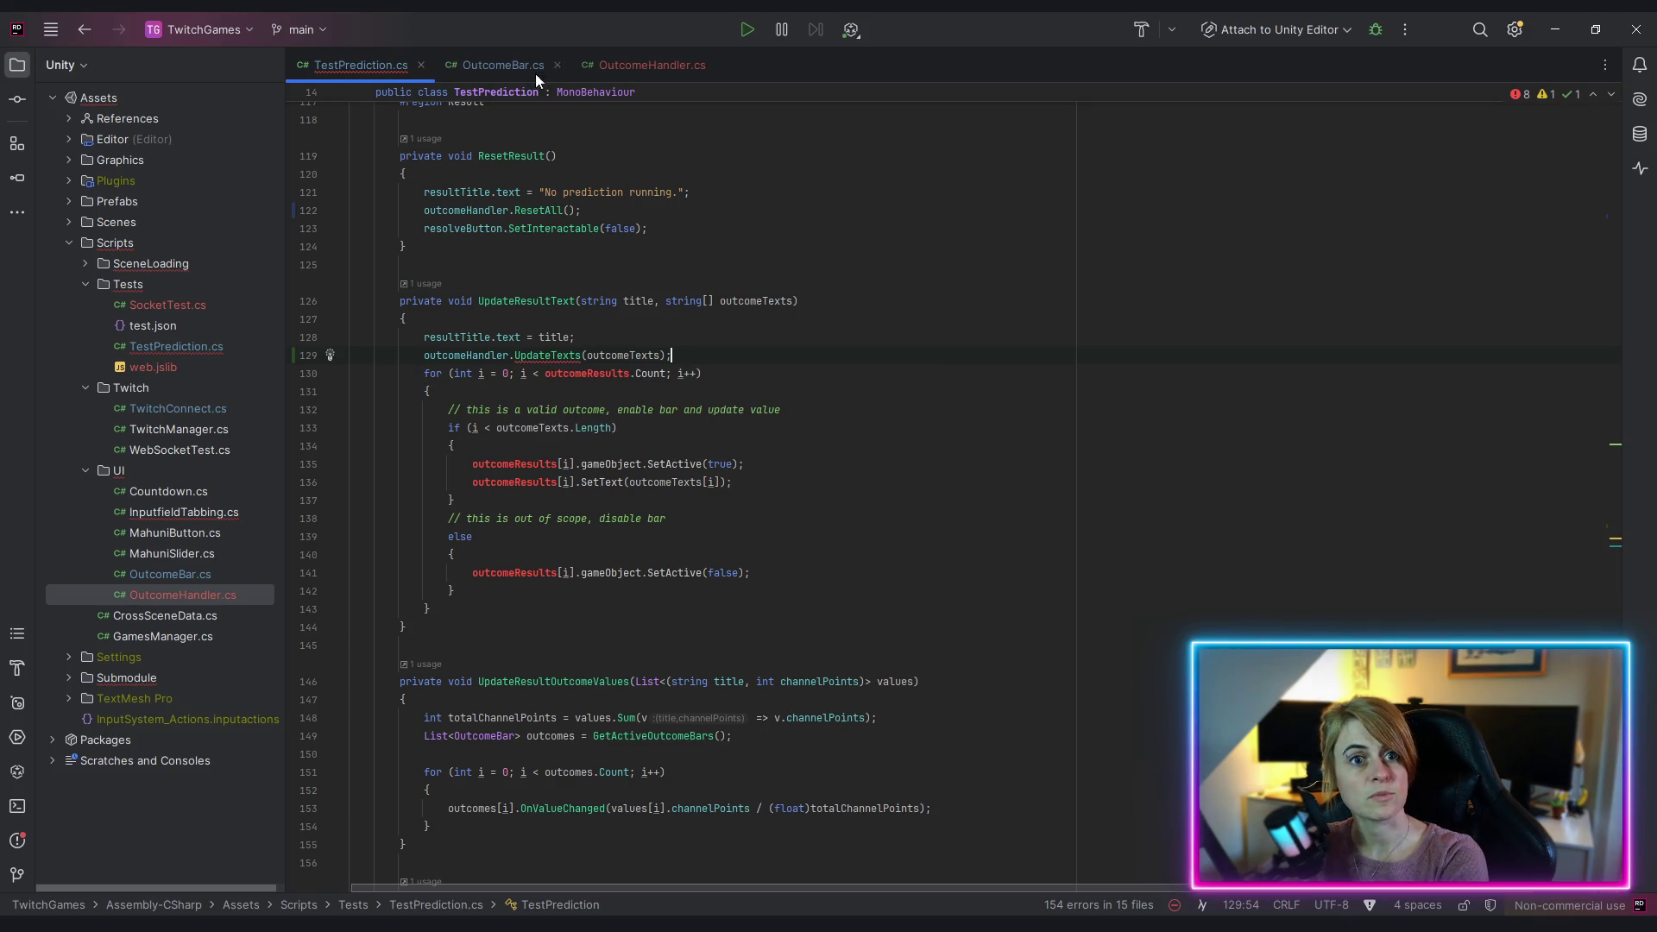
Step: Change UpdateTexts in OutcomeHandler.cs from private to public
{"action": "left_click", "coordinate": [628, 68]}
{"action": "double_click", "coordinate": [395, 538]}
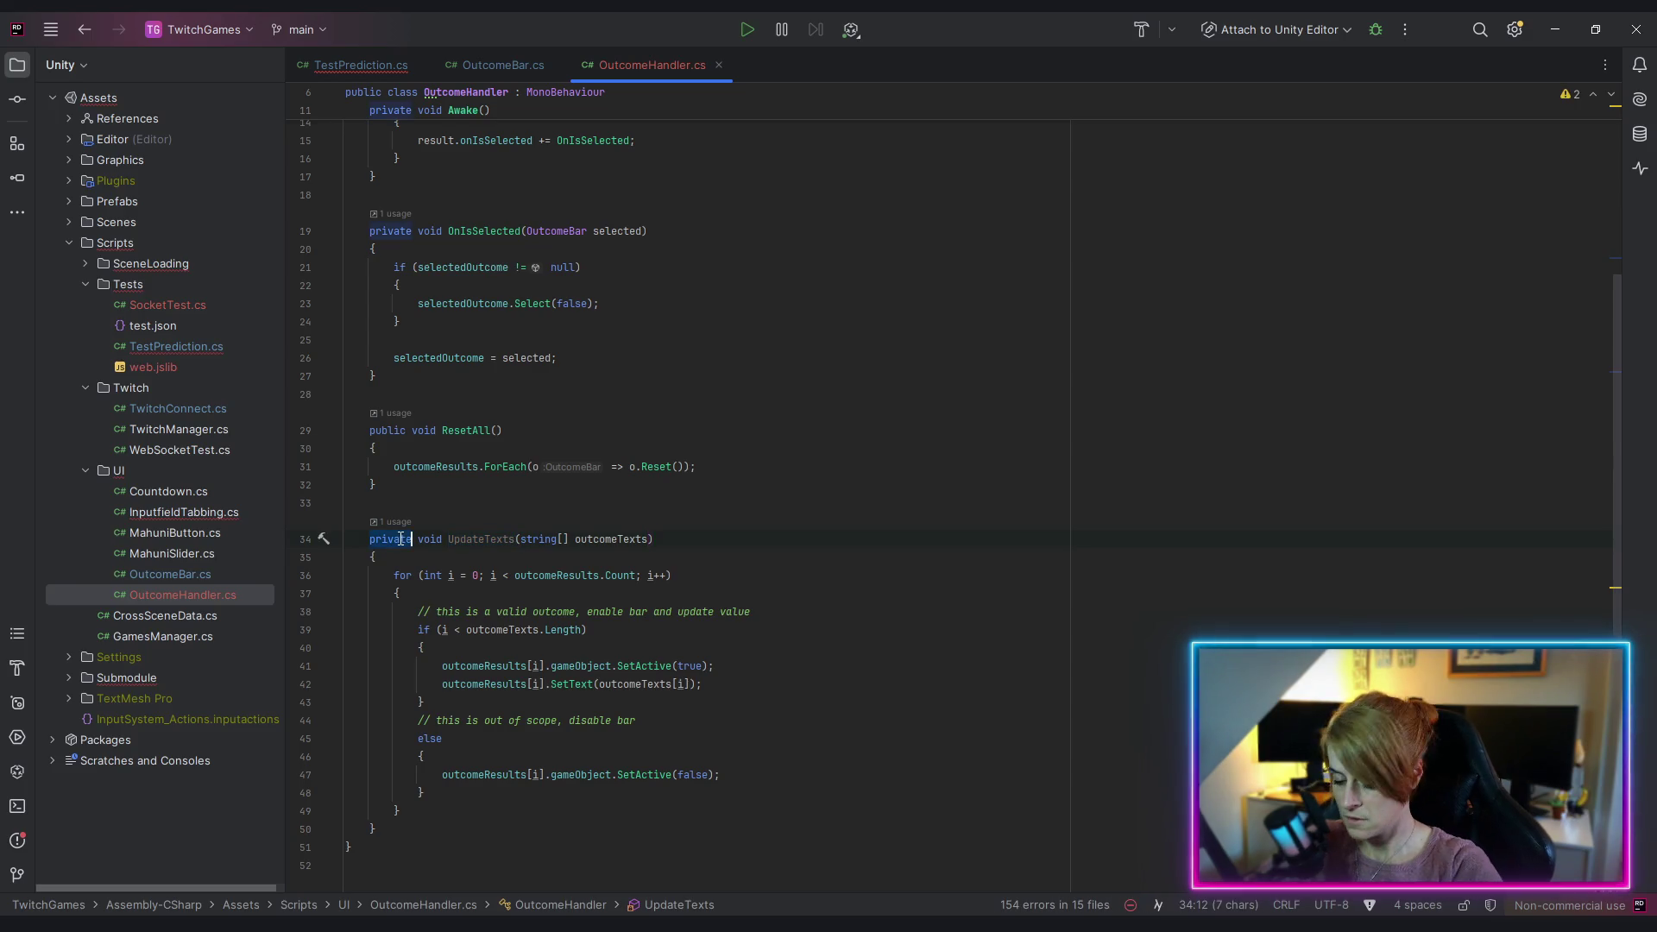
{"action": "type", "text": "public"}
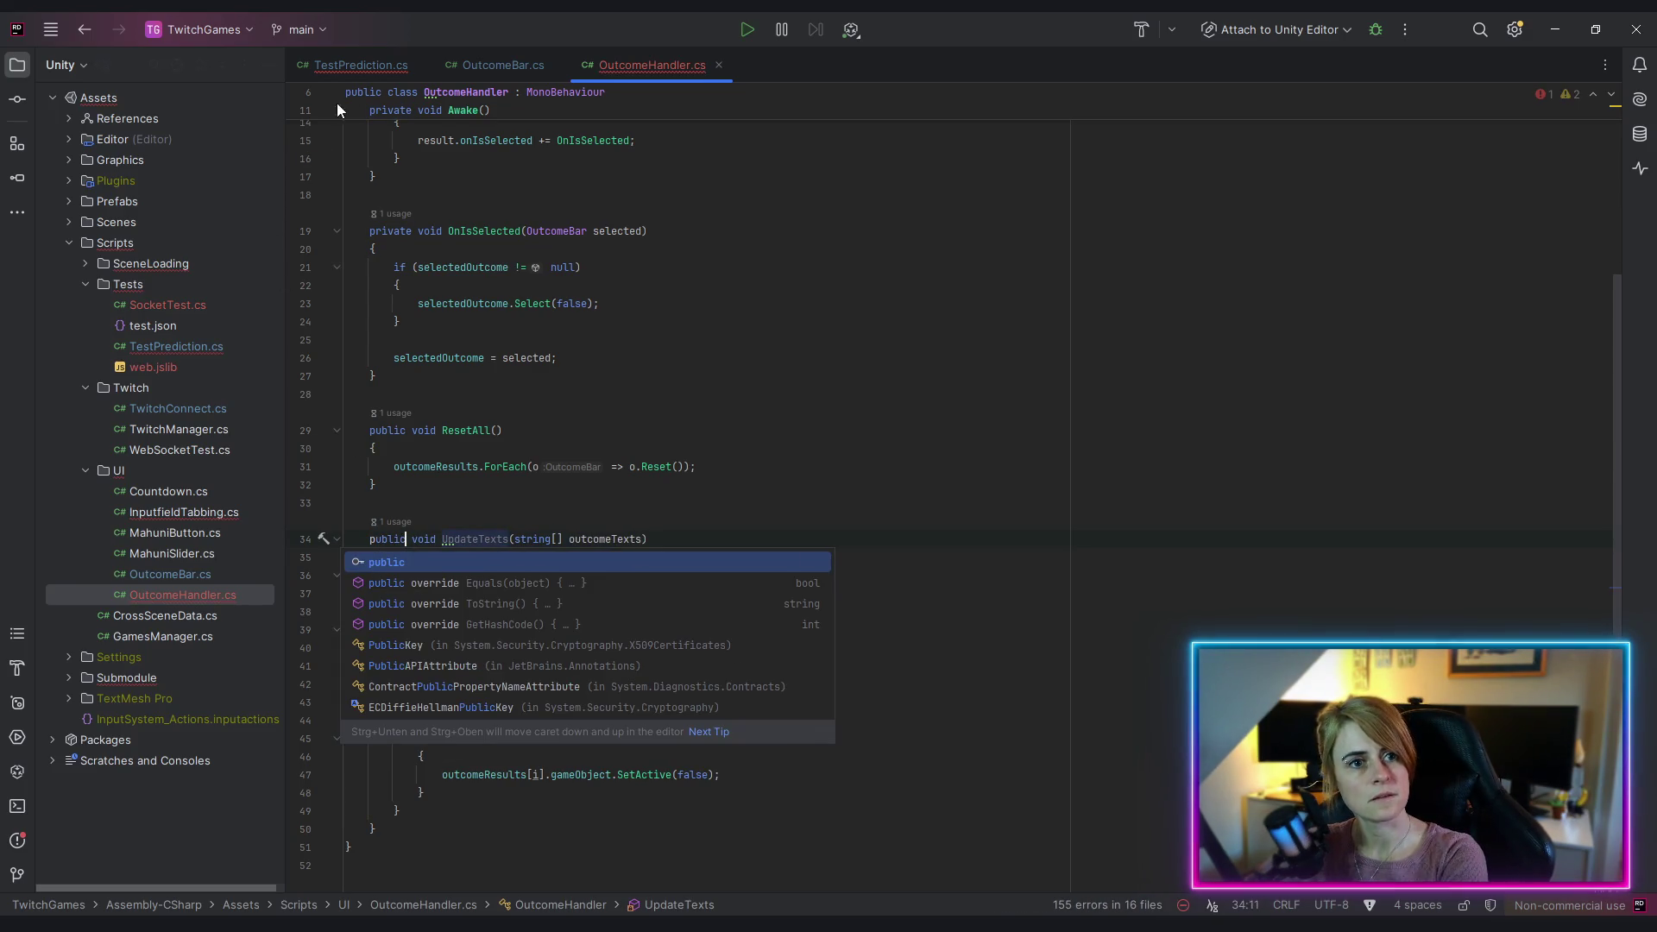
Step: Delete the old loop from UpdateResultText and copy the GetActiveOutcomeBars method
{"action": "left_click", "coordinate": [356, 66]}
{"action": "left_click_drag", "start_coordinate": [482, 434], "coordinate": [406, 626]}
{"action": "key", "text": "BackSpace"}
{"action": "left_click", "coordinate": [722, 358]}
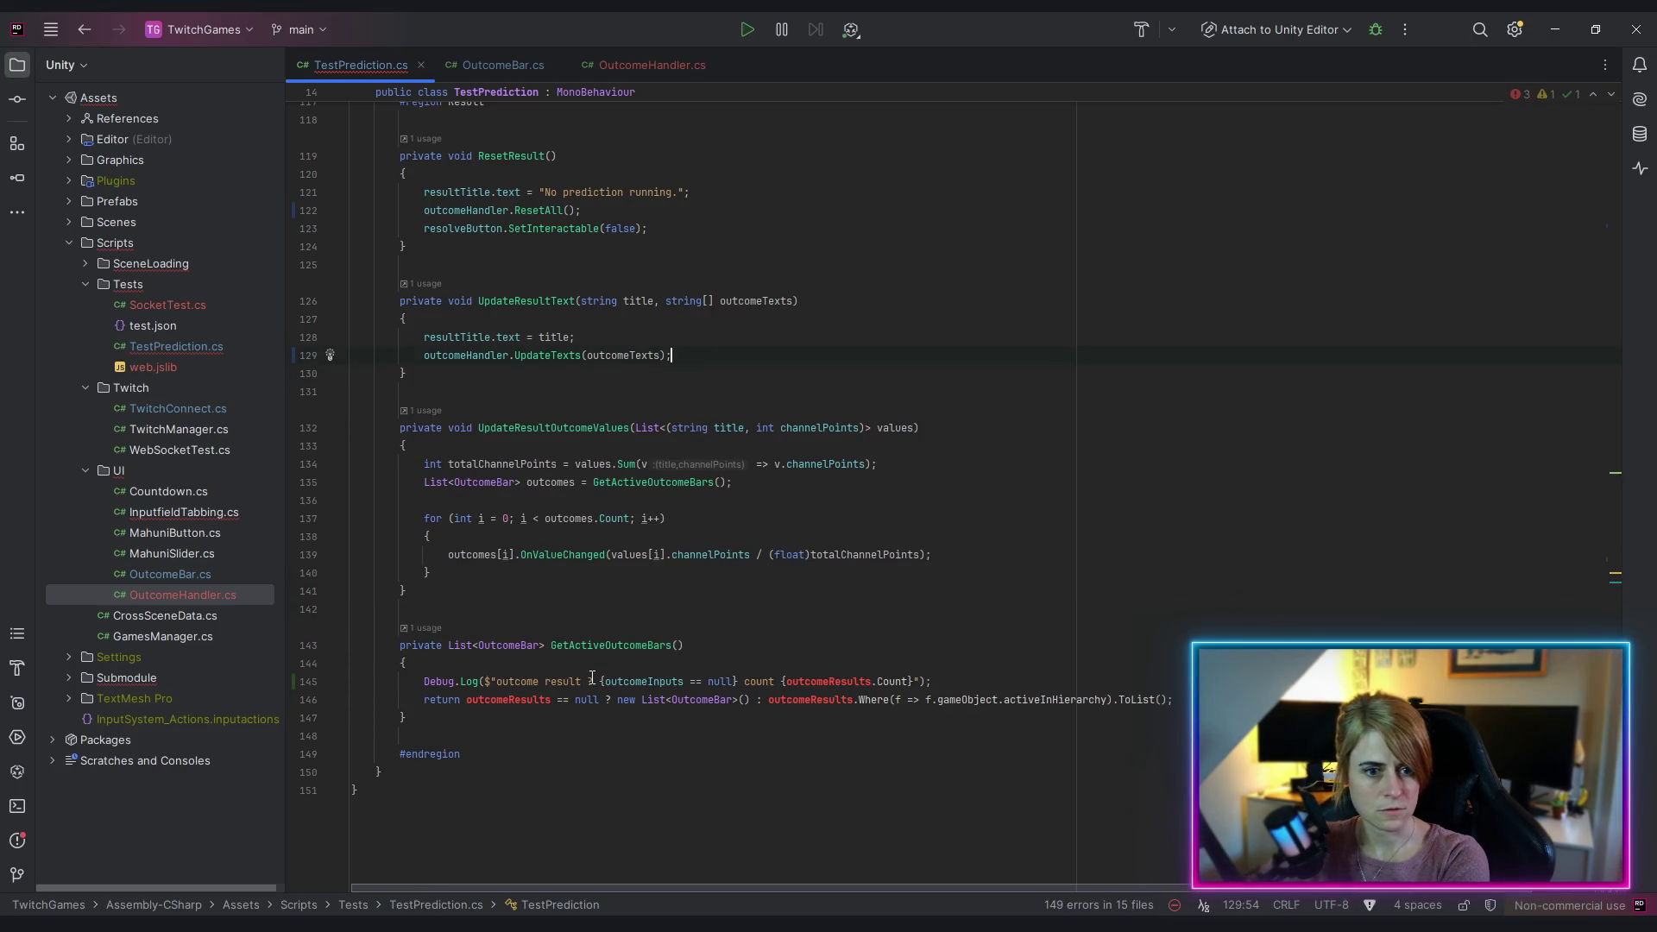
{"action": "key", "text": "Delete"}
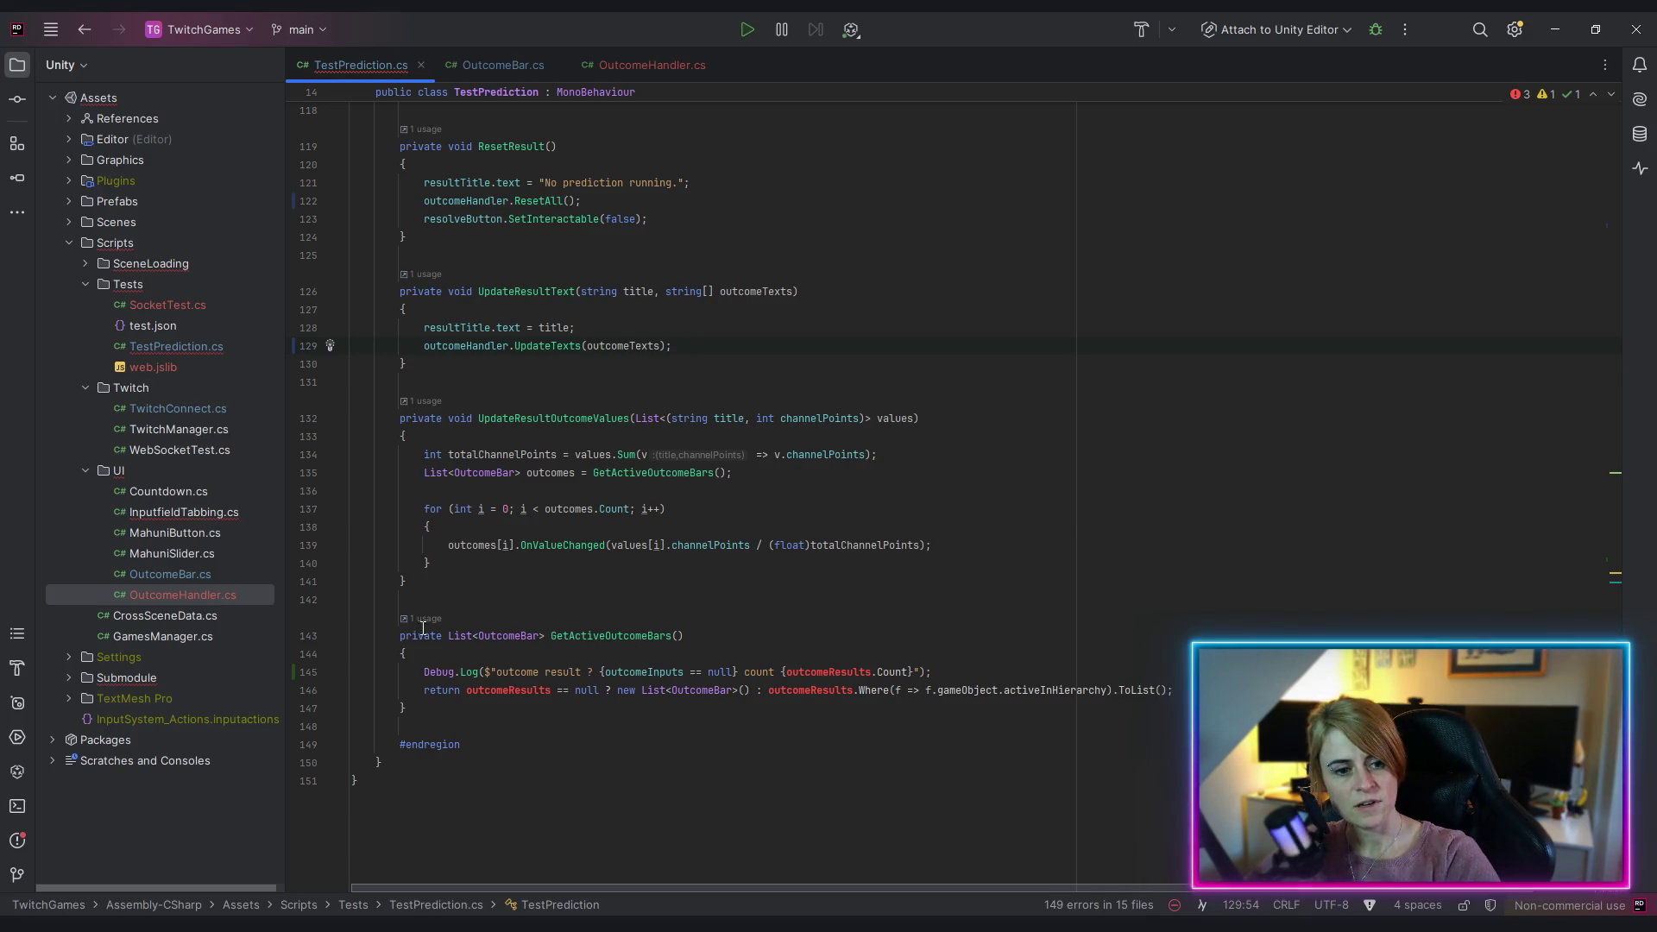
{"action": "left_click_drag", "start_coordinate": [391, 636], "coordinate": [488, 701]}
{"action": "key", "text": "ctrl+c"}
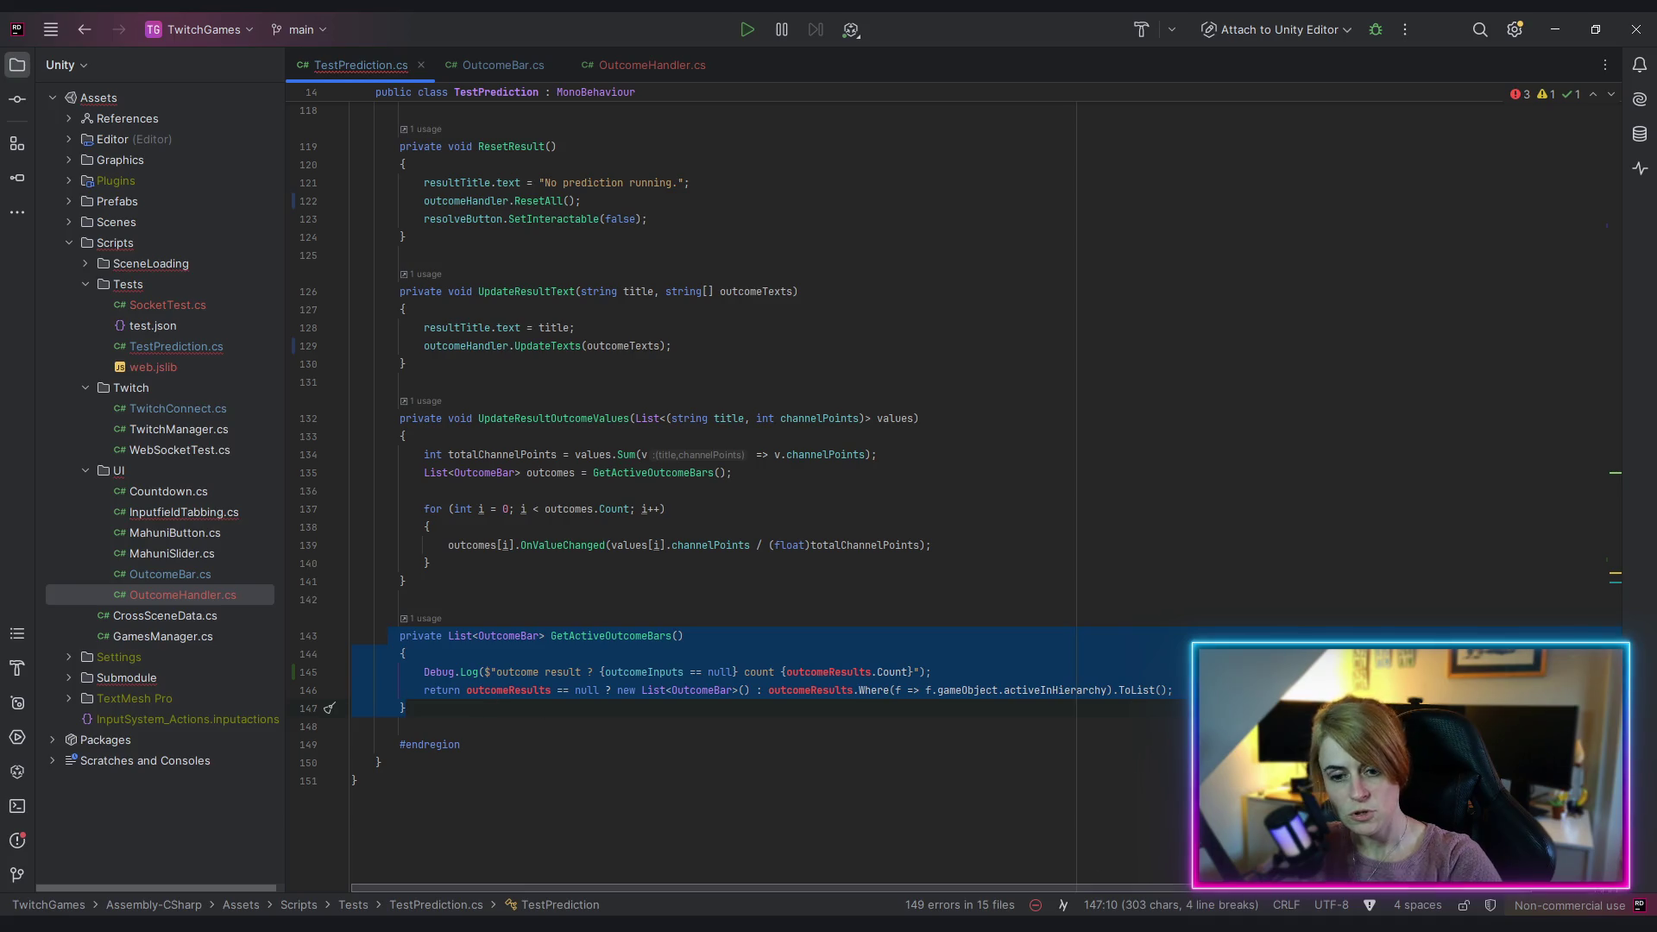
{"action": "left_click", "coordinate": [627, 67]}
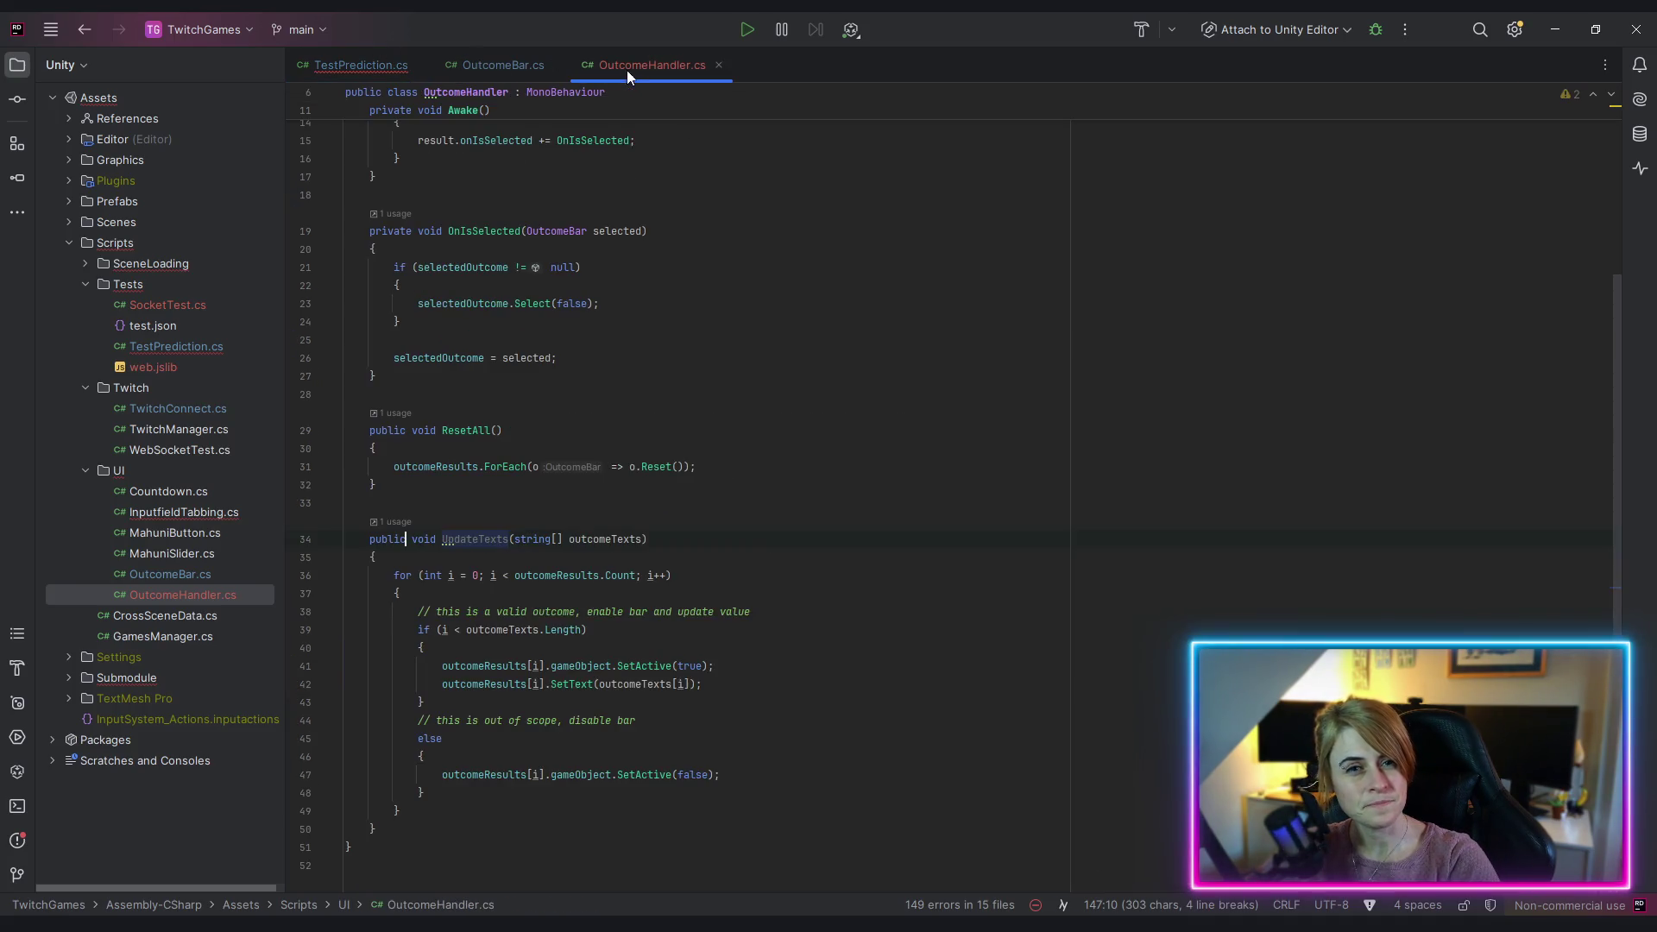
Step: Paste GetActiveOutcomeBars below UpdateTexts in OutcomeHandler.cs and make it public
{"action": "left_click", "coordinate": [413, 825]}
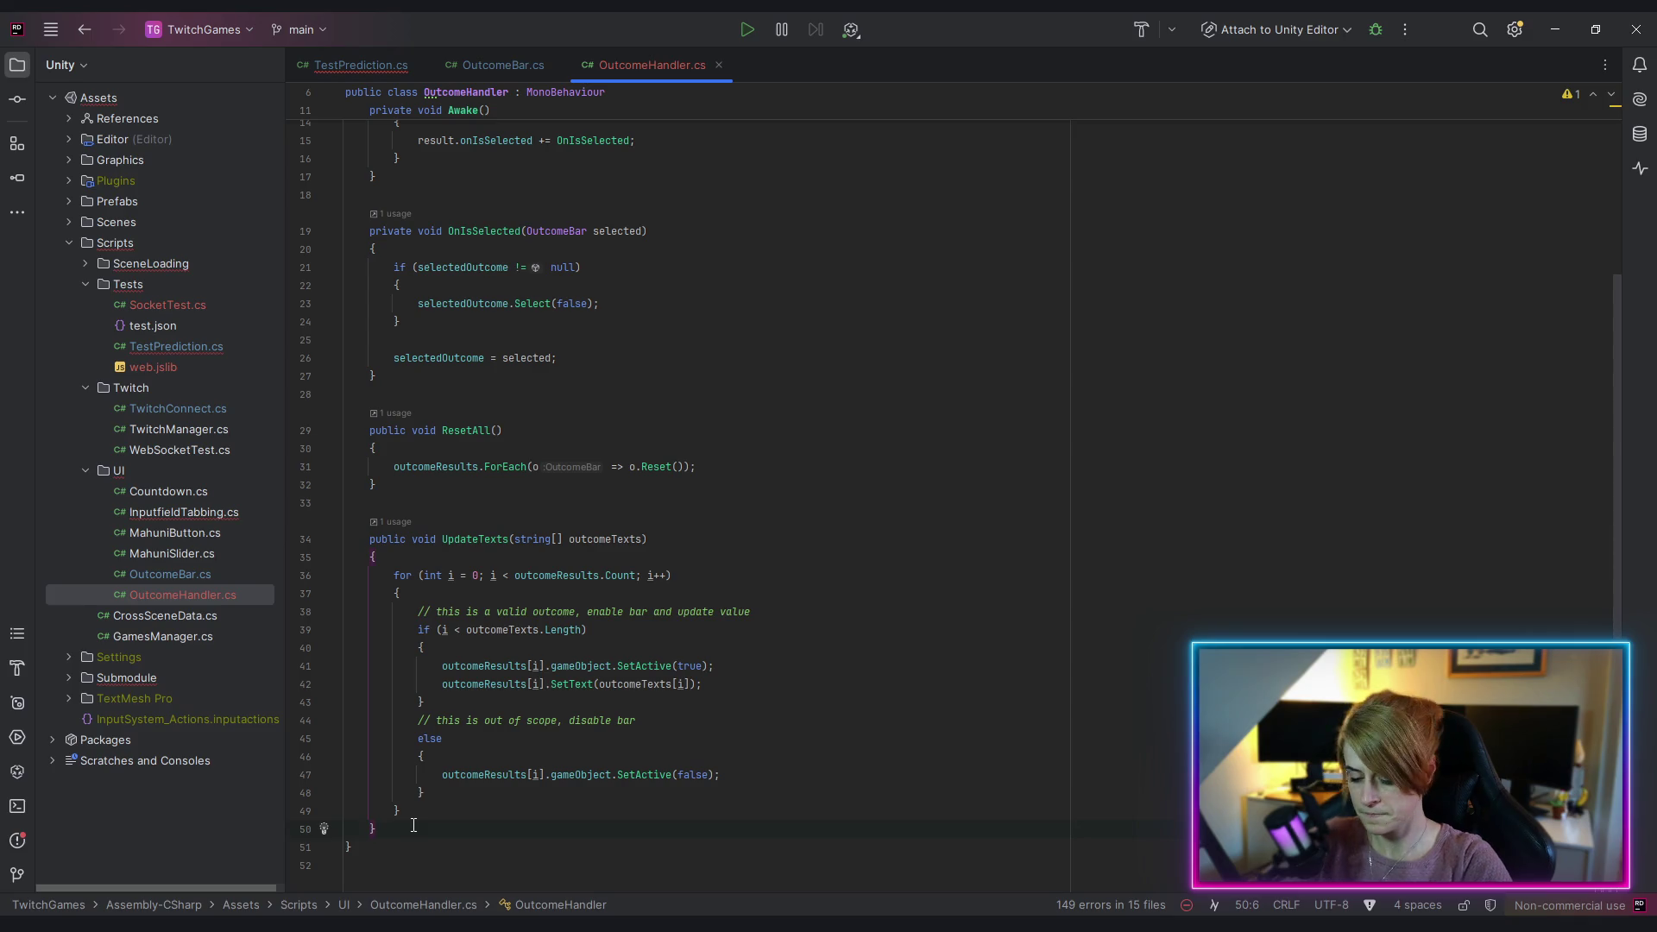
{"action": "key", "text": "ctrl+v"}
{"action": "double_click", "coordinate": [395, 794]}
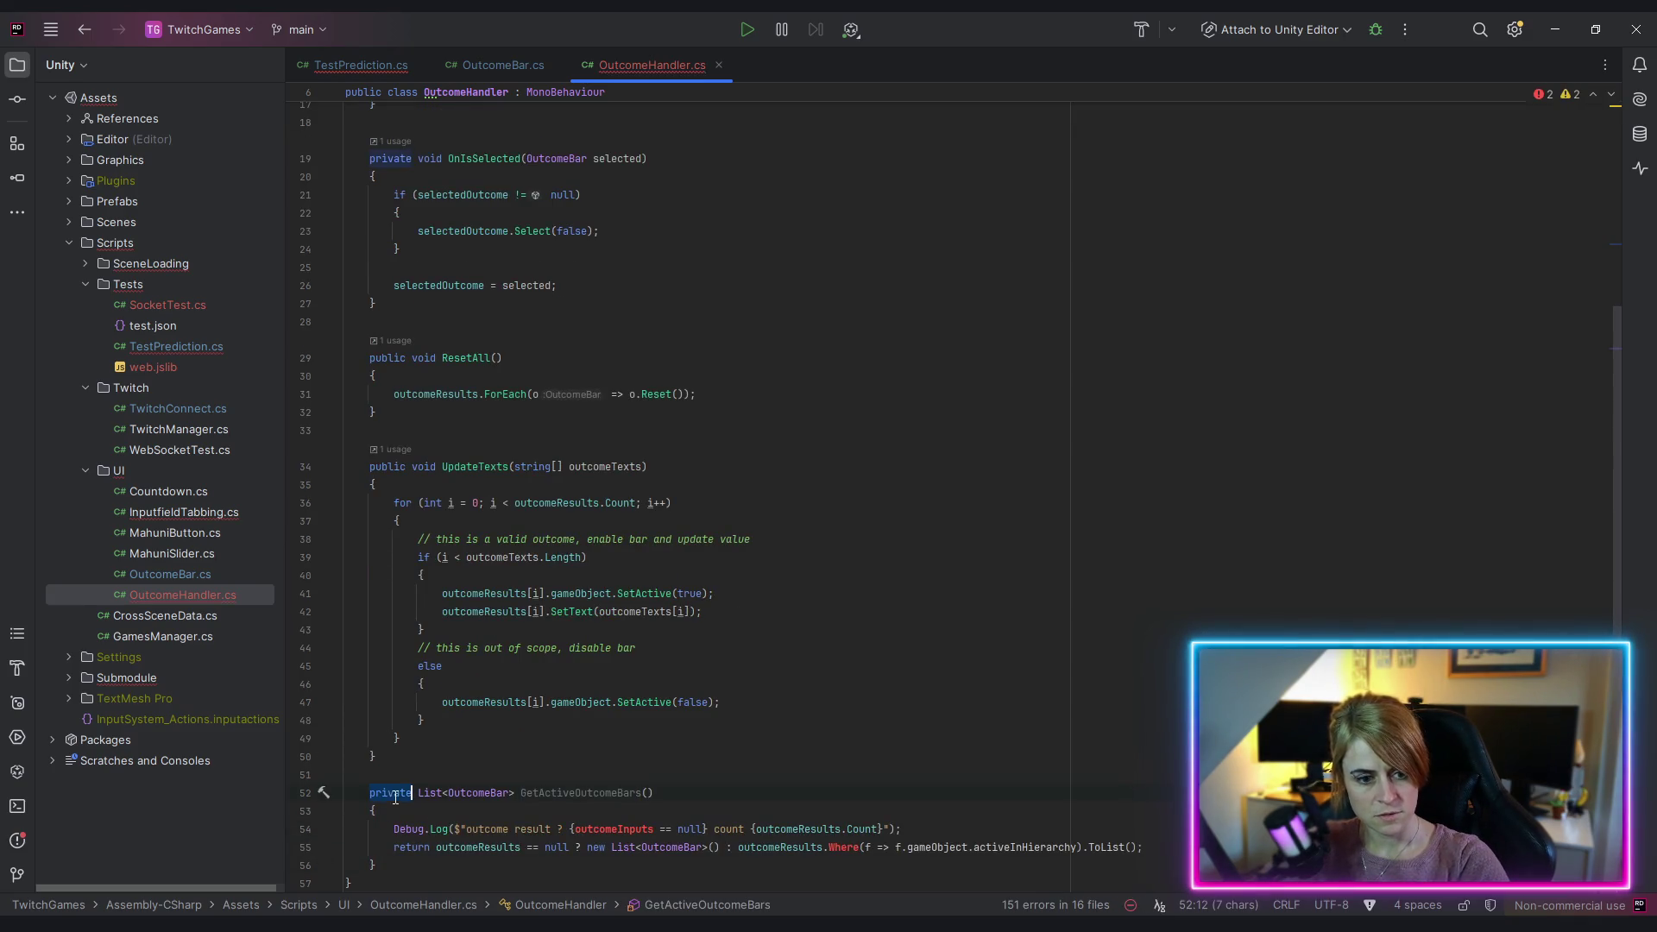
{"action": "type", "text": "public"}
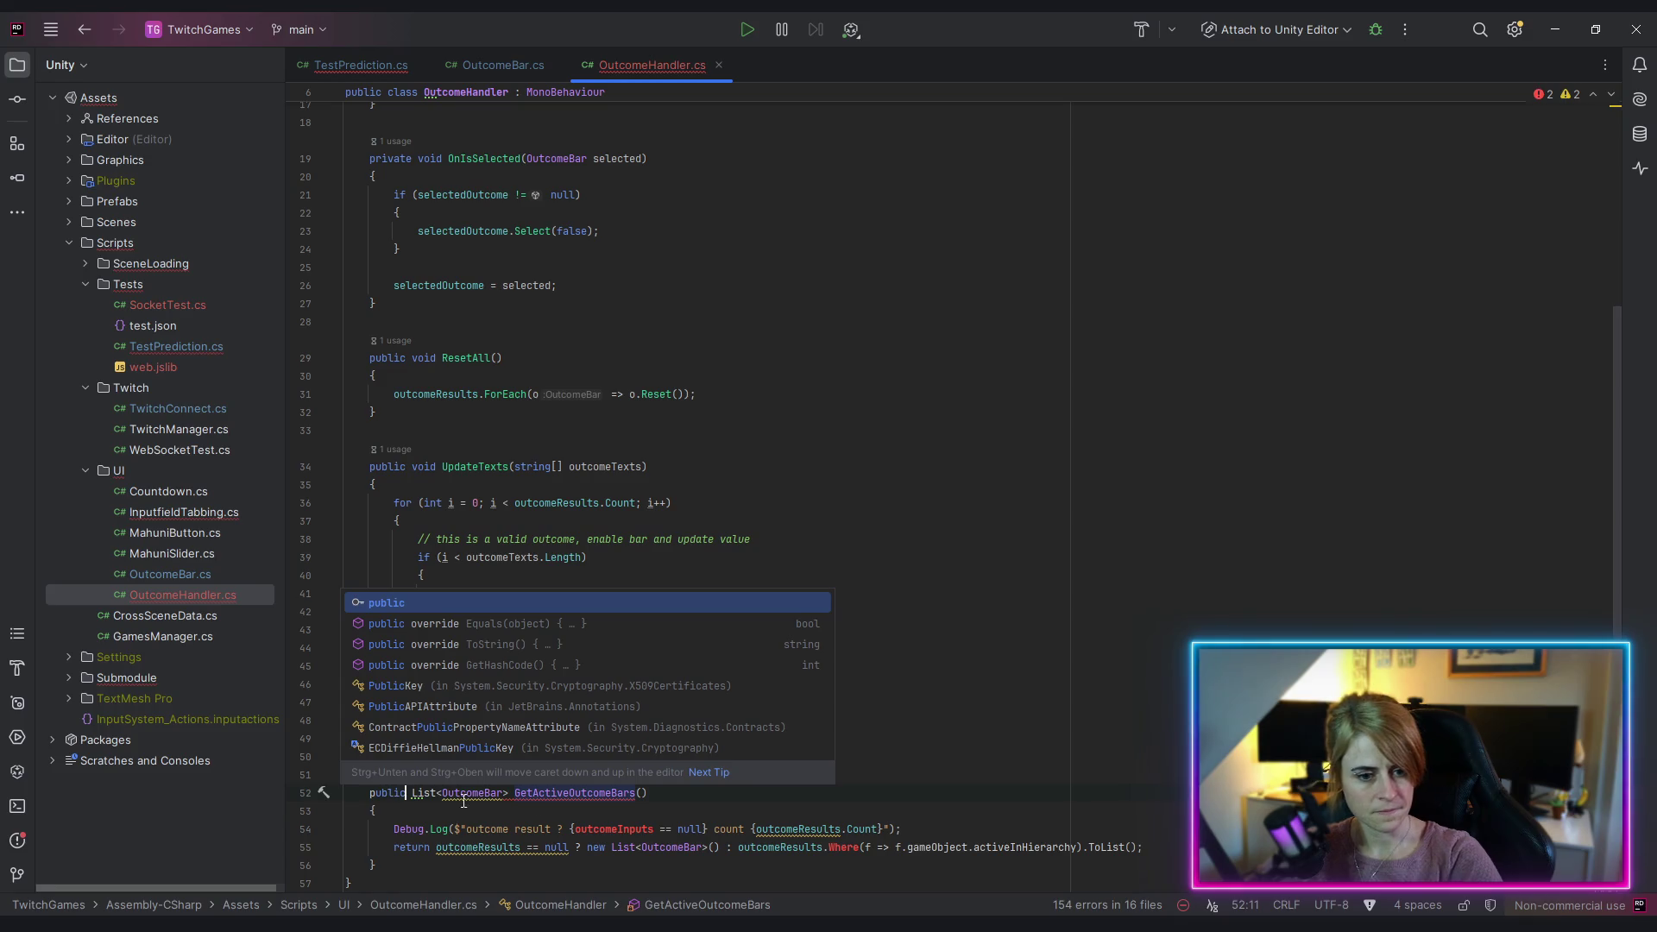
{"action": "left_click", "coordinate": [1097, 719]}
Step: Delete the Debug.Log line from the pasted GetActiveOutcomeBars method
{"action": "scroll", "coordinate": [703, 814], "scroll_direction": "down", "scroll_amount": 2}
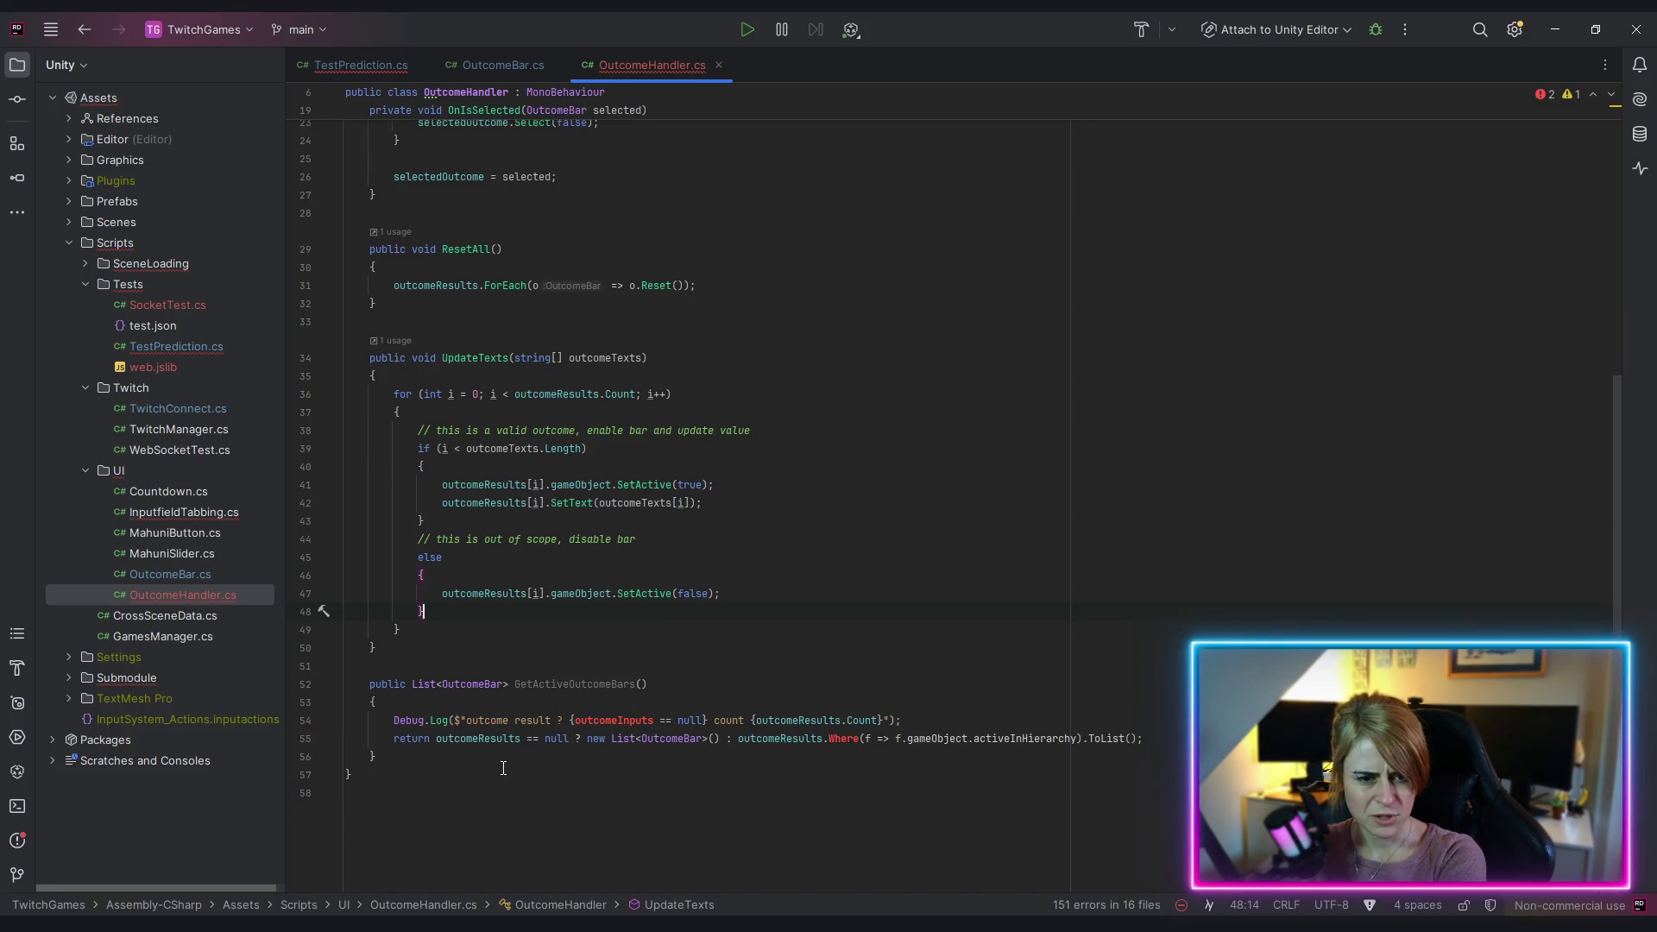
{"action": "double_click", "coordinate": [614, 719]}
{"action": "triple_click", "coordinate": [437, 720]}
{"action": "key", "text": "BackSpace"}
Step: Add the missing System.Linq import to resolve the Where call
{"action": "left_click", "coordinate": [830, 737]}
{"action": "left_click", "coordinate": [324, 738]}
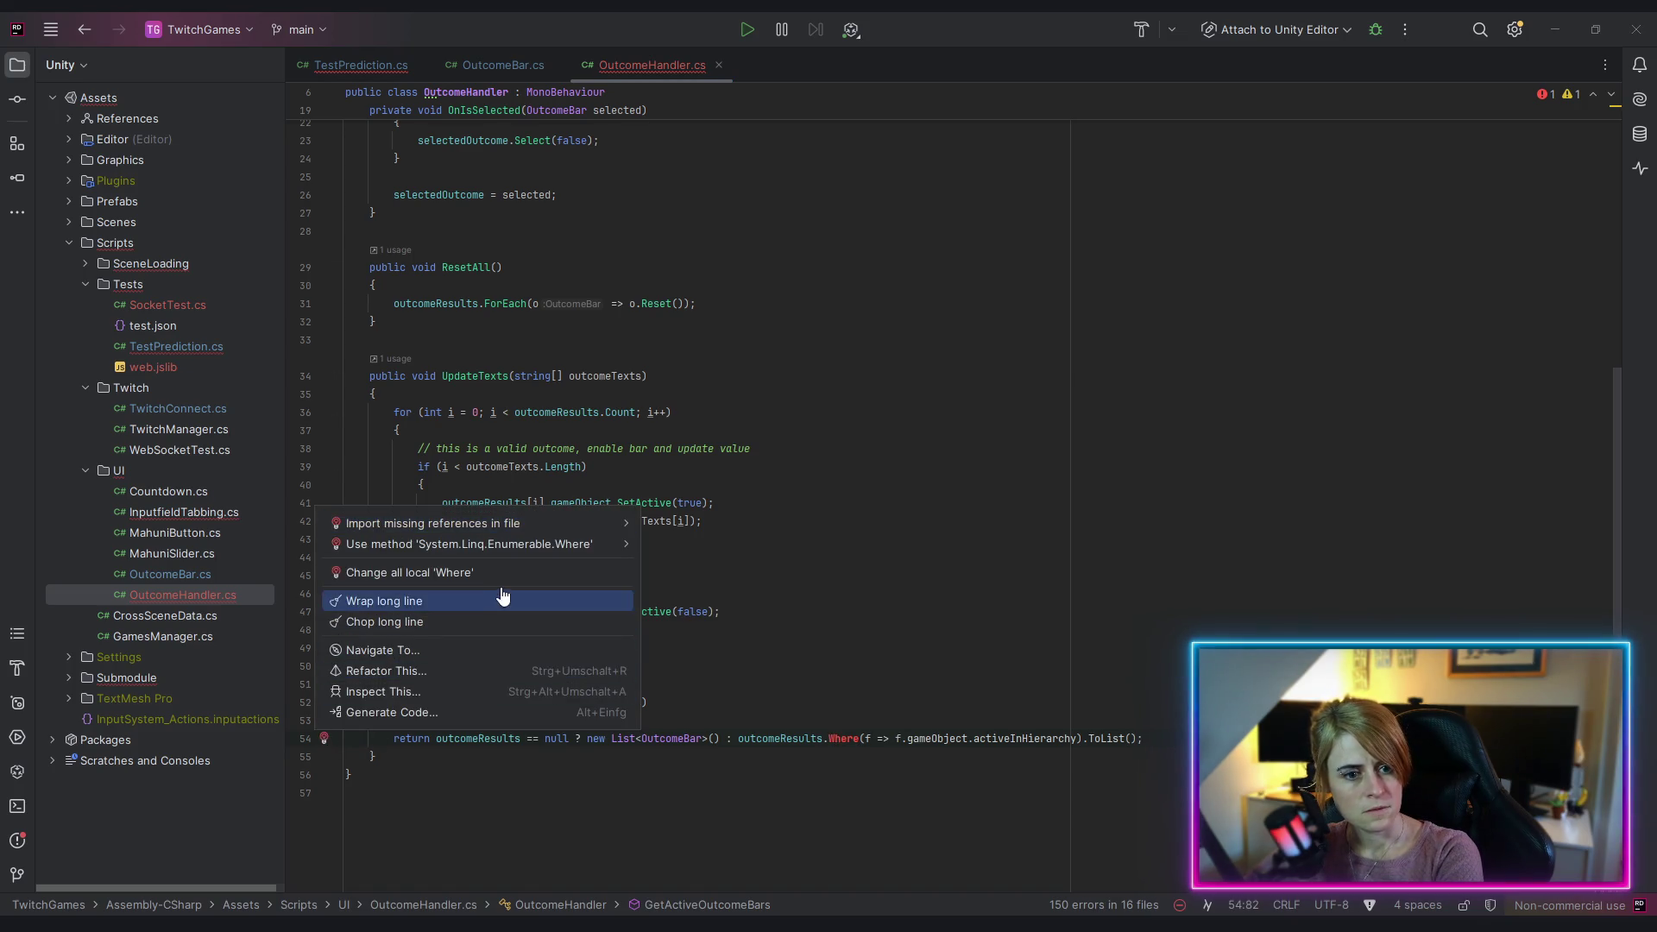
{"action": "left_click", "coordinate": [542, 544]}
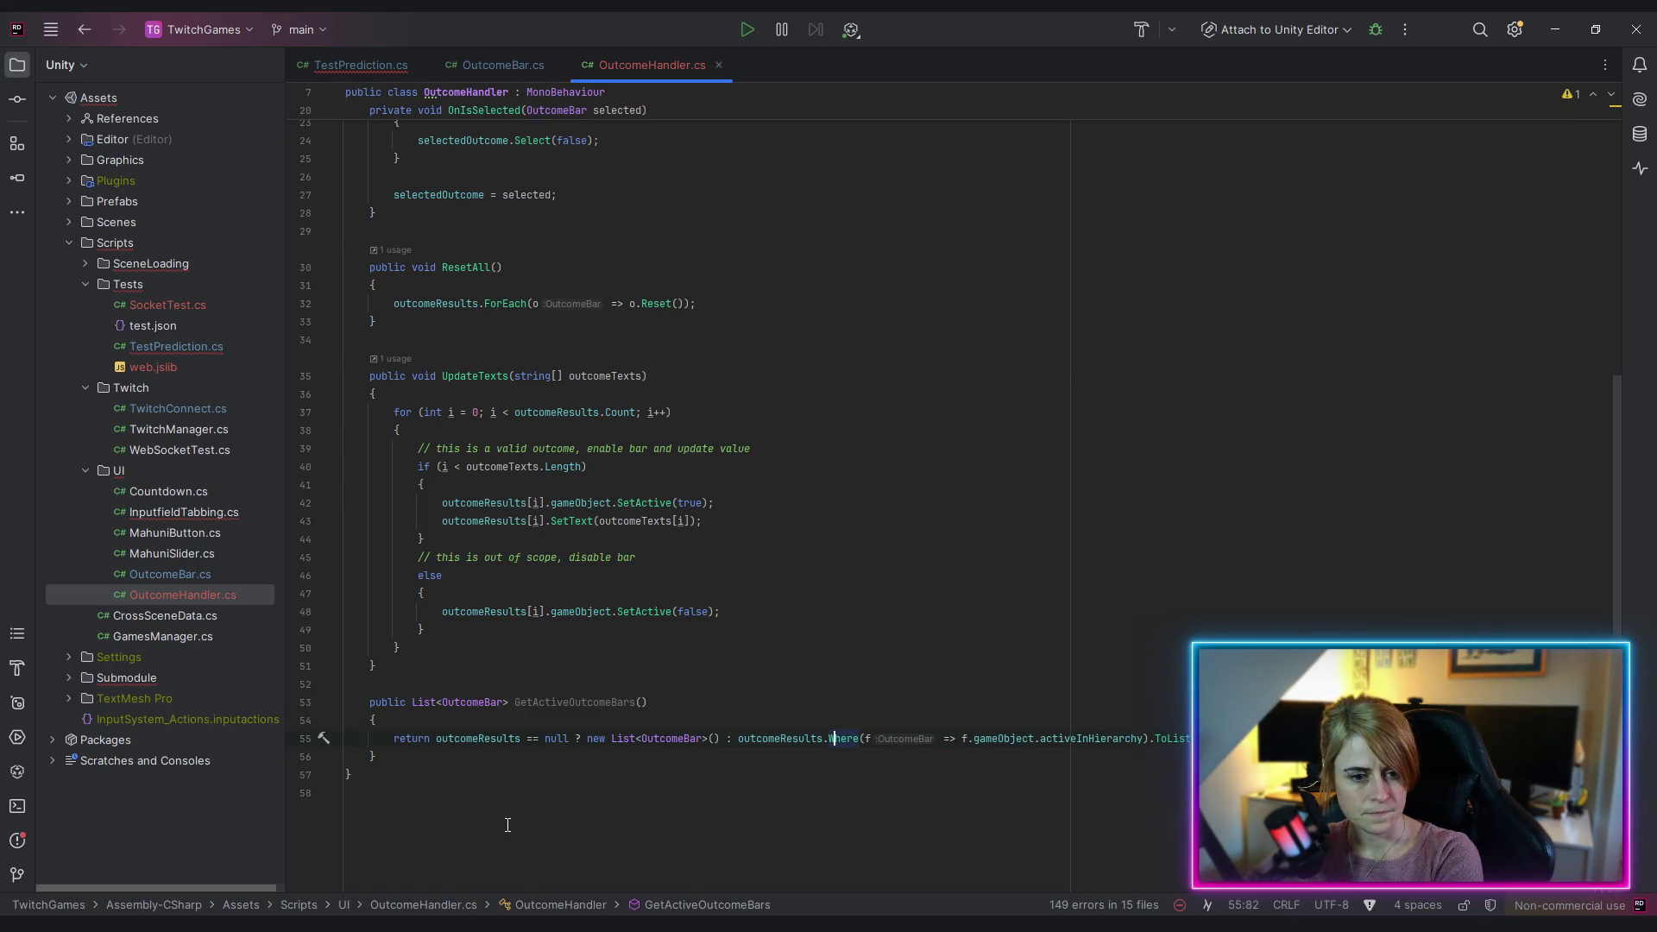
{"action": "left_click_drag", "start_coordinate": [514, 702], "coordinate": [647, 702]}
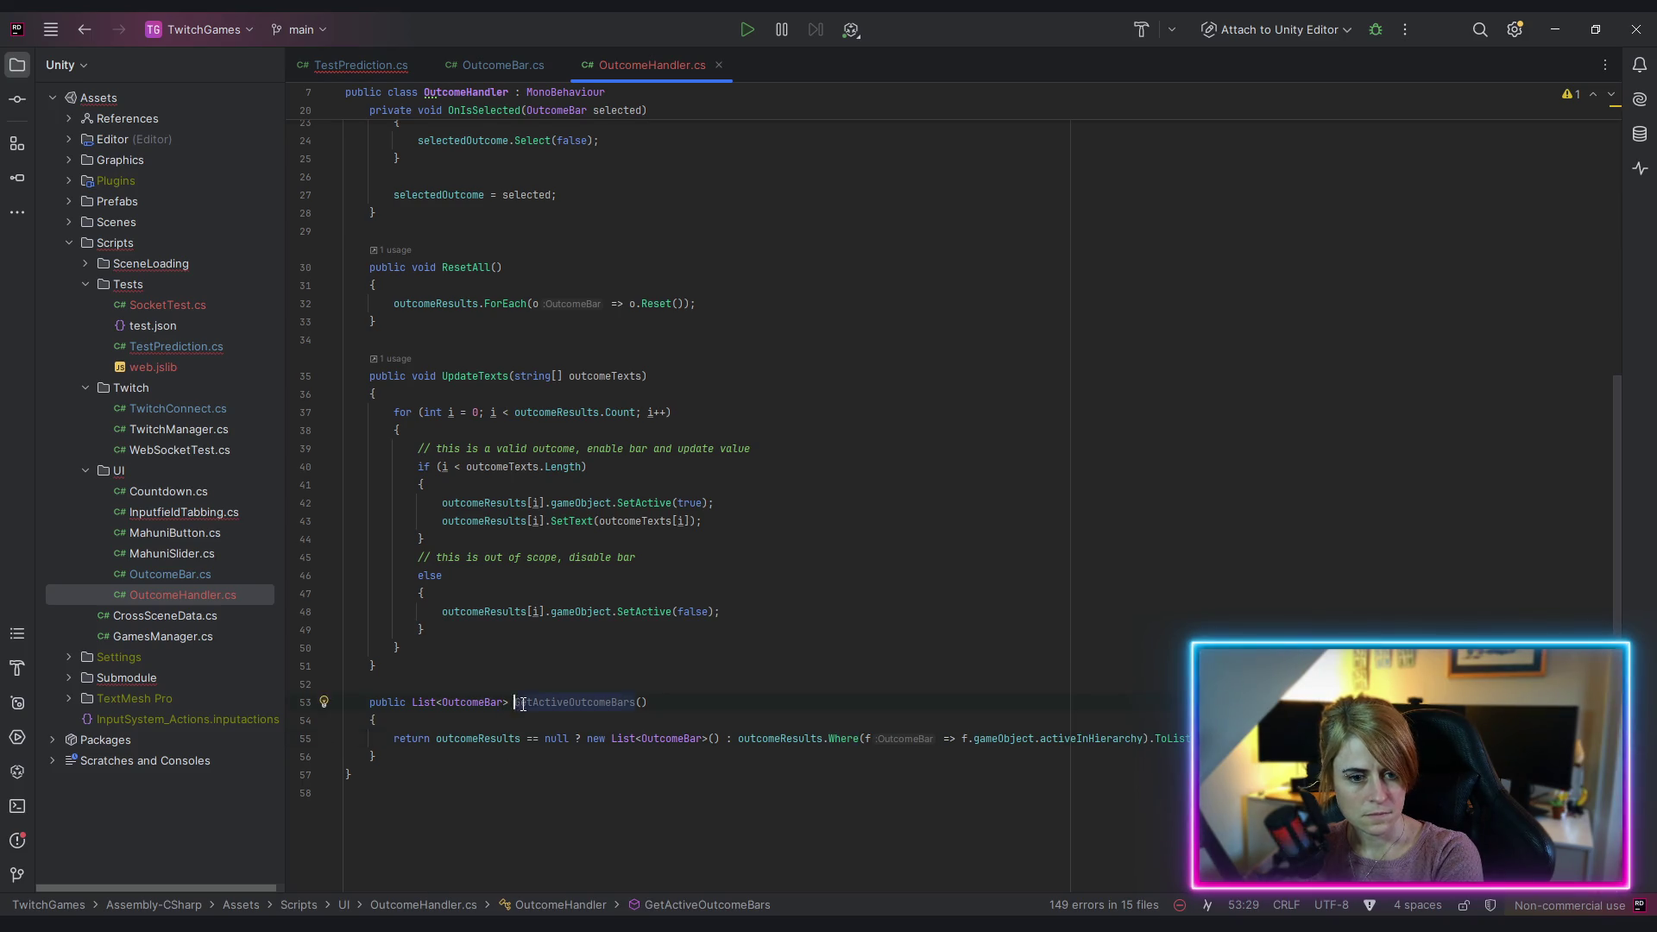
{"action": "left_click", "coordinate": [349, 65]}
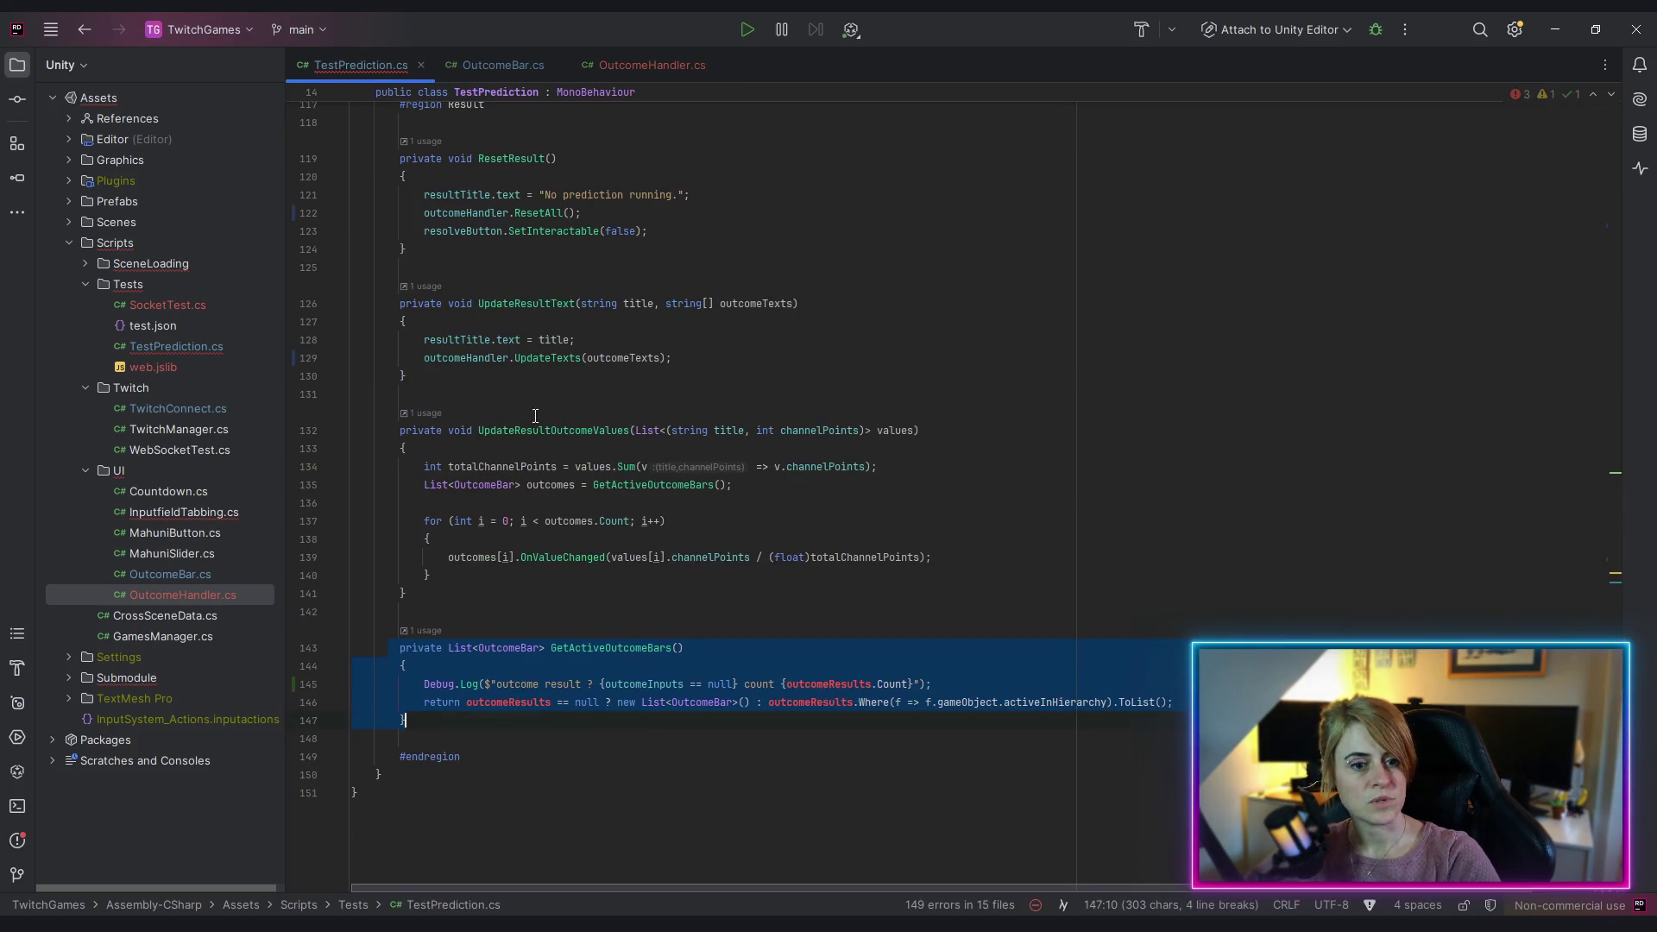
Step: Make TestPrediction's GetActiveOutcomeBars return outcomeHandler.GetActiveOutcomeBars() instead of filtering outcomeResults
{"action": "left_click", "coordinate": [492, 702]}
{"action": "double_click", "coordinate": [492, 701]}
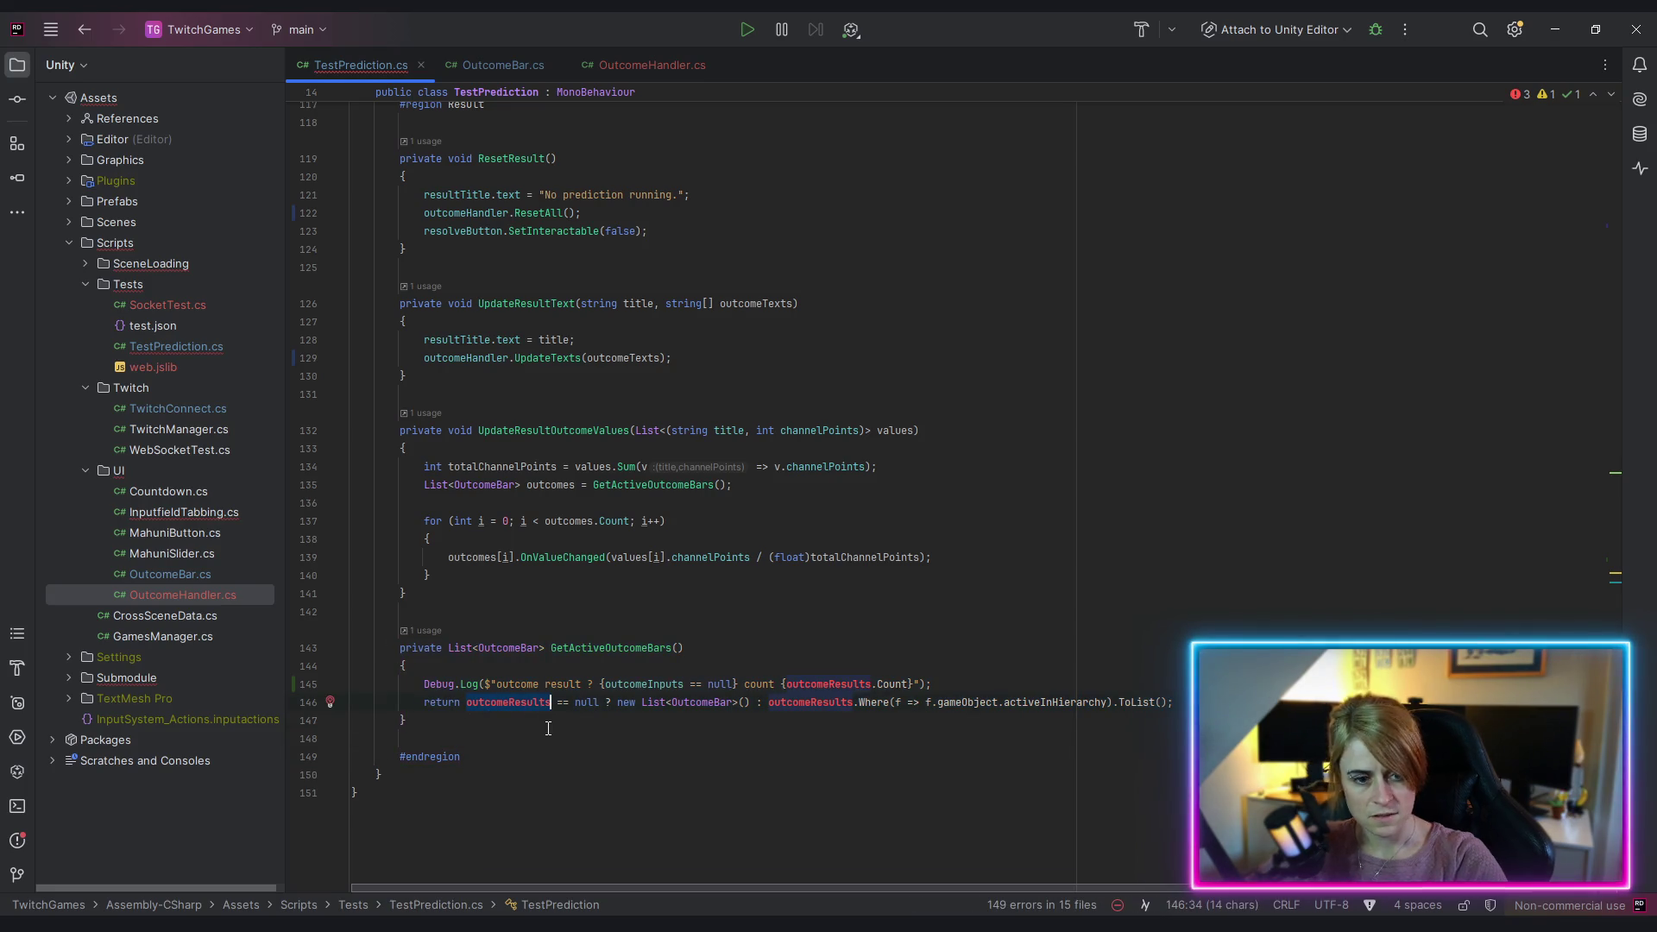
{"action": "type", "text": "out"}
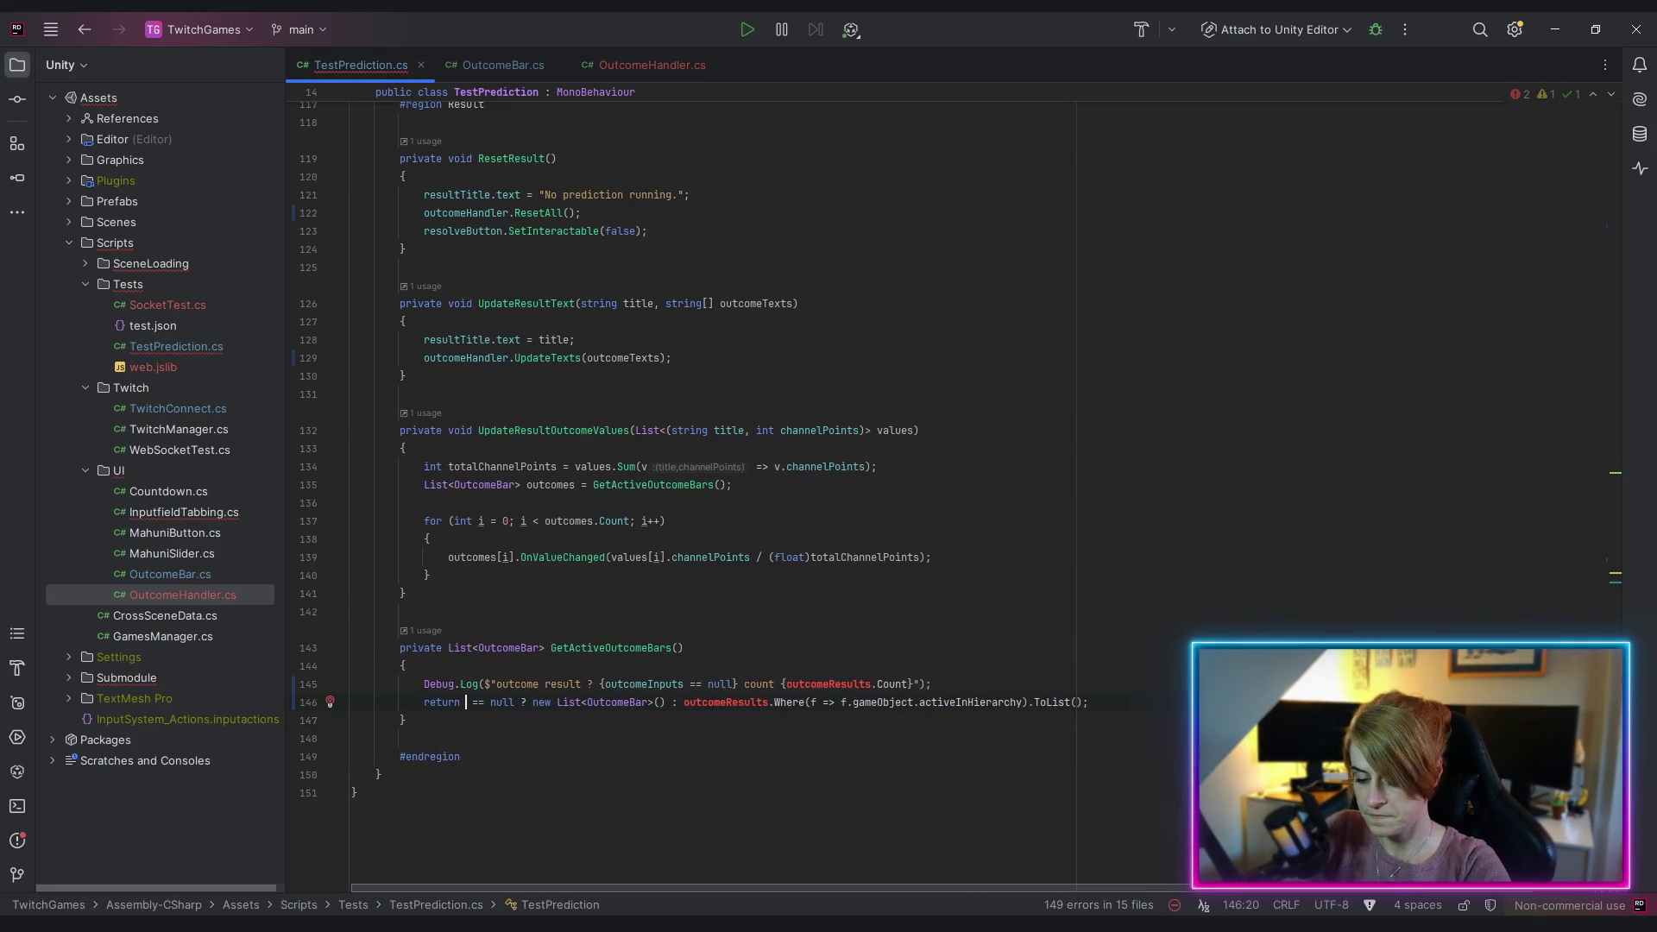
{"action": "key", "text": "Return"}
{"action": "type", "text": ".Get"}
{"action": "key", "text": "Return"}
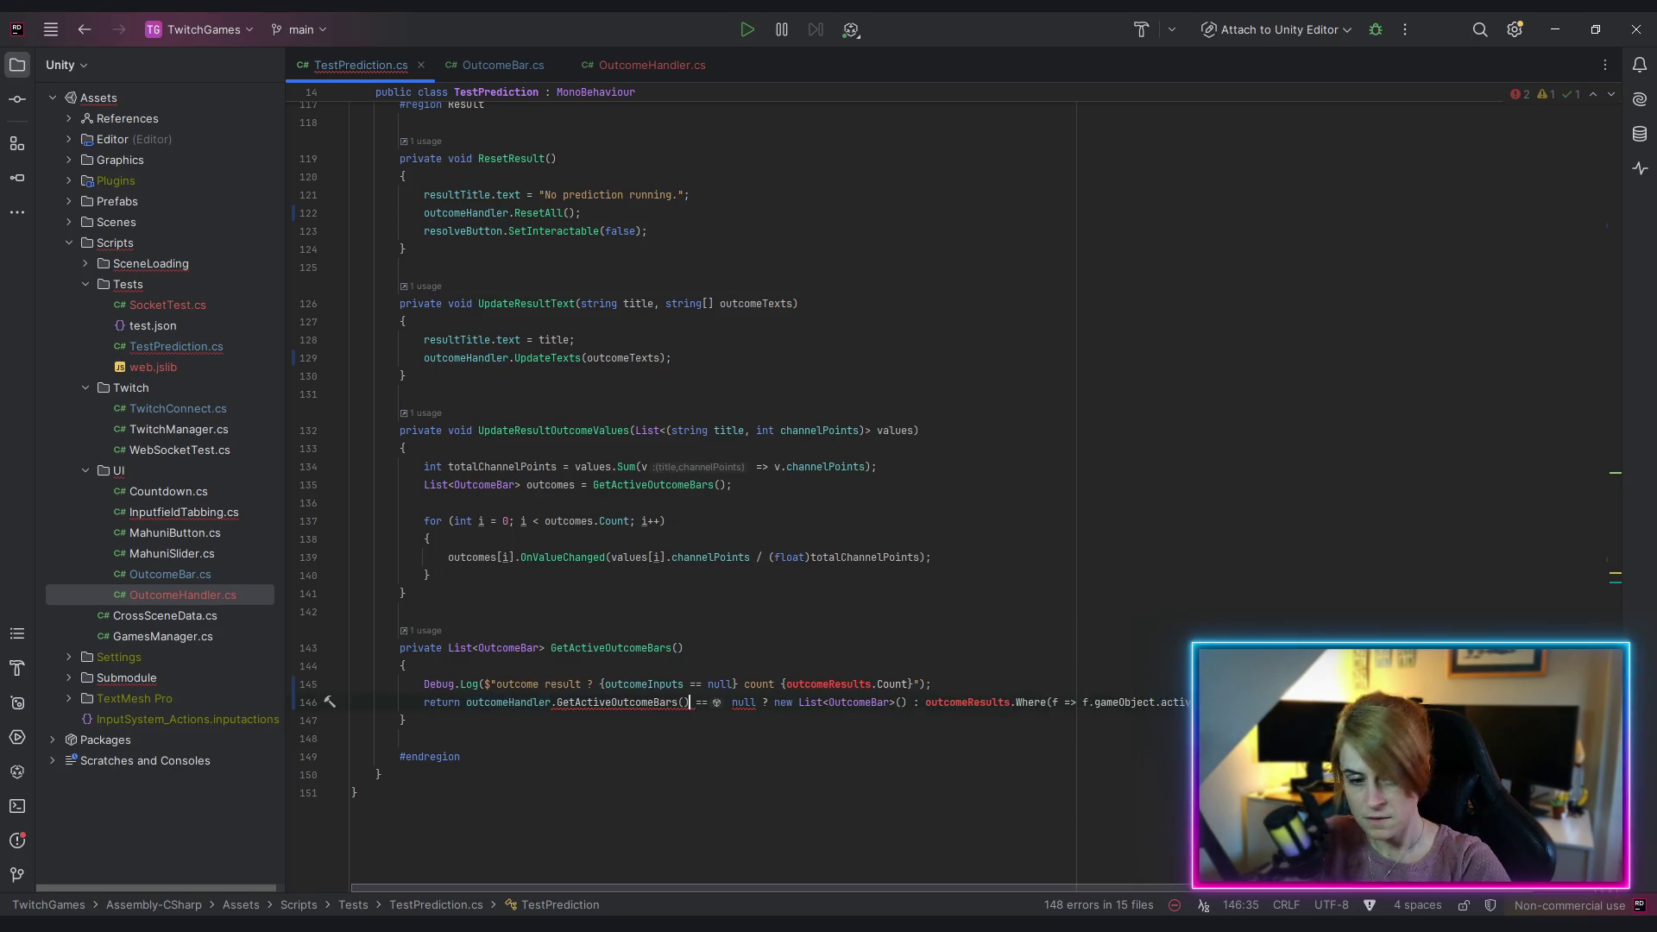
{"action": "key", "text": "shift+End"}
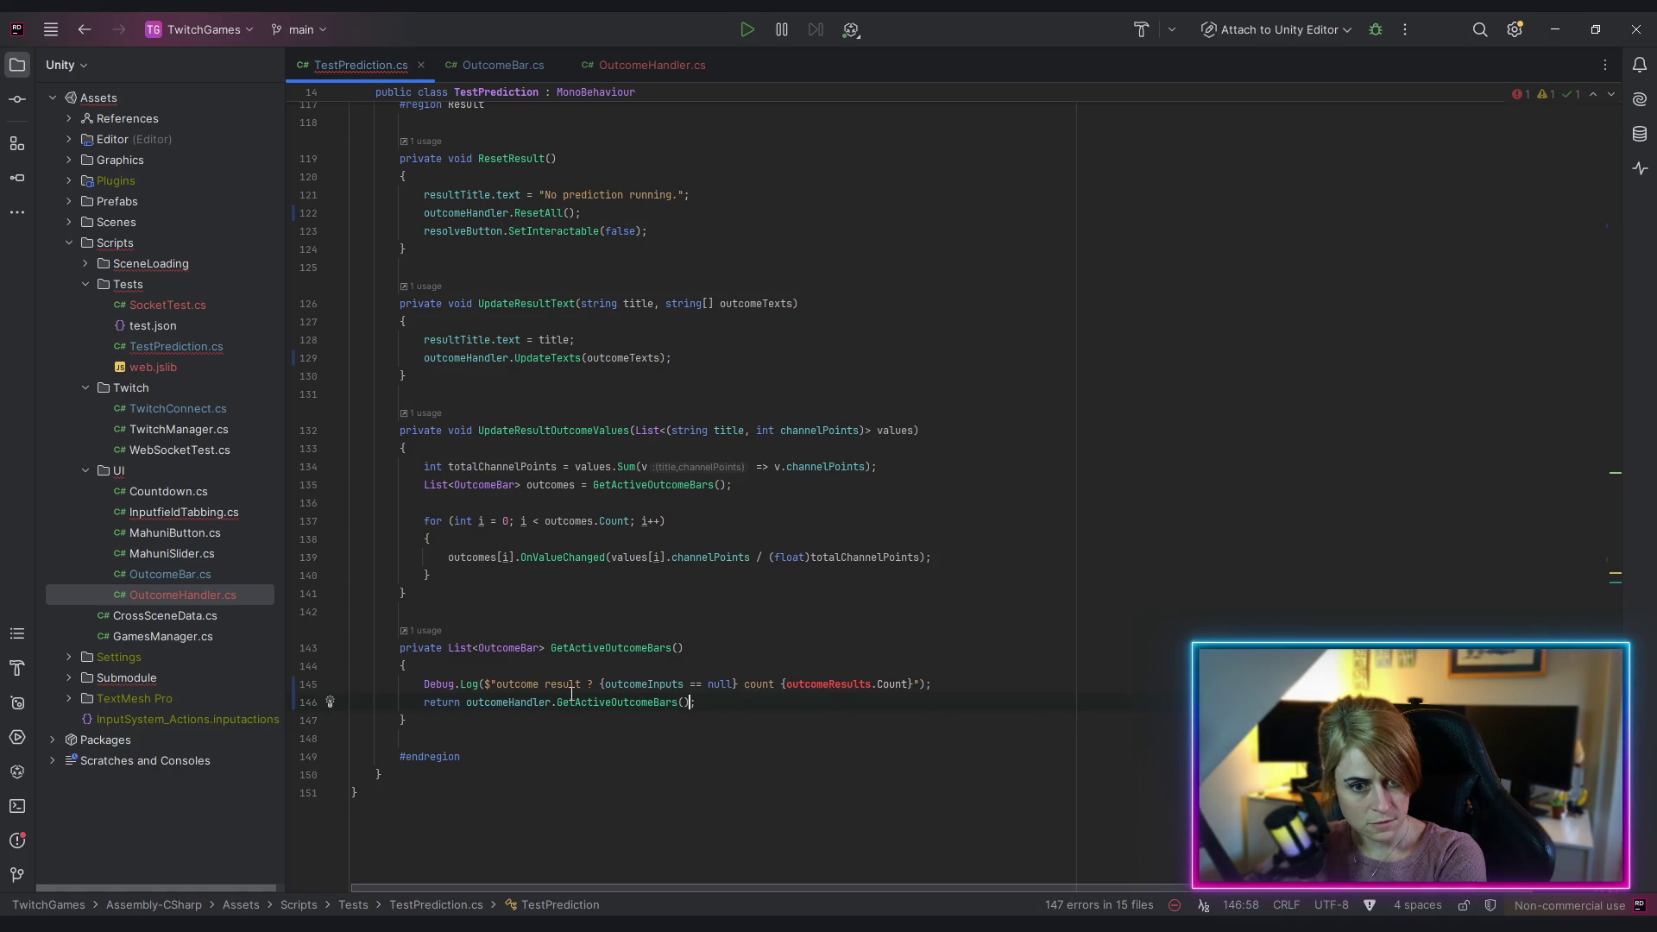
Step: Delete the Debug.Log line from that method and switch to Unity to compile
{"action": "left_click", "coordinate": [333, 684]}
{"action": "key", "text": "Delete"}
{"action": "left_click", "coordinate": [677, 762]}
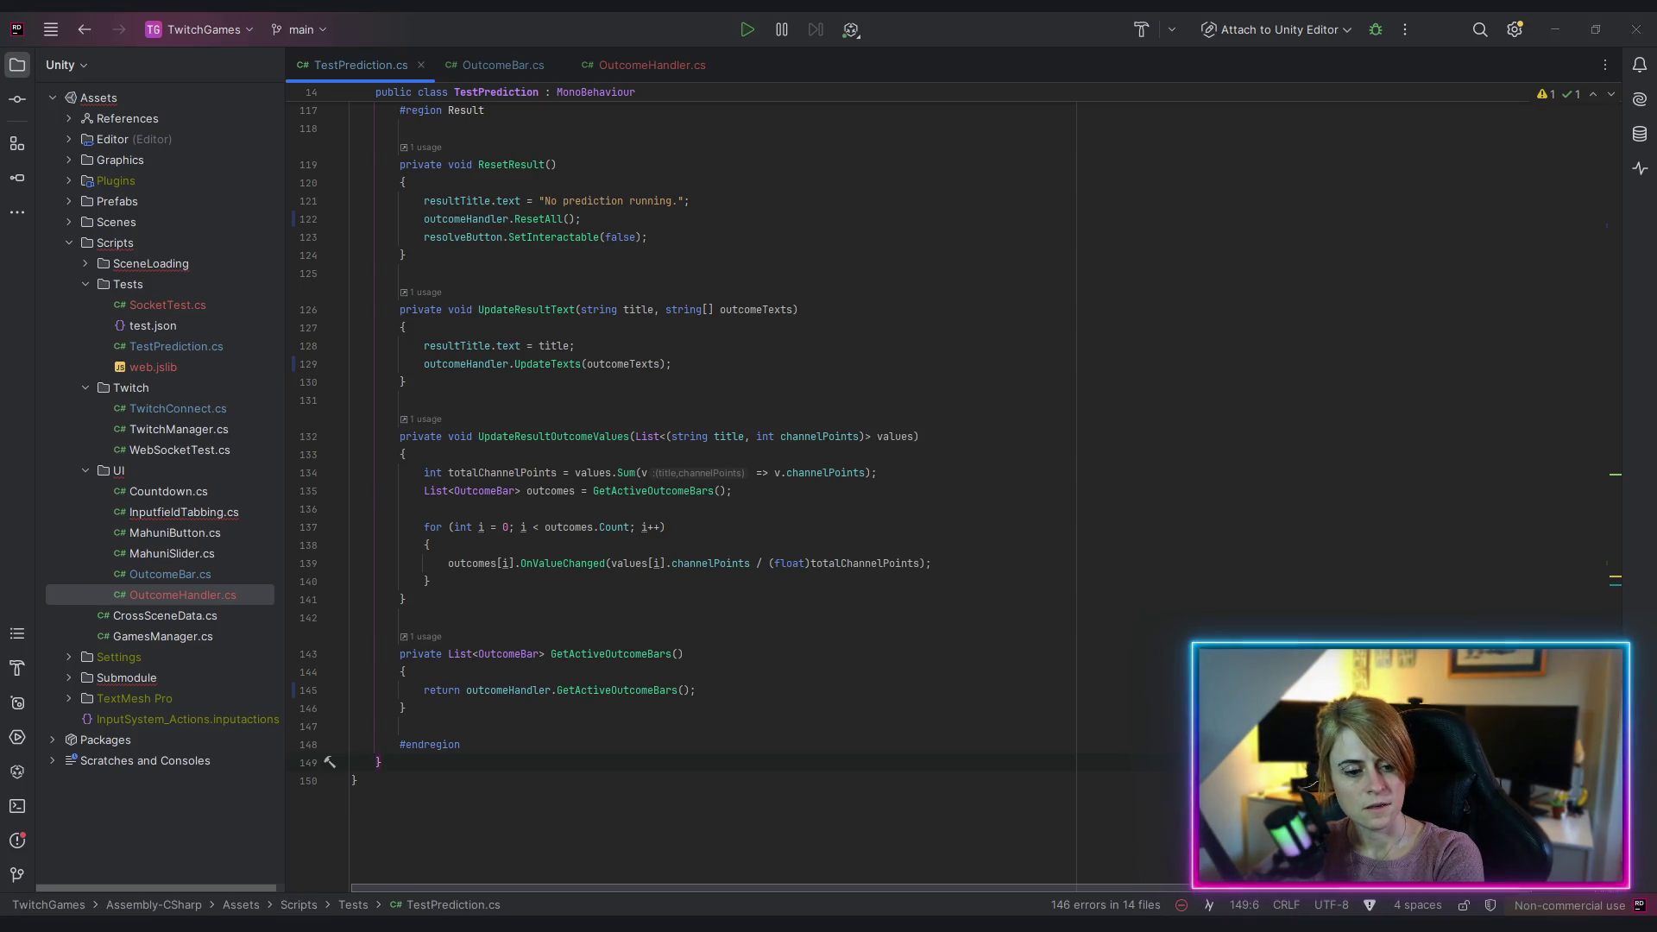
{"action": "key", "text": "alt+Tab"}
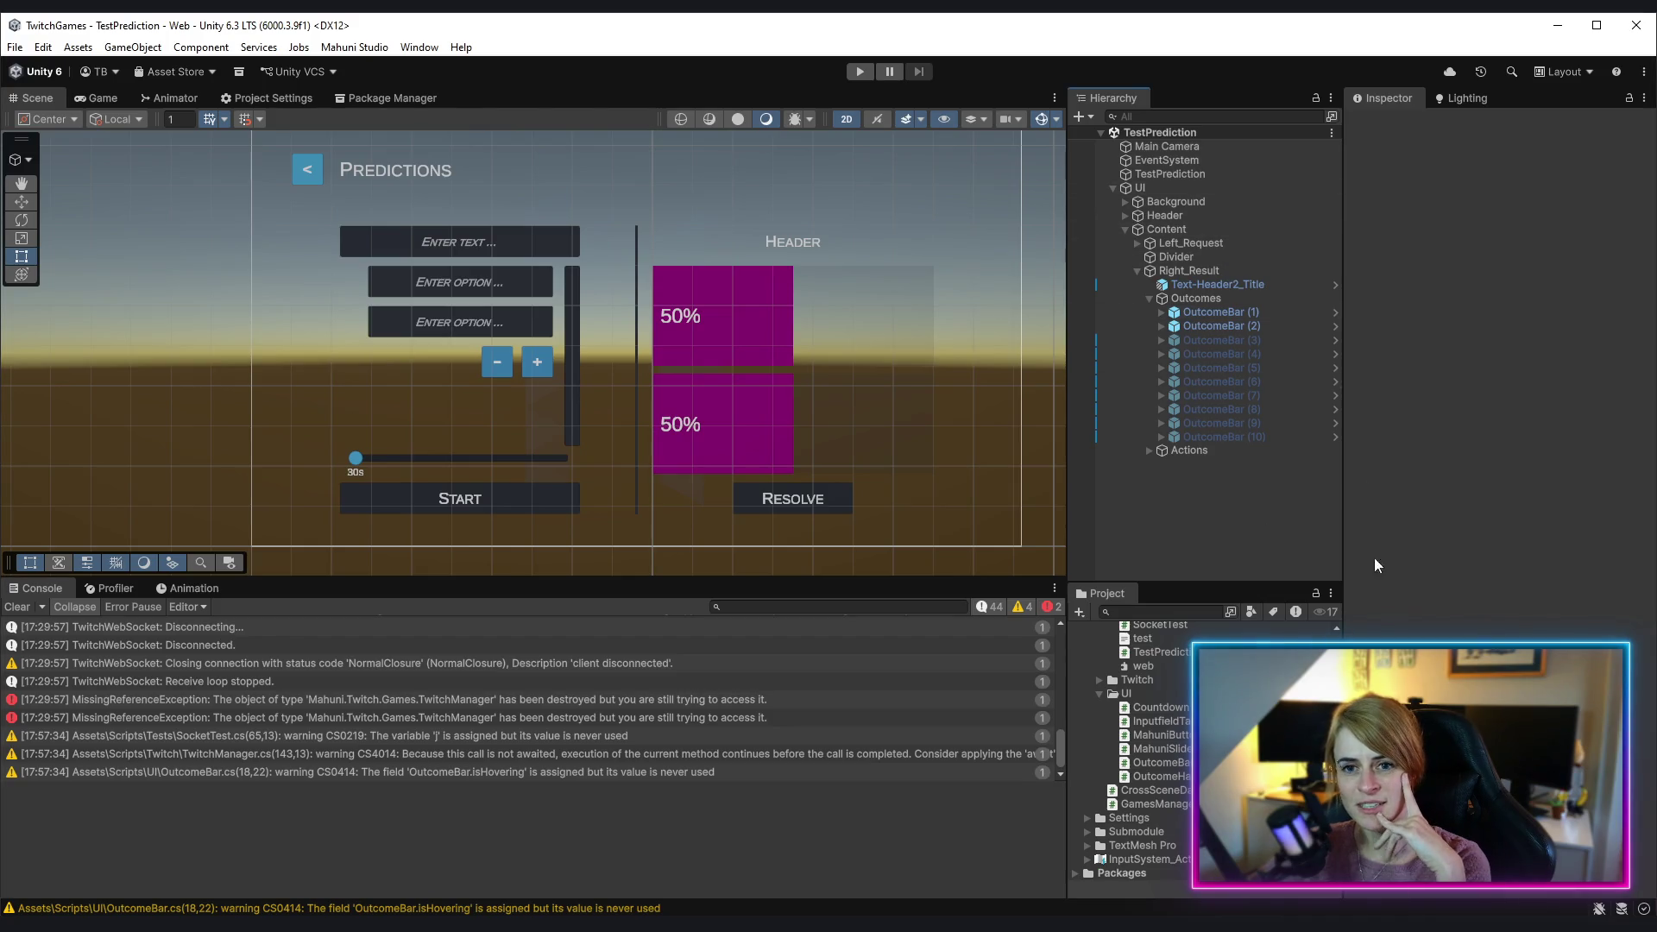
Step: Assign TestPrediction's own OutcomeHandler component to its Outcome Handler field and save the scene
{"action": "left_click", "coordinate": [1174, 173]}
{"action": "mouse_move", "coordinate": [1378, 574]}
{"action": "left_mouse_down"}
{"action": "mouse_move", "coordinate": [1417, 578]}
{"action": "mouse_move", "coordinate": [1493, 533]}
{"action": "mouse_move", "coordinate": [1545, 535]}
{"action": "left_mouse_up"}
{"action": "key", "text": "ctrl+s"}
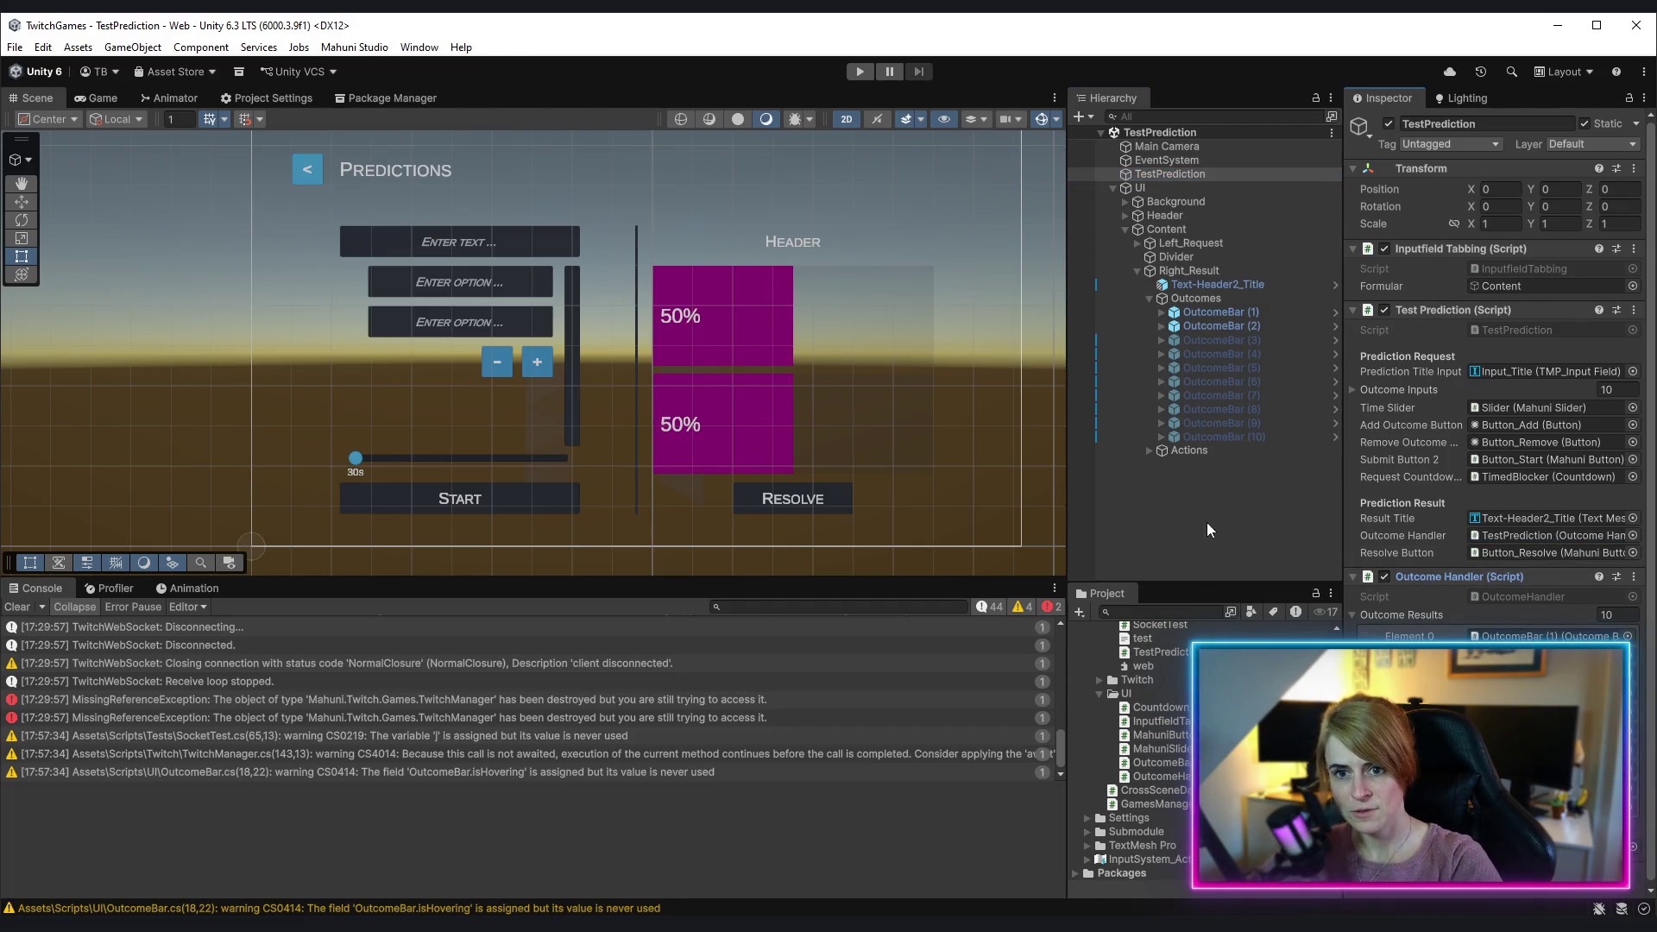
Step: Open the 1 - Connect scene from the Project window
{"action": "left_click", "coordinate": [1218, 516]}
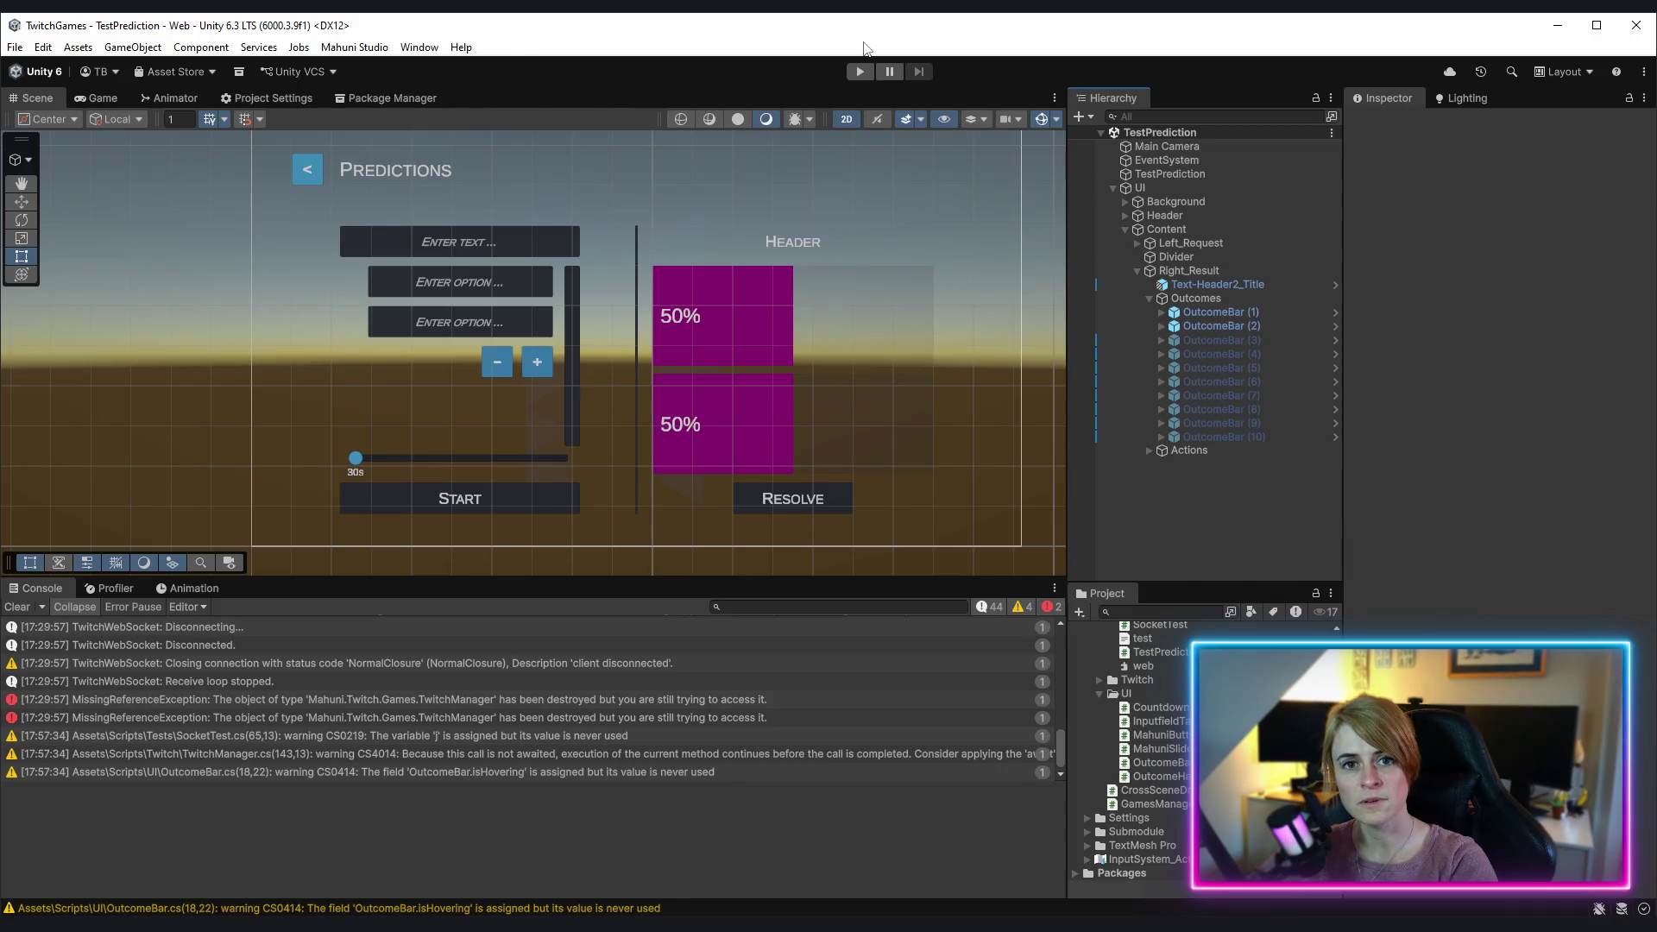
{"action": "scroll", "coordinate": [1139, 751], "scroll_direction": "up", "scroll_amount": 4}
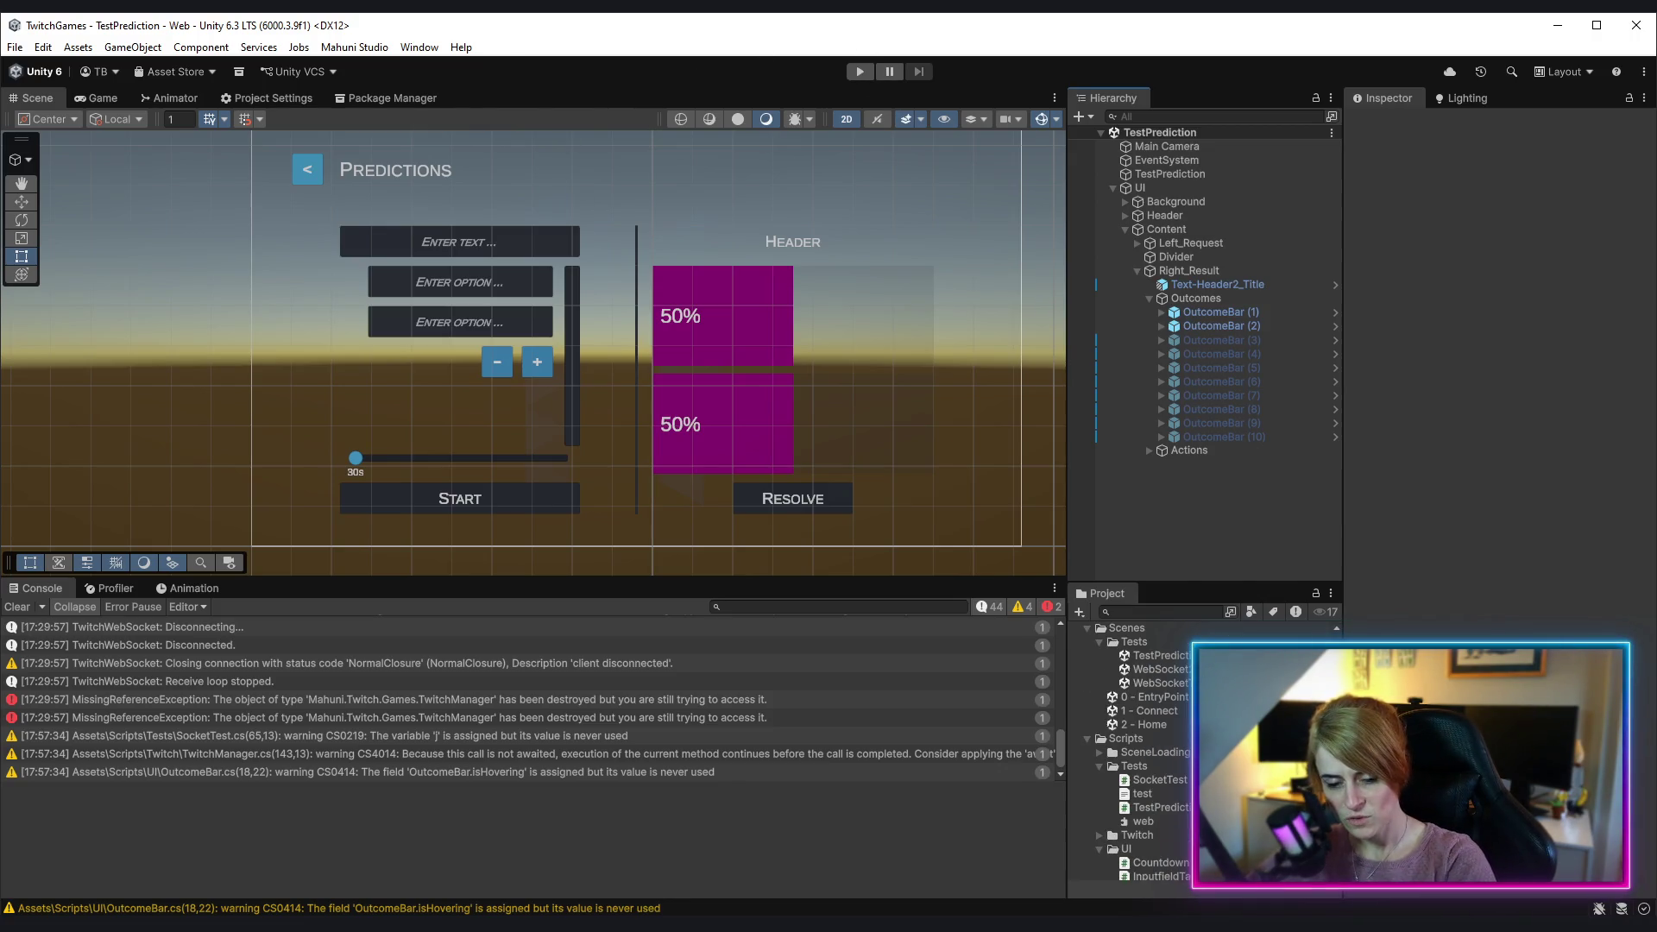
{"action": "double_click", "coordinate": [1166, 711]}
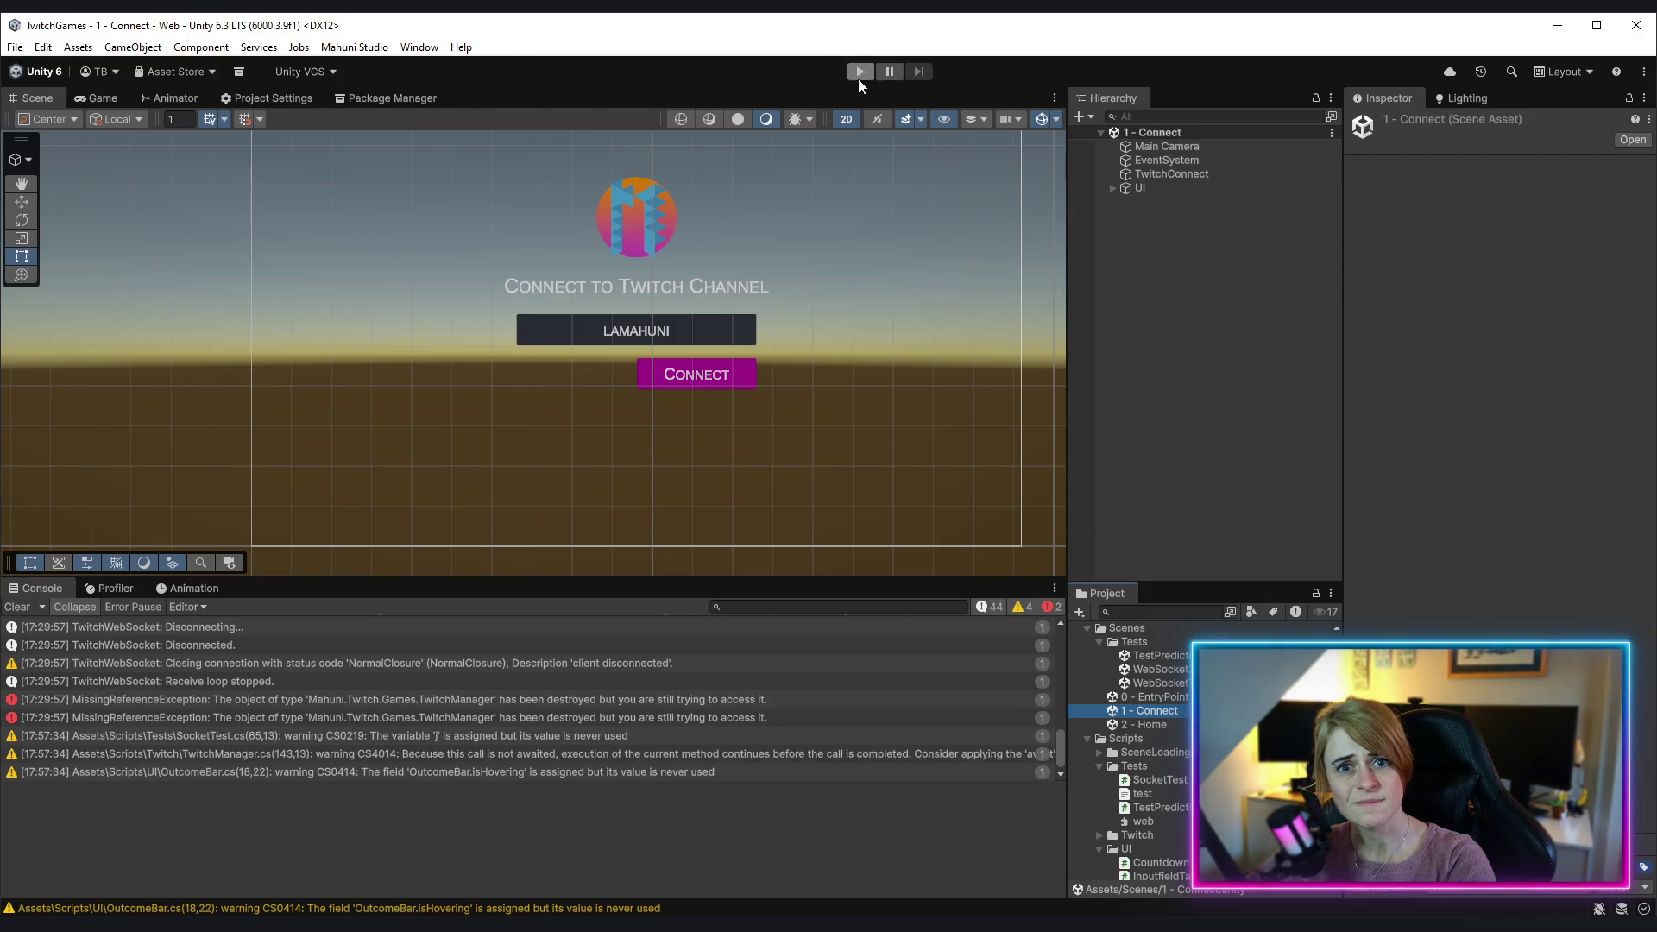
Step: Play the game, connect to Twitch, open the Test Prediction screen, and clear the Console
{"action": "left_click", "coordinate": [860, 76]}
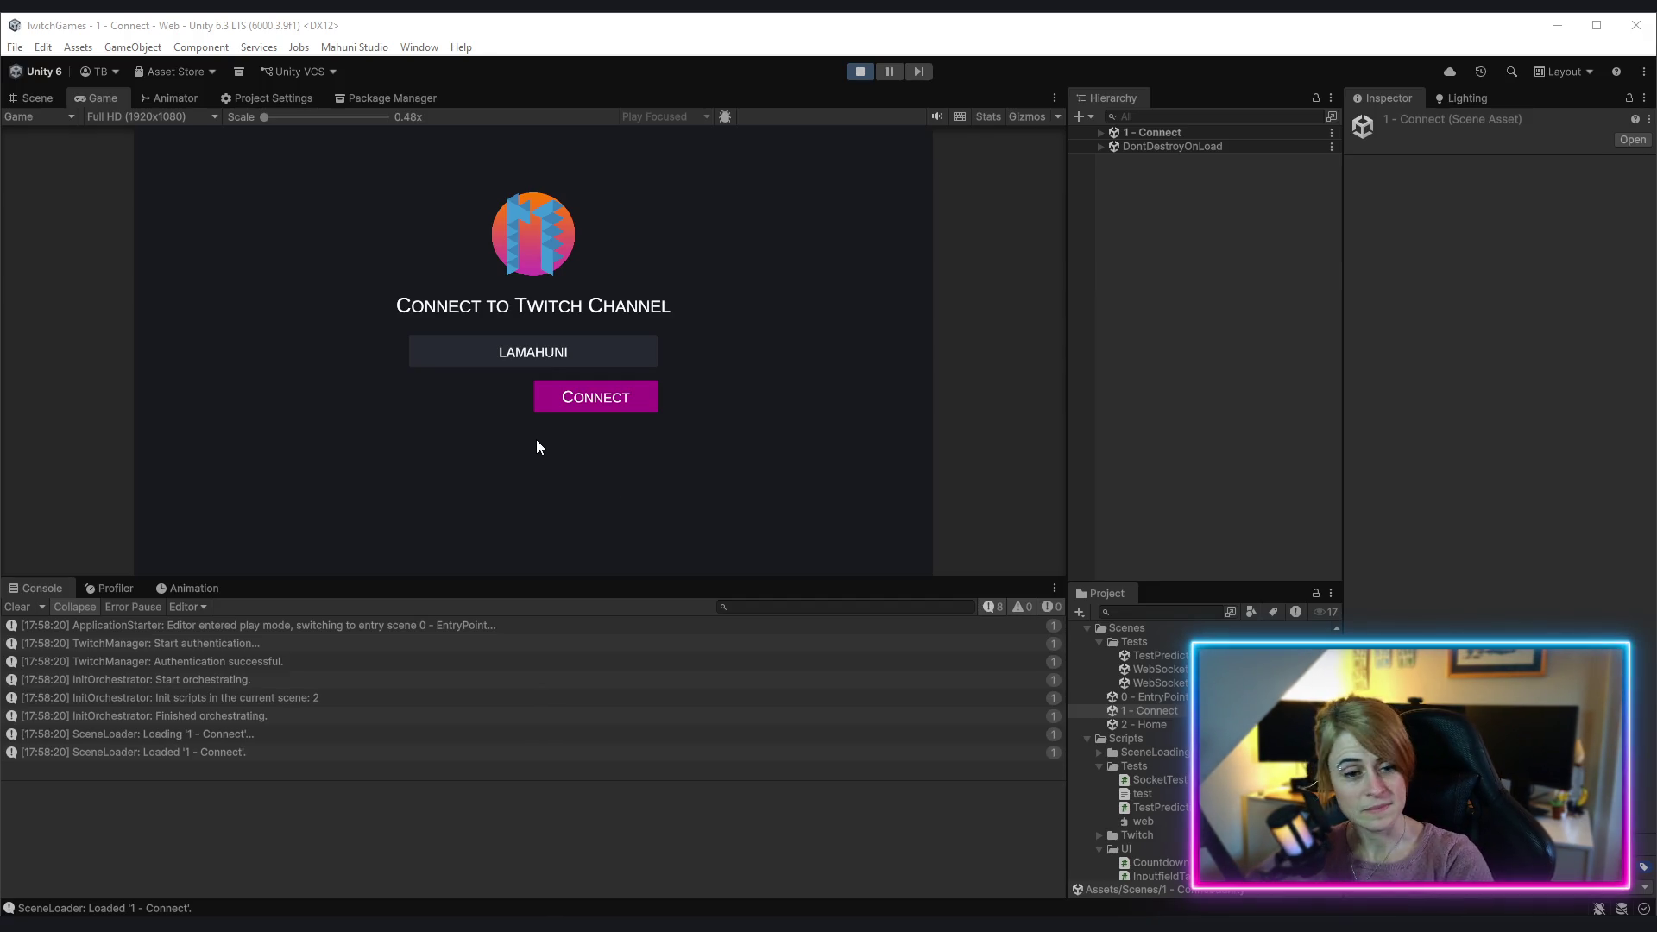
{"action": "left_click", "coordinate": [606, 409]}
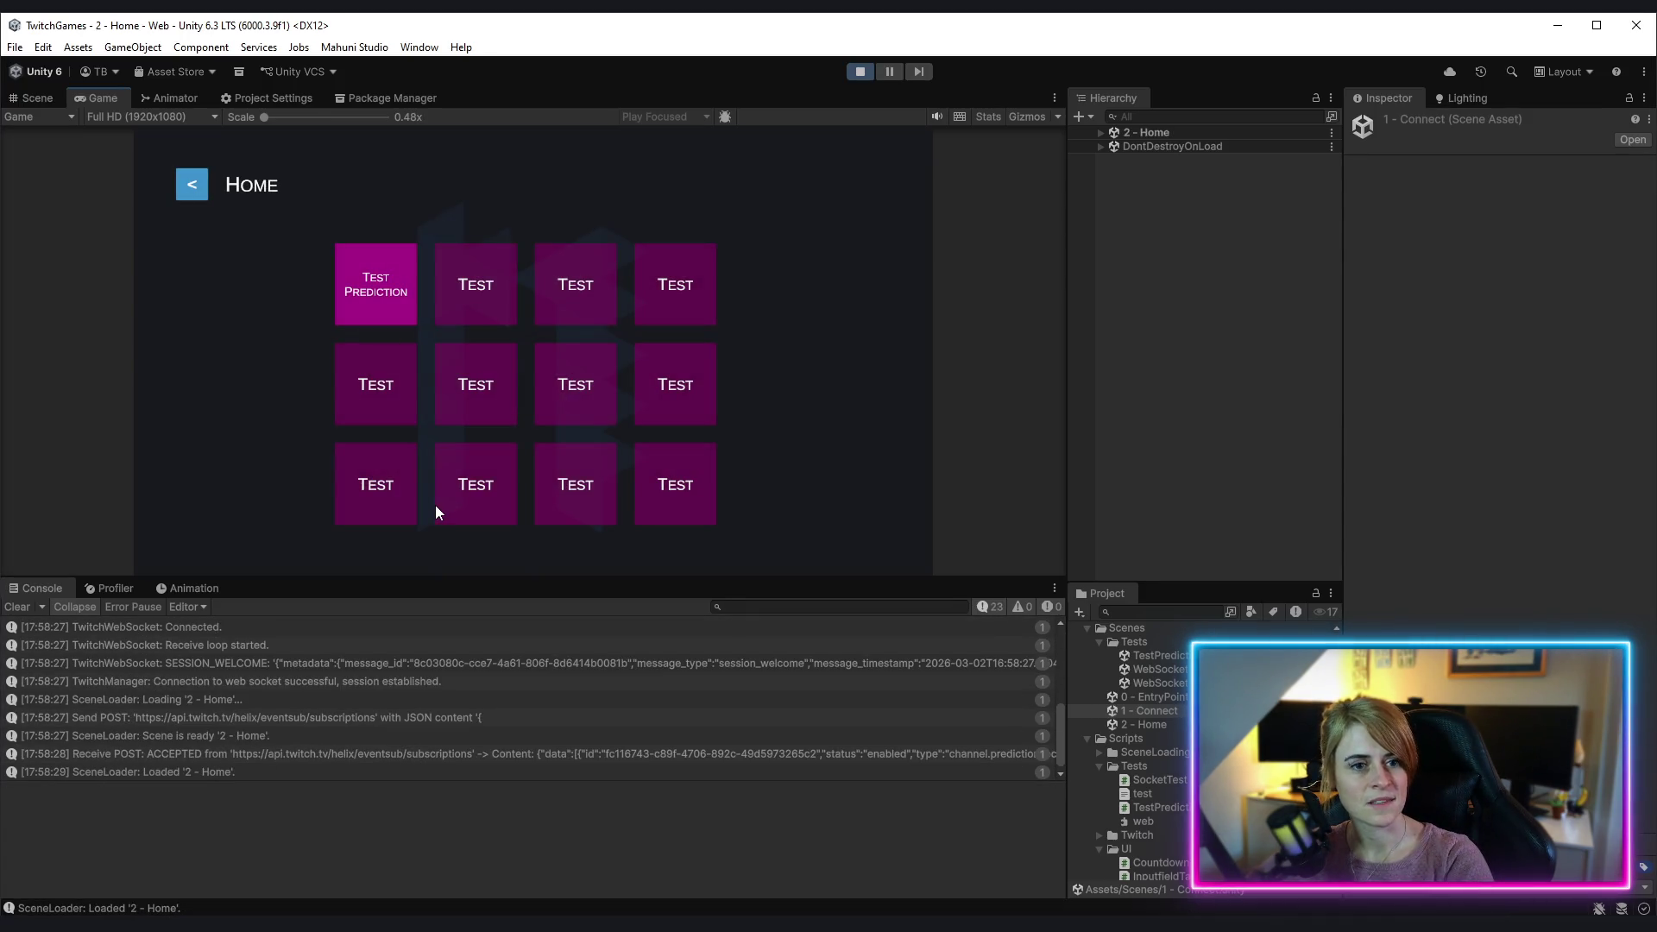
{"action": "left_click", "coordinate": [403, 274]}
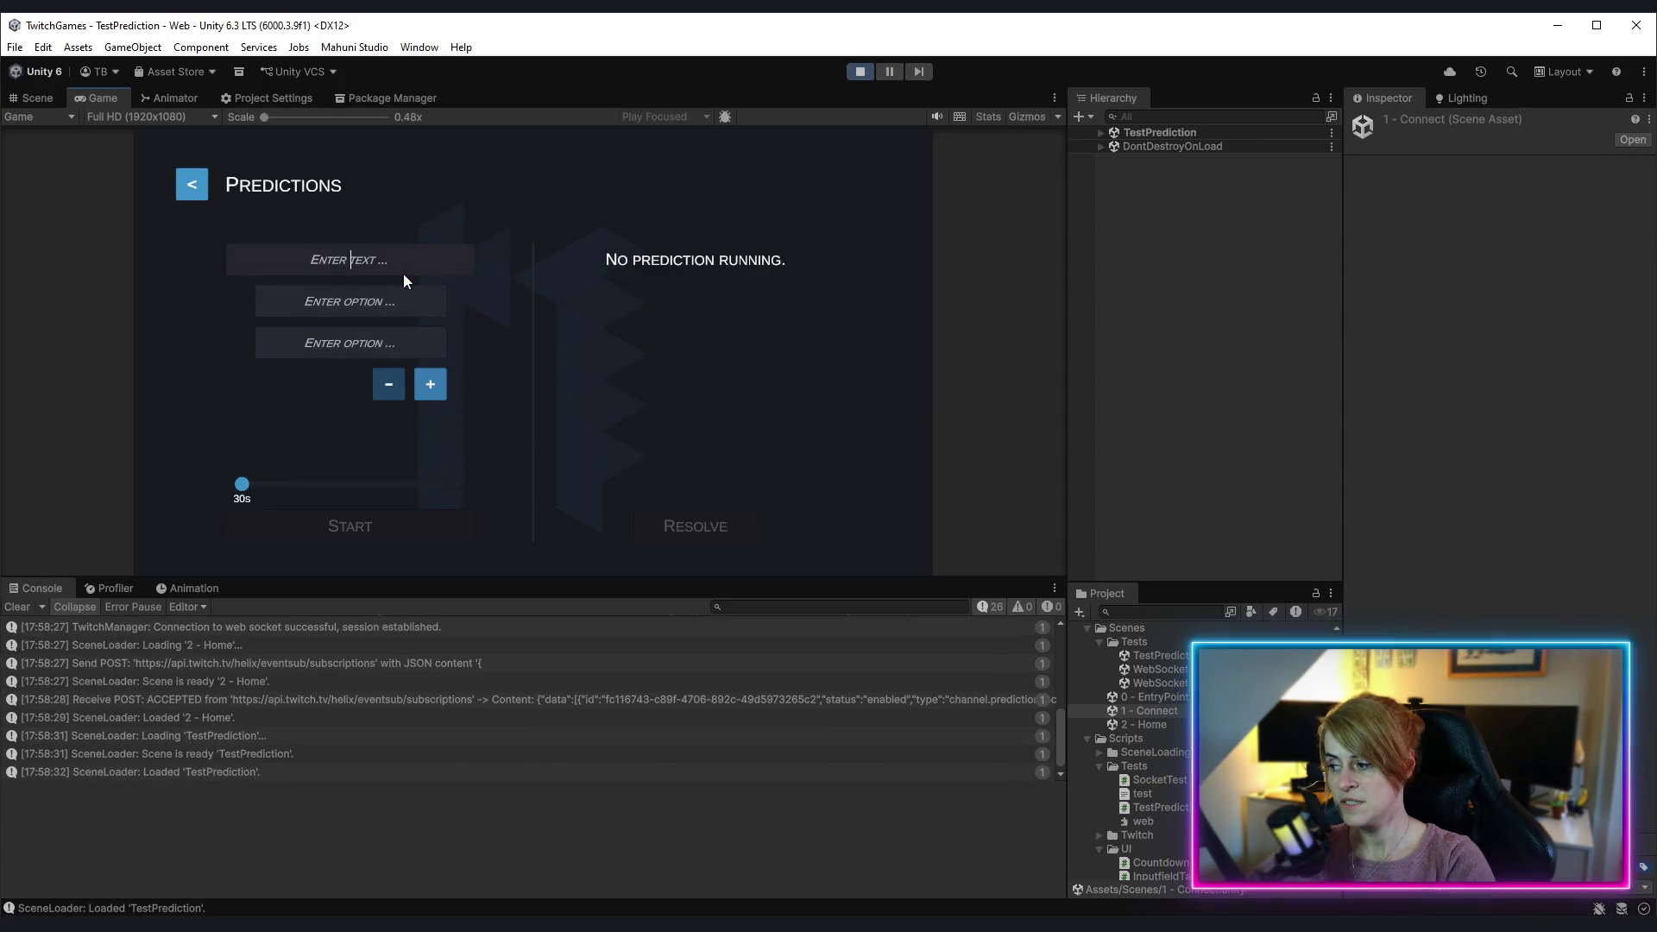
{"action": "left_click", "coordinate": [27, 612]}
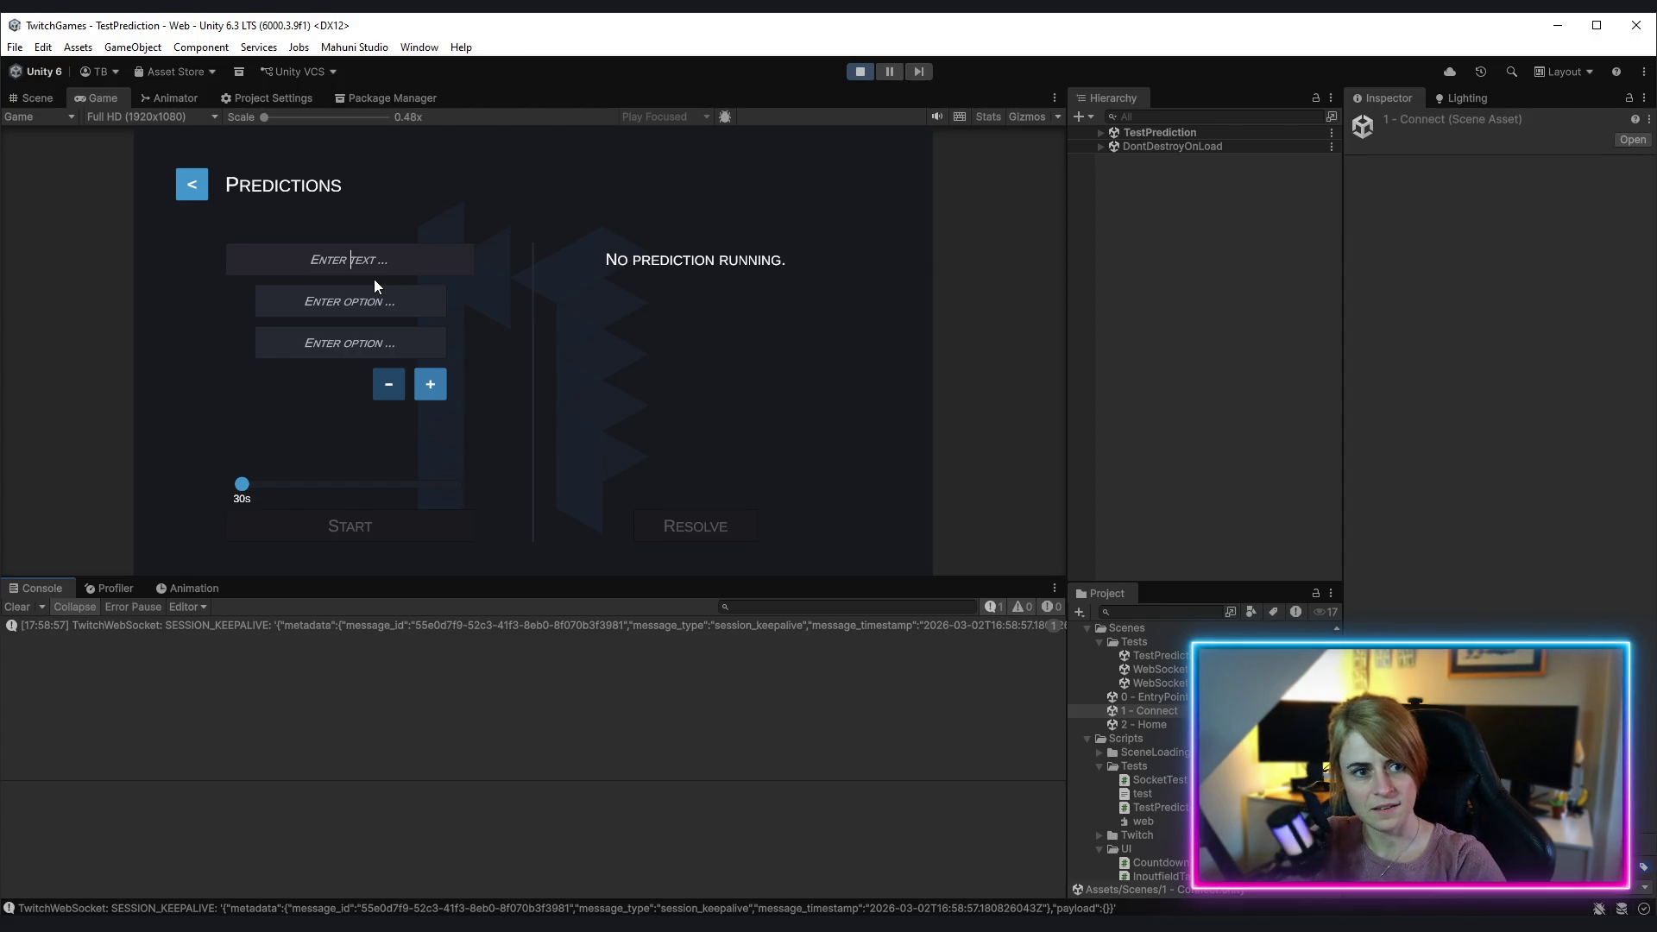
Step: Title the prediction 'Bestes Obst' with options Apfel, Birne, Banane and Mango
{"action": "type", "text": "Bestes Obst"}
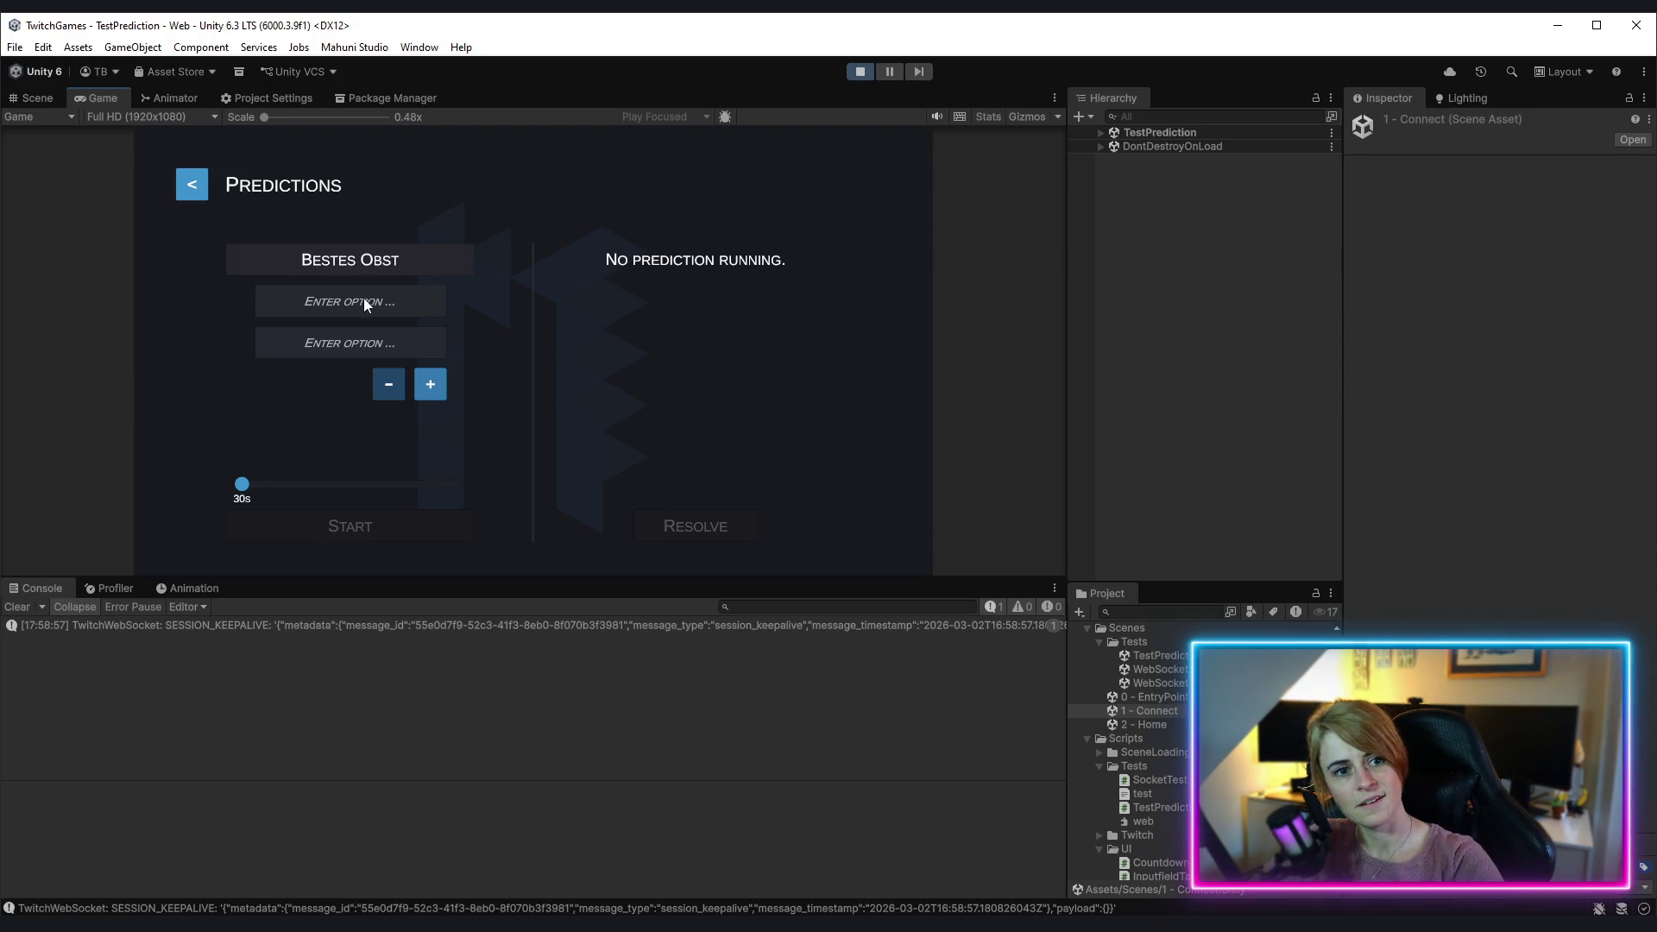
{"action": "type", "text": "Apfel"}
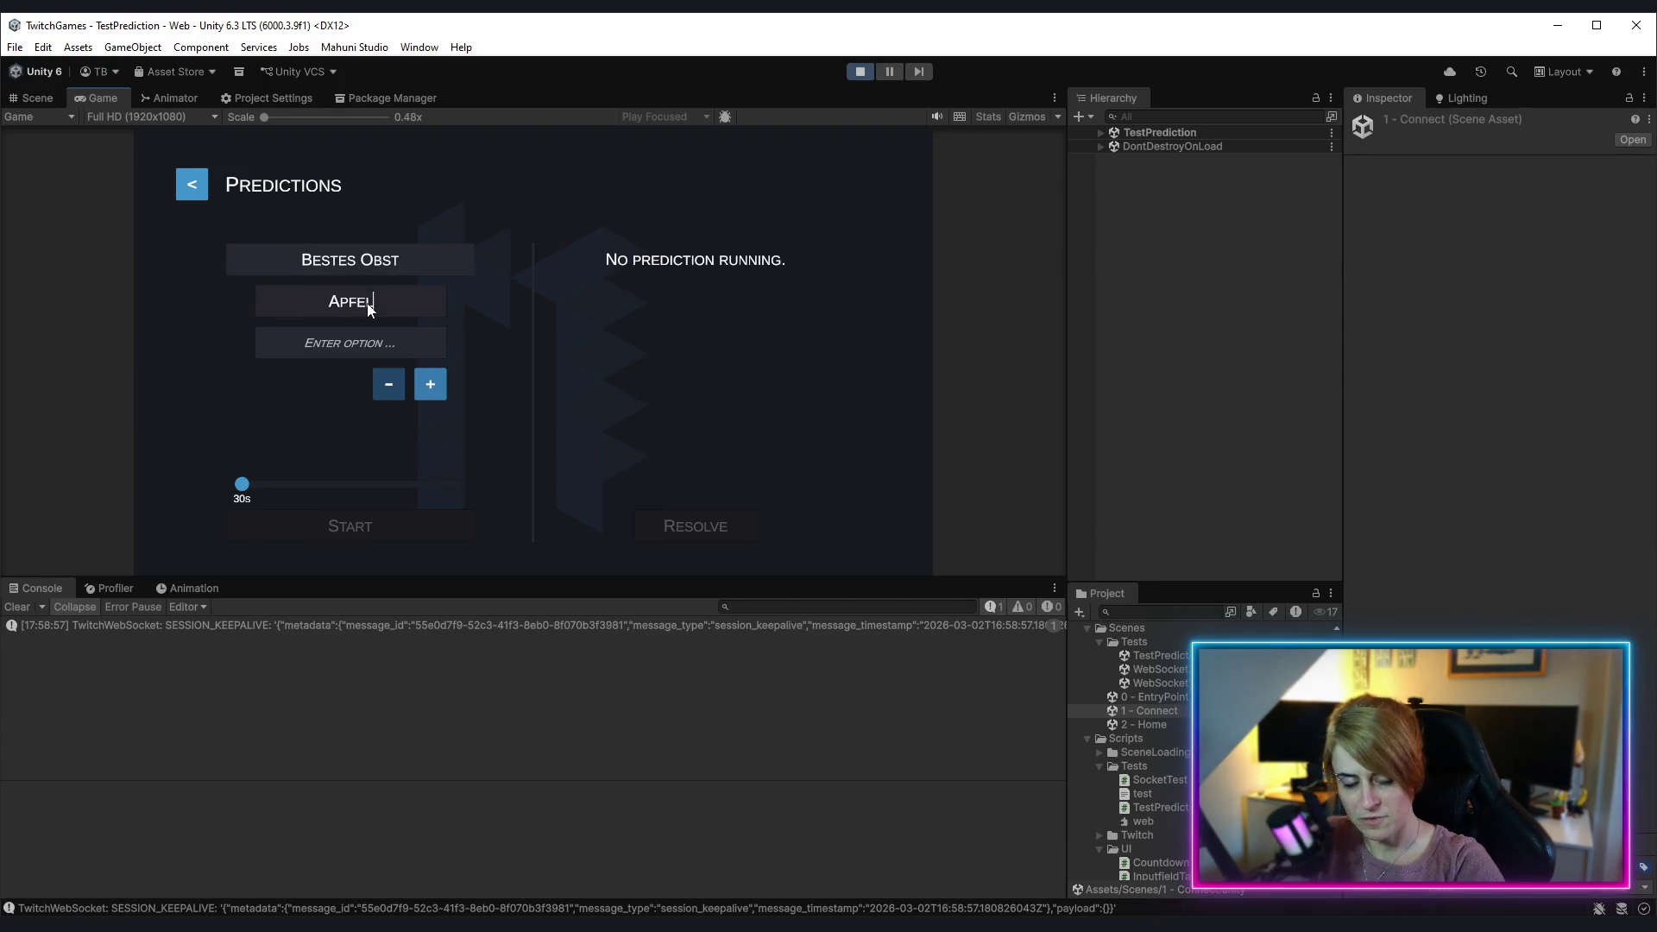
{"action": "left_click", "coordinate": [388, 351]}
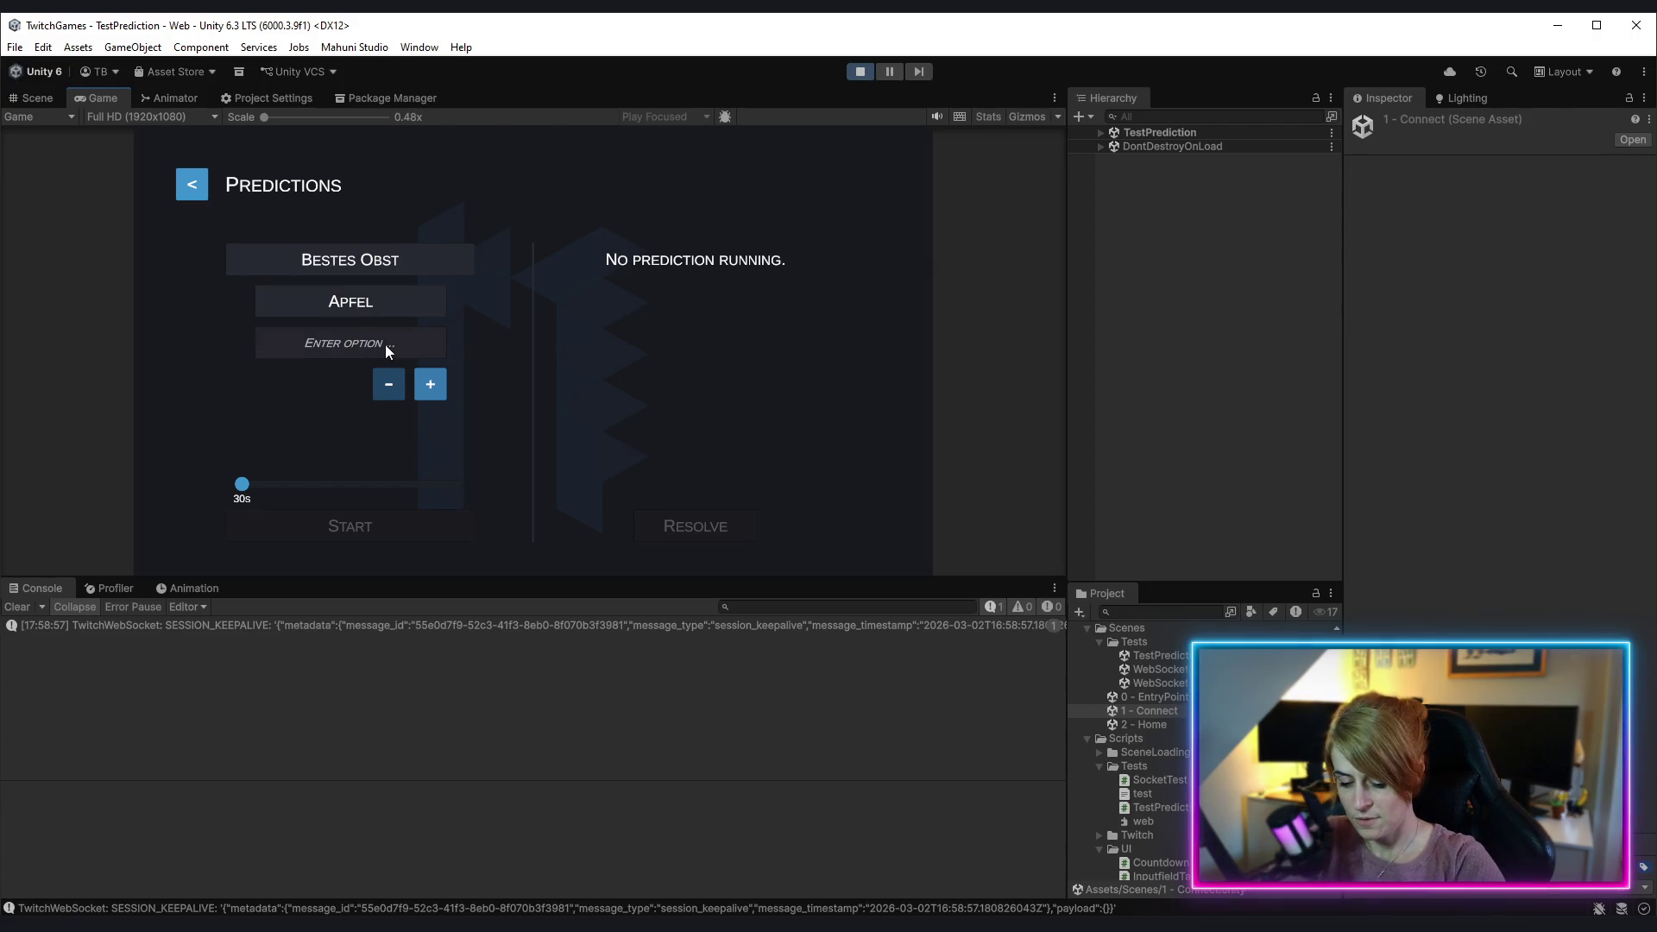
{"action": "type", "text": "Birne"}
{"action": "left_click", "coordinate": [428, 399]}
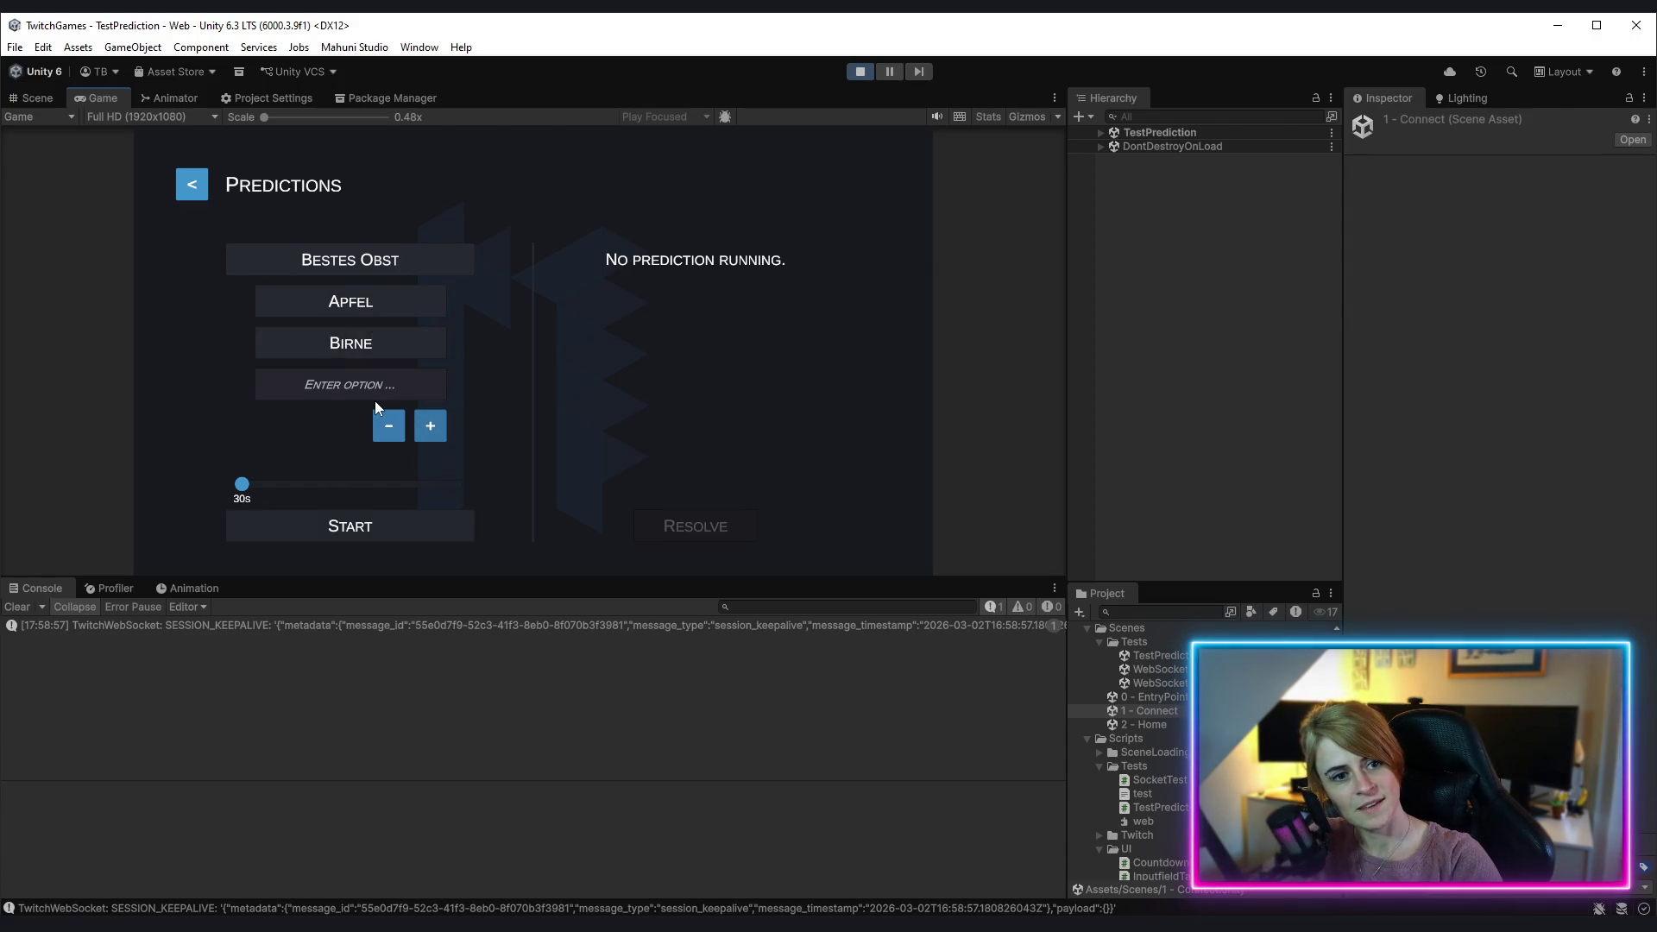
{"action": "left_click", "coordinate": [394, 396]}
{"action": "type", "text": "Banane"}
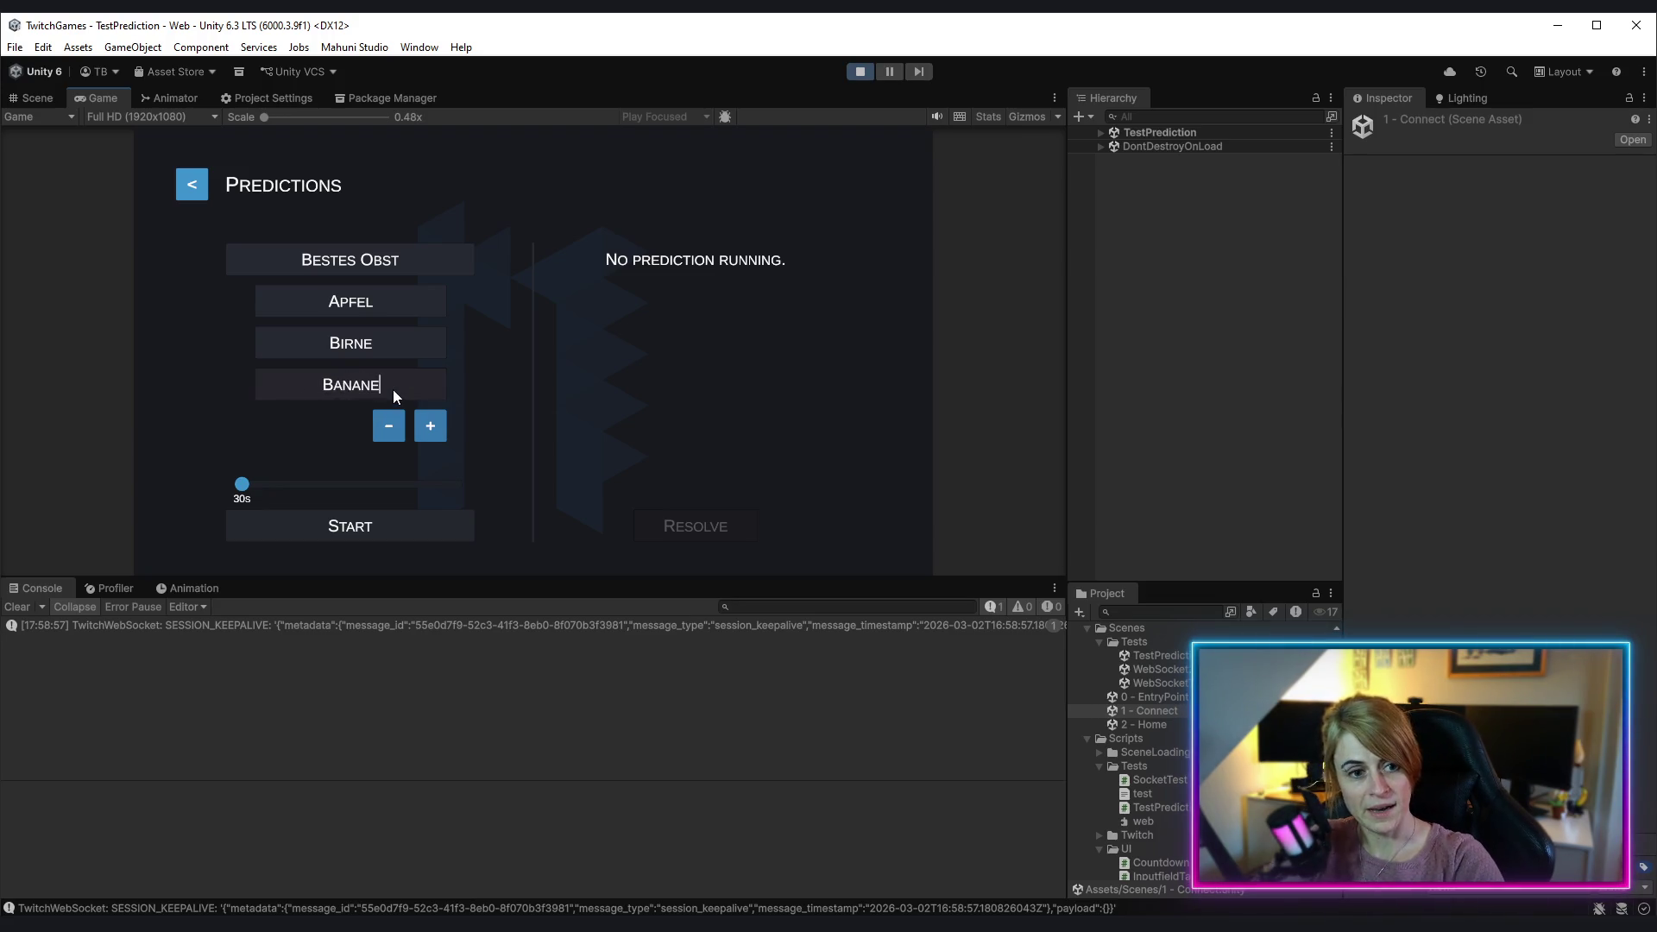
{"action": "left_click", "coordinate": [428, 423]}
{"action": "type", "text": "Mango"}
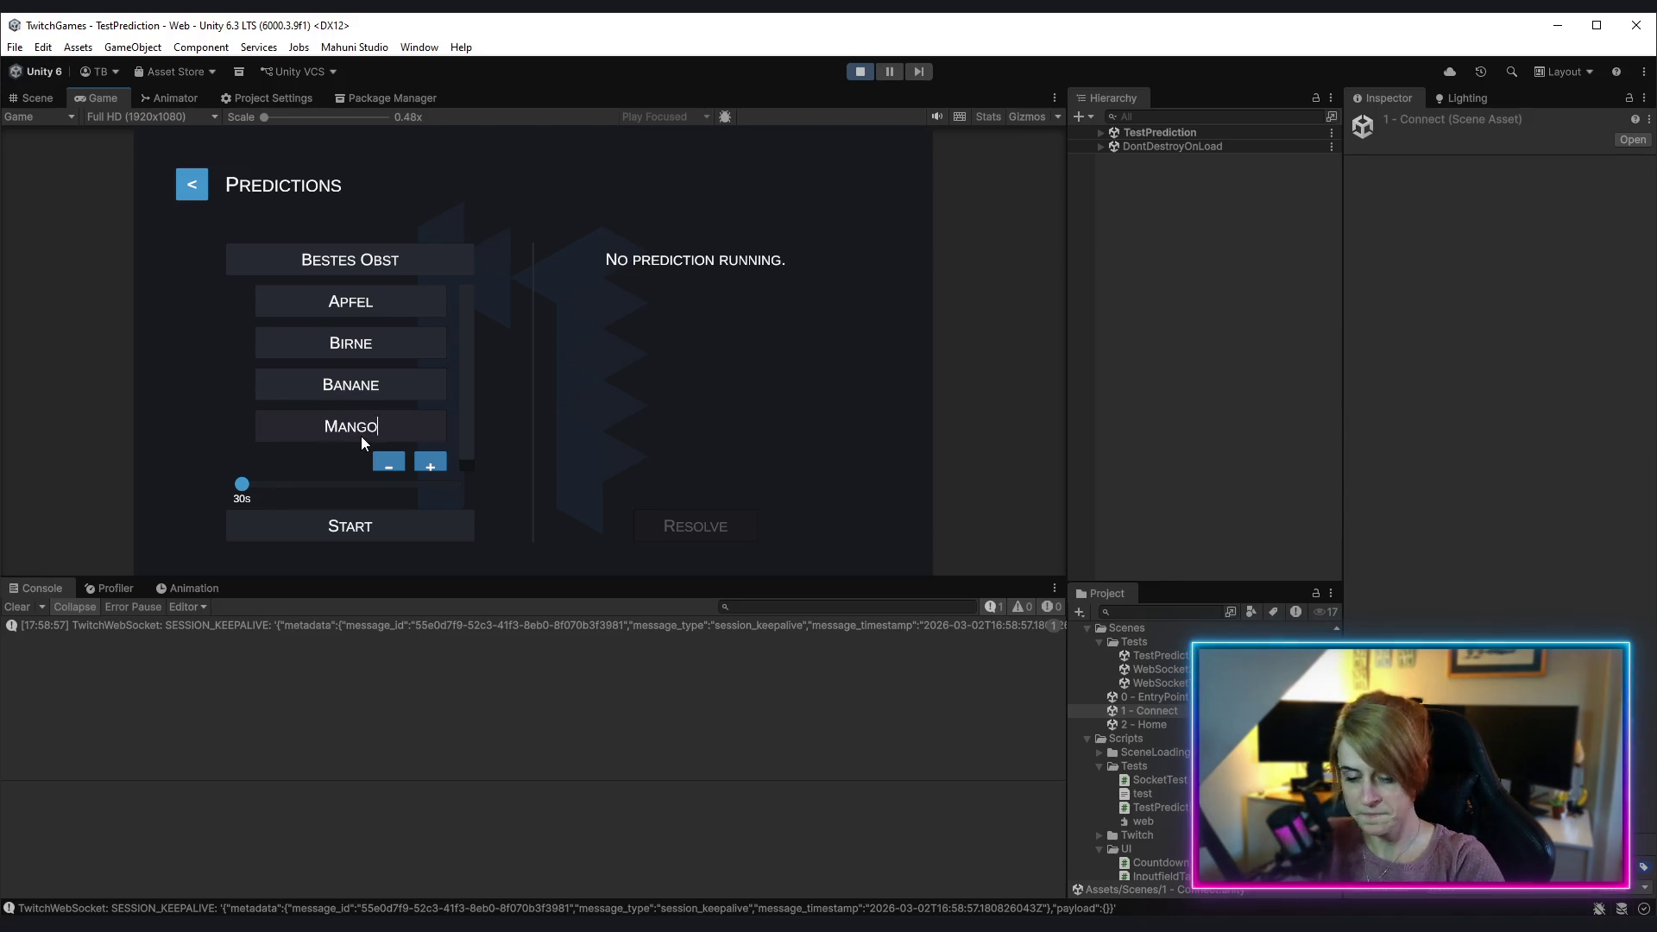
Step: Add a fifth option 'Traube' and start the prediction
{"action": "left_click", "coordinate": [430, 466]}
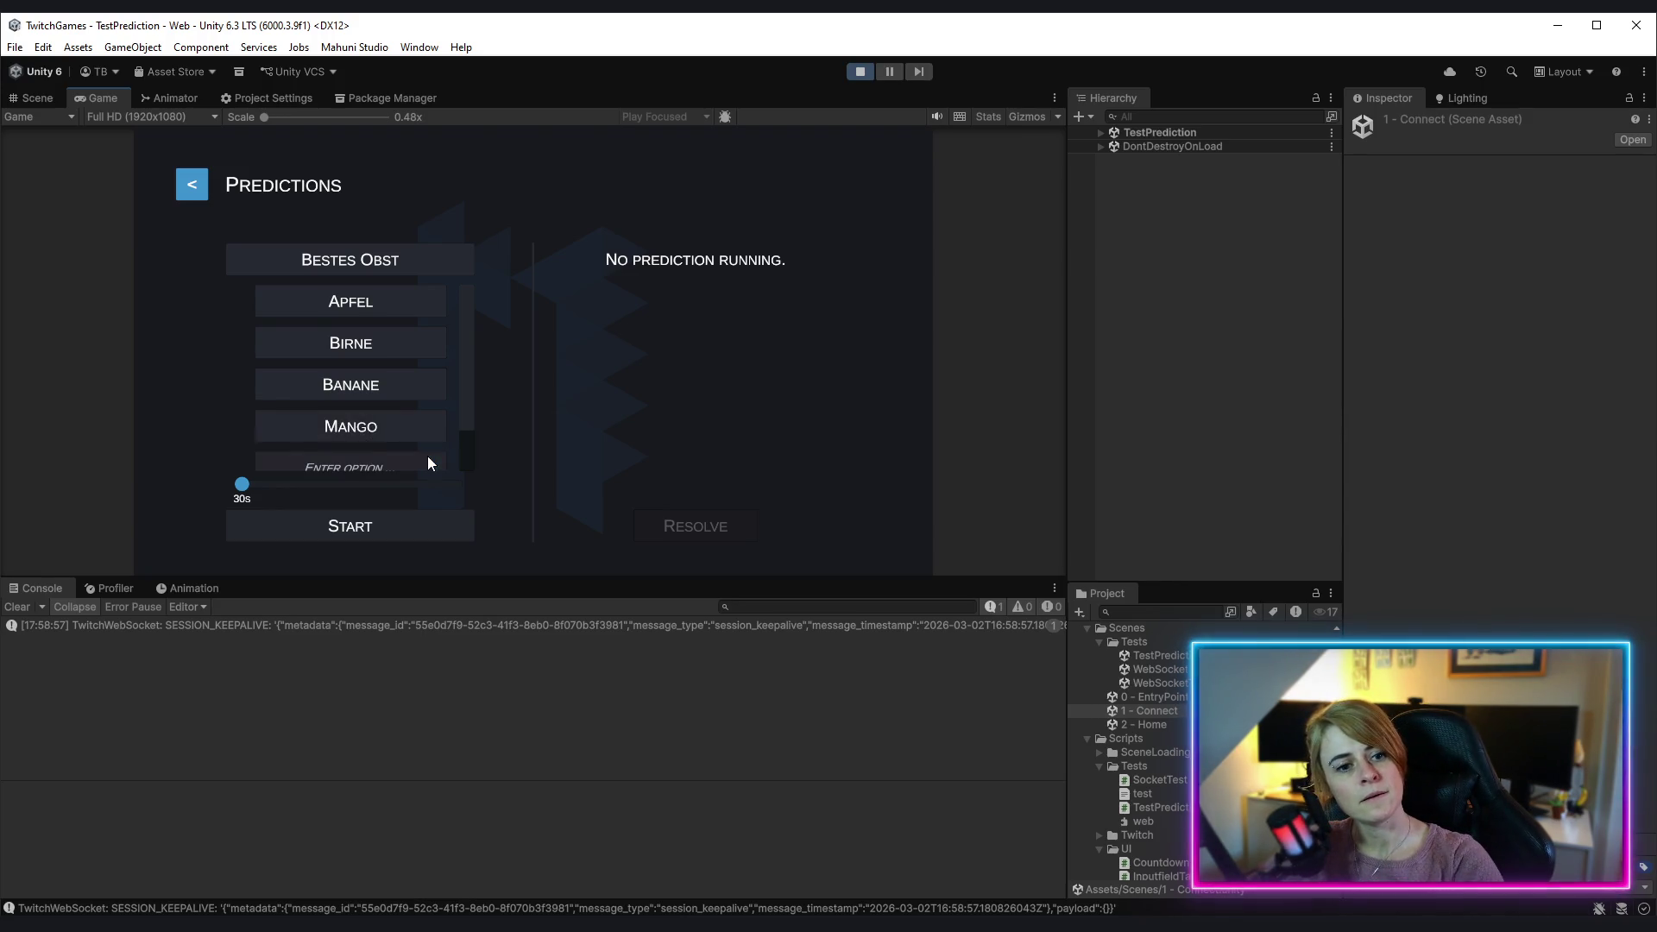
{"action": "scroll", "coordinate": [392, 436], "scroll_direction": "down", "scroll_amount": 2}
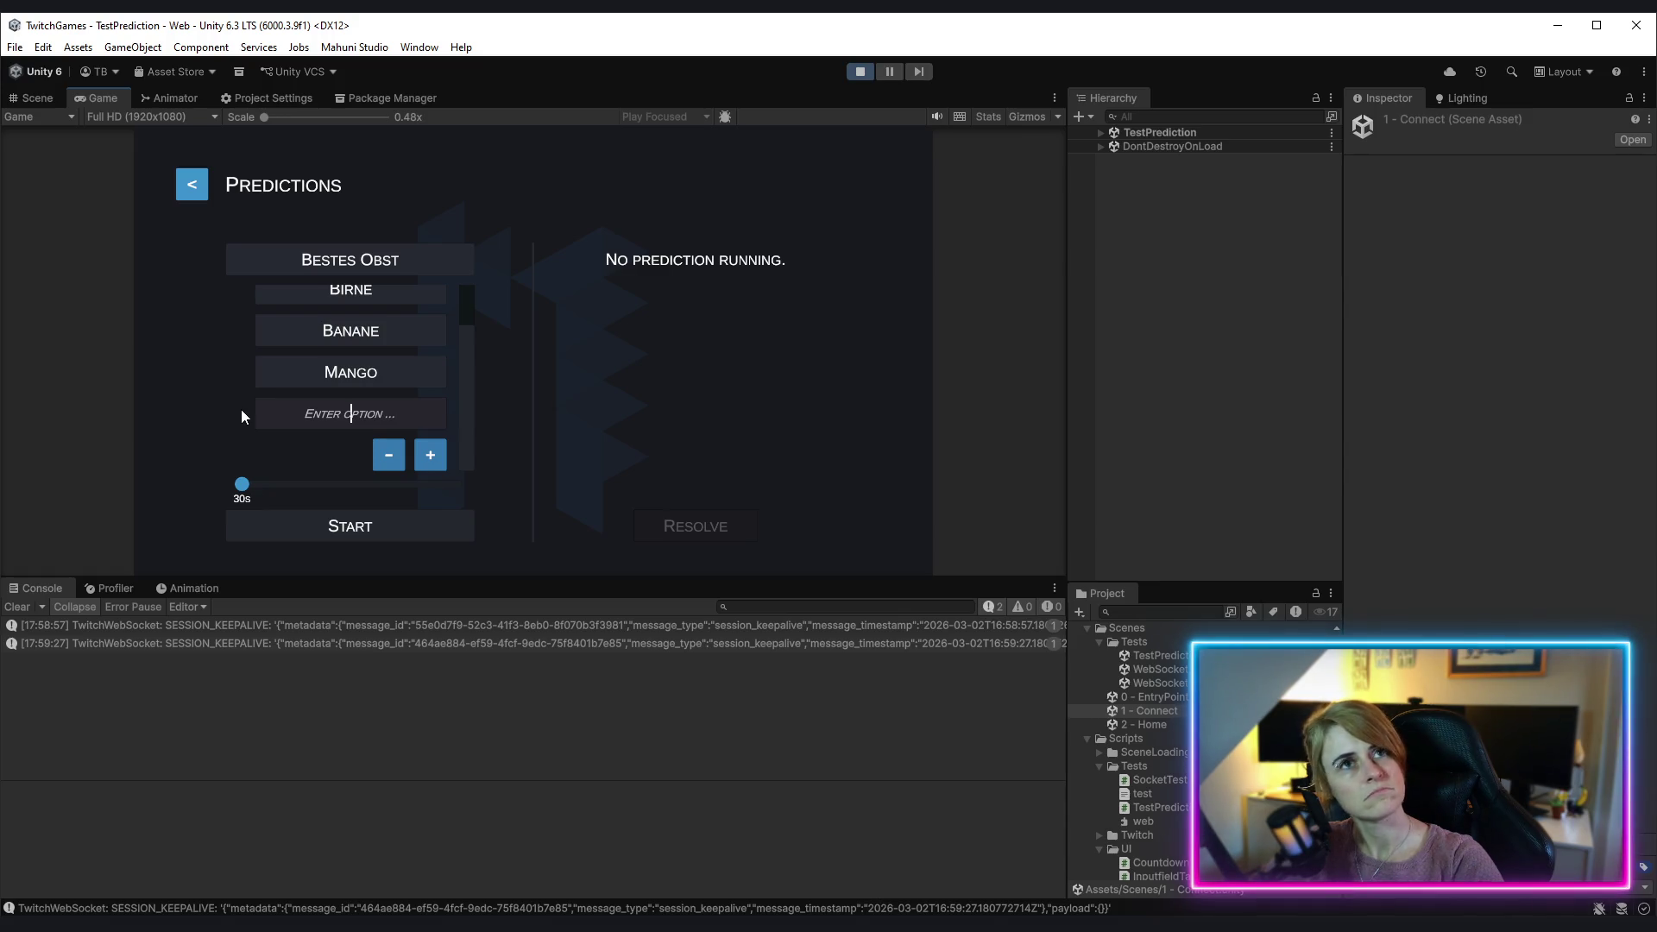
{"action": "type", "text": "Traube"}
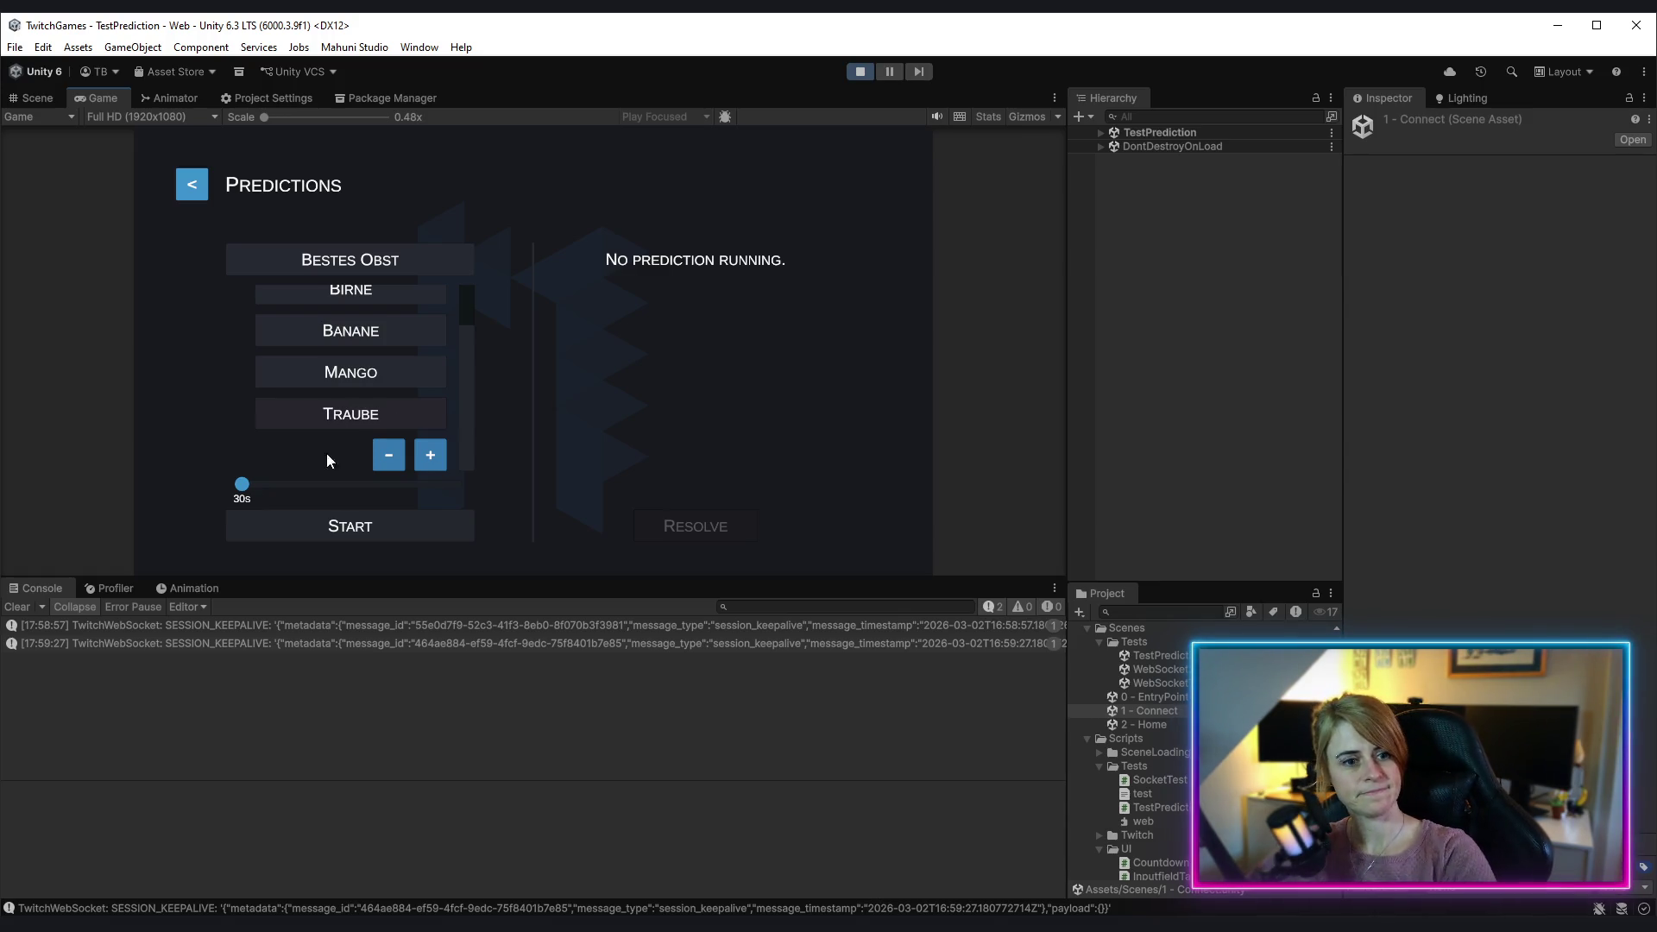
{"action": "left_click", "coordinate": [377, 524]}
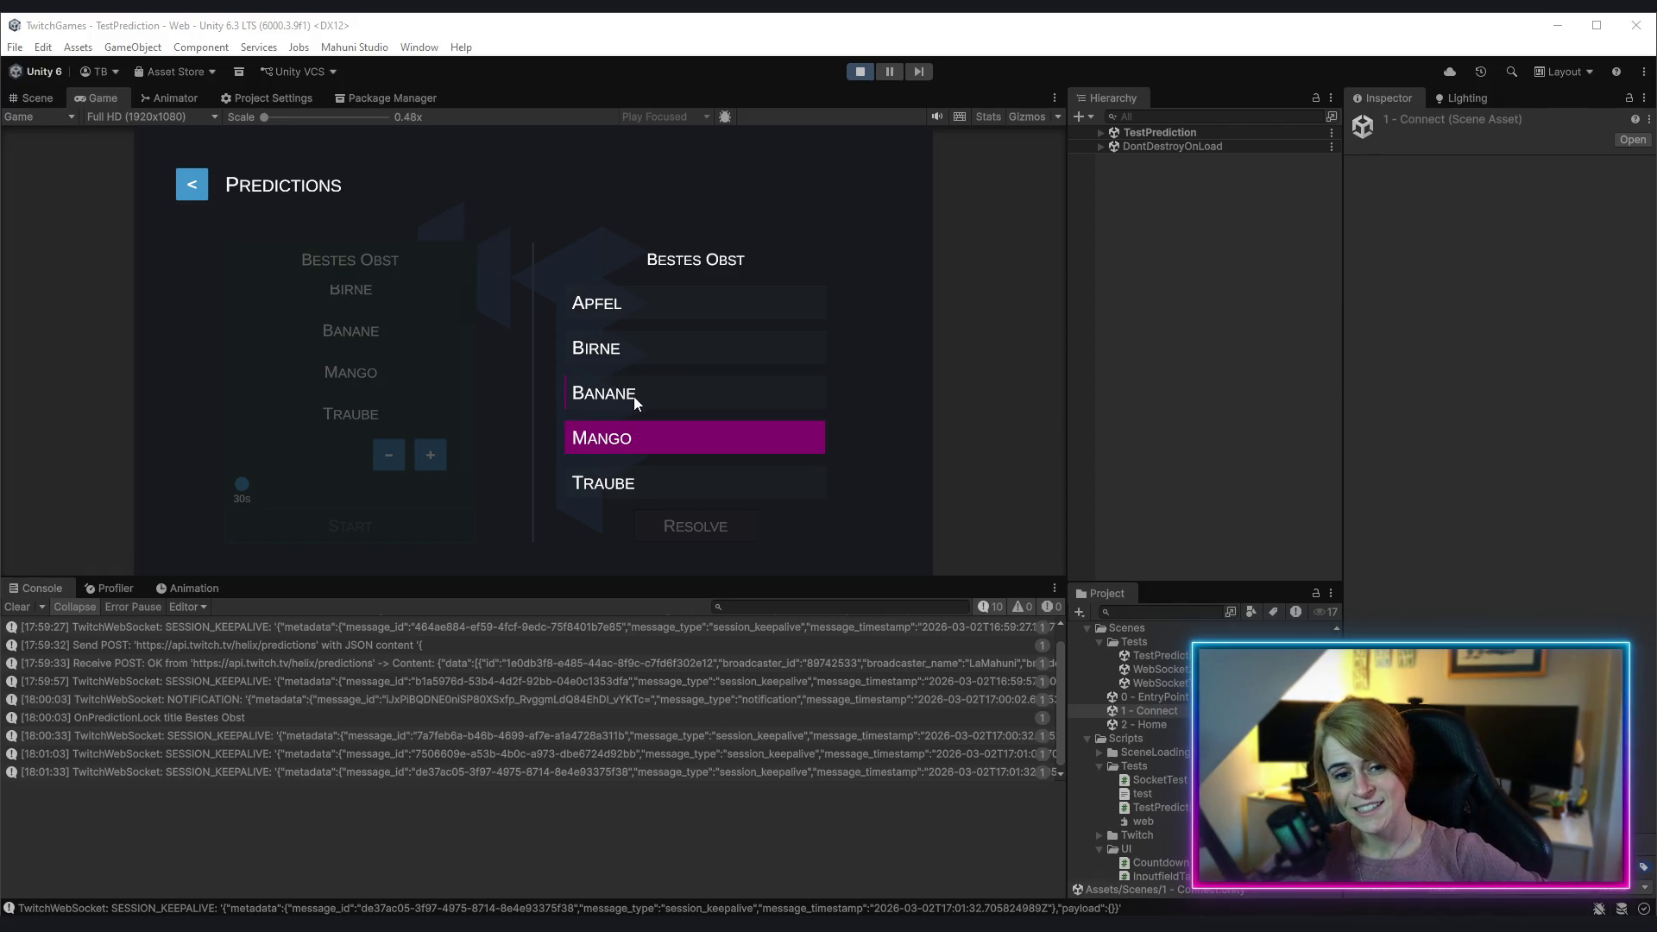
Step: Exit Play mode once the locked Bestes Obst results are shown
{"action": "left_click", "coordinate": [860, 71]}
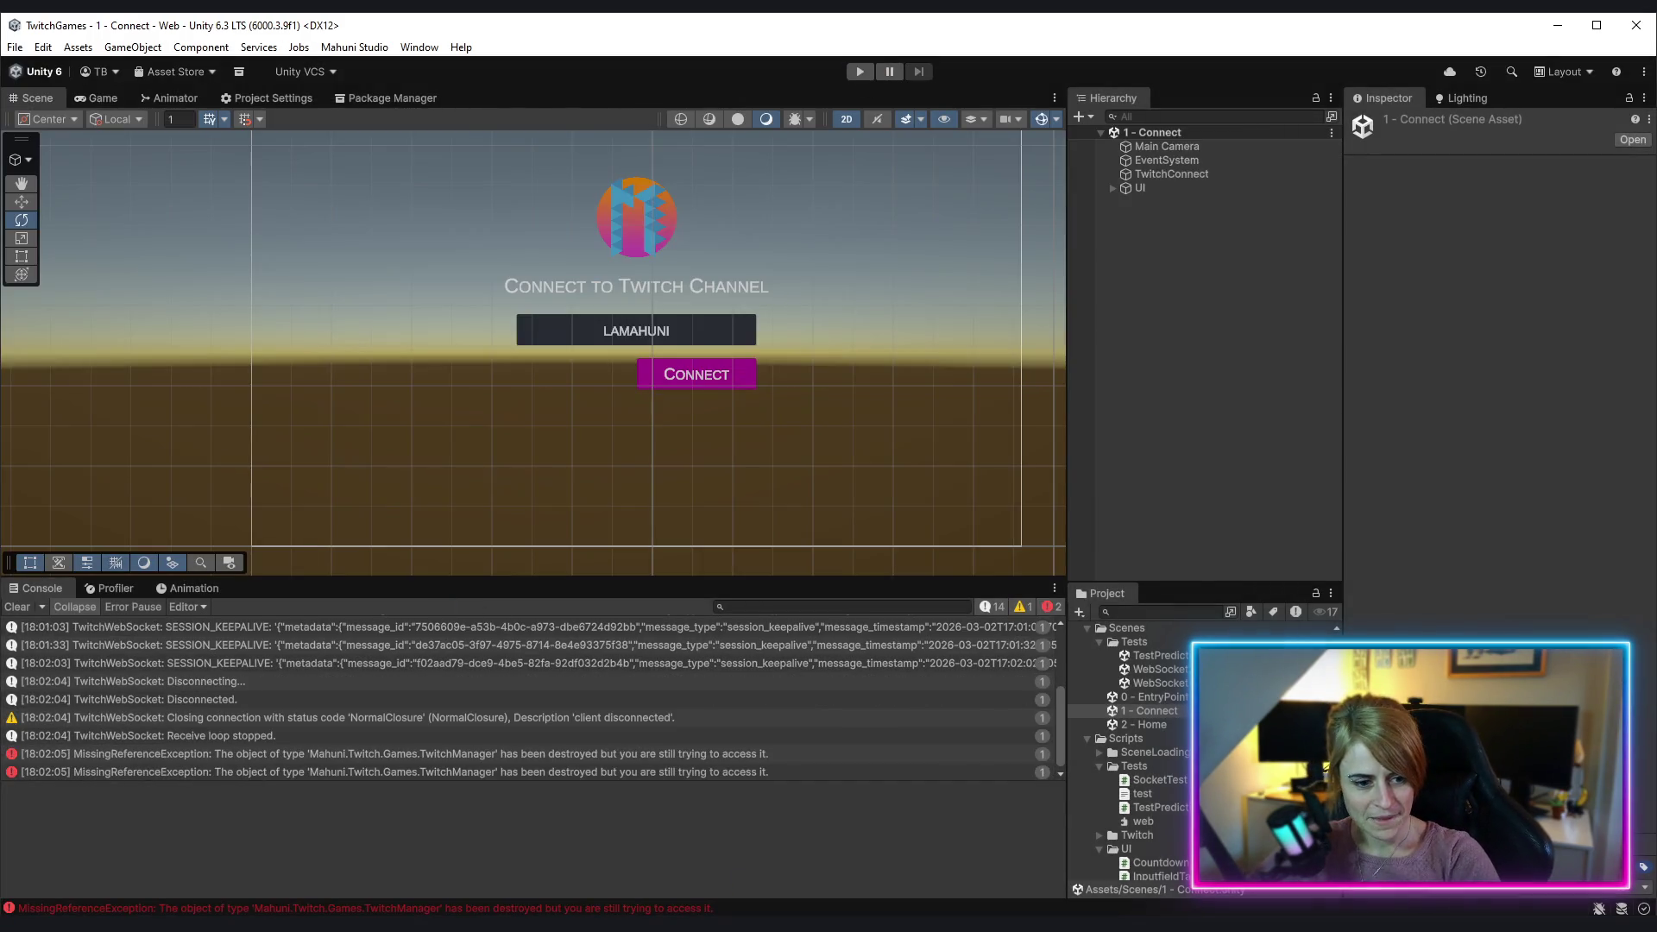
Step: In Rider, review OutcomeHandler.cs's OnIsSelected code and every use of selectedOutcome
{"action": "key", "text": "alt+Tab"}
{"action": "left_click", "coordinate": [929, 655]}
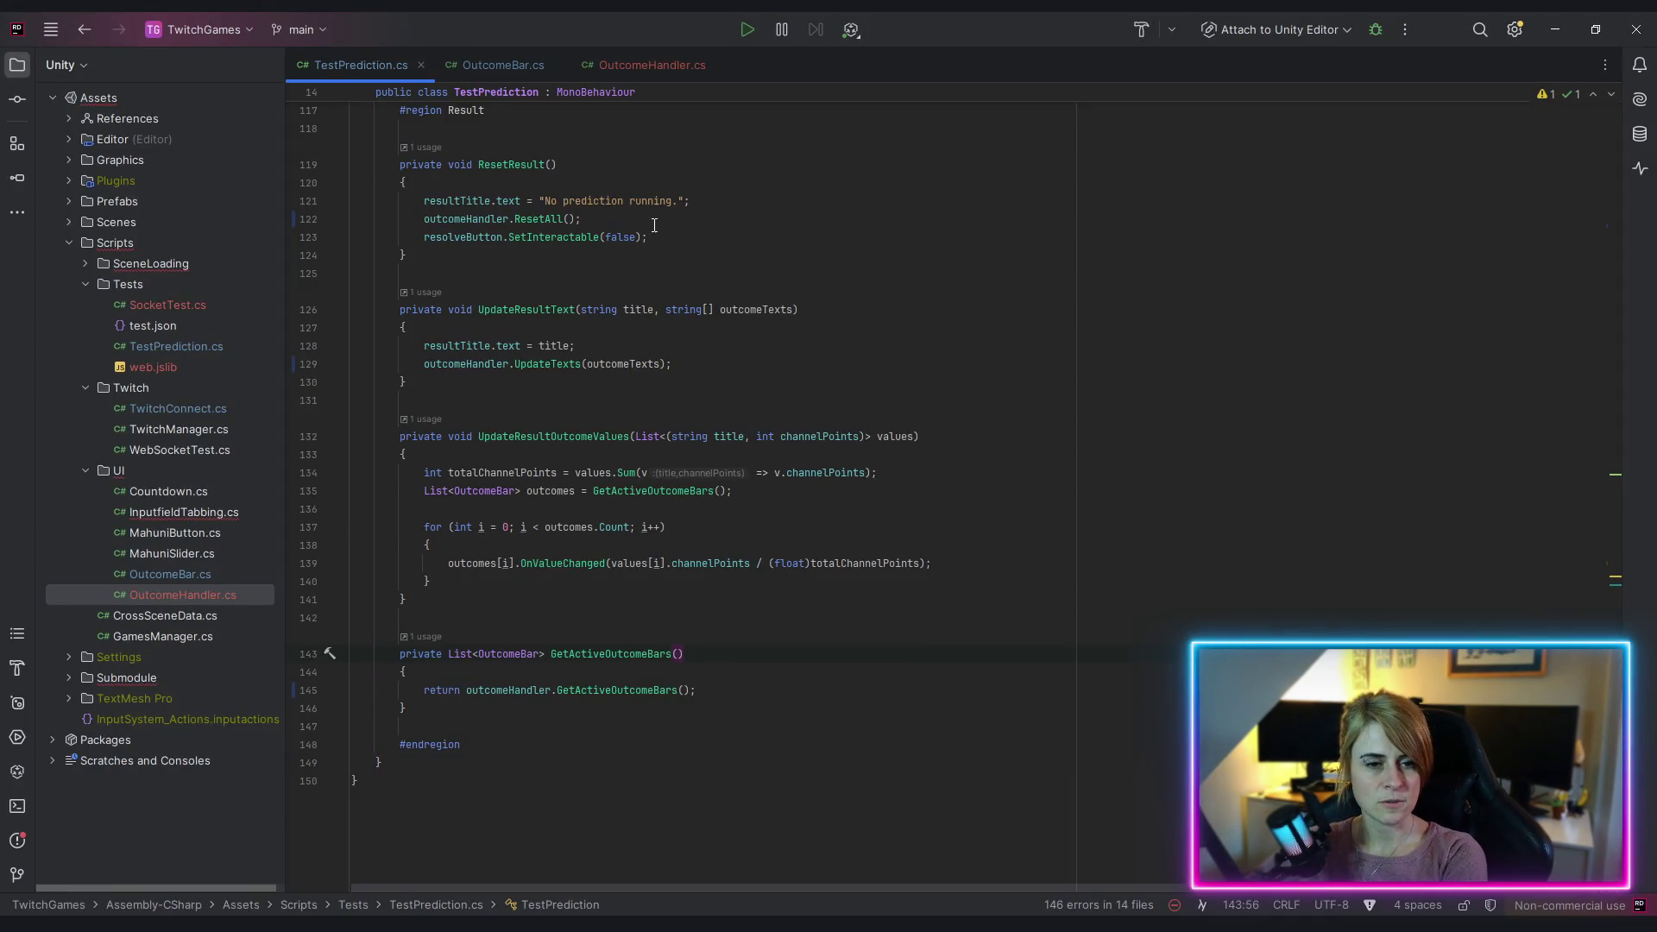
{"action": "left_click_drag", "start_coordinate": [638, 67], "coordinate": [512, 61]}
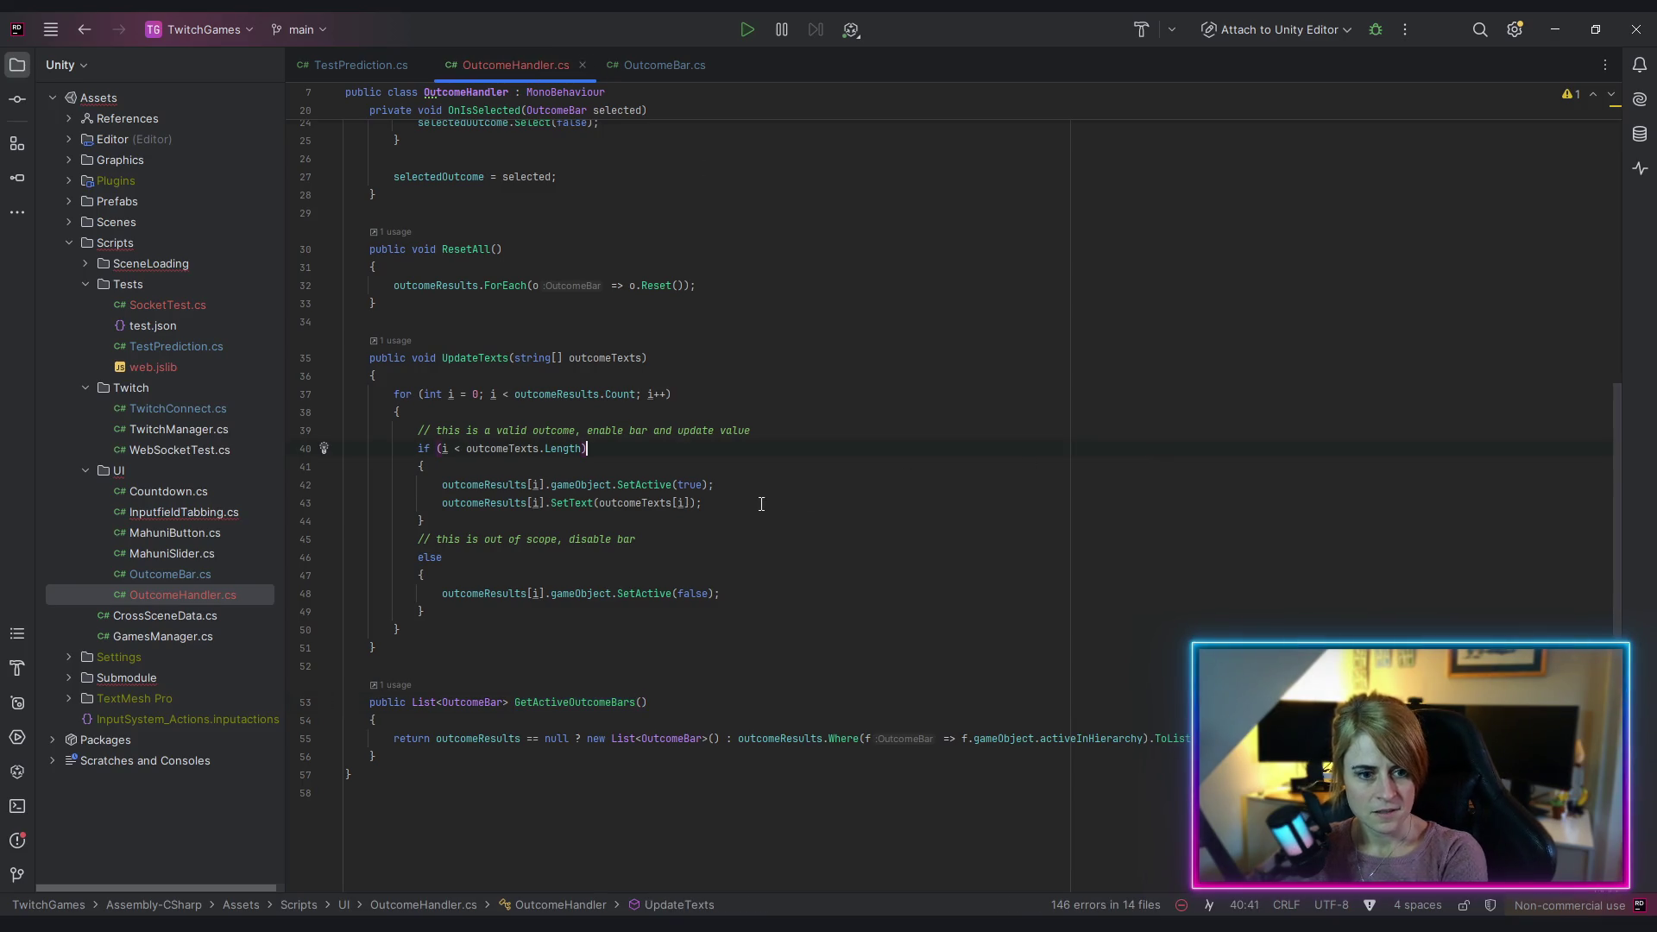
{"action": "scroll", "coordinate": [737, 503], "scroll_direction": "up", "scroll_amount": 8}
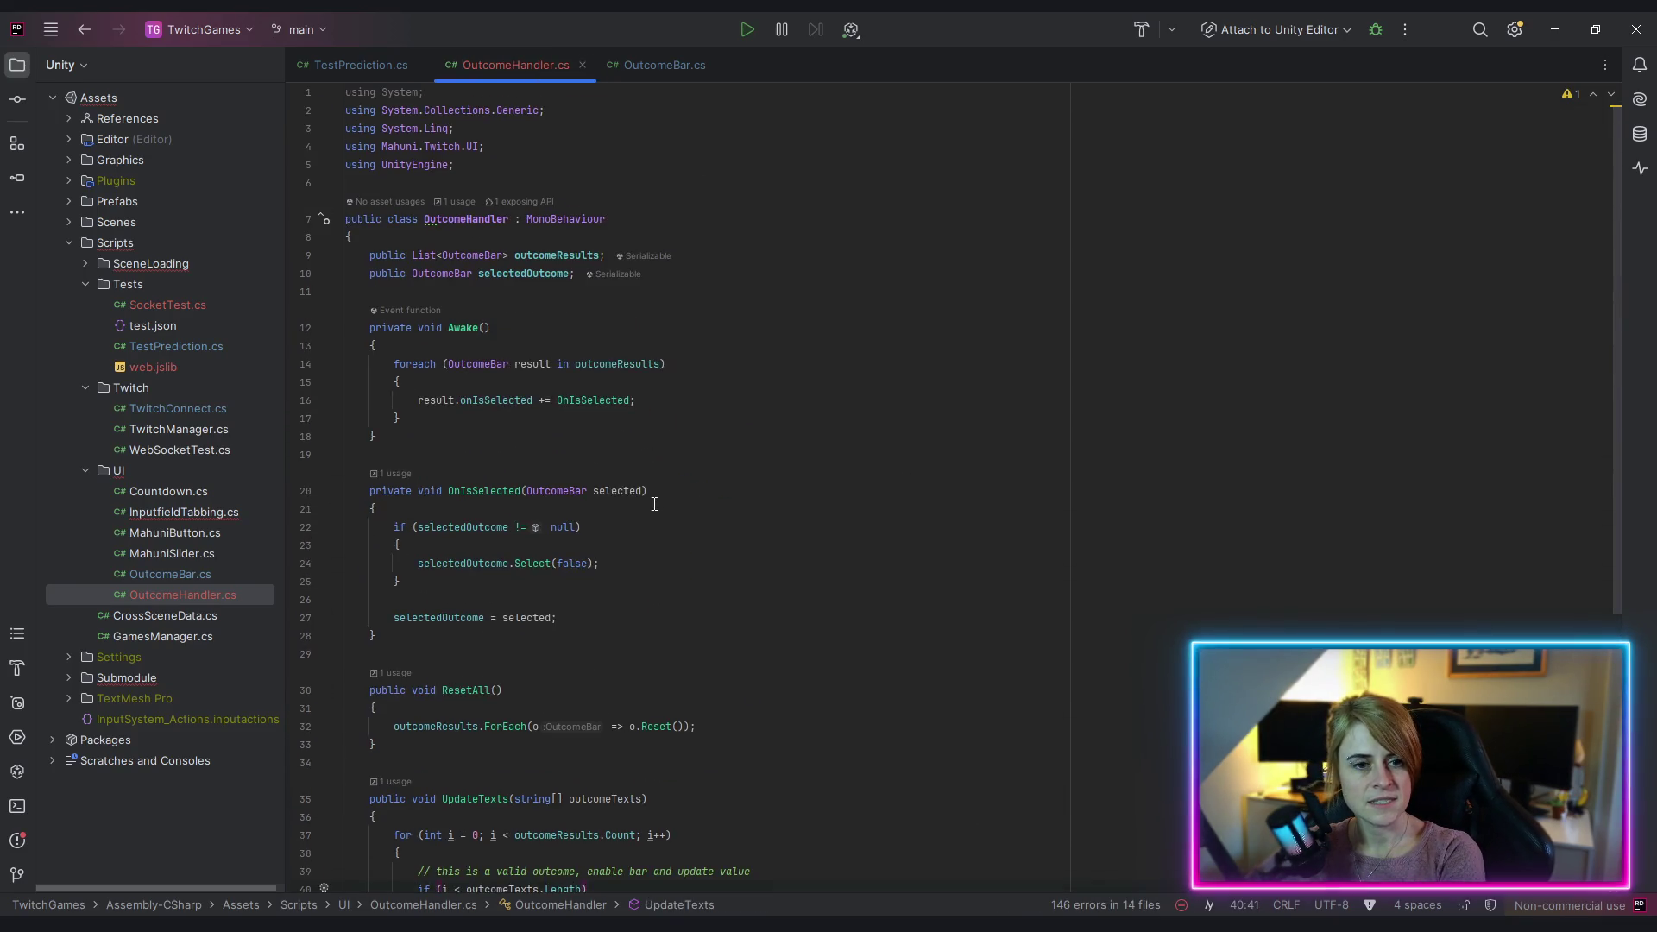
{"action": "scroll", "coordinate": [488, 398], "scroll_direction": "down", "scroll_amount": 4}
{"action": "left_click", "coordinate": [621, 378]}
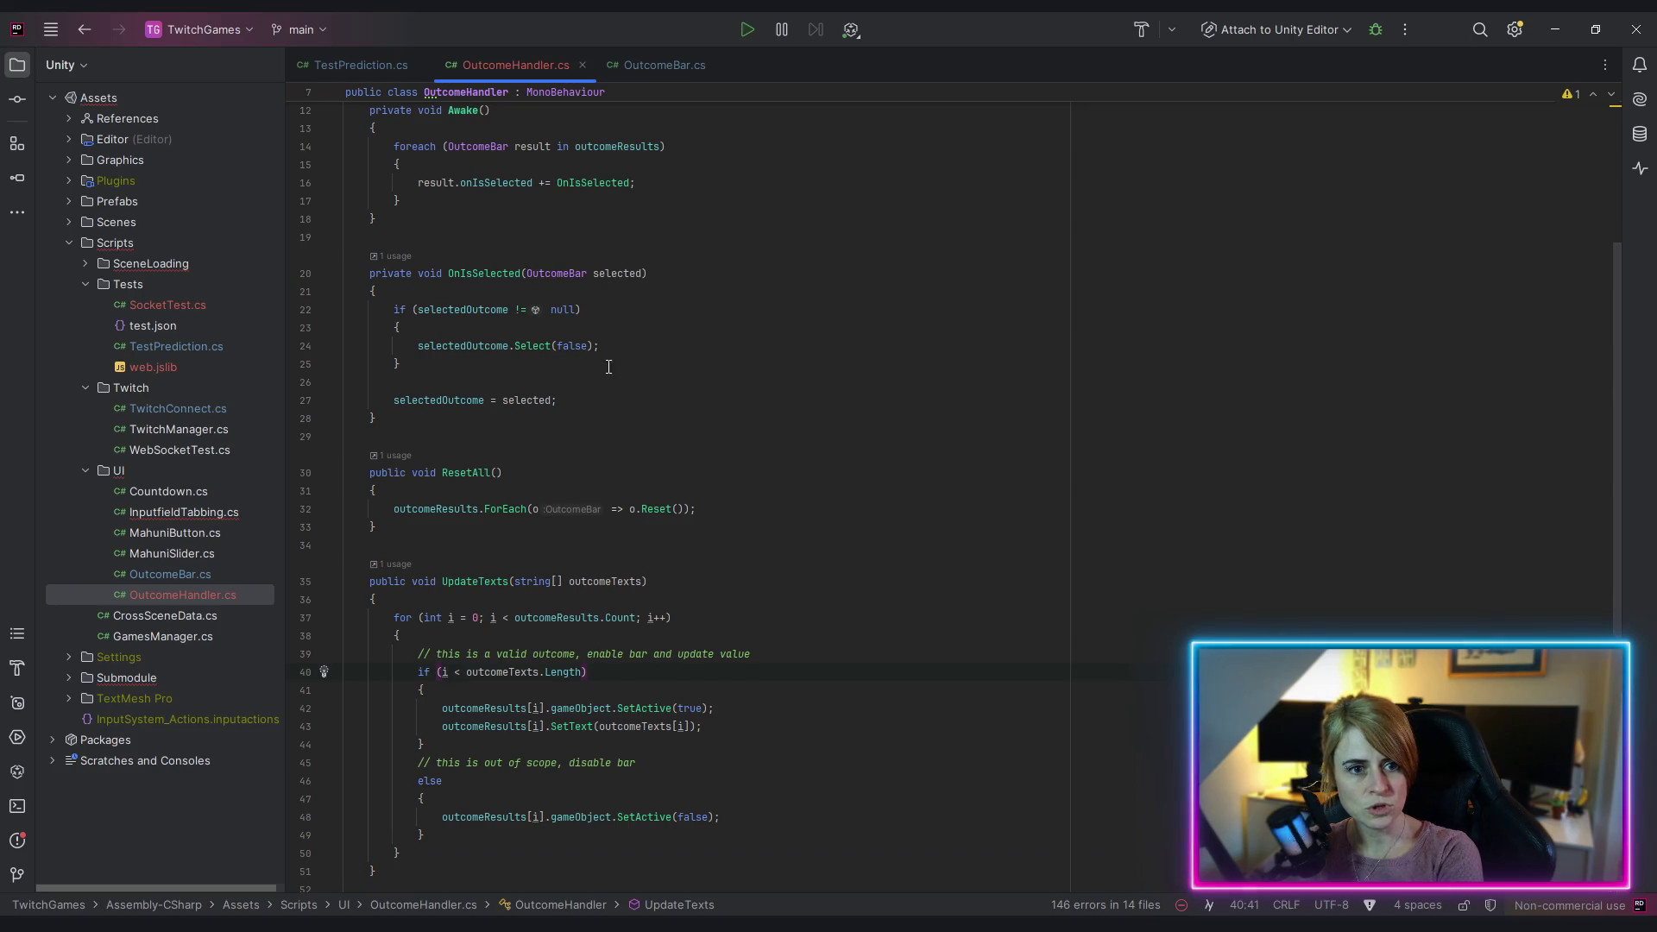
{"action": "left_click", "coordinate": [472, 345]}
{"action": "scroll", "coordinate": [548, 421], "scroll_direction": "up", "scroll_amount": 2}
{"action": "scroll", "coordinate": [548, 421], "scroll_direction": "up", "scroll_amount": 1}
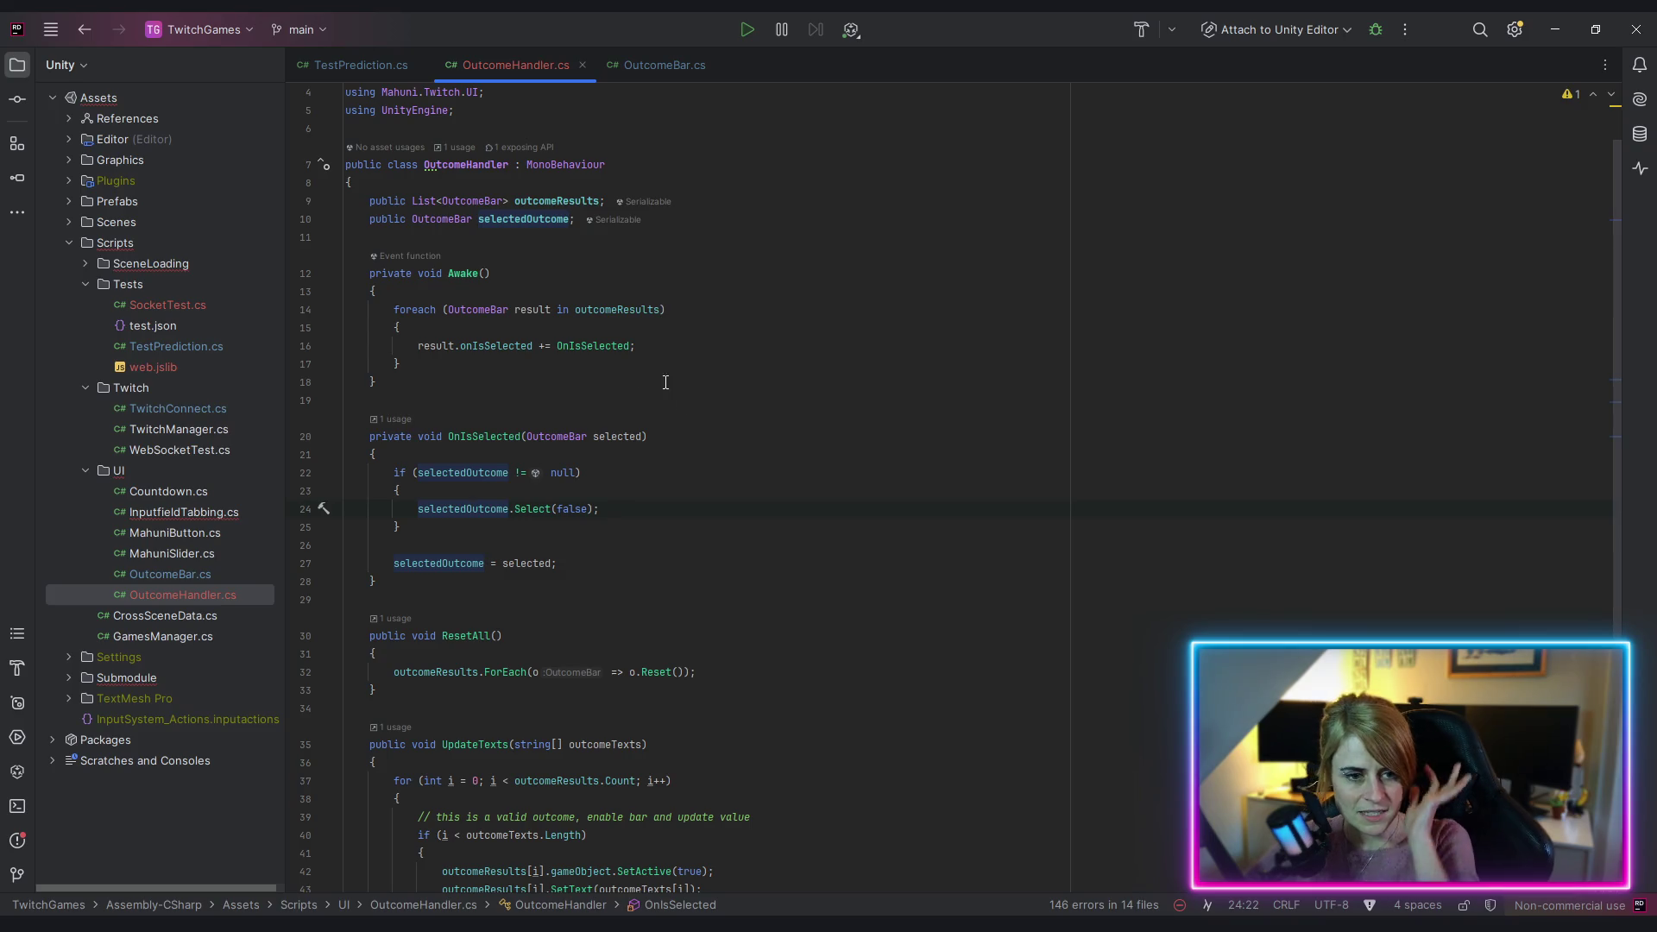
Step: Review the isHovering usages in OutcomeBar.cs, then minimize Rider to show Unity
{"action": "left_click", "coordinate": [666, 69]}
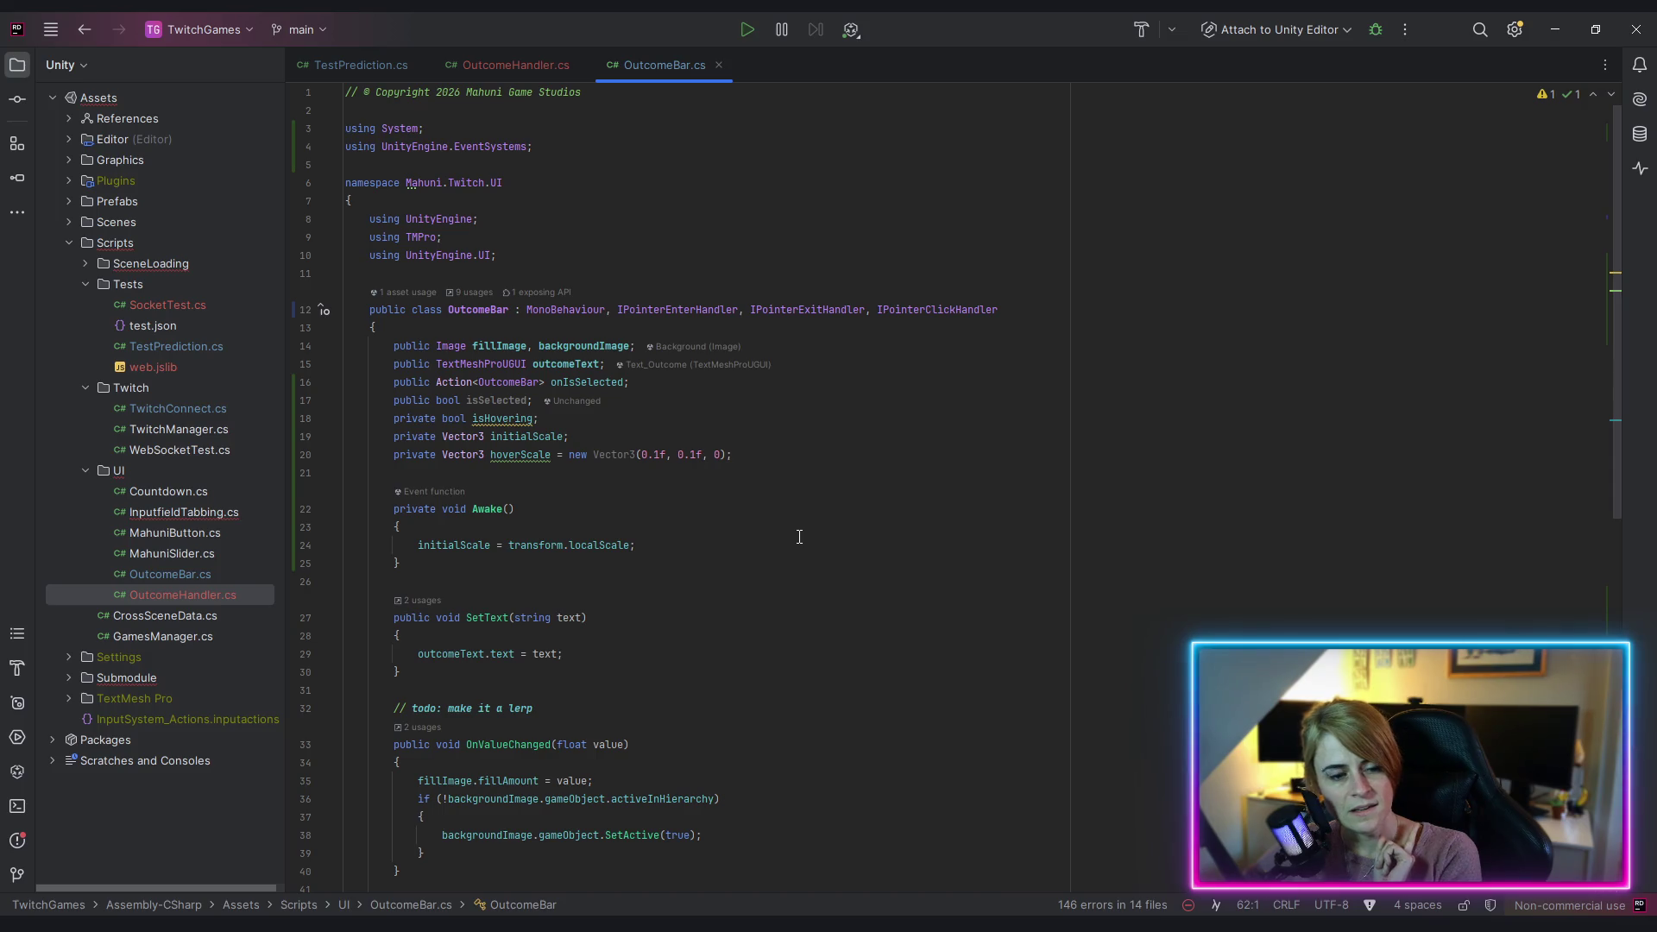
{"action": "scroll", "coordinate": [802, 534], "scroll_direction": "down", "scroll_amount": 5}
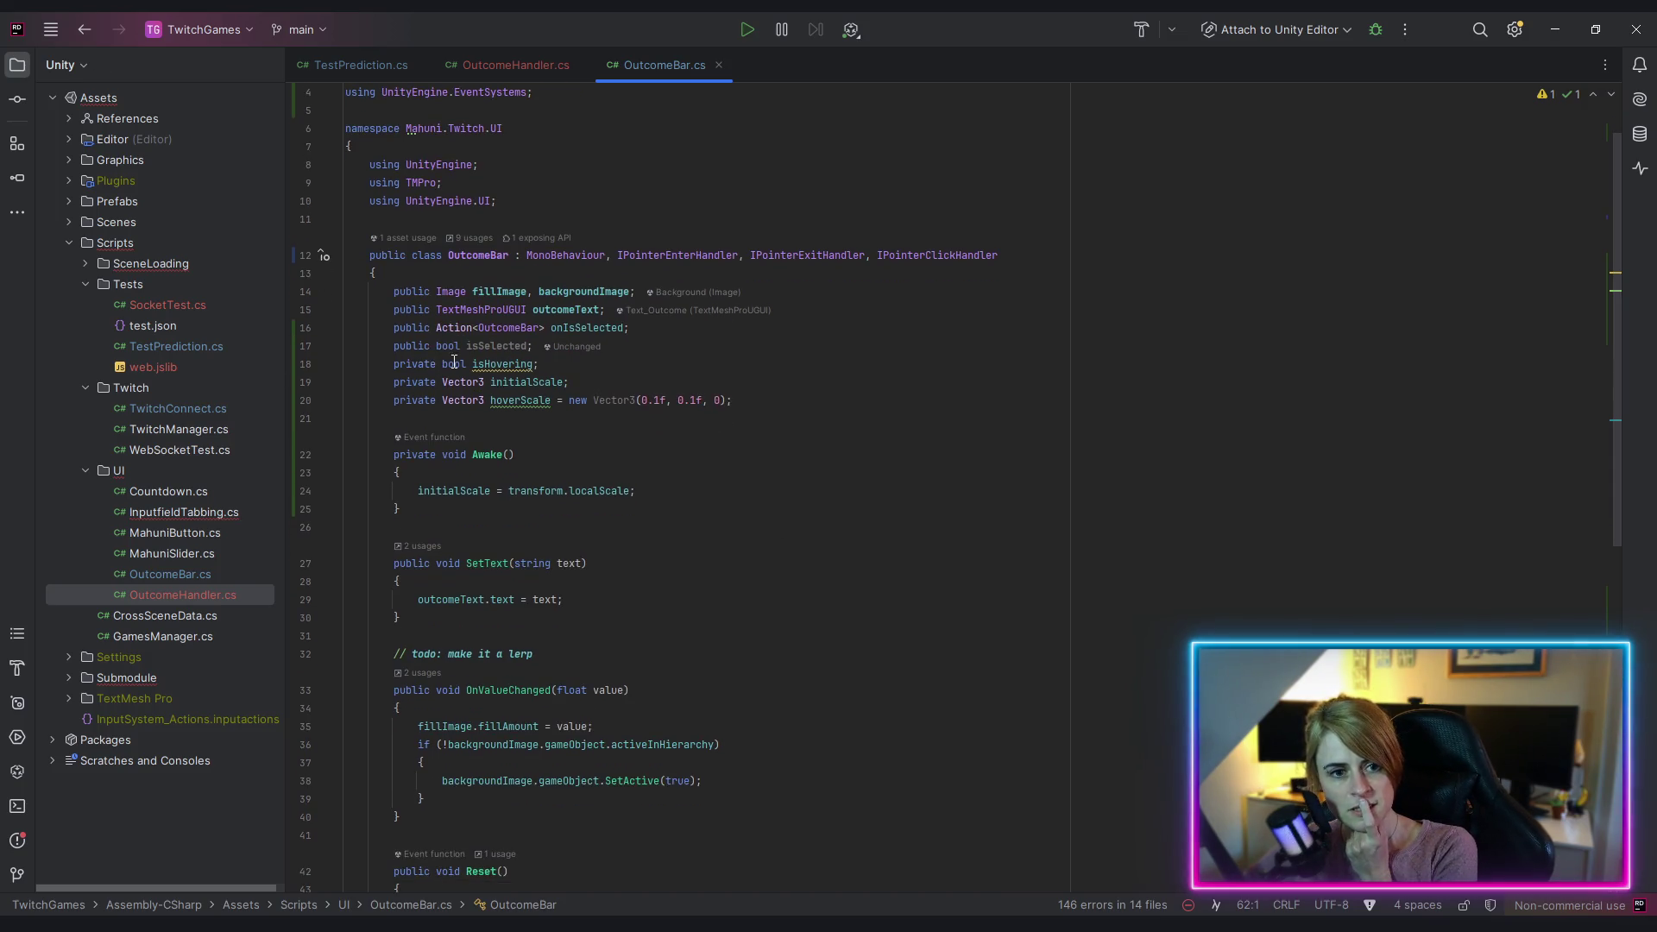
{"action": "left_click", "coordinate": [489, 230]}
{"action": "scroll", "coordinate": [743, 565], "scroll_direction": "down", "scroll_amount": 10}
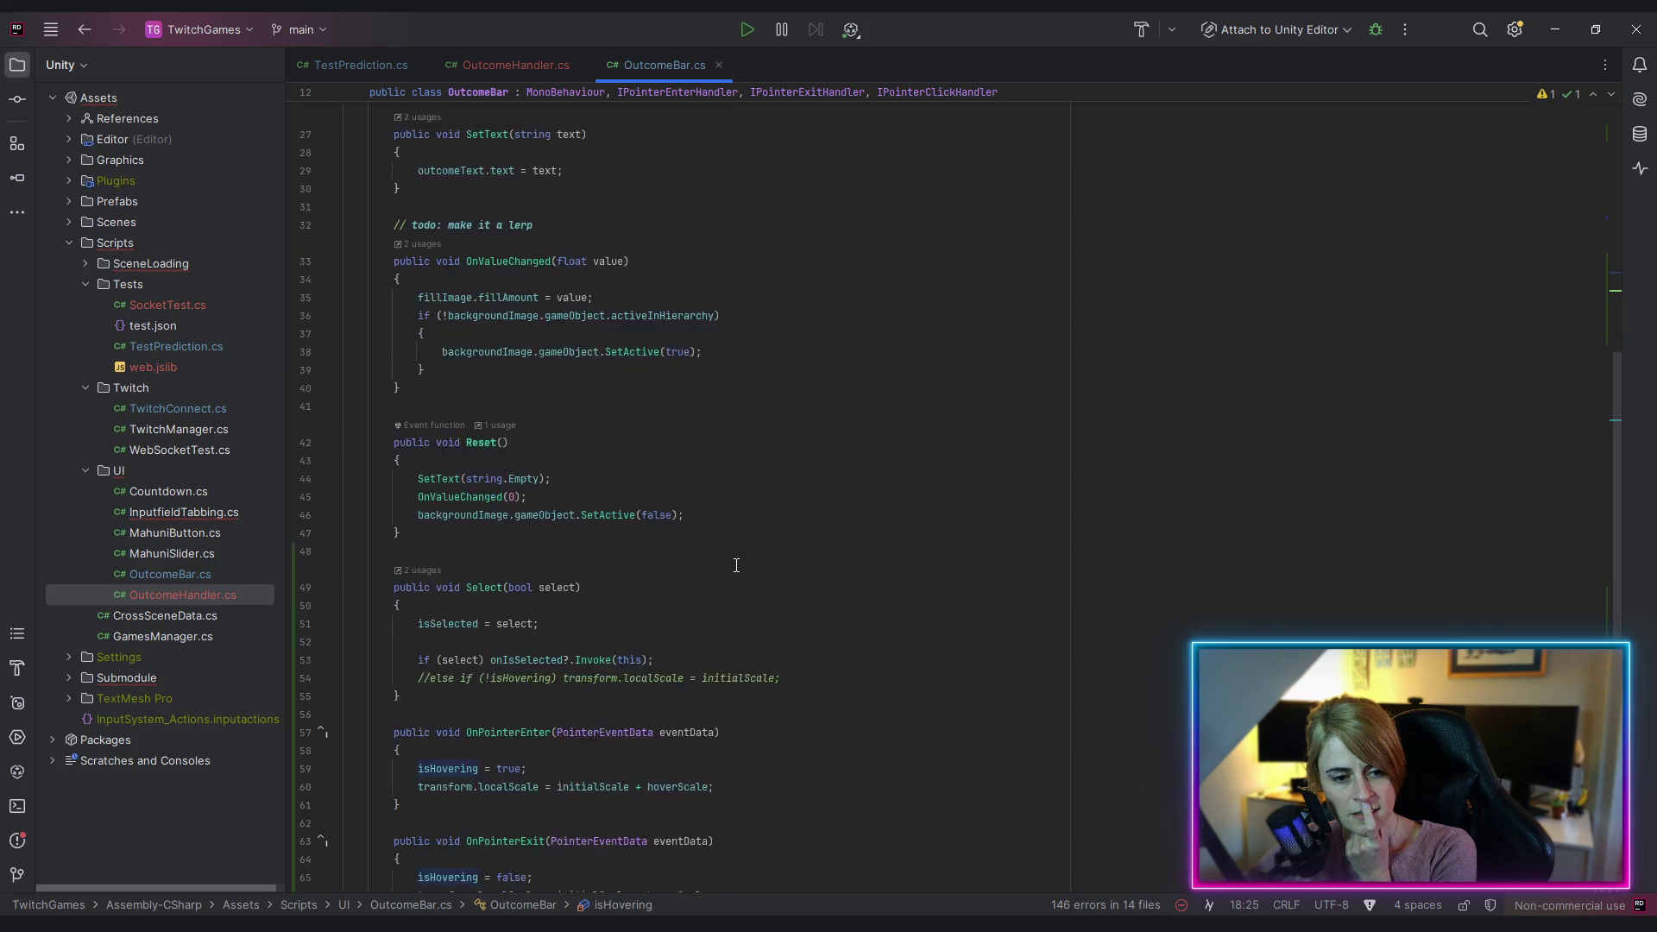
{"action": "scroll", "coordinate": [715, 686], "scroll_direction": "down", "scroll_amount": 5}
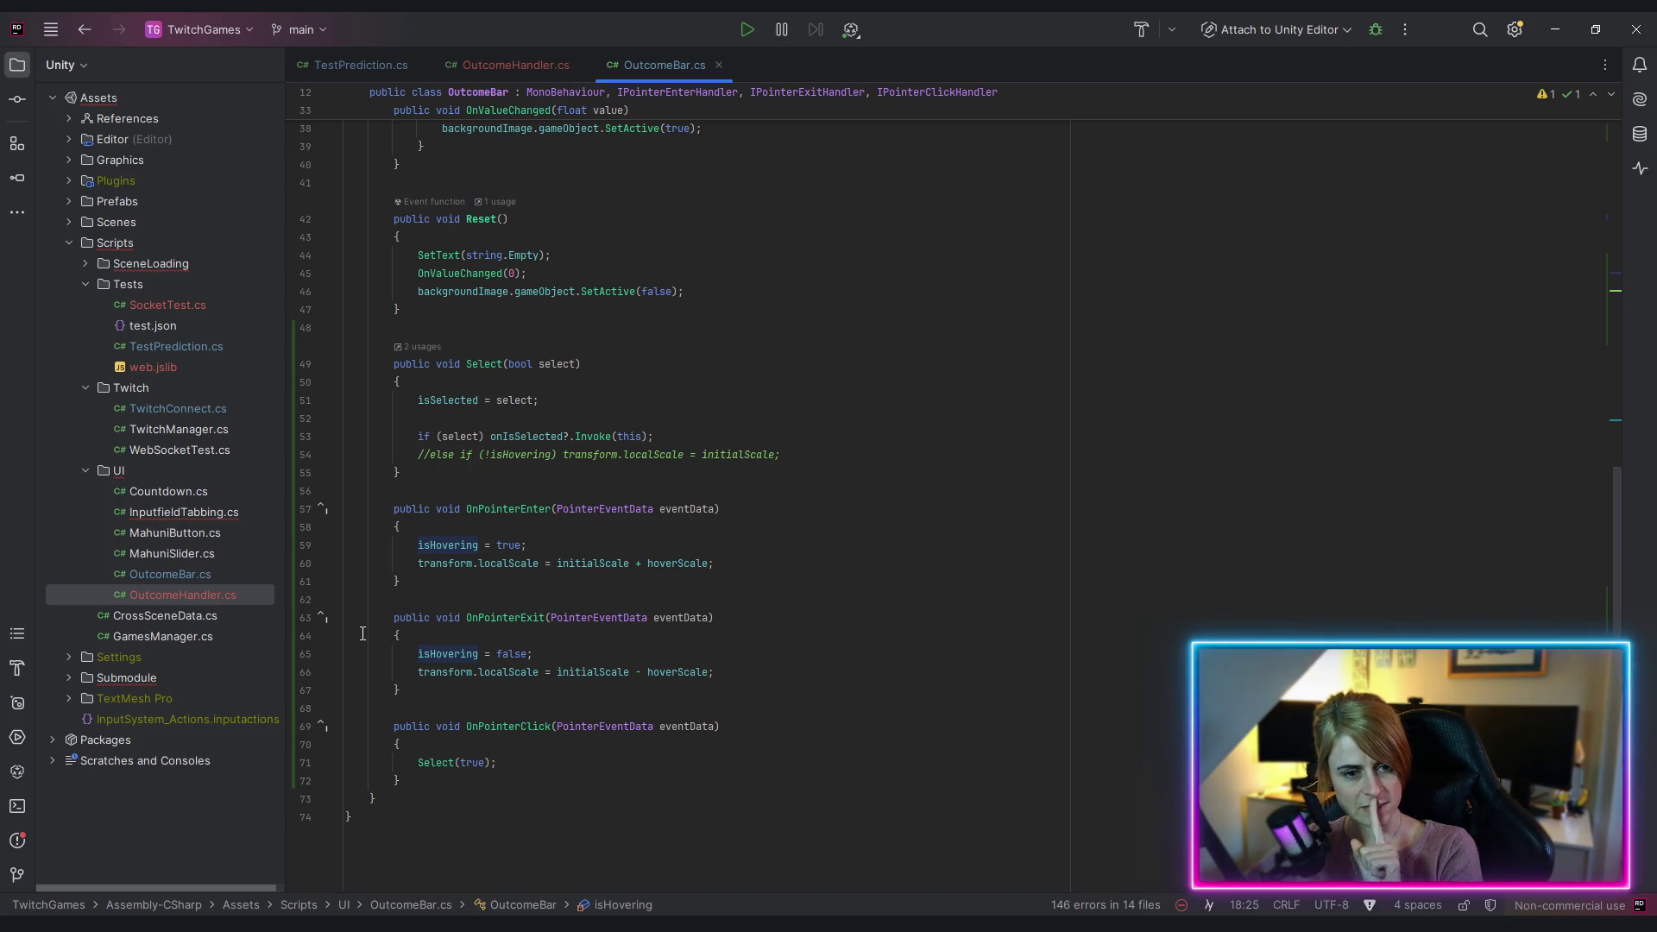
{"action": "scroll", "coordinate": [726, 447], "scroll_direction": "up", "scroll_amount": 2}
{"action": "scroll", "coordinate": [725, 447], "scroll_direction": "up", "scroll_amount": 10}
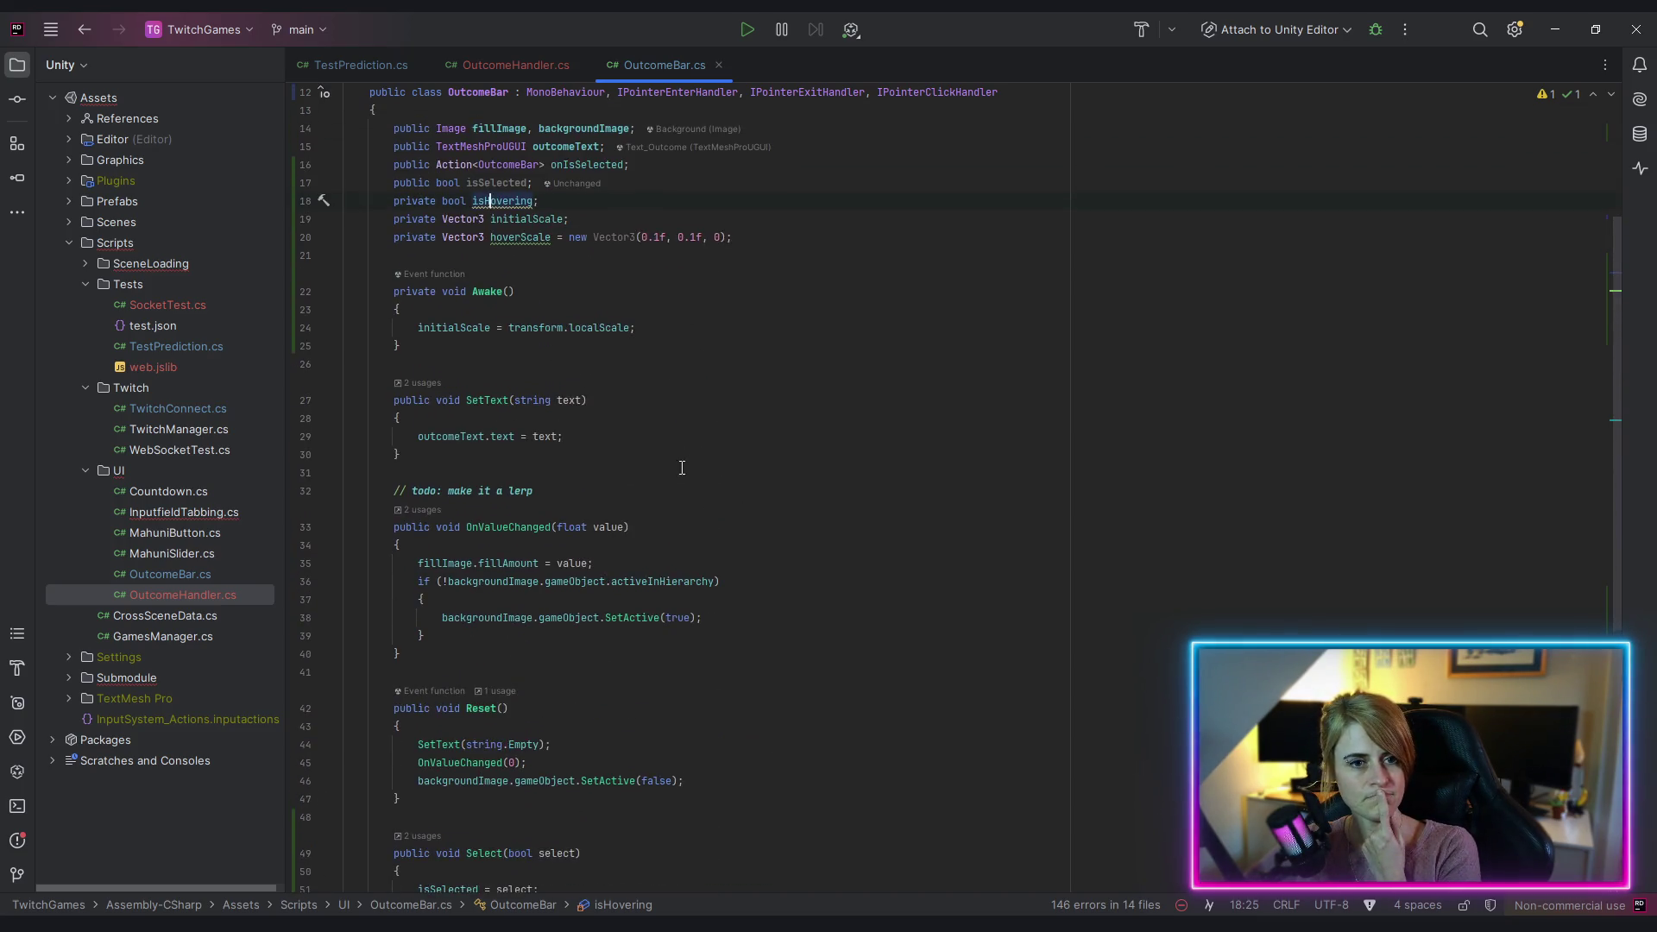
{"action": "scroll", "coordinate": [670, 473], "scroll_direction": "down", "scroll_amount": 1}
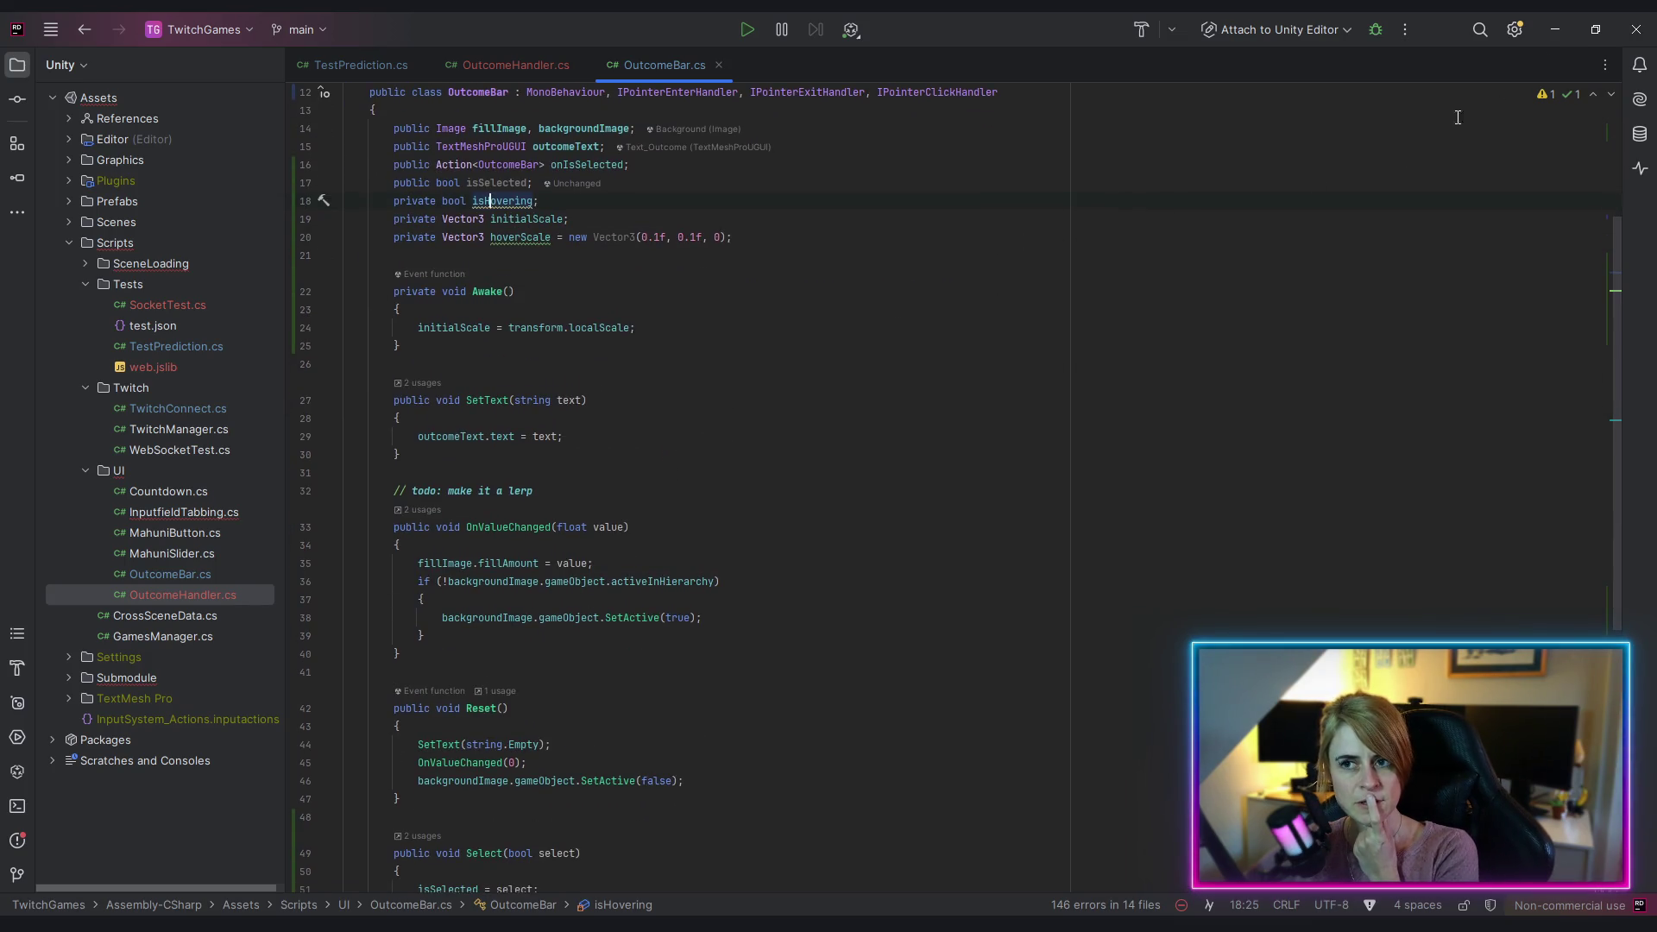
{"action": "left_click", "coordinate": [1556, 33]}
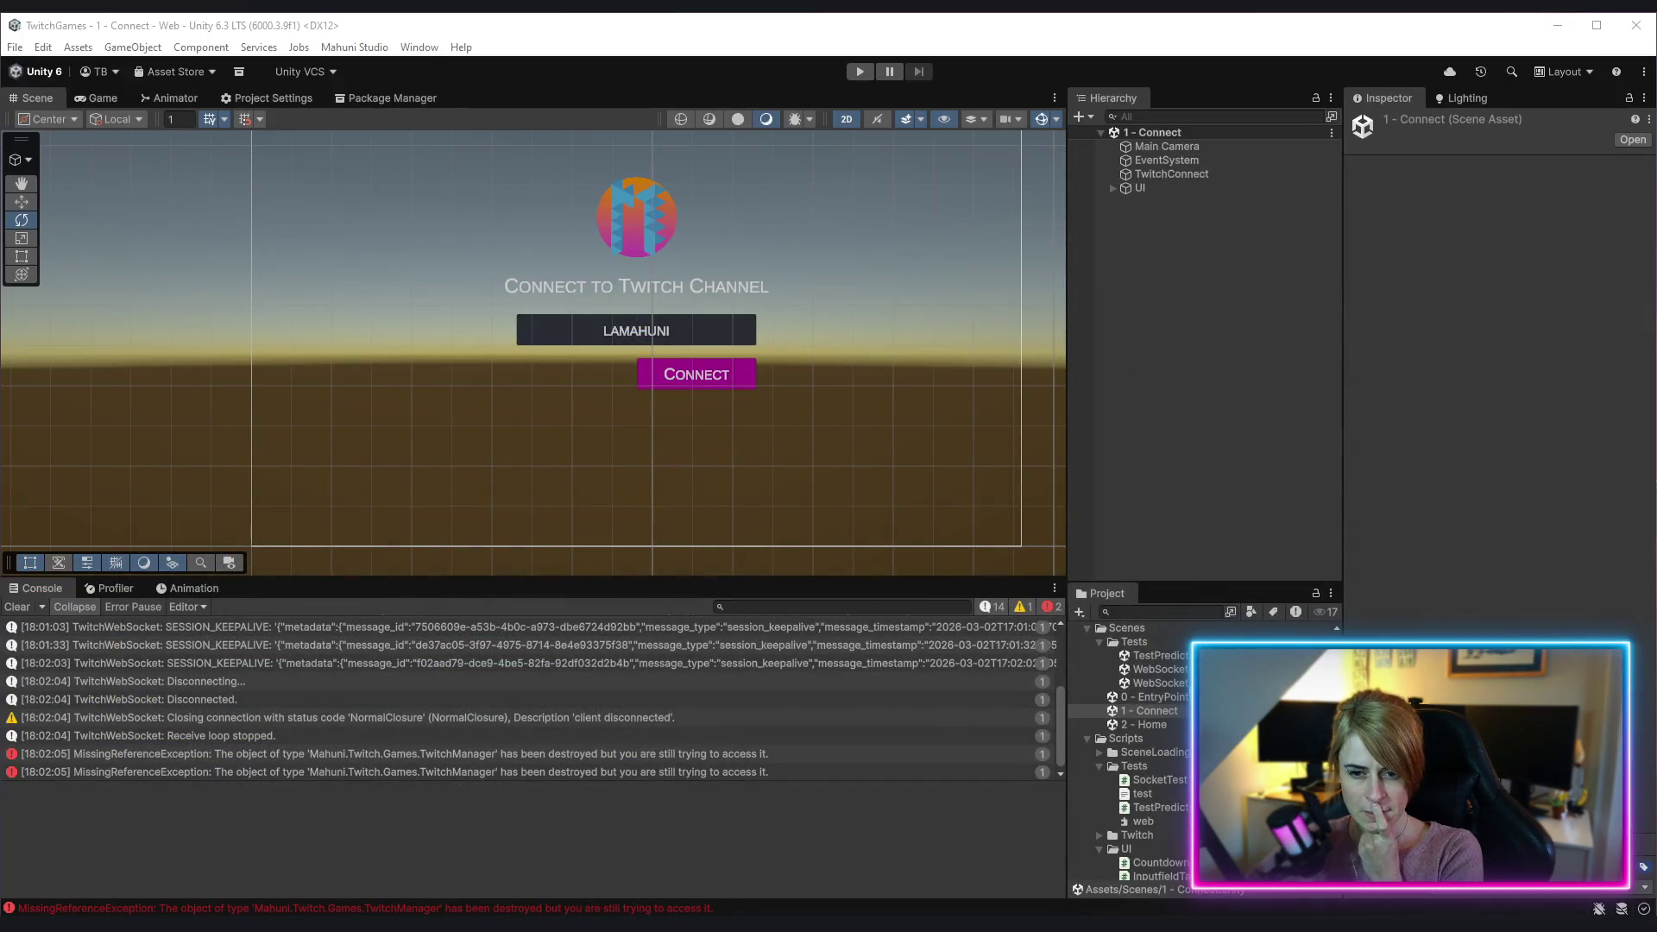
Step: Open the OutcomeBar prefab from the Prefabs folder and expand it to show Background, Fill and Text_Outcome
{"action": "scroll", "coordinate": [1172, 764], "scroll_direction": "up", "scroll_amount": 3}
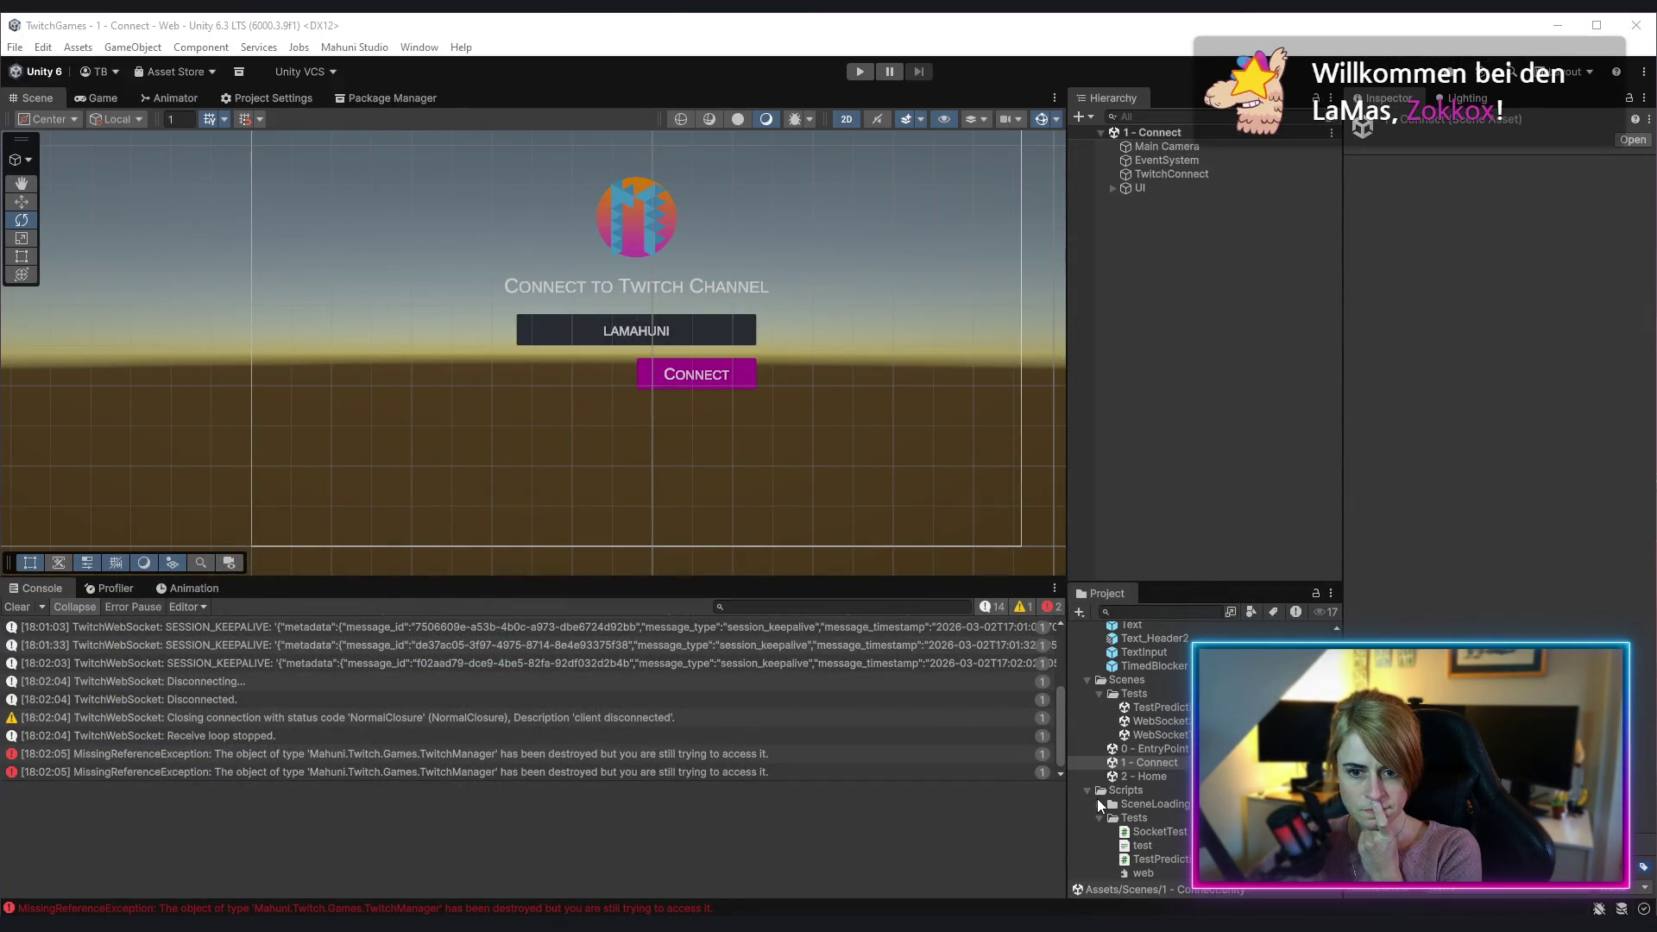
{"action": "scroll", "coordinate": [1164, 700], "scroll_direction": "up", "scroll_amount": 5}
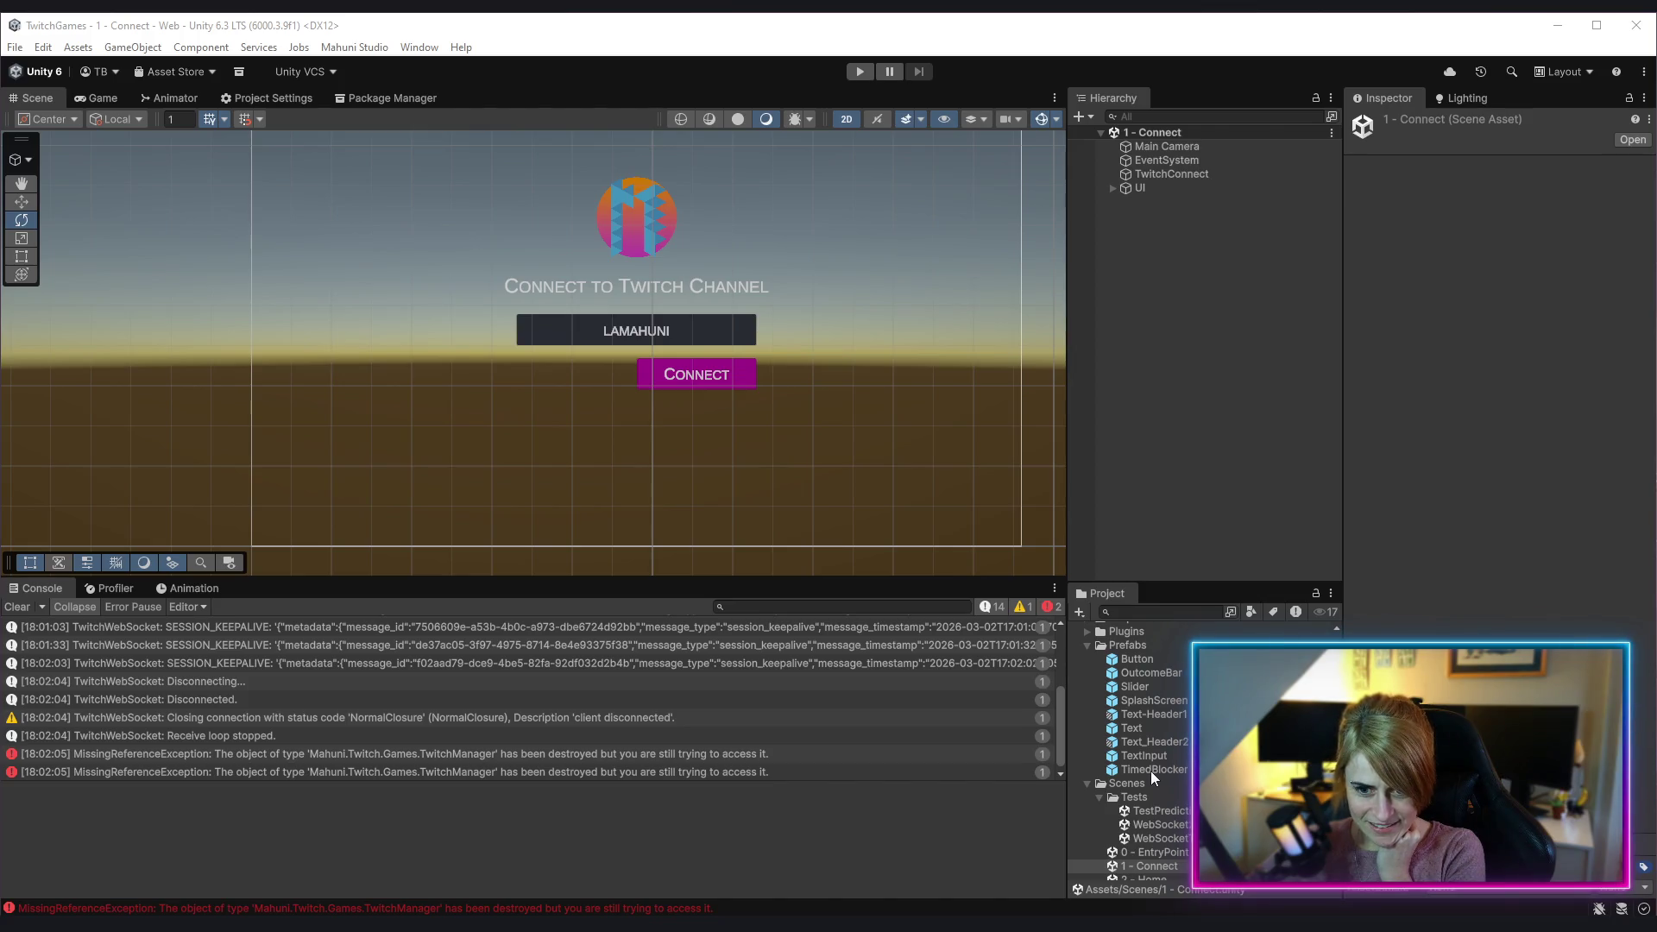
{"action": "left_click", "coordinate": [1152, 673]}
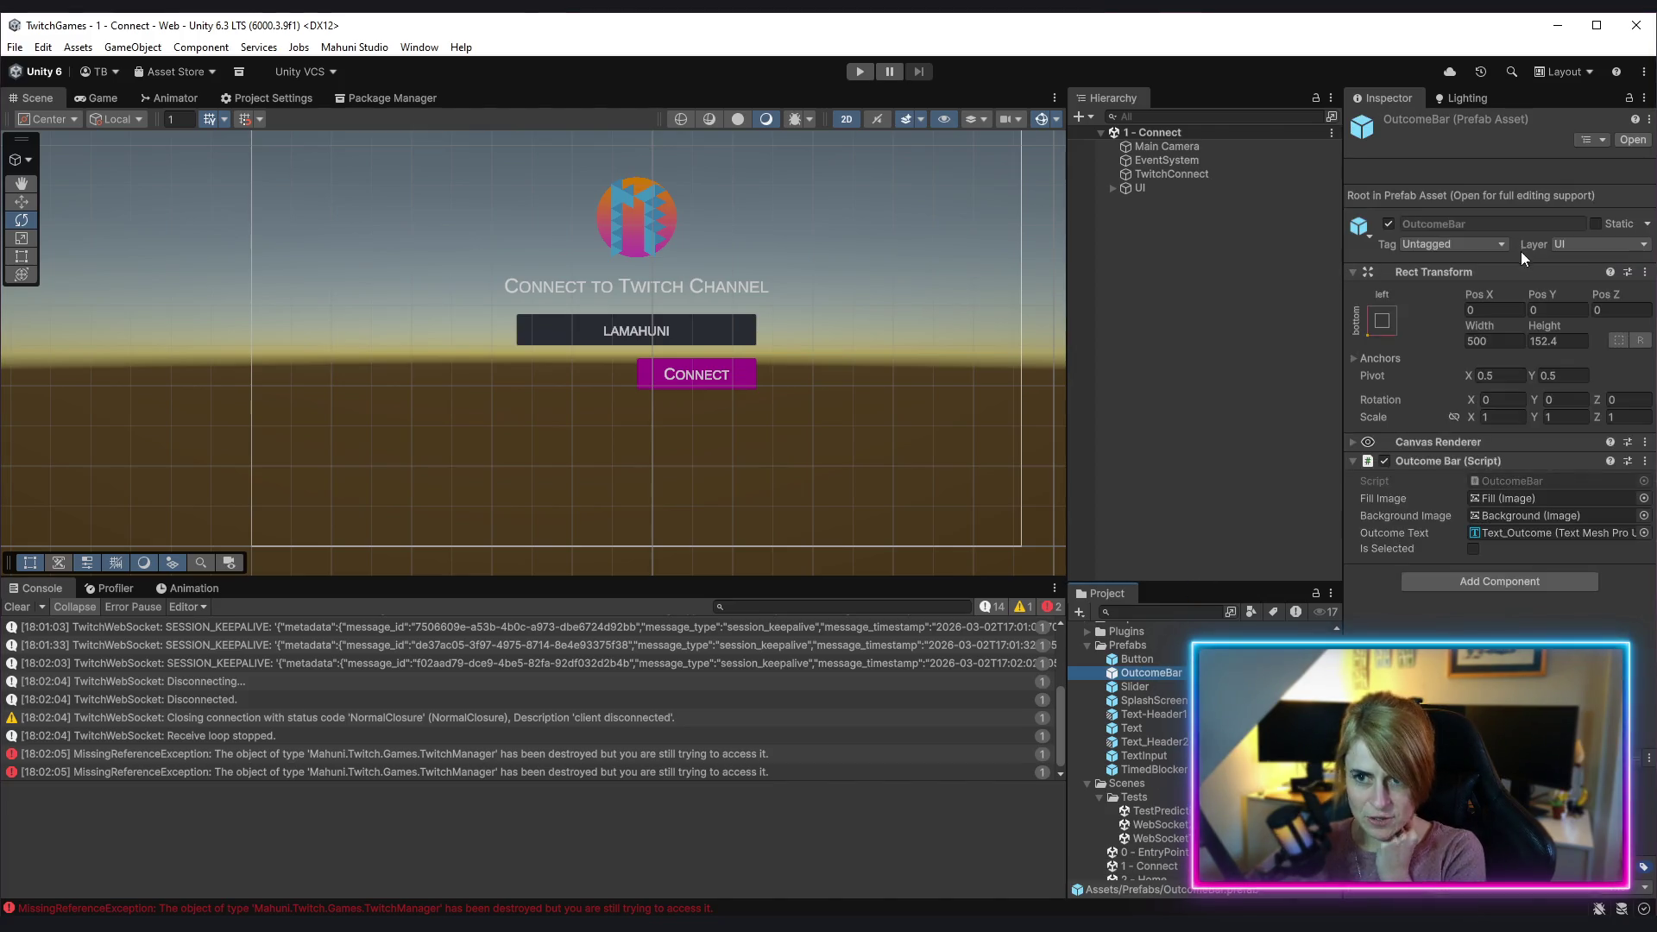
{"action": "left_click", "coordinate": [1633, 139]}
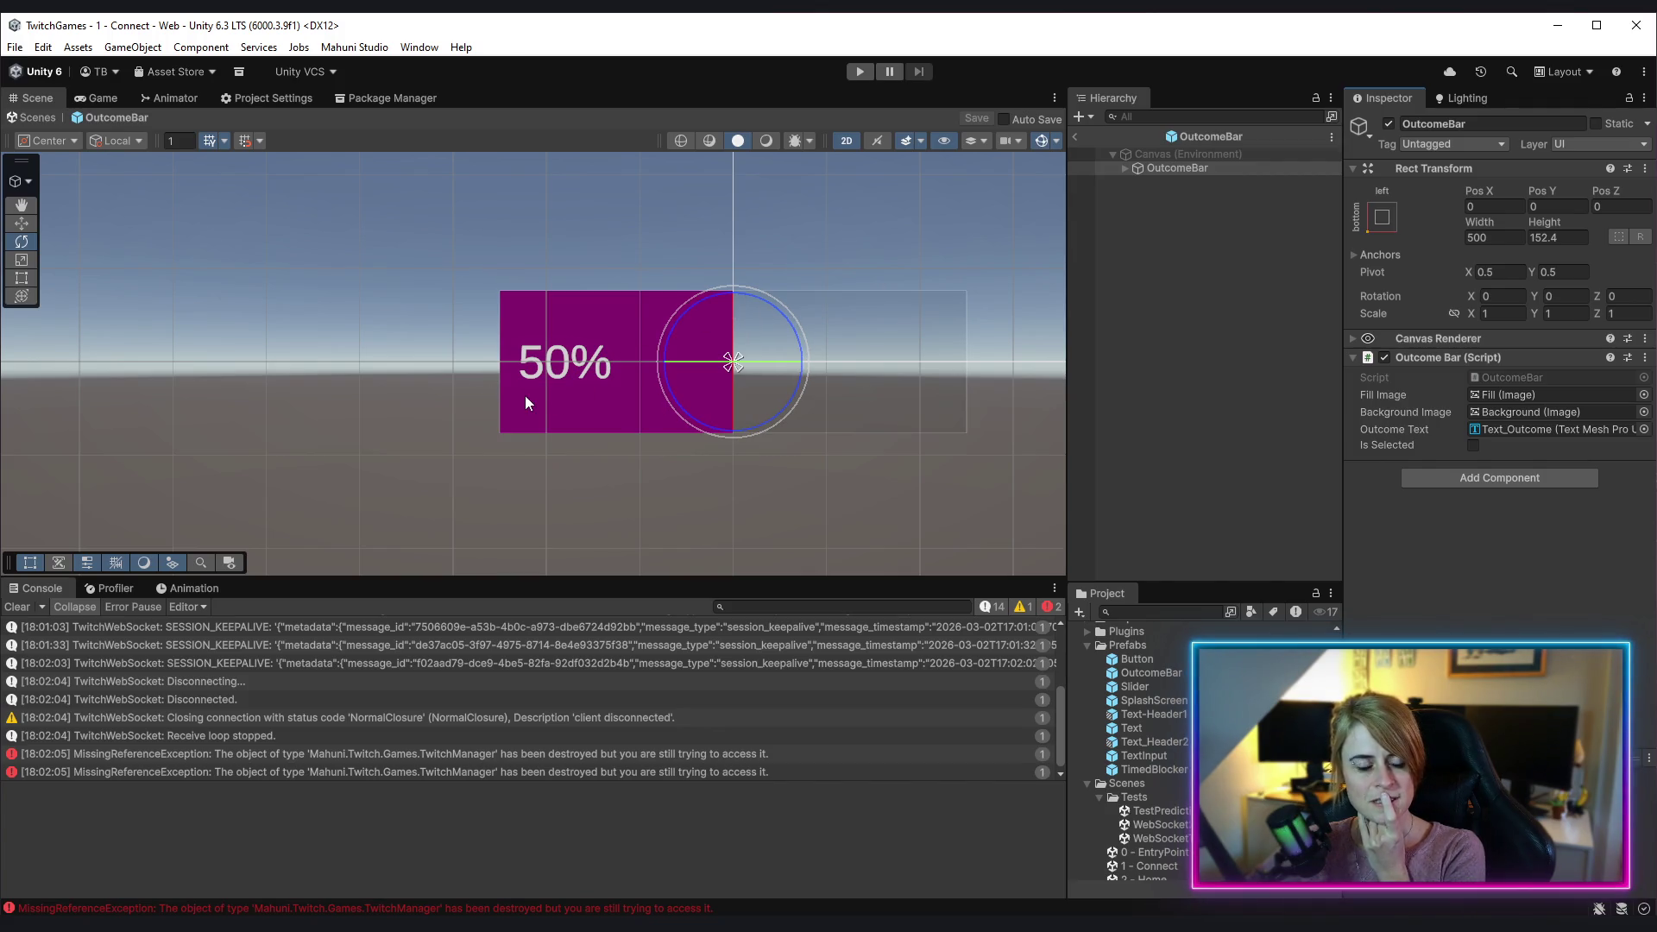
{"action": "scroll", "coordinate": [658, 370], "scroll_direction": "down", "scroll_amount": 5}
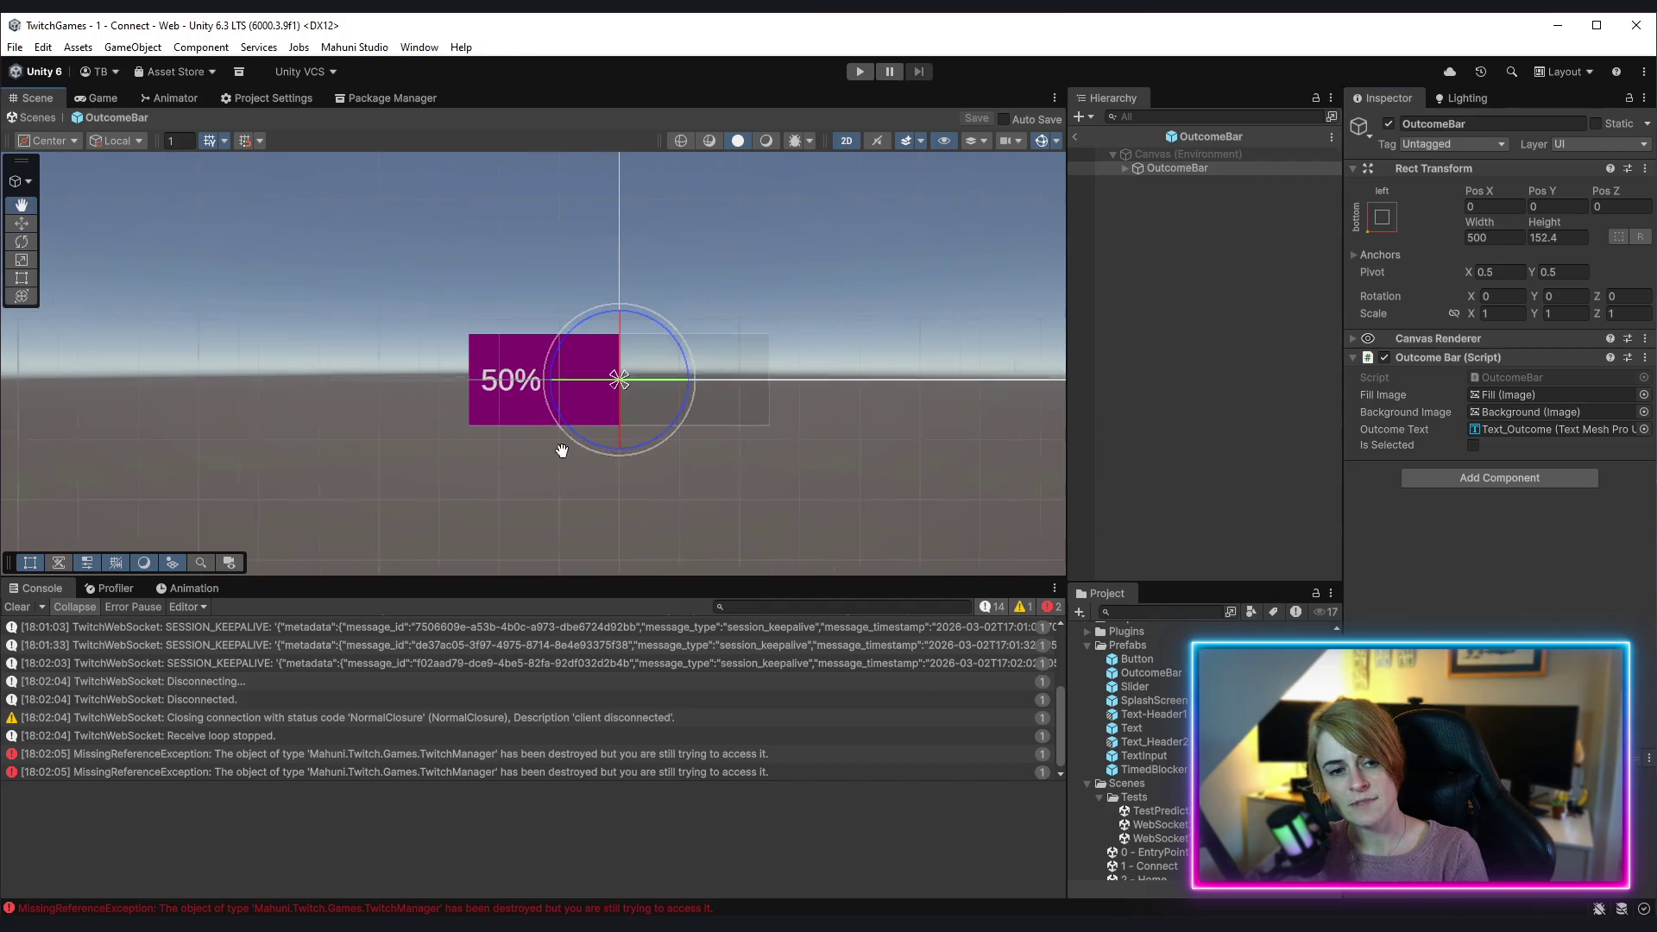
{"action": "left_click_drag", "start_coordinate": [561, 450], "coordinate": [529, 434]}
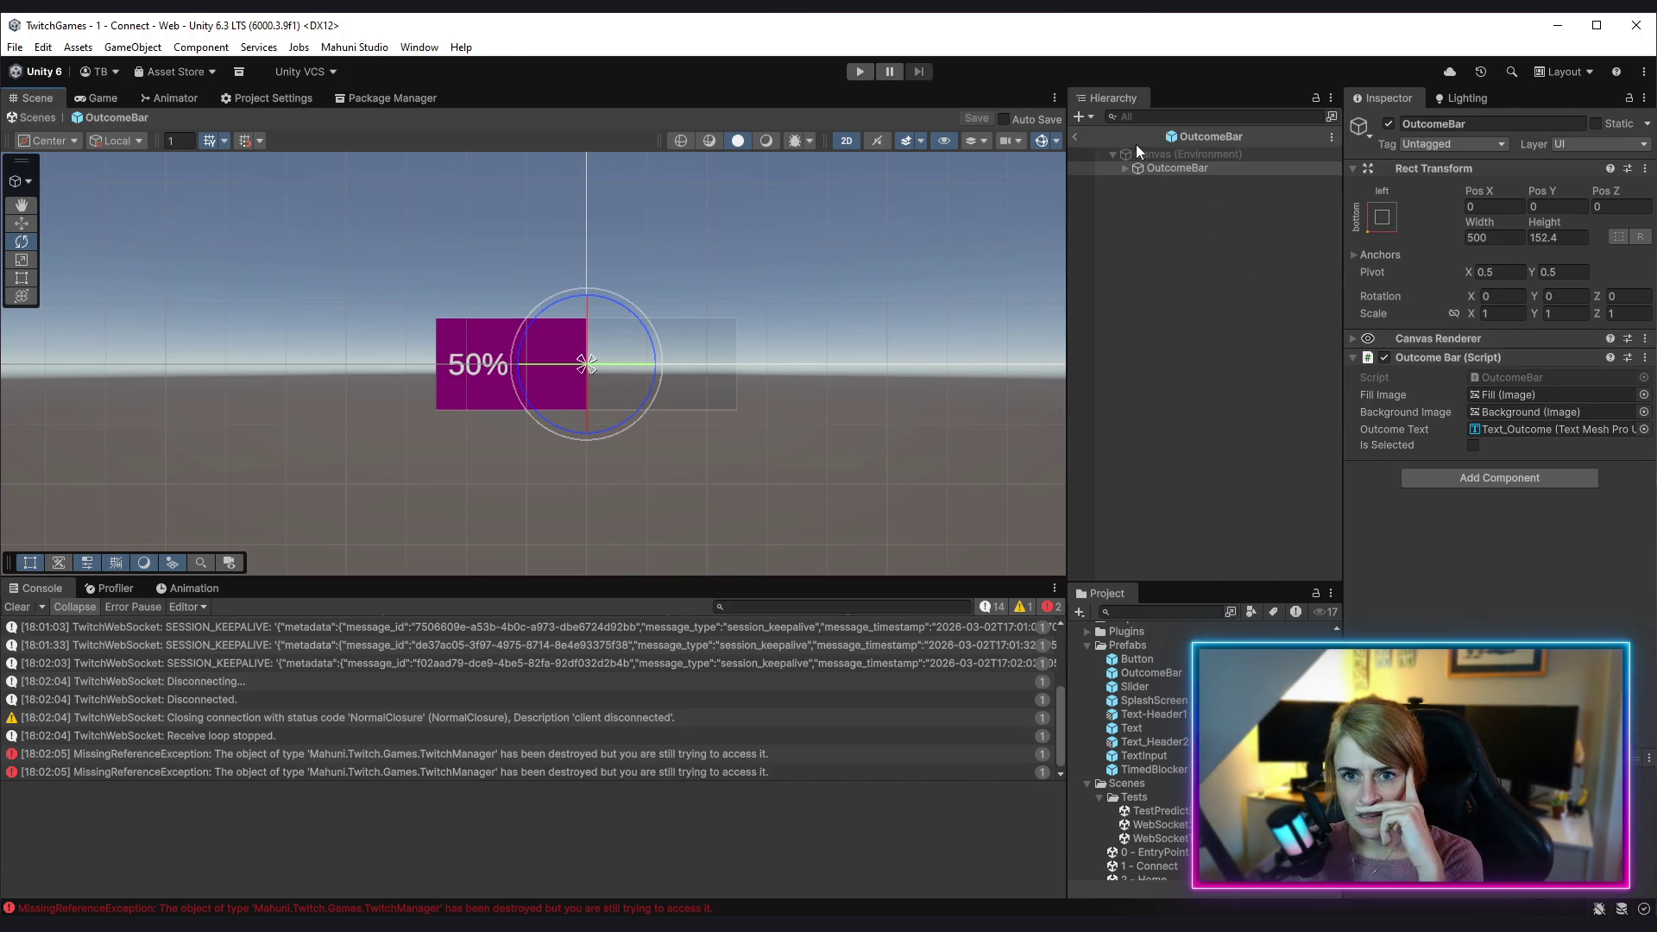
{"action": "left_click", "coordinate": [1120, 167]}
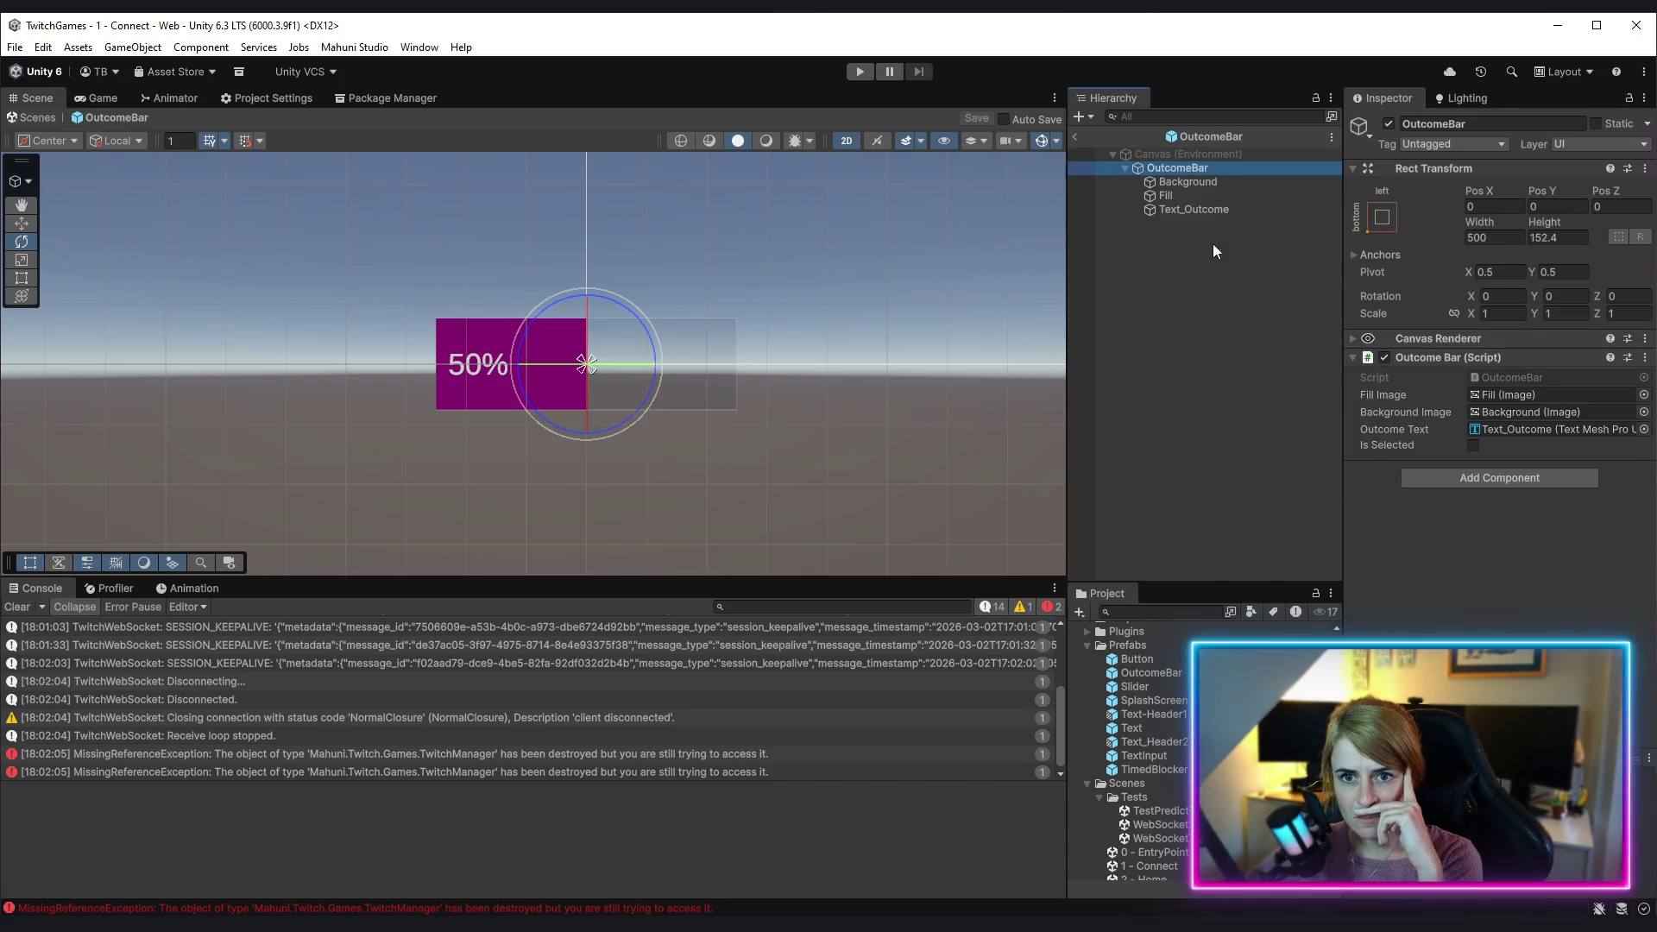
Step: Give the Background image a semi-opaque grey colour
{"action": "left_click", "coordinate": [1235, 183]}
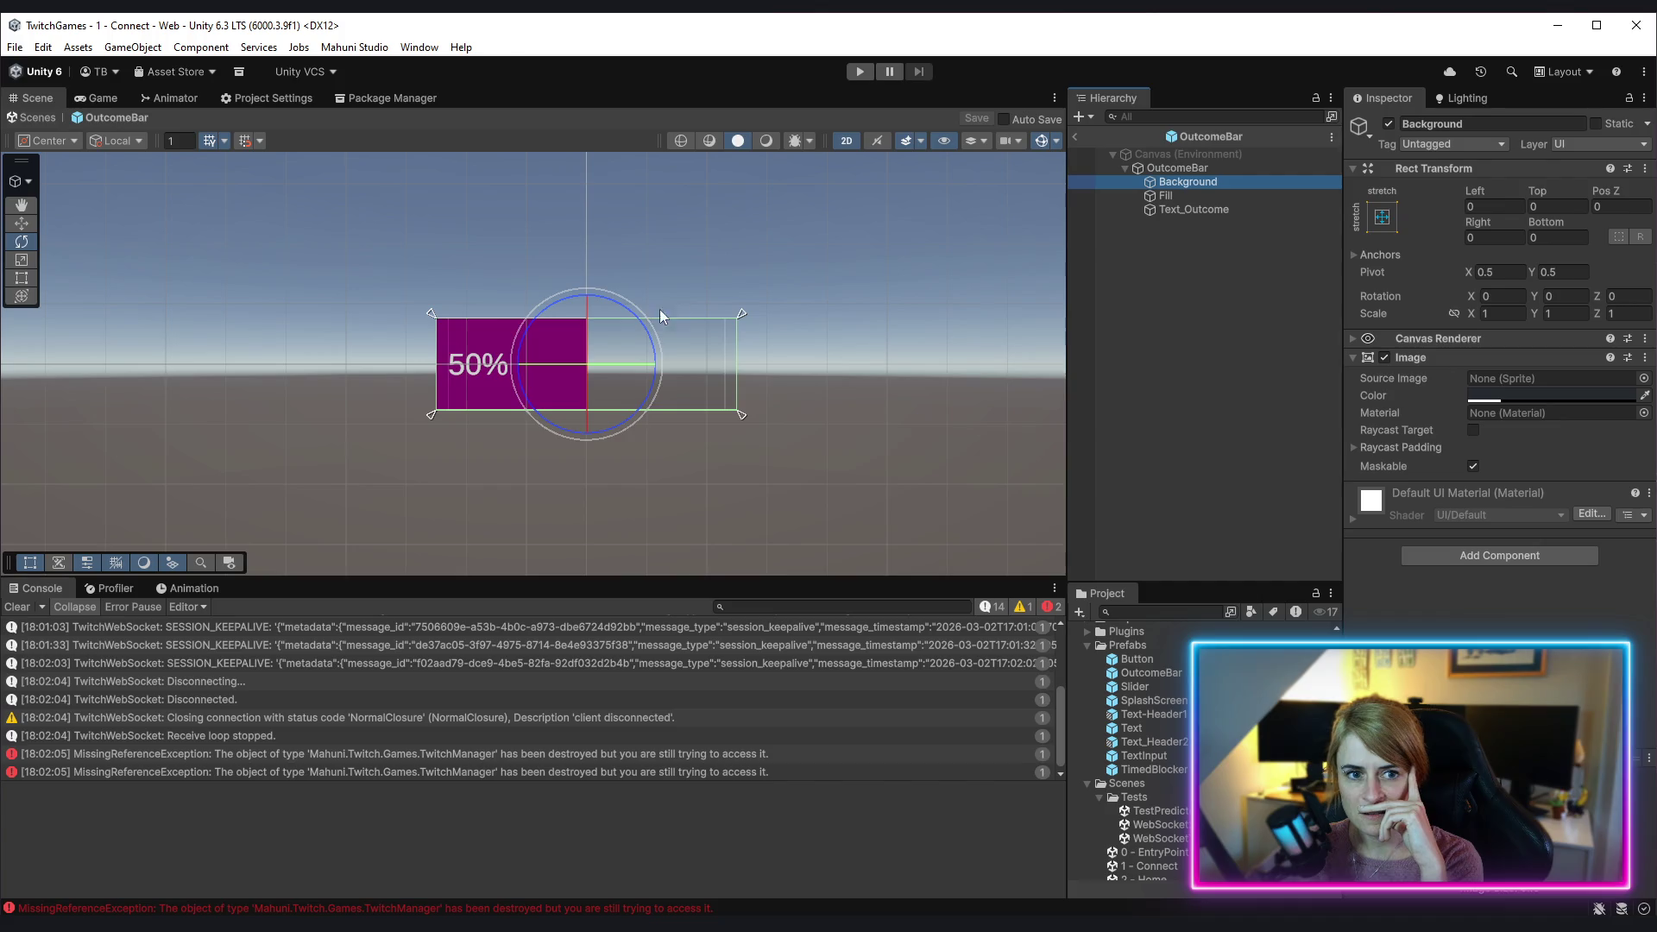
{"action": "left_click", "coordinate": [1548, 395]}
{"action": "left_click_drag", "start_coordinate": [1471, 729], "coordinate": [1519, 729]}
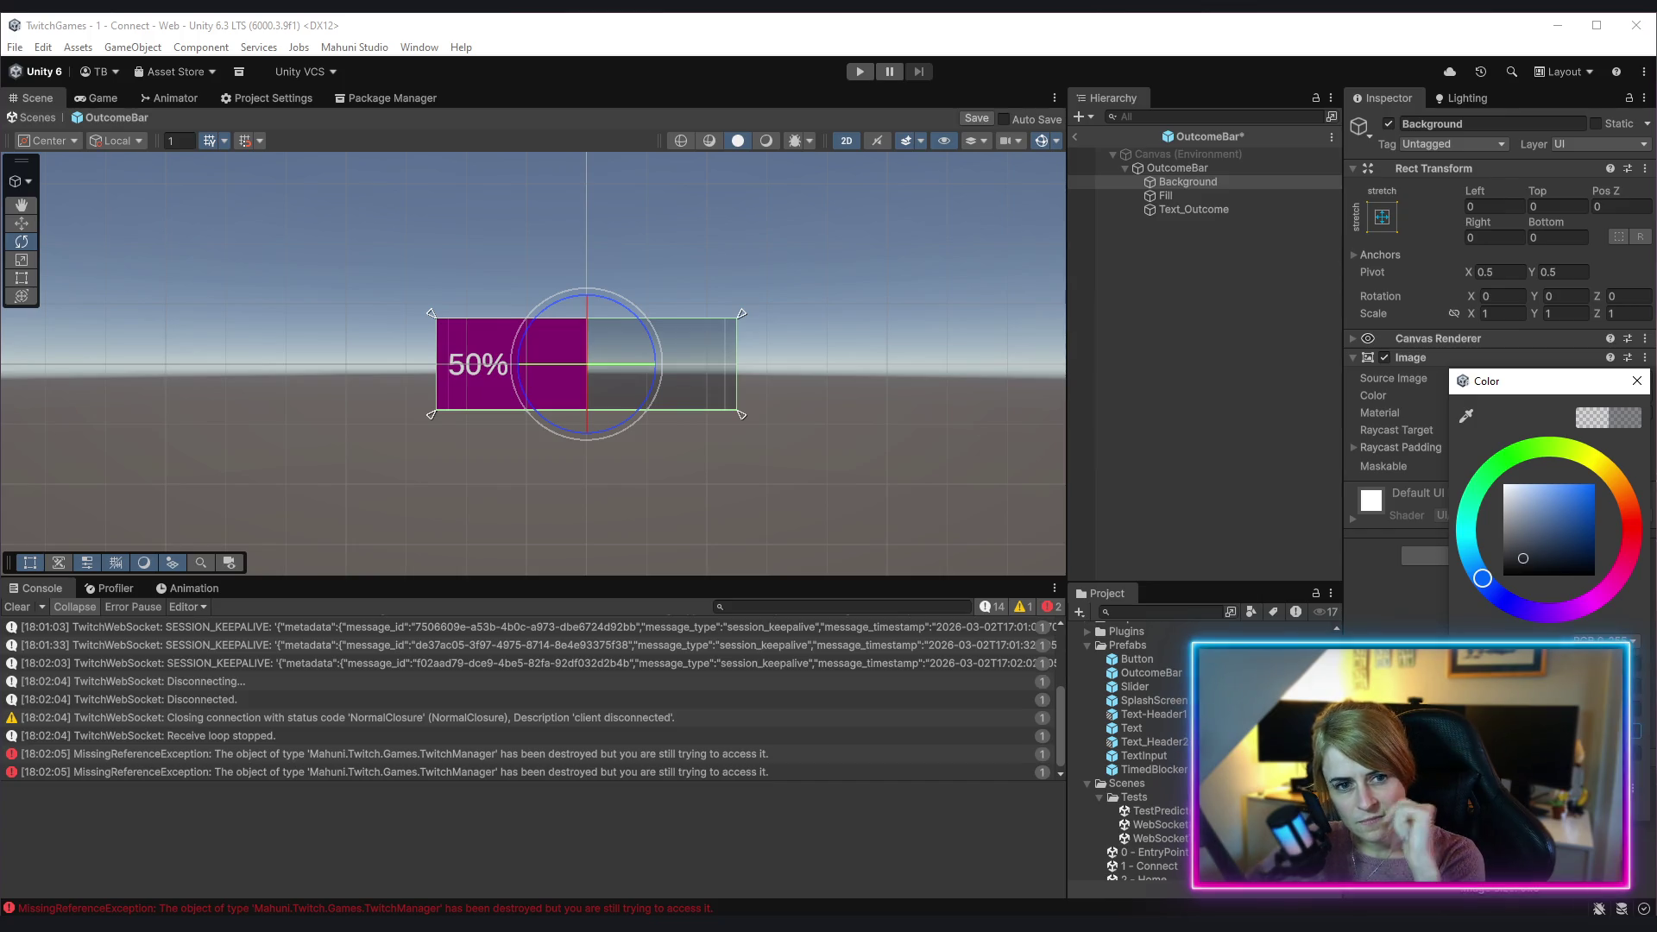
{"action": "left_click_drag", "start_coordinate": [1519, 729], "coordinate": [1631, 729]}
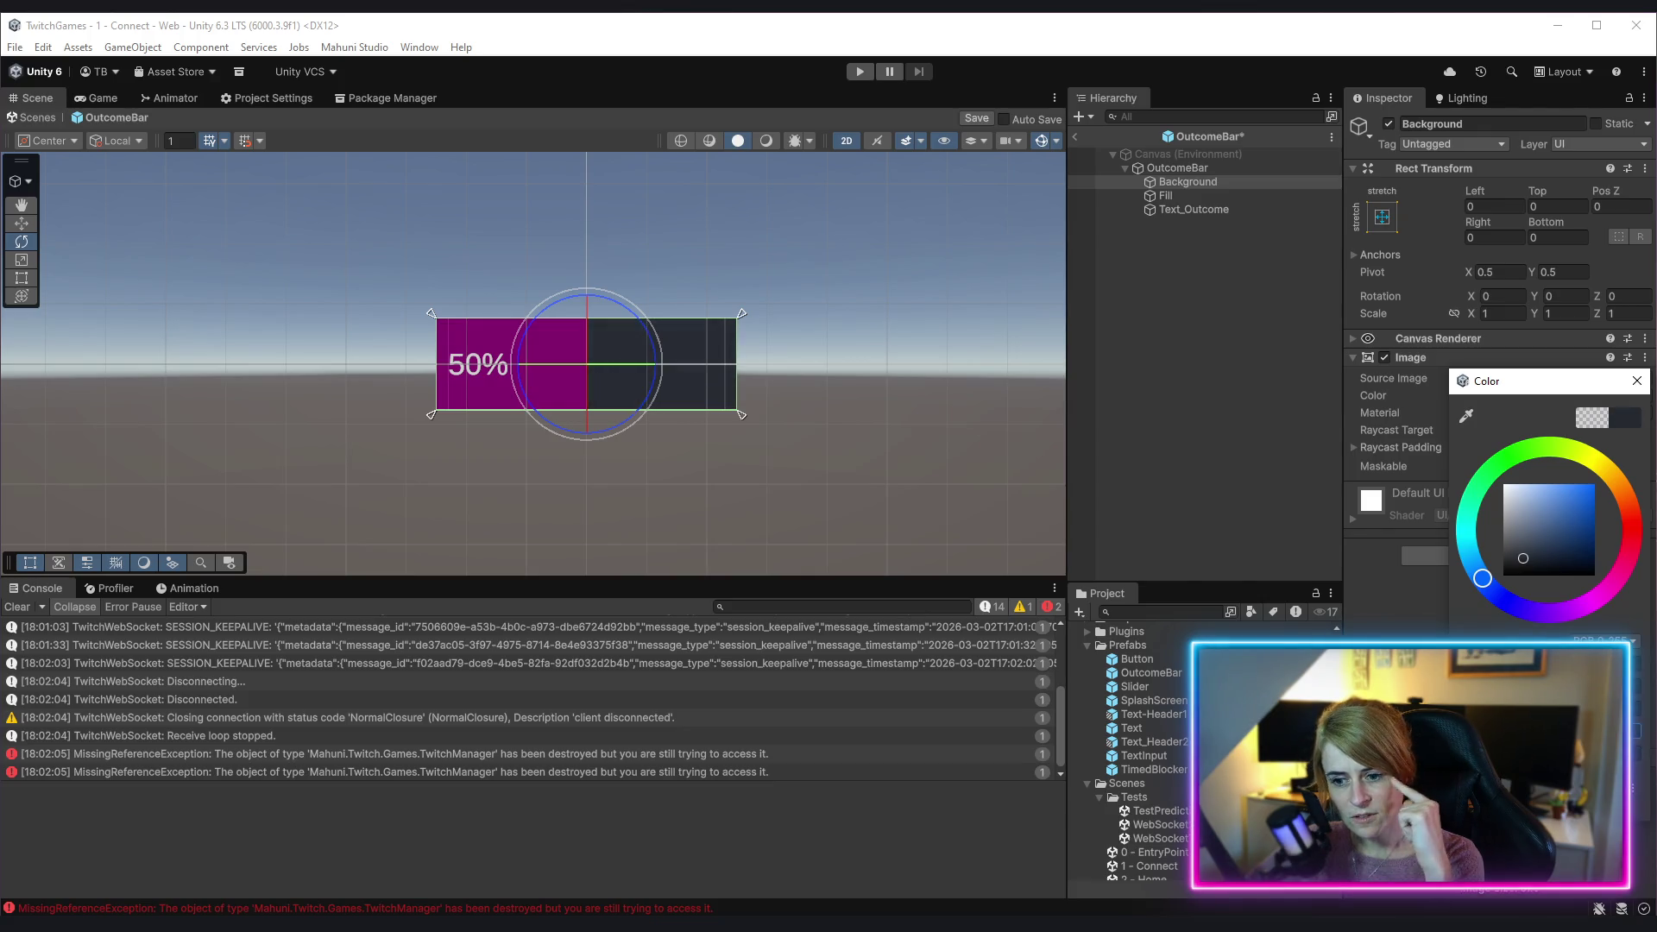
{"action": "key", "text": "ctrl+v"}
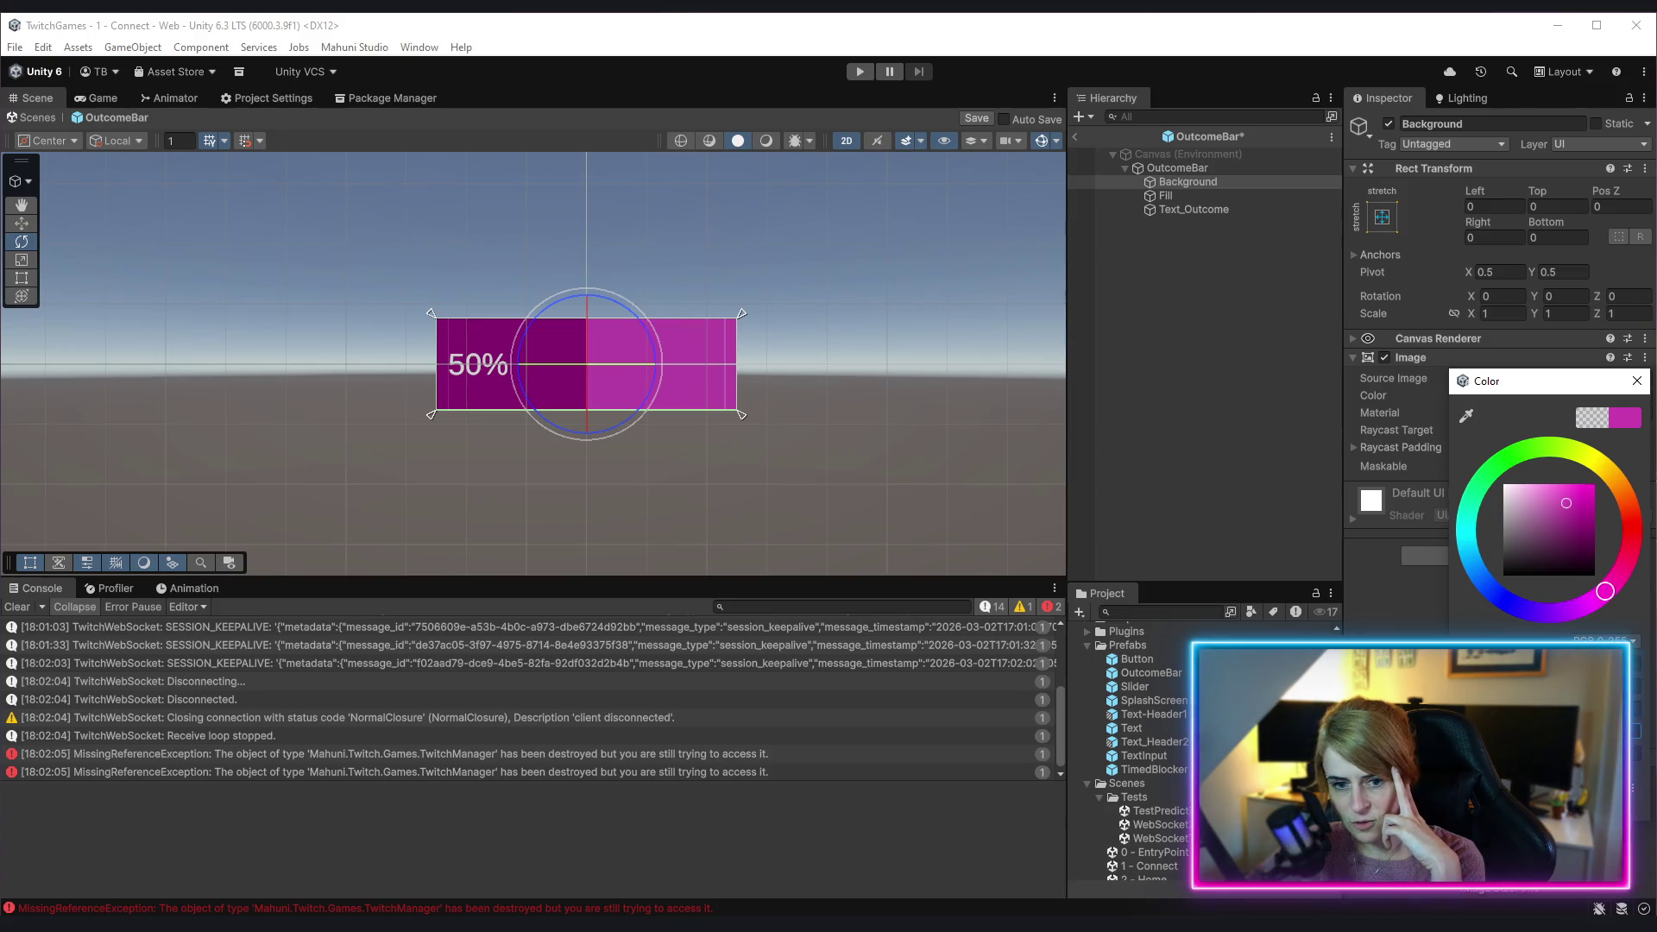
{"action": "key", "text": "ctrl+s"}
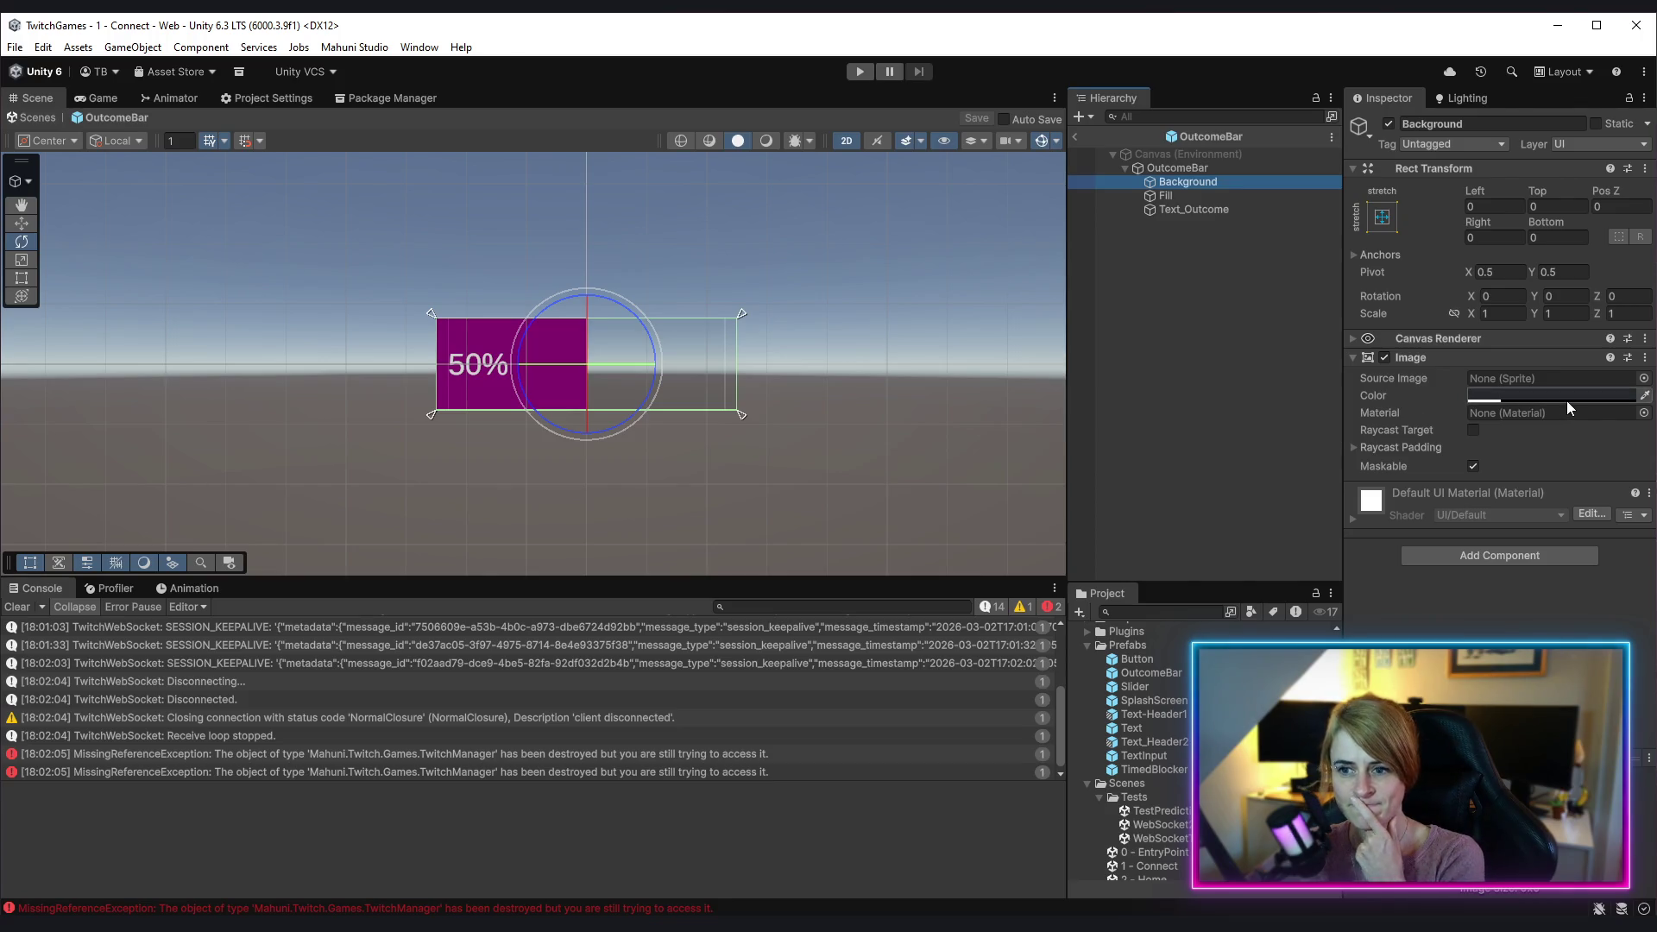
{"action": "left_click", "coordinate": [1566, 397]}
{"action": "left_click_drag", "start_coordinate": [1489, 738], "coordinate": [1557, 738]}
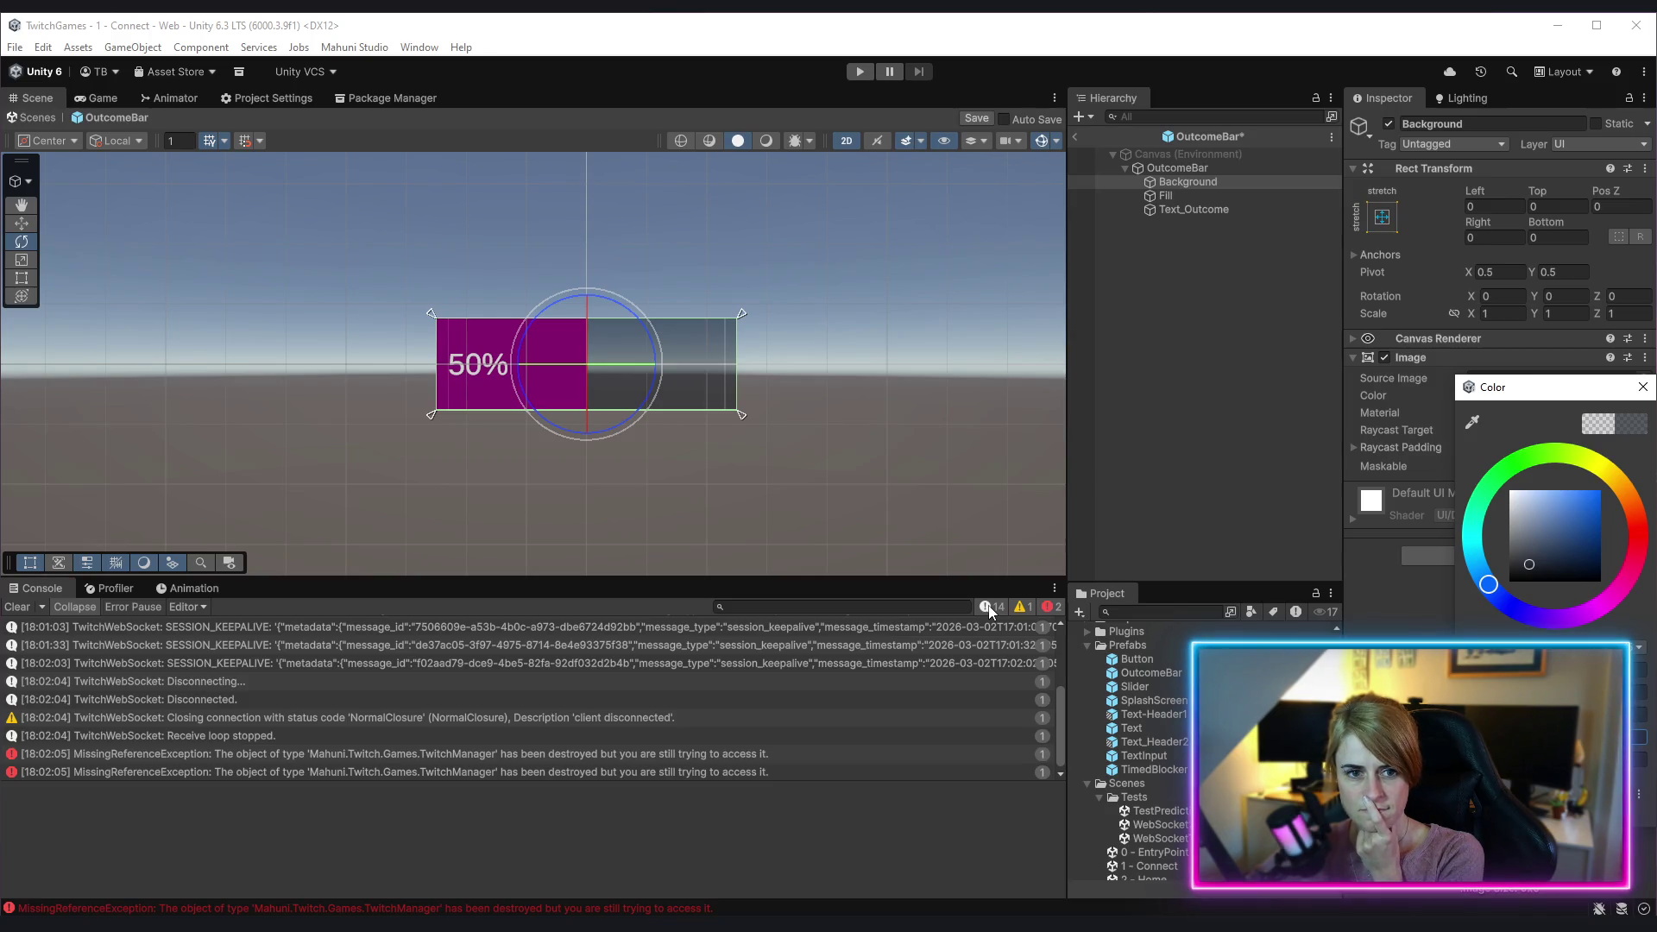
Step: Add an Outline component to the Background object
{"action": "left_click", "coordinate": [1195, 374]}
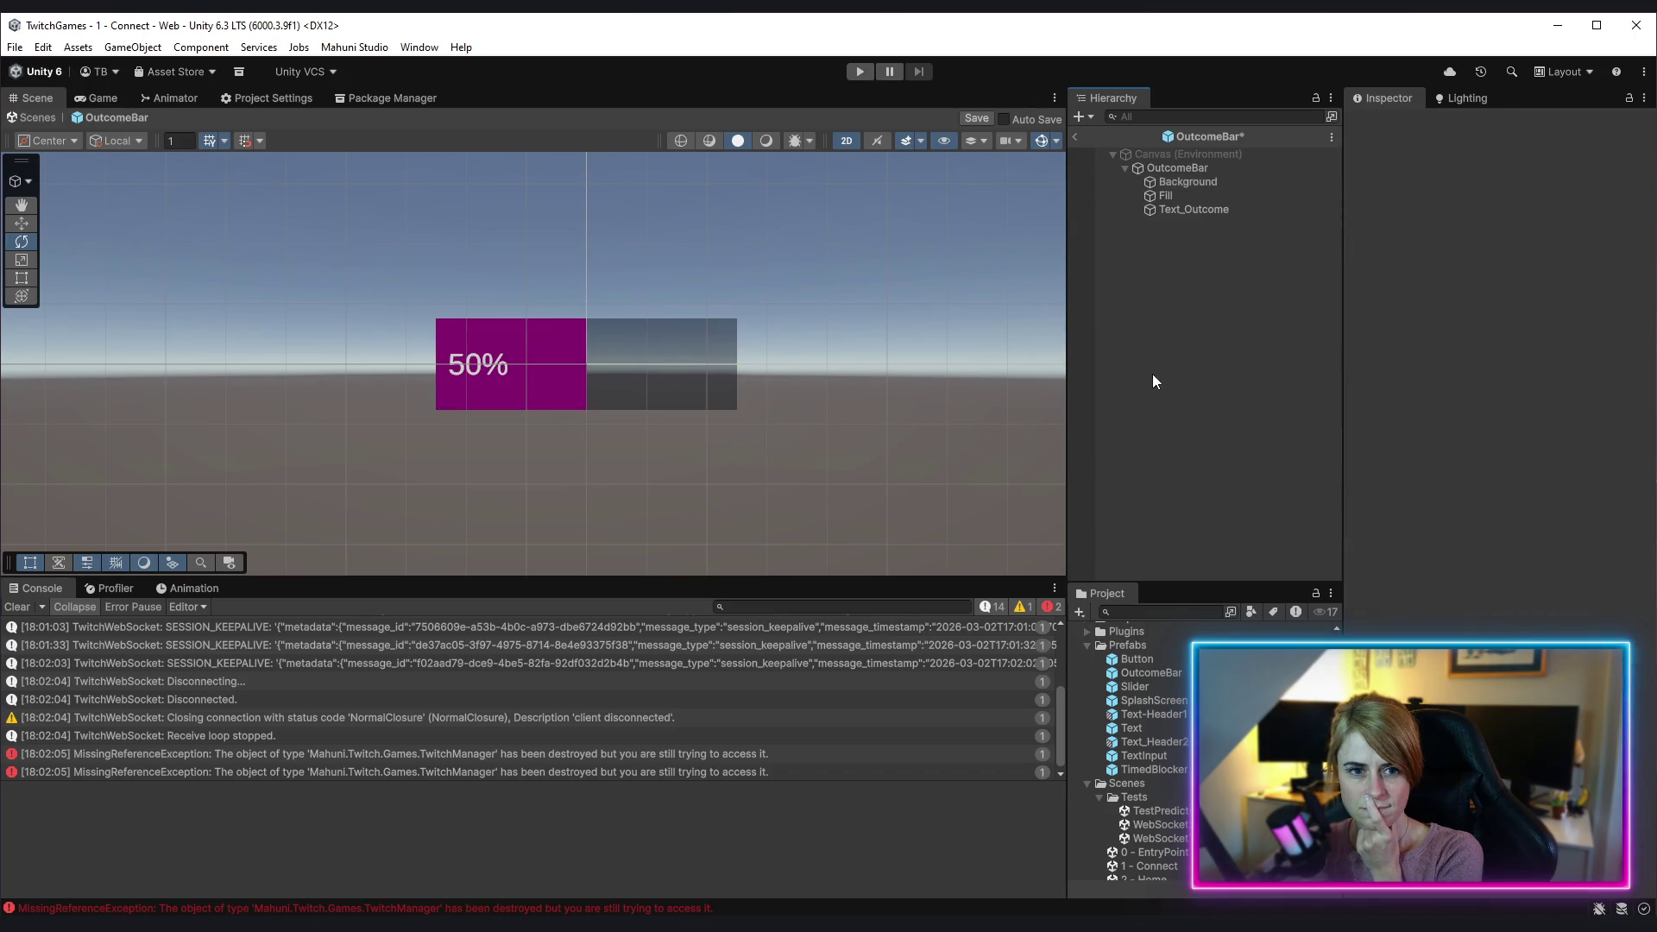
{"action": "left_click", "coordinate": [1198, 167]}
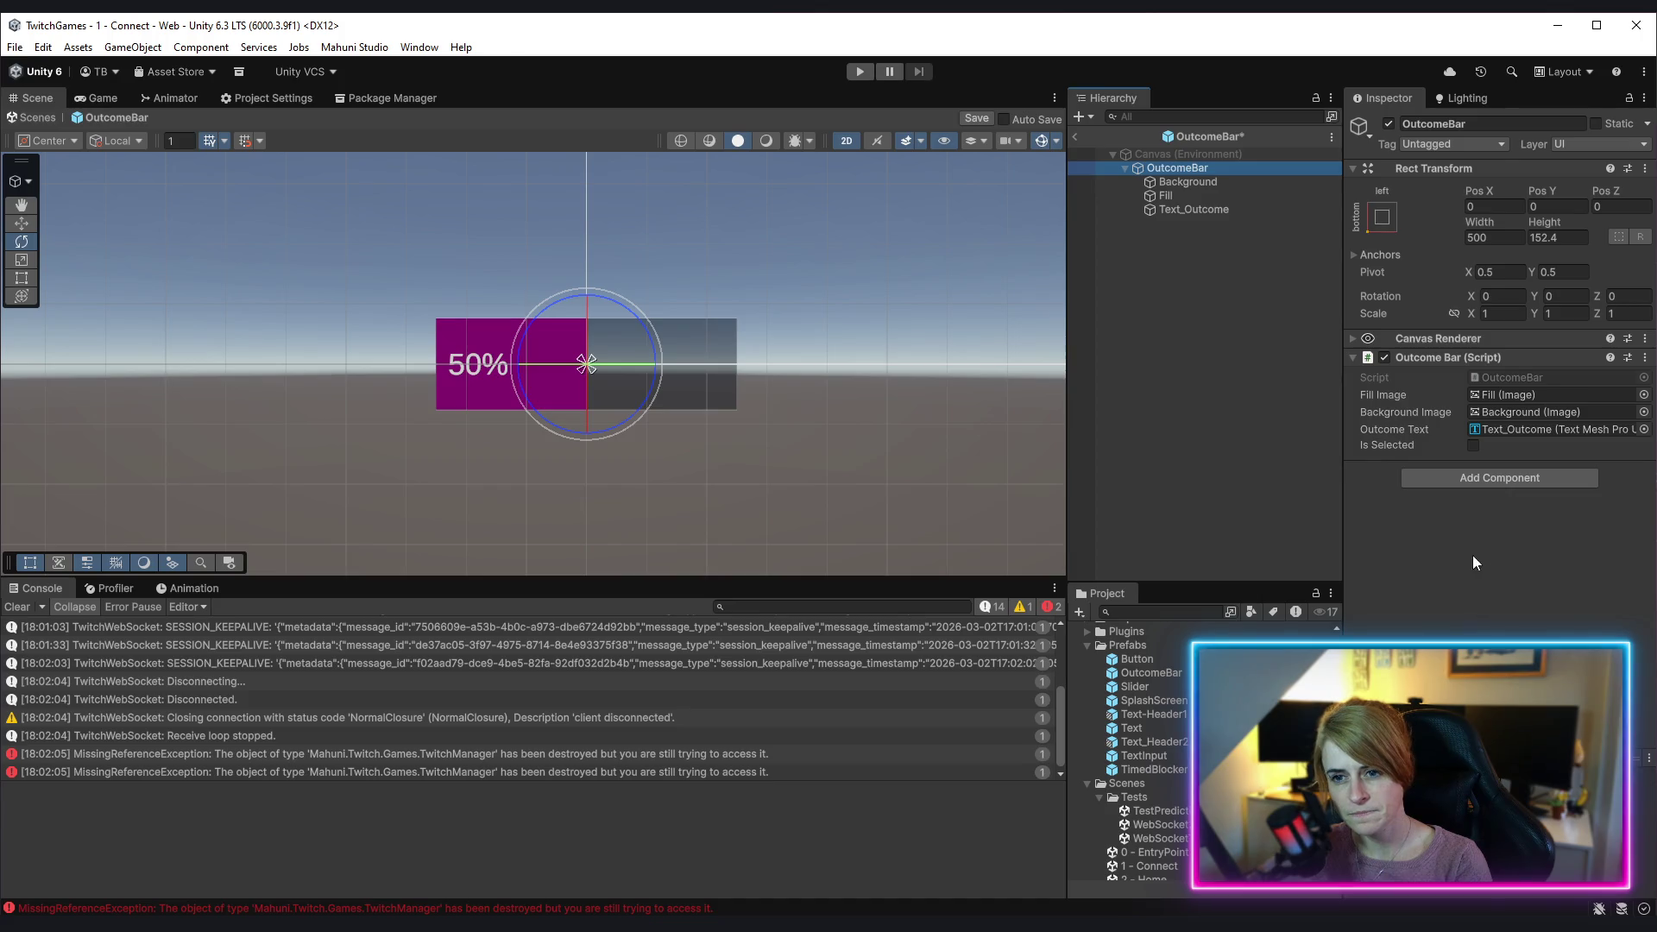
{"action": "left_click", "coordinate": [1219, 183]}
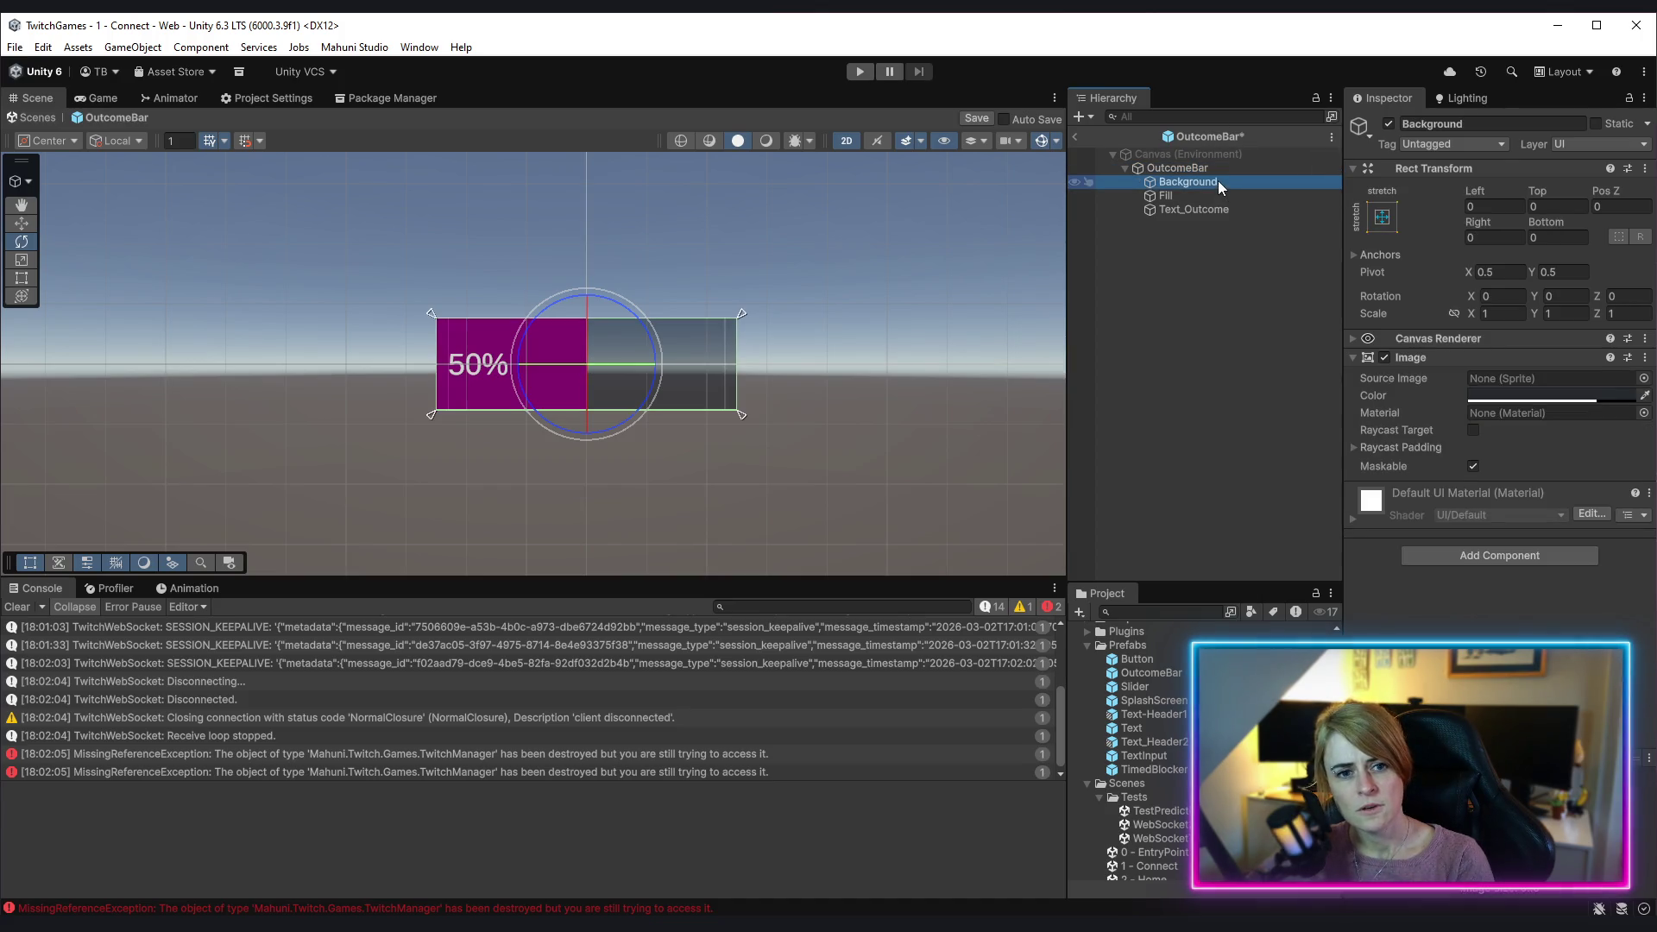
{"action": "left_click", "coordinate": [1508, 557]}
{"action": "type", "text": "out"}
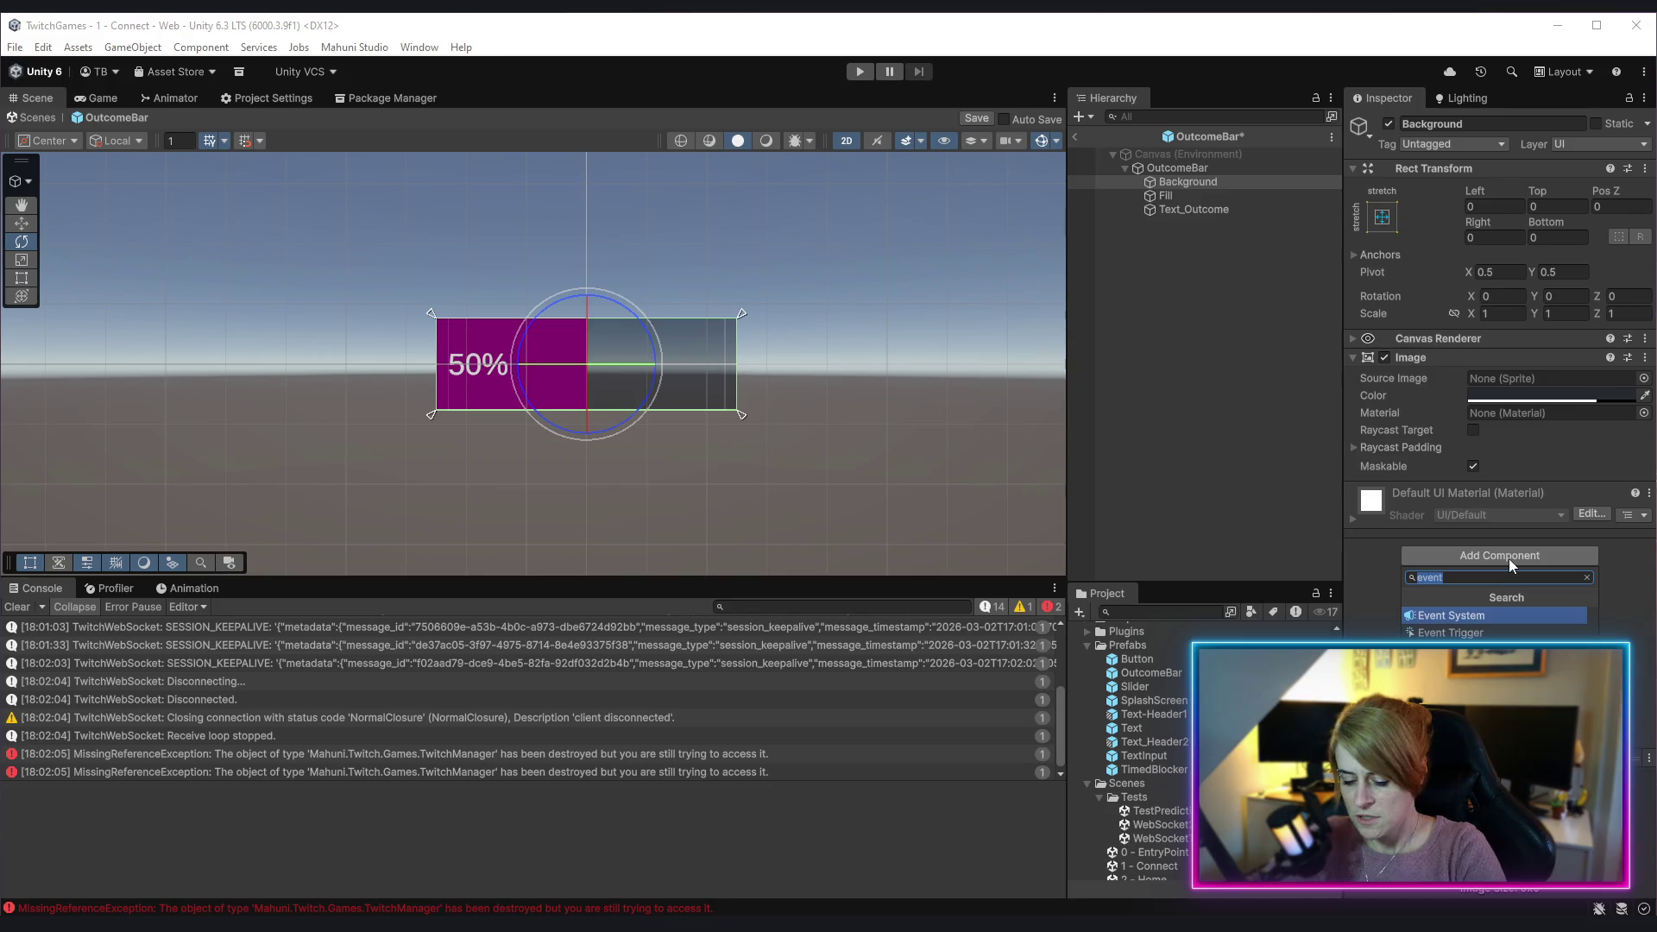
{"action": "key", "text": "Down"}
{"action": "key", "text": "Return"}
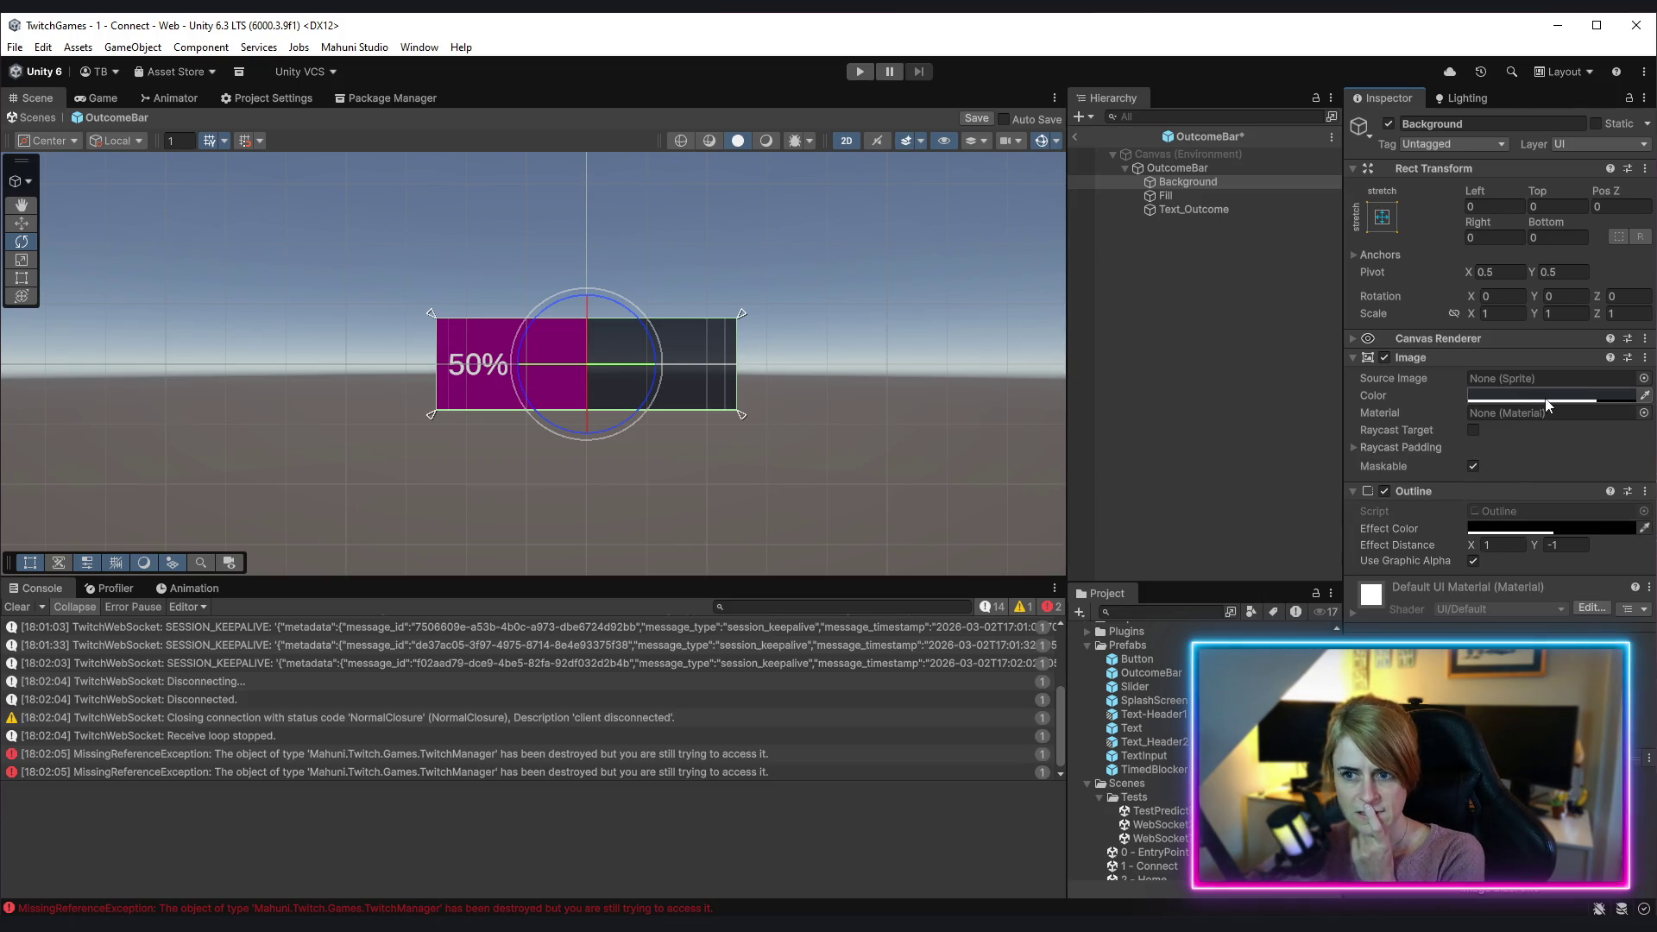
Step: Set the Background outline colour to magenta with an effect distance of 3 by 3
{"action": "left_click", "coordinate": [1518, 395]}
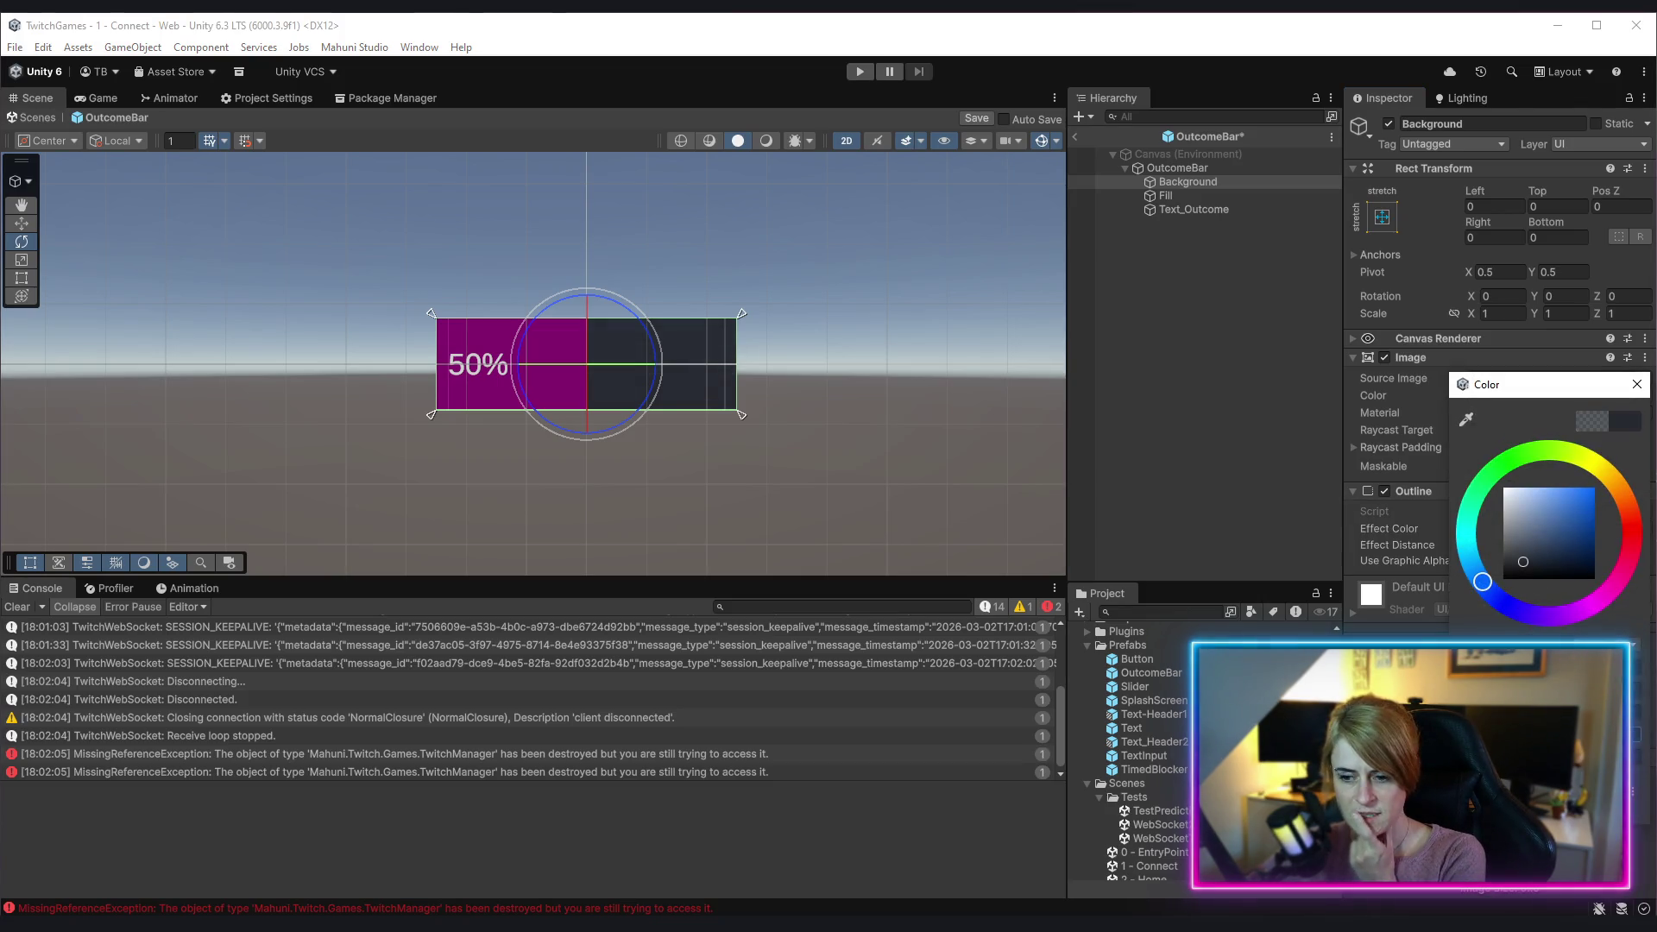
{"action": "scroll", "coordinate": [618, 454], "scroll_direction": "up", "scroll_amount": 2}
{"action": "mouse_move", "coordinate": [618, 454]}
{"action": "left_mouse_down"}
{"action": "mouse_move", "coordinate": [912, 454]}
{"action": "mouse_move", "coordinate": [790, 454]}
{"action": "left_mouse_up"}
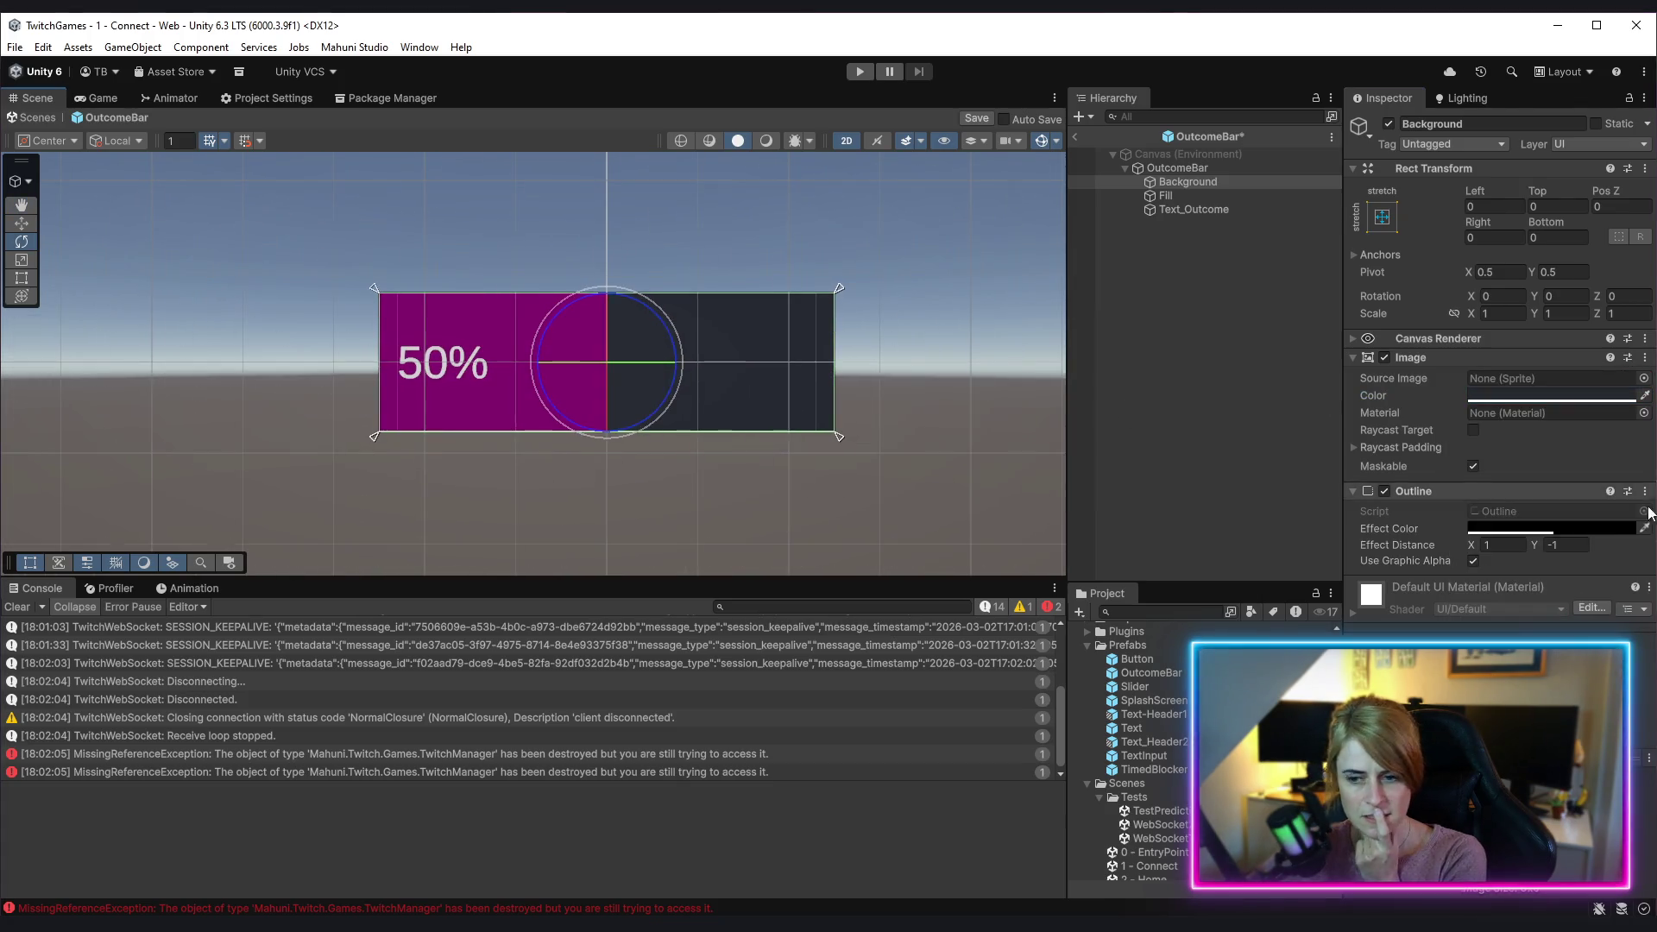
{"action": "left_click", "coordinate": [1539, 532]}
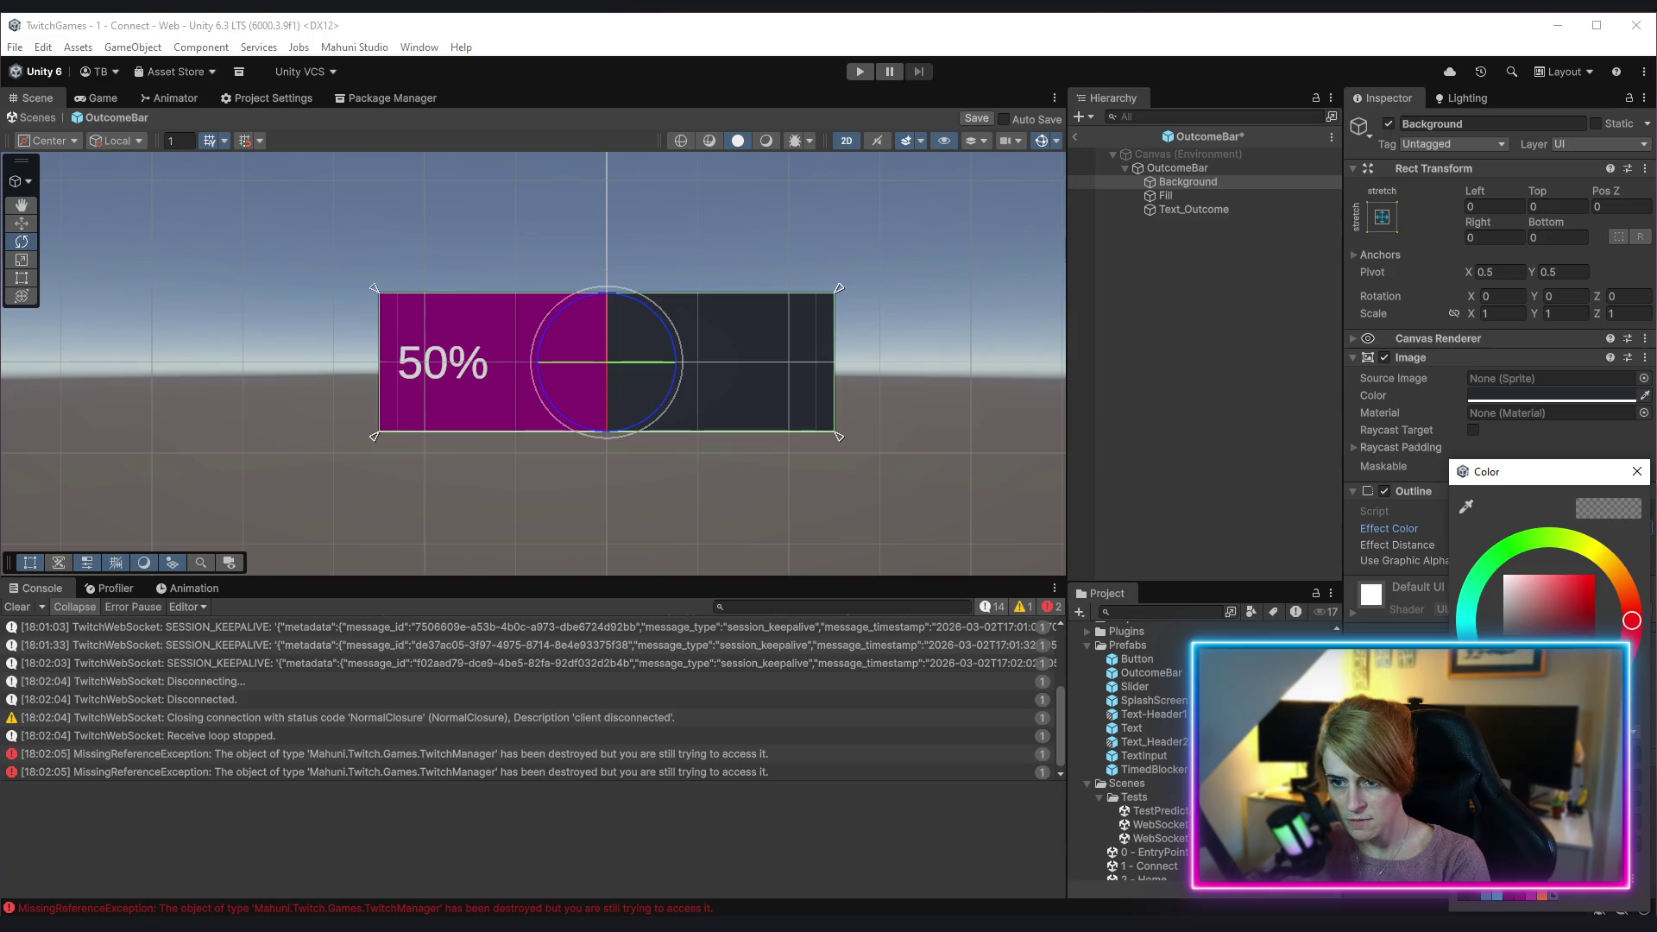
{"action": "left_click", "coordinate": [1530, 894]}
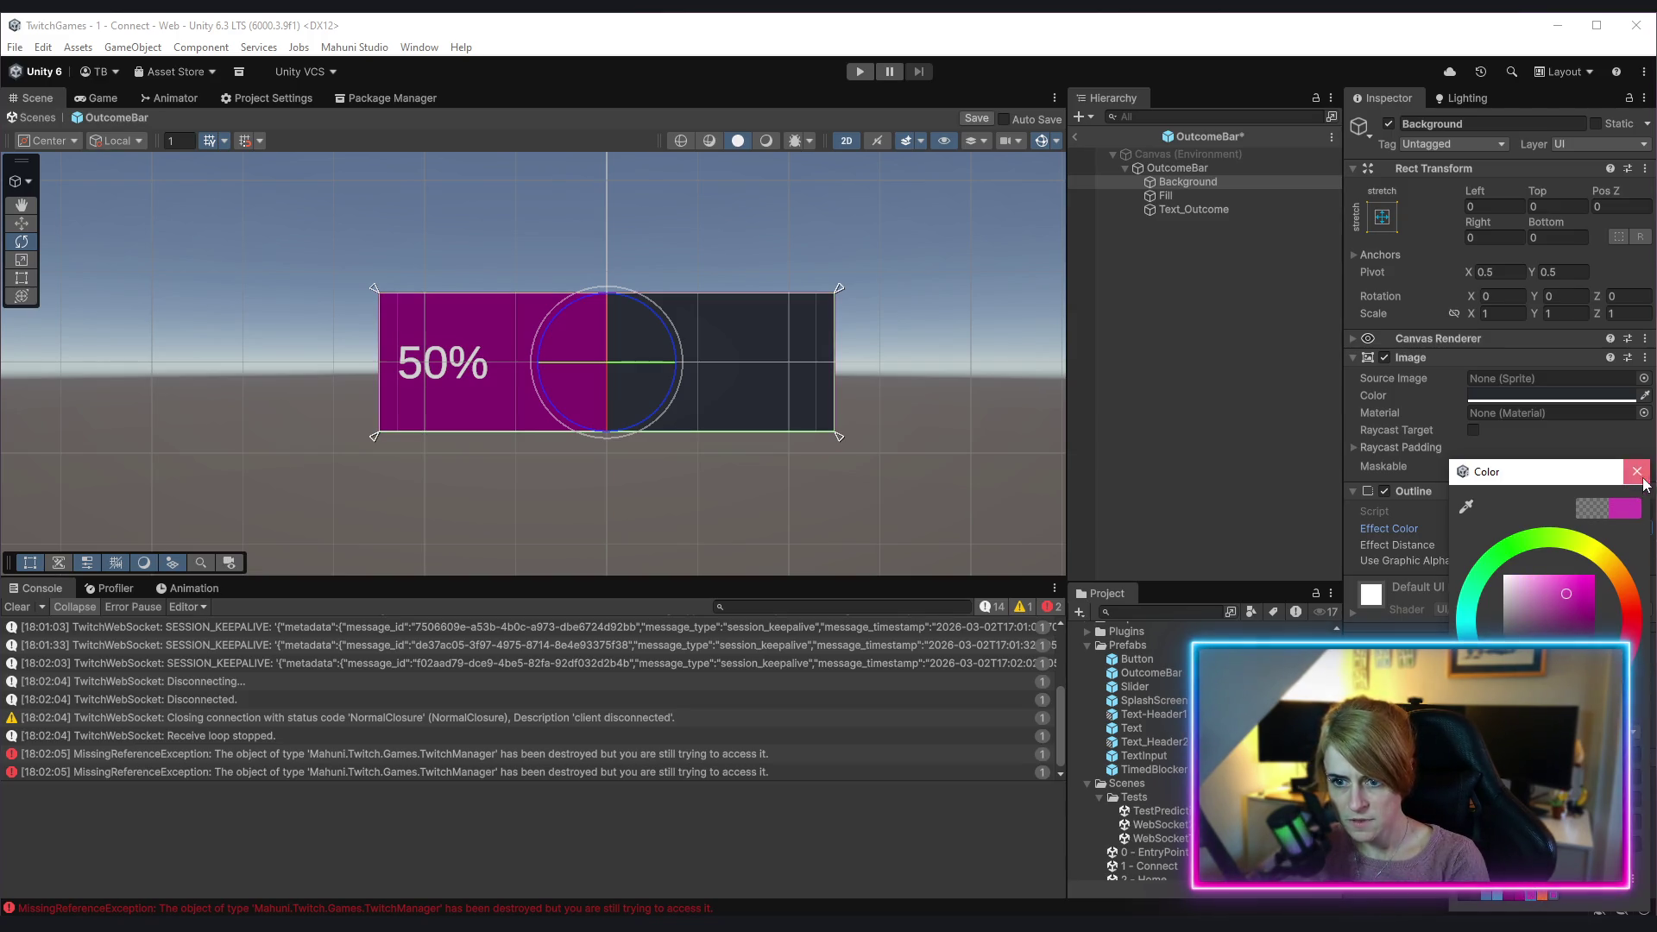
{"action": "left_click", "coordinate": [1444, 550]}
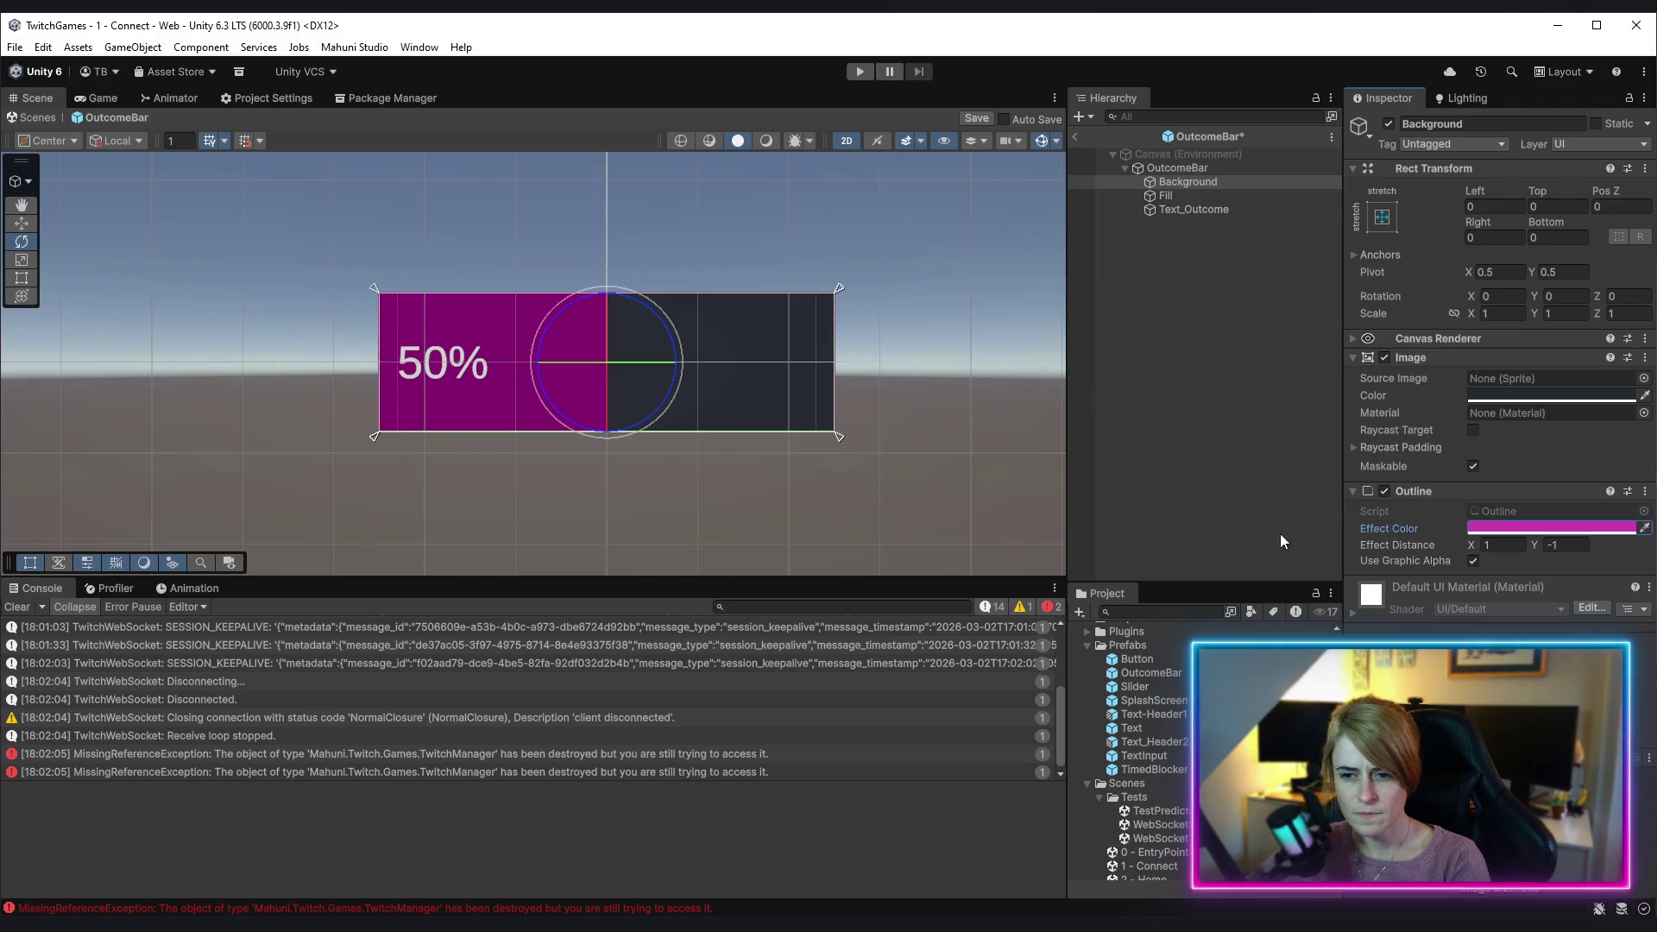
{"action": "left_click", "coordinate": [1472, 549]}
{"action": "type", "text": "3"}
{"action": "left_click", "coordinate": [1572, 546]}
{"action": "type", "text": "3"}
{"action": "key", "text": "Return"}
Step: Settle on a brighter magenta outline, then bring up the OutcomeBar script in Rider
{"action": "scroll", "coordinate": [794, 334], "scroll_direction": "up", "scroll_amount": 5}
{"action": "mouse_move", "coordinate": [784, 356]}
{"action": "left_mouse_down"}
{"action": "mouse_move", "coordinate": [843, 304]}
{"action": "mouse_move", "coordinate": [954, 310]}
{"action": "mouse_move", "coordinate": [641, 304]}
{"action": "left_mouse_up"}
{"action": "scroll", "coordinate": [474, 328], "scroll_direction": "up", "scroll_amount": 2}
{"action": "mouse_move", "coordinate": [475, 328]}
{"action": "left_mouse_down"}
{"action": "mouse_move", "coordinate": [480, 418]}
{"action": "mouse_move", "coordinate": [612, 383]}
{"action": "left_mouse_up"}
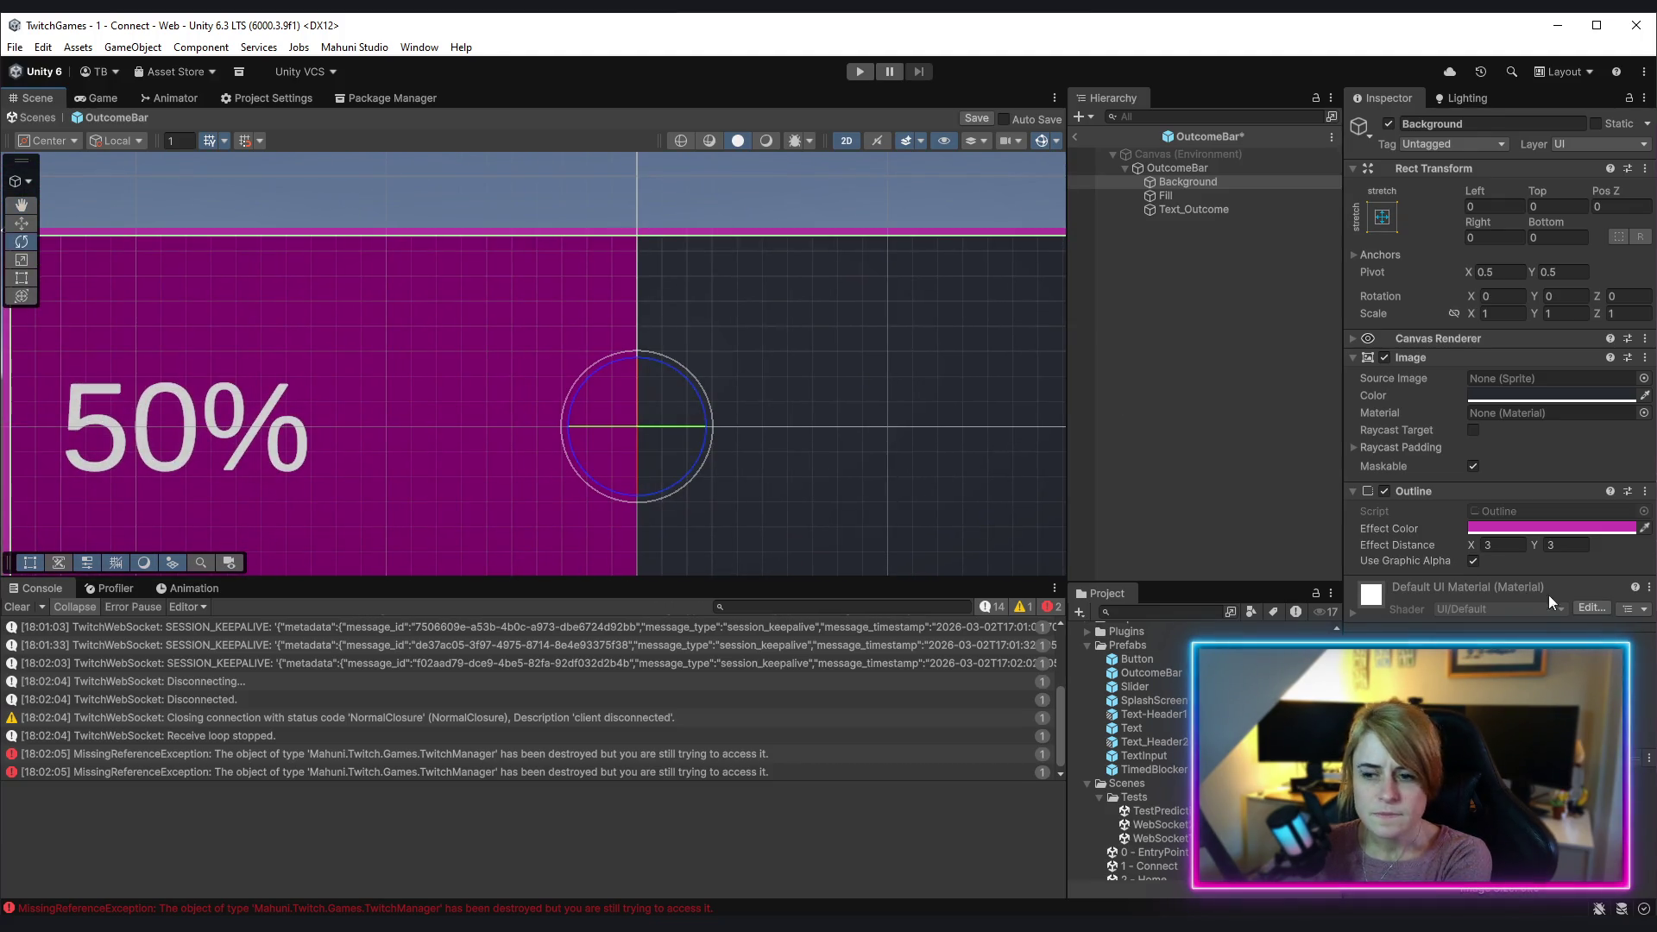
{"action": "left_click", "coordinate": [1550, 529]}
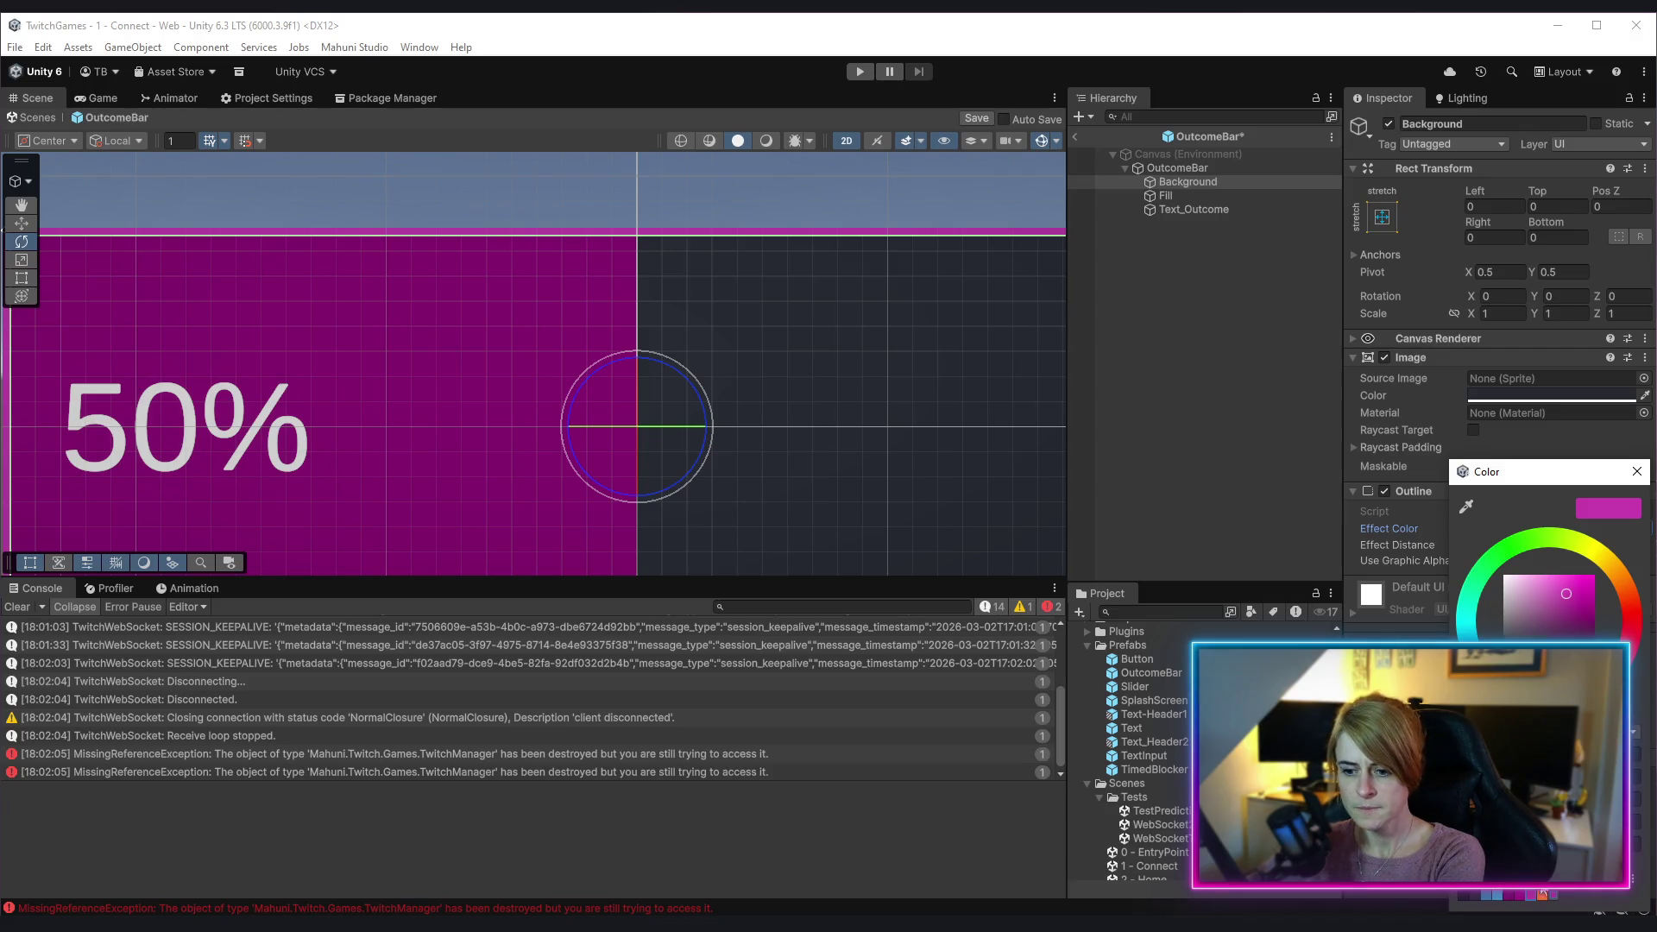
{"action": "left_click", "coordinate": [1519, 898]}
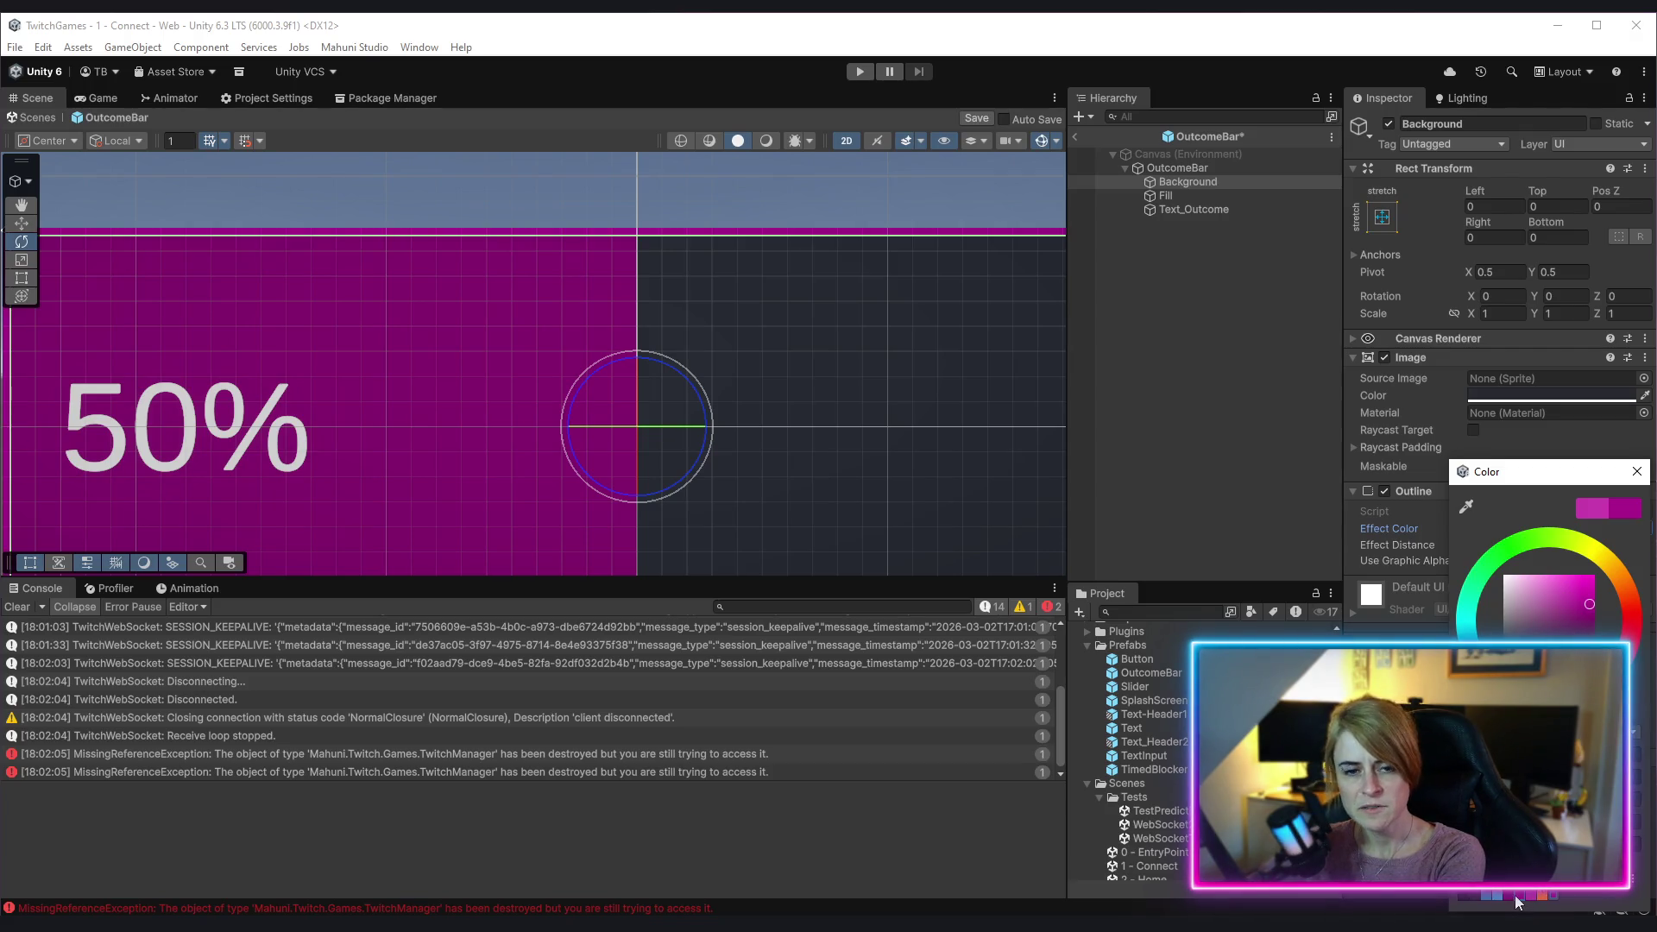
{"action": "left_click", "coordinate": [1508, 893]}
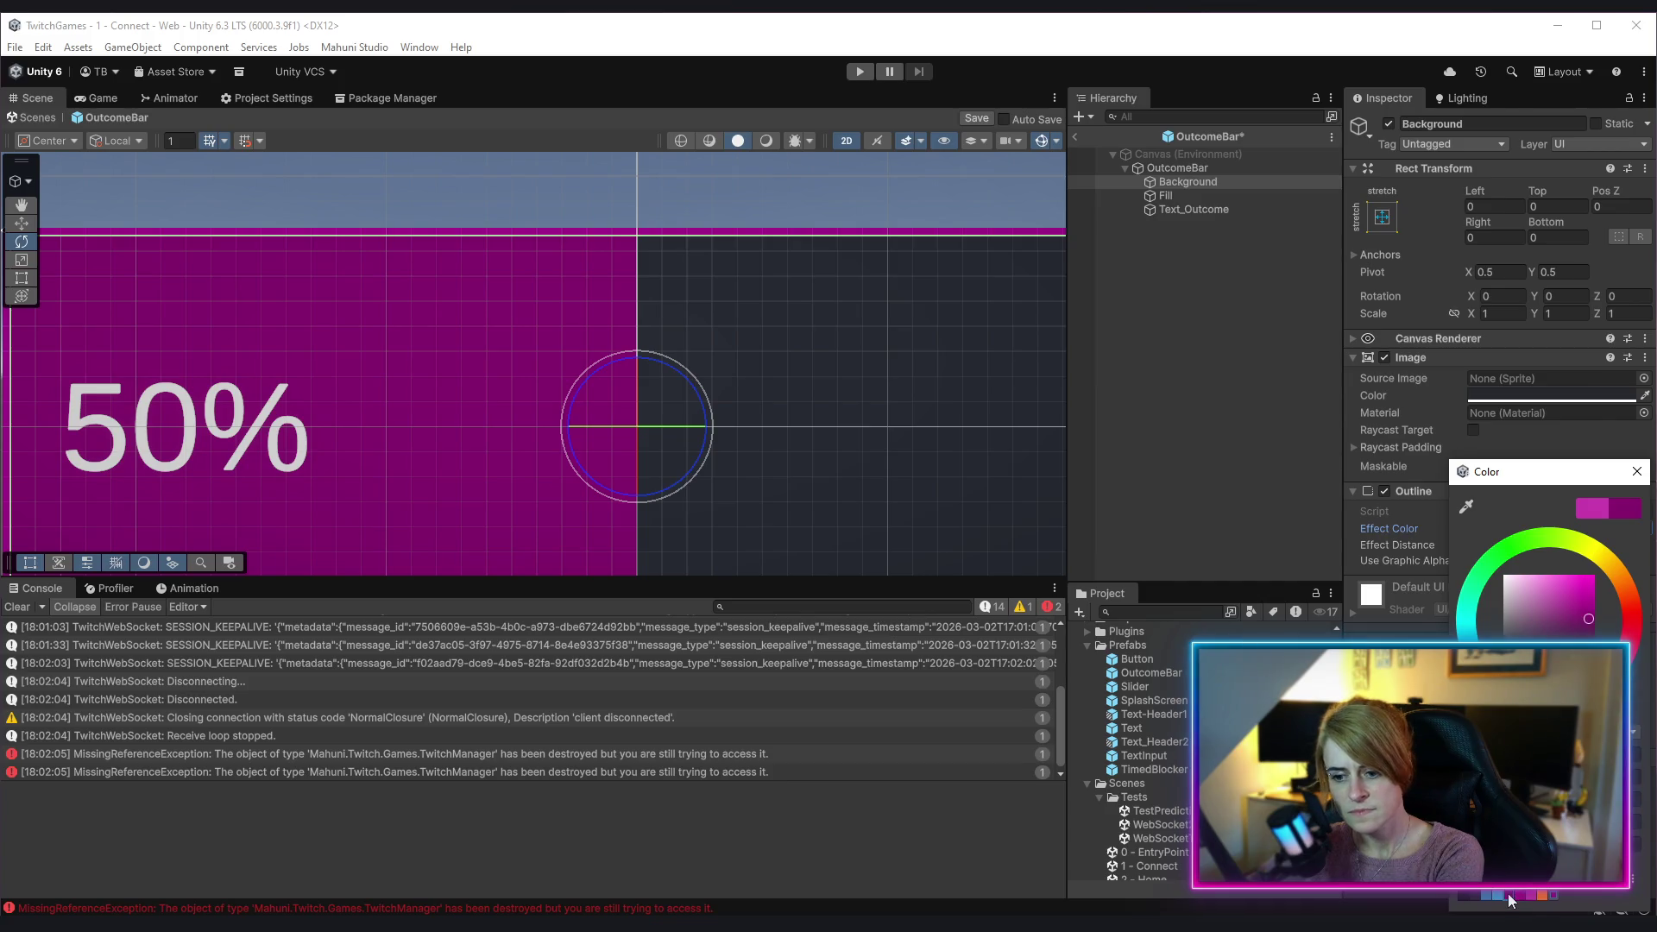
{"action": "left_click", "coordinate": [1530, 893]}
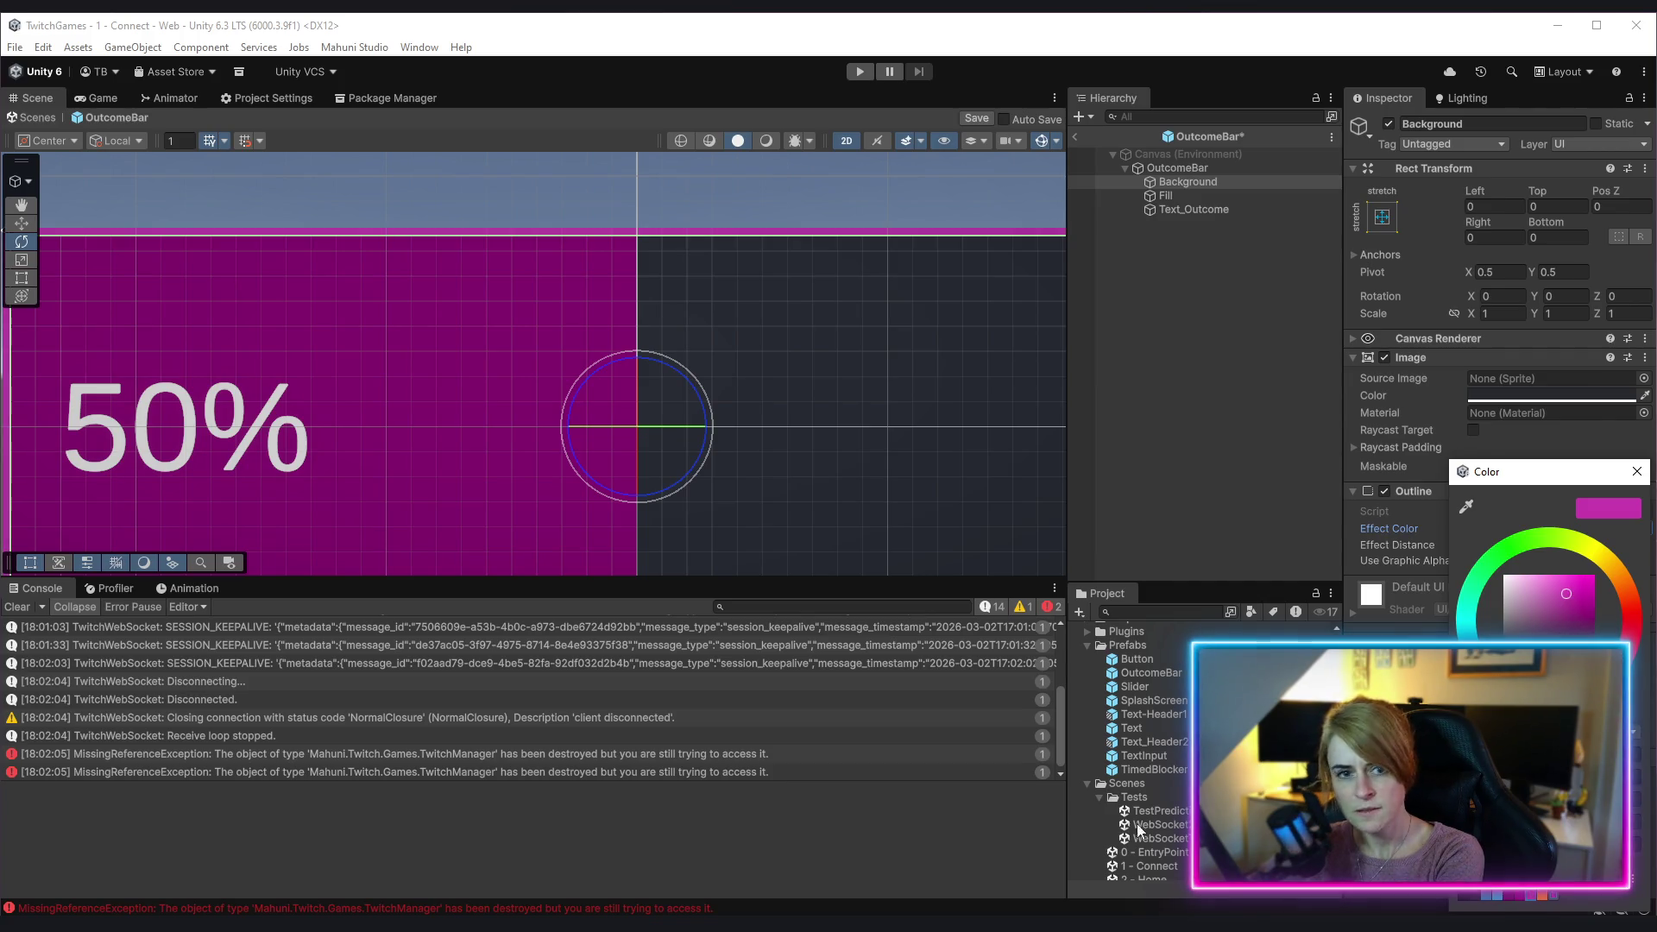
{"action": "left_click", "coordinate": [1212, 475]}
{"action": "scroll", "coordinate": [889, 374], "scroll_direction": "down", "scroll_amount": 3}
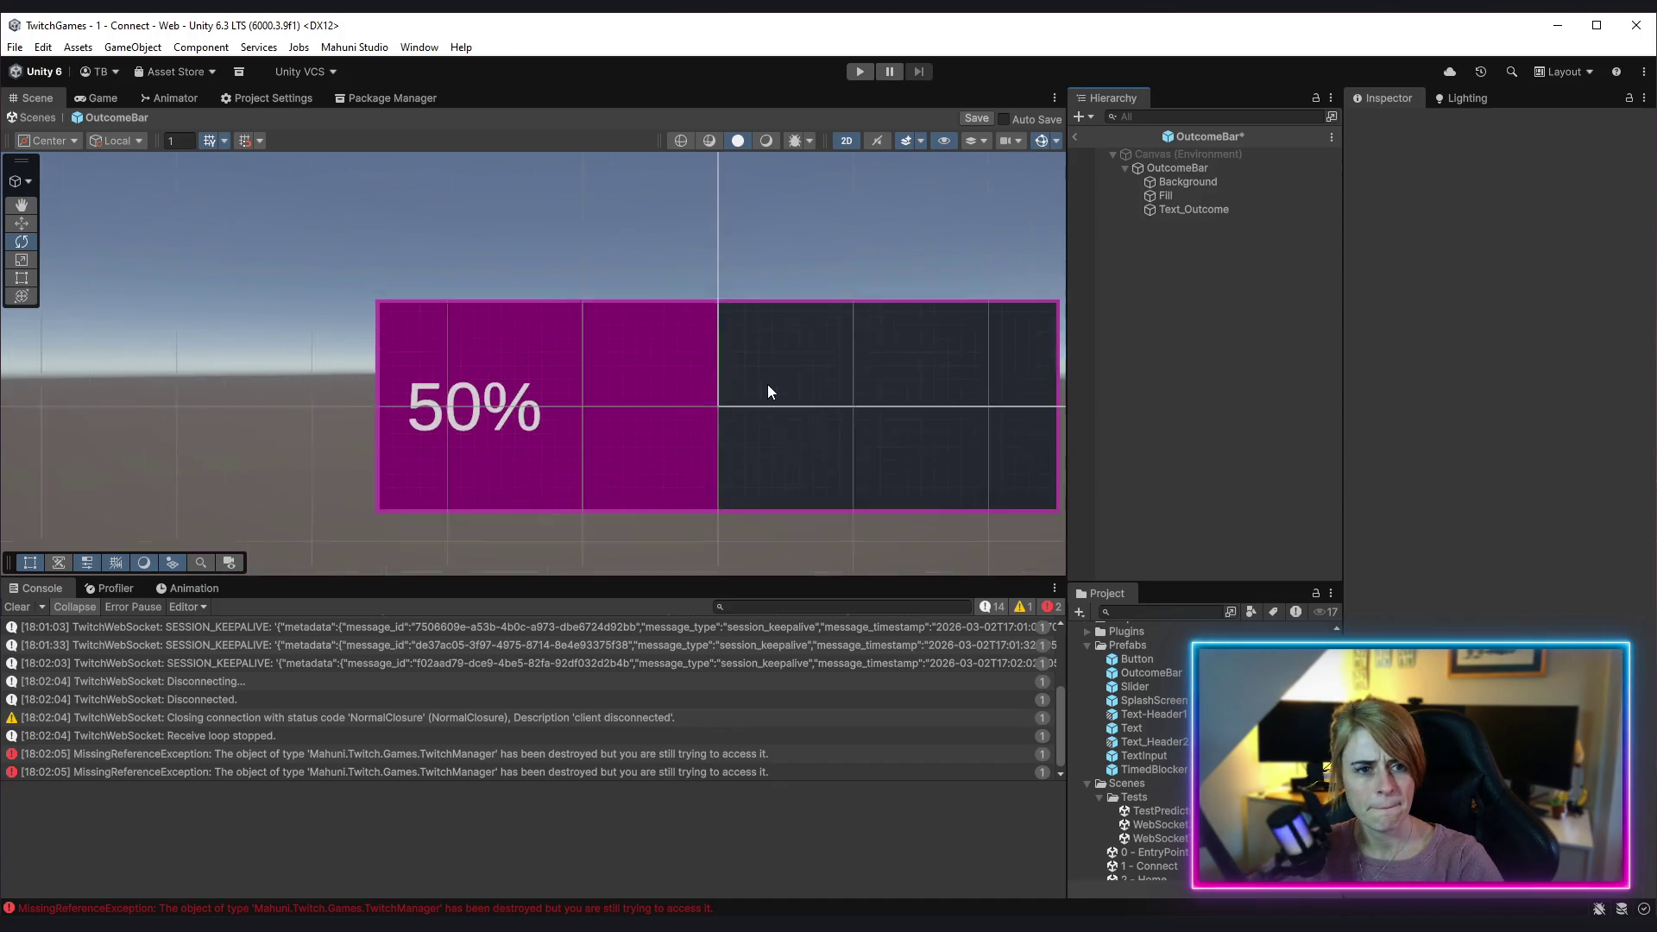
{"action": "scroll", "coordinate": [768, 392], "scroll_direction": "down", "scroll_amount": 2}
{"action": "left_click_drag", "start_coordinate": [851, 417], "coordinate": [762, 414]}
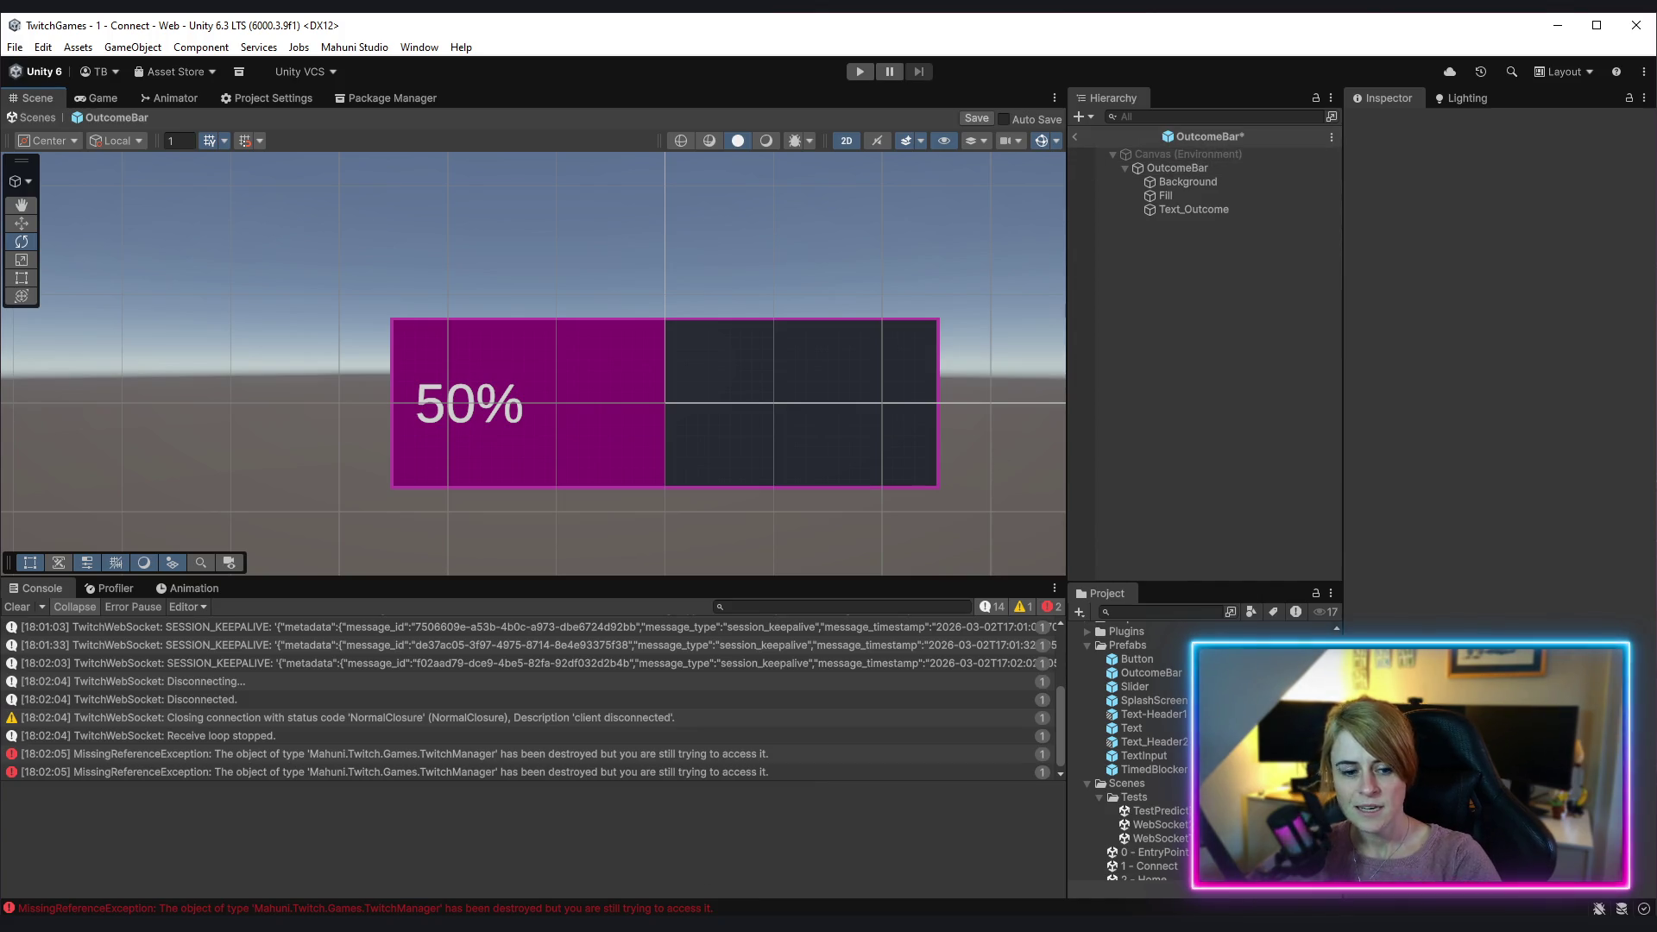
{"action": "key", "text": "alt+Tab"}
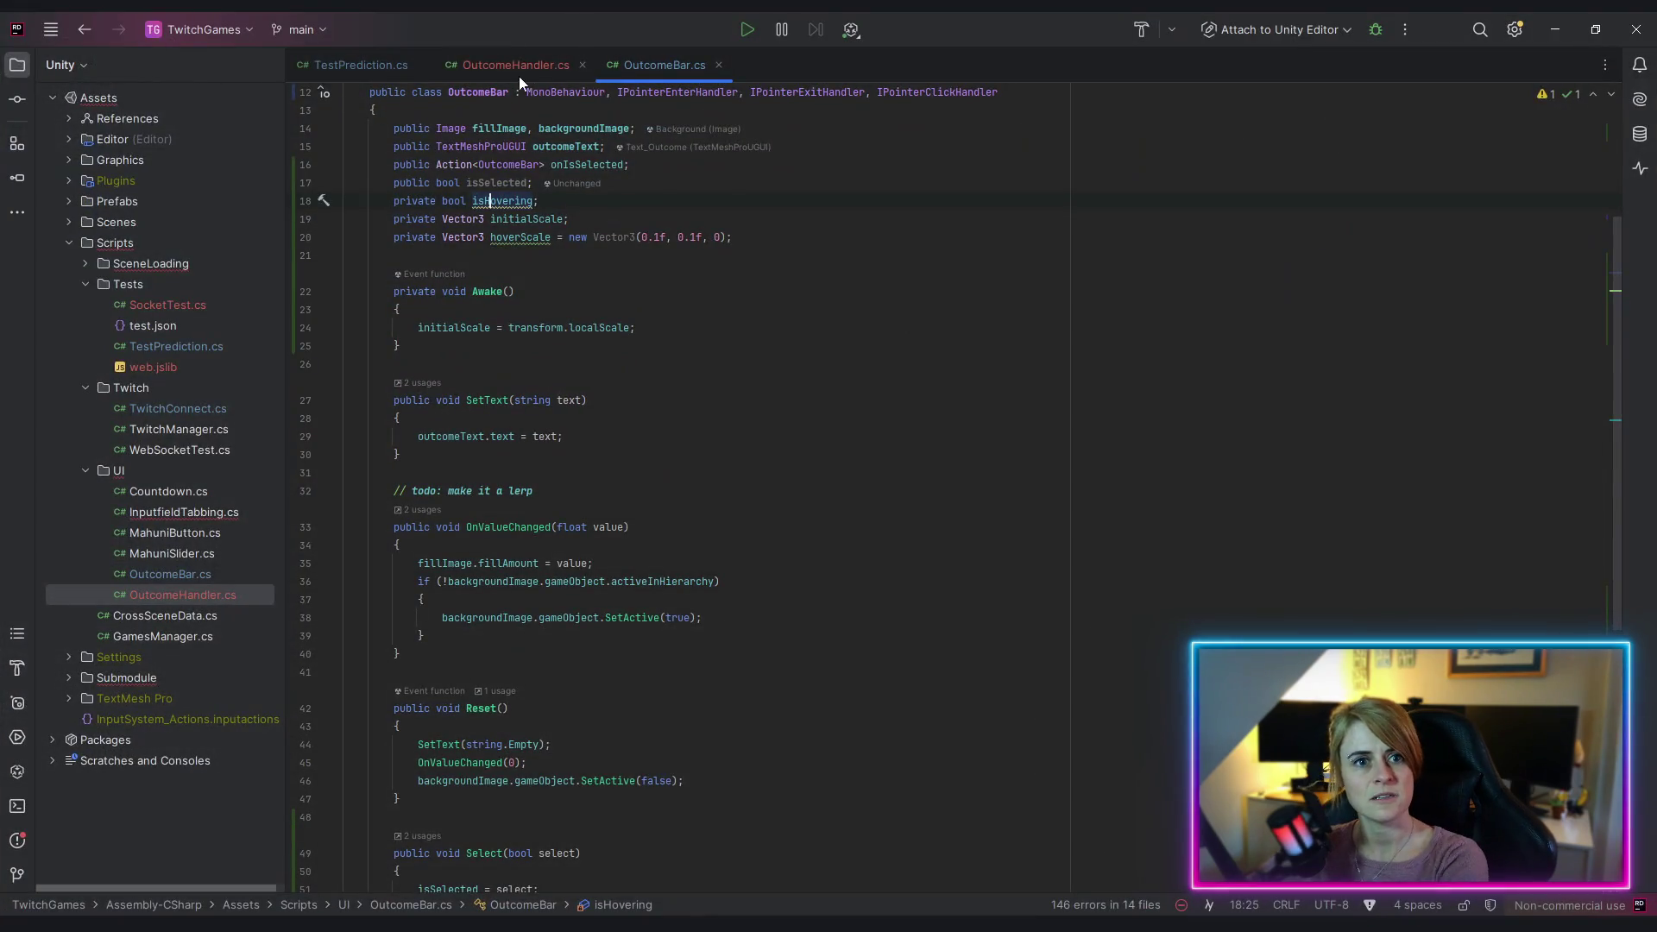
Step: Declare a 'public Outline selectedOutline;' field below the outcomeText field
{"action": "scroll", "coordinate": [420, 219], "scroll_direction": "up", "scroll_amount": 4}
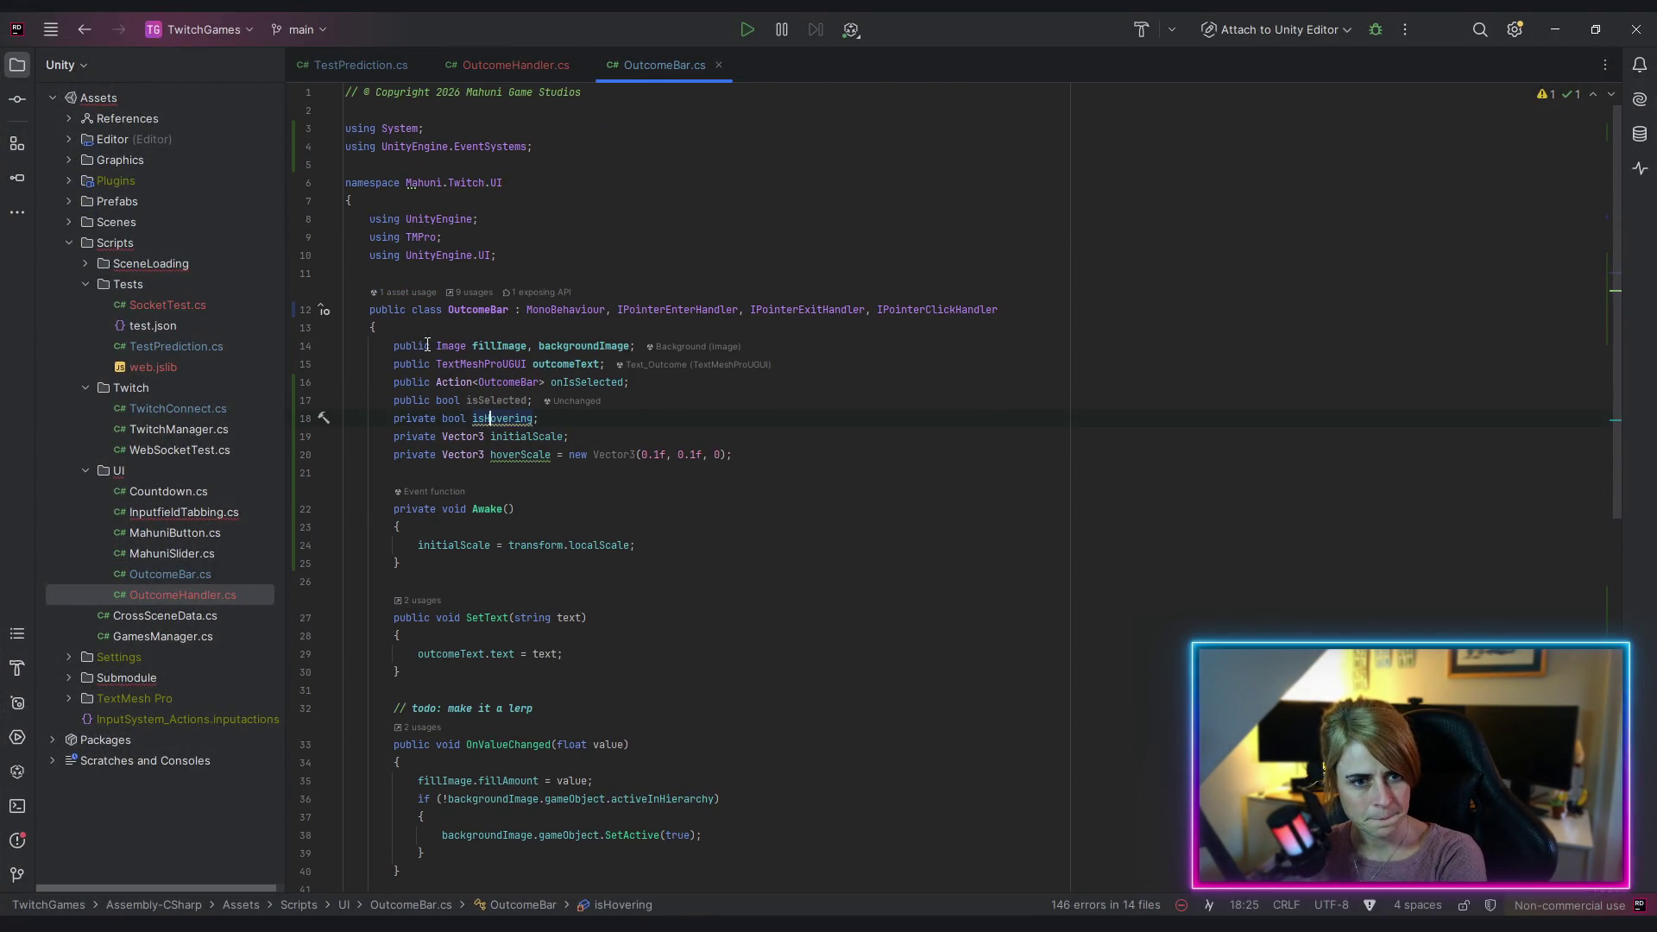
{"action": "left_click", "coordinate": [613, 363]}
{"action": "key", "text": "Return"}
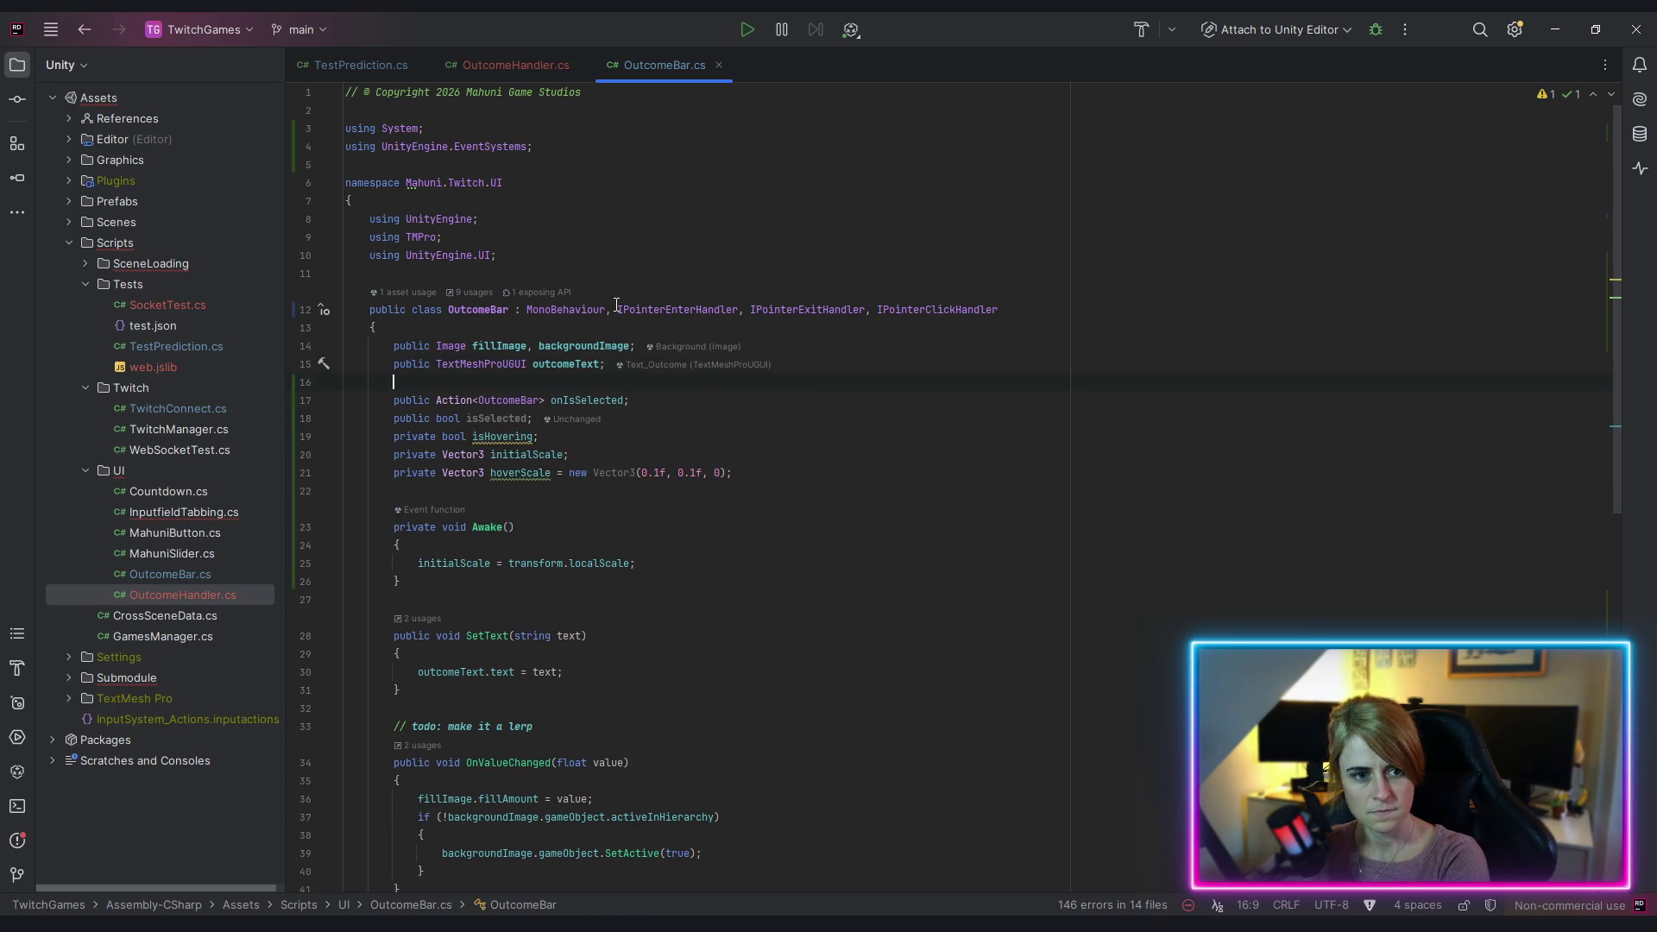
{"action": "type", "text": "oublic"}
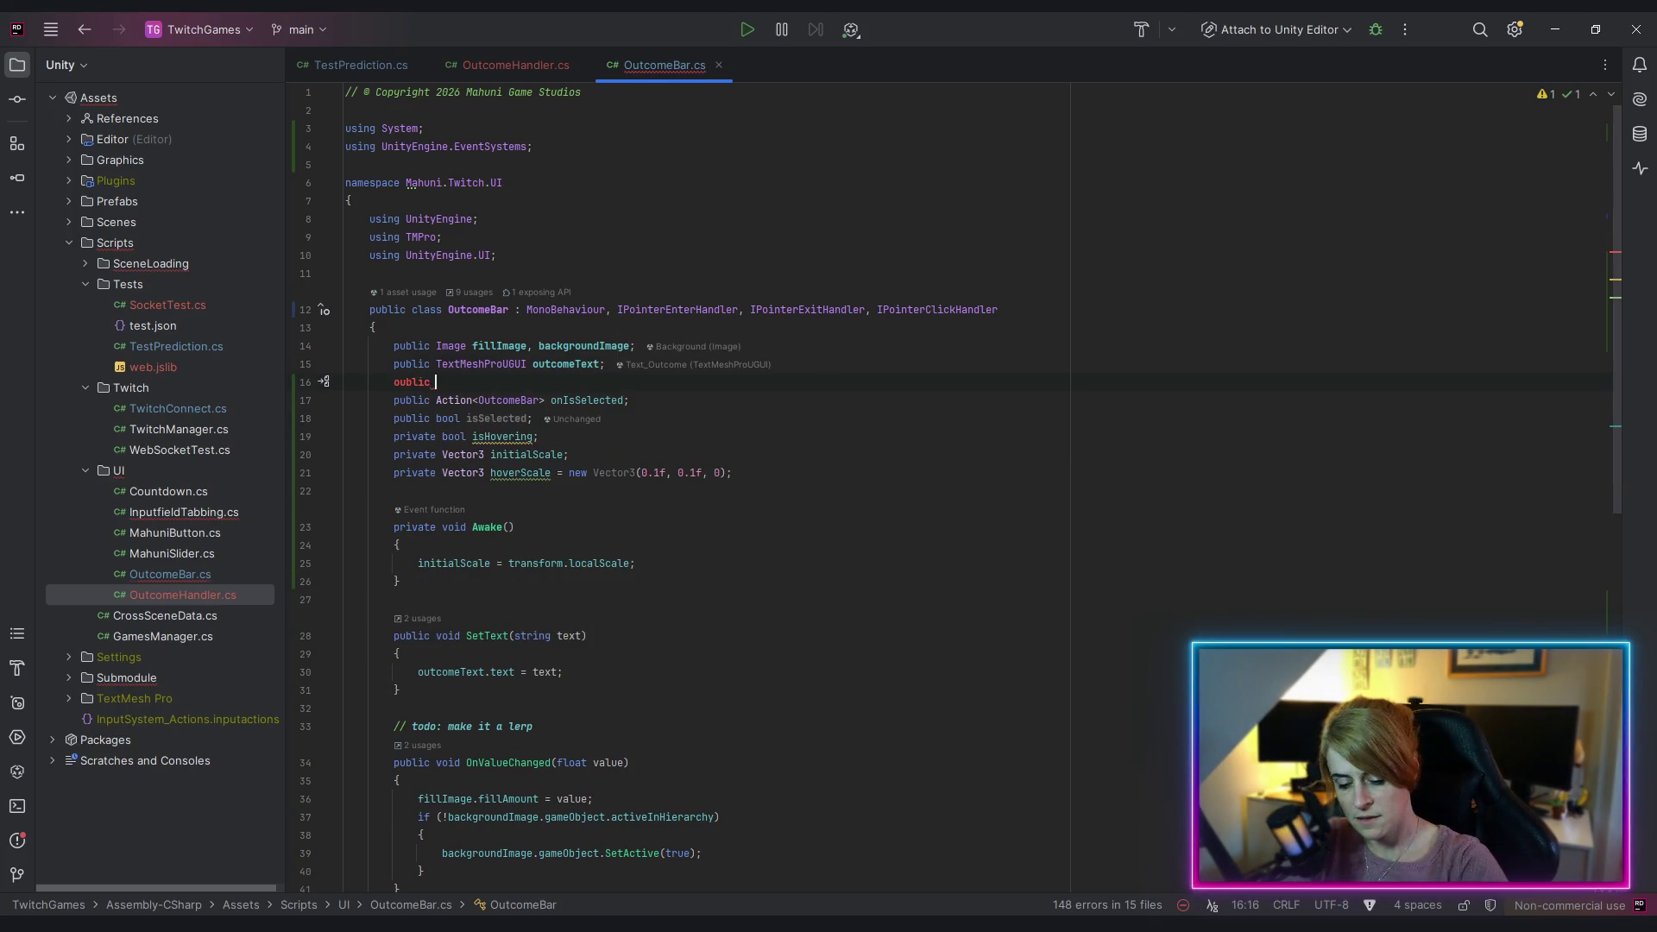
{"action": "key", "text": "BackSpace"}
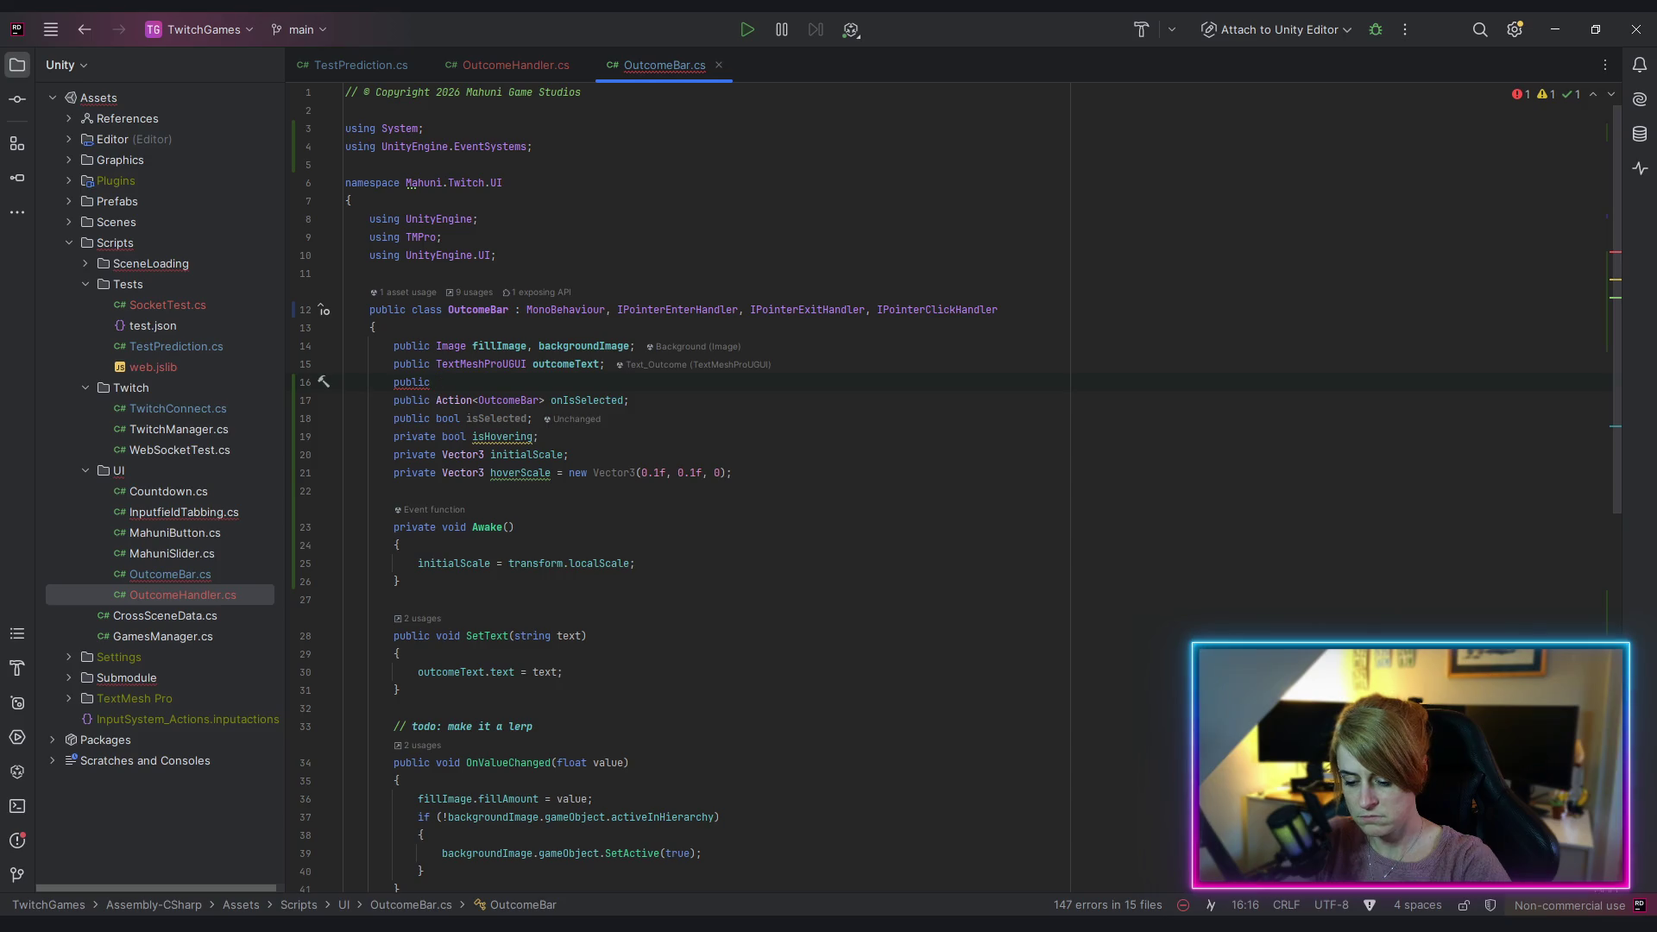
{"action": "type", "text": "Outline "}
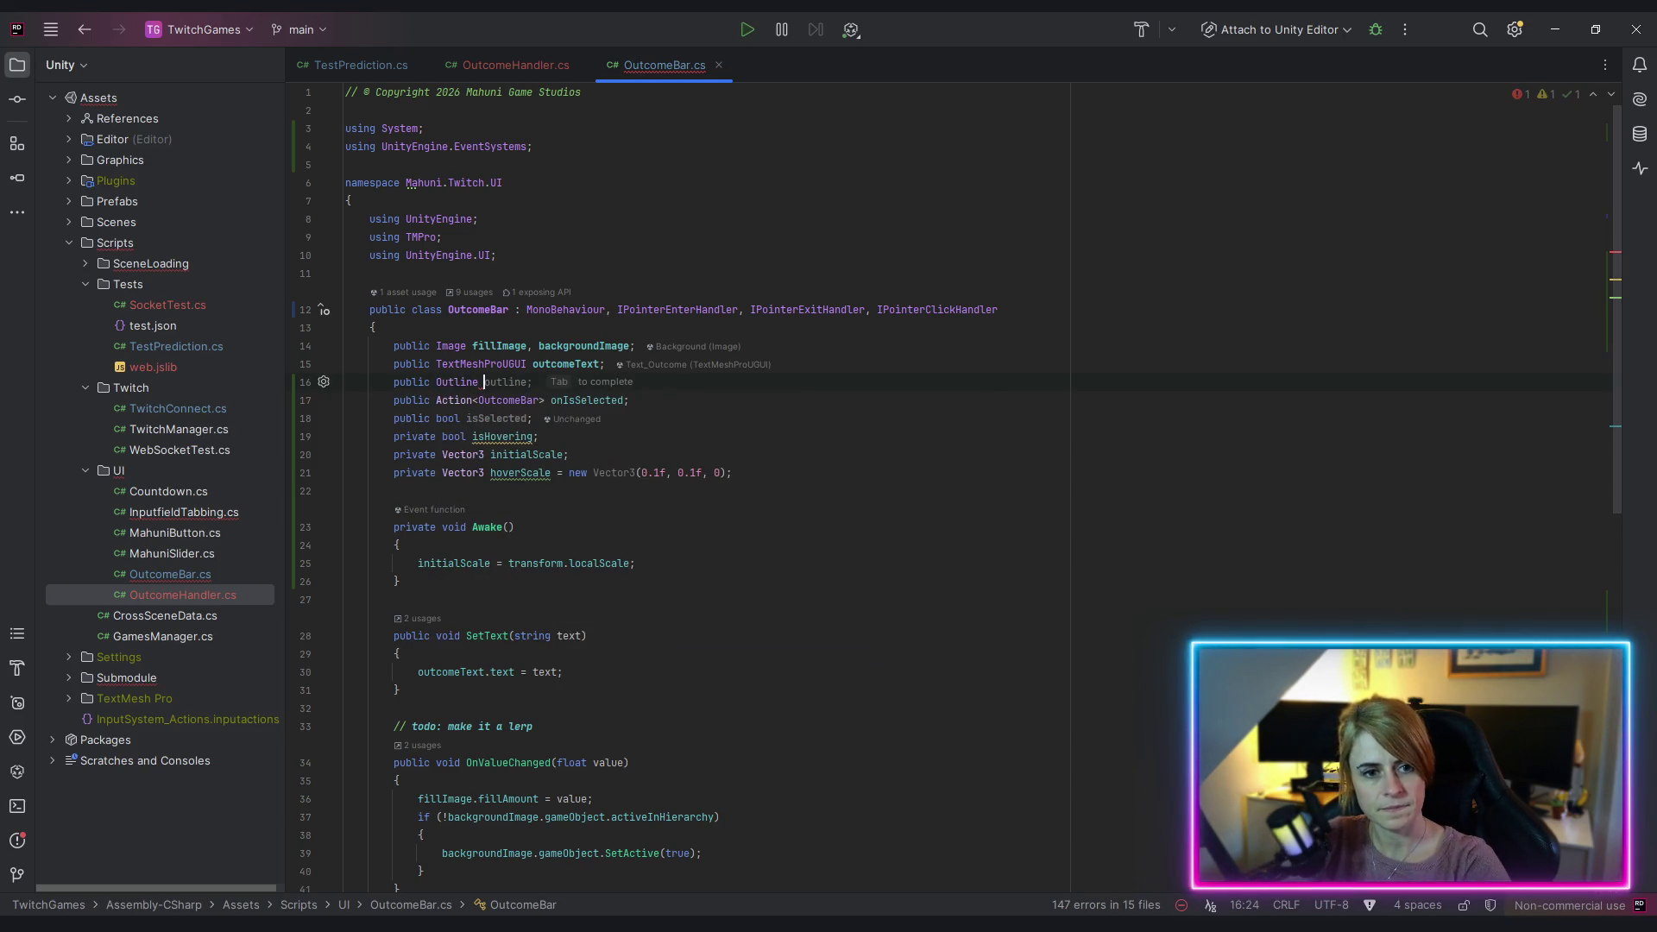
{"action": "type", "text": "selcted"}
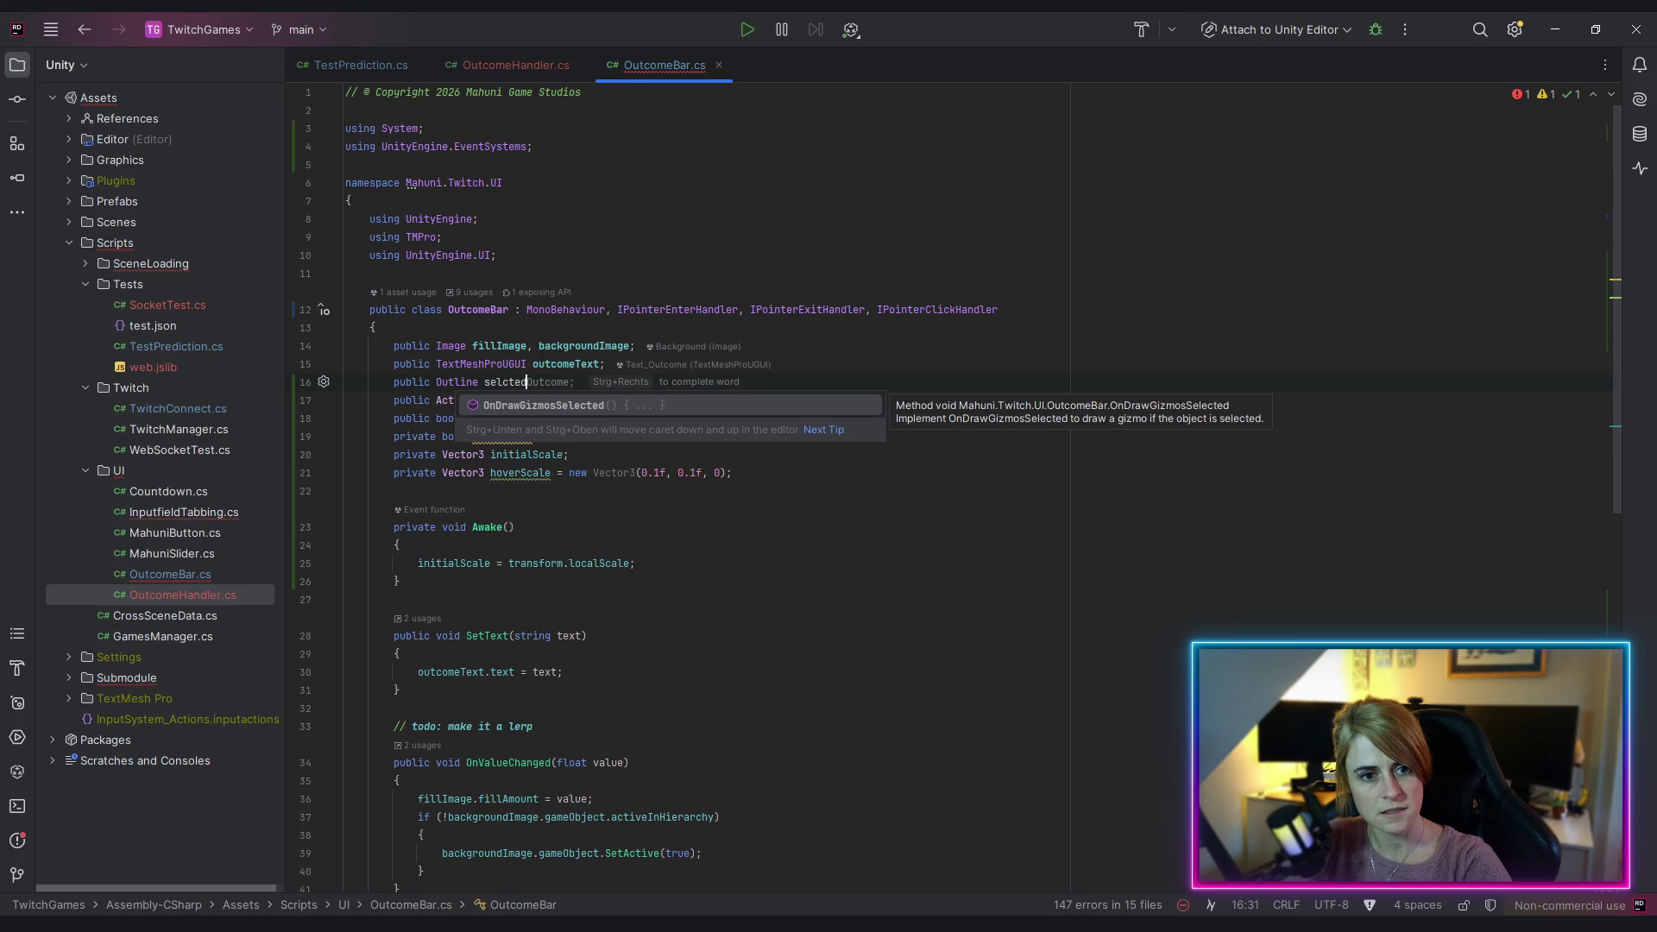
{"action": "key", "text": "BackSpace"}
{"action": "key", "text": "BackSpace"}
{"action": "key", "text": "BackSpace"}
{"action": "key", "text": "BackSpace"}
{"action": "type", "text": "e"}
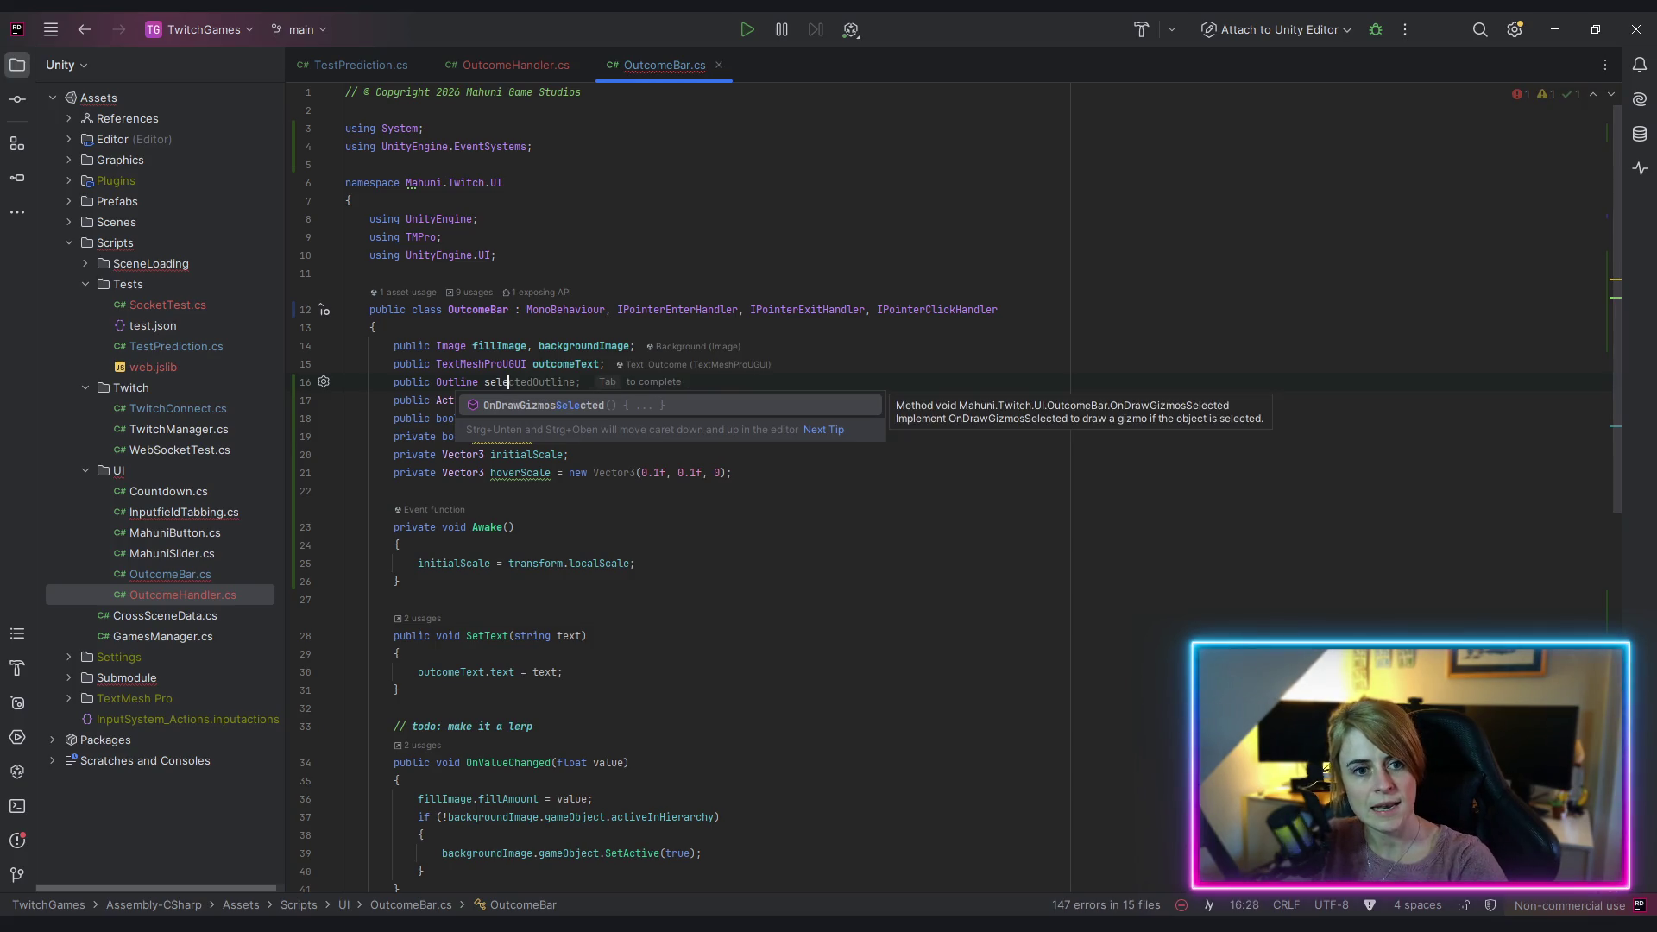
{"action": "key", "text": "Tab"}
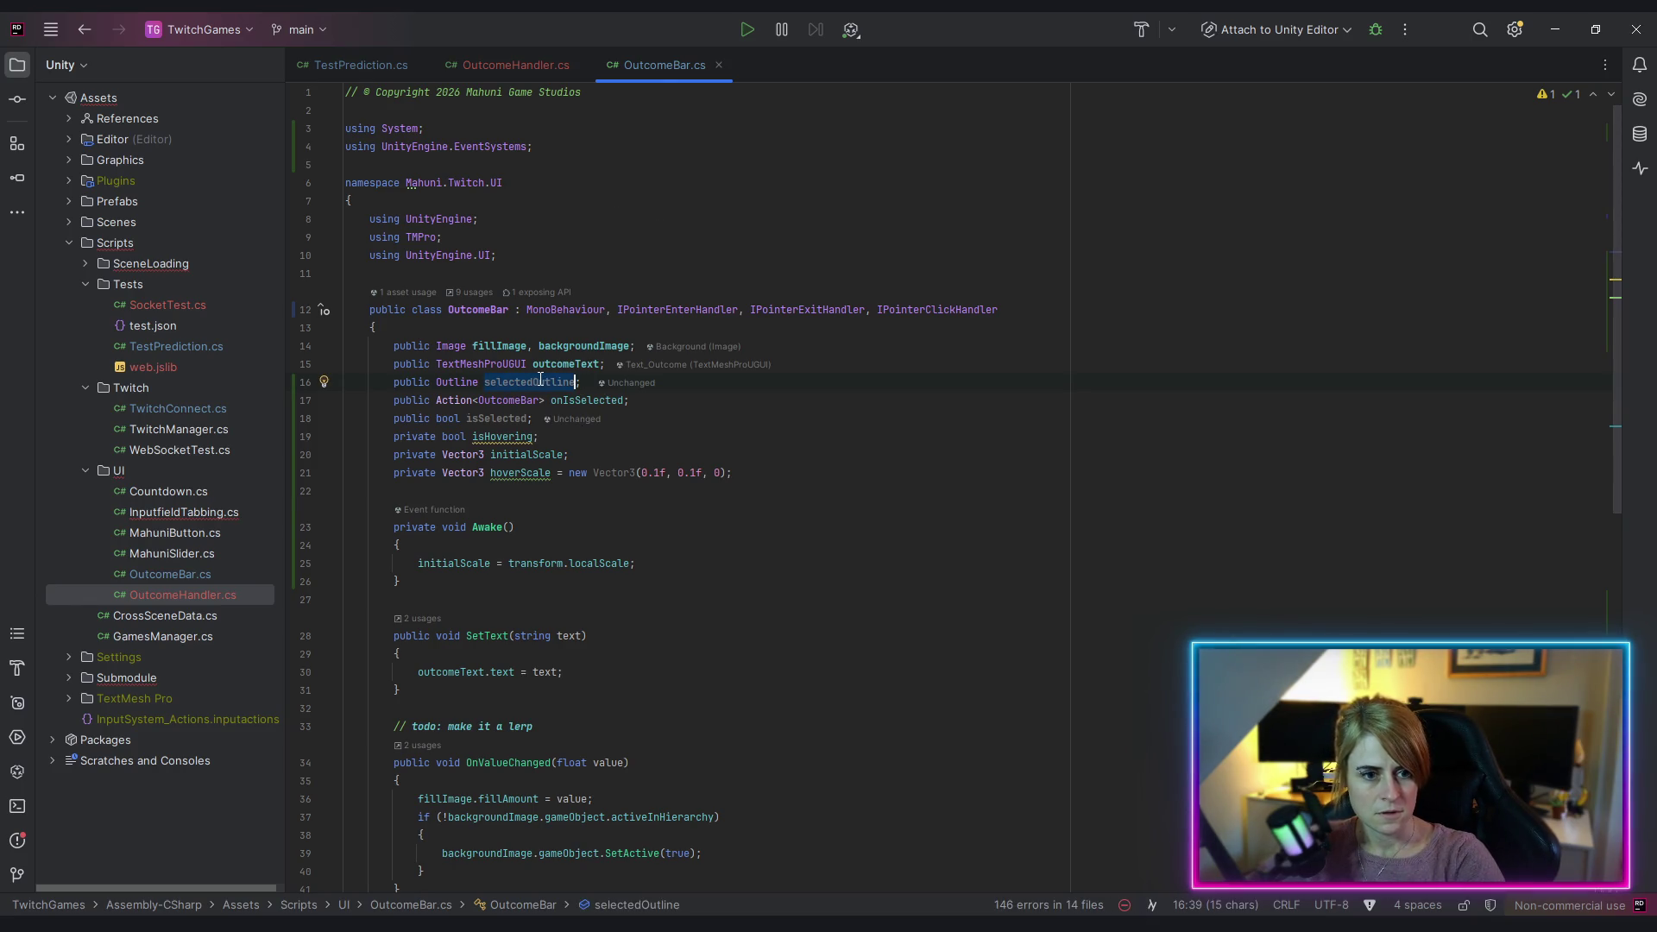
Step: Add 'selectedOutline.enabled = false;' to Awake after the initialScale line
{"action": "left_click", "coordinate": [669, 564]}
{"action": "key", "text": "Return"}
{"action": "type", "text": "selectedOutline-en"}
{"action": "key", "text": "BackSpace"}
{"action": "key", "text": "BackSpace"}
{"action": "key", "text": "BackSpace"}
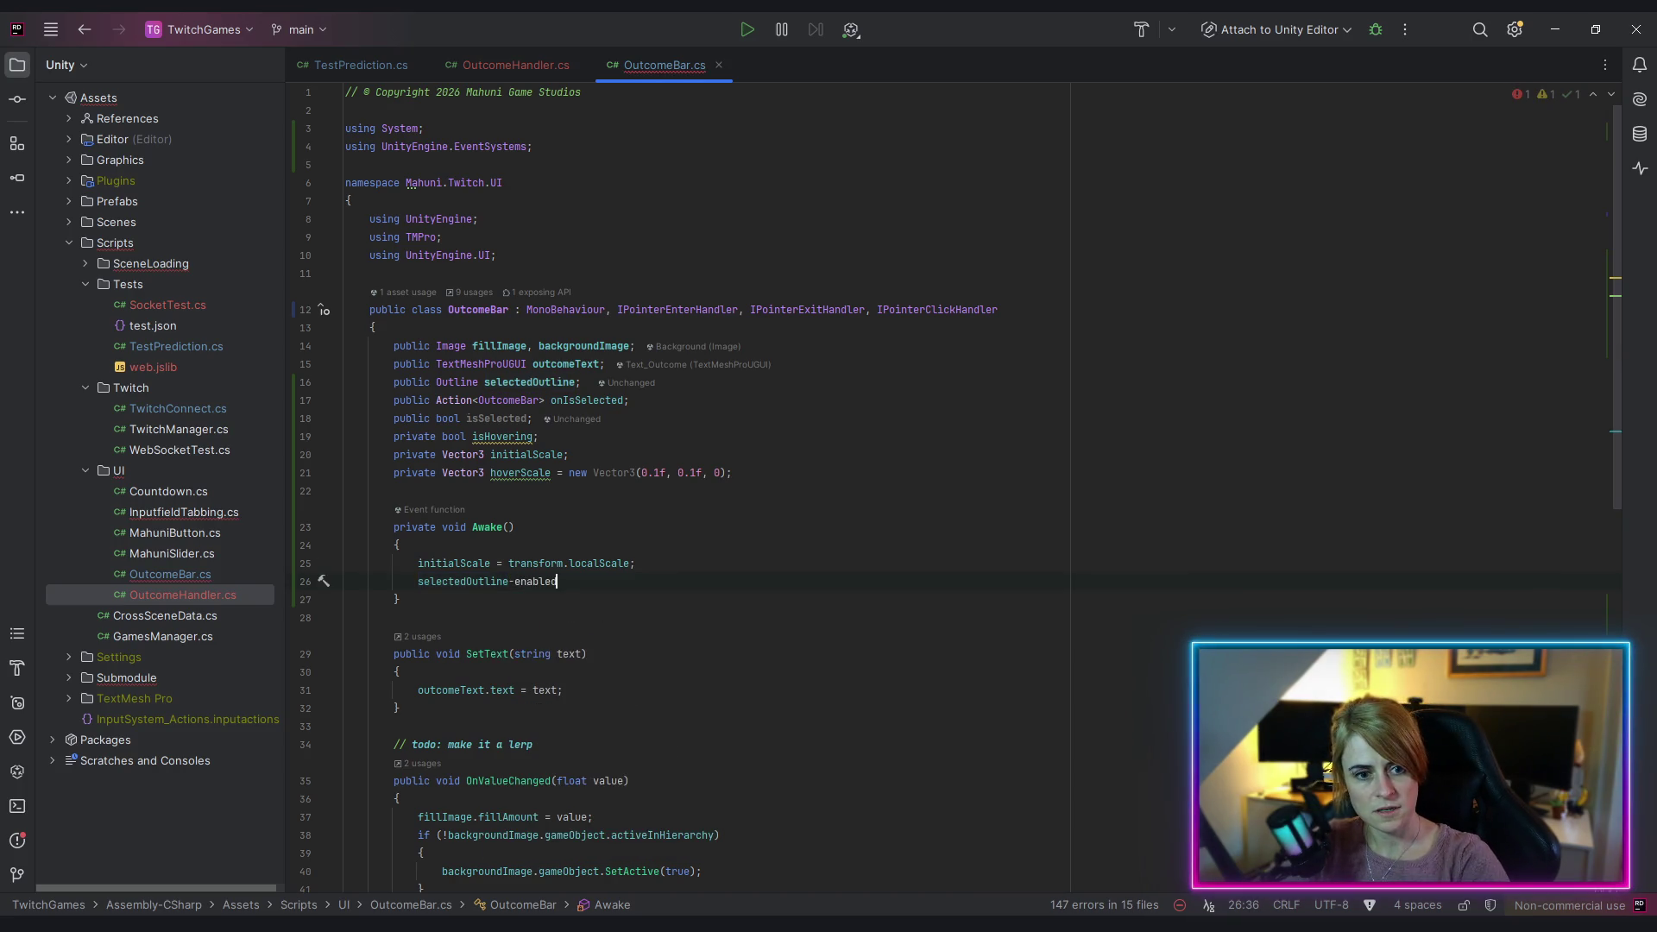
{"action": "type", "text": ".enabled = false;"}
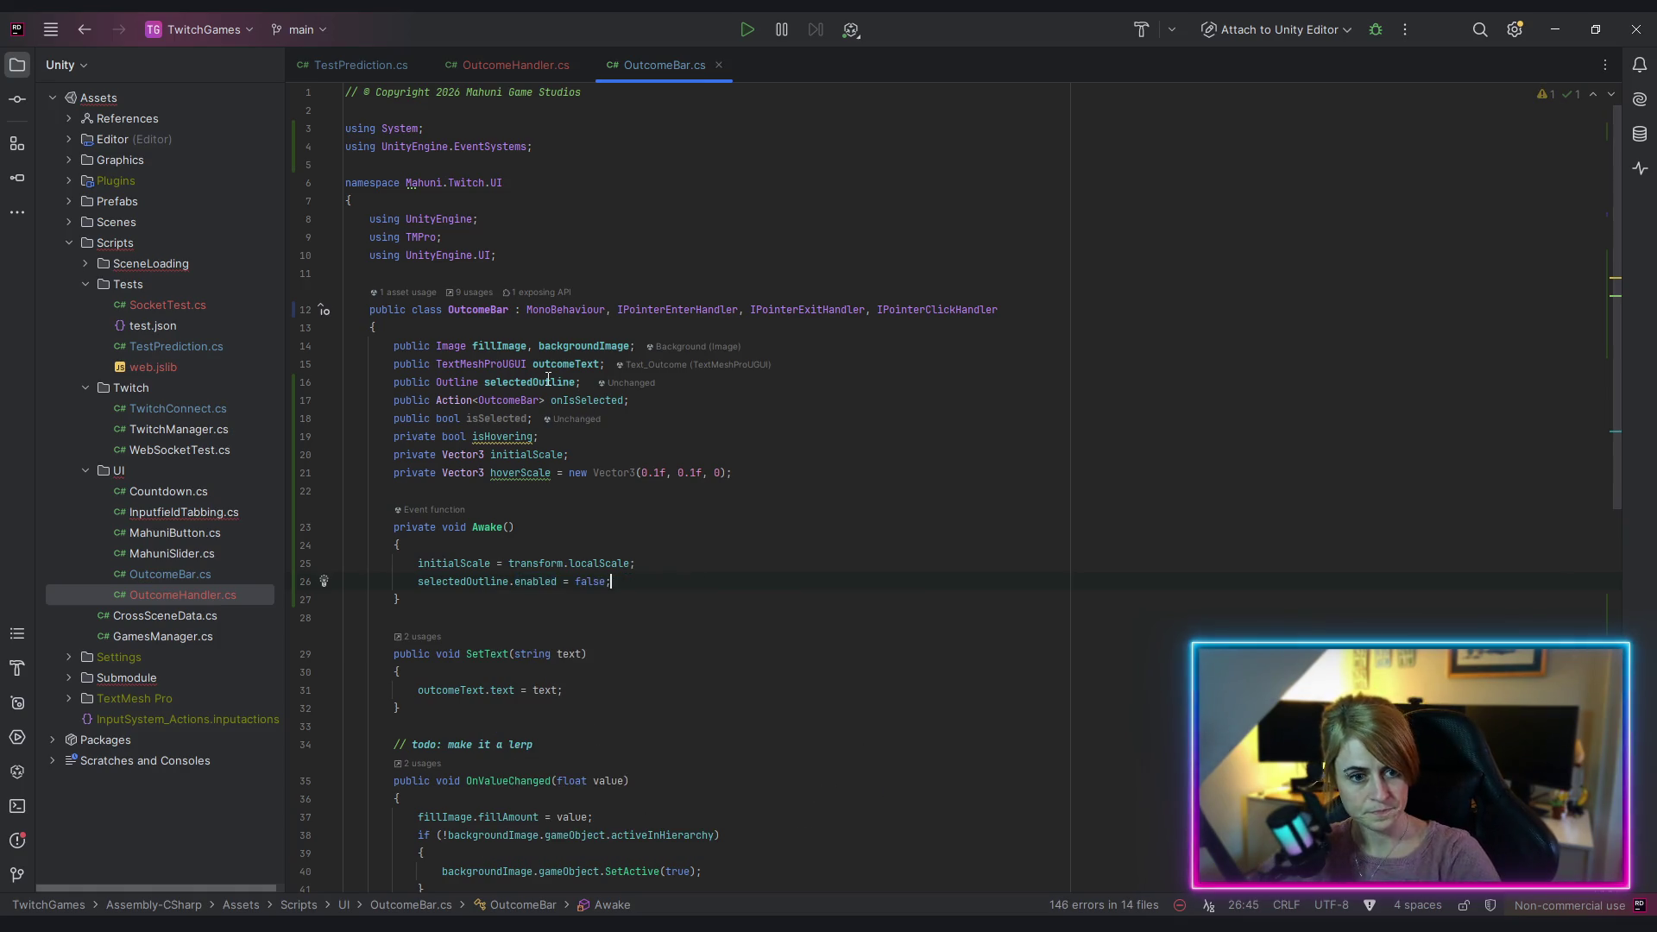
Step: Add 'selectedOutline.enabled = select;' in Select after isSelected, then return to Unity
{"action": "scroll", "coordinate": [663, 582], "scroll_direction": "down", "scroll_amount": 5}
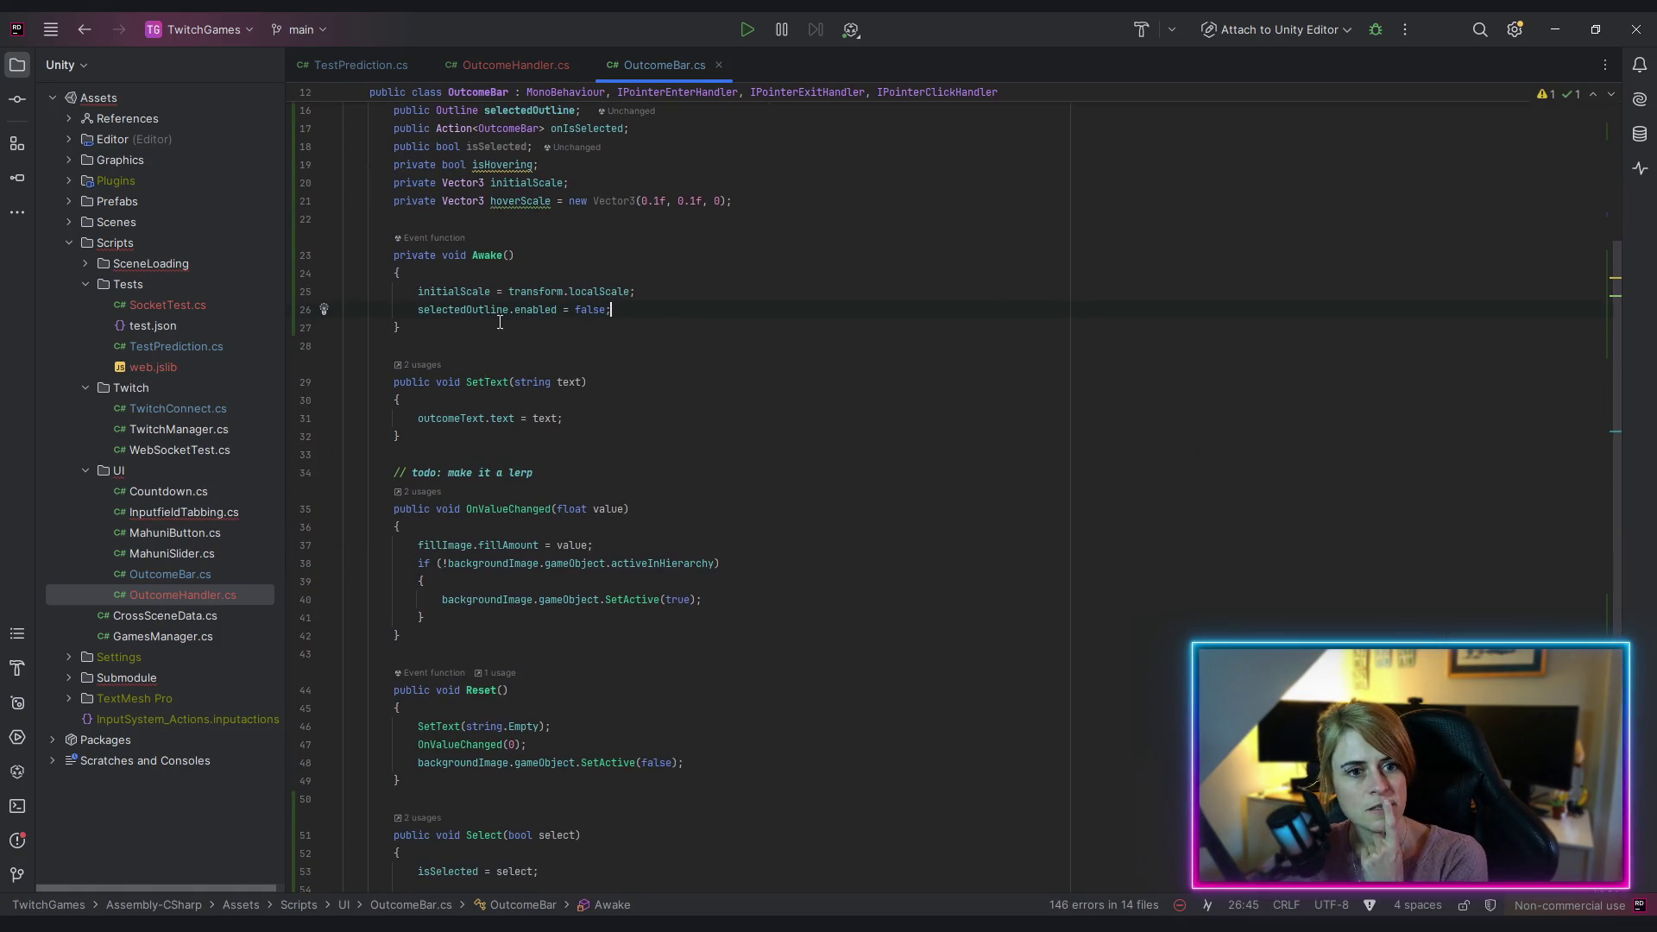
{"action": "left_click_drag", "start_coordinate": [417, 309], "coordinate": [662, 314]}
{"action": "key", "text": "ctrl+c"}
{"action": "scroll", "coordinate": [551, 676], "scroll_direction": "down", "scroll_amount": 4}
{"action": "scroll", "coordinate": [550, 676], "scroll_direction": "down", "scroll_amount": 4}
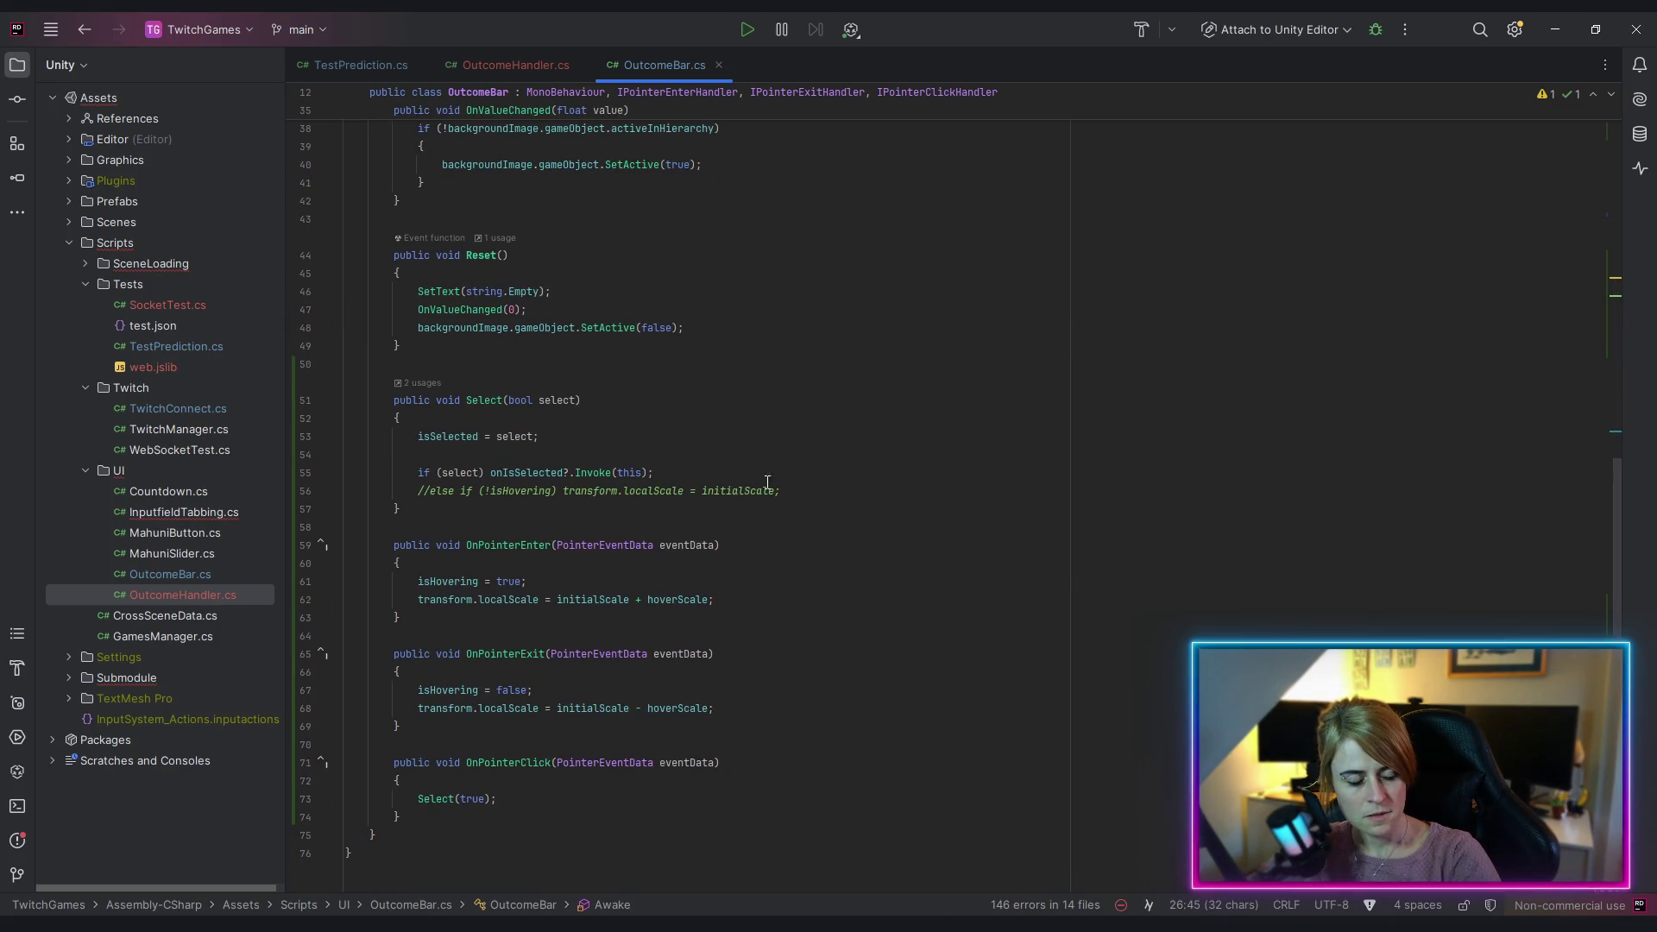
{"action": "key", "text": "Return"}
{"action": "key", "text": "ctrl+v"}
{"action": "double_click", "coordinate": [509, 438]}
{"action": "key", "text": "ctrl+c"}
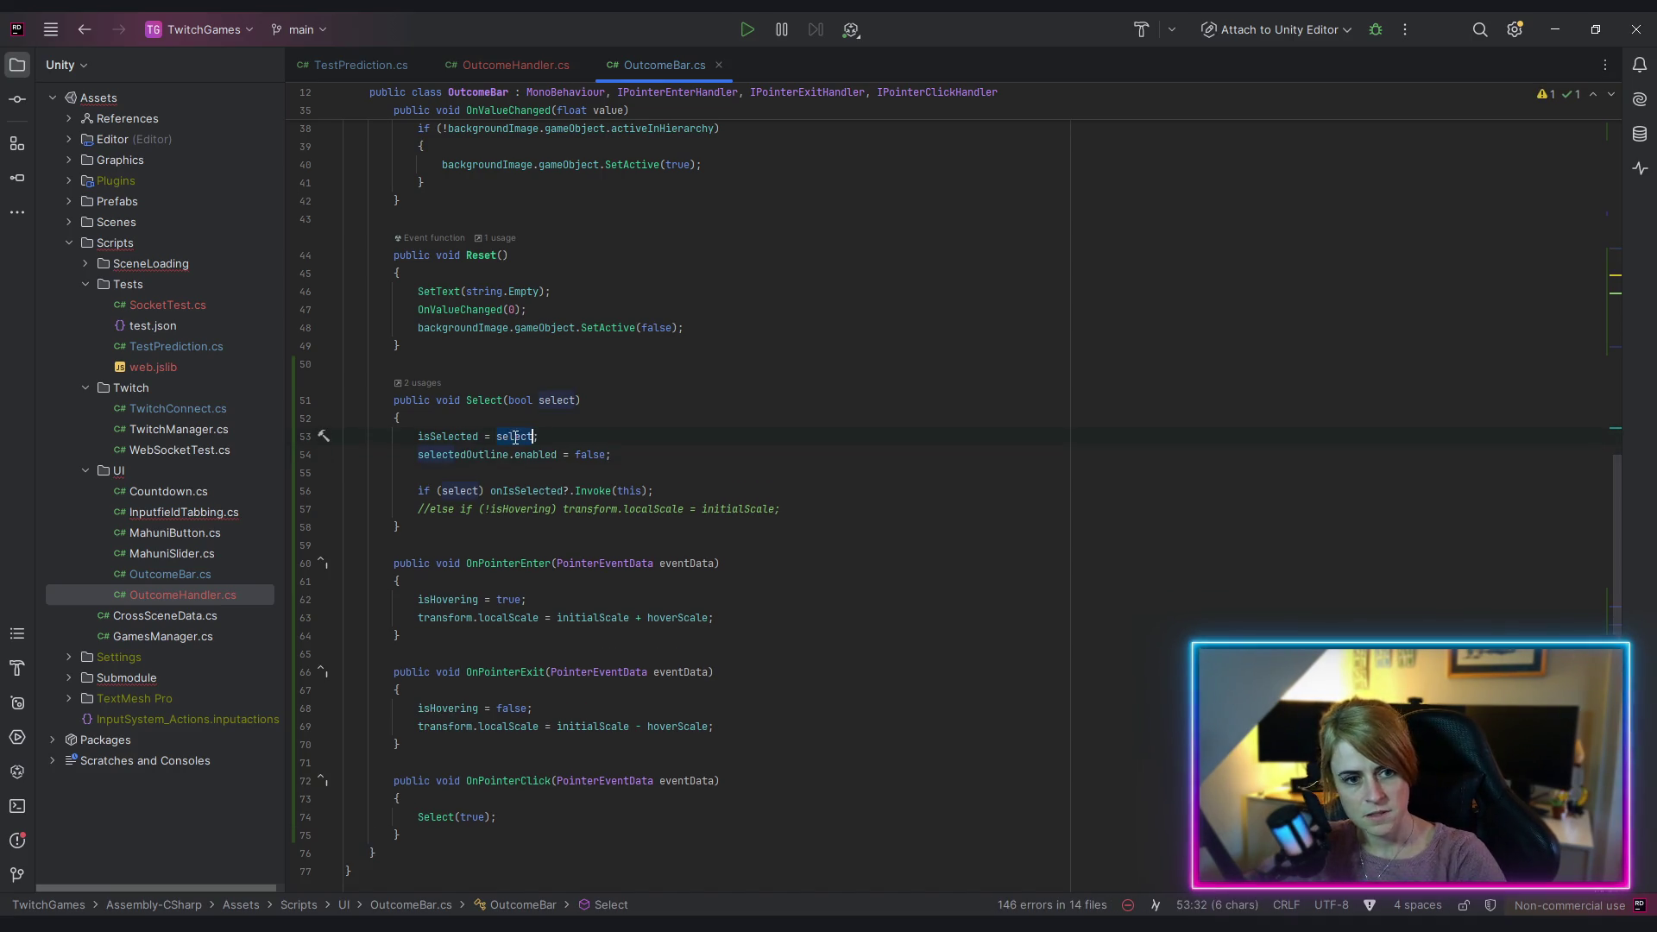
{"action": "double_click", "coordinate": [585, 454]}
{"action": "key", "text": "ctrl+v"}
{"action": "left_click", "coordinate": [958, 545]}
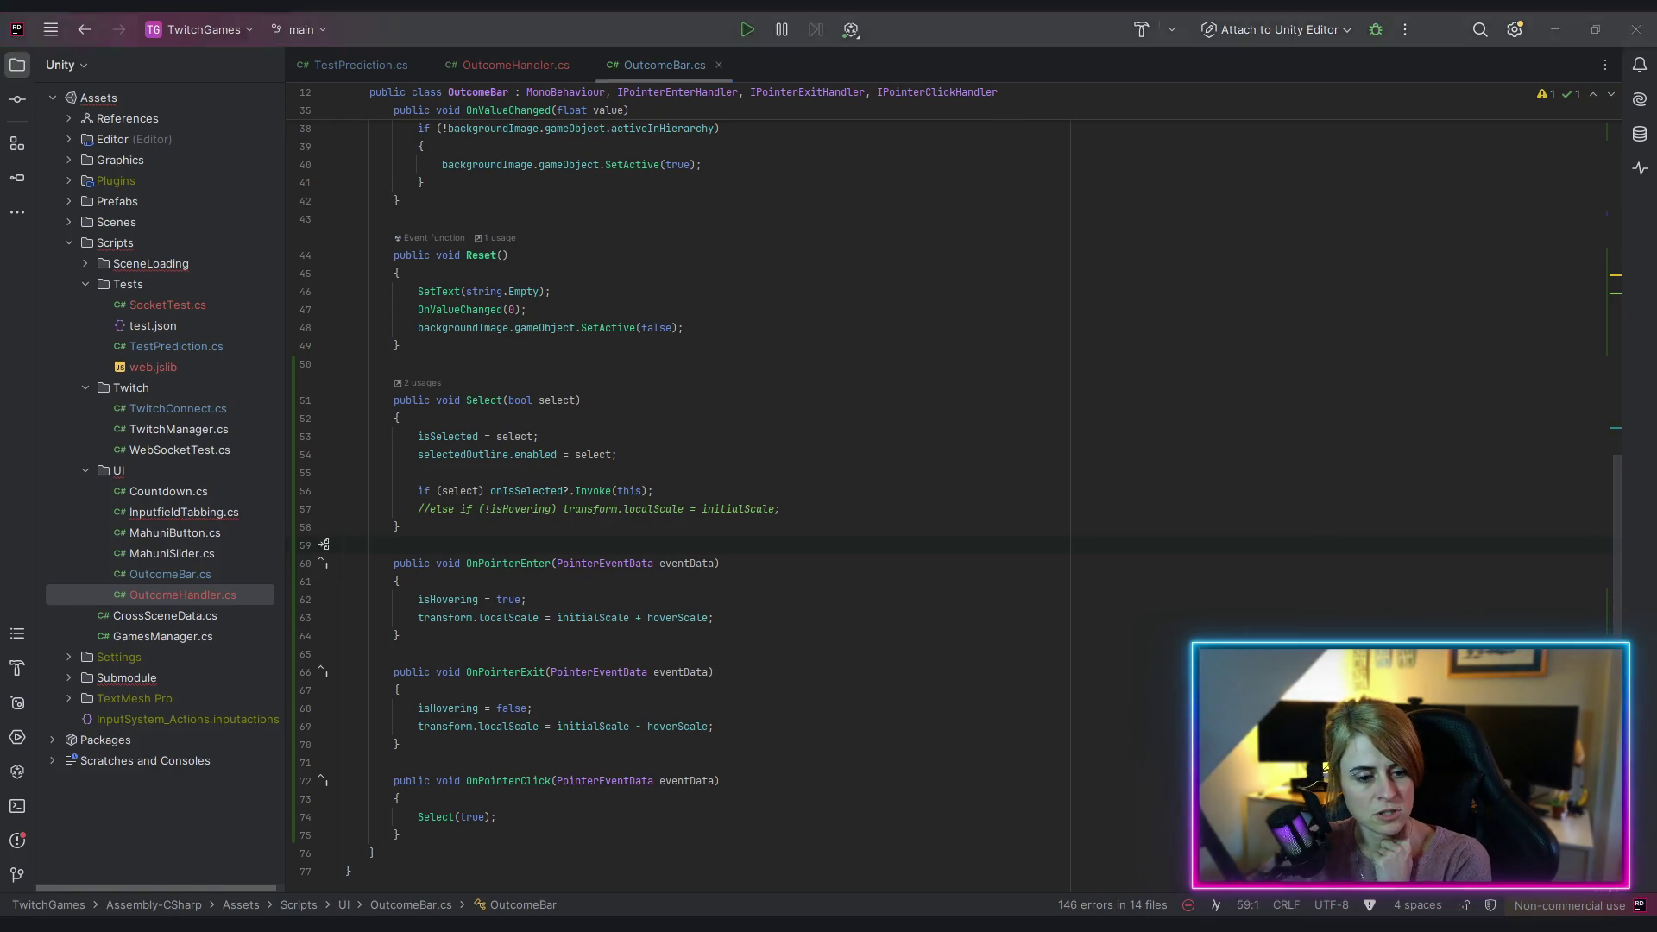
{"action": "key", "text": "alt+Tab"}
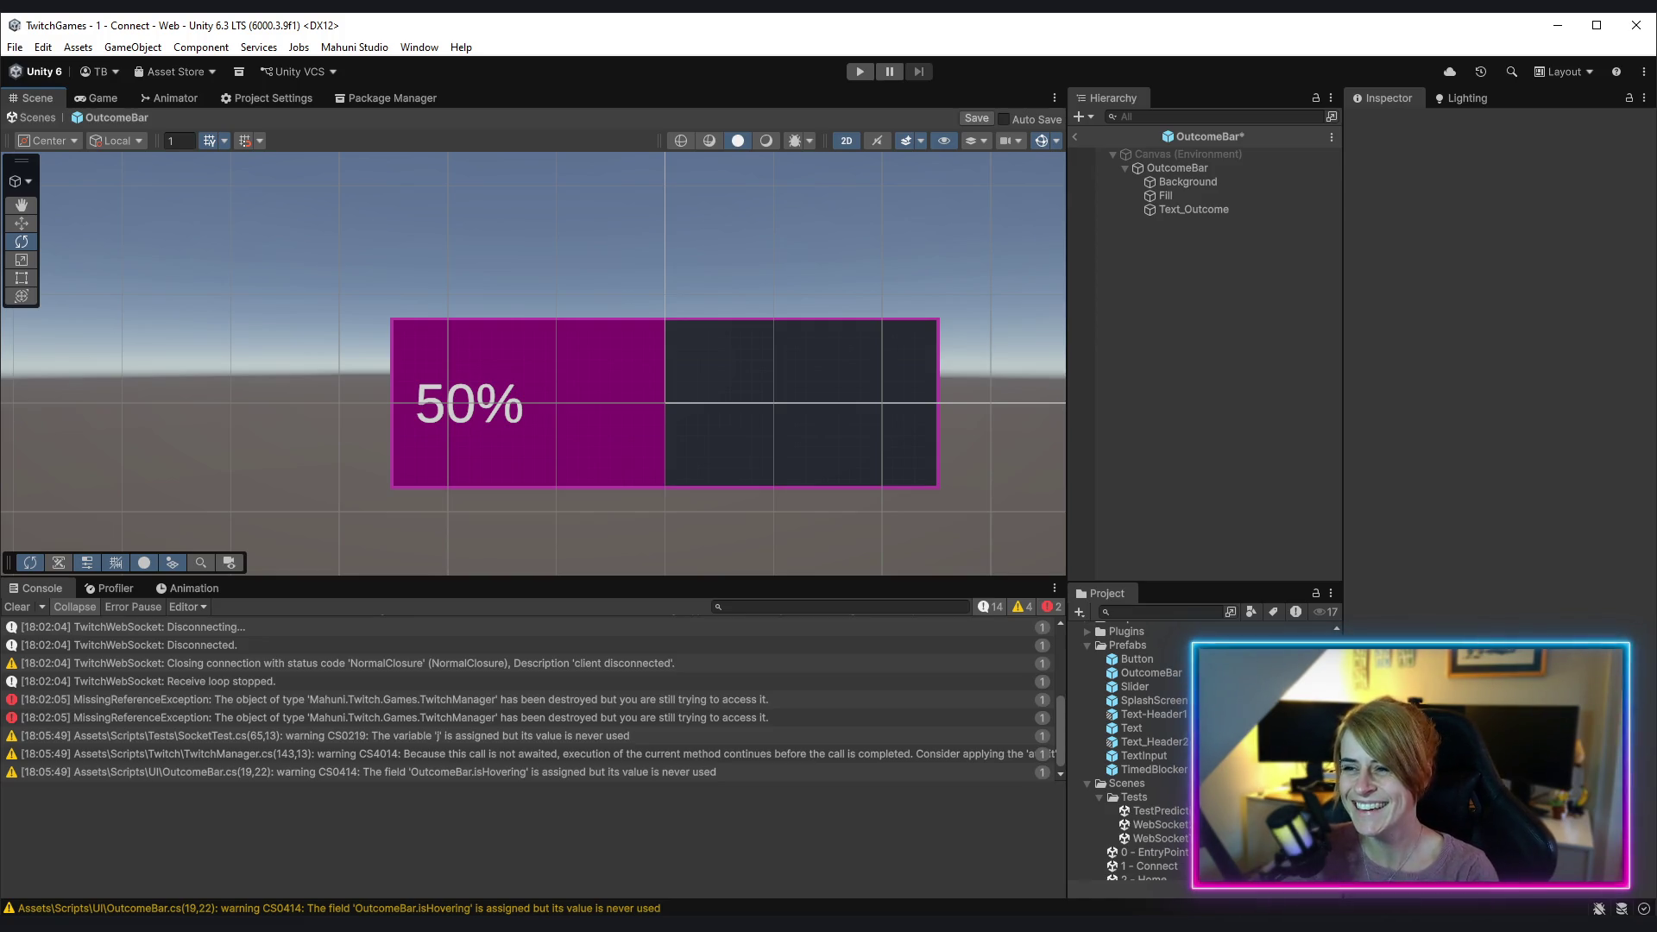
Step: Assign Background's Outline to OutcomeBar's Selected Outline, save the prefab, and go back to Rider
{"action": "left_click", "coordinate": [1219, 167]}
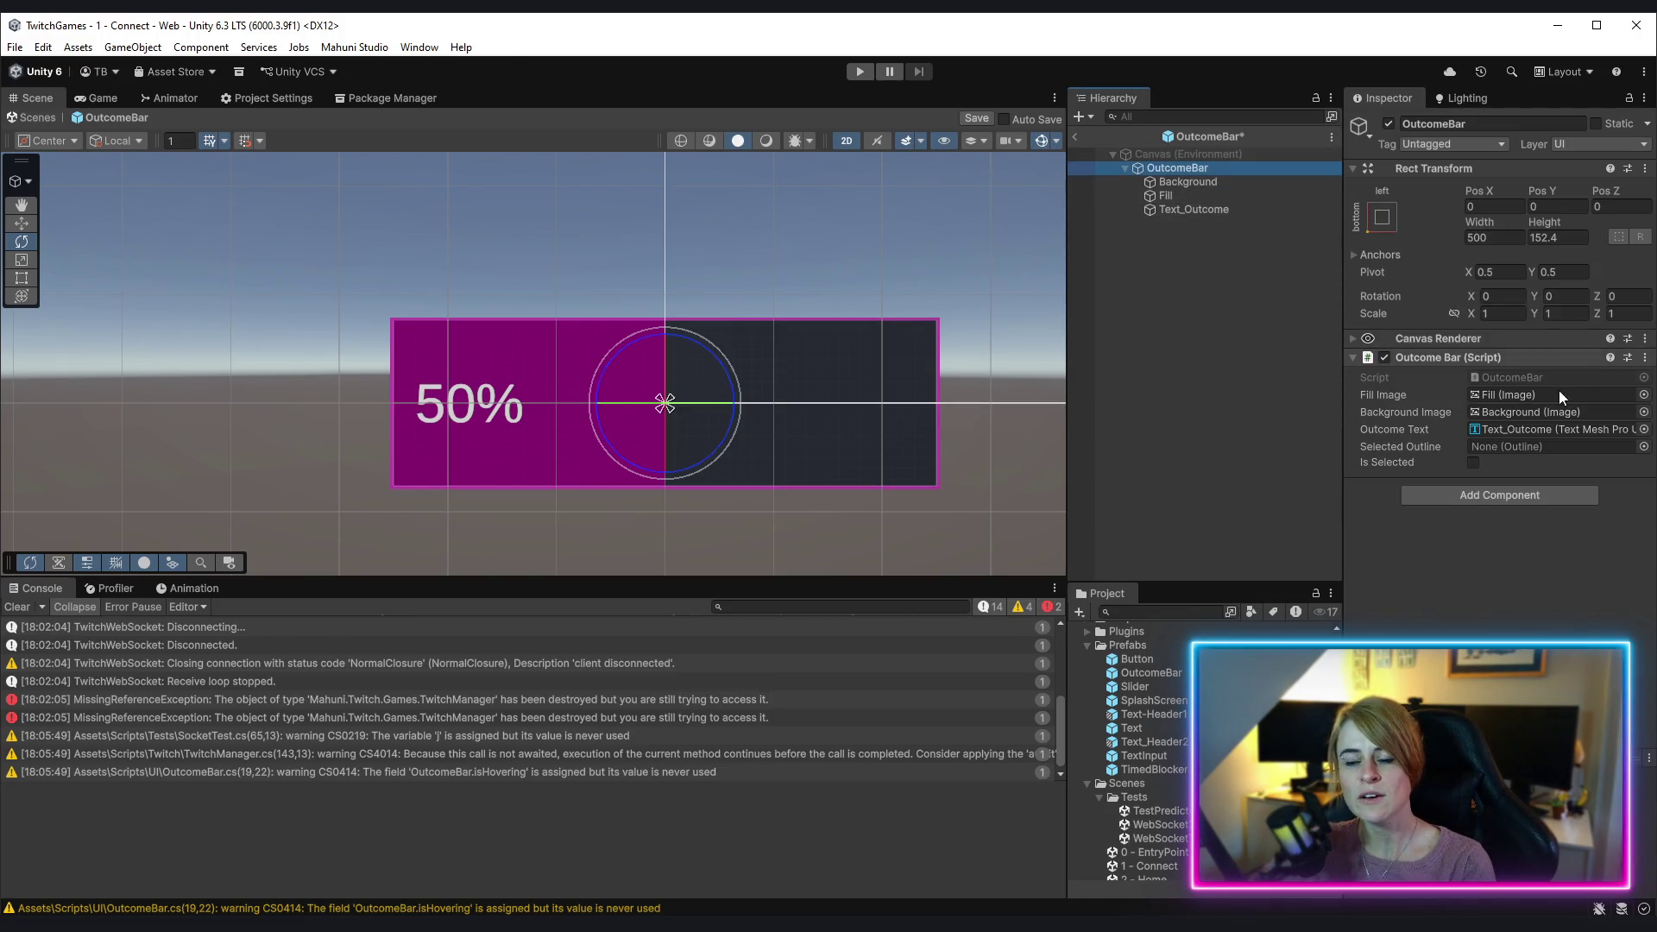
{"action": "mouse_move", "coordinate": [1203, 182]}
{"action": "left_mouse_down"}
{"action": "mouse_move", "coordinate": [1334, 302]}
{"action": "mouse_move", "coordinate": [1545, 446]}
{"action": "left_mouse_up"}
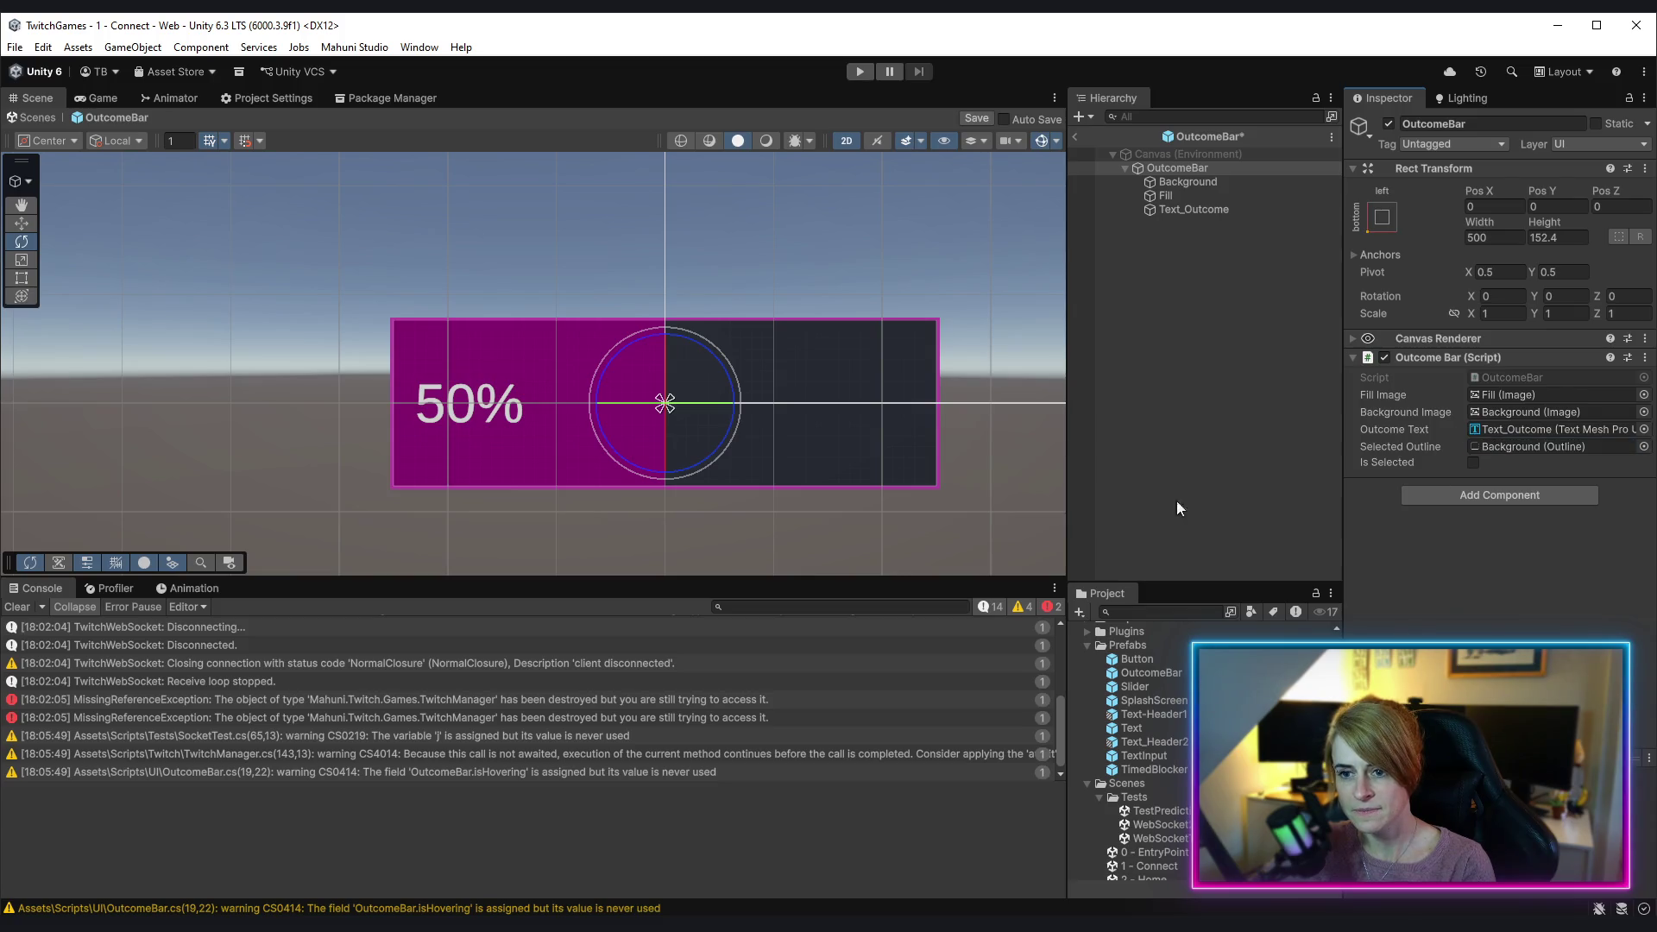
{"action": "key", "text": "ctrl+s"}
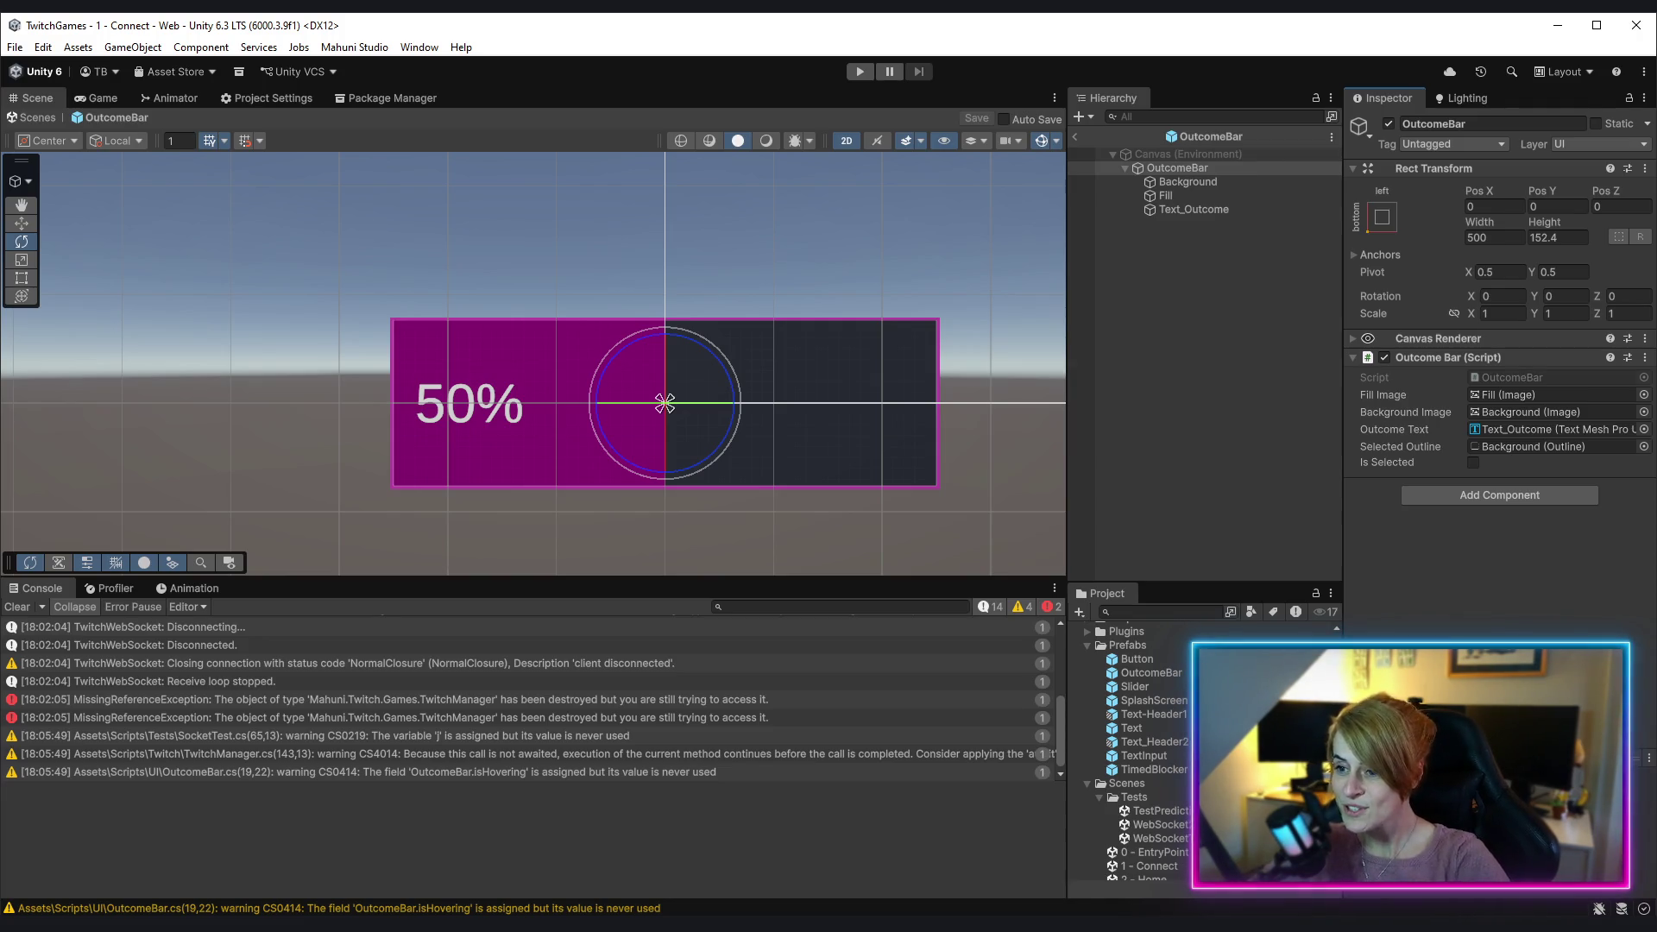
{"action": "left_click", "coordinate": [1179, 441]}
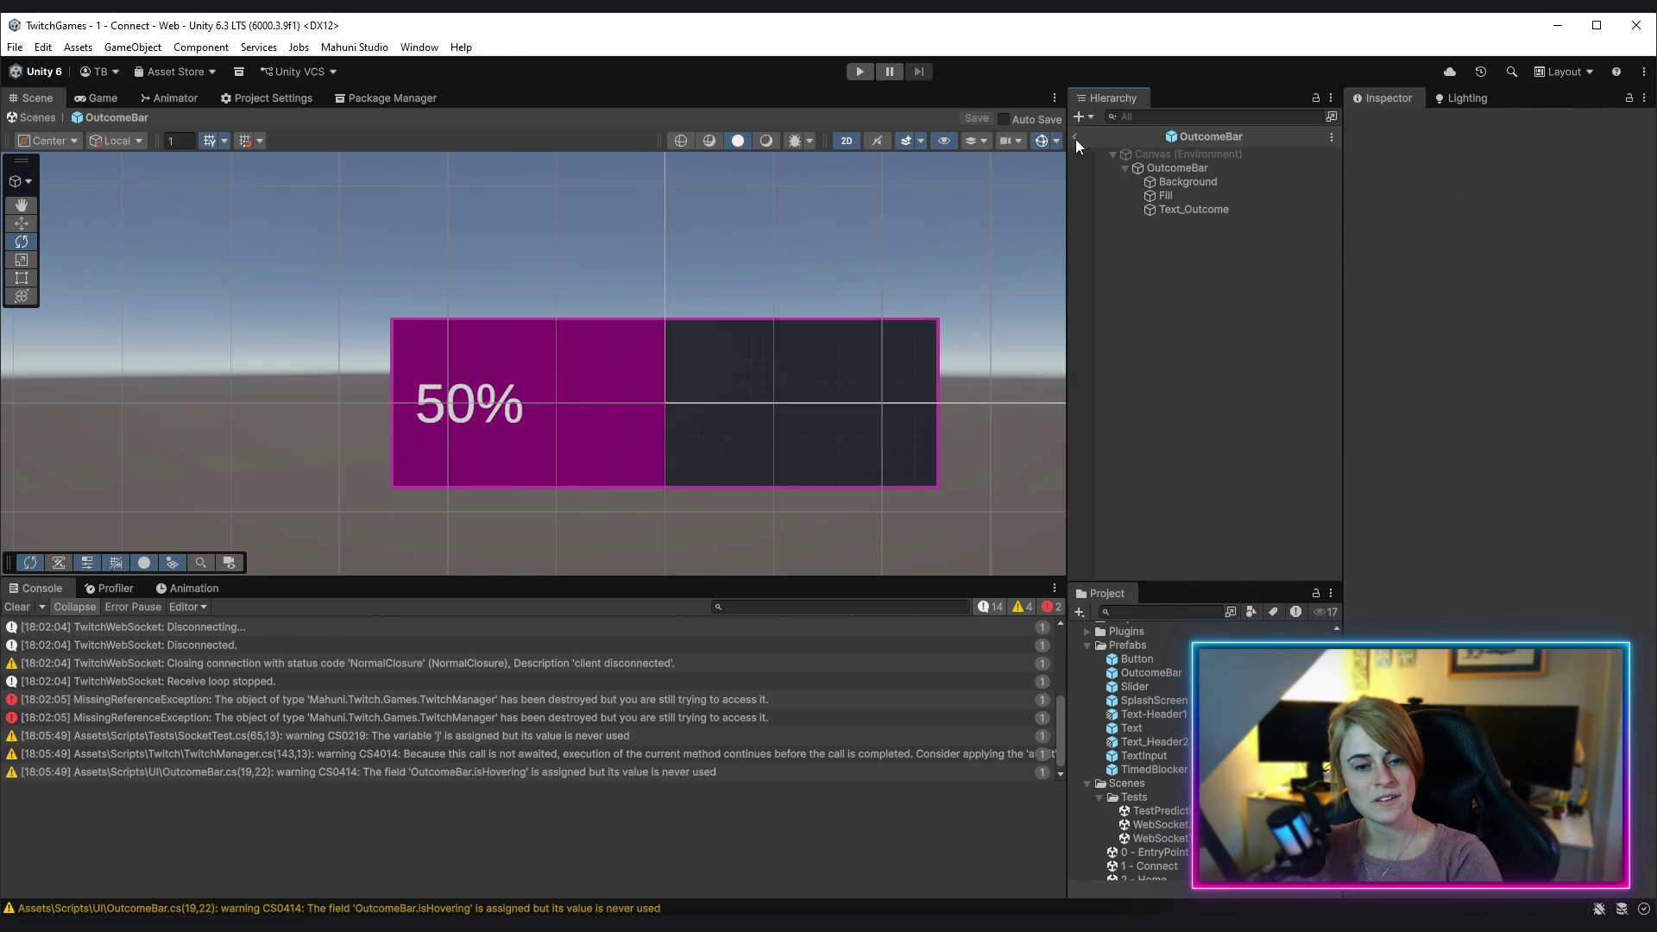
{"action": "left_click", "coordinate": [1076, 138]}
{"action": "key", "text": "alt+Tab"}
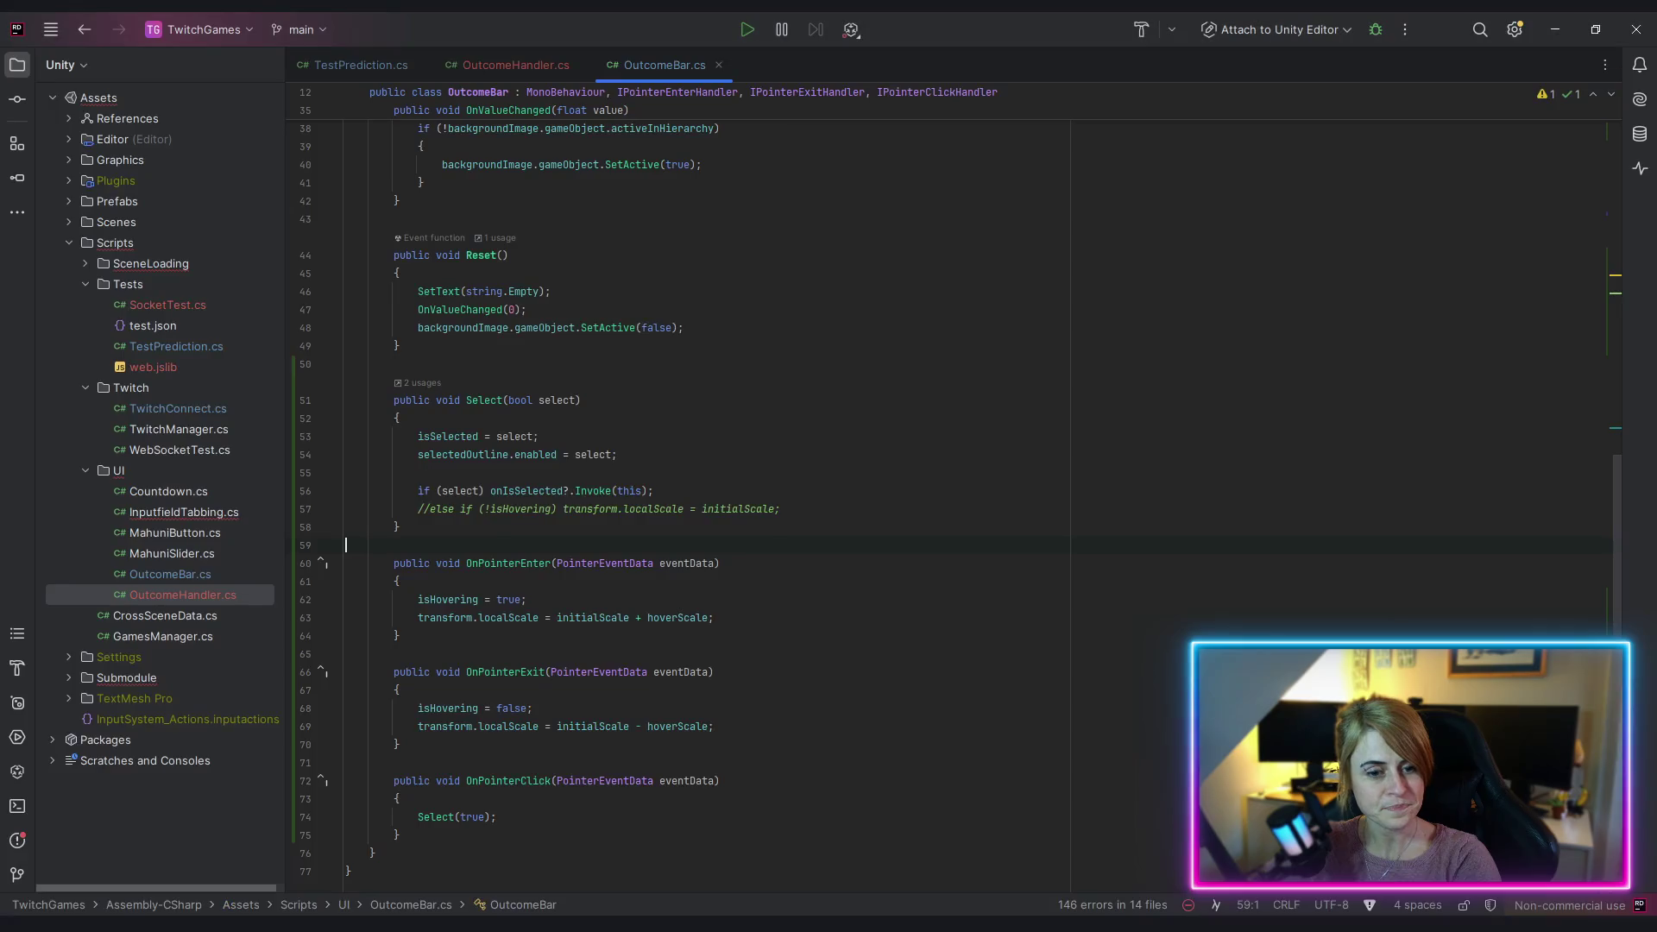
{"action": "left_click", "coordinate": [832, 636]}
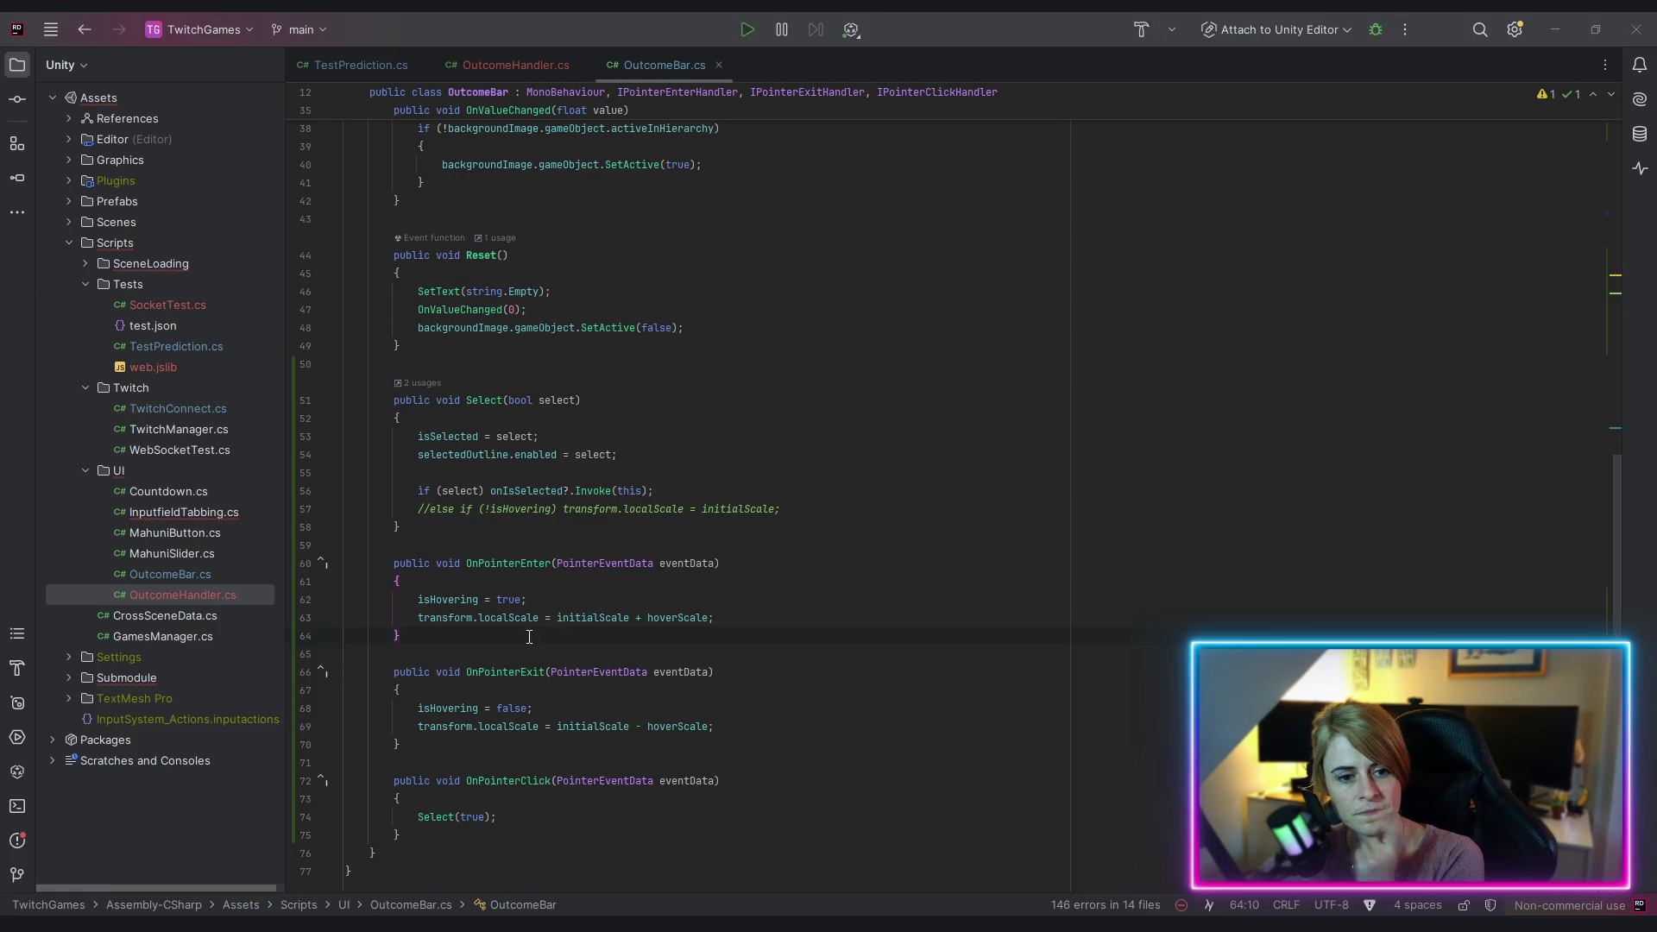
Step: Guard the scale reset in OnPointerExit with 'if(!isSelected)'
{"action": "left_click", "coordinate": [483, 672]}
{"action": "scroll", "coordinate": [521, 738], "scroll_direction": "down", "scroll_amount": 1}
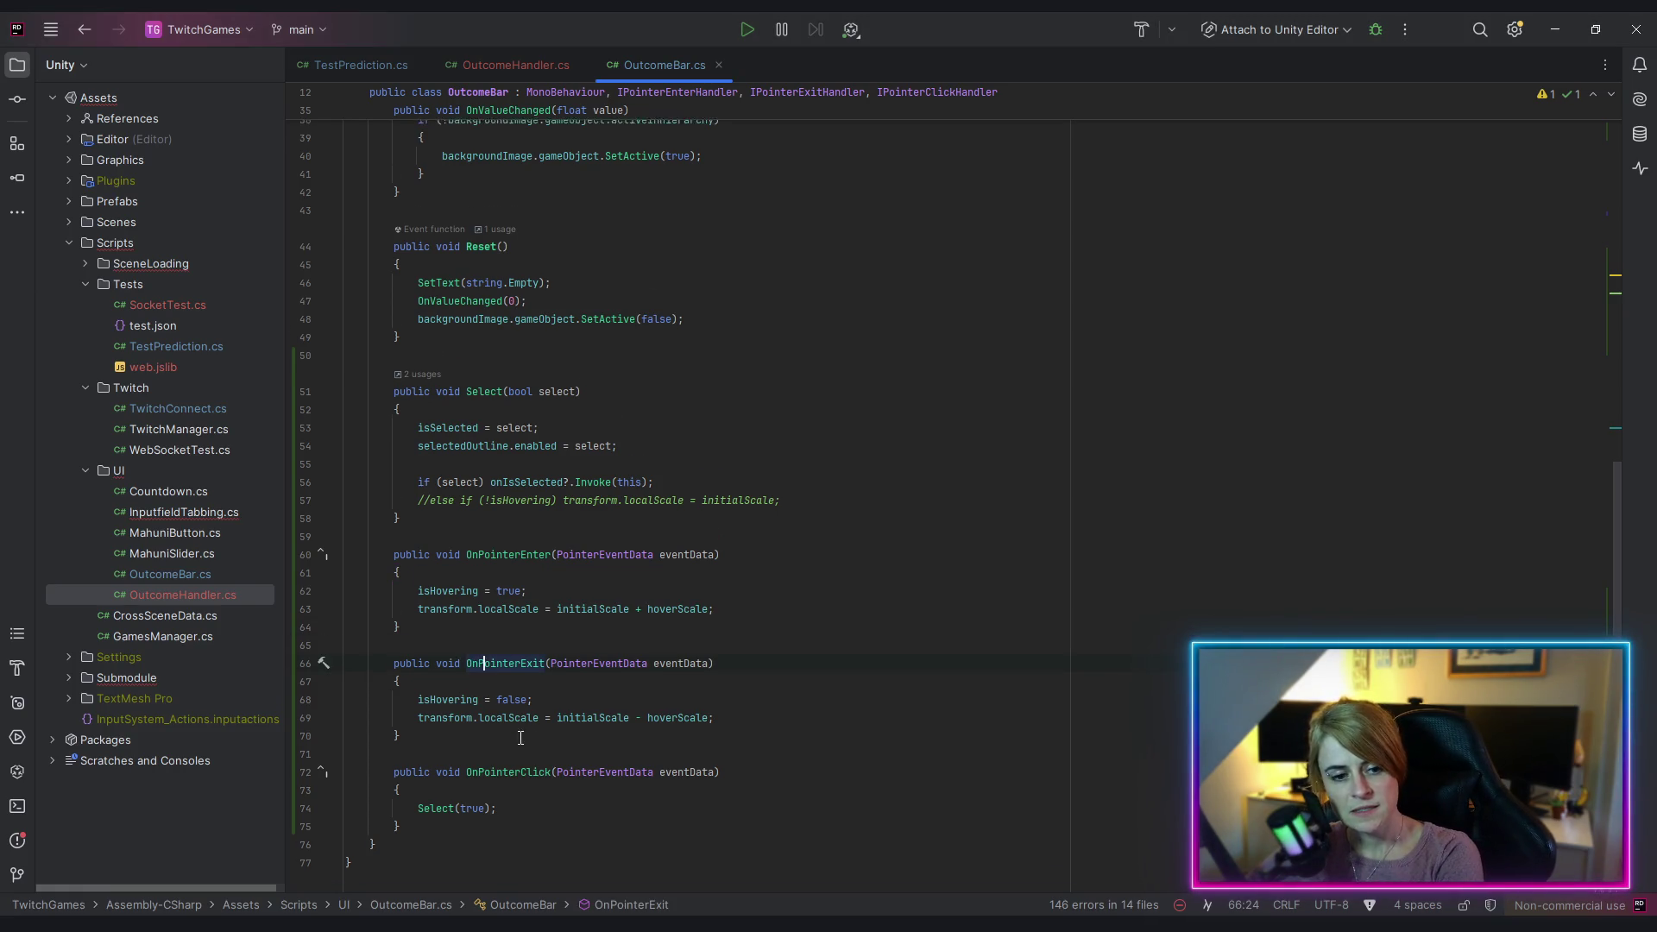
{"action": "scroll", "coordinate": [520, 738], "scroll_direction": "down", "scroll_amount": 2}
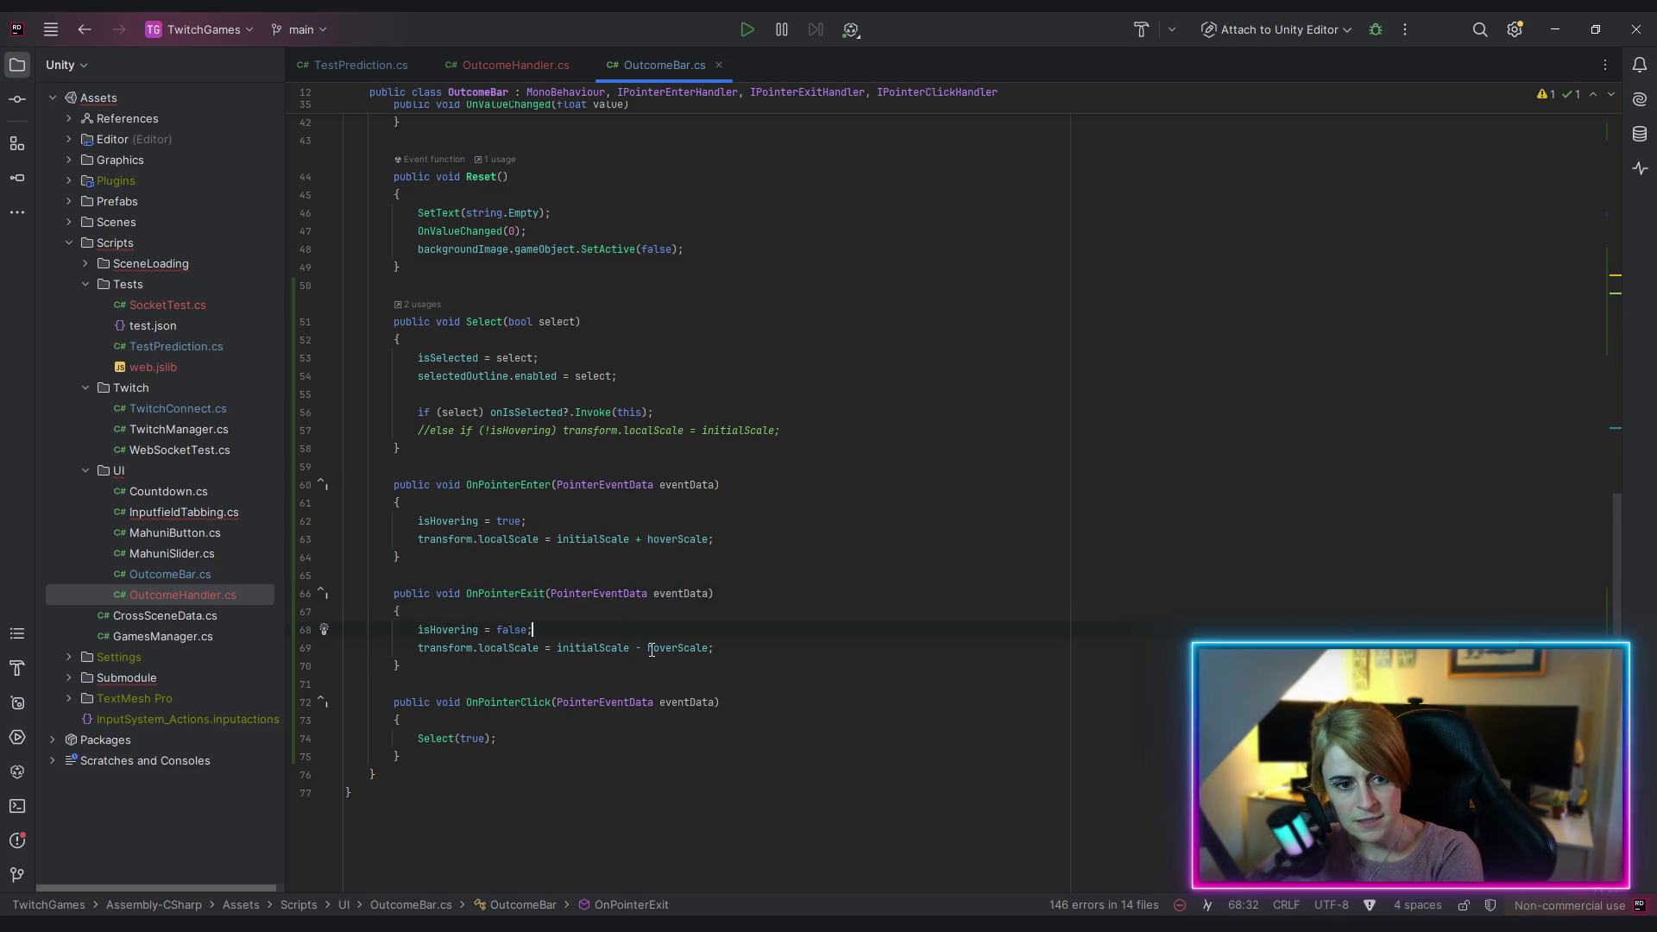
{"action": "left_click", "coordinate": [419, 648]}
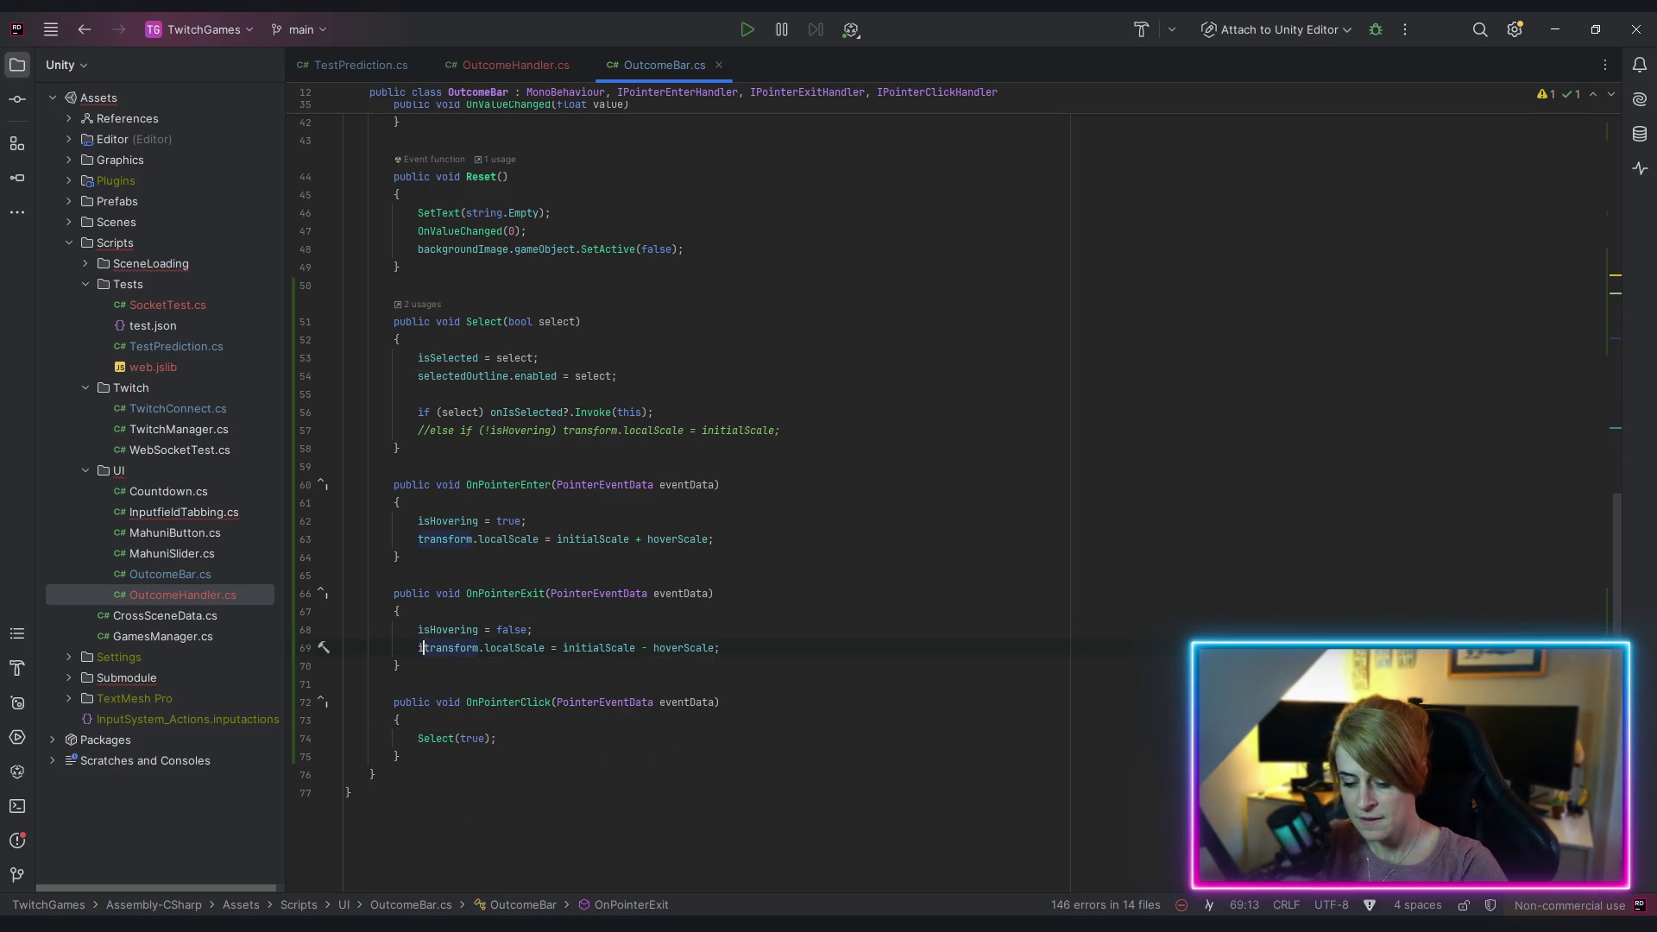
{"action": "type", "text": "if(!isSelected"}
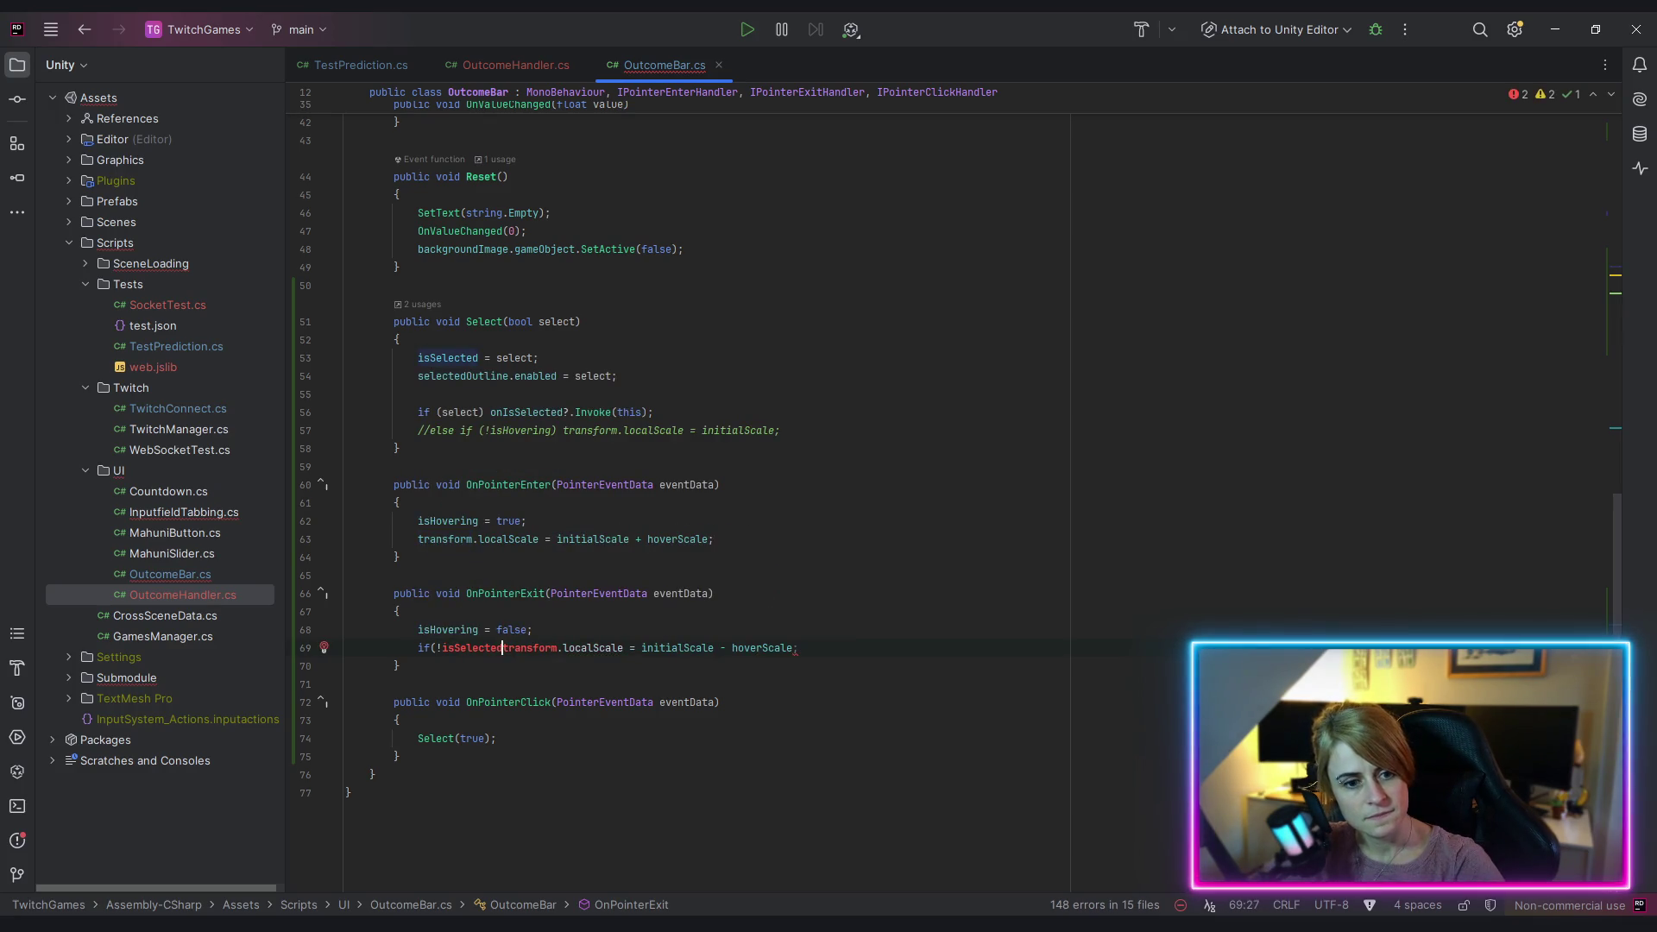
{"action": "type", "text": ")"}
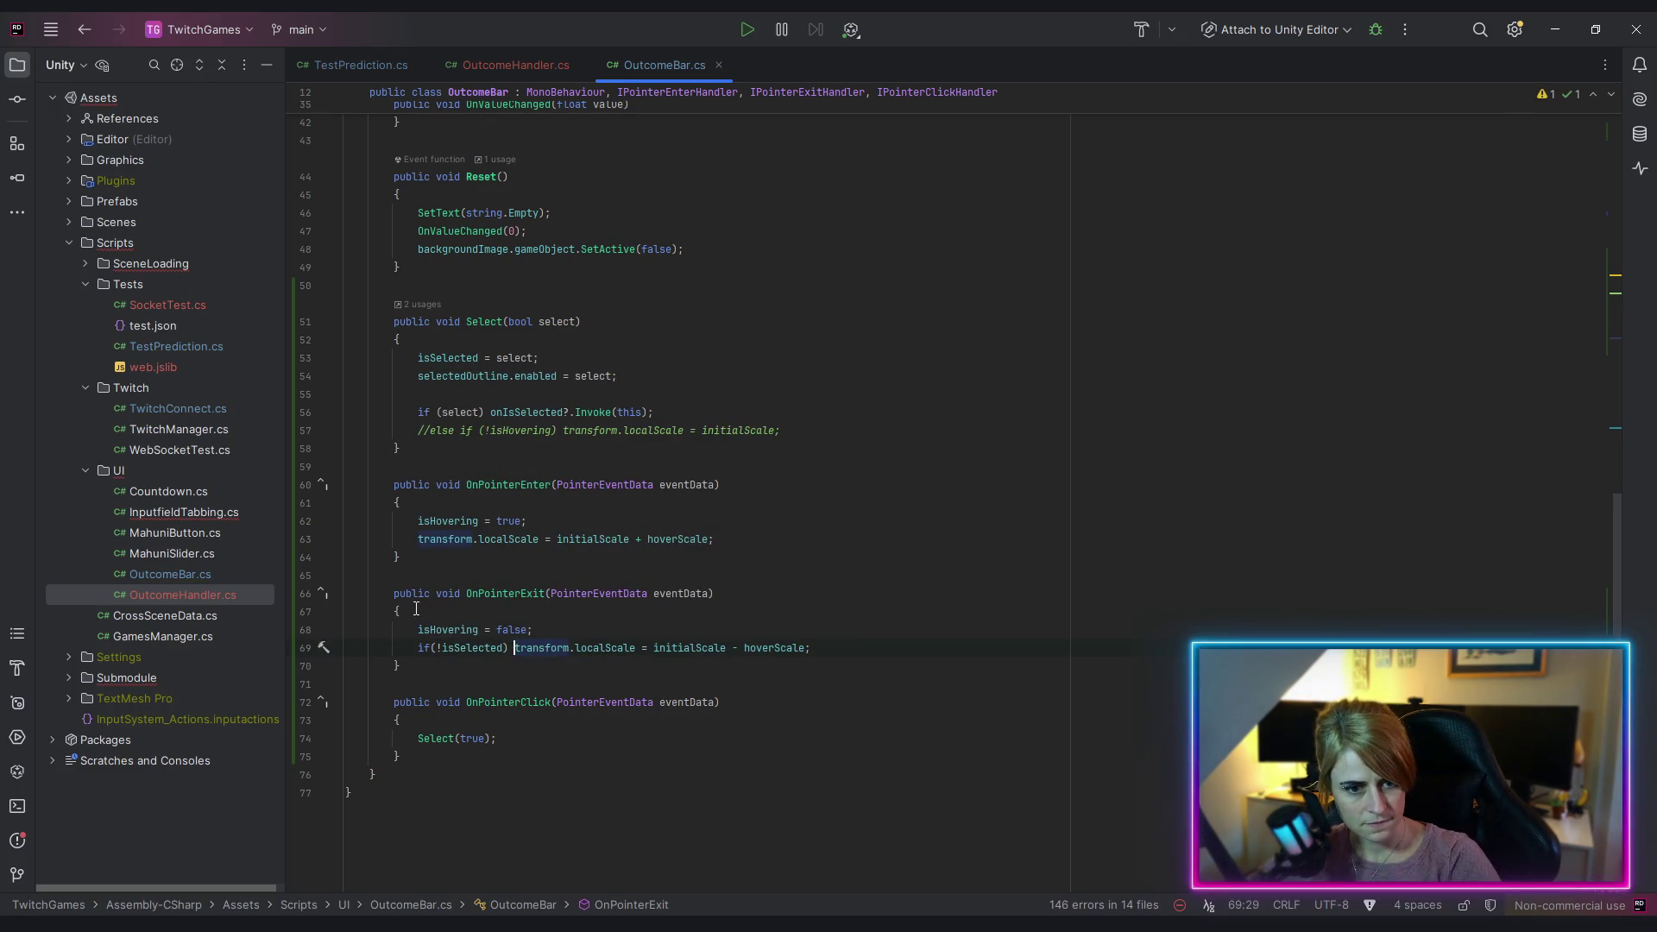
{"action": "left_click", "coordinate": [777, 702]}
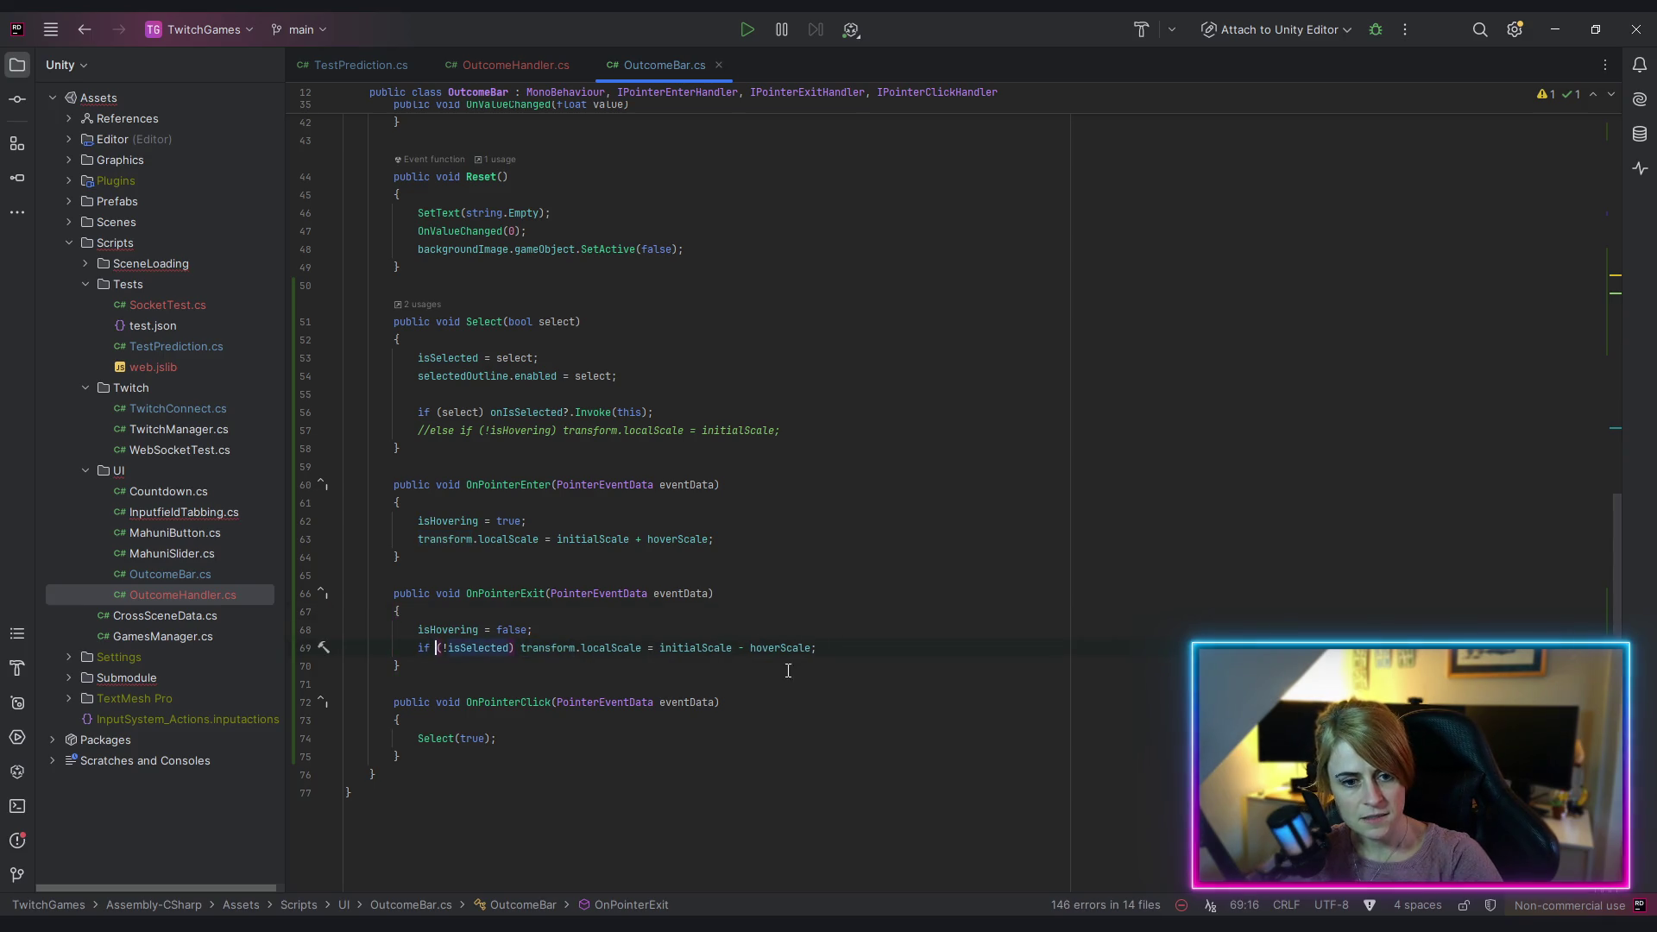
{"action": "key", "text": "Down"}
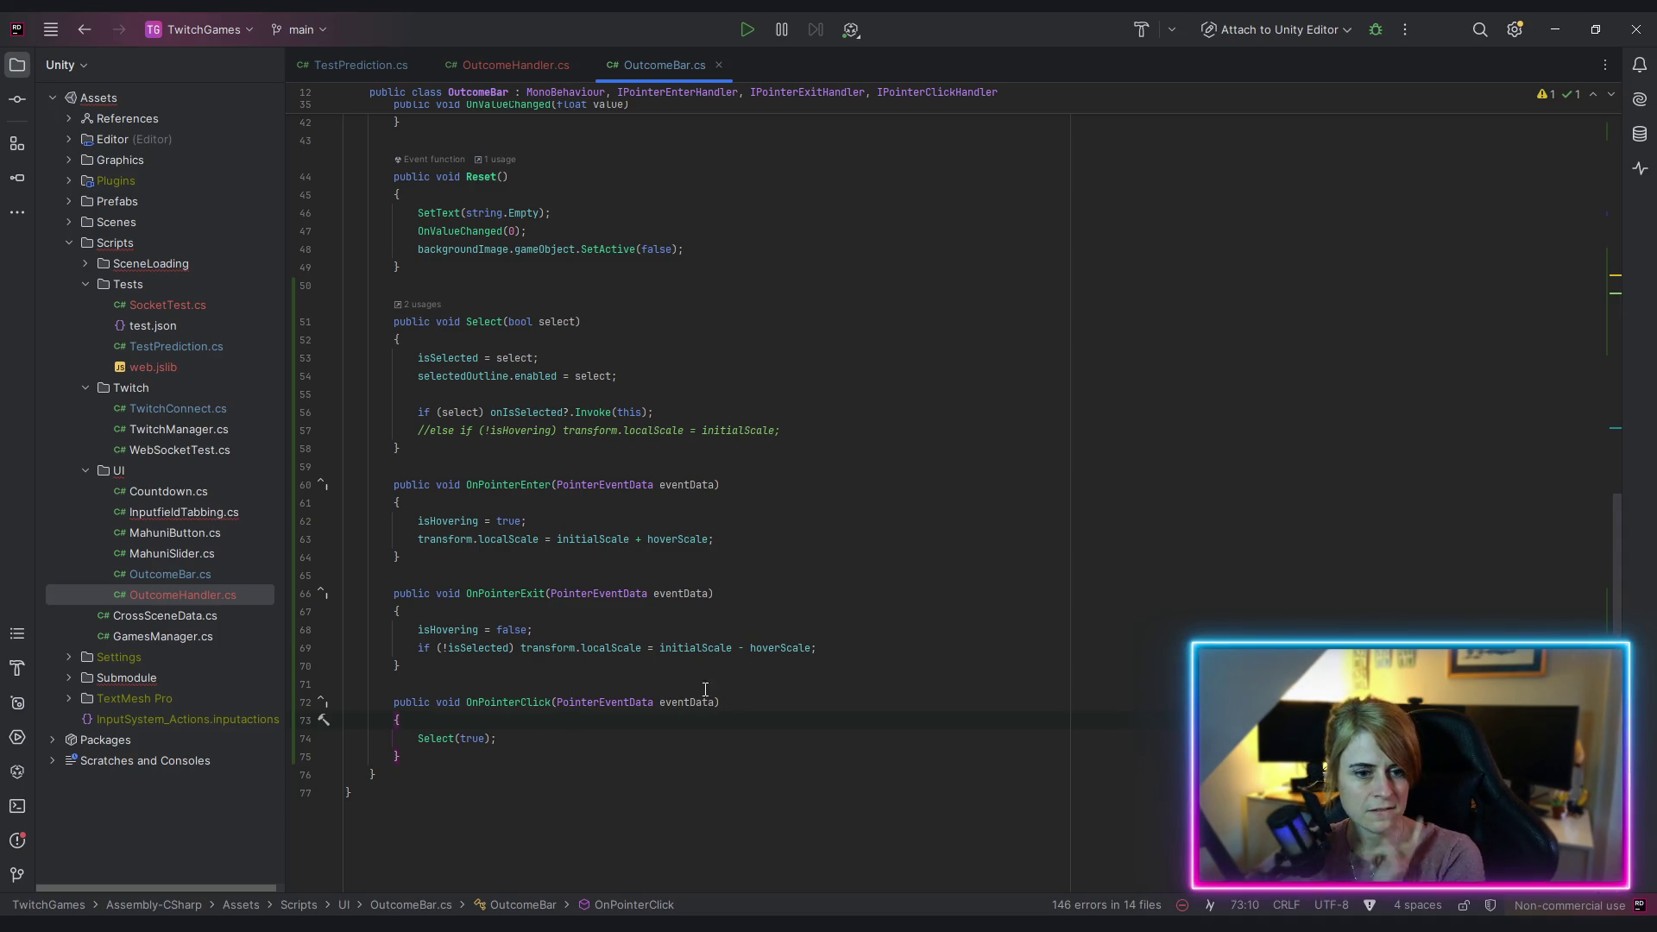
Step: Brace the if (select) block and paste the initialScale + hoverScale line above the Invoke
{"action": "mouse_move", "coordinate": [420, 539]}
{"action": "left_mouse_down"}
{"action": "mouse_move", "coordinate": [906, 562]}
{"action": "mouse_move", "coordinate": [1009, 544]}
{"action": "left_mouse_up"}
{"action": "key", "text": "ctrl+c"}
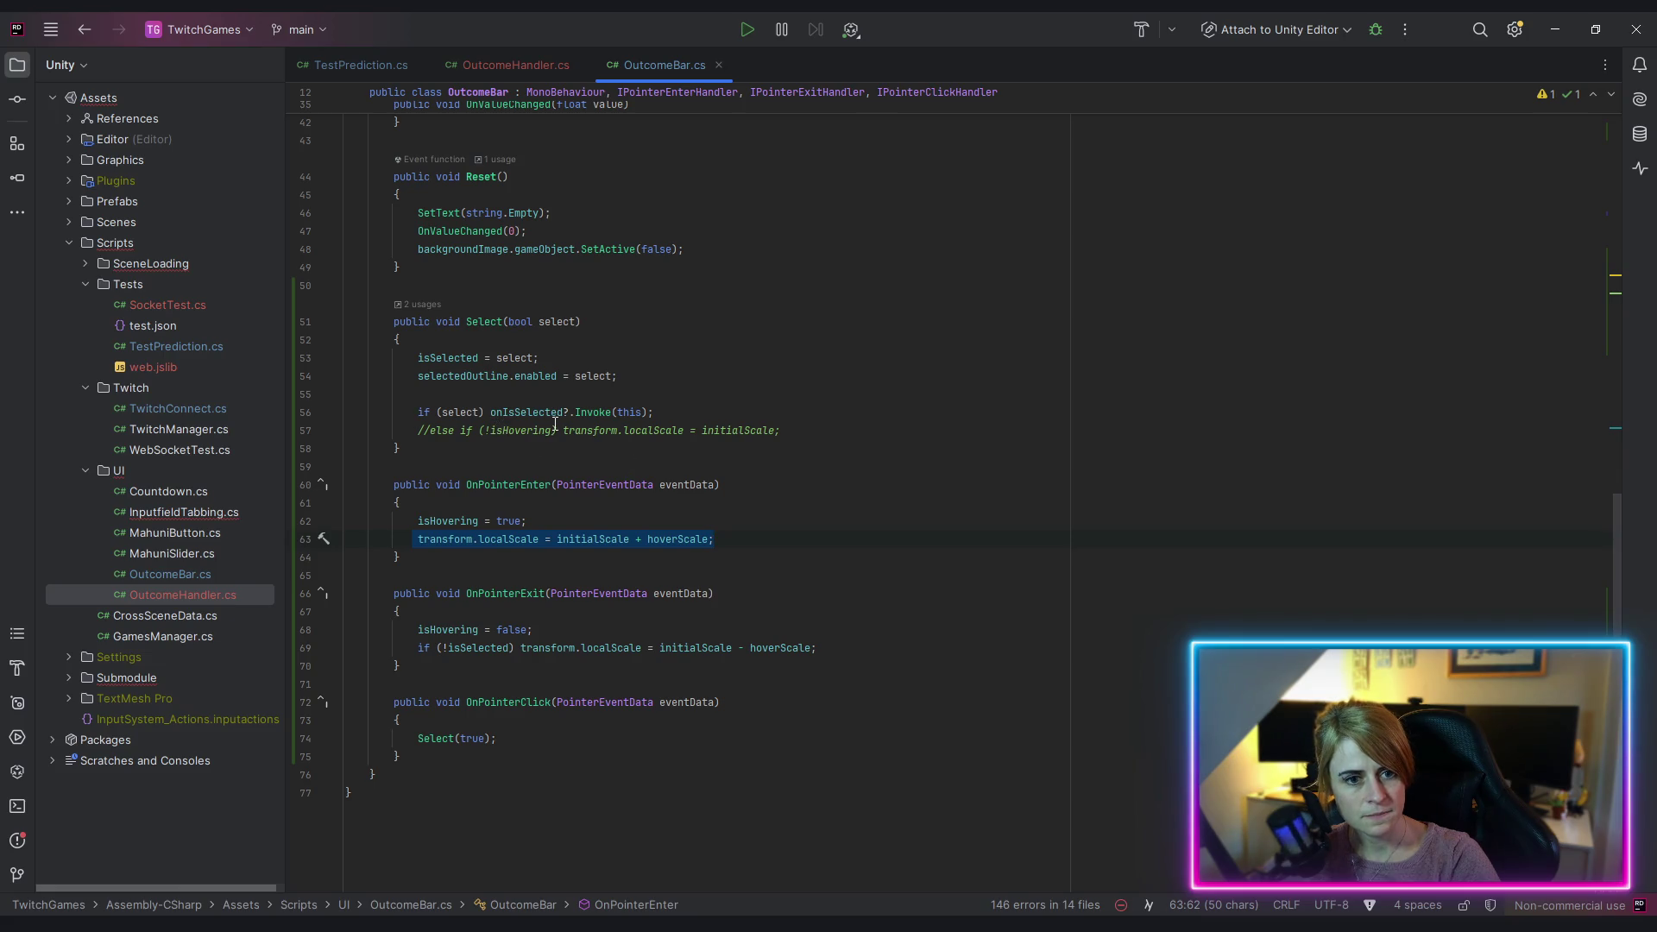
{"action": "left_click", "coordinate": [484, 411]}
{"action": "type", "text": "{"}
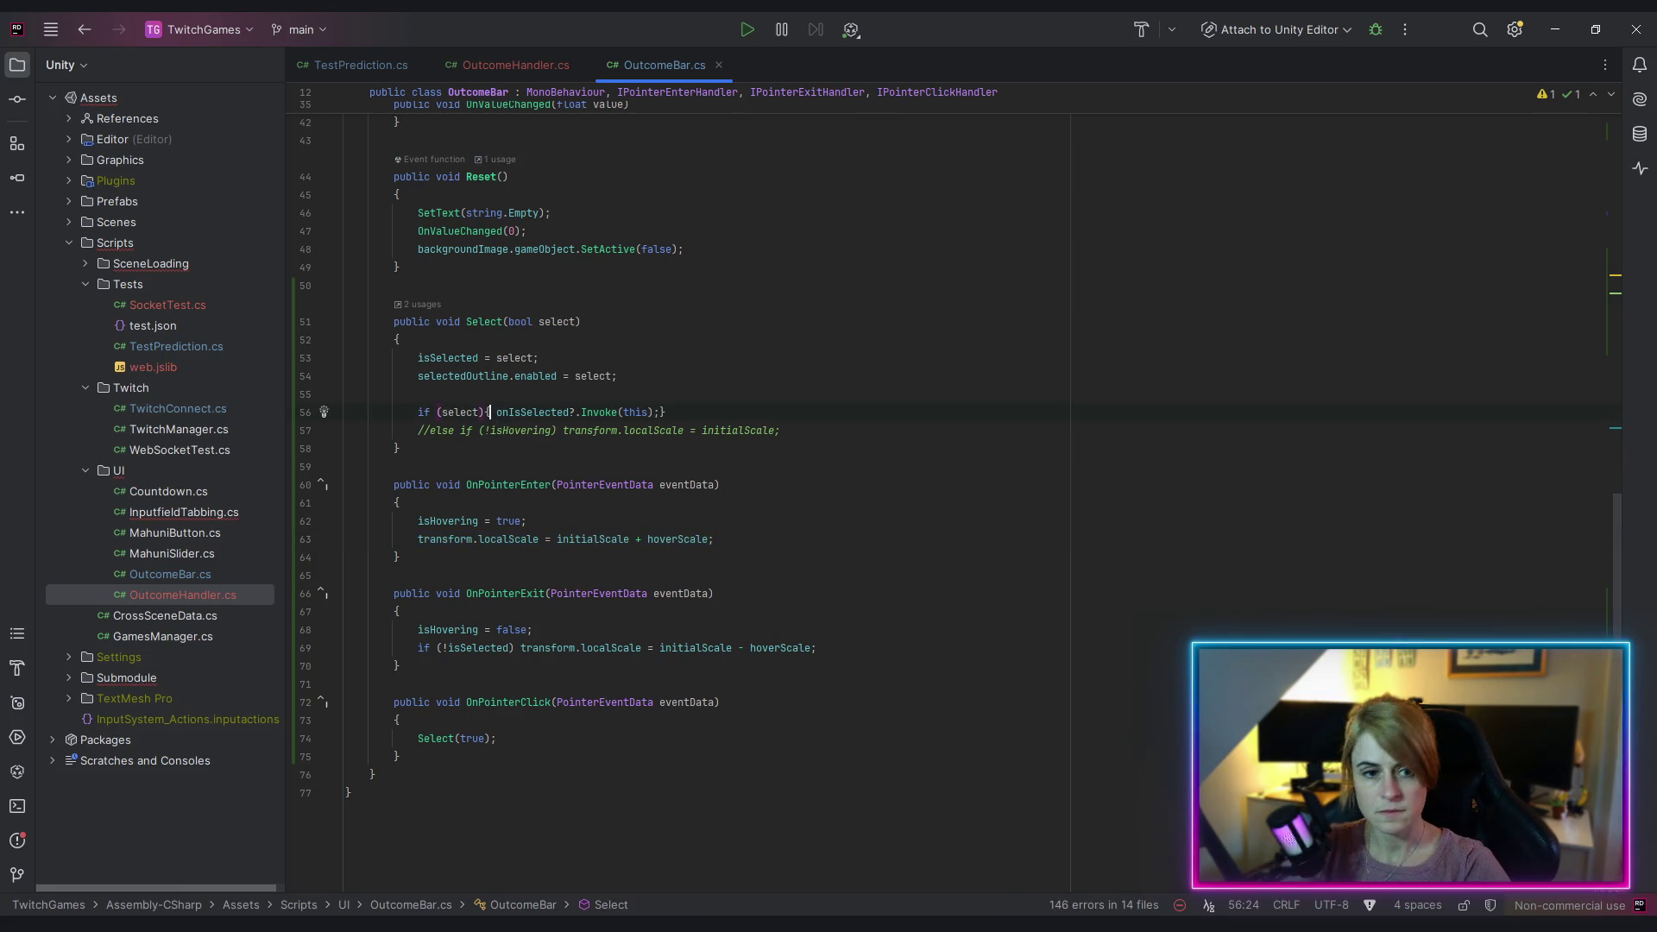
{"action": "key", "text": "Return"}
{"action": "key", "text": "End"}
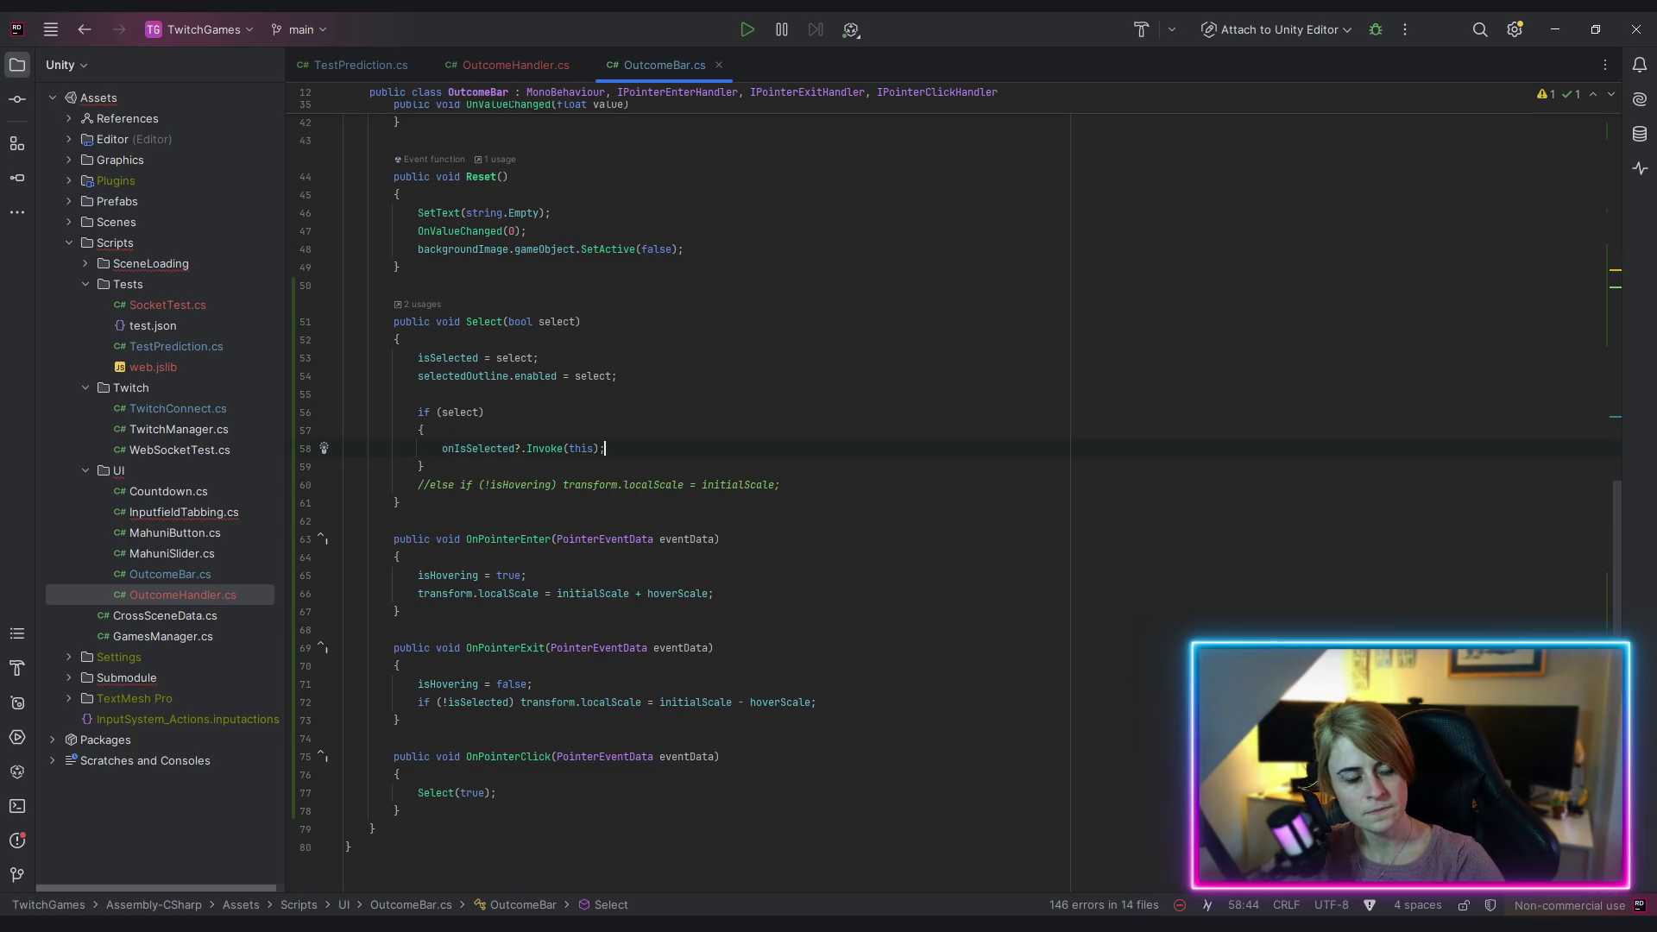
{"action": "key", "text": "Home"}
{"action": "key", "text": "Return"}
{"action": "key", "text": "Up"}
{"action": "key", "text": "ctrl+v"}
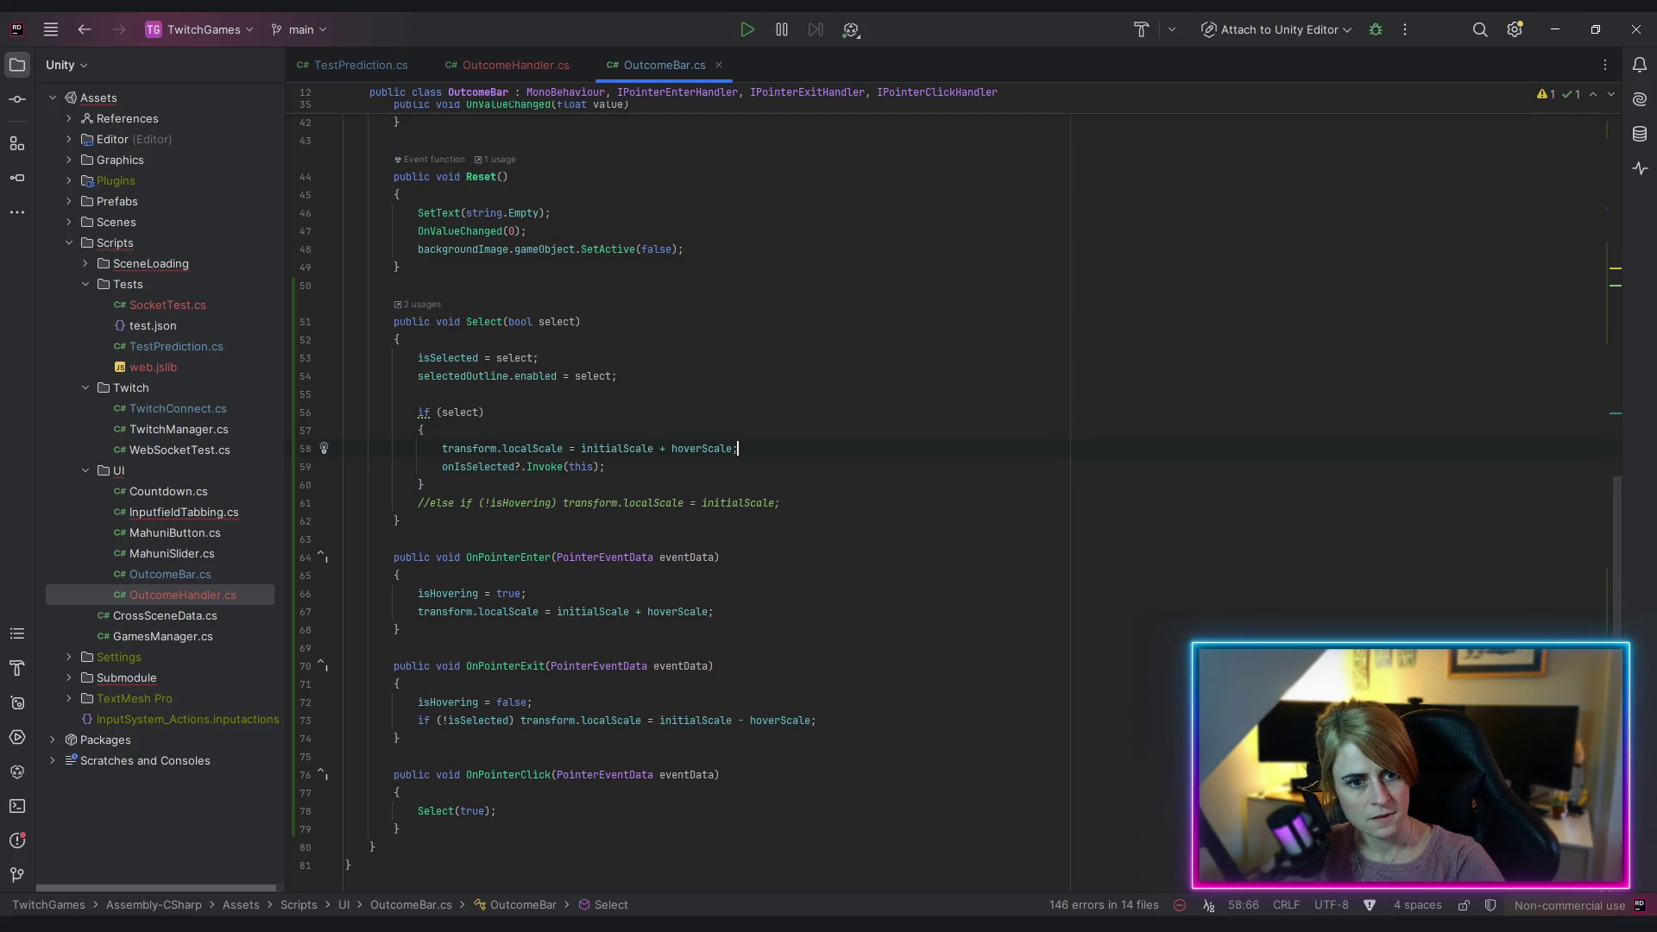
{"action": "scroll", "coordinate": [461, 418], "scroll_direction": "down", "scroll_amount": 2}
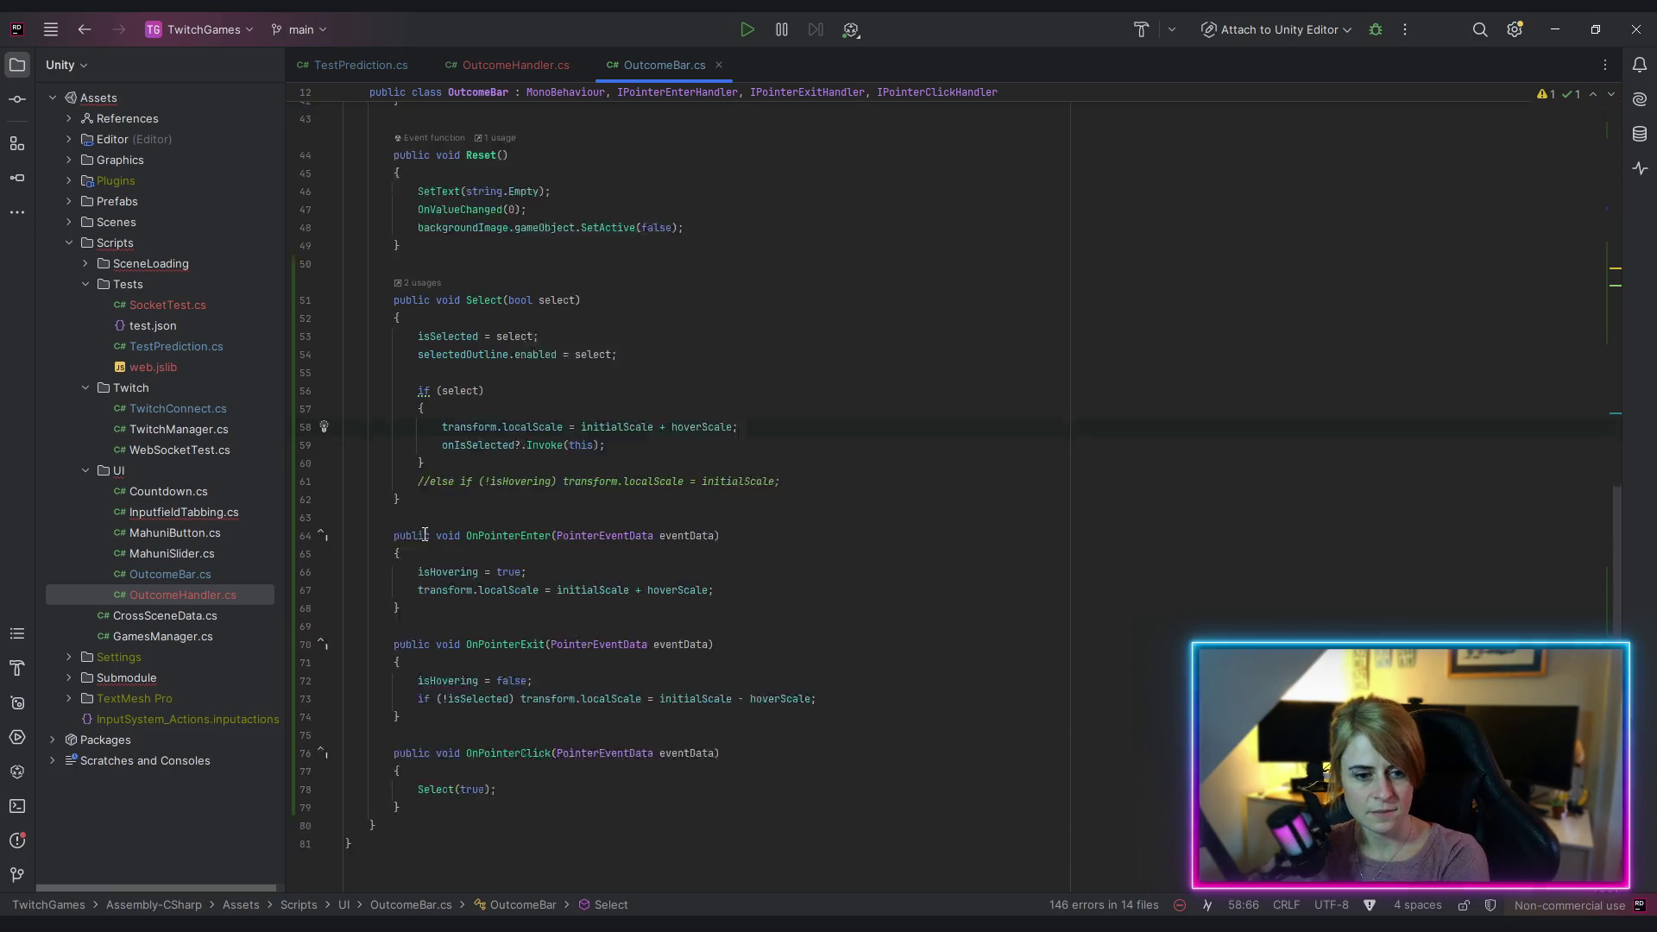
{"action": "key", "text": "Return"}
{"action": "key", "text": "Return"}
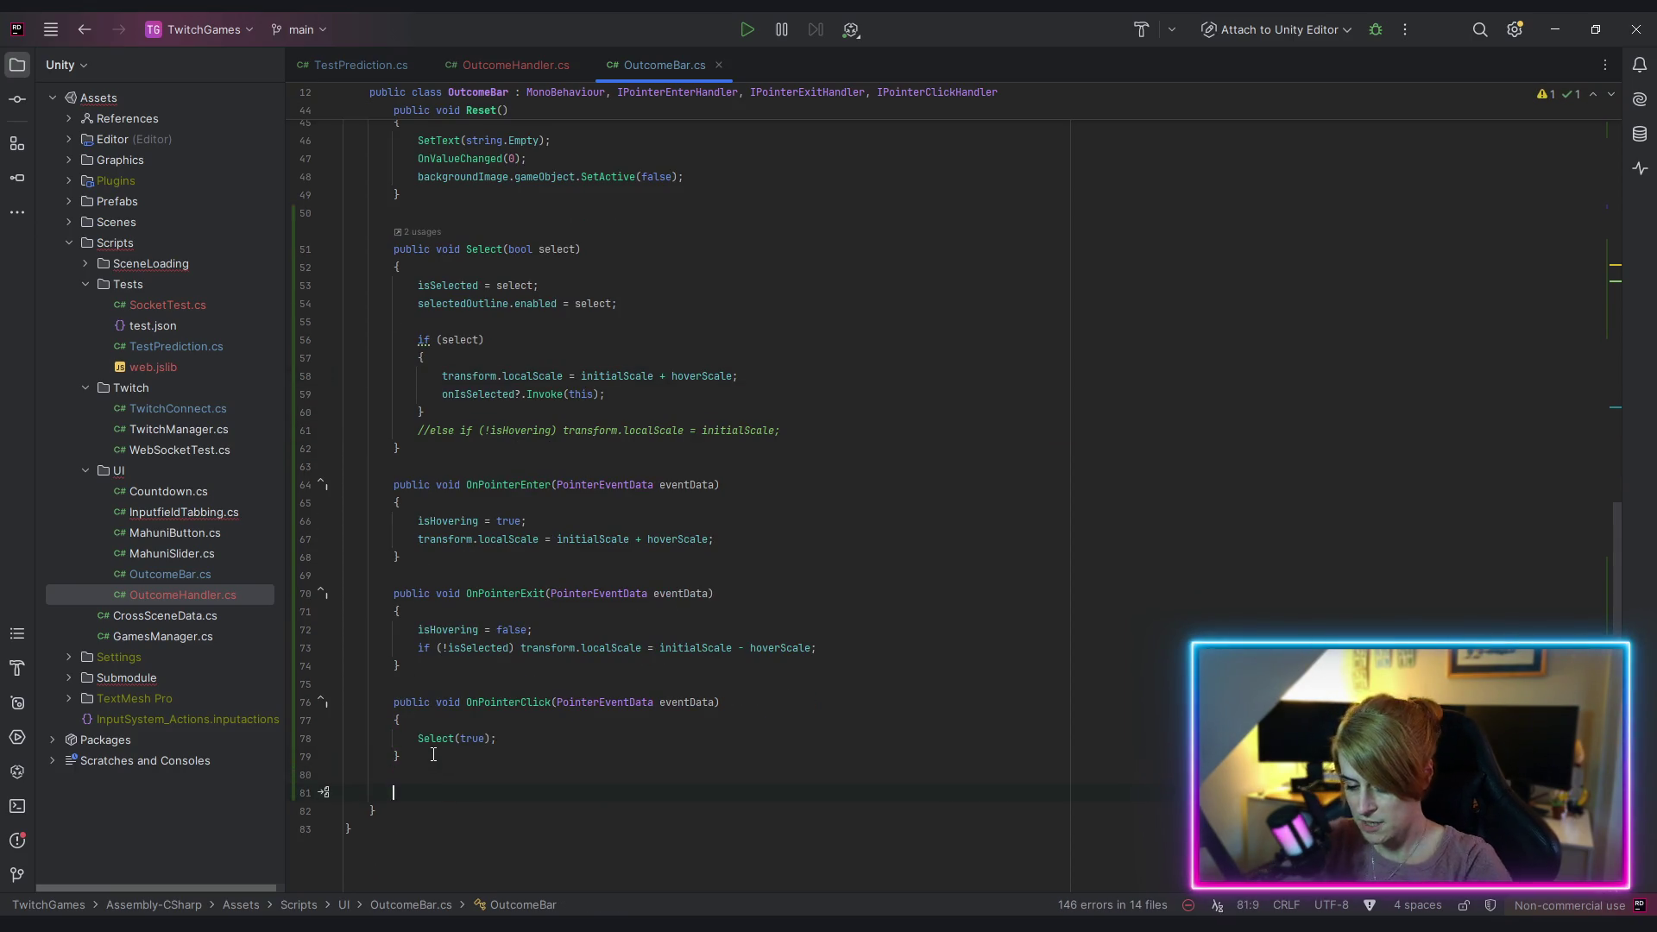
Step: Create 'private void Scale(bool scaleUp)' containing the pasted localScale line from OnPointerEnter
{"action": "type", "text": "private"}
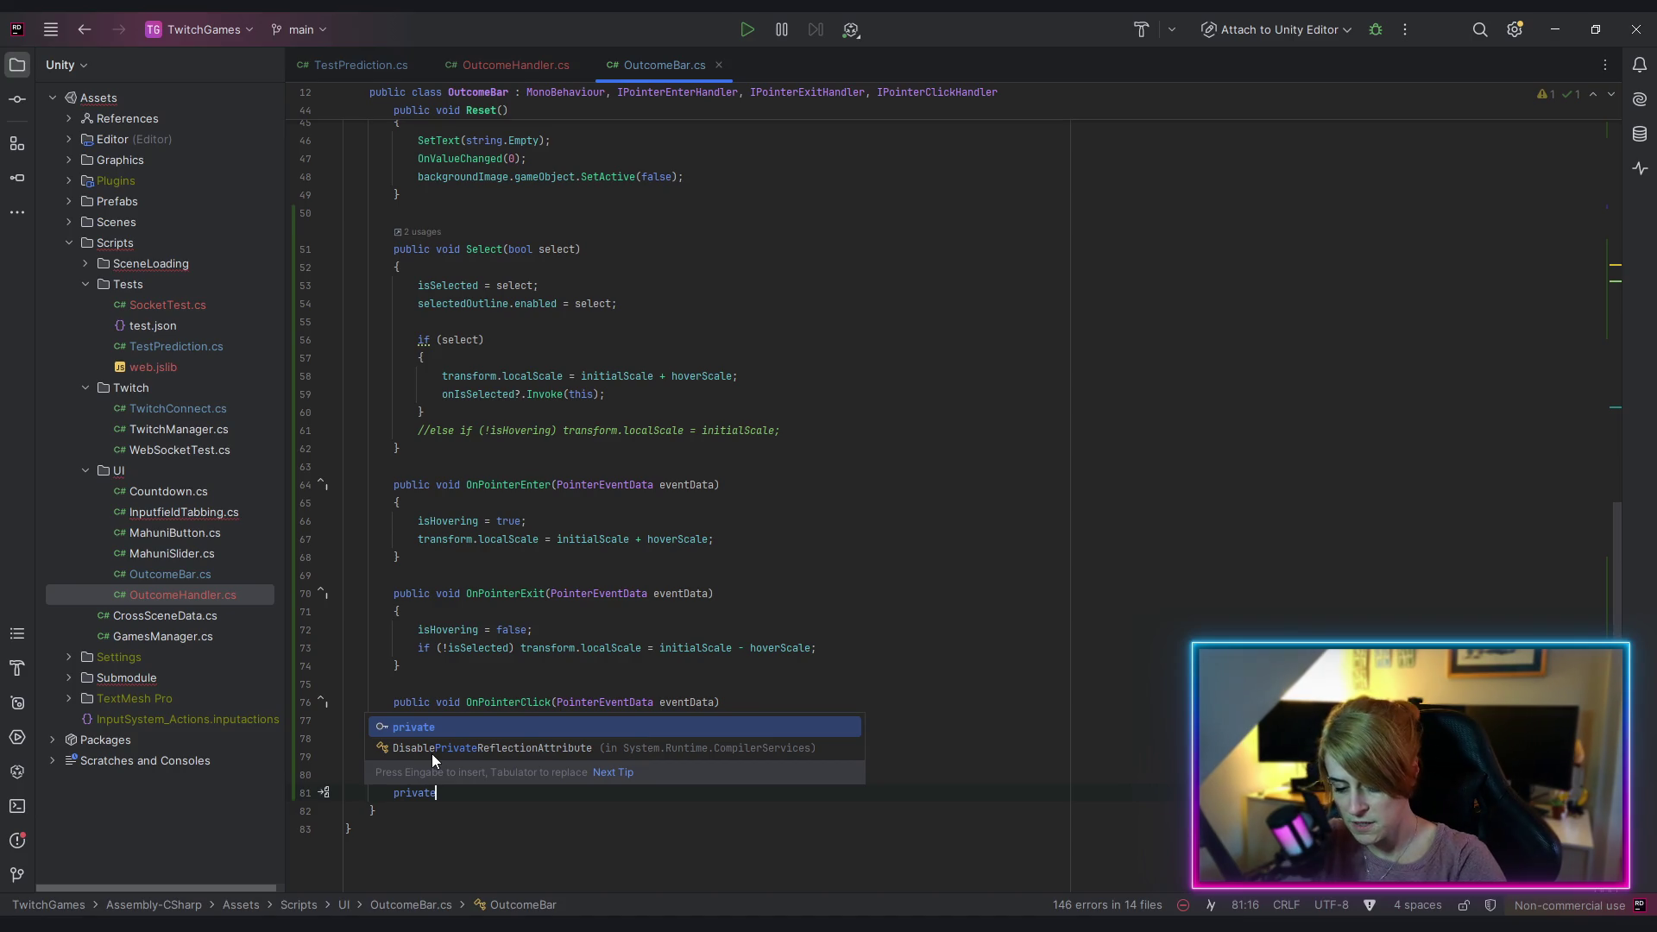
{"action": "type", "text": " void Sa"}
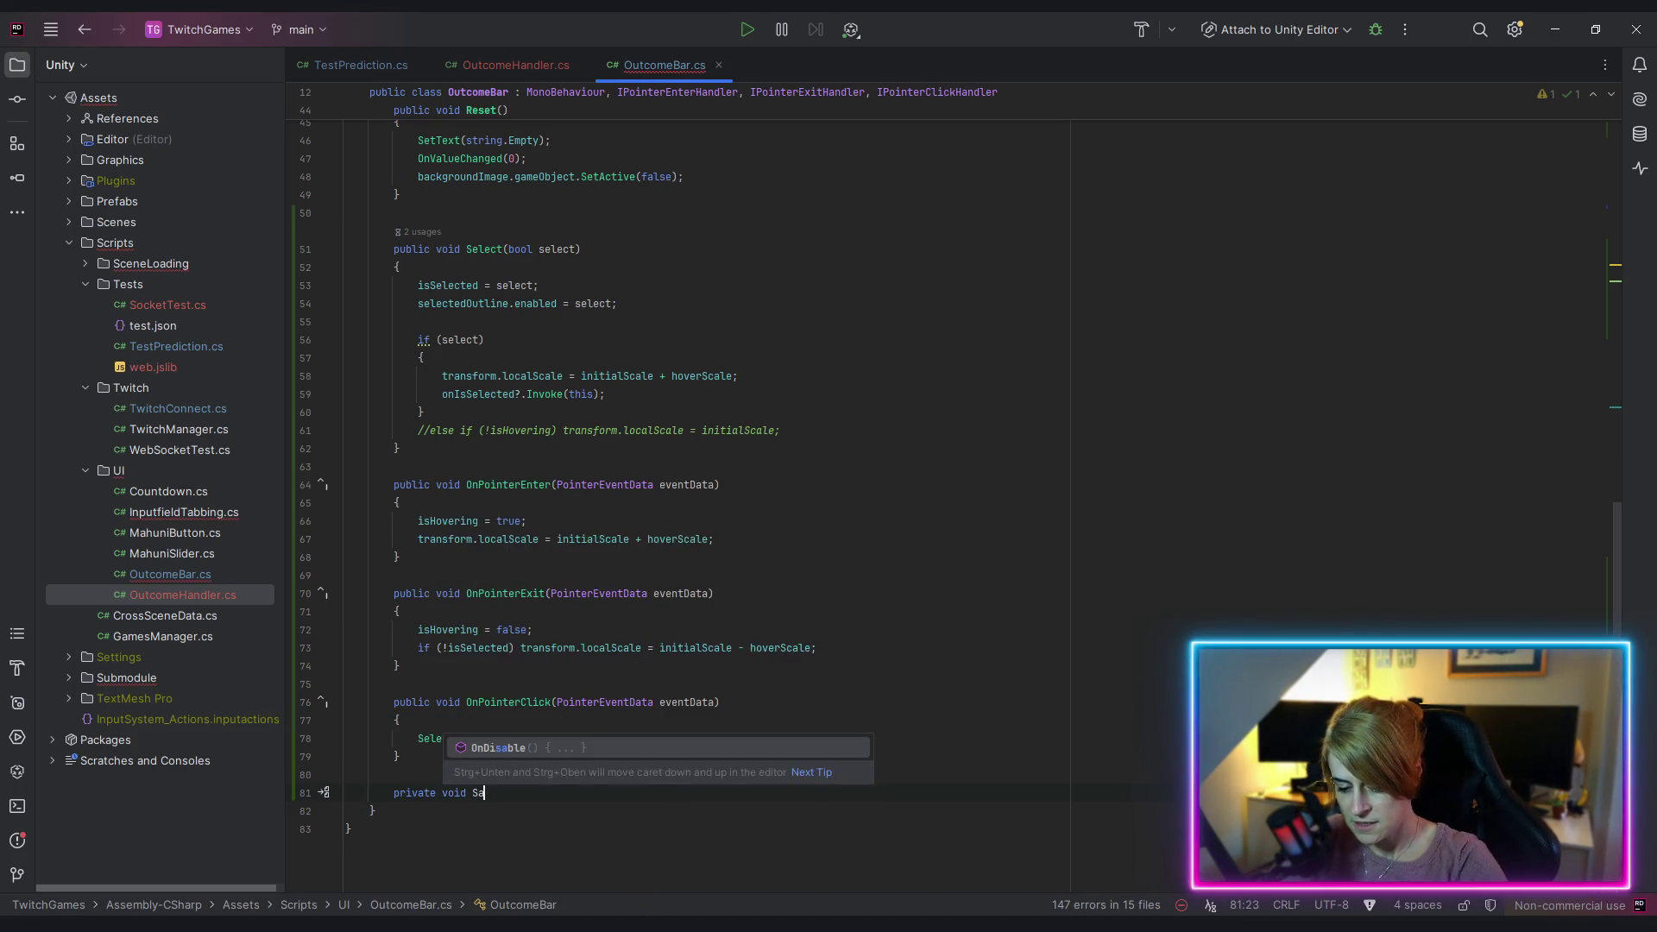
{"action": "key", "text": "BackSpace"}
{"action": "type", "text": "cale(bool scaleUp"}
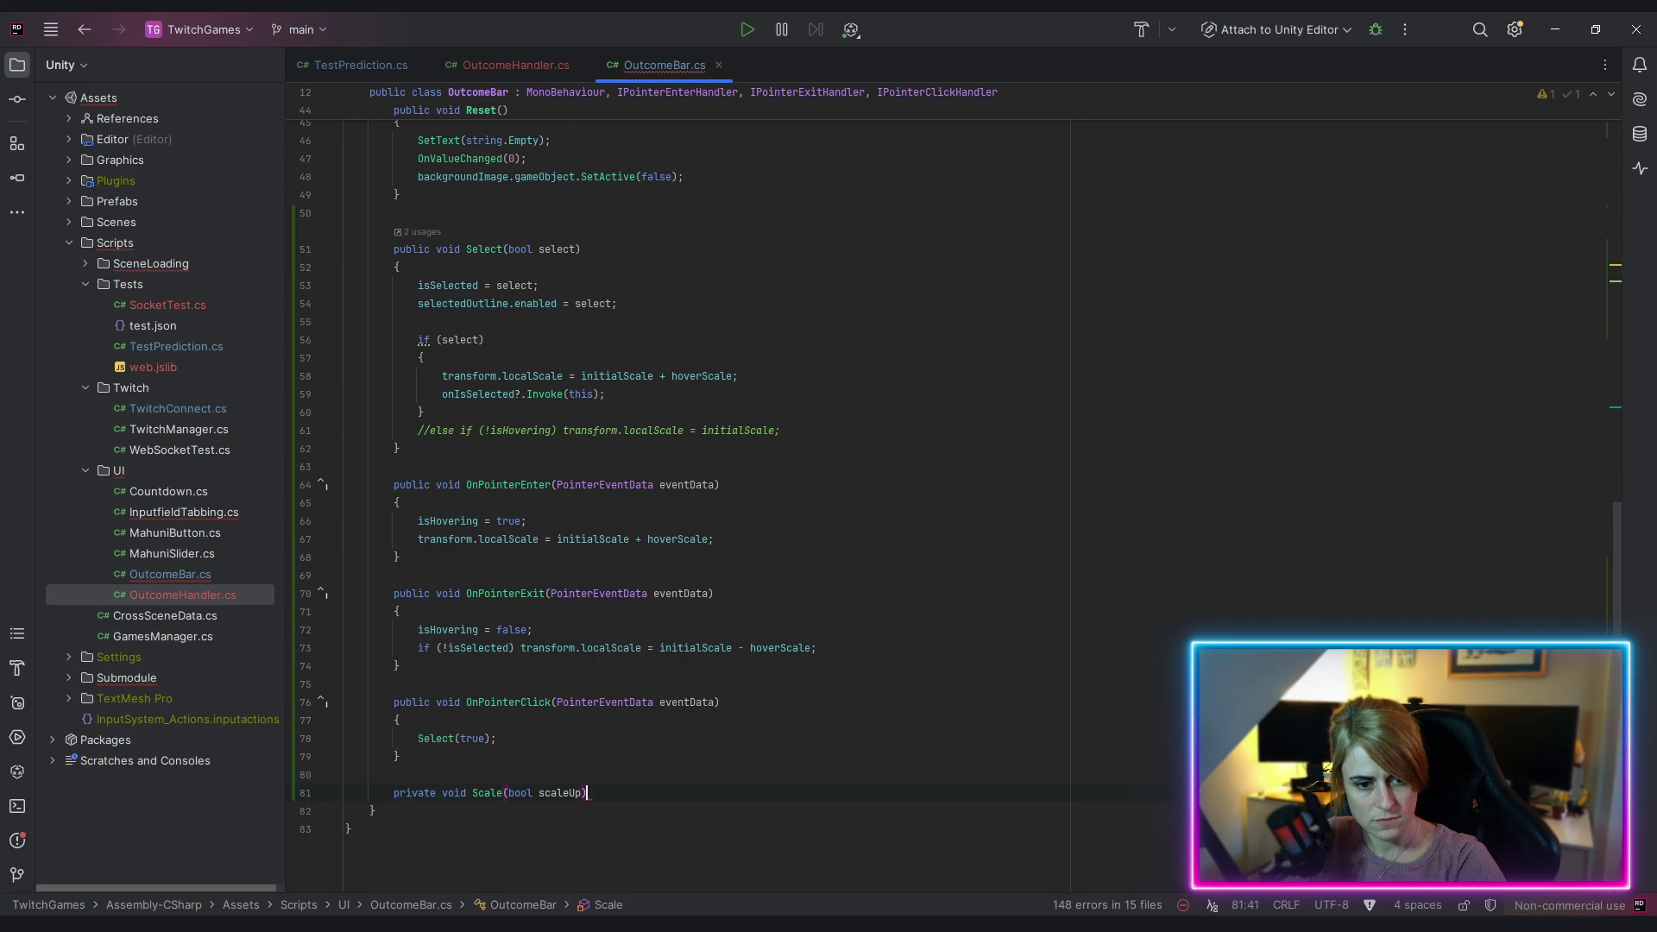
{"action": "type", "text": ")"}
{"action": "key", "text": "Return"}
{"action": "type", "text": "{"}
{"action": "key", "text": "Return"}
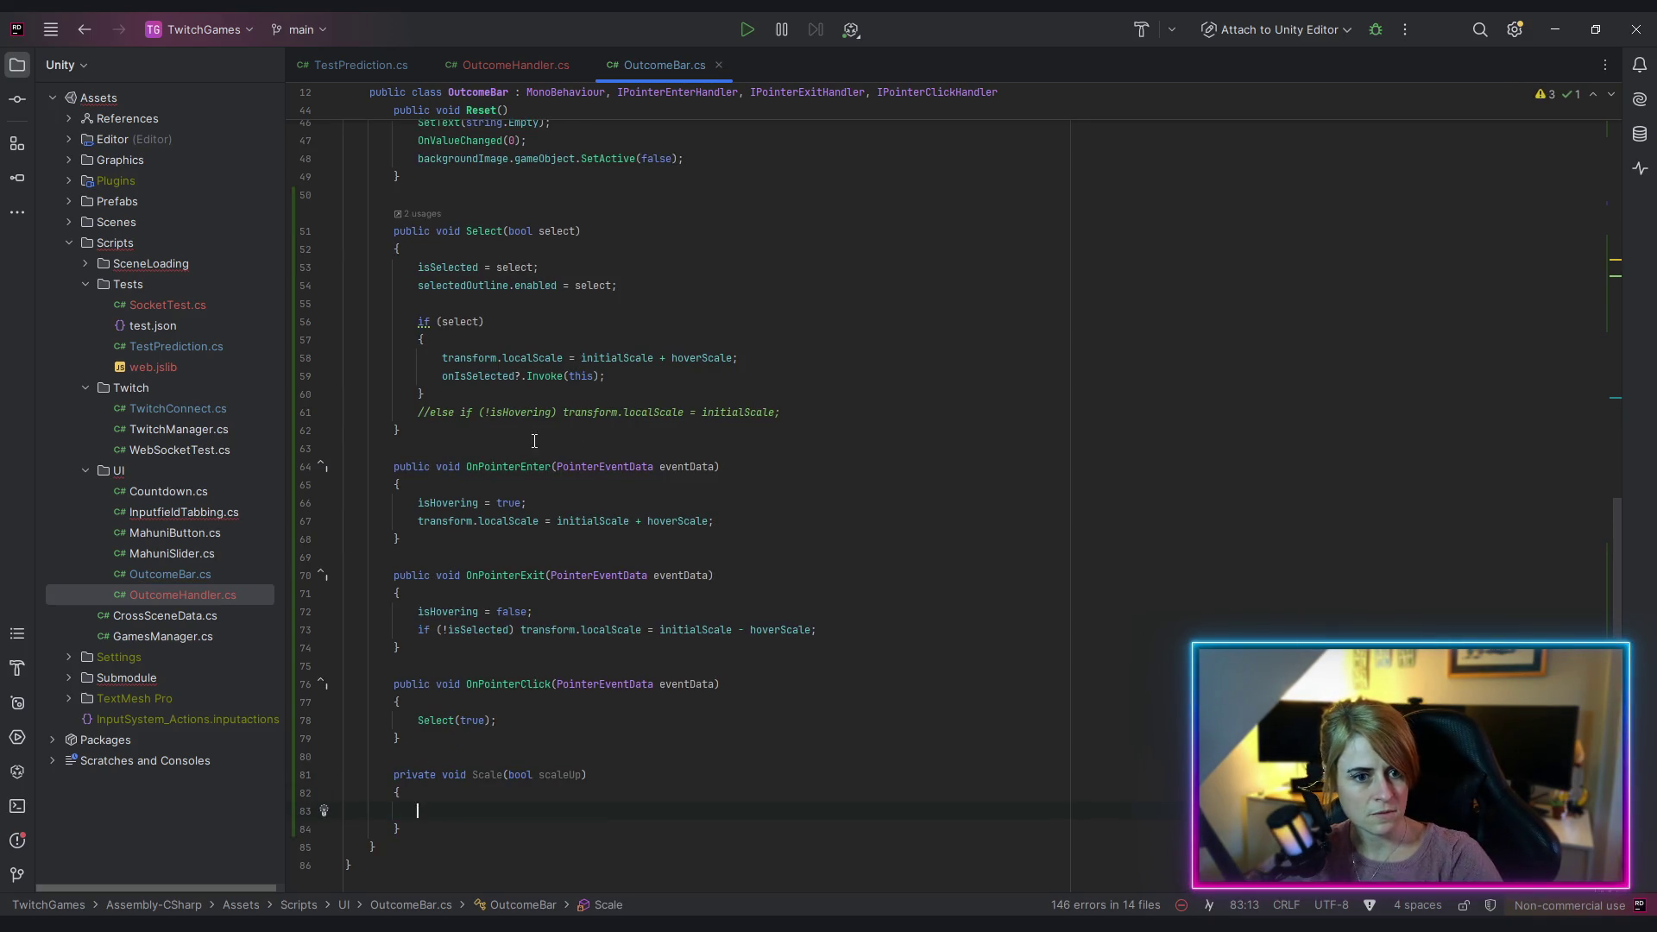
{"action": "left_click_drag", "start_coordinate": [418, 521], "coordinate": [732, 522]}
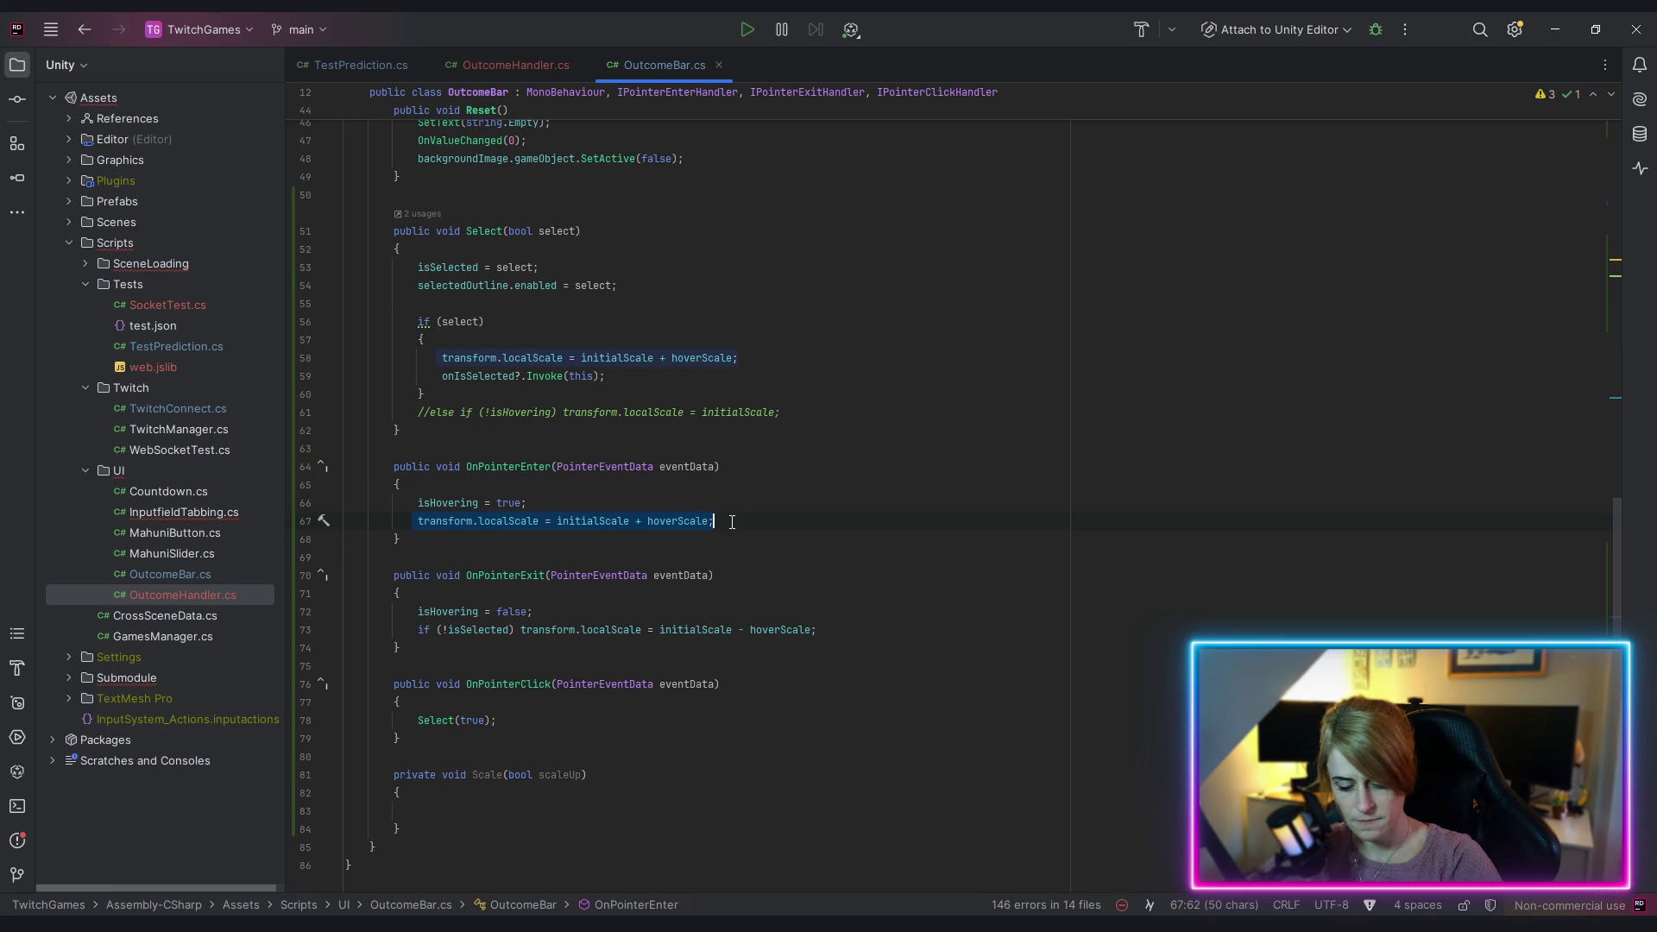
{"action": "type", "text": "transform.localScale = initialScale + hoverScale;"}
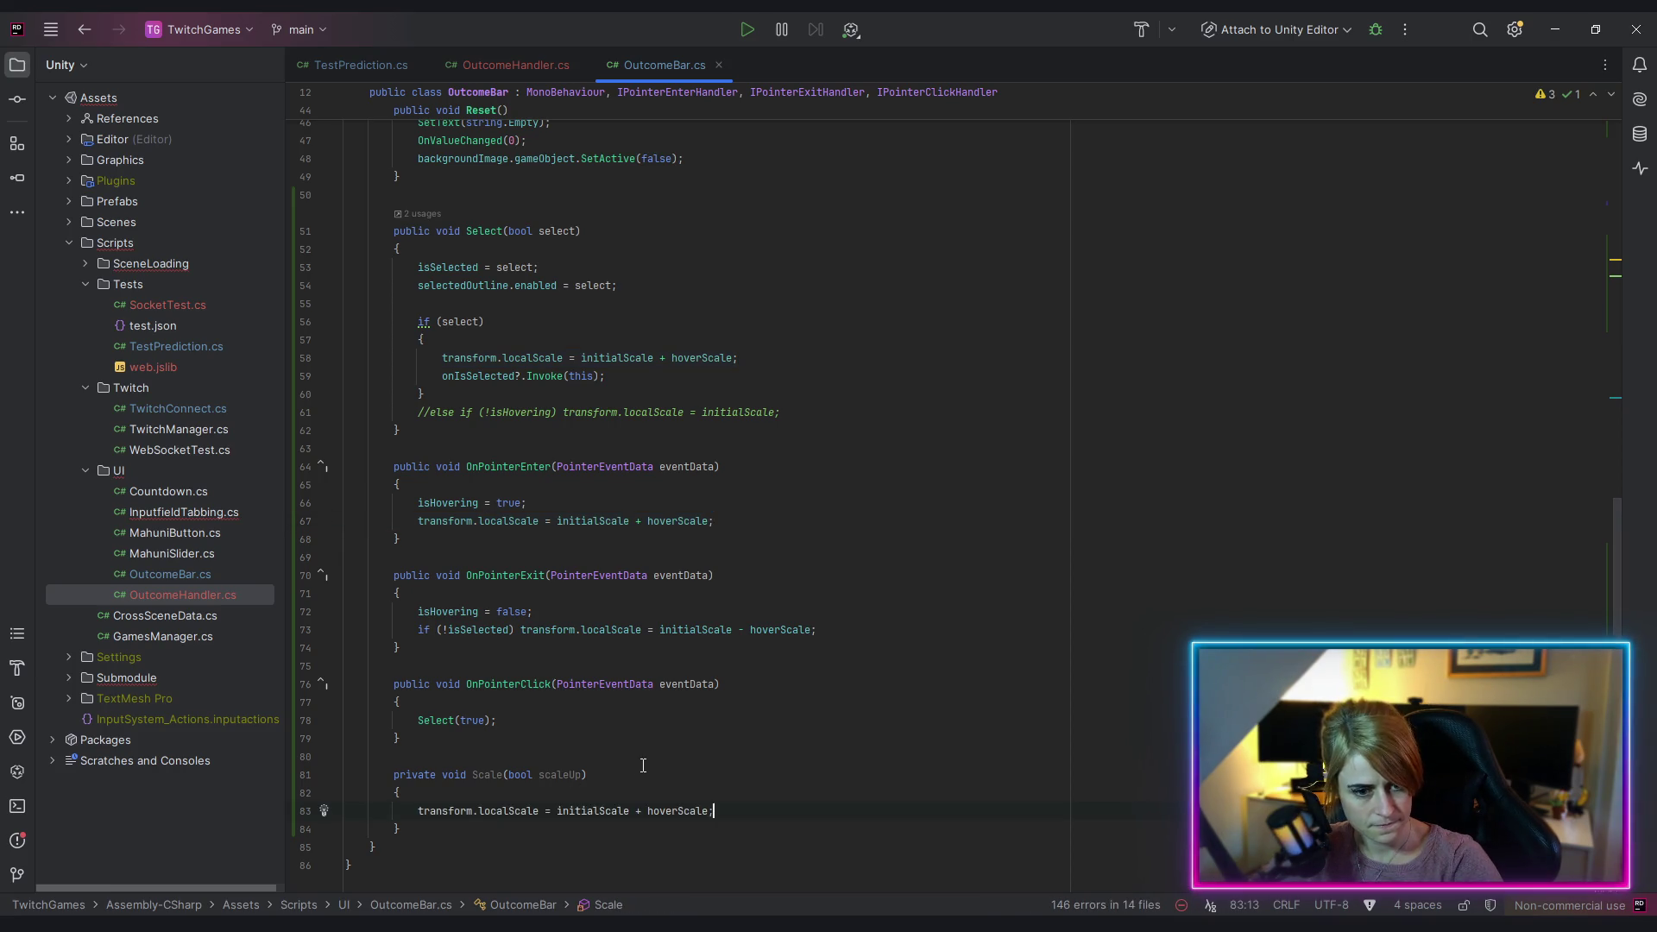
Step: Start rewriting the localScale expression as a scaleUp conditional around hoverScale
{"action": "left_click", "coordinate": [634, 810]}
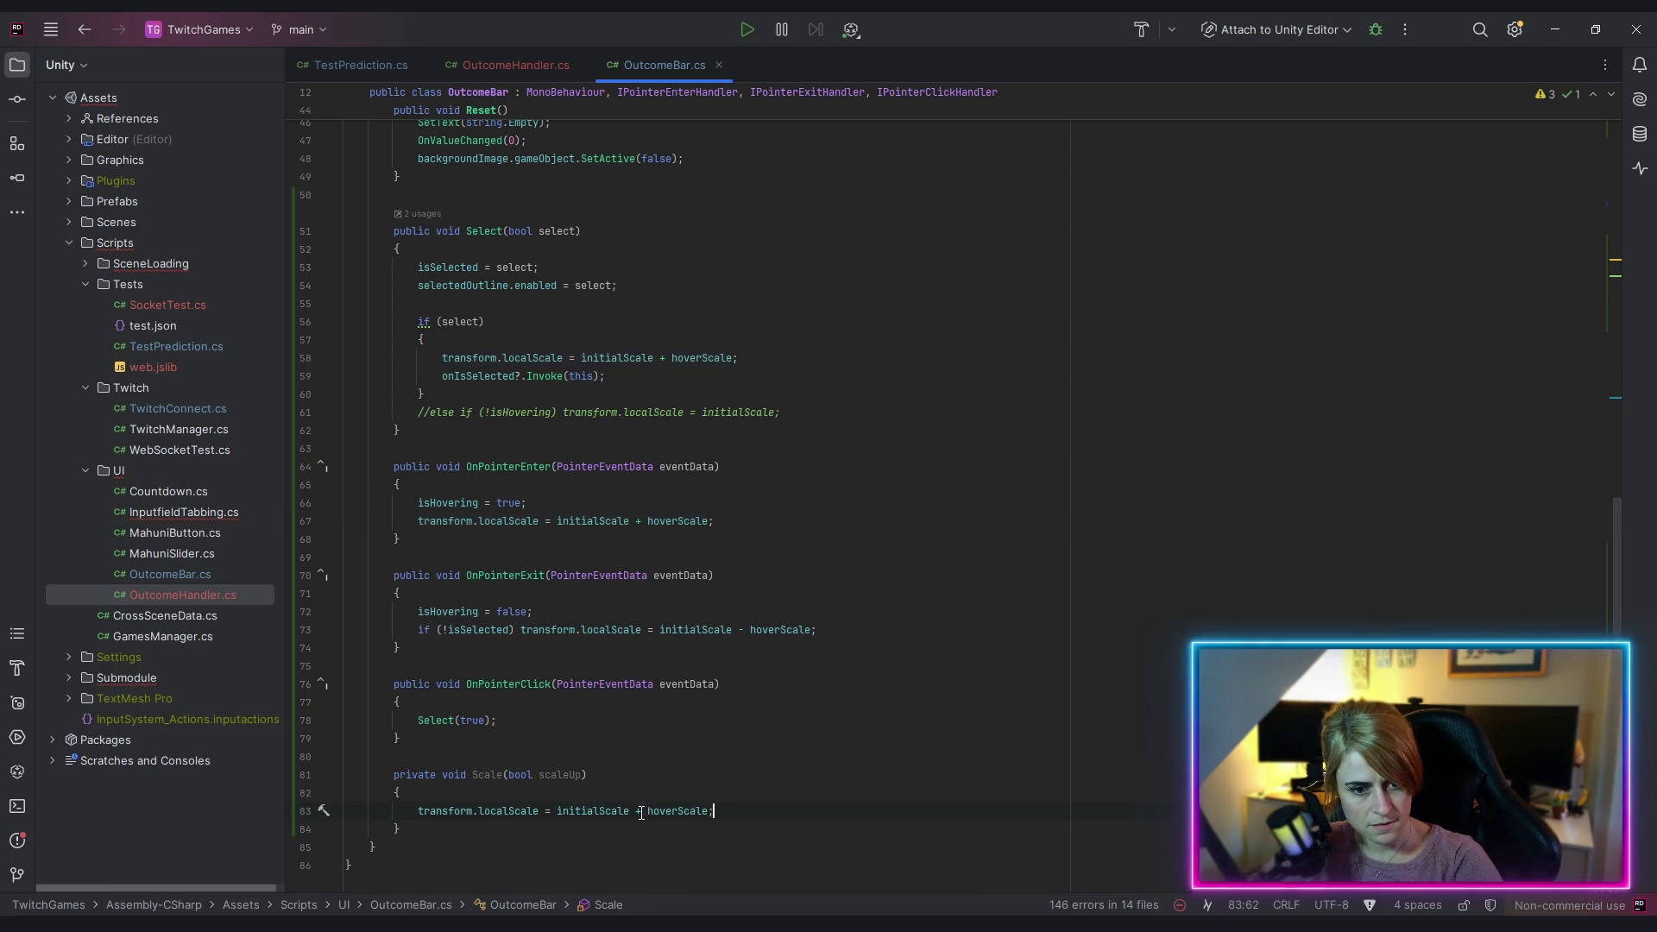
{"action": "key", "text": "Up"}
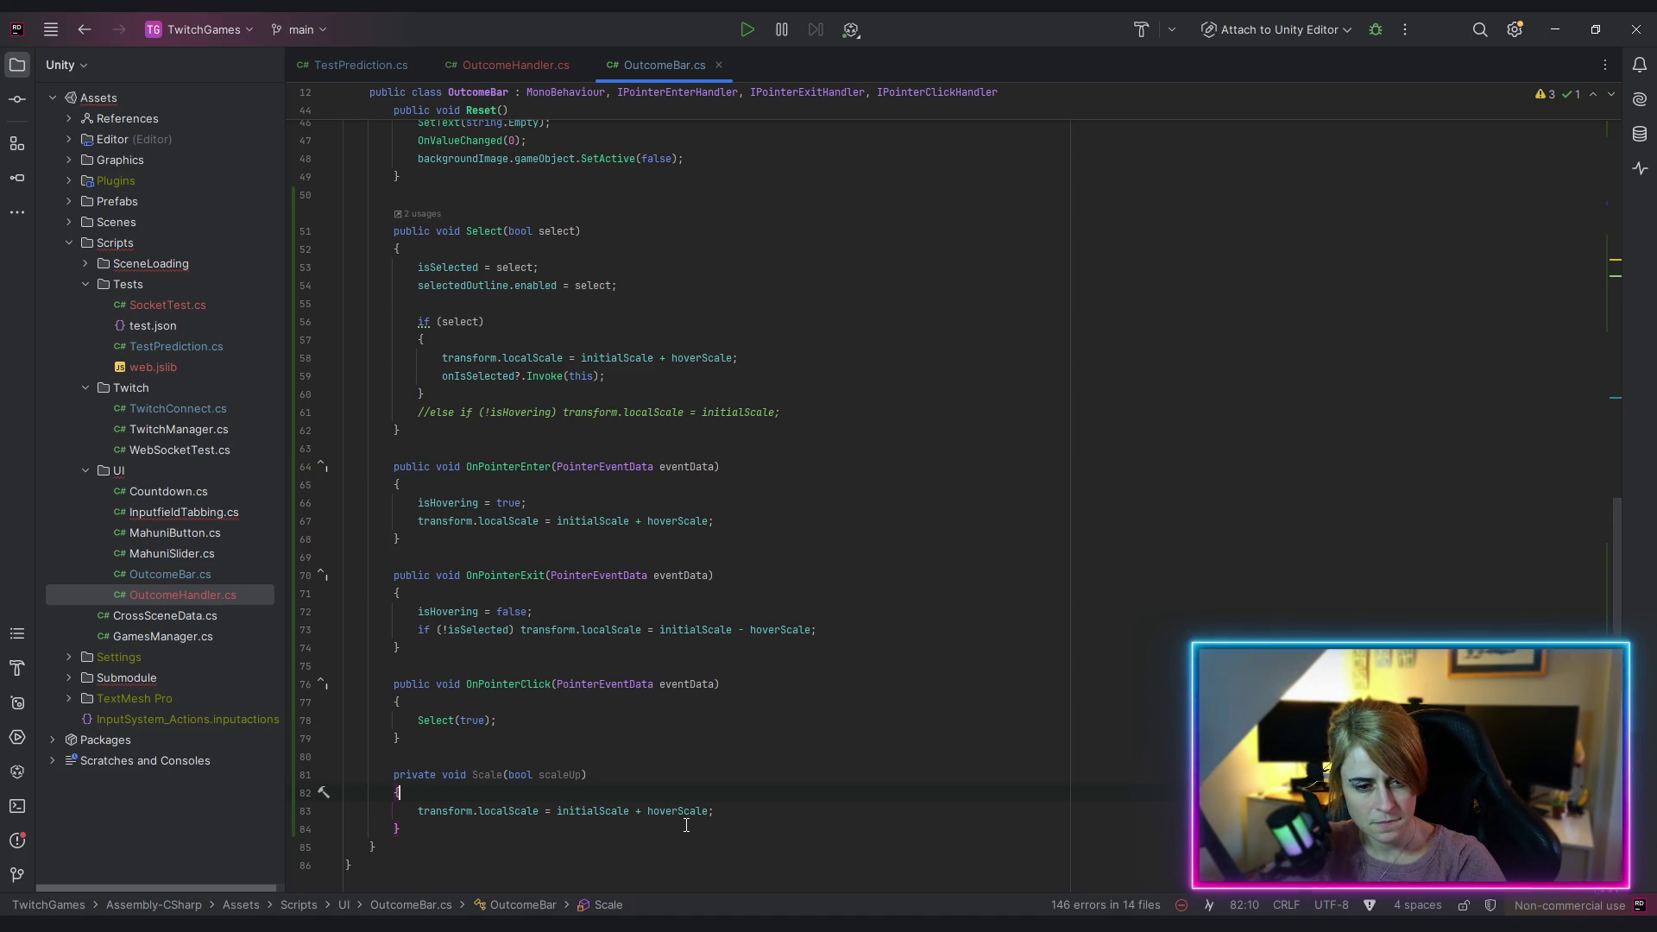
{"action": "left_click", "coordinate": [636, 810]}
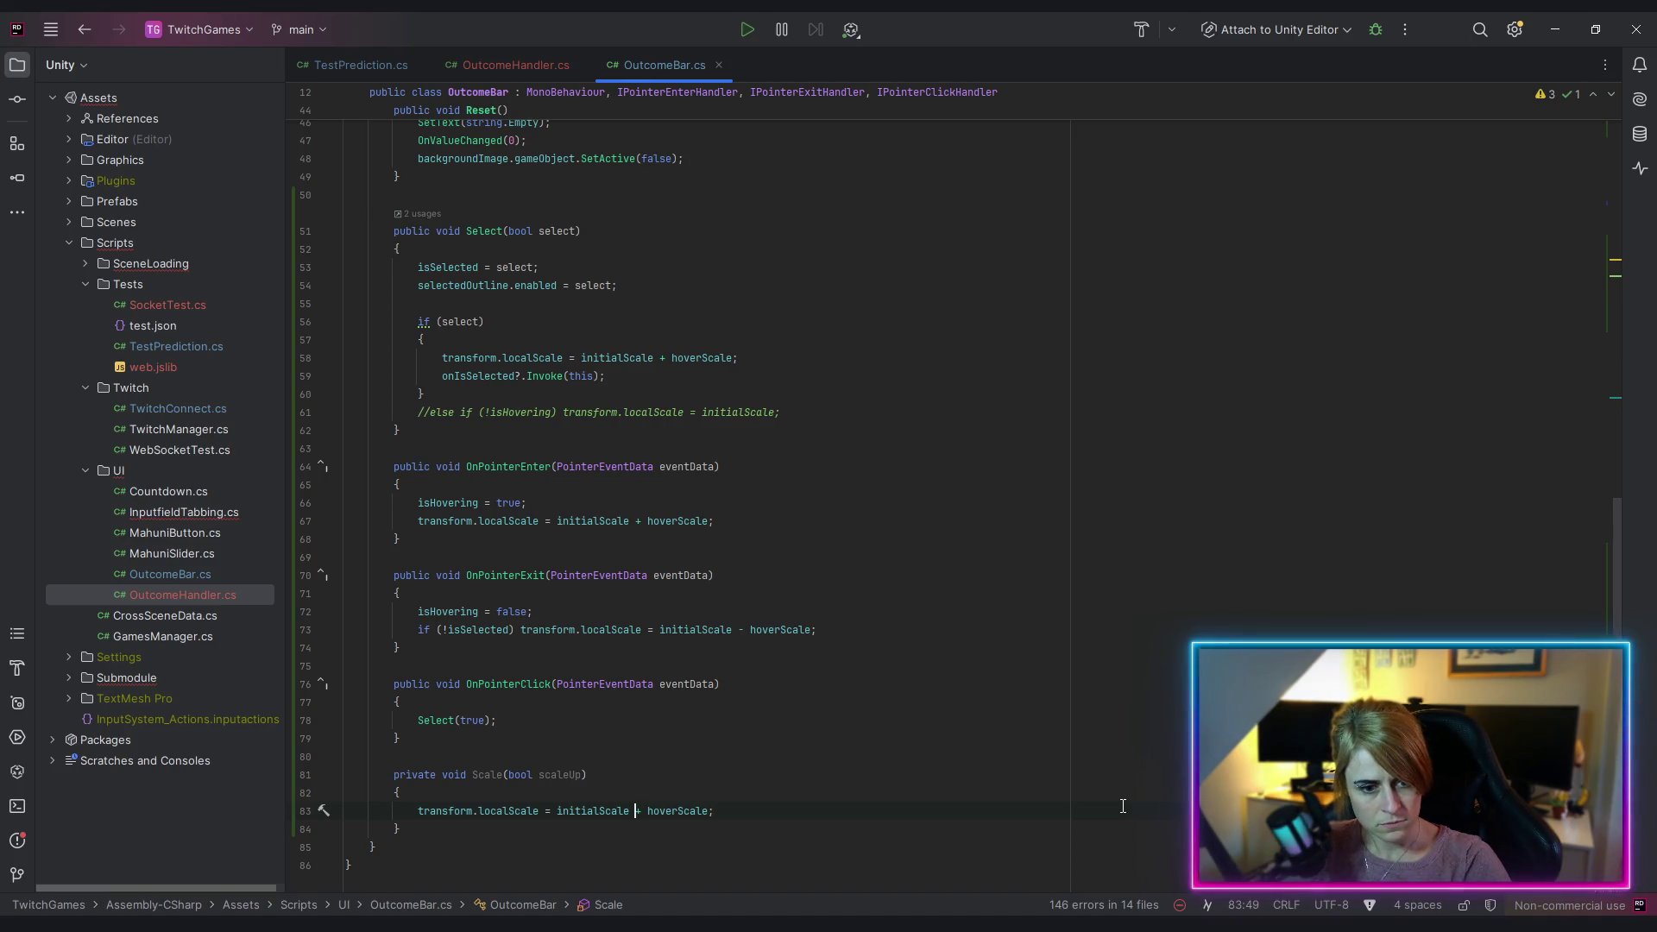
{"action": "type", "text": "scaleUp "}
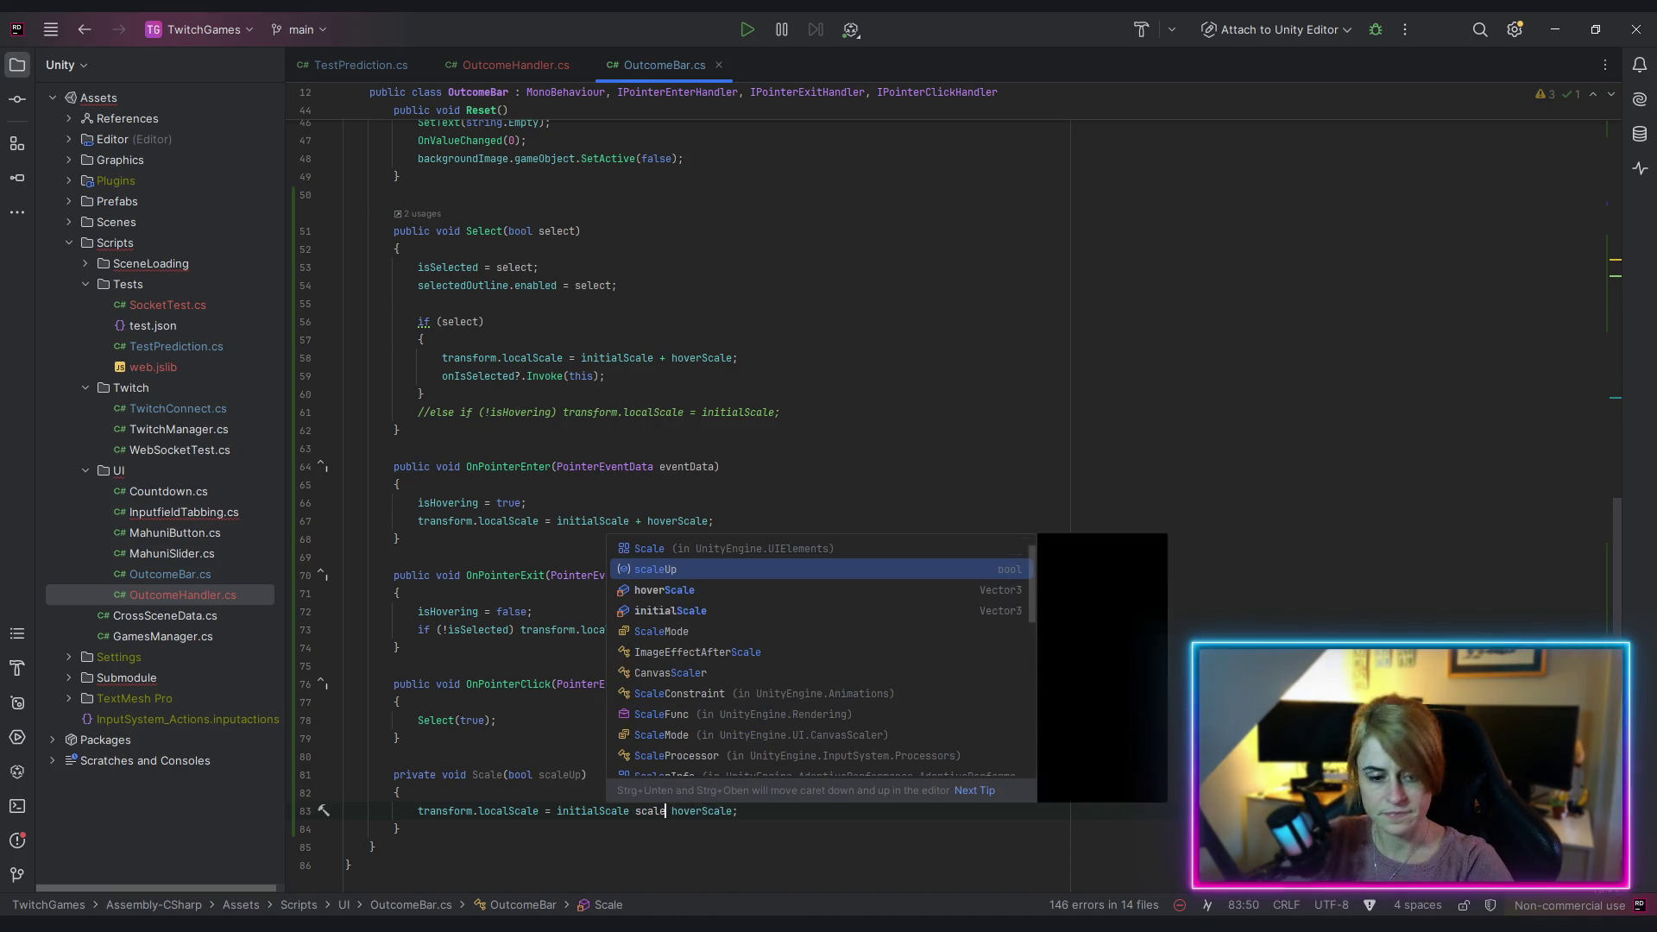
{"action": "type", "text": "?"}
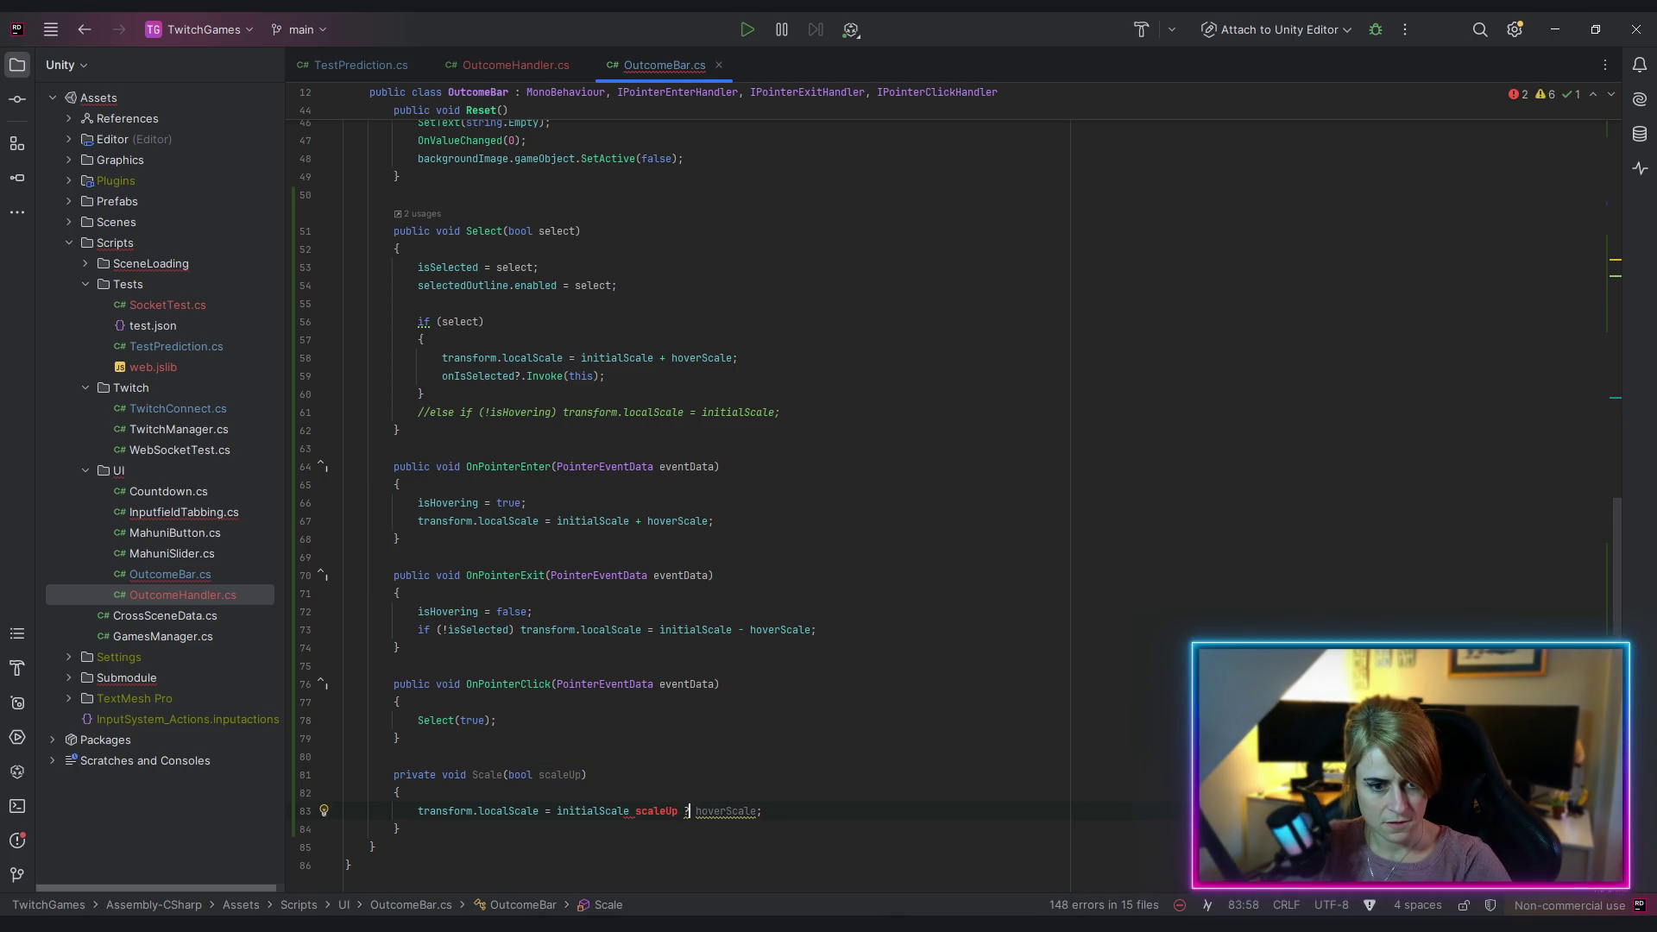
{"action": "left_click", "coordinate": [659, 811]}
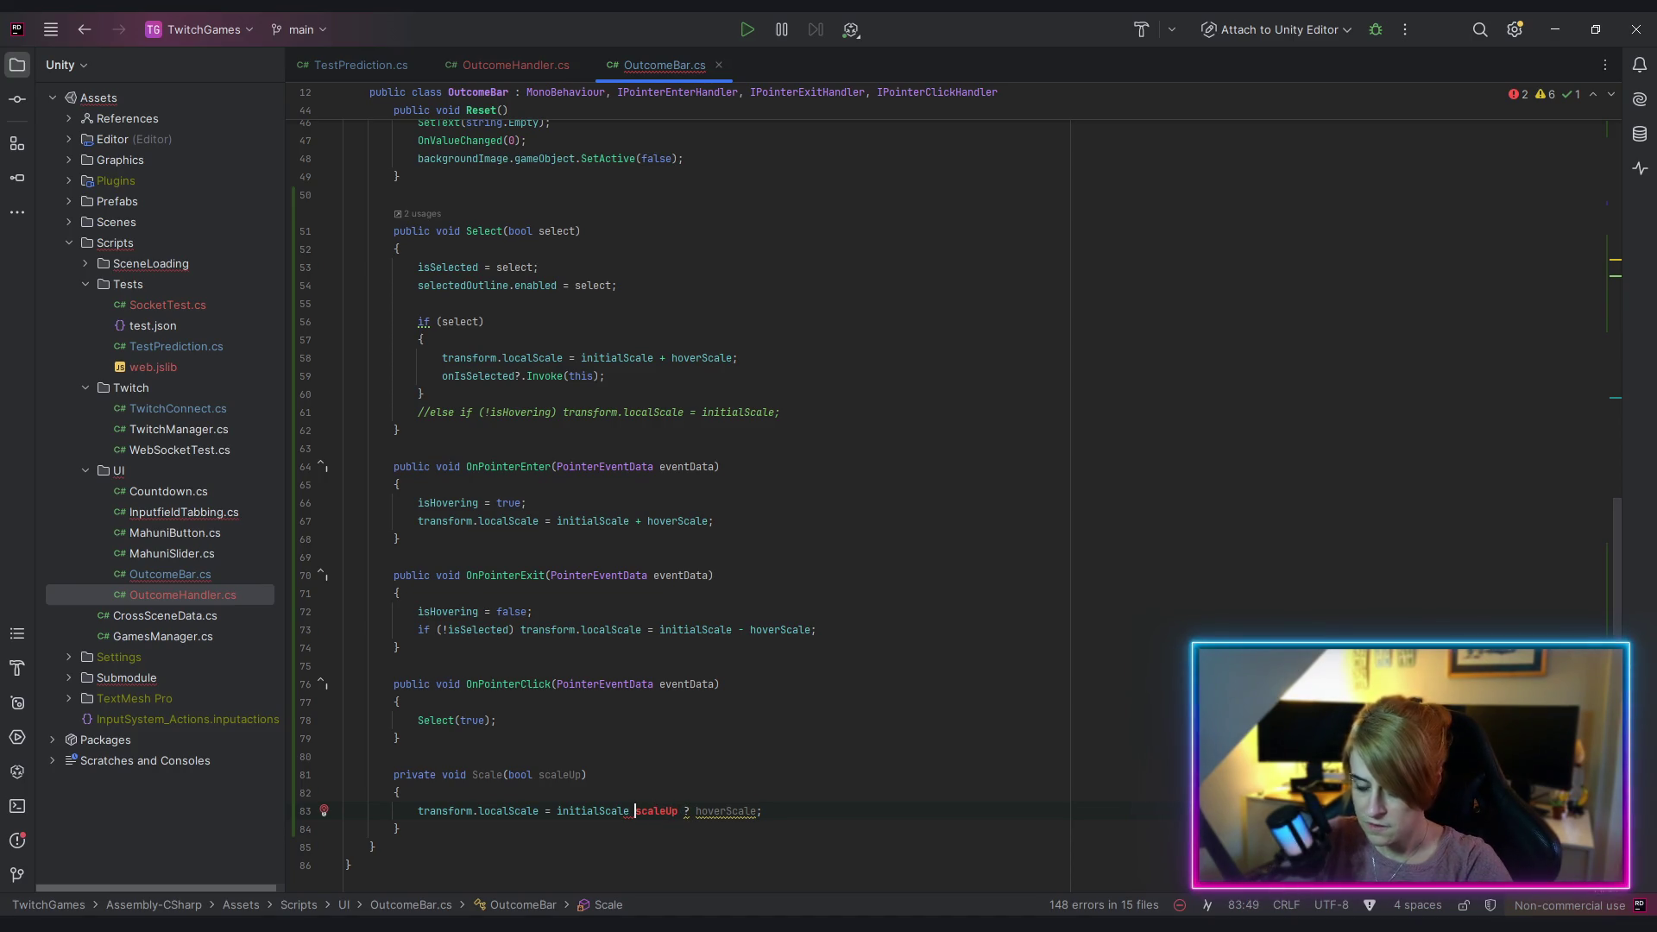
{"action": "type", "text": "?"}
{"action": "key", "text": "ctrl+Right"}
{"action": "key", "text": "Right"}
{"action": "key", "text": "Delete"}
{"action": "type", "text": ":"}
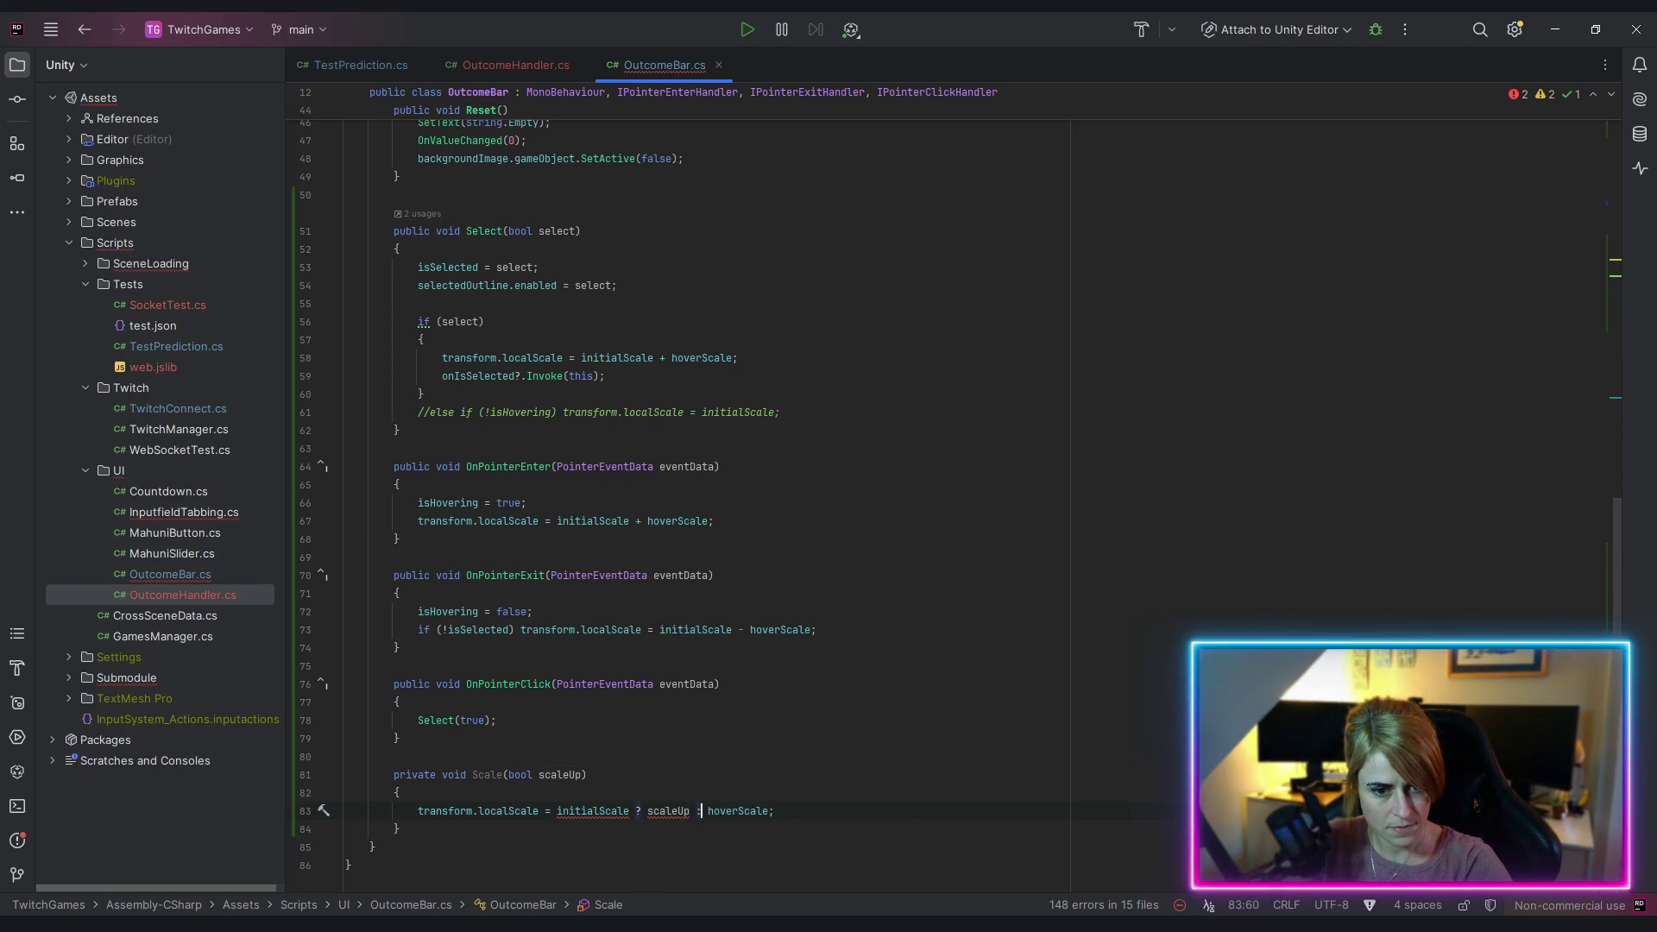
{"action": "left_click", "coordinate": [769, 811]}
{"action": "left_click", "coordinate": [636, 812]}
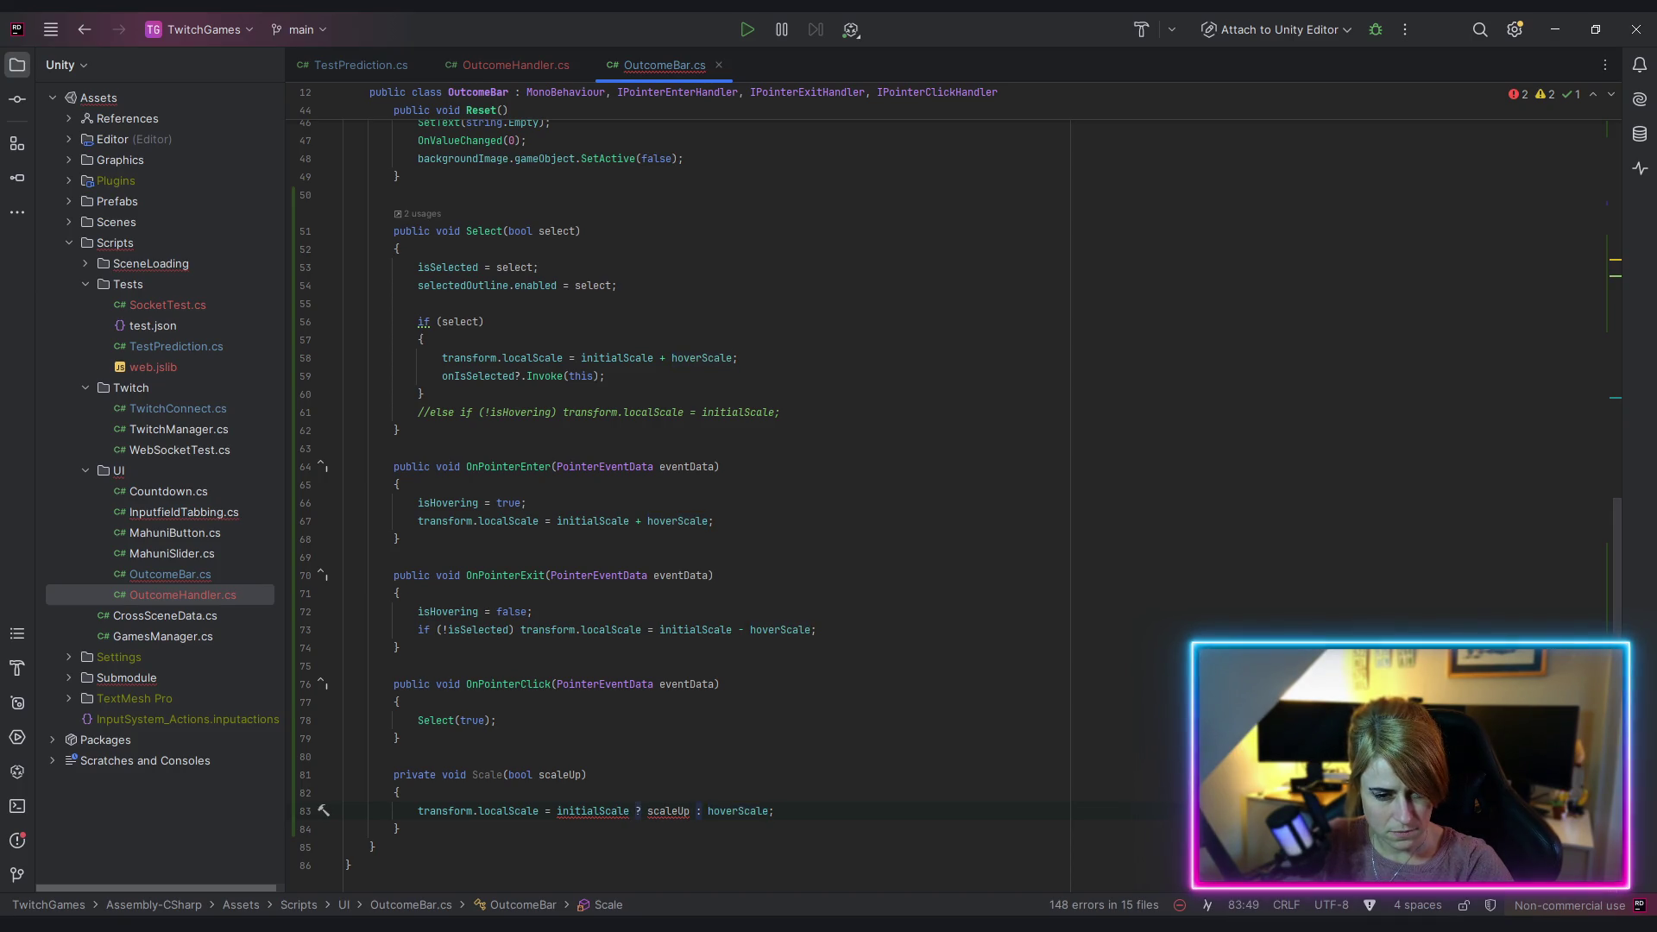
{"action": "key", "text": "Delete"}
{"action": "type", "text": "+"}
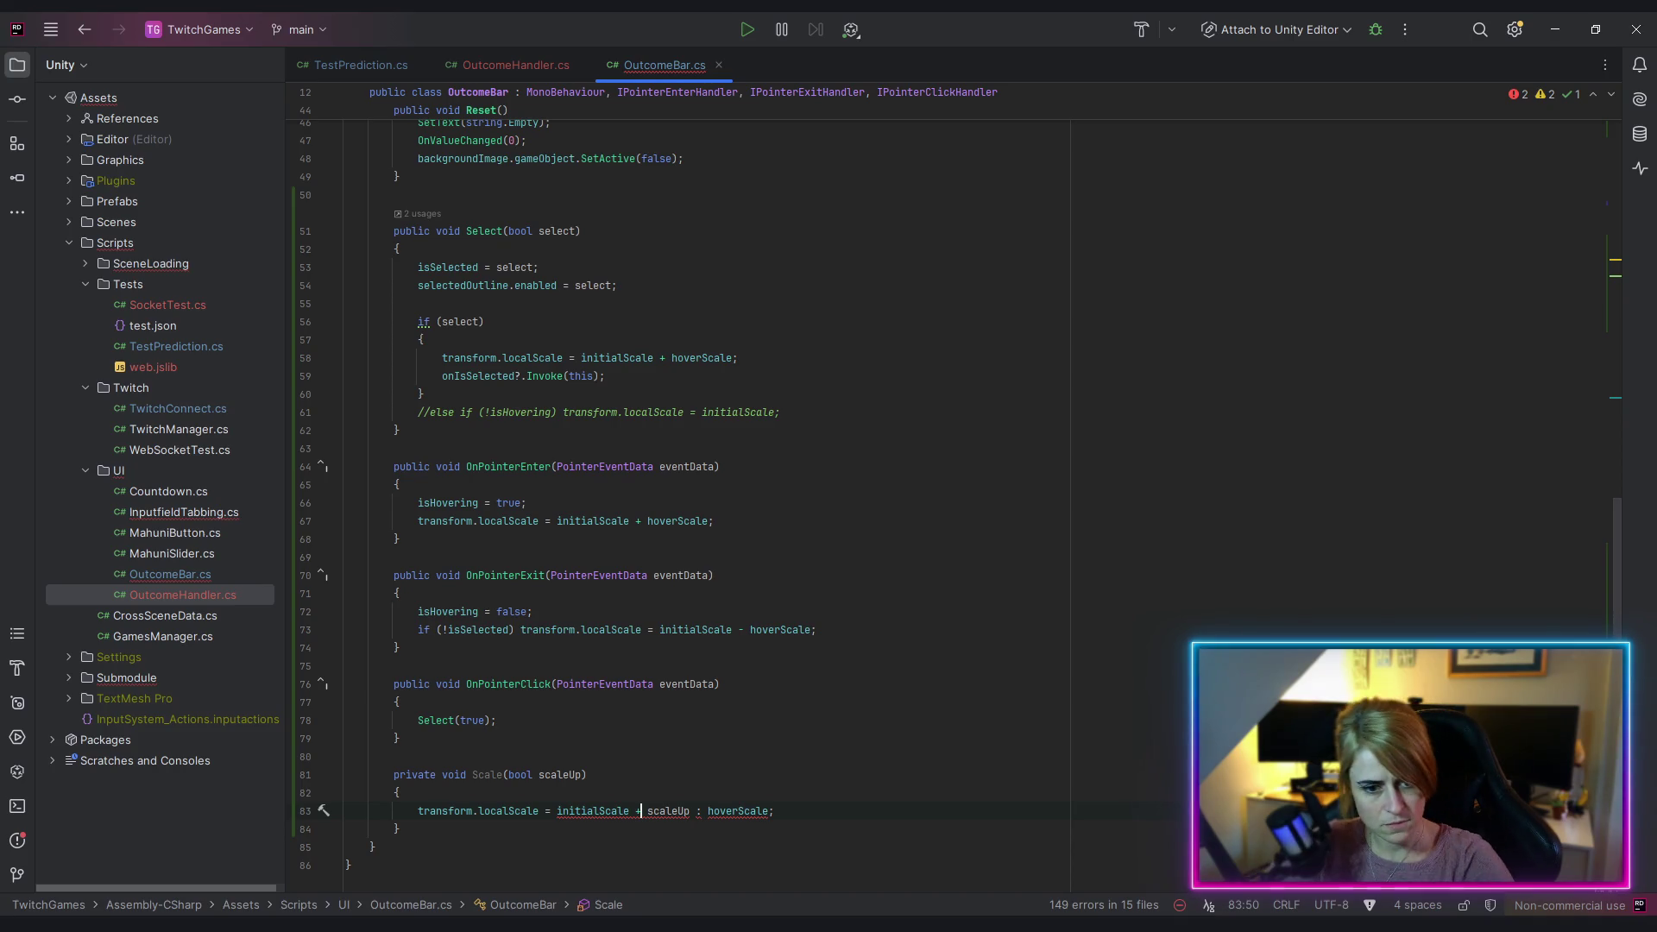
Step: Reduce the line to 'transform.localScale = initialScale' and add an 'if (scaleUp)' condition
{"action": "left_click_drag", "start_coordinate": [636, 811], "coordinate": [774, 811]}
{"action": "key", "text": "BackSpace"}
{"action": "key", "text": "End"}
{"action": "key", "text": "Return"}
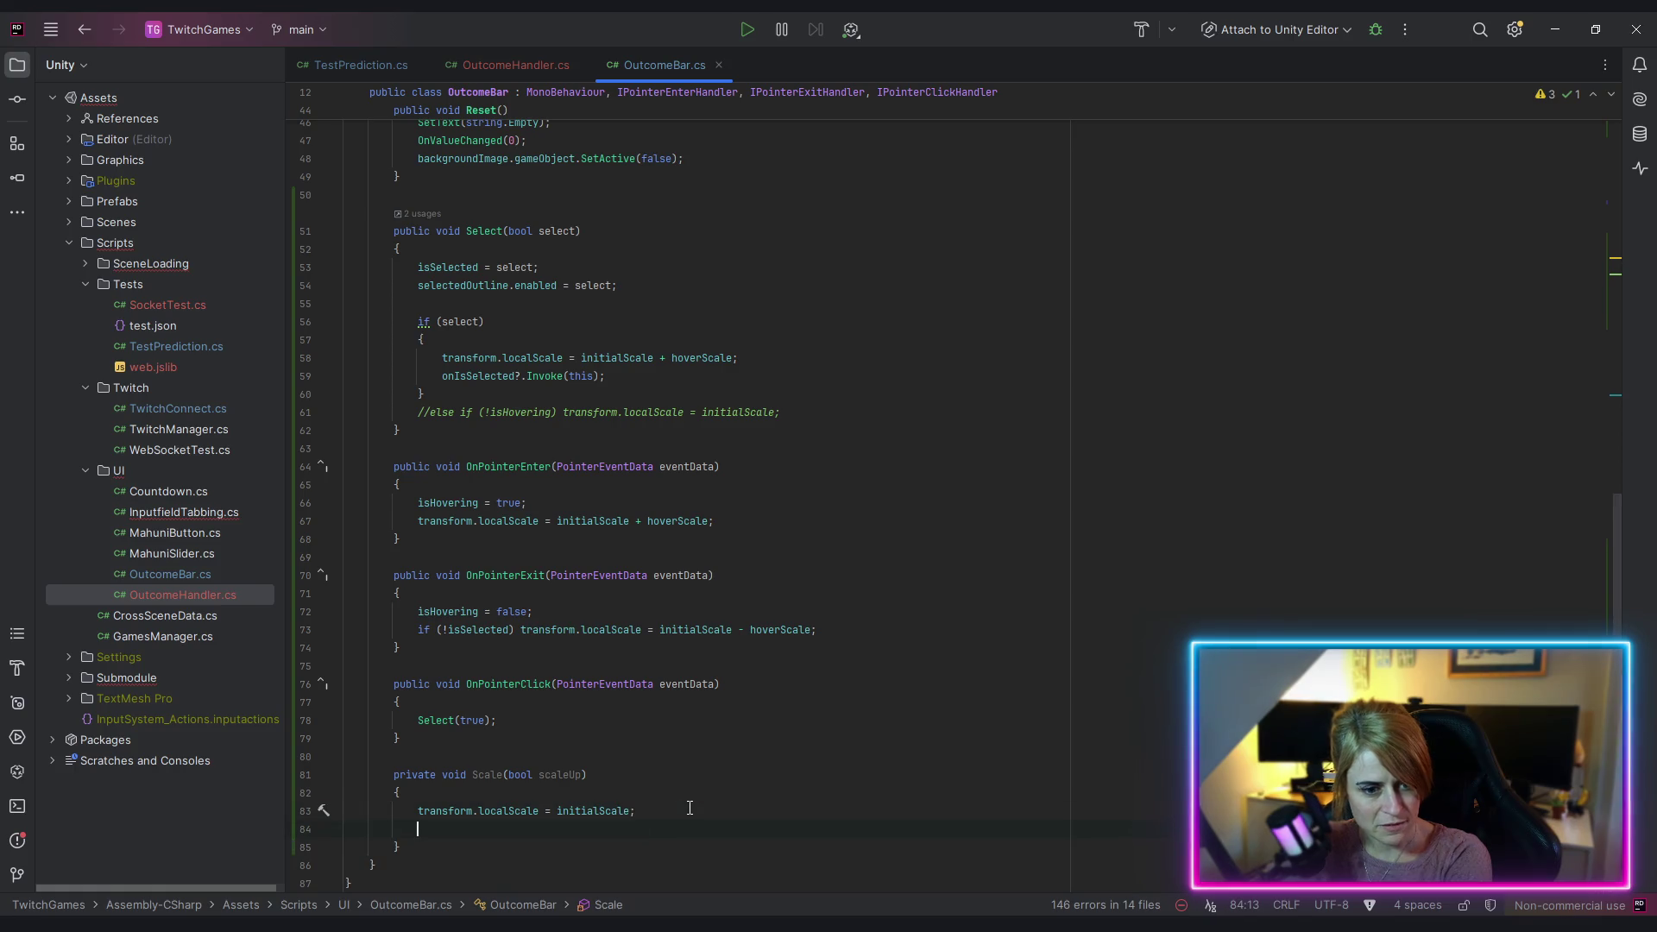
{"action": "type", "text": "if(sc"}
{"action": "key", "text": "Return"}
{"action": "type", "text": ")"}
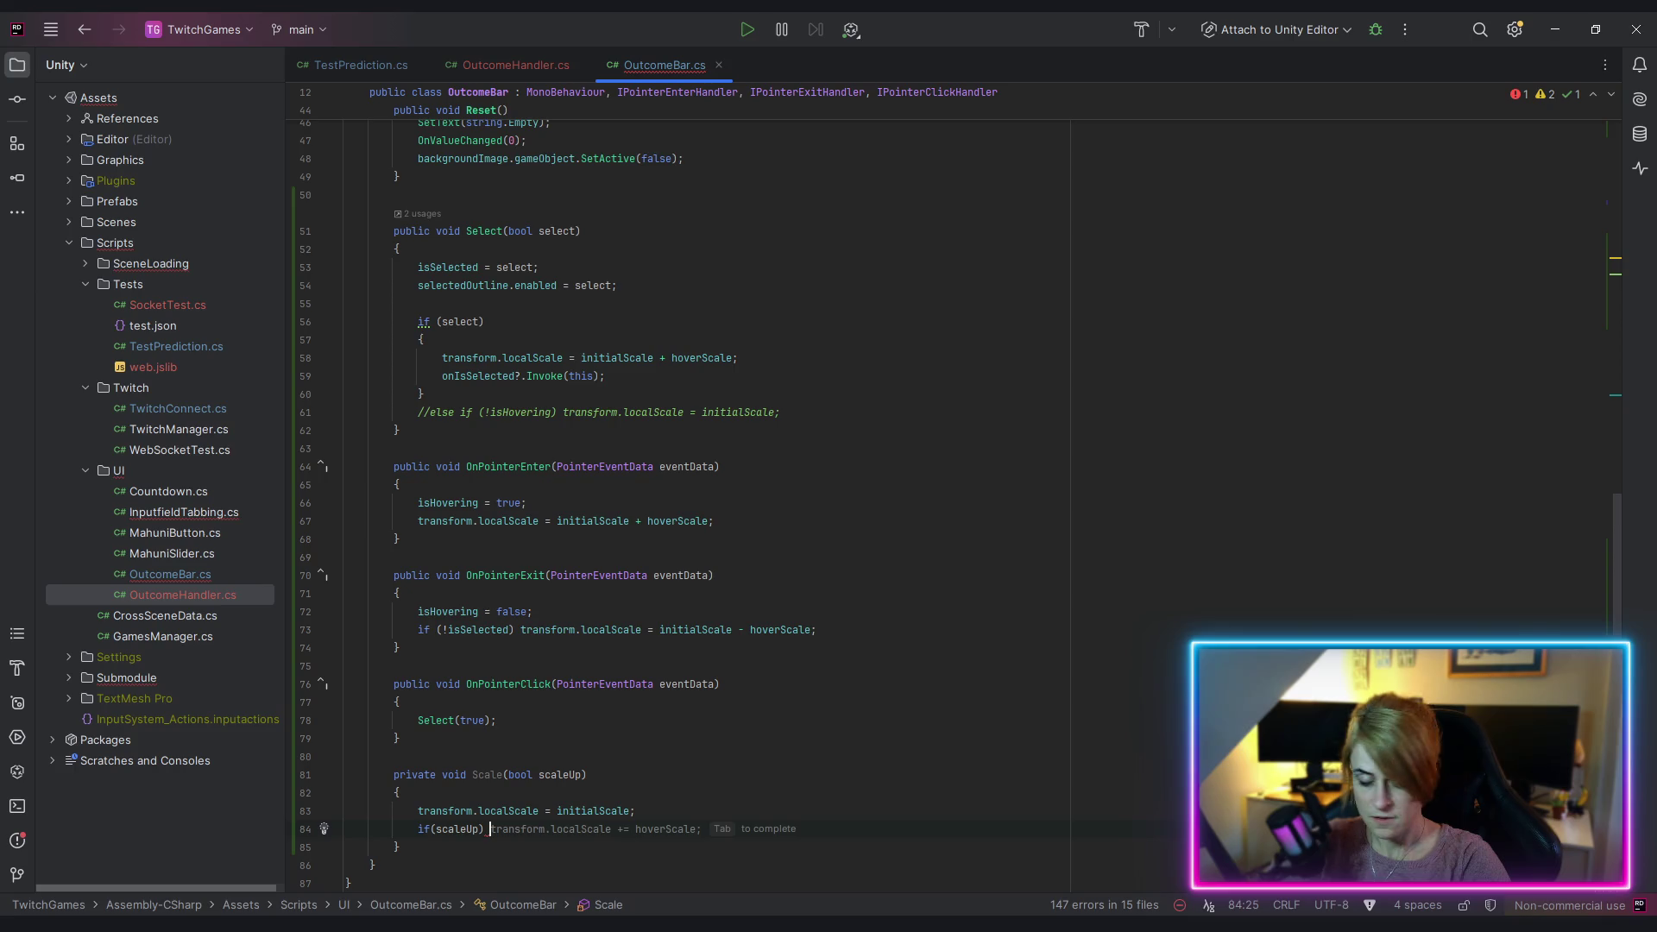
Step: Add hoverScale to localScale when scaleUp, otherwise subtract it in an else branch
{"action": "left_click_drag", "start_coordinate": [417, 811], "coordinate": [552, 811]}
{"action": "key", "text": "ctrl+c"}
{"action": "left_click", "coordinate": [536, 830]}
{"action": "key", "text": "ctrl+v"}
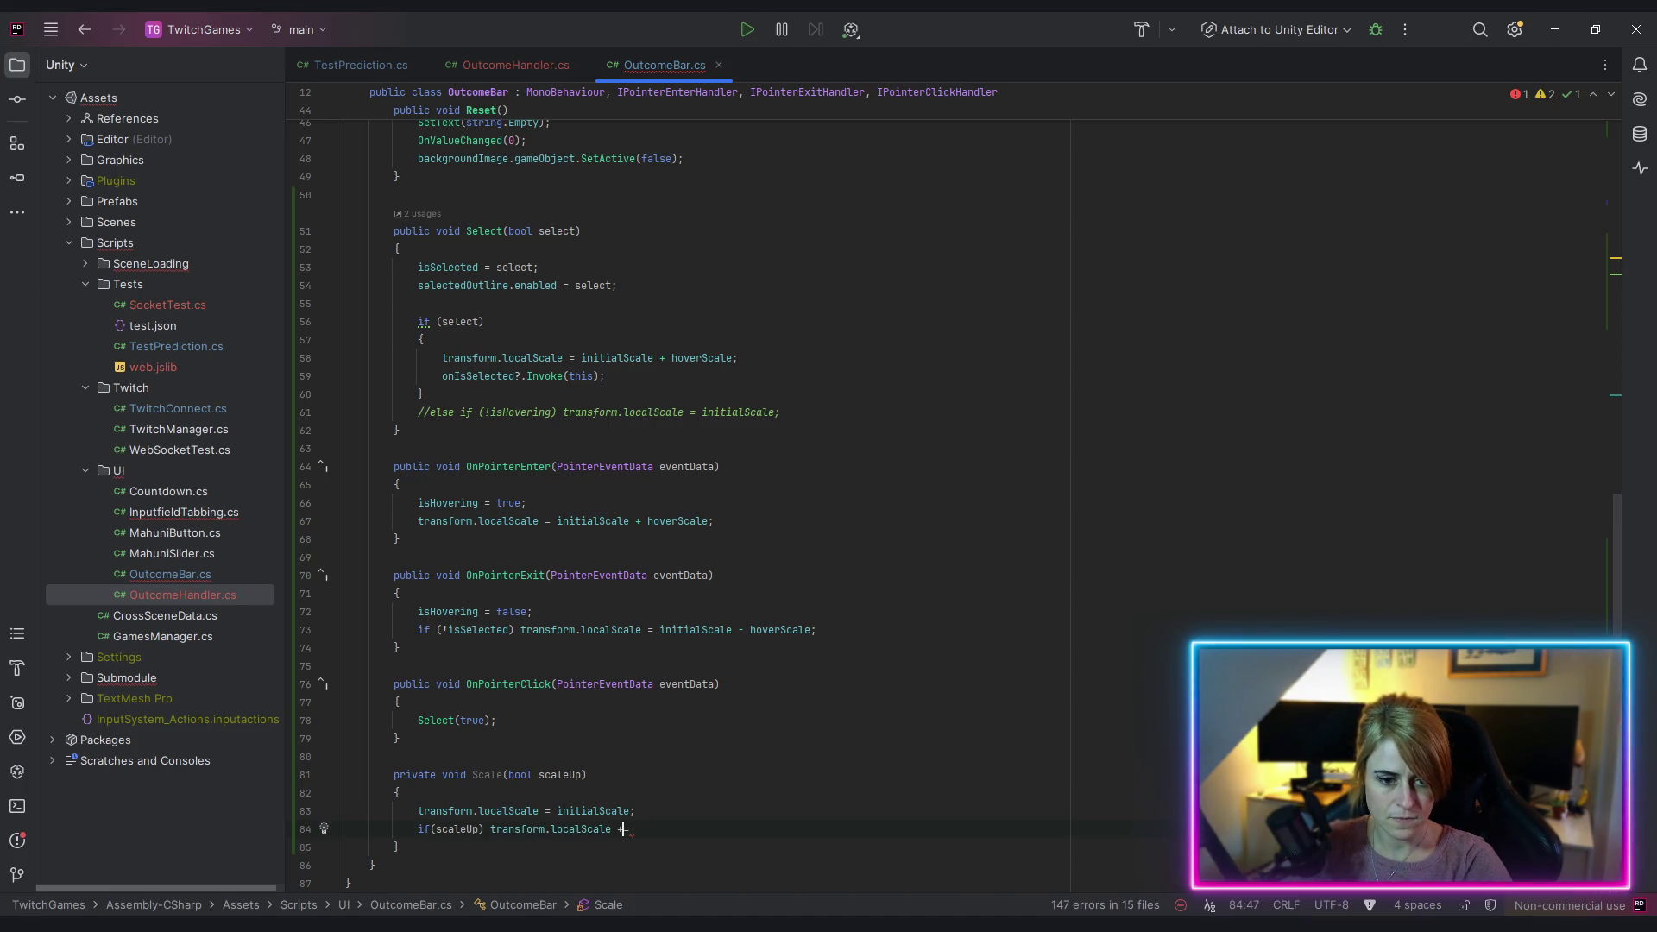
{"action": "type", "text": "= hoverScale;"}
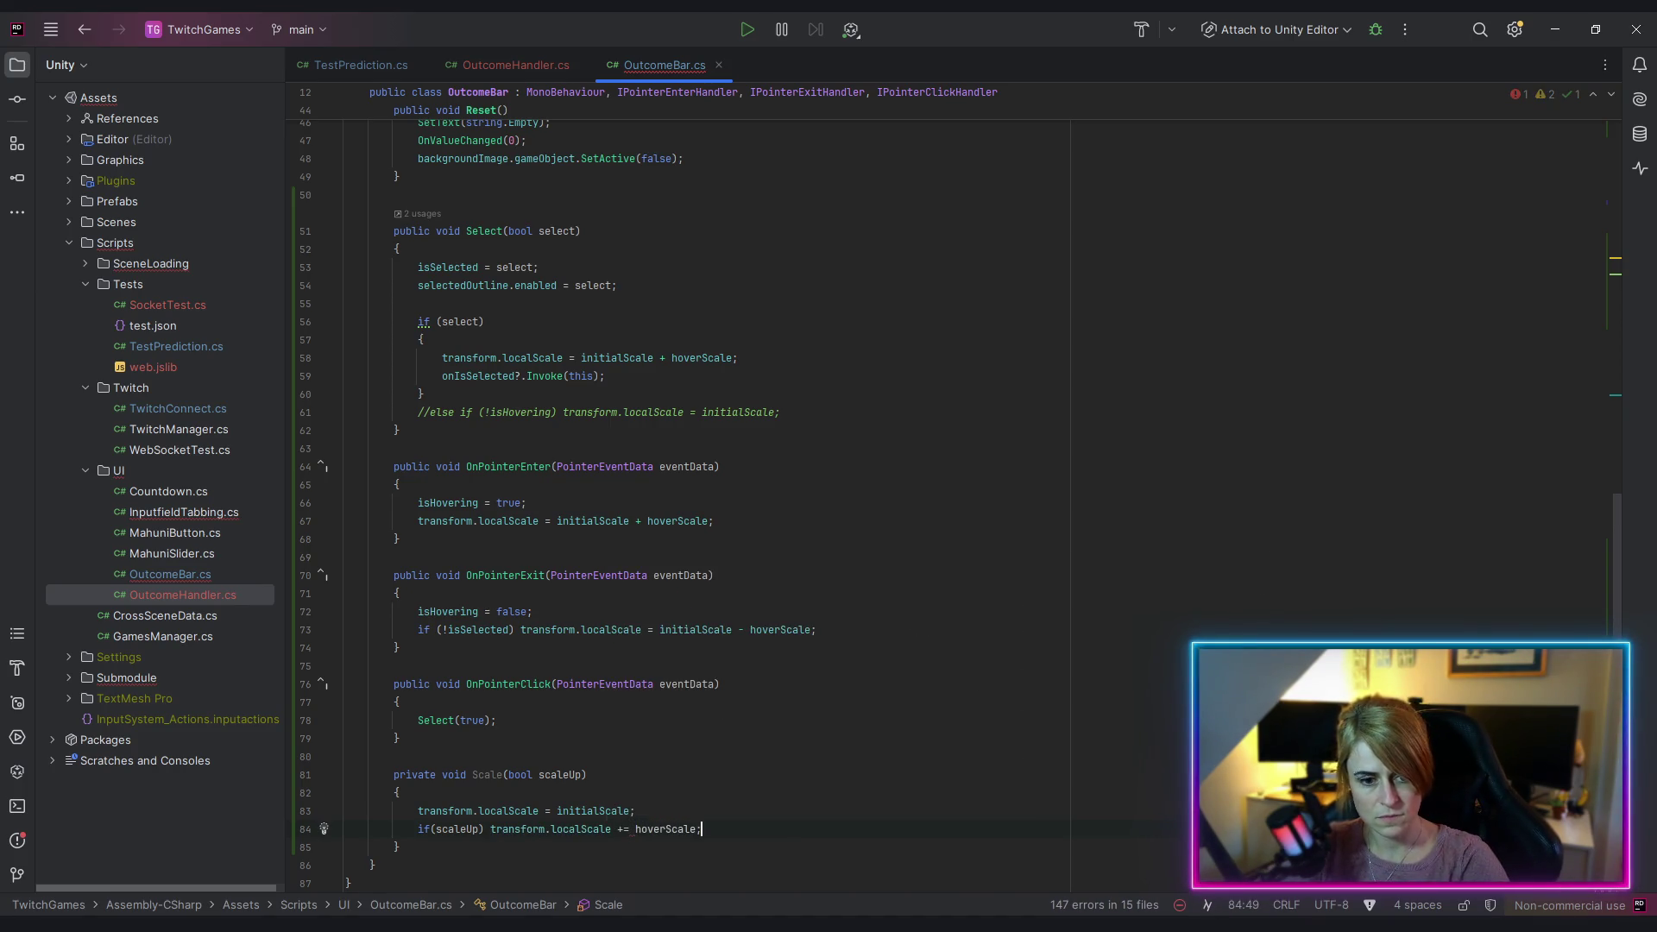
{"action": "key", "text": "Return"}
{"action": "type", "text": "else"}
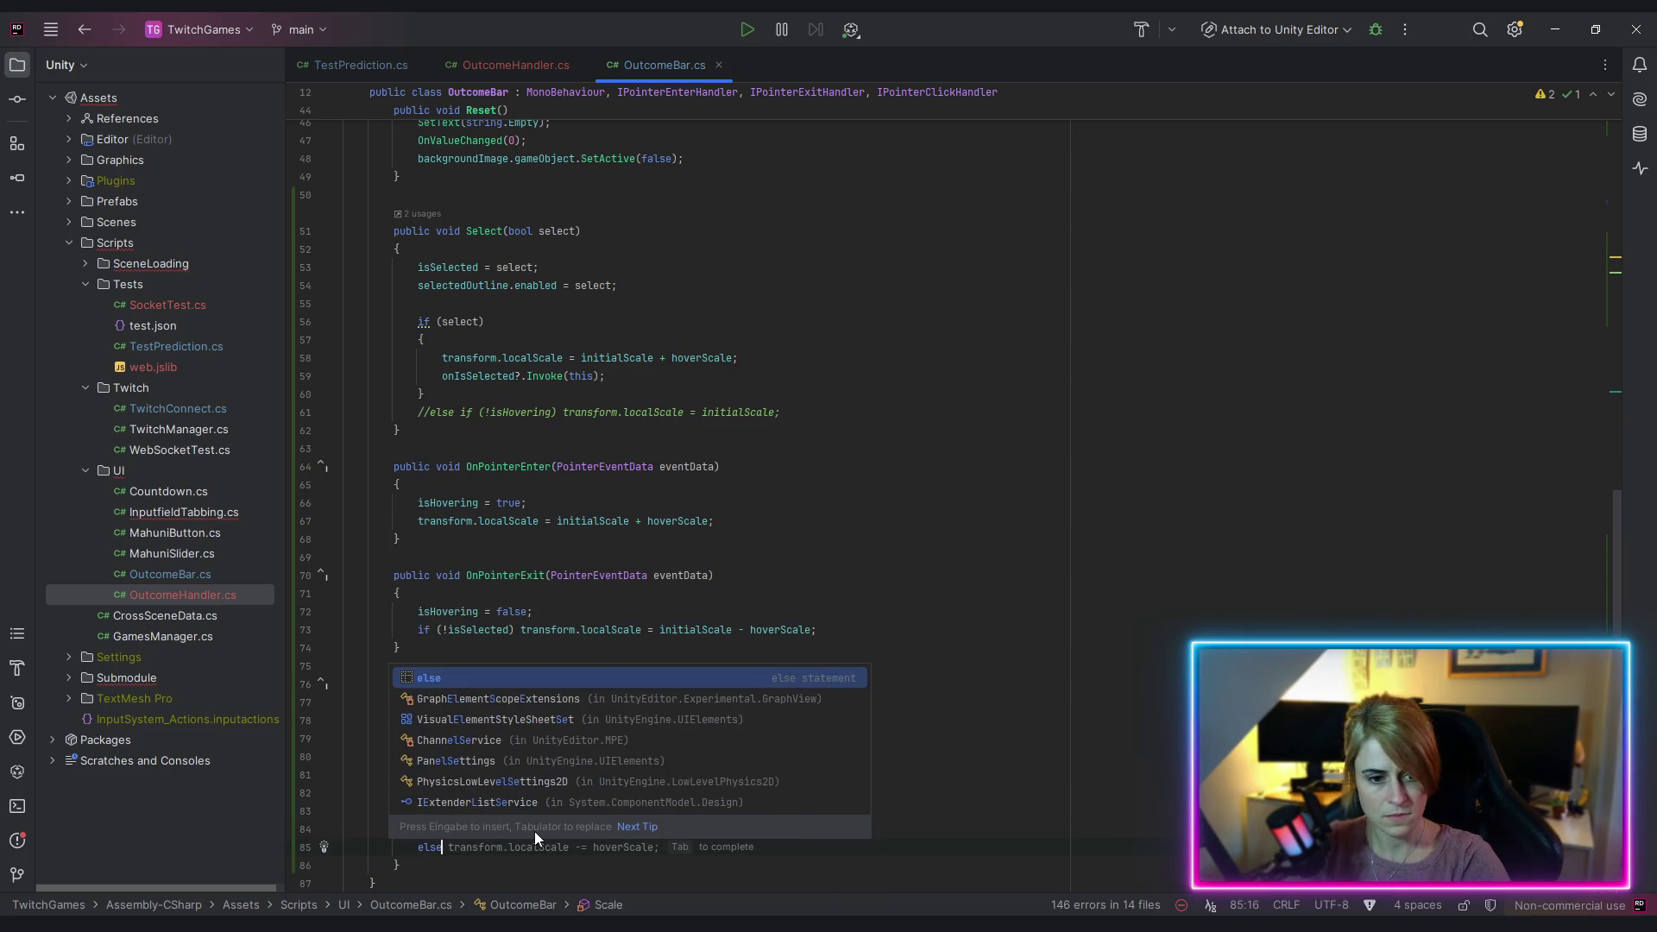
{"action": "key", "text": "Tab"}
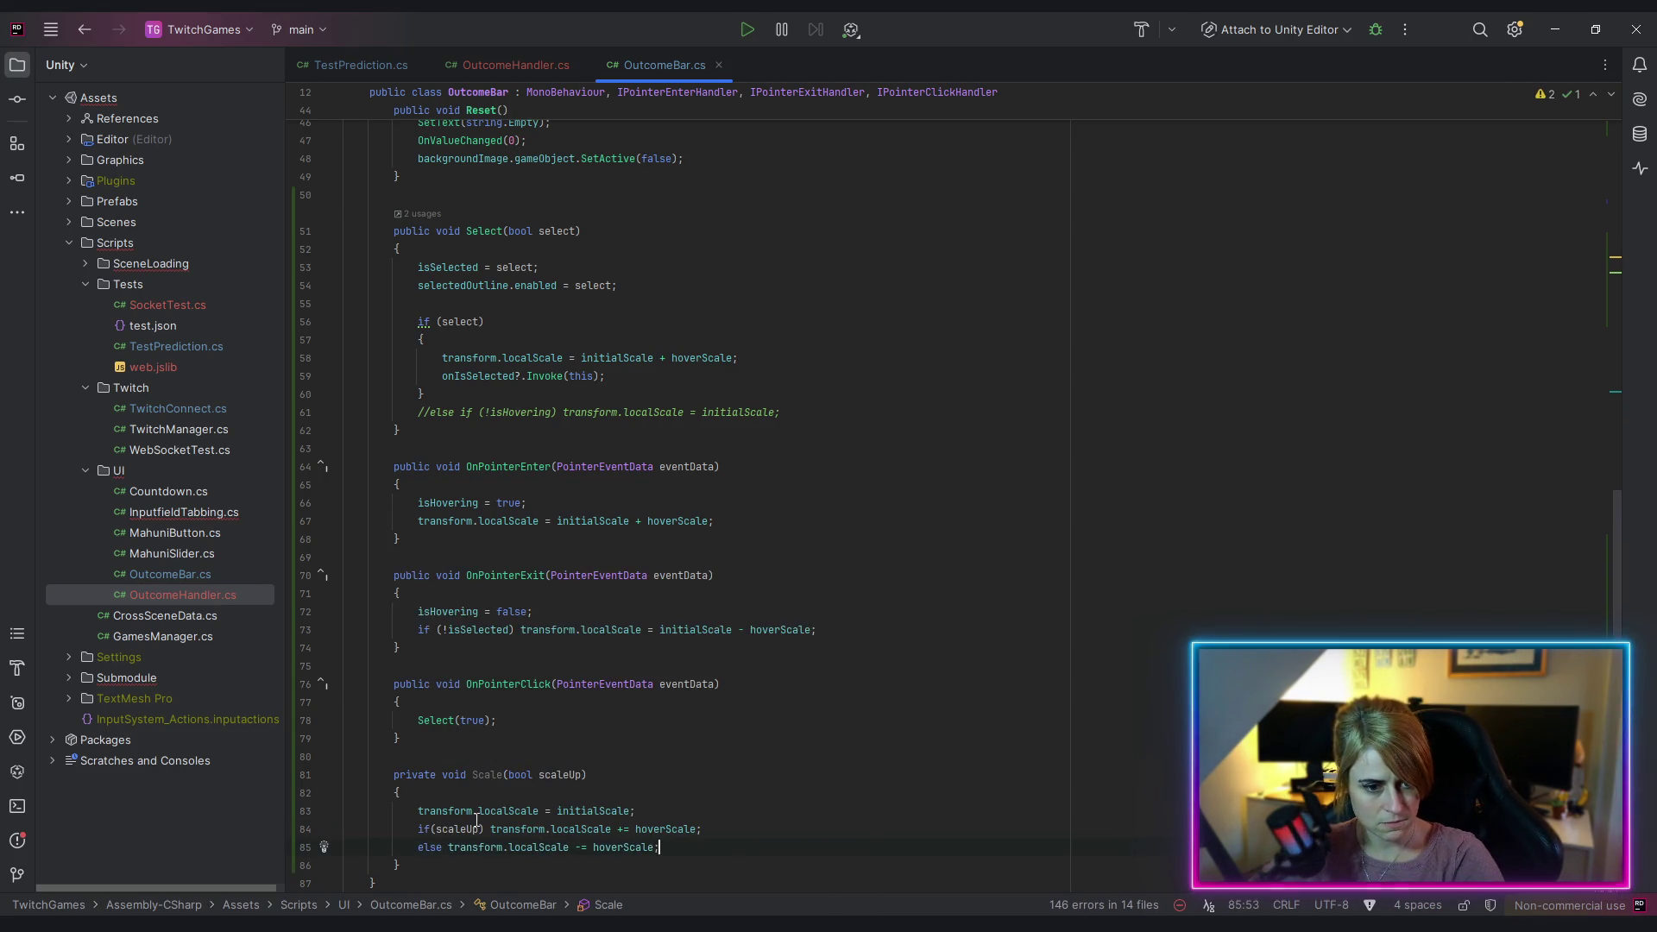
{"action": "left_click", "coordinate": [429, 828]}
{"action": "left_click", "coordinate": [777, 738]}
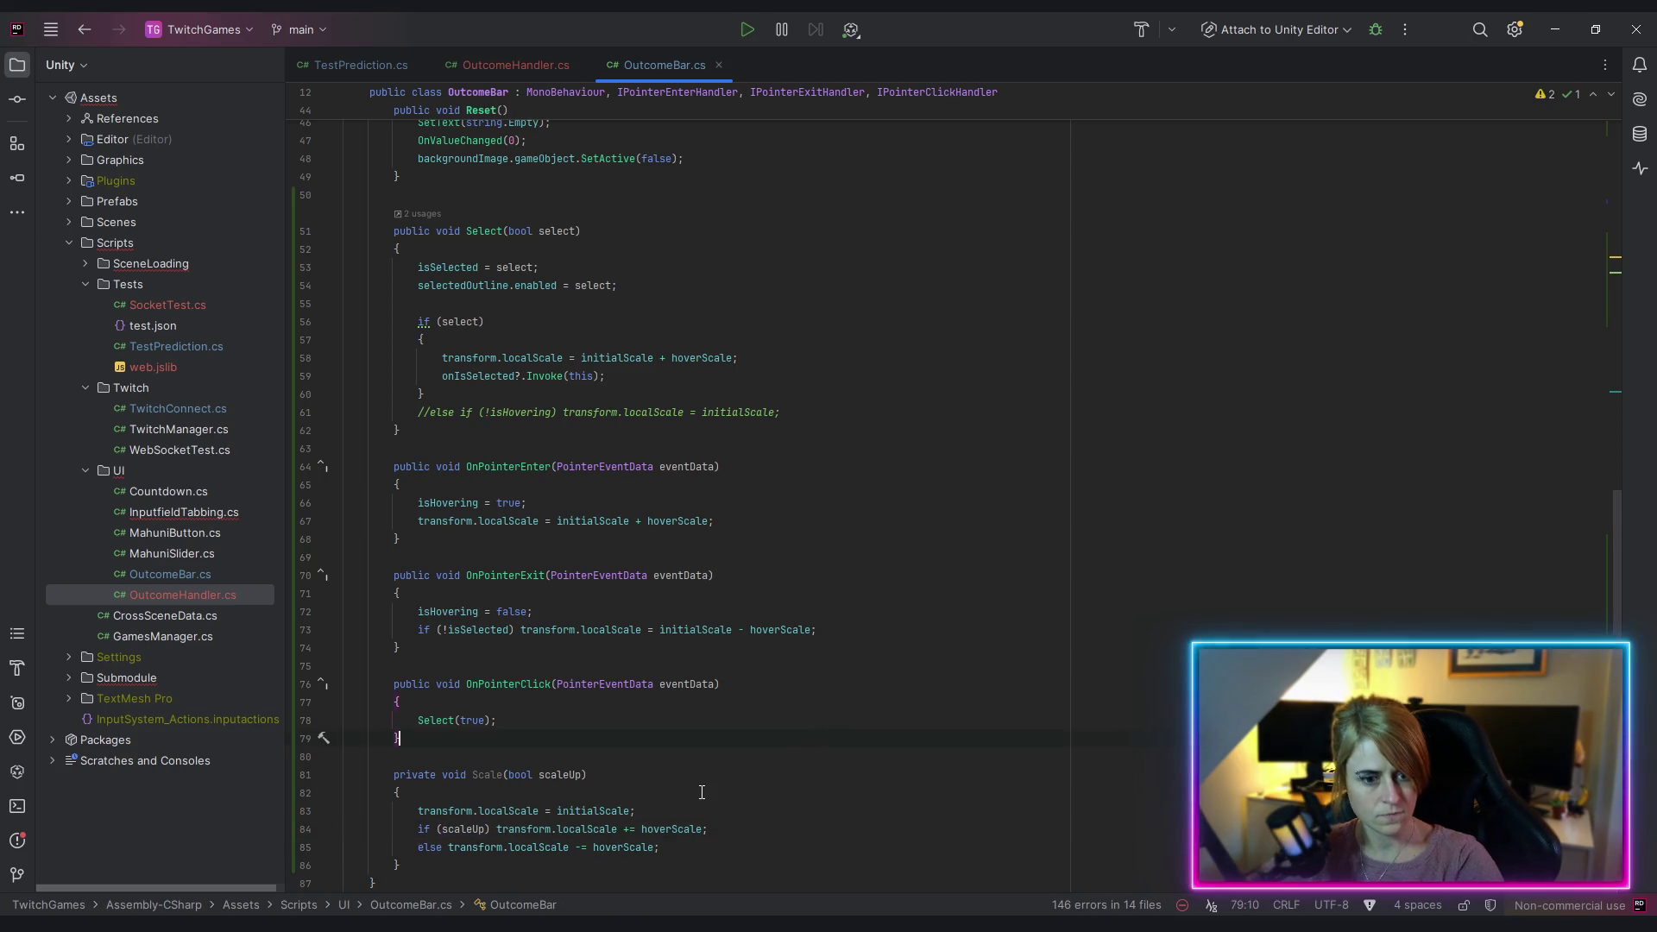
{"action": "scroll", "coordinate": [851, 730], "scroll_direction": "down", "scroll_amount": 2}
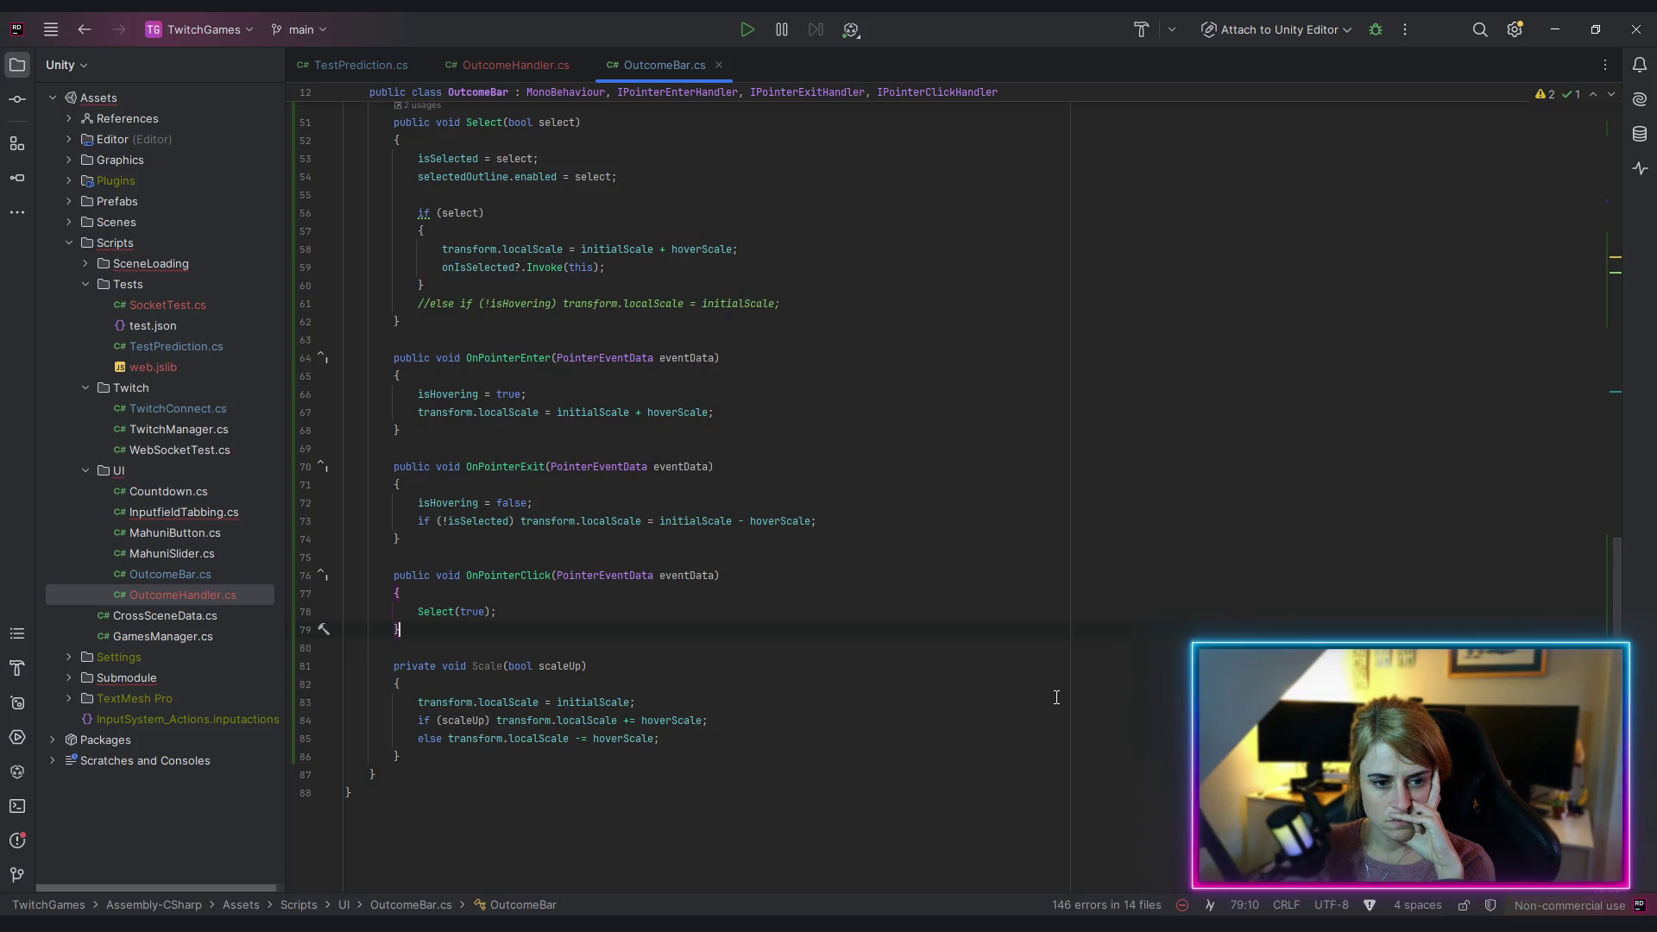
Step: In OnPointerEnter, replace the localScale assignment with a Scale(true) call
{"action": "double_click", "coordinate": [479, 666]}
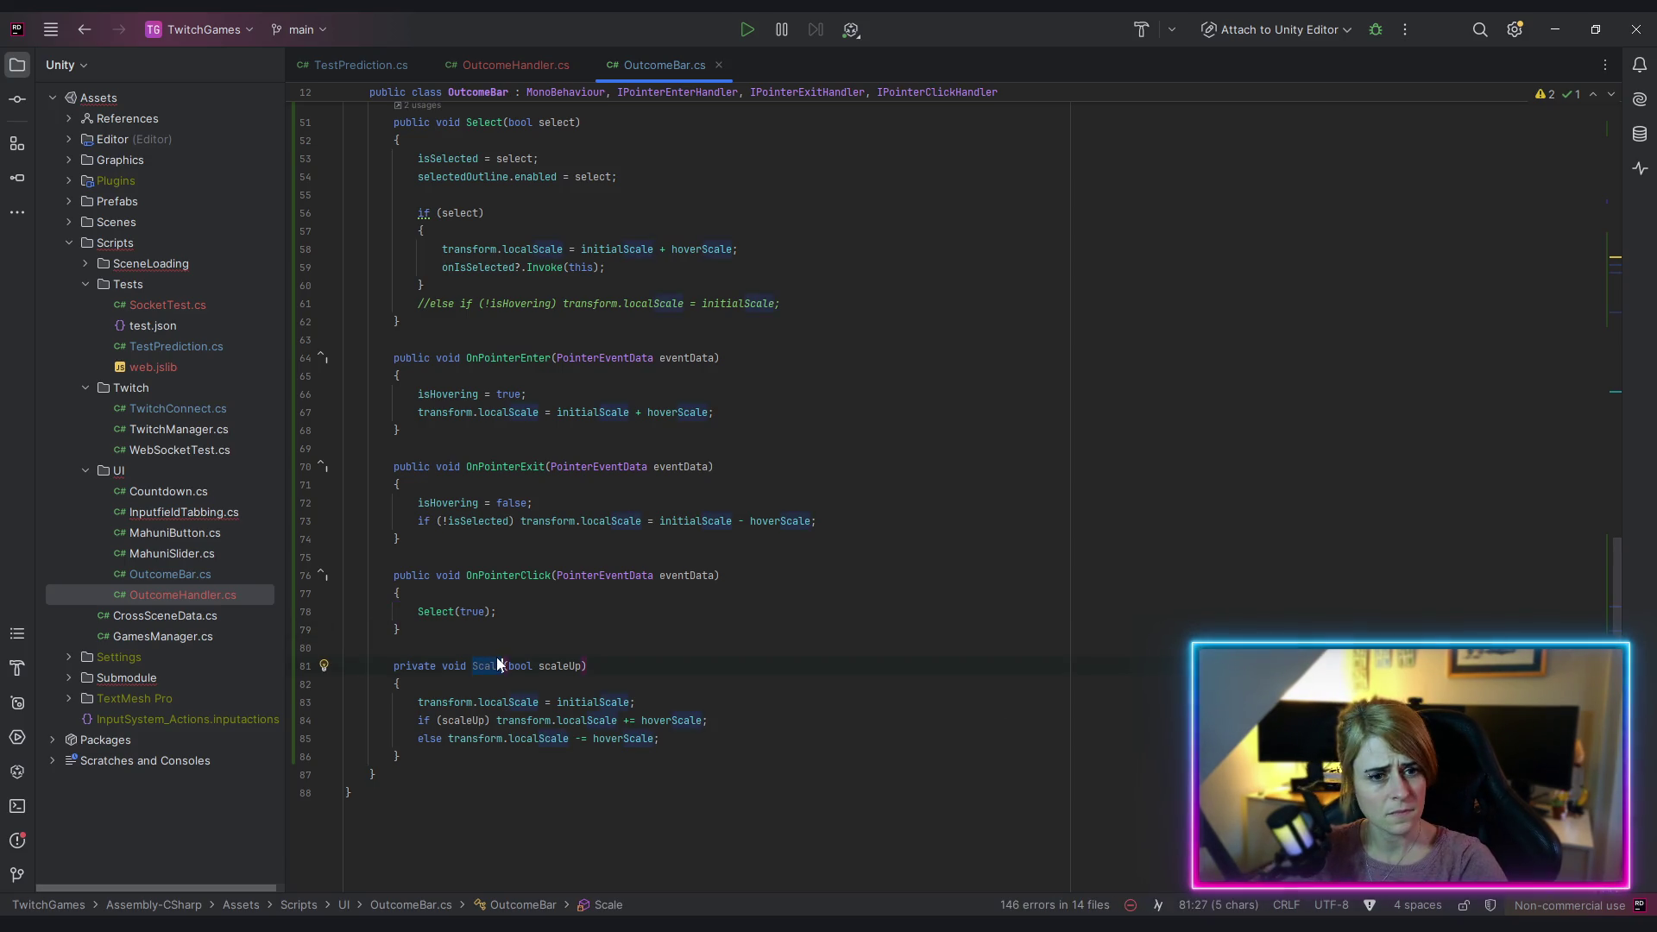
{"action": "left_click", "coordinate": [529, 394]}
{"action": "key", "text": "Return"}
{"action": "type", "text": "Scale(true);"}
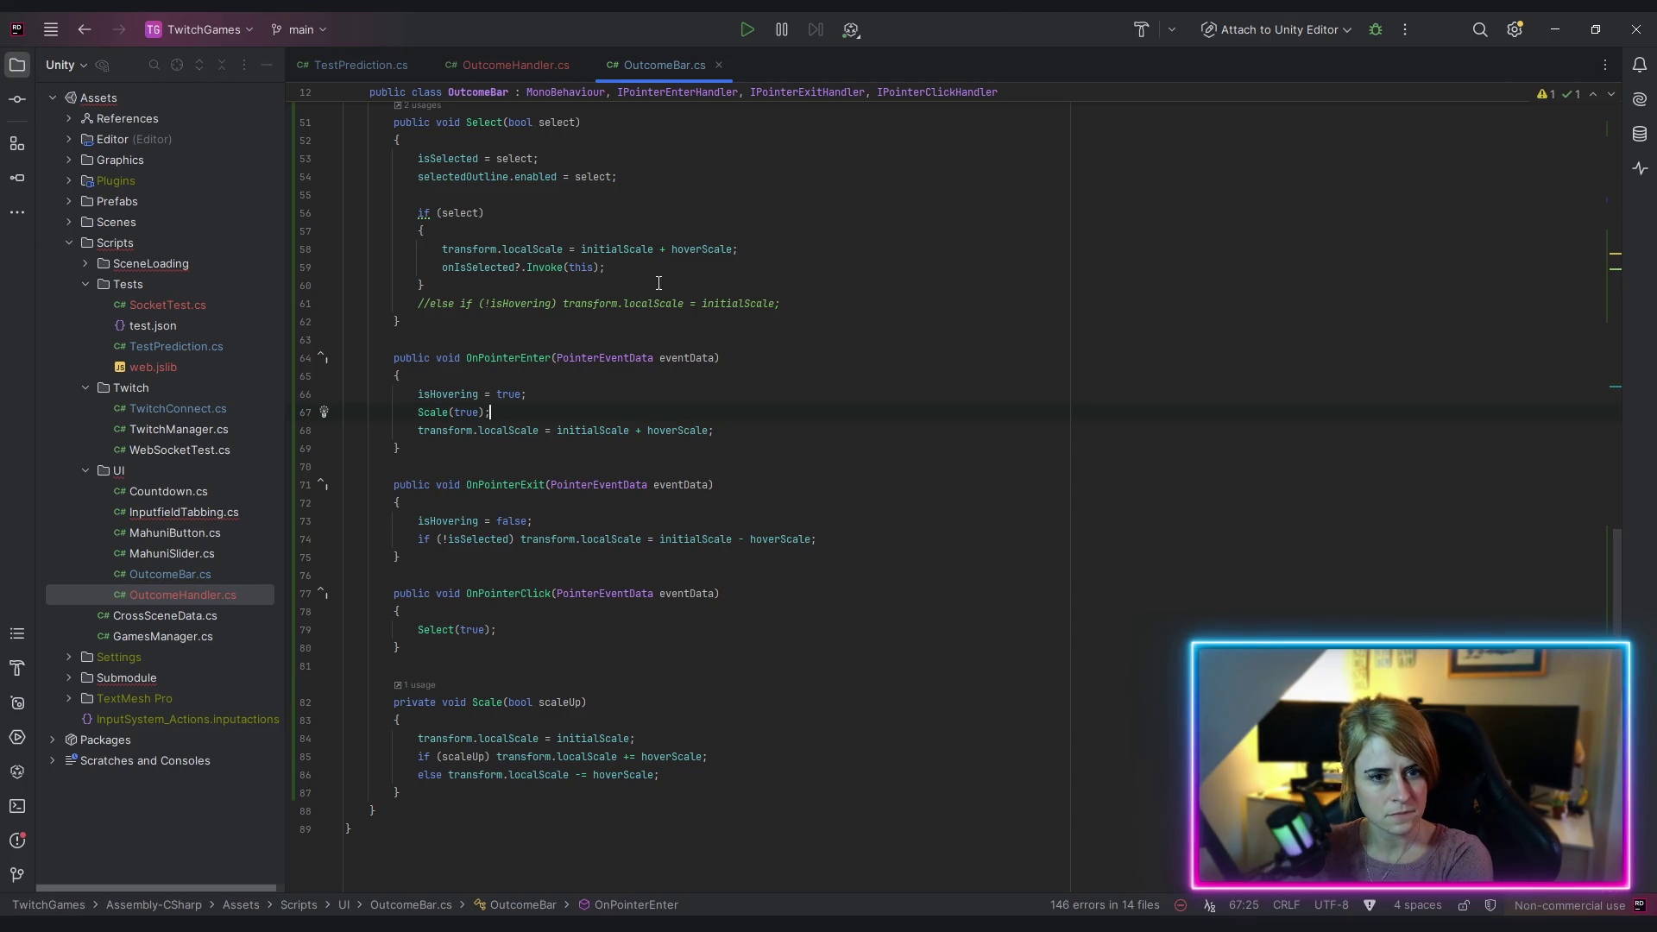
{"action": "left_click_drag", "start_coordinate": [418, 411], "coordinate": [842, 425]}
{"action": "key", "text": "ctrl+c"}
{"action": "key", "text": "BackSpace"}
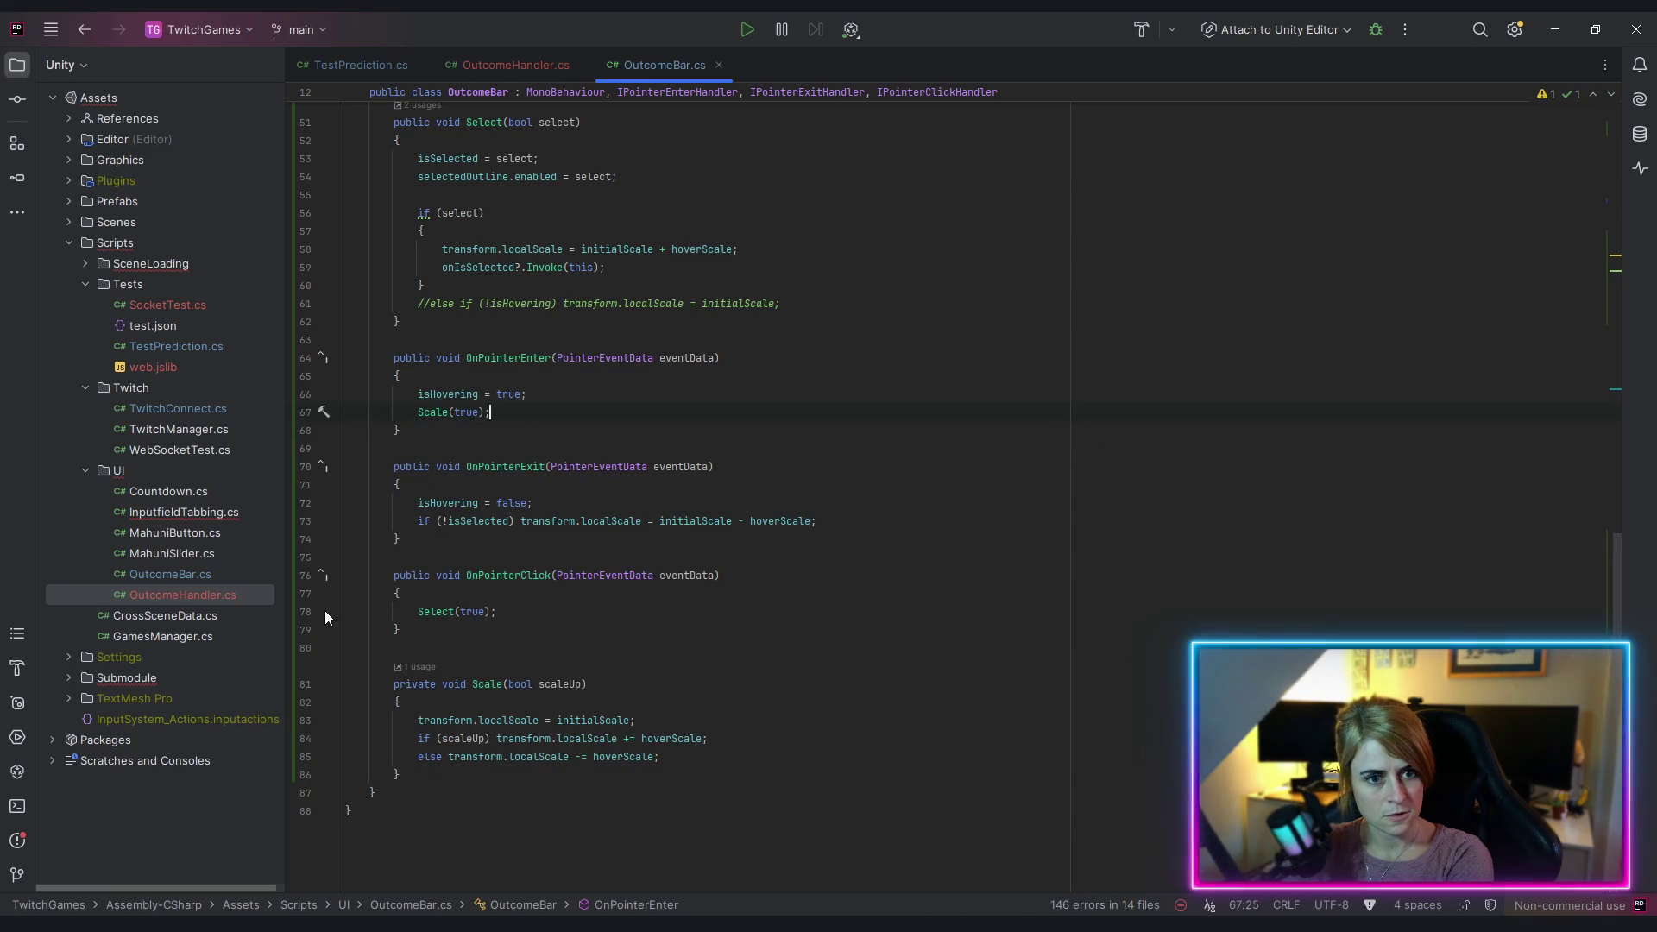
Step: Replace OnPointerExit's scale-down assignment with Scale(false)
{"action": "left_click_drag", "start_coordinate": [559, 523], "coordinate": [812, 520]}
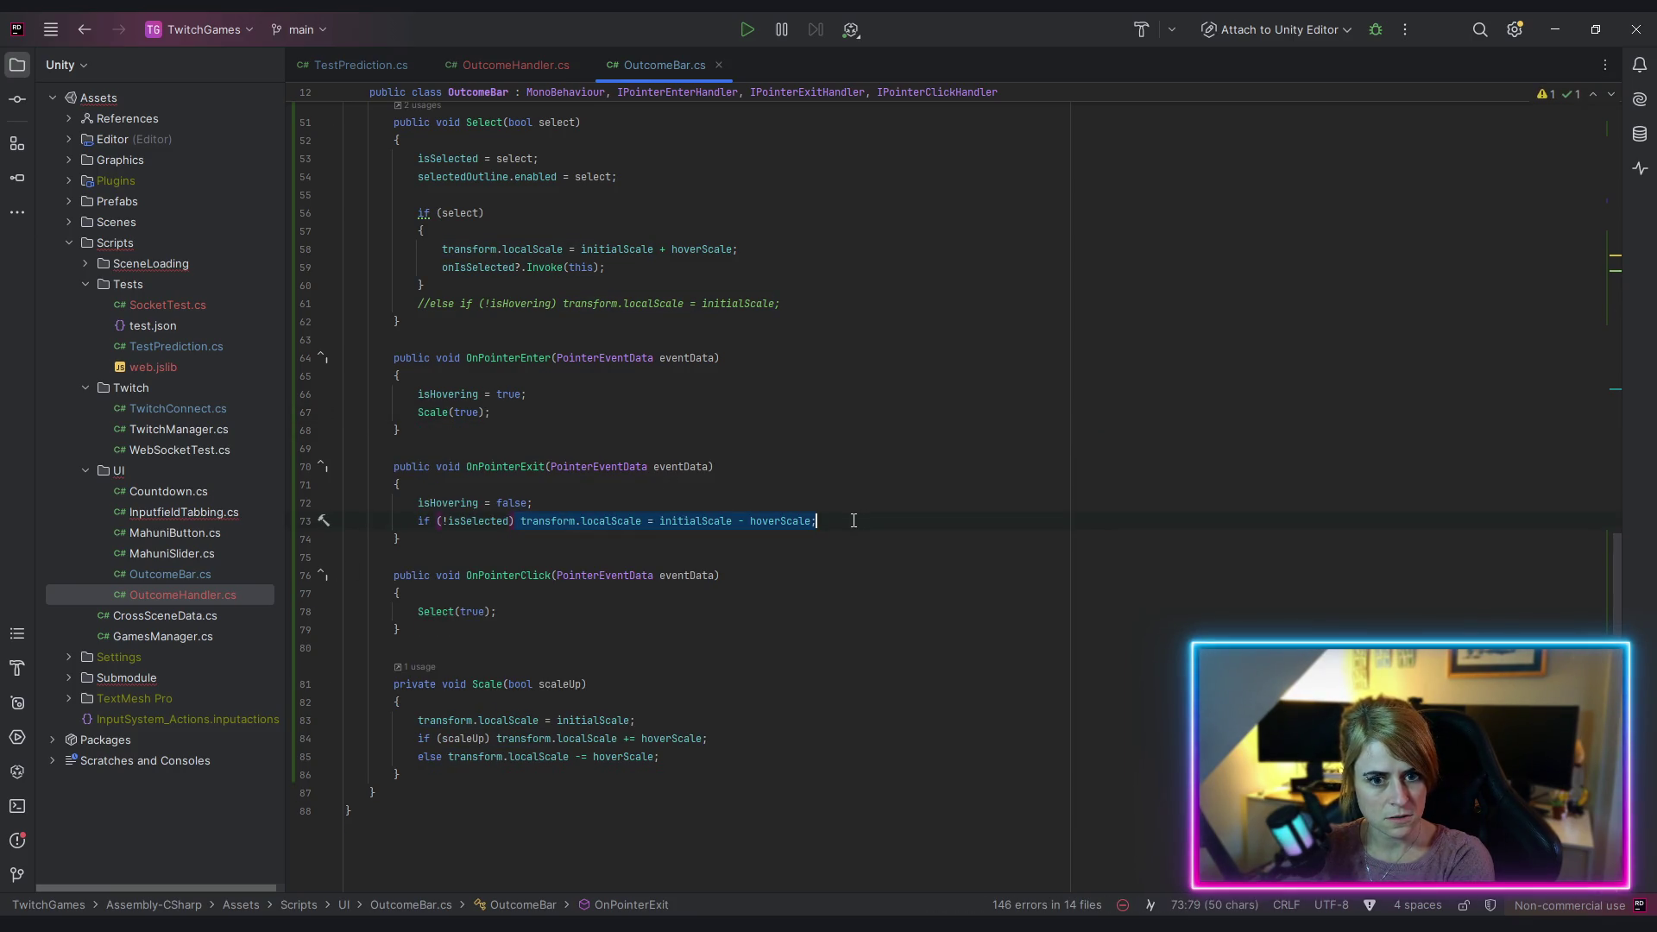
{"action": "key", "text": "ctrl+v"}
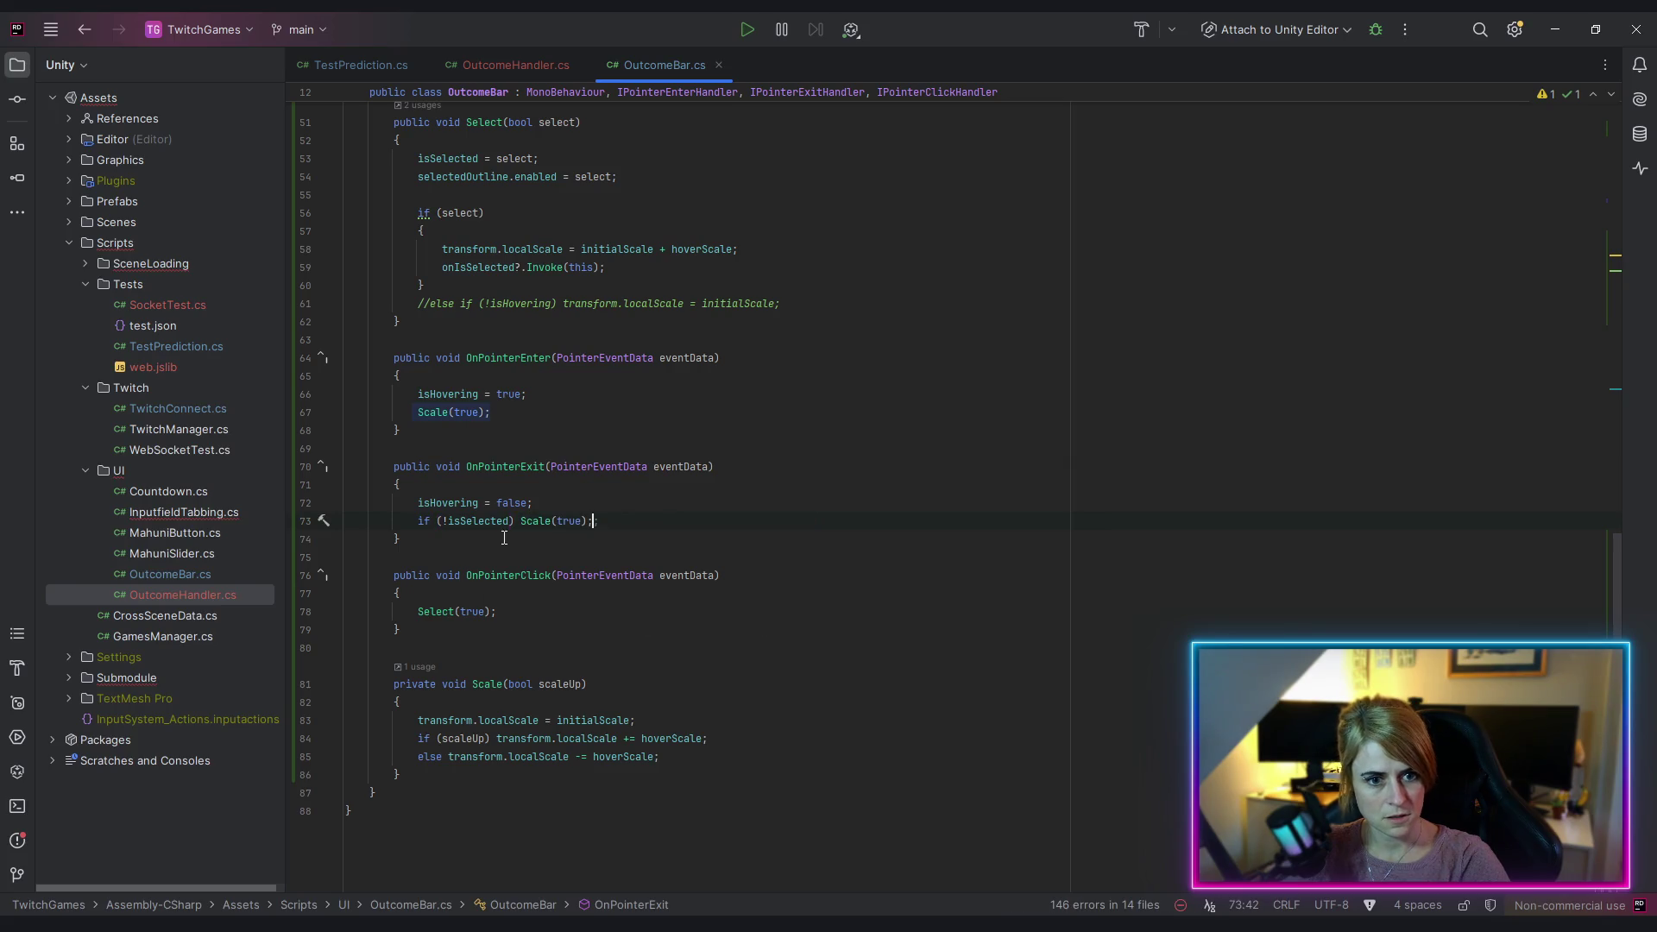
{"action": "left_click_drag", "start_coordinate": [573, 521], "coordinate": [557, 520]}
{"action": "type", "text": "fals"}
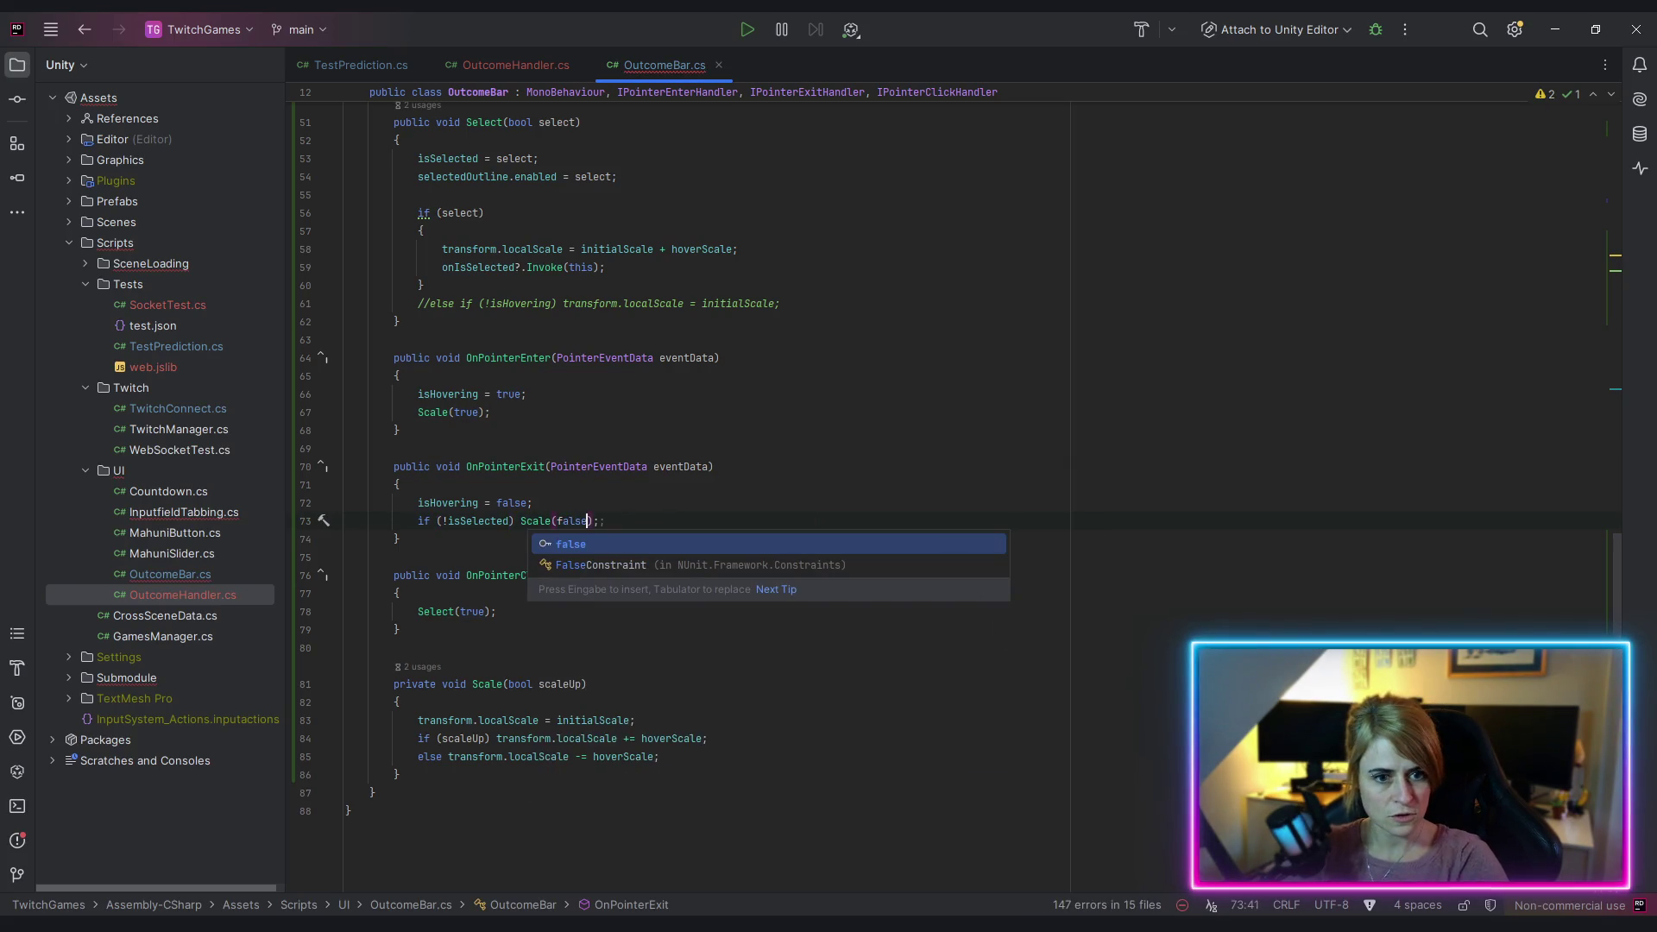
{"action": "left_click", "coordinate": [939, 443]}
Step: Replace the scale-up assignment inside Select with Scale(true)
{"action": "scroll", "coordinate": [732, 412], "scroll_direction": "up", "scroll_amount": 3}
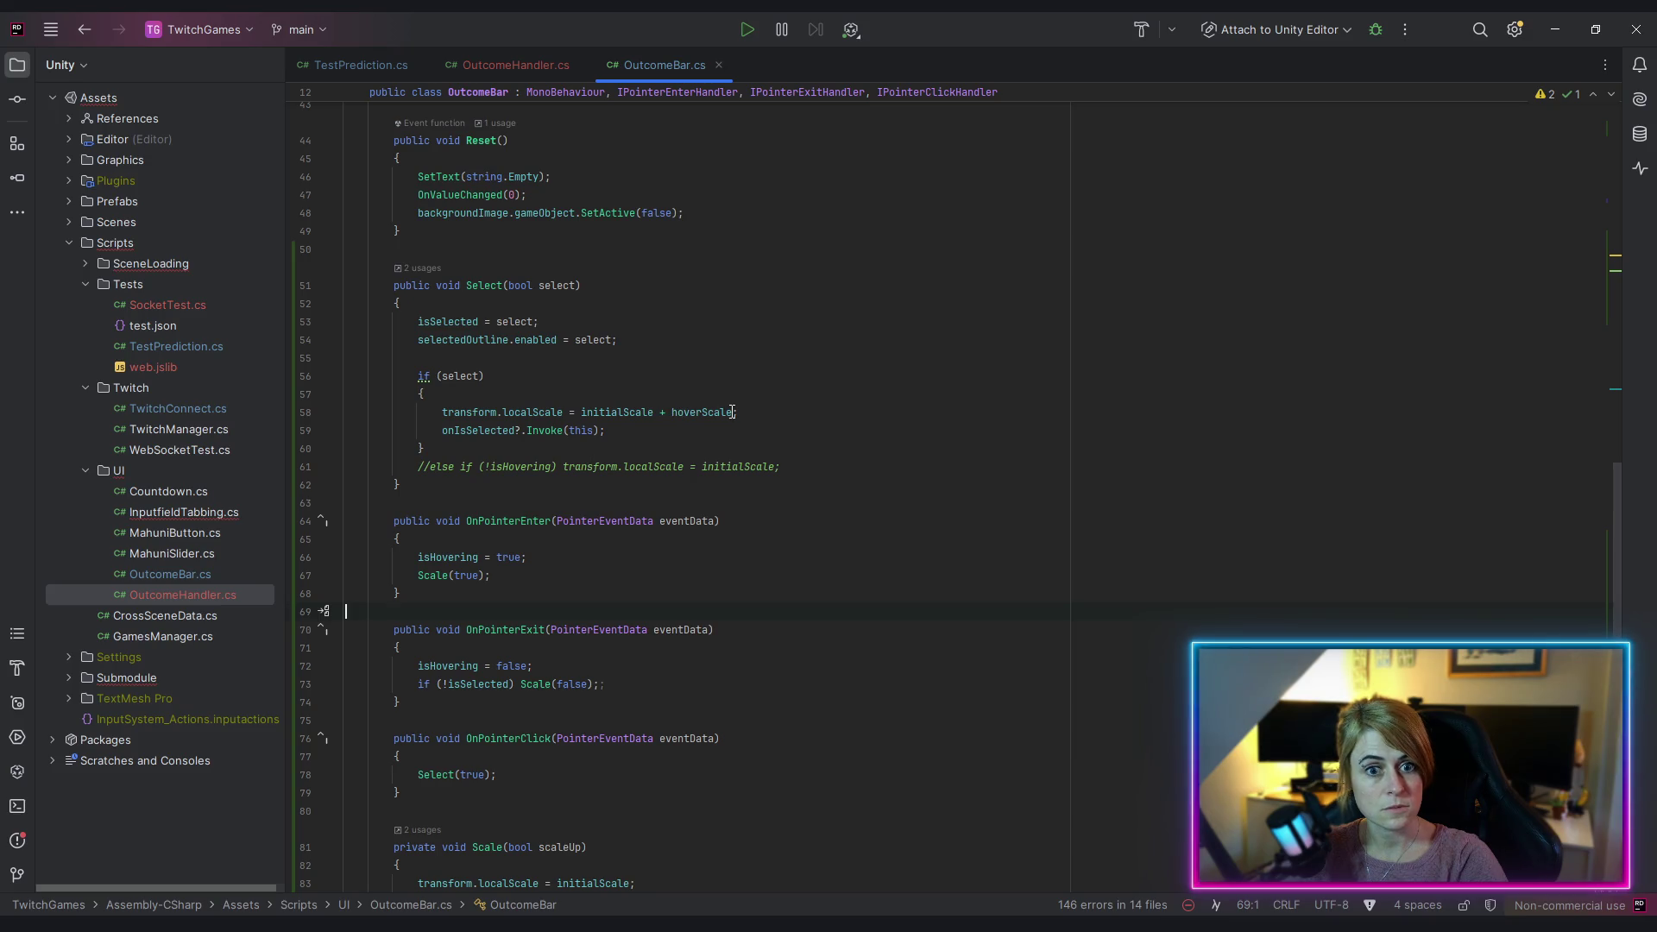
{"action": "mouse_move", "coordinate": [443, 413]}
{"action": "left_mouse_down"}
{"action": "mouse_move", "coordinate": [851, 431]}
{"action": "mouse_move", "coordinate": [735, 413]}
{"action": "left_mouse_up"}
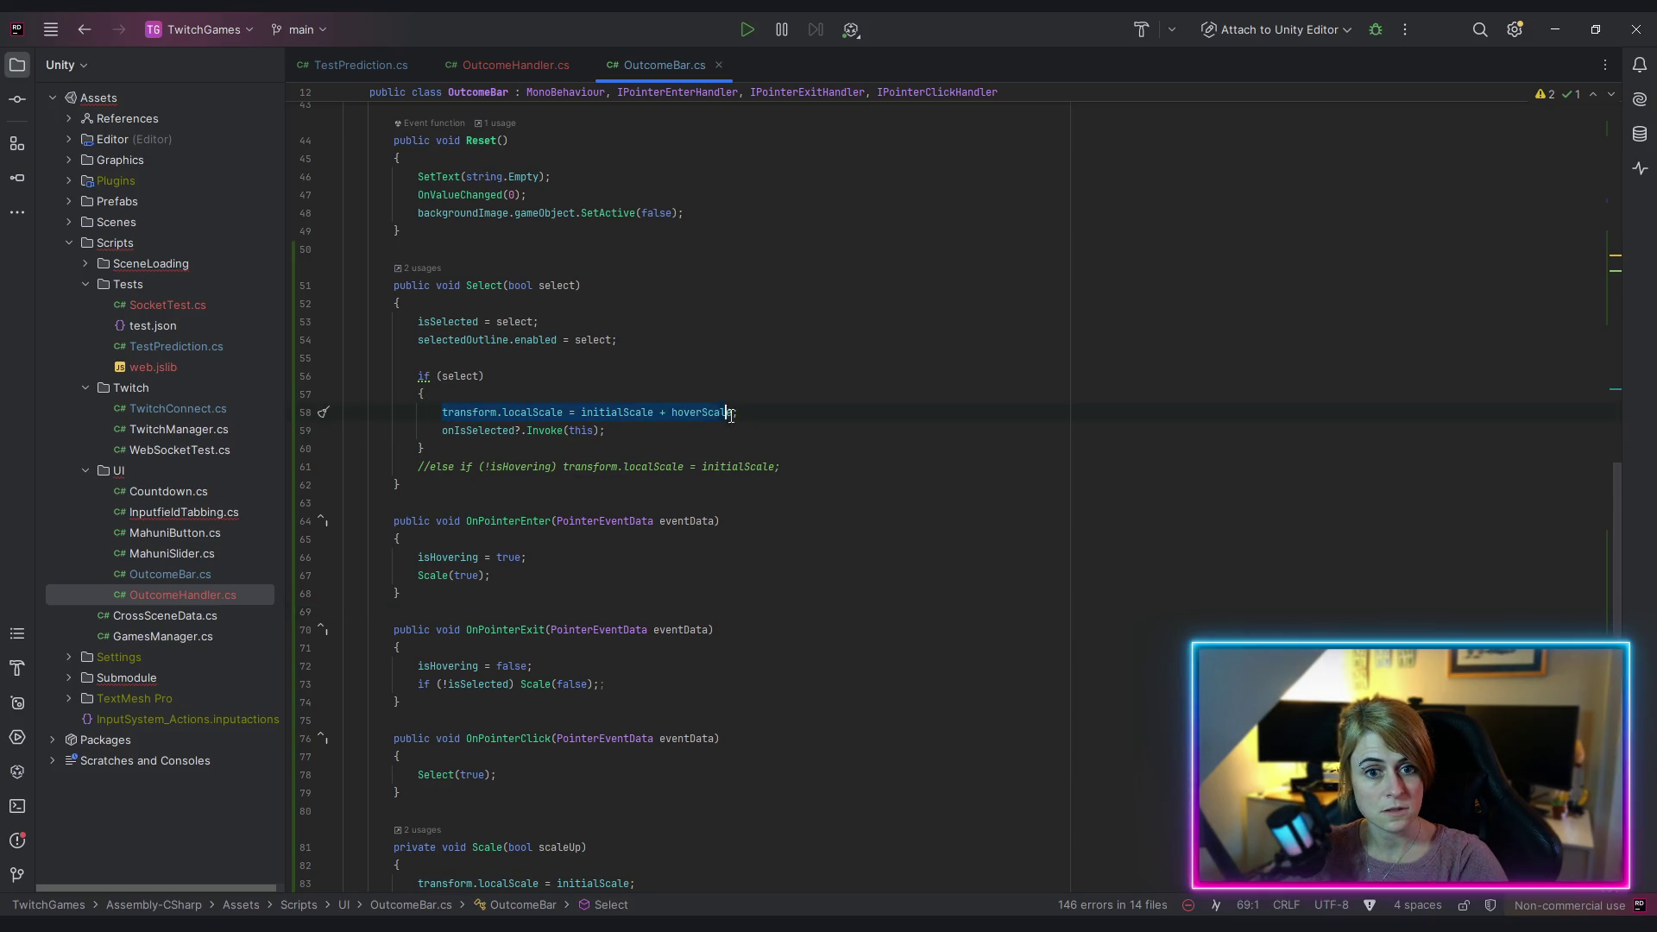
{"action": "key", "text": "ctrl+v"}
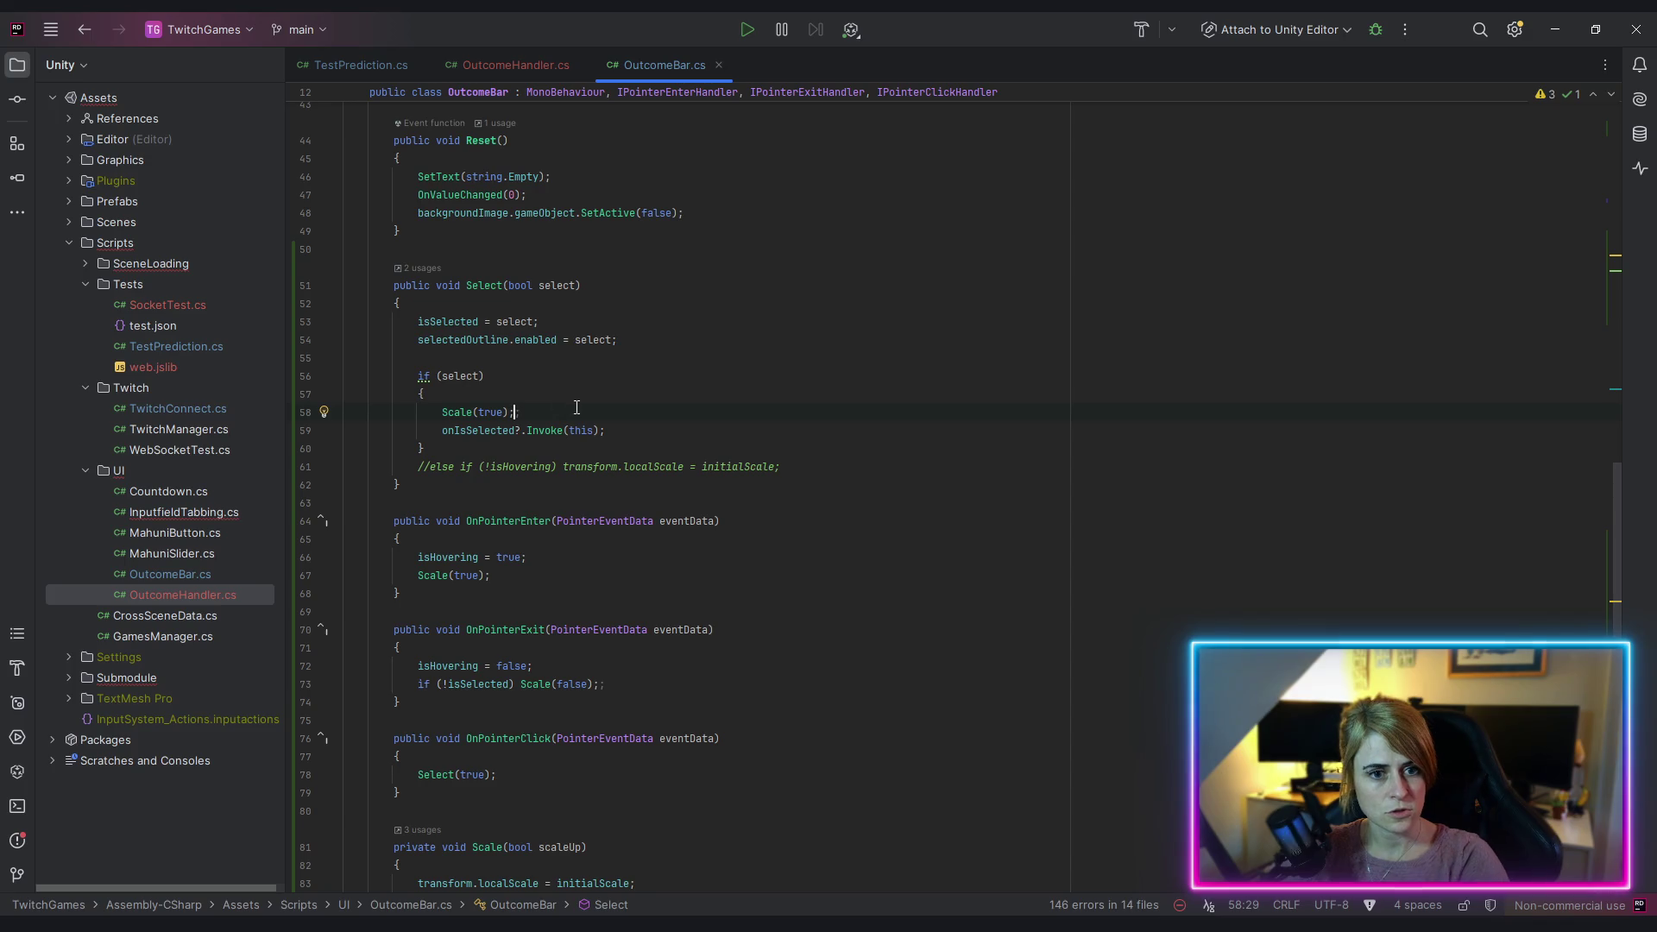
{"action": "scroll", "coordinate": [574, 401], "scroll_direction": "up", "scroll_amount": 3}
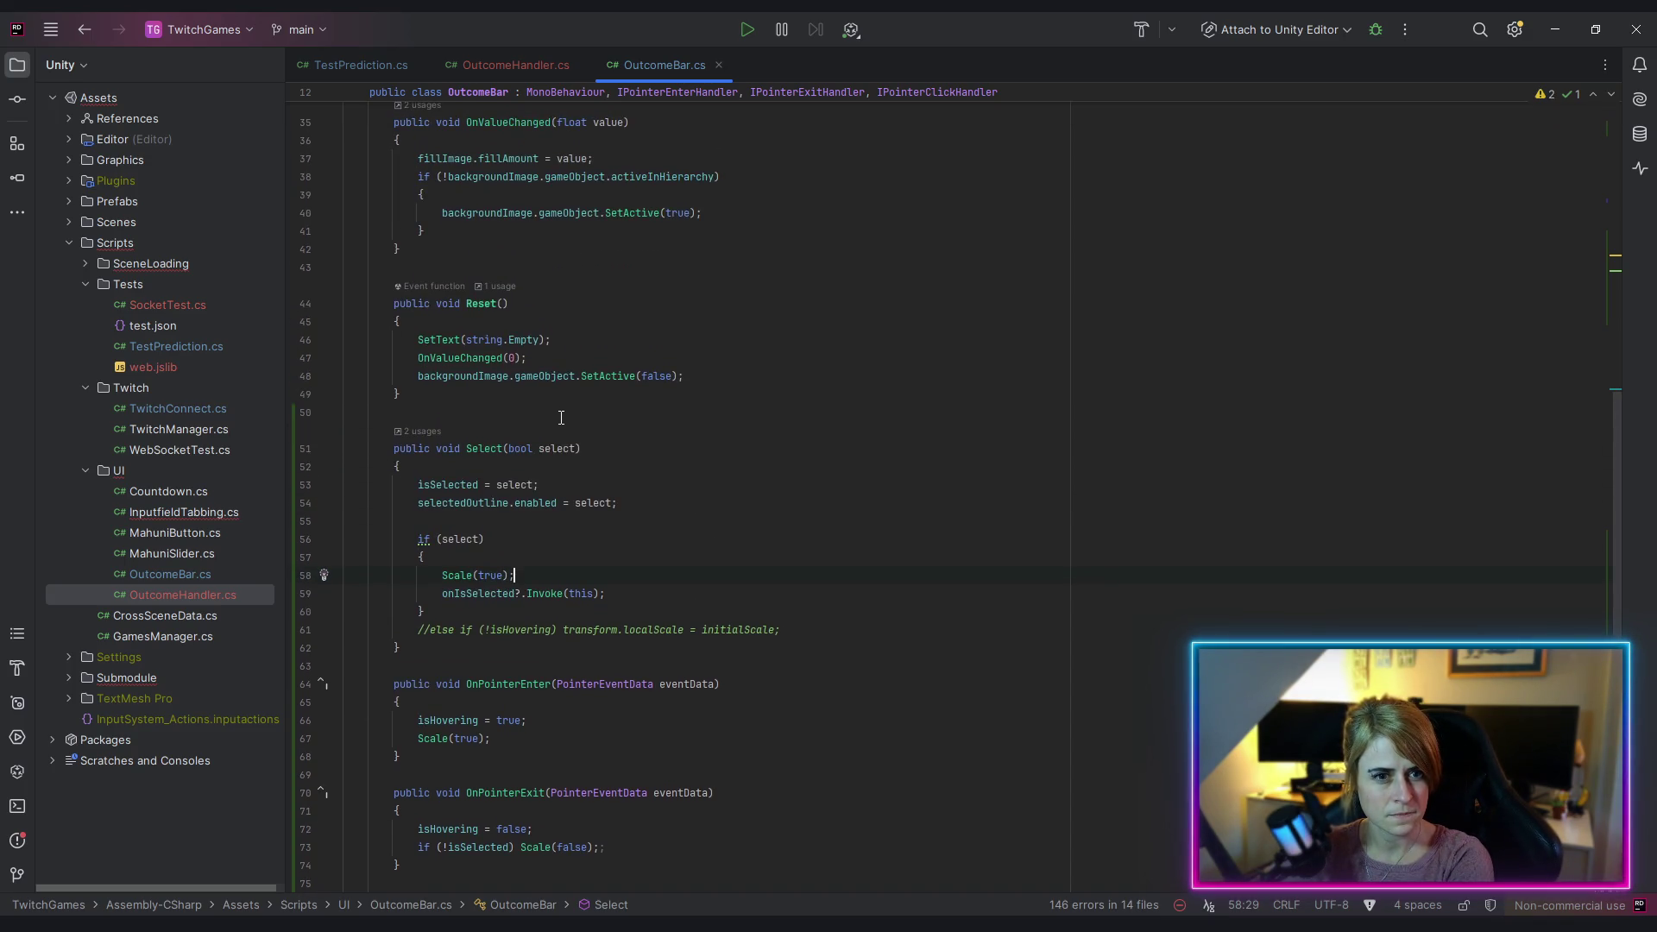
{"action": "scroll", "coordinate": [682, 484], "scroll_direction": "up", "scroll_amount": 3}
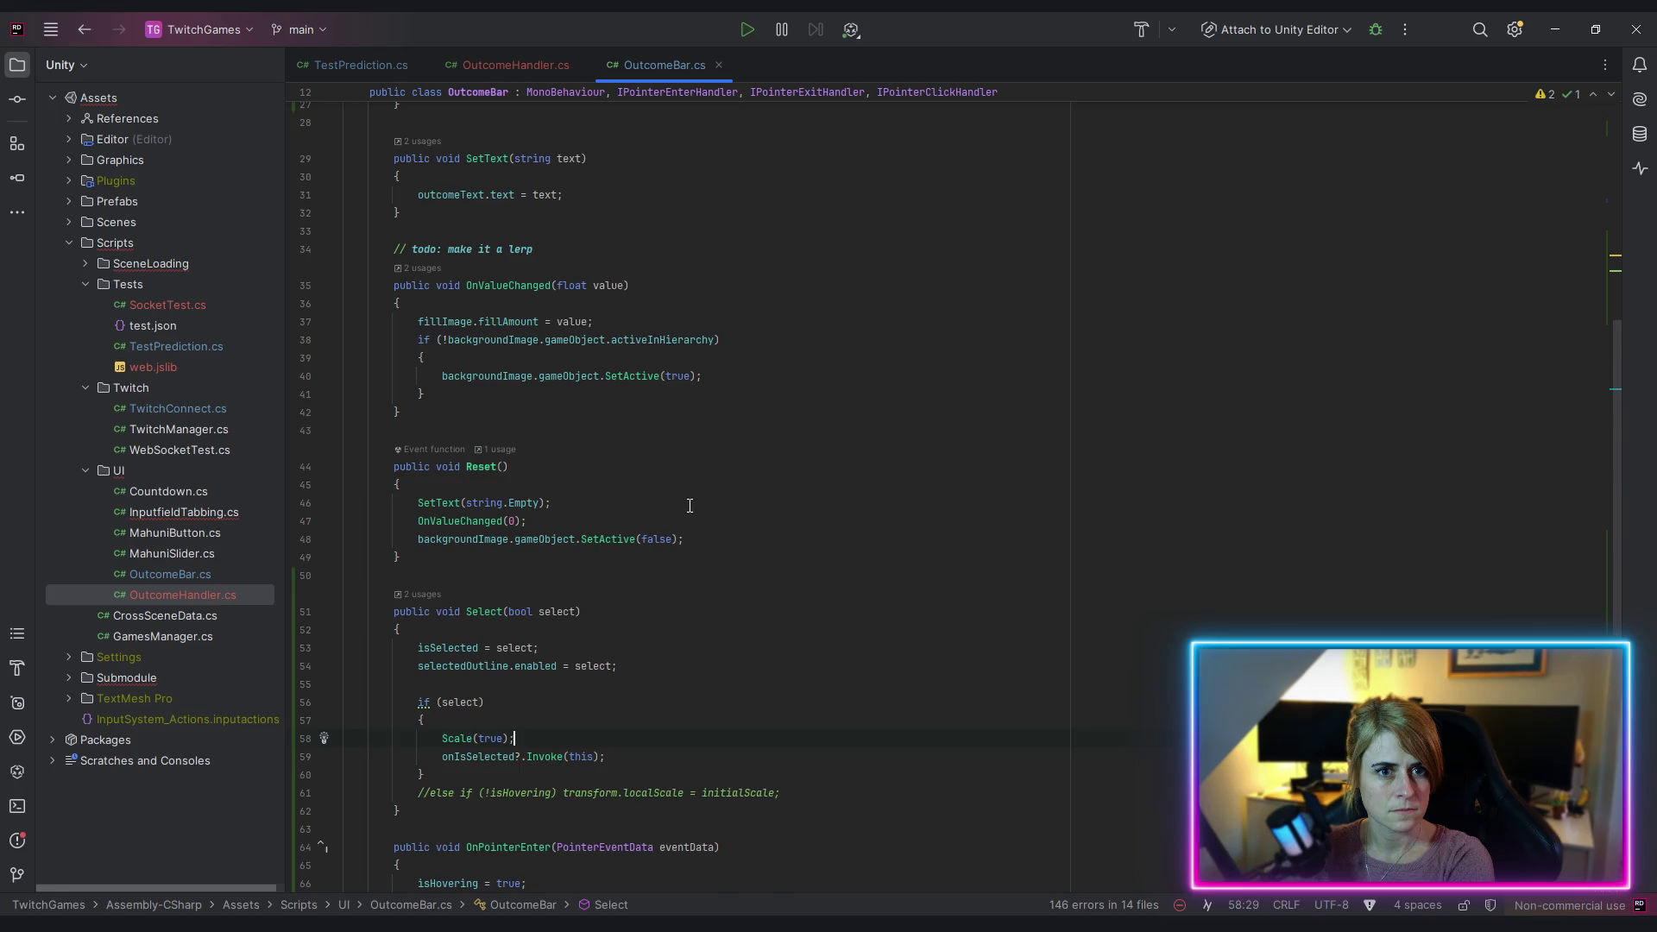
{"action": "scroll", "coordinate": [867, 545], "scroll_direction": "up", "scroll_amount": 3}
{"action": "scroll", "coordinate": [871, 553], "scroll_direction": "down", "scroll_amount": 2}
{"action": "scroll", "coordinate": [871, 554], "scroll_direction": "down", "scroll_amount": 8}
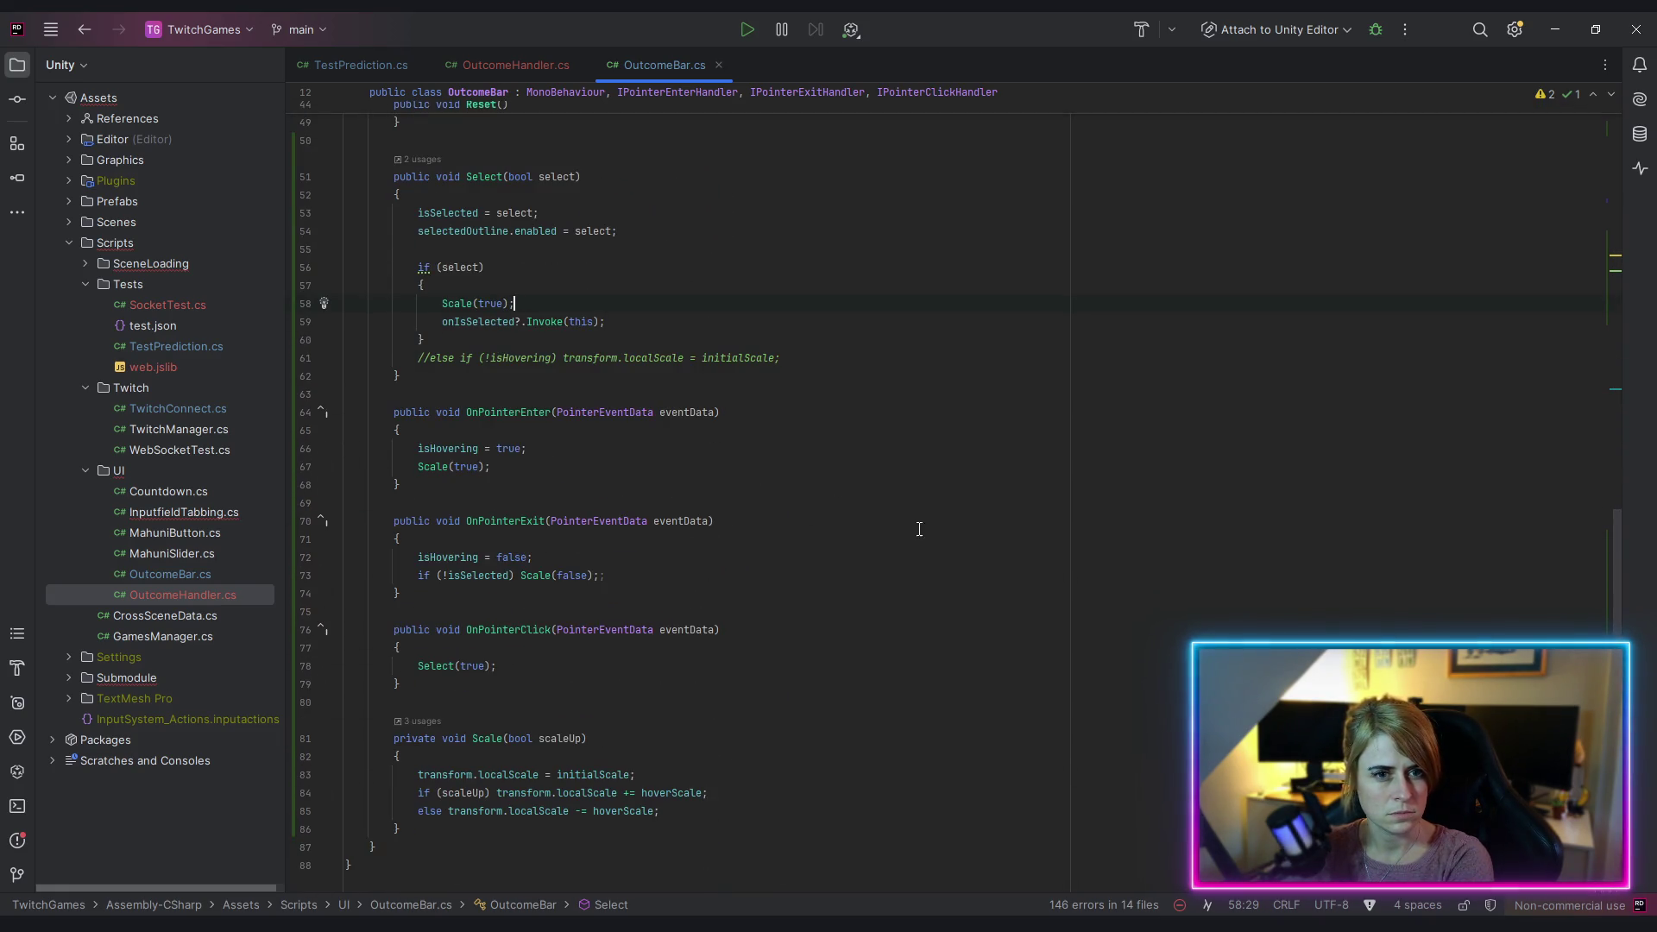
{"action": "left_click", "coordinate": [969, 557]}
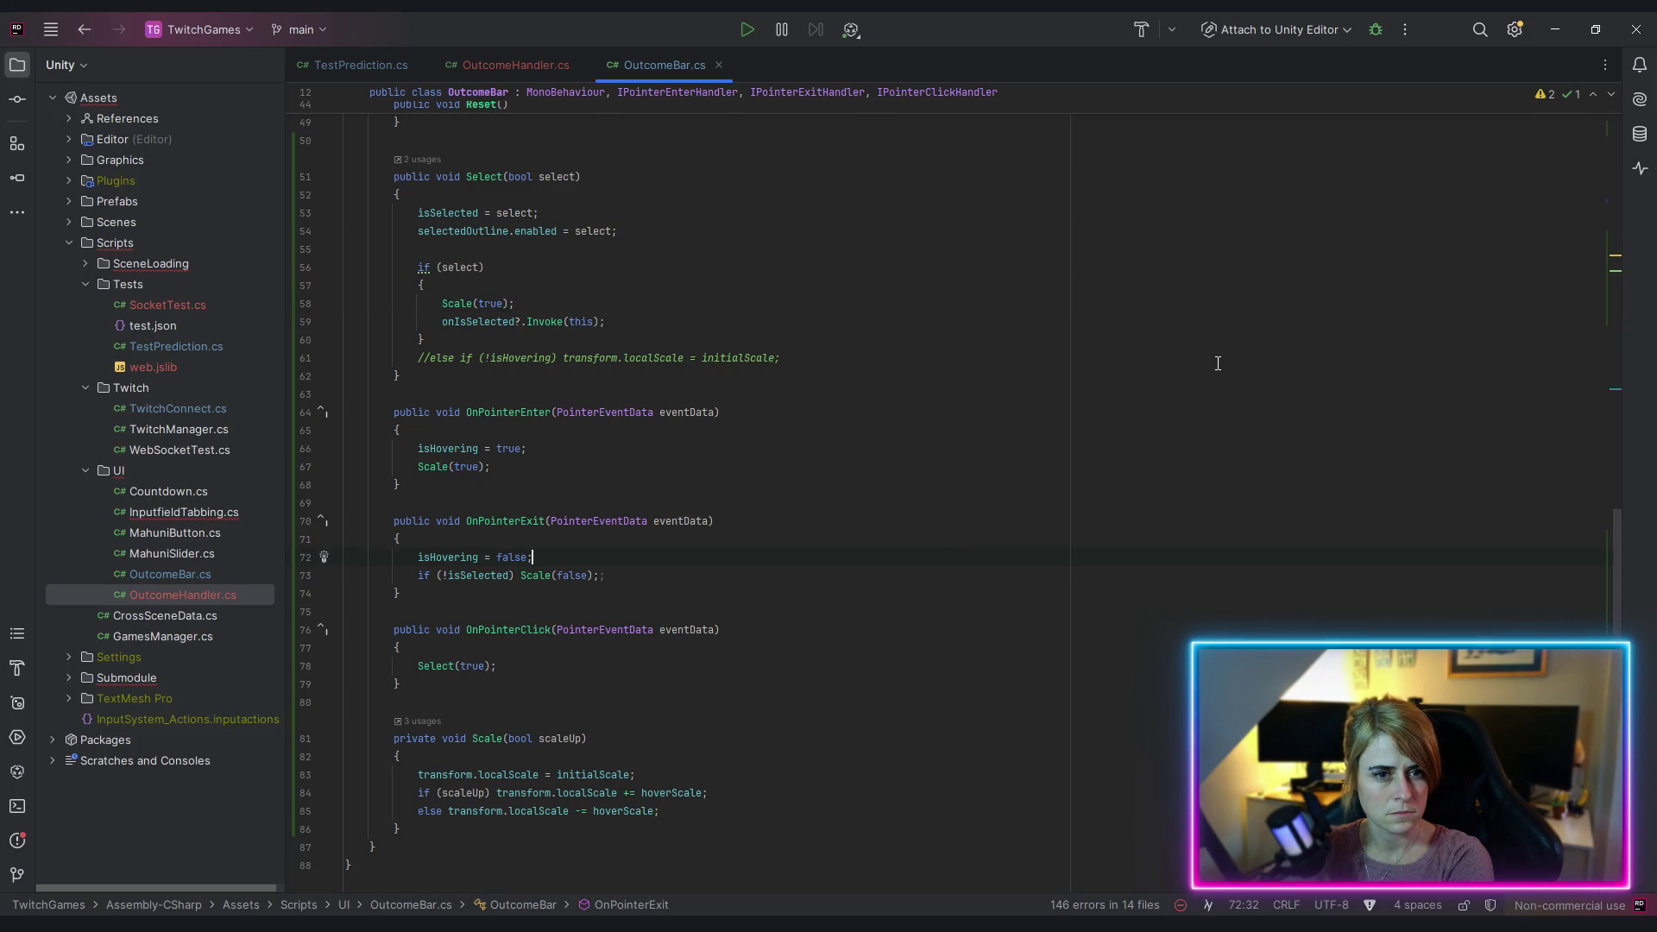
{"action": "scroll", "coordinate": [1208, 384], "scroll_direction": "down", "scroll_amount": 2}
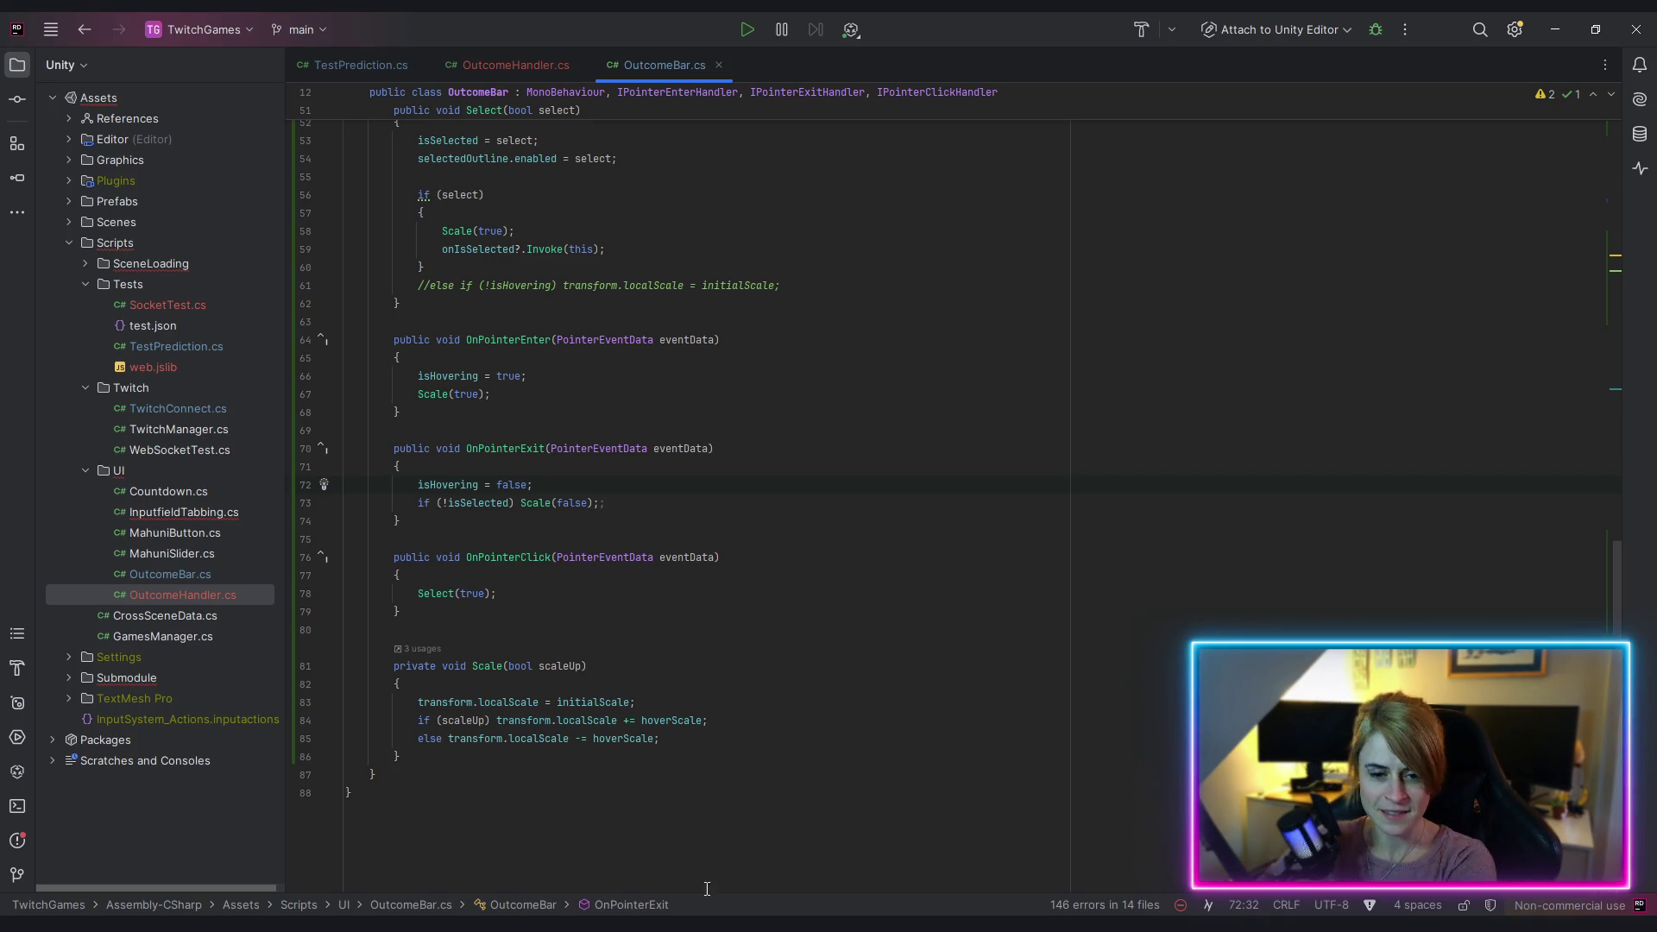
{"action": "left_click", "coordinate": [713, 774]}
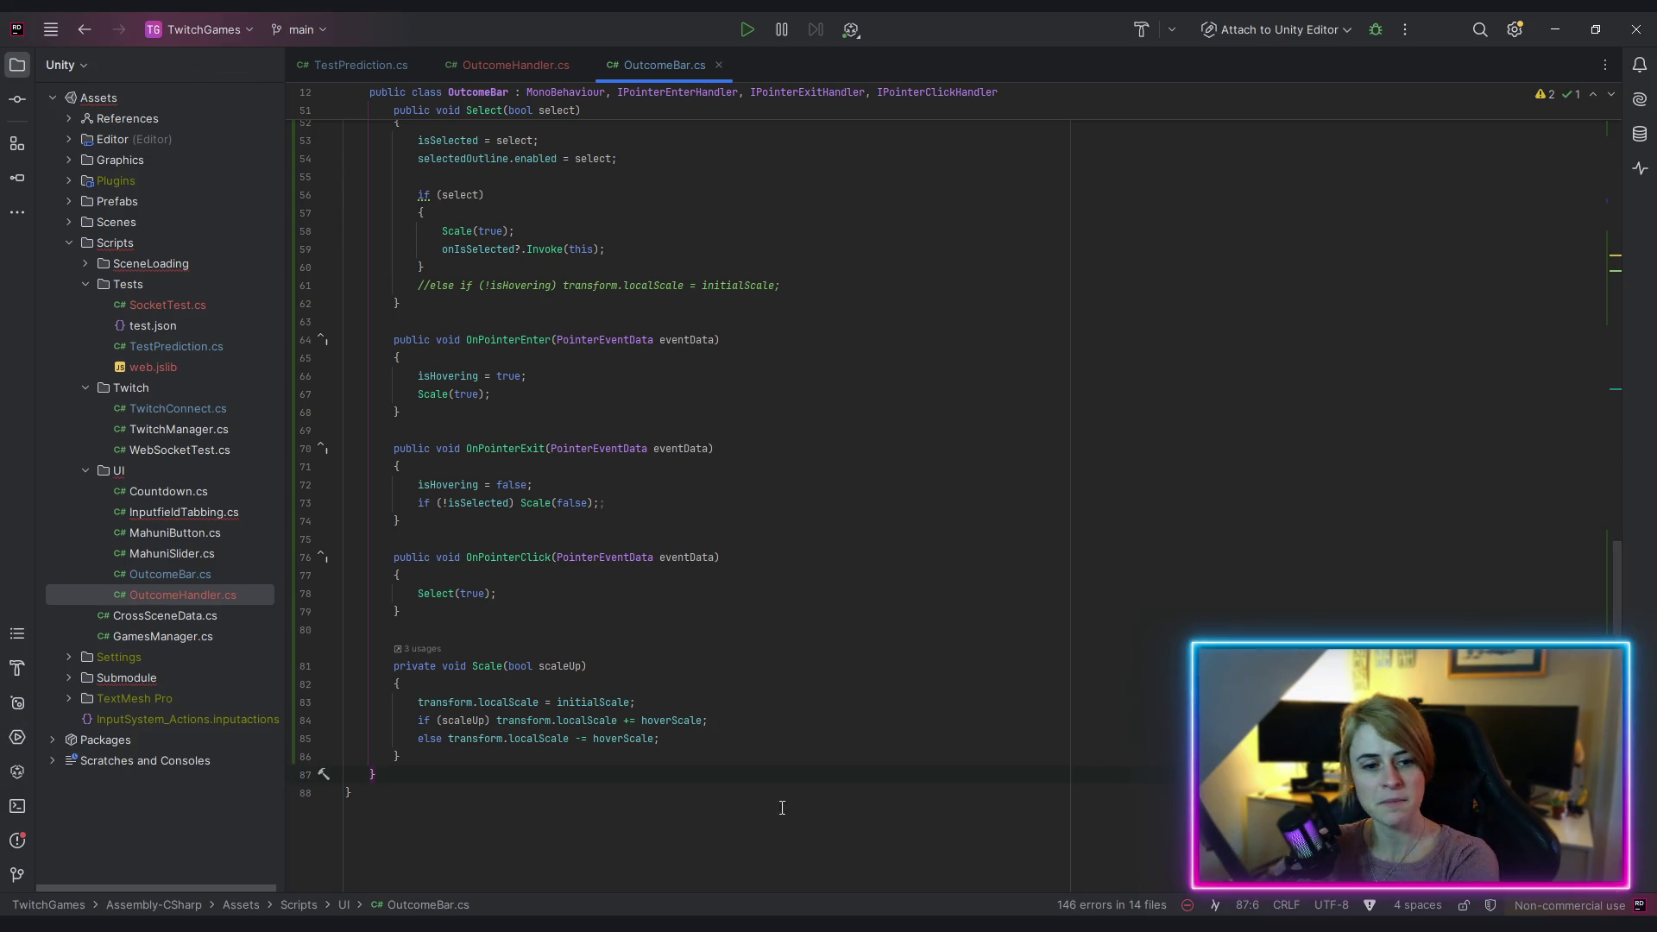
{"action": "left_click", "coordinate": [516, 62]}
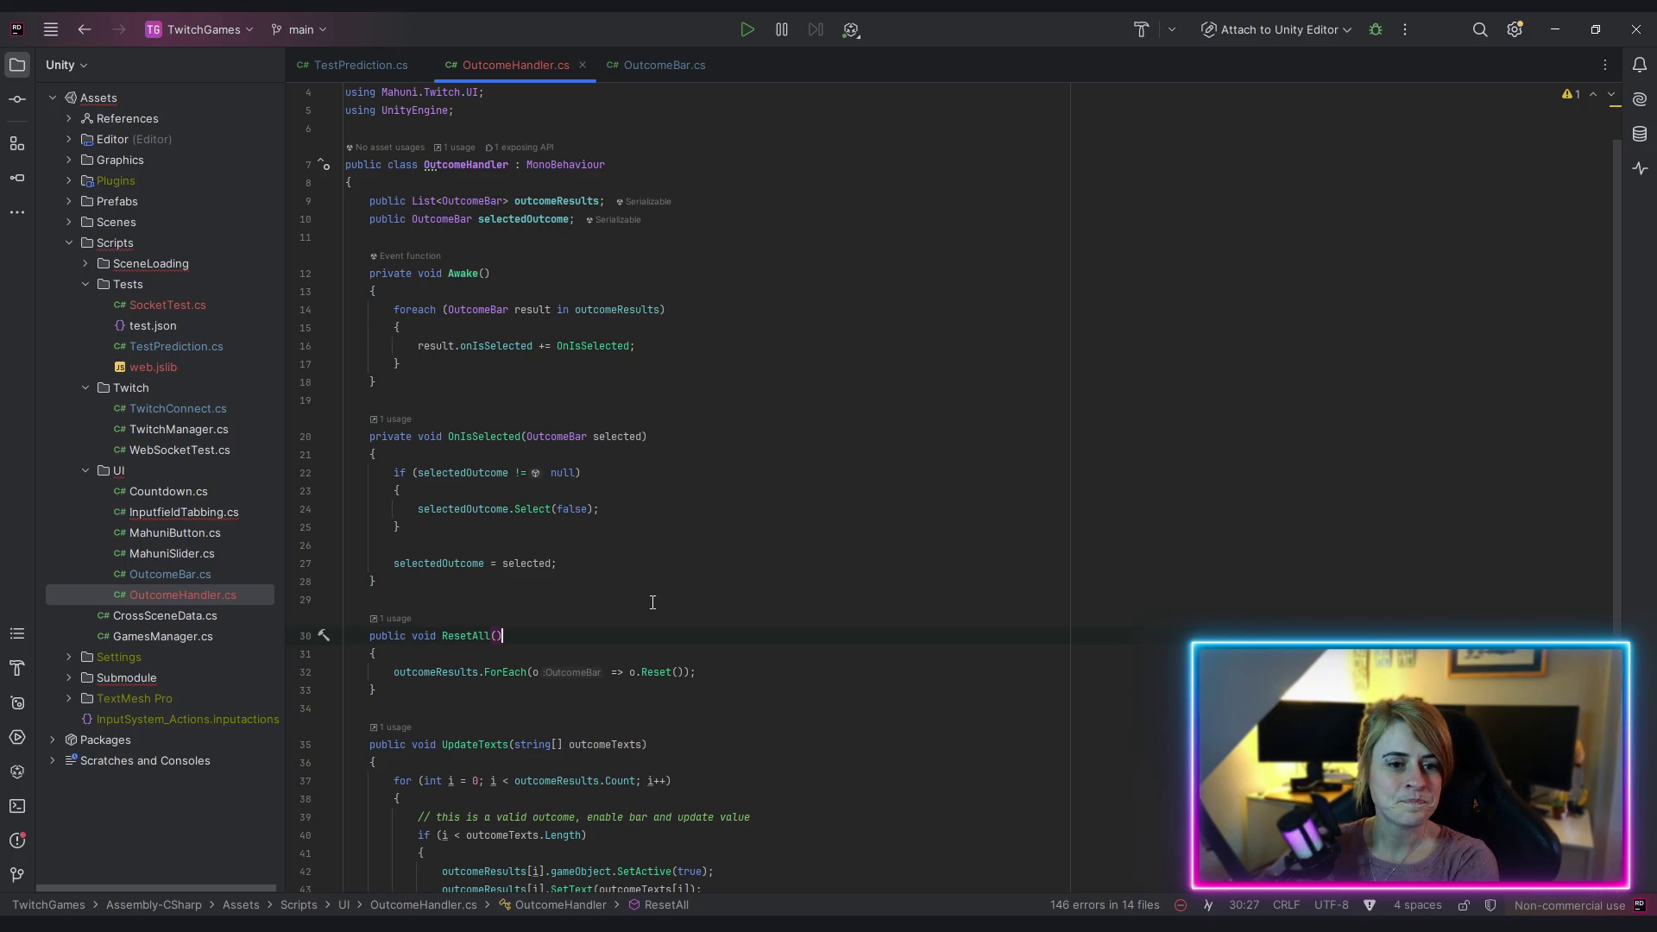
Step: Review the top of TestPrediction.cs, then return to OutcomeHandler.cs after the selectedOutcome field
{"action": "scroll", "coordinate": [617, 598], "scroll_direction": "up", "scroll_amount": 1}
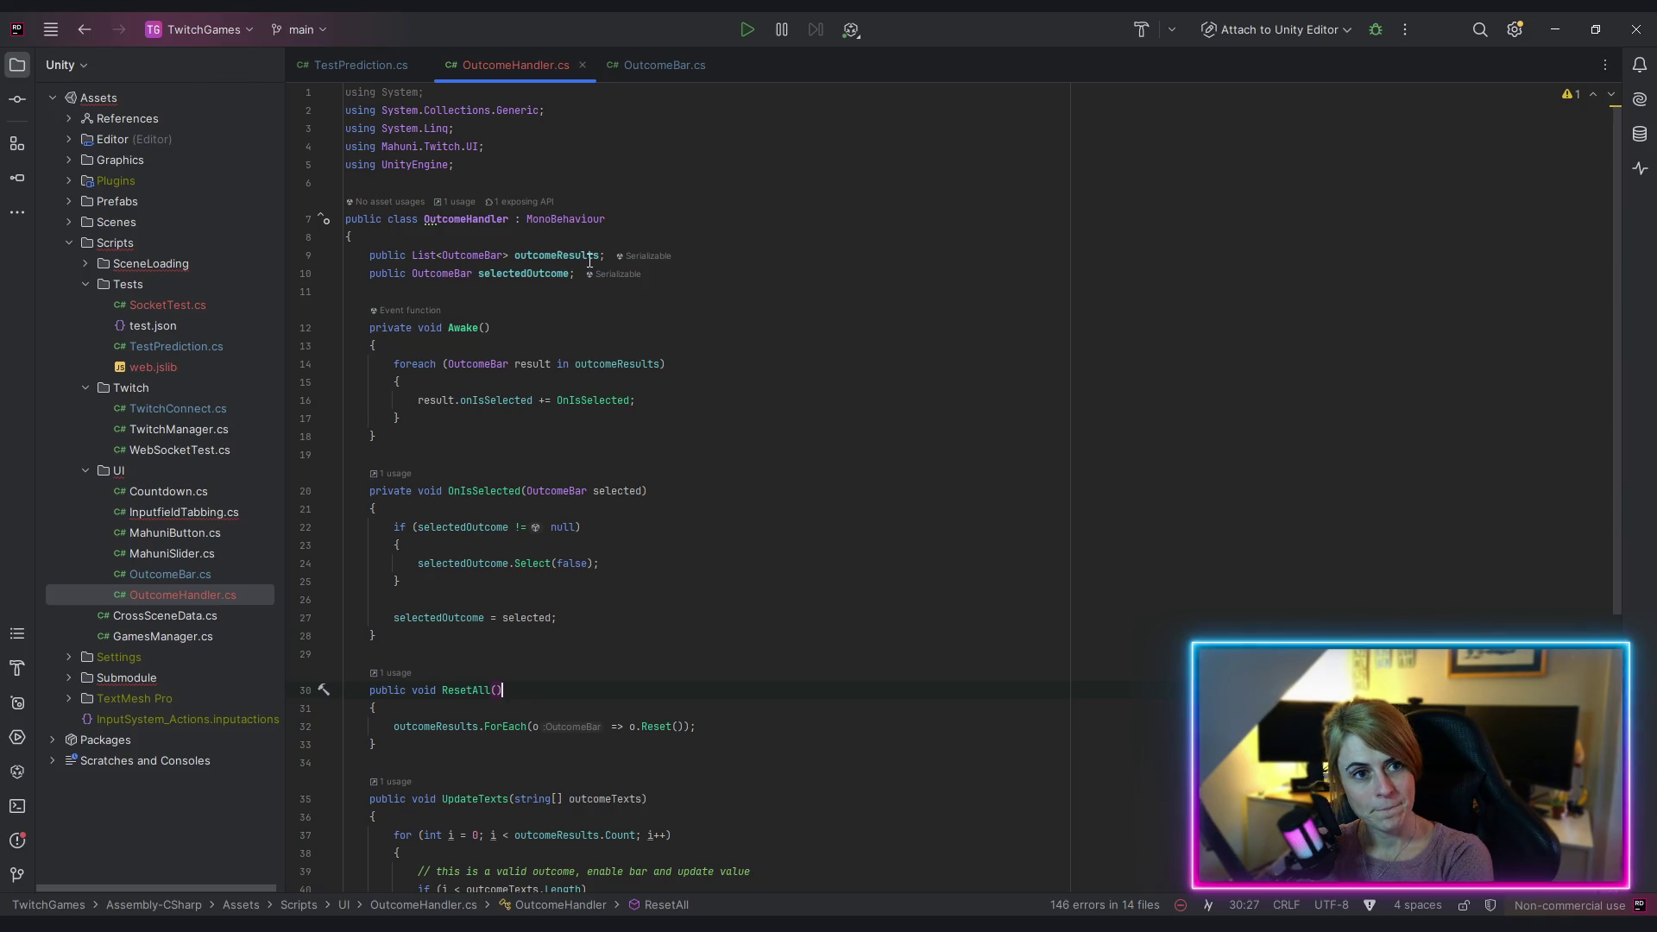
{"action": "left_click", "coordinate": [360, 65]}
{"action": "scroll", "coordinate": [876, 642], "scroll_direction": "up", "scroll_amount": 10}
{"action": "scroll", "coordinate": [876, 642], "scroll_direction": "up", "scroll_amount": 20}
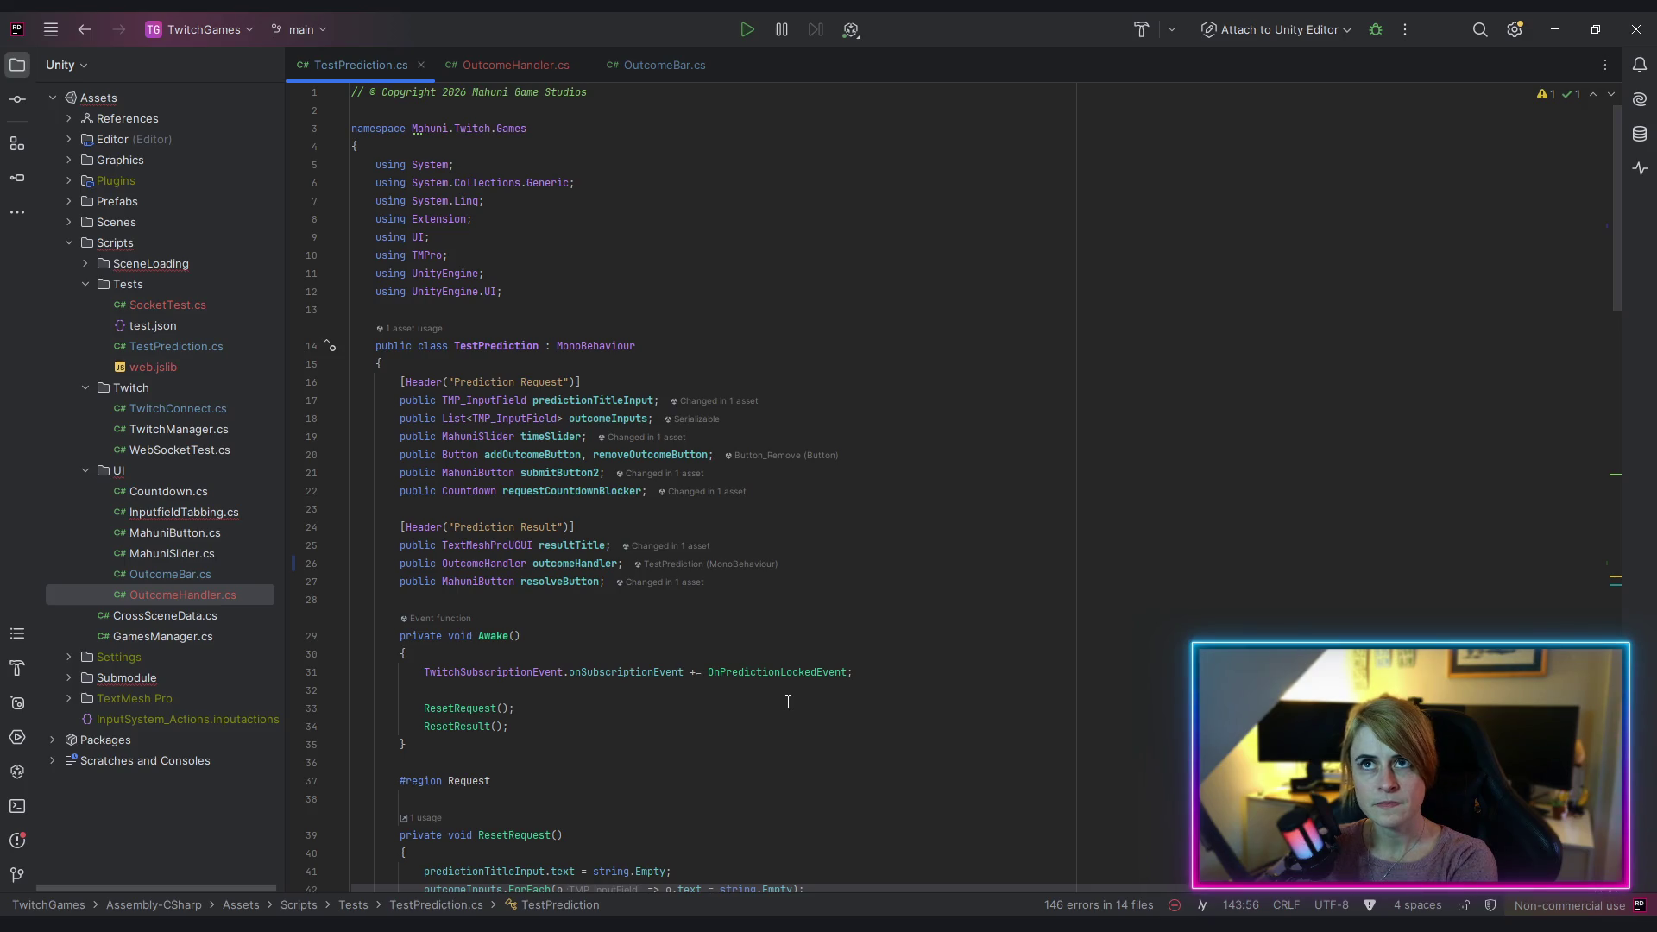
{"action": "left_click", "coordinate": [492, 70]}
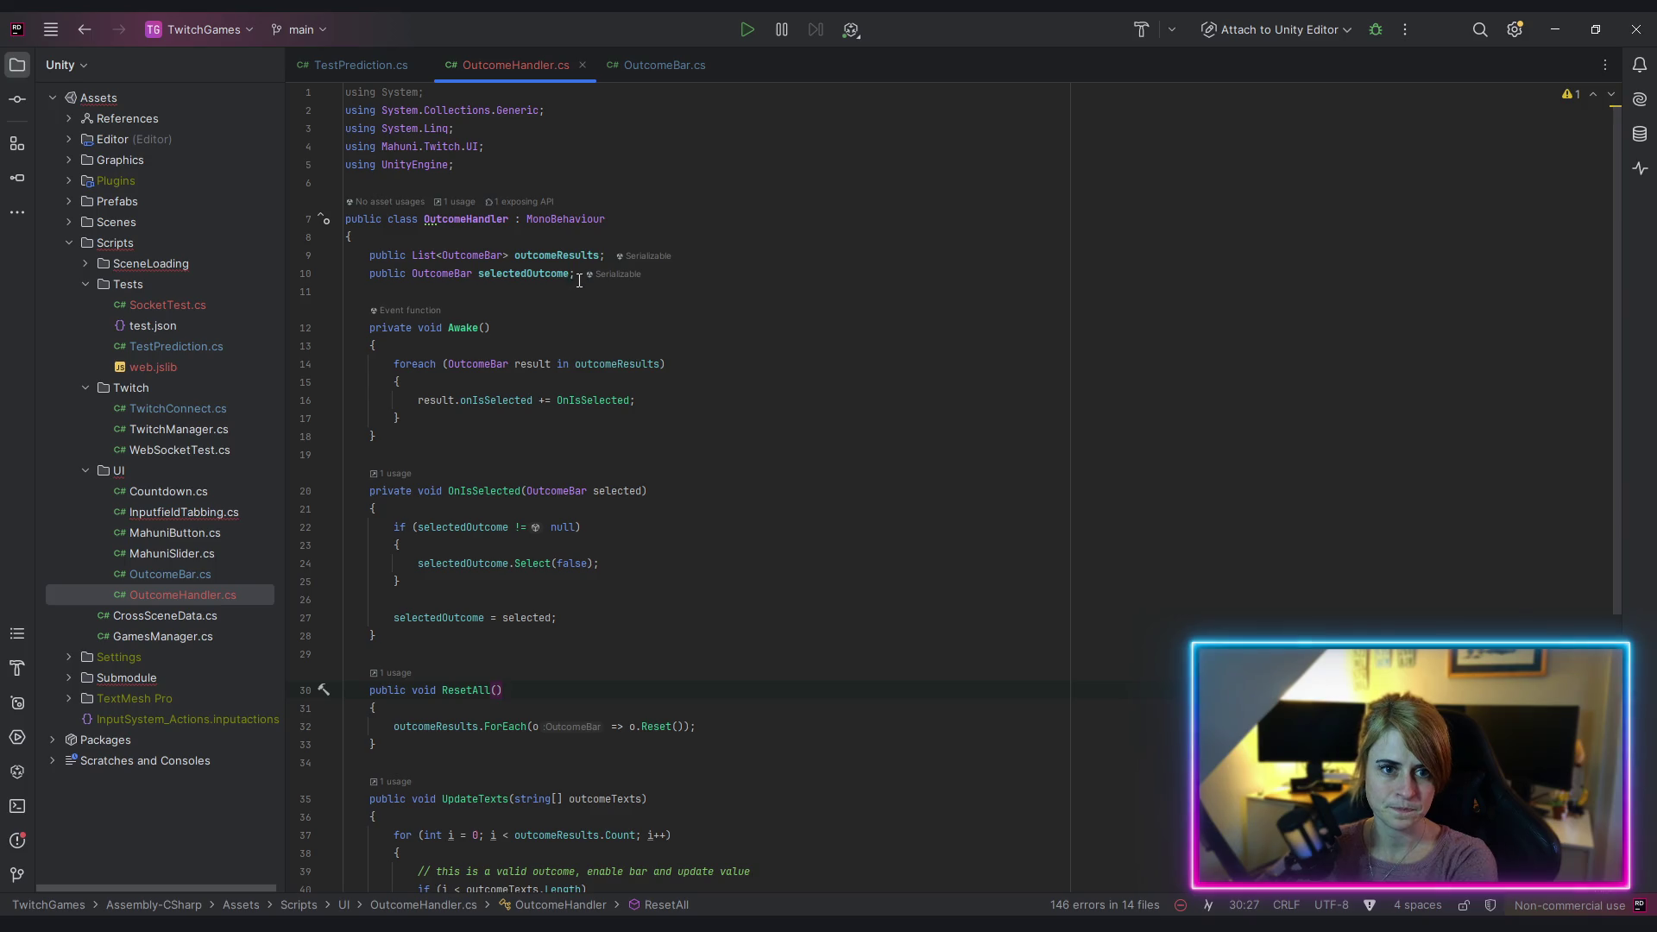
{"action": "left_click", "coordinate": [619, 273]}
Step: Declare 'public Action<OutcomeBar> onSelectionChanged;' on a new line below selectedOutcome
{"action": "key", "text": "Return"}
{"action": "type", "text": "public Action"}
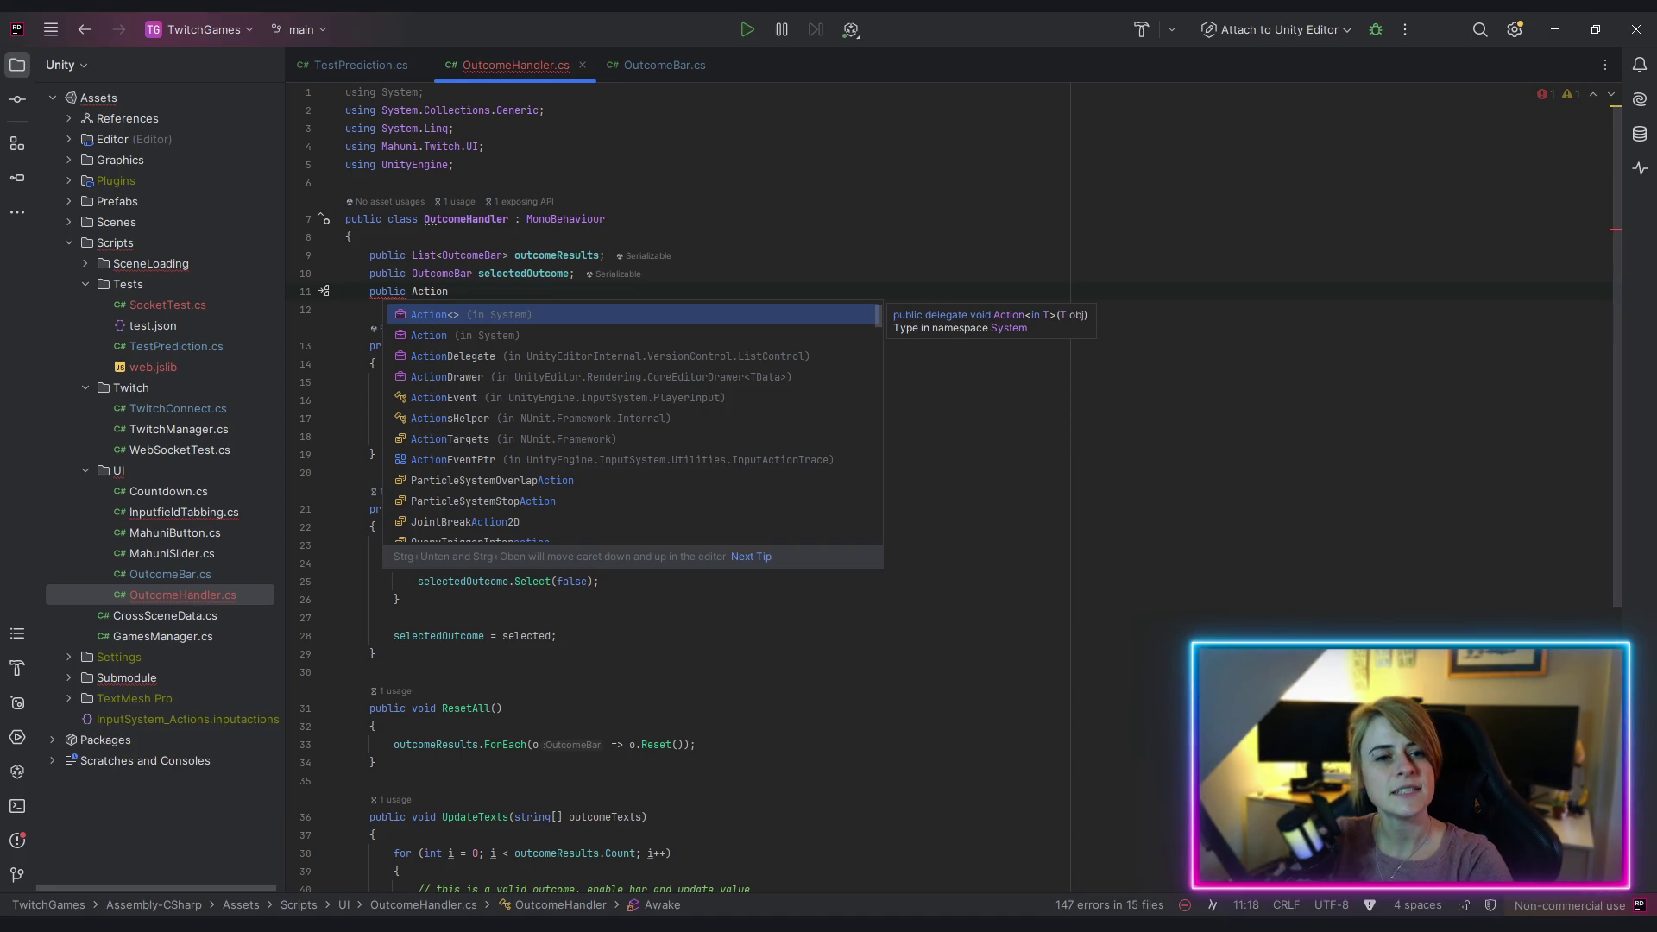
{"action": "type", "text": "<Outcopm"}
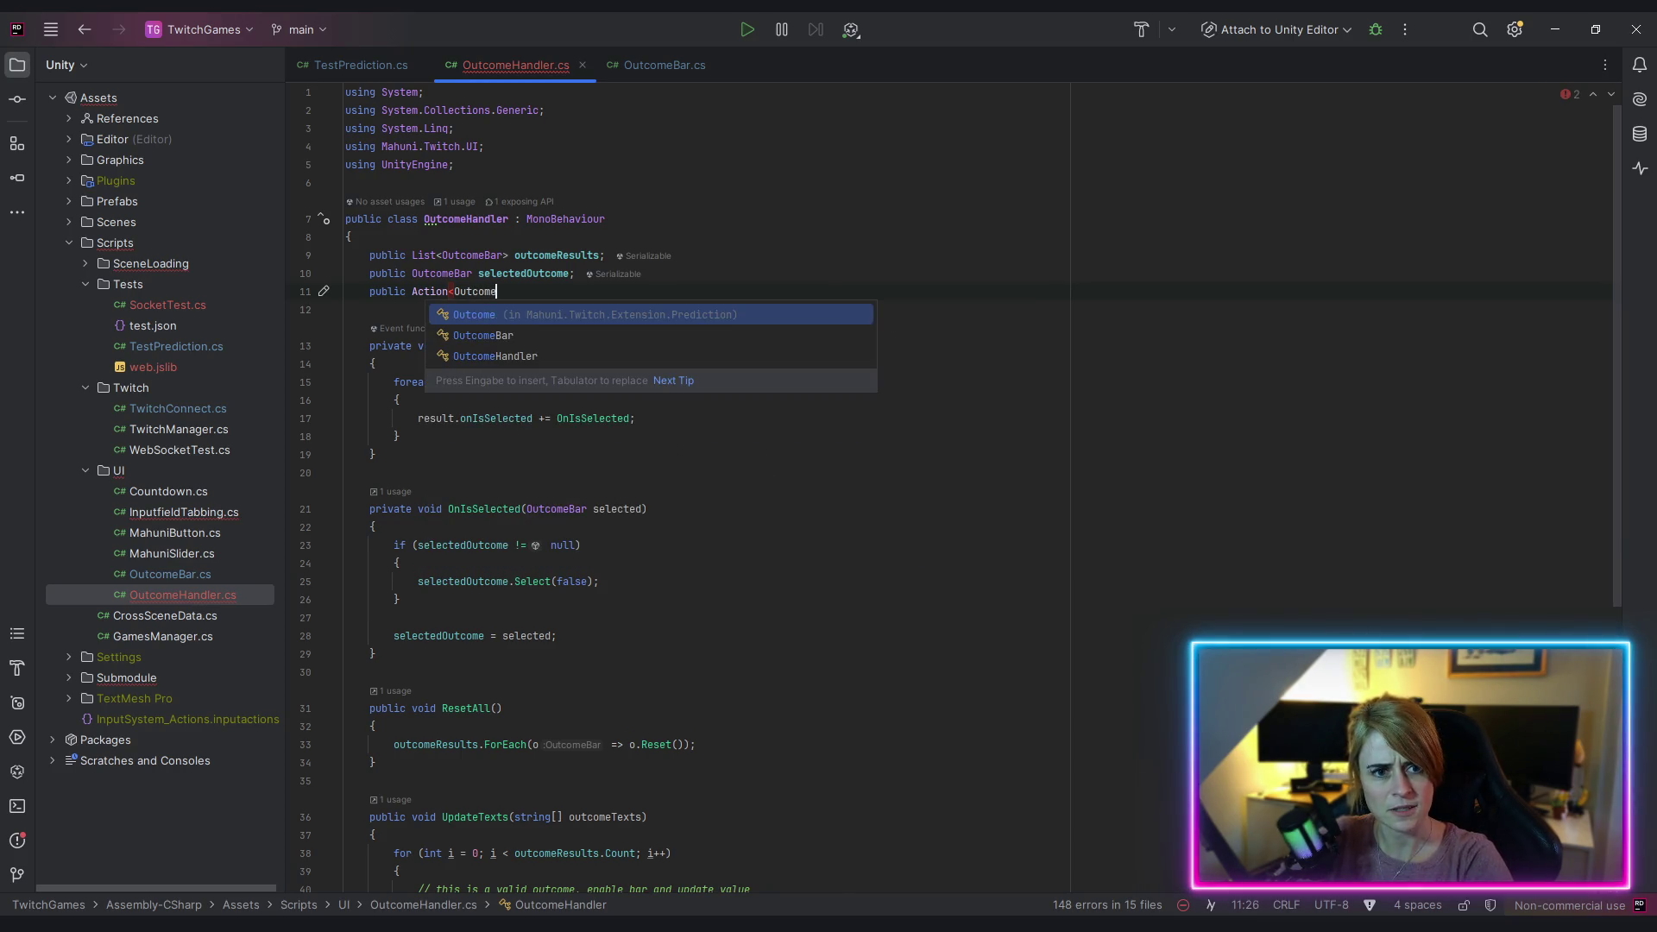
{"action": "key", "text": "Return"}
{"action": "type", "text": ">"}
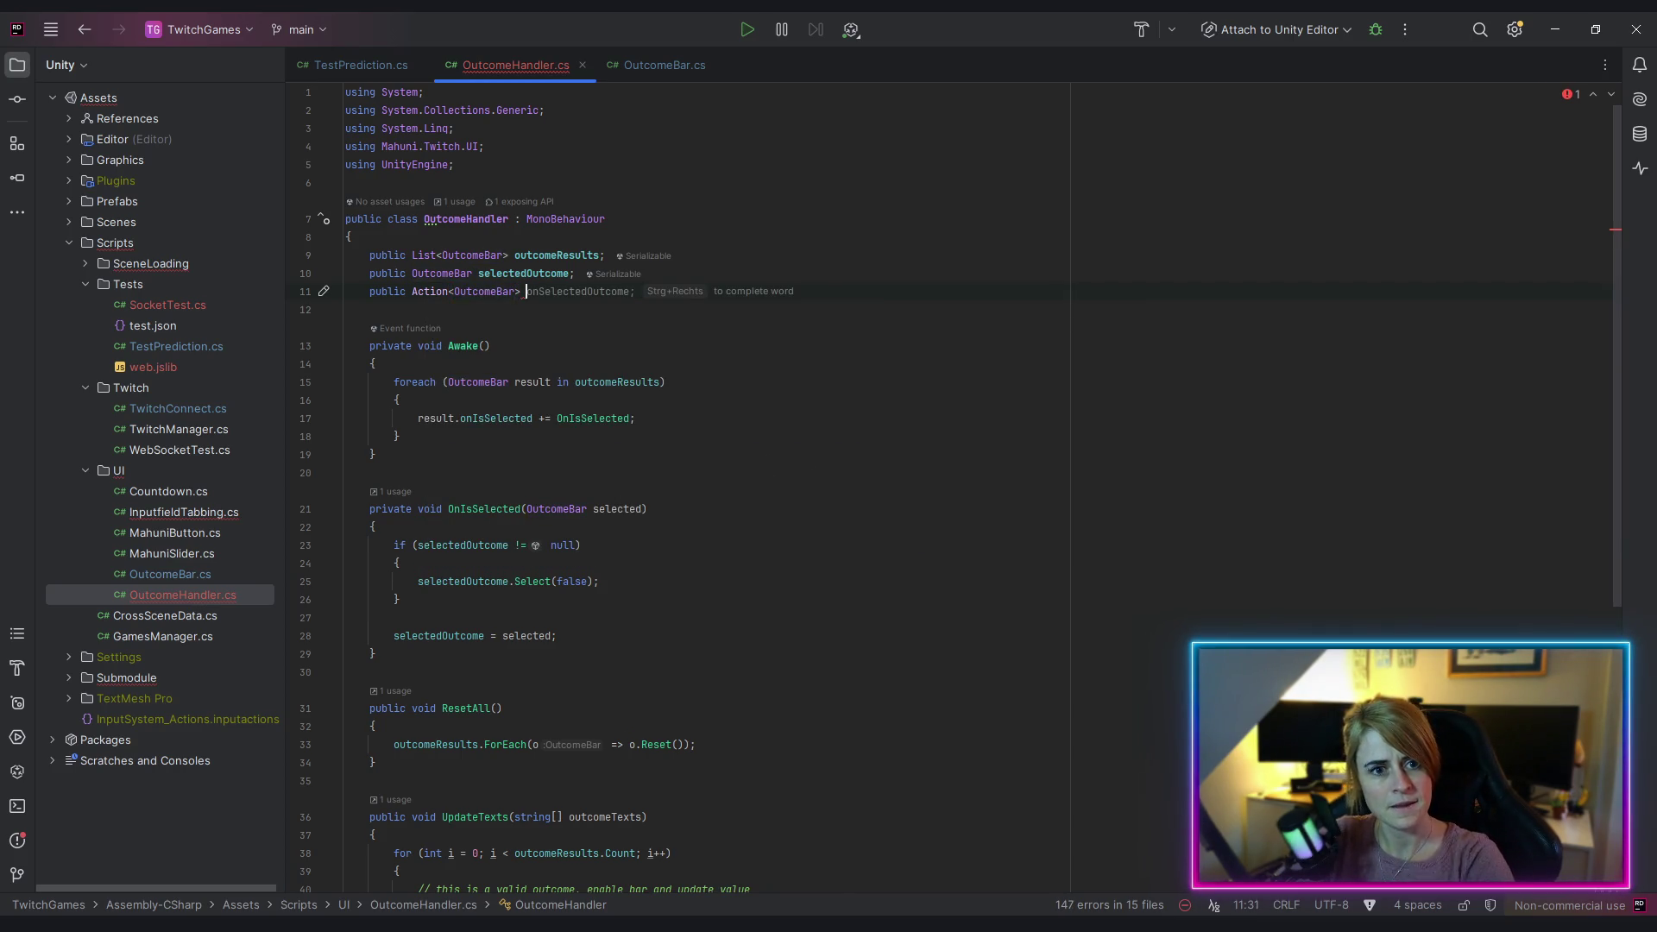
{"action": "type", "text": " onSelectionCh"}
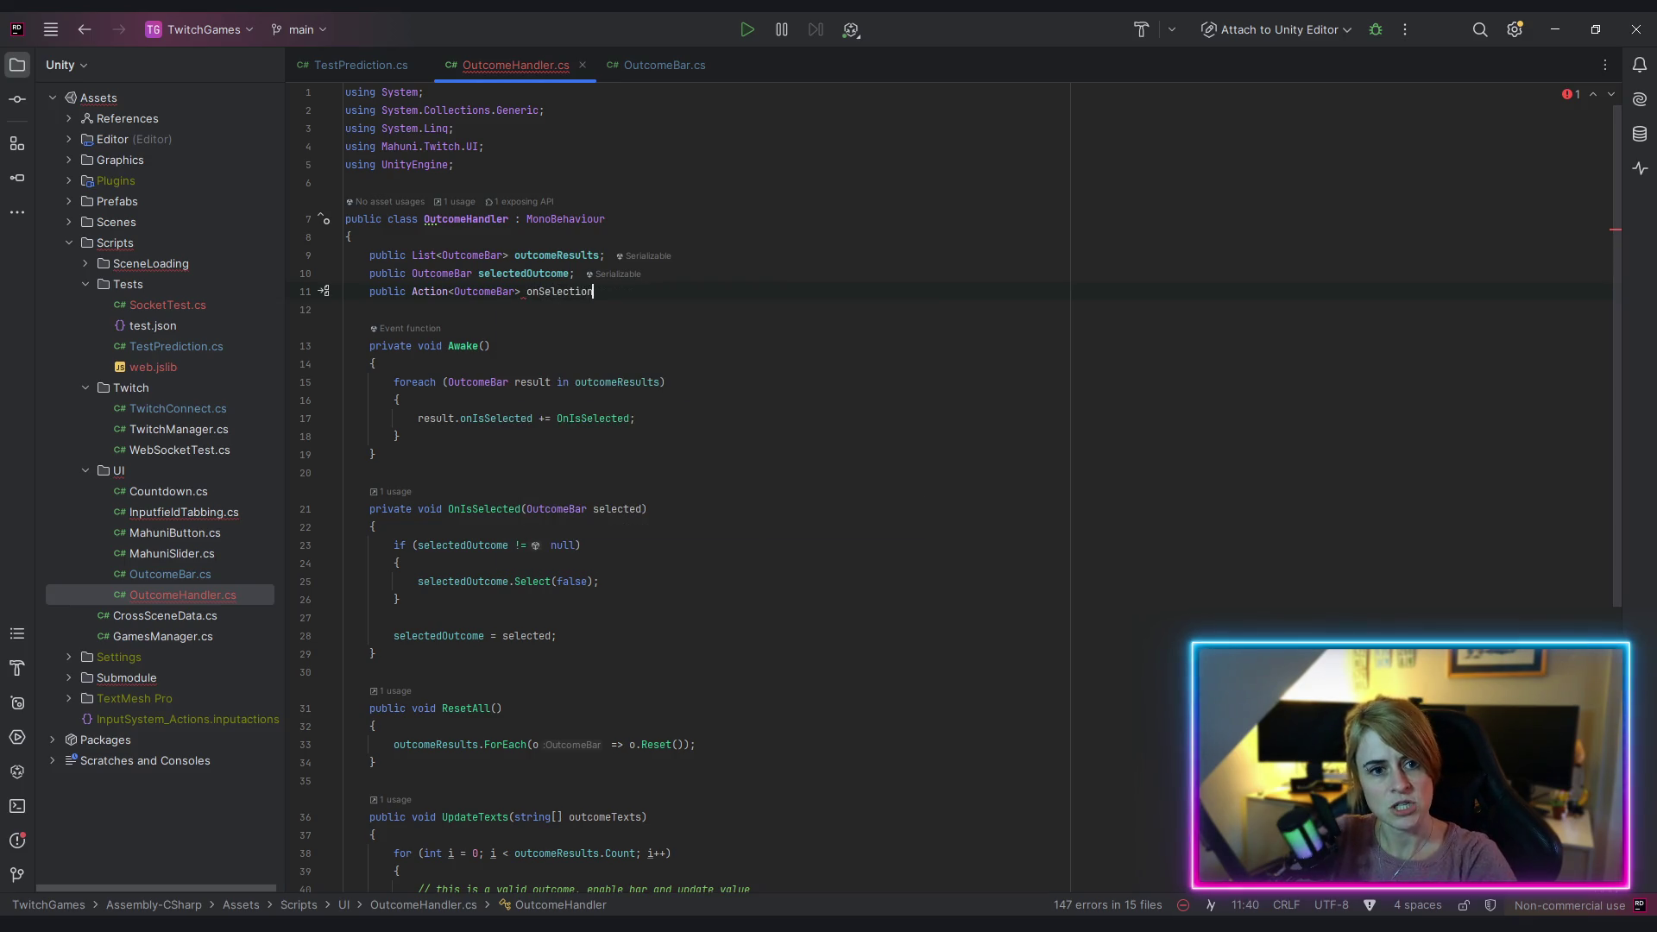
{"action": "key", "text": "Tab"}
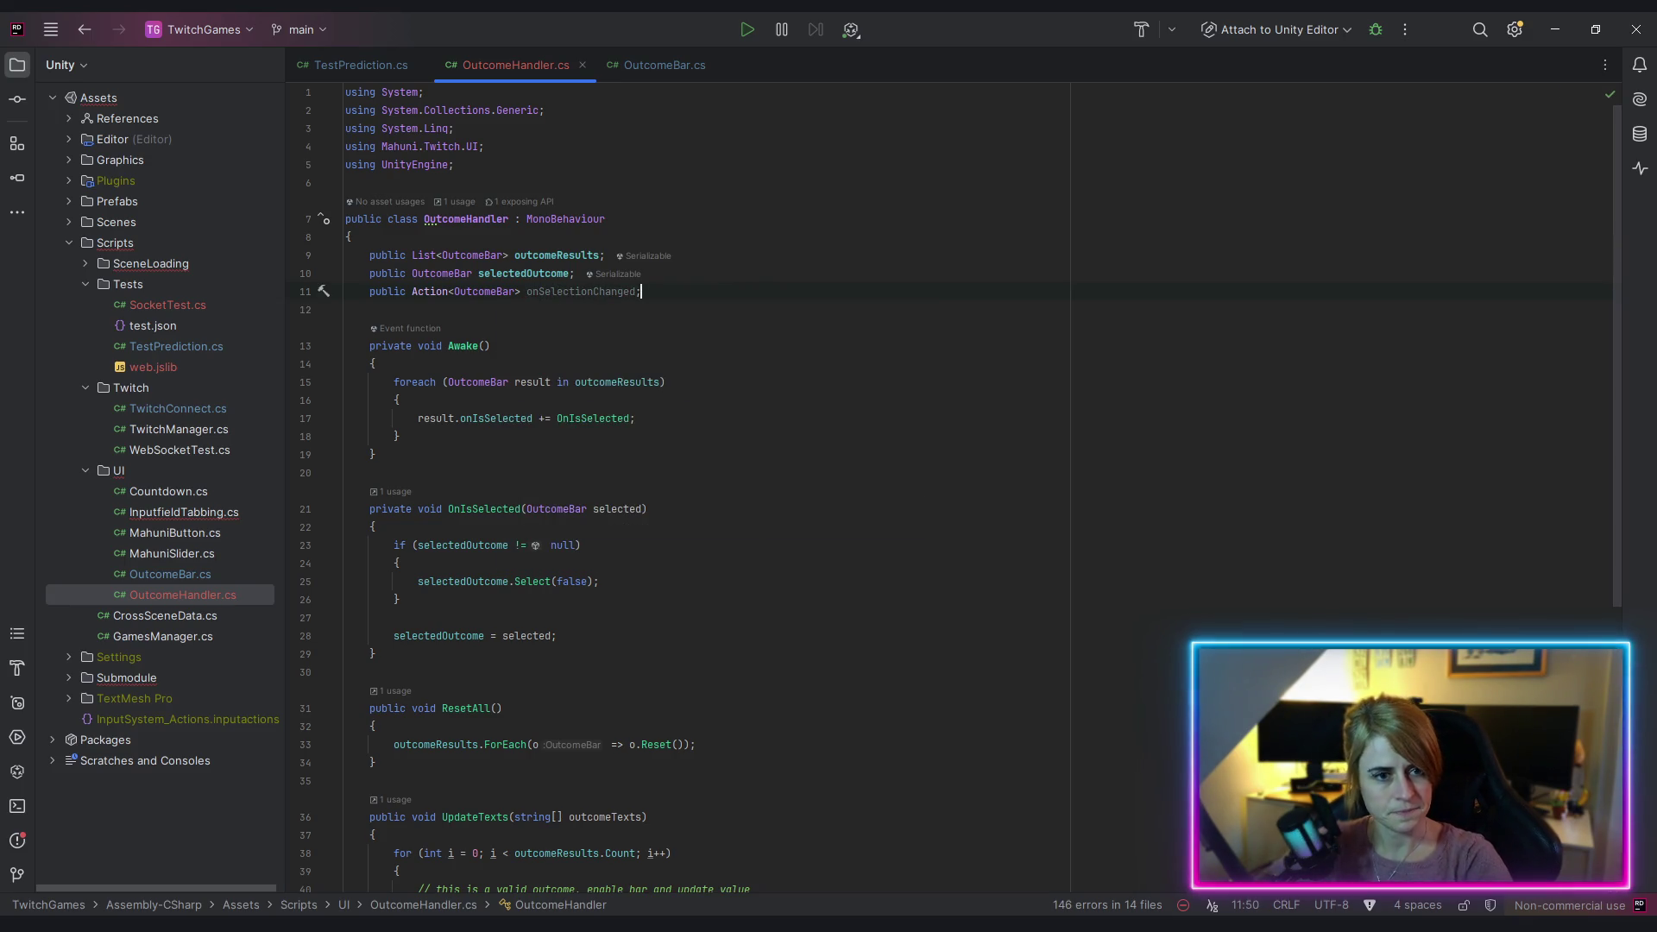
{"action": "double_click", "coordinate": [586, 293]}
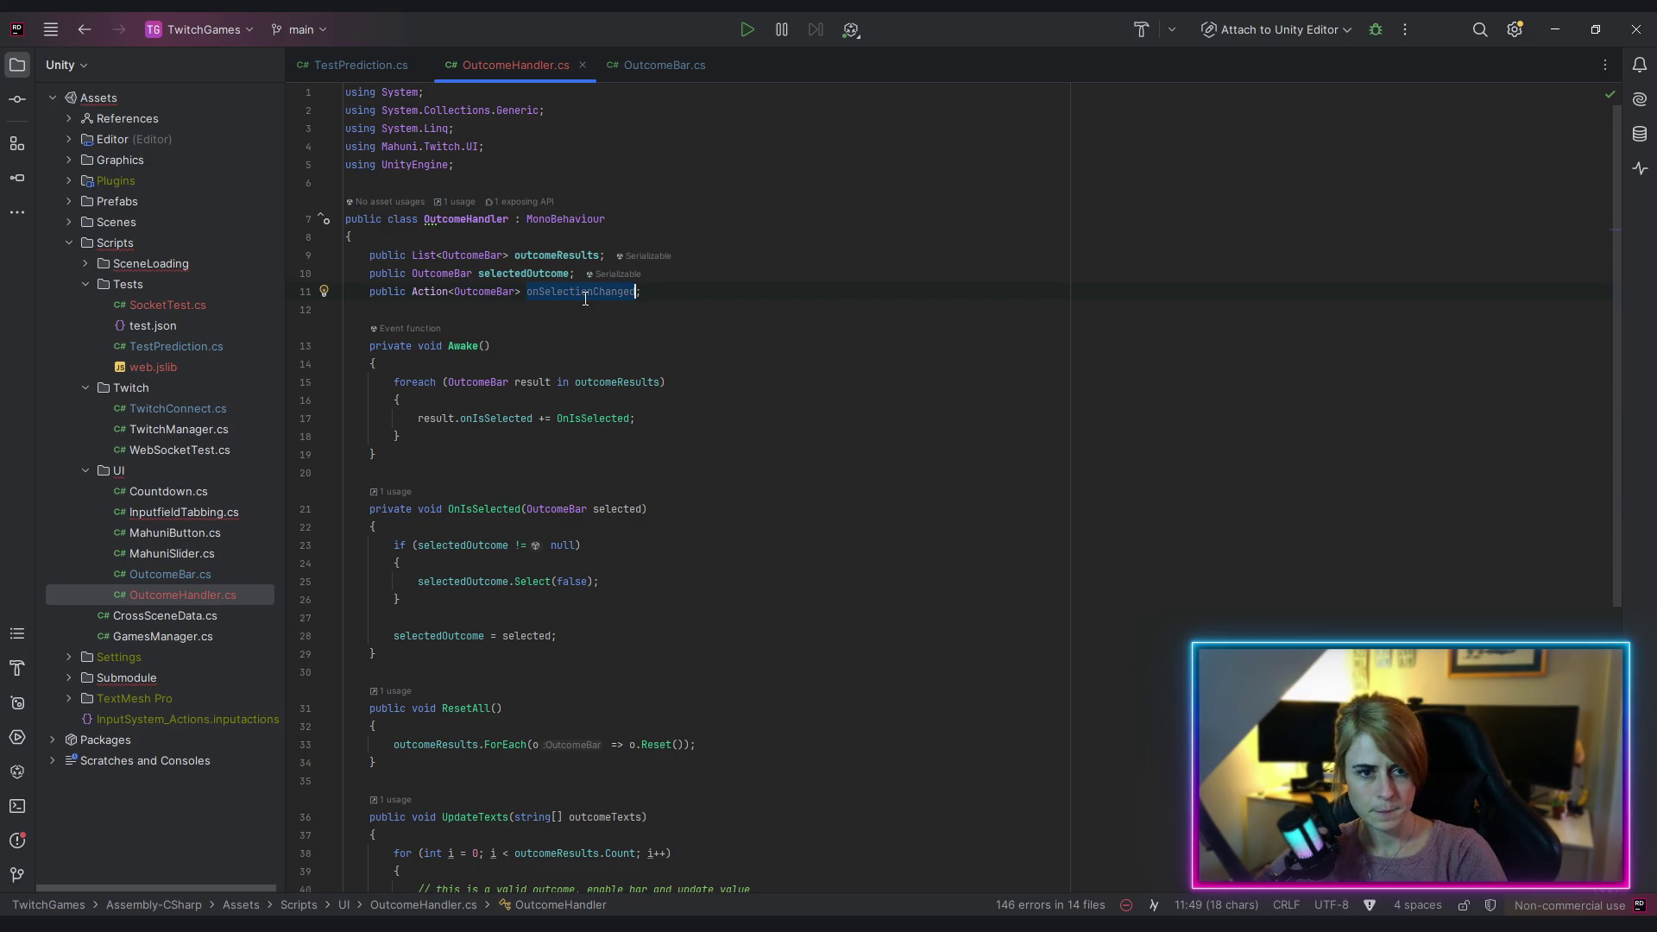
{"action": "scroll", "coordinate": [348, 508], "scroll_direction": "down", "scroll_amount": 5}
{"action": "scroll", "coordinate": [345, 509], "scroll_direction": "up", "scroll_amount": 3}
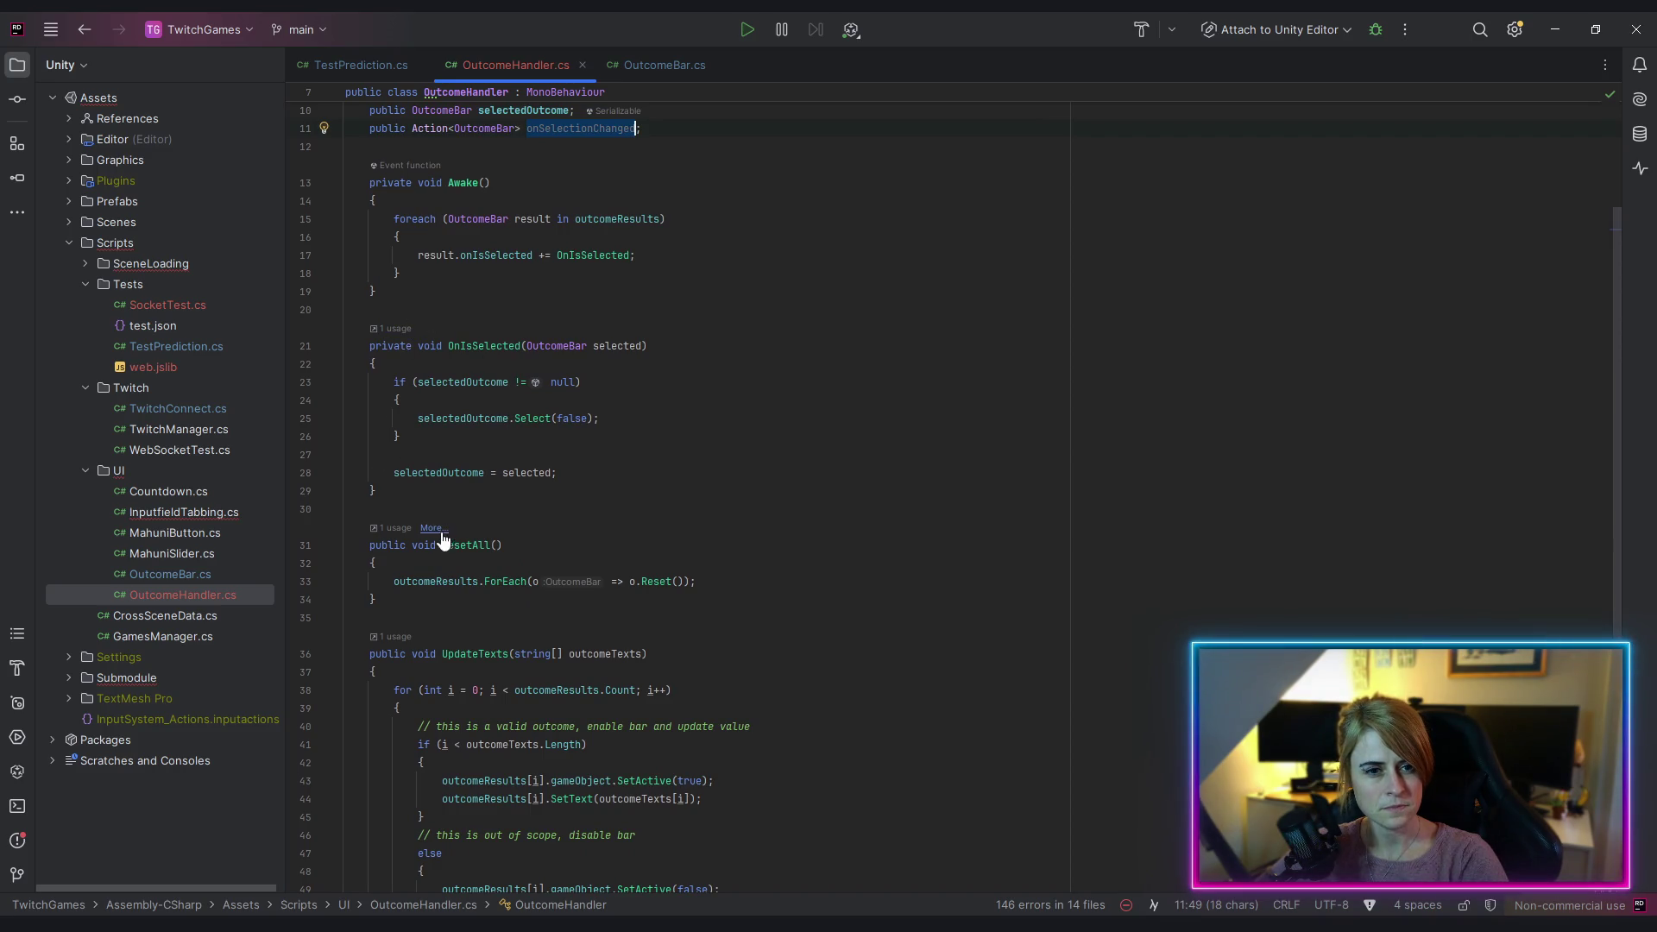
{"action": "scroll", "coordinate": [482, 321], "scroll_direction": "down", "scroll_amount": 5}
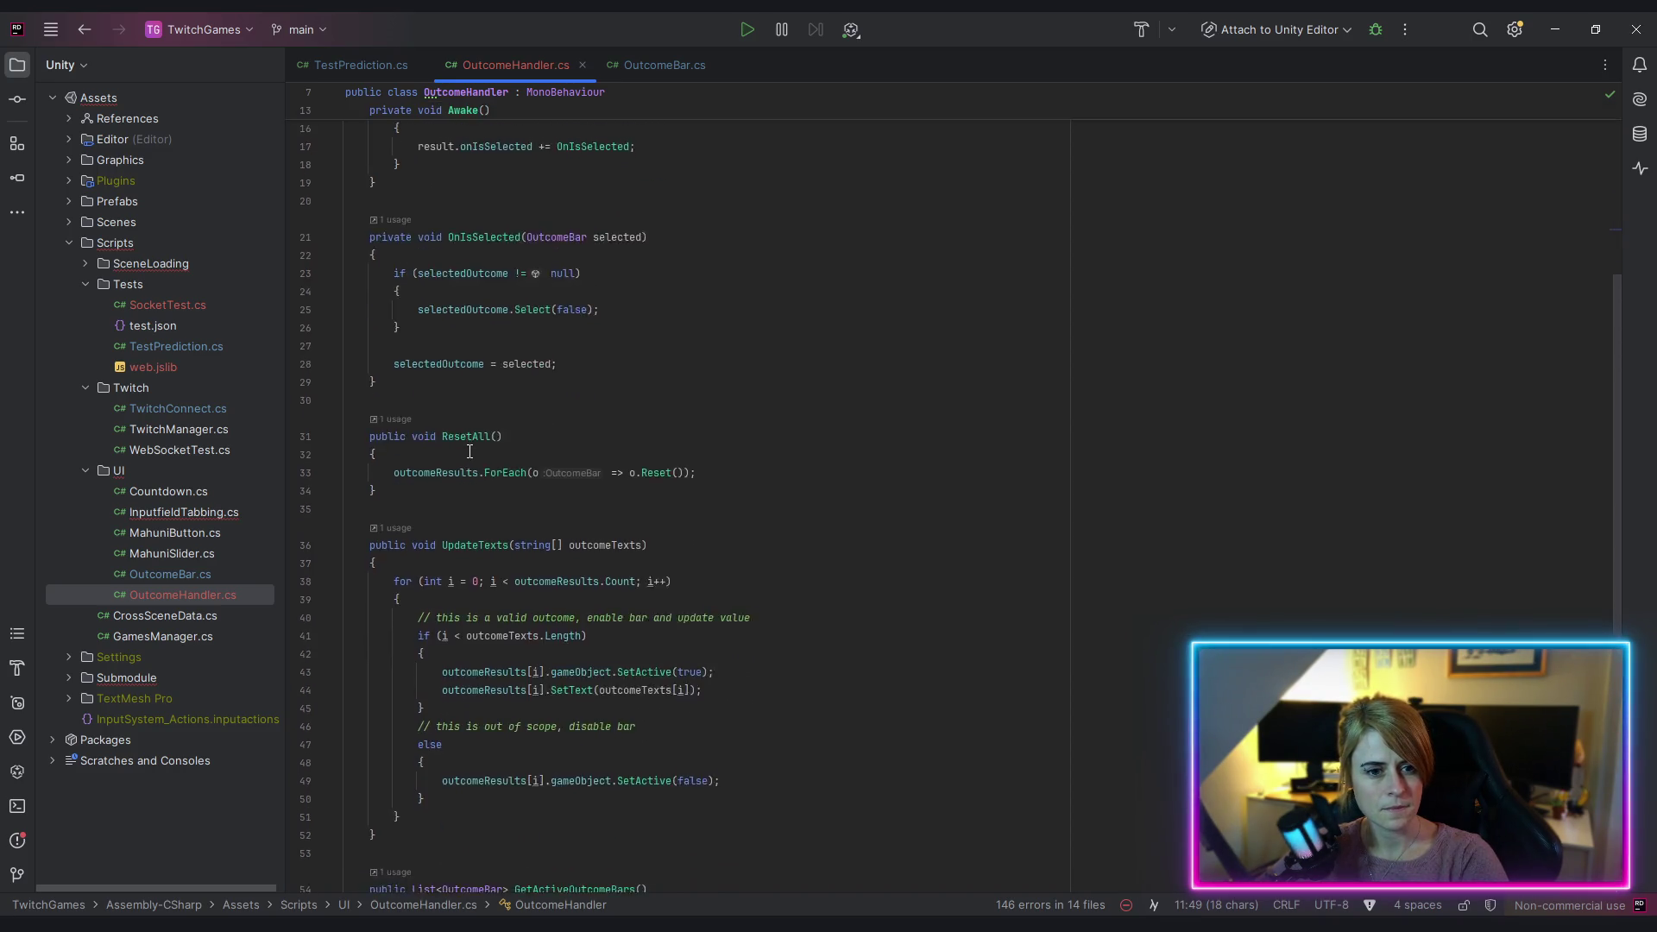
{"action": "scroll", "coordinate": [497, 470], "scroll_direction": "up", "scroll_amount": 3}
{"action": "scroll", "coordinate": [497, 471], "scroll_direction": "up", "scroll_amount": 2}
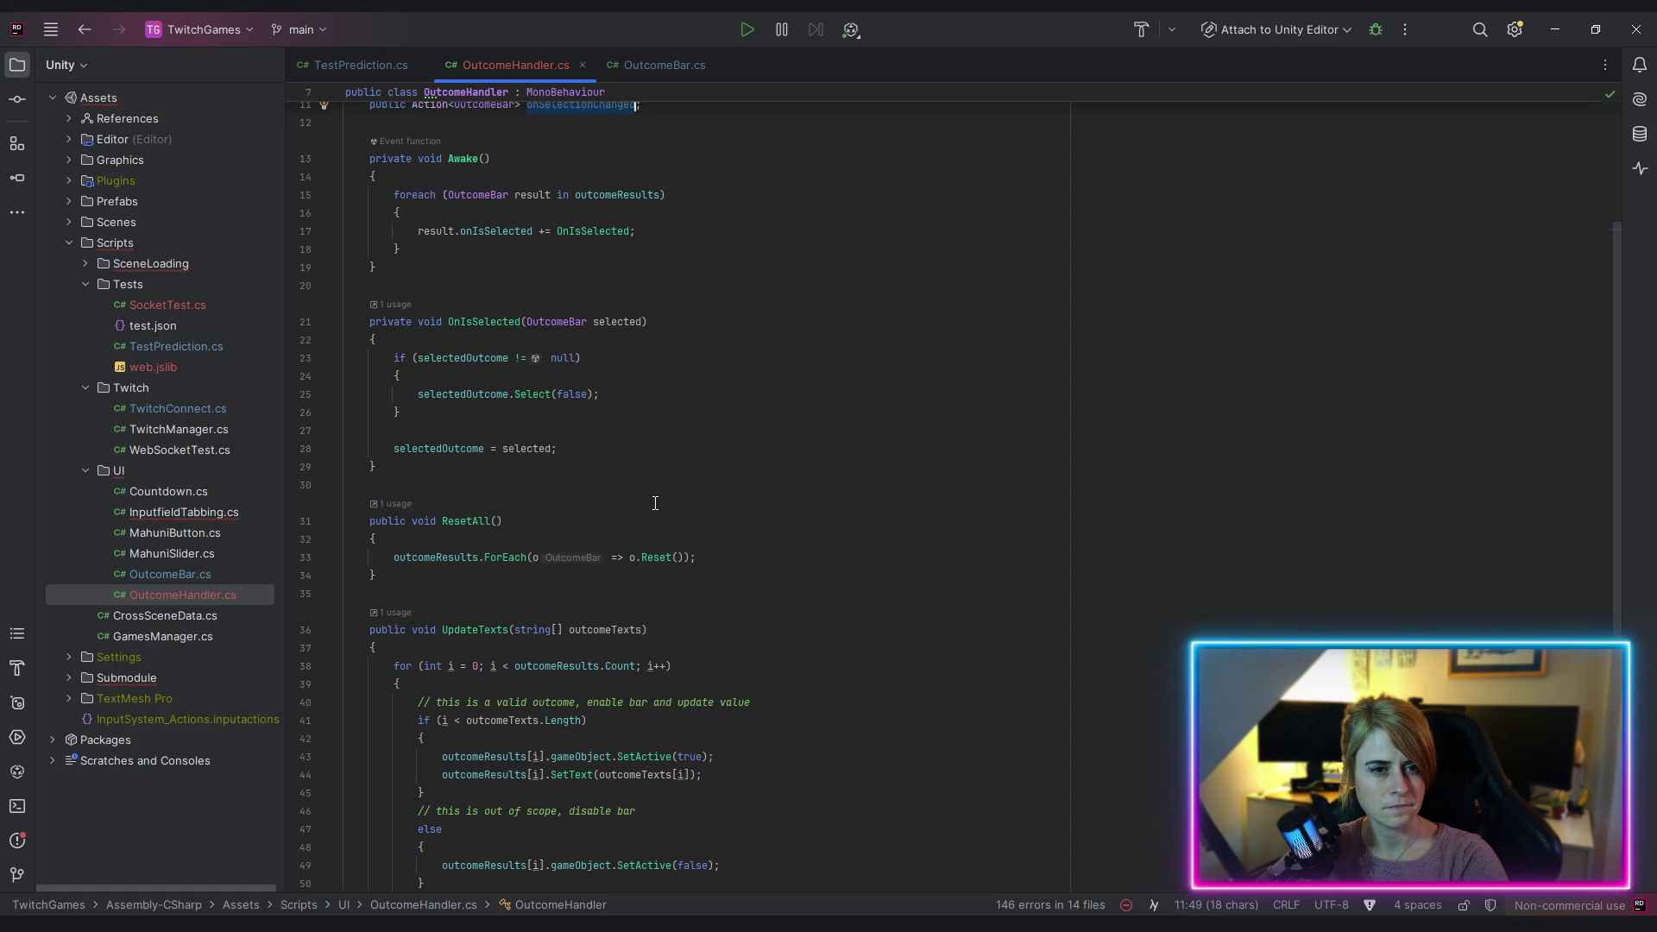
{"action": "left_click", "coordinate": [496, 432]}
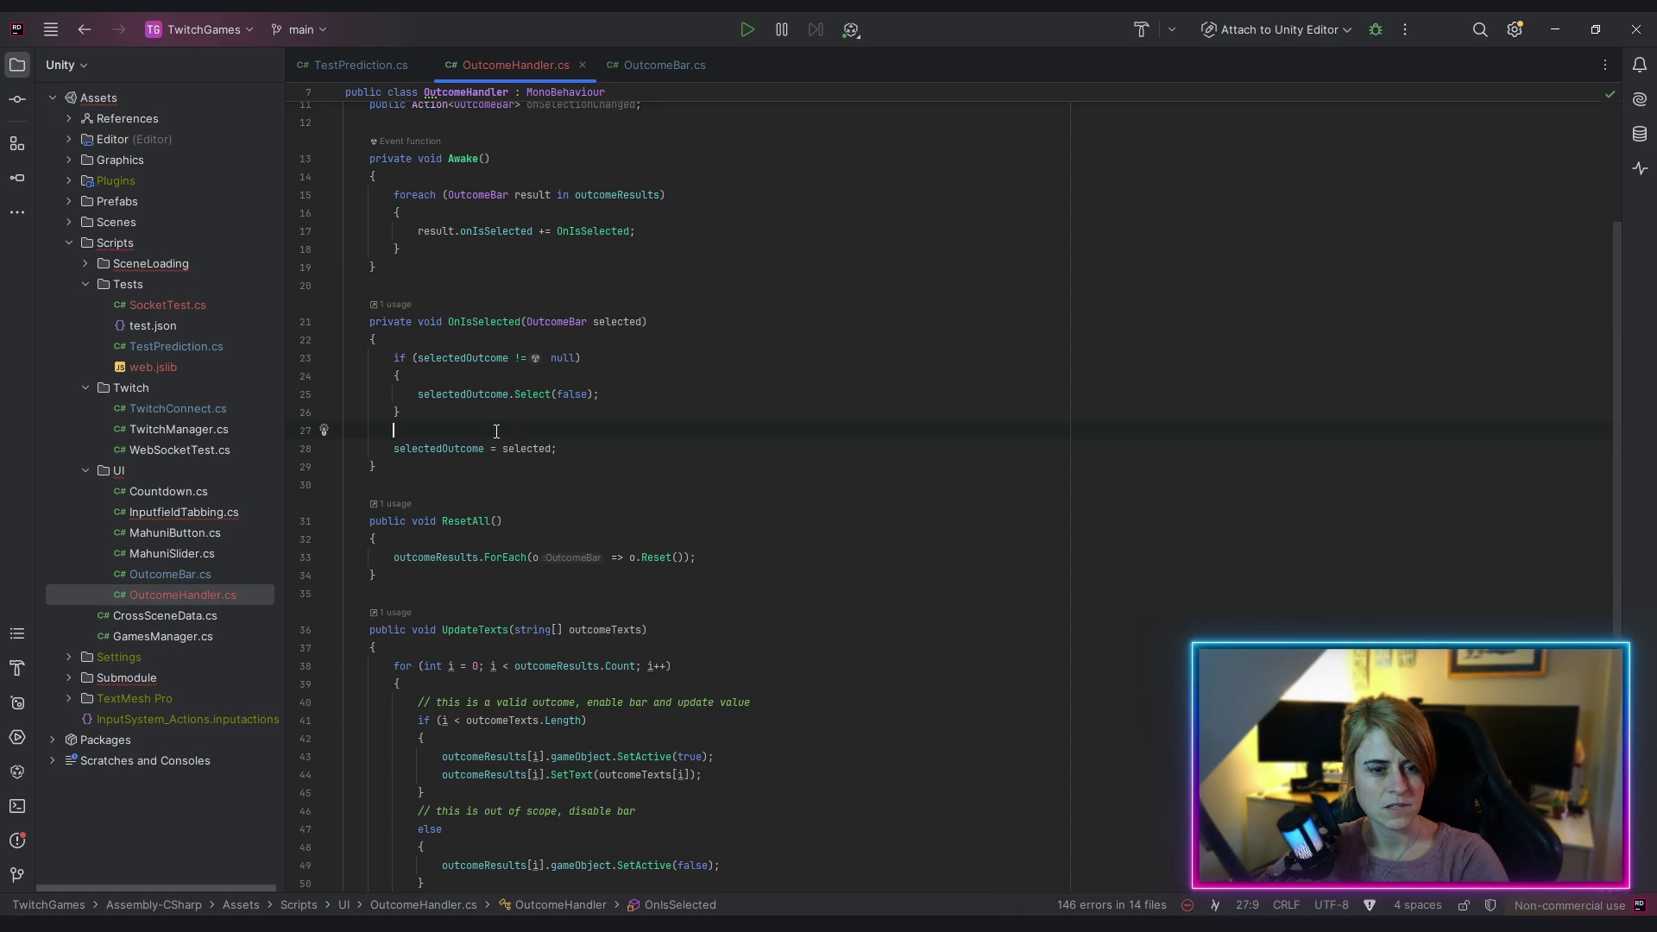
Step: Add 'if (selected != selectedOutcome) { onSelectionChanged?.Invoke(selected); }' before the selectedOutcome assignment
{"action": "key", "text": "Return"}
{"action": "key", "text": "Return"}
{"action": "key", "text": "Up"}
{"action": "type", "text": "if("}
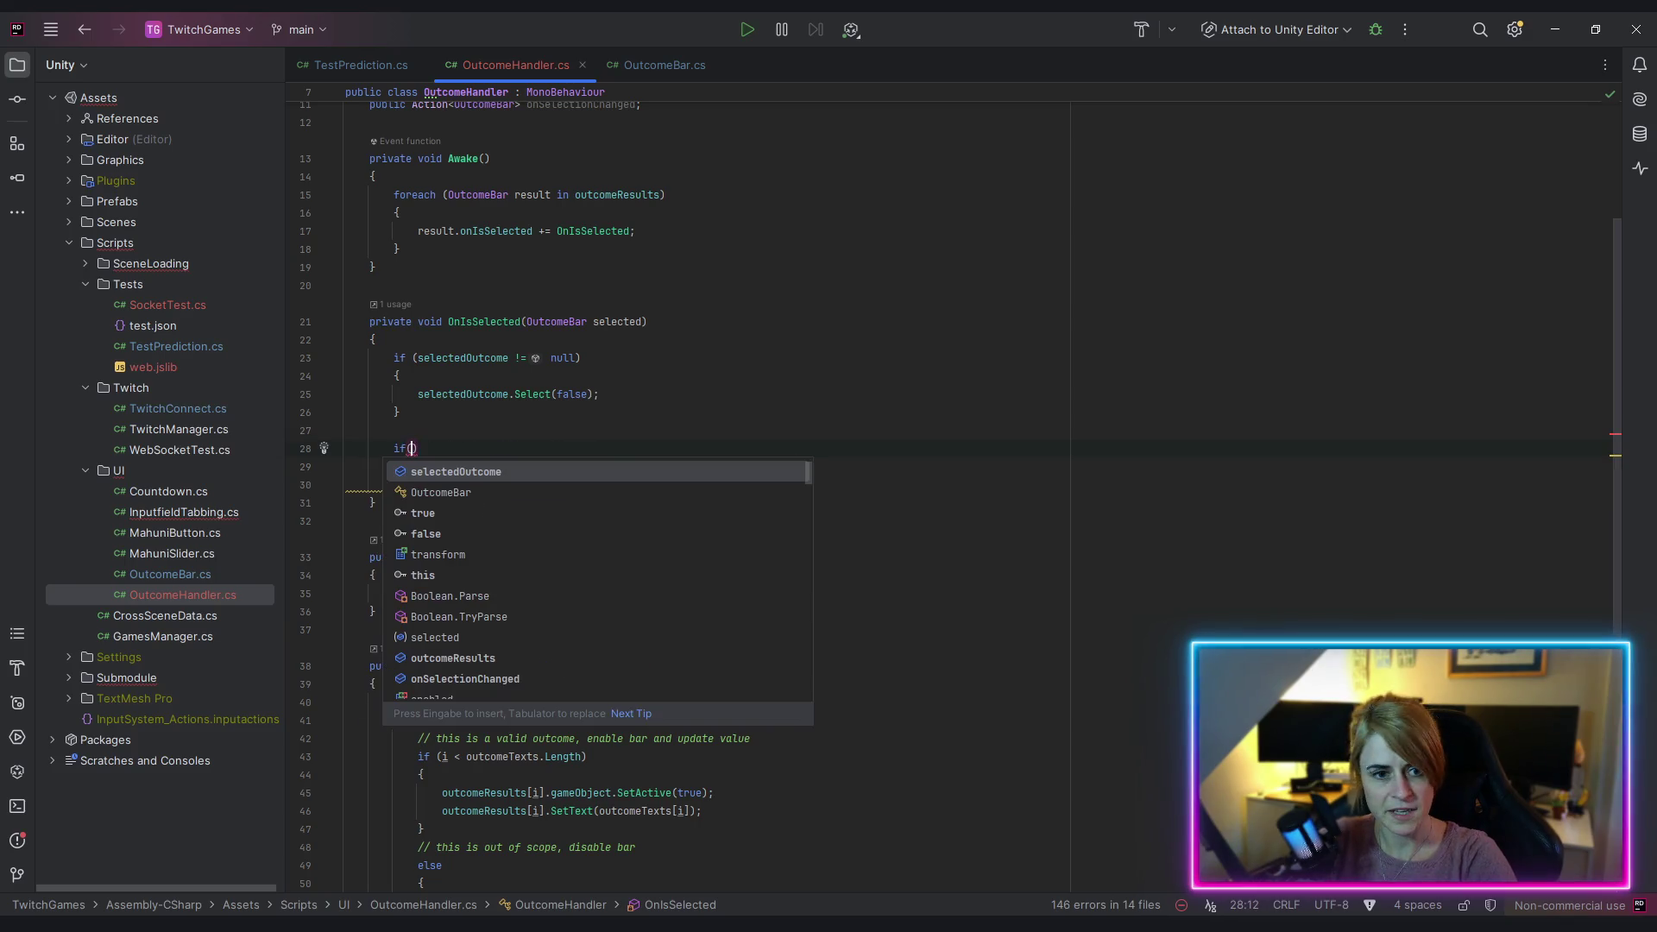
{"action": "type", "text": "selecte"}
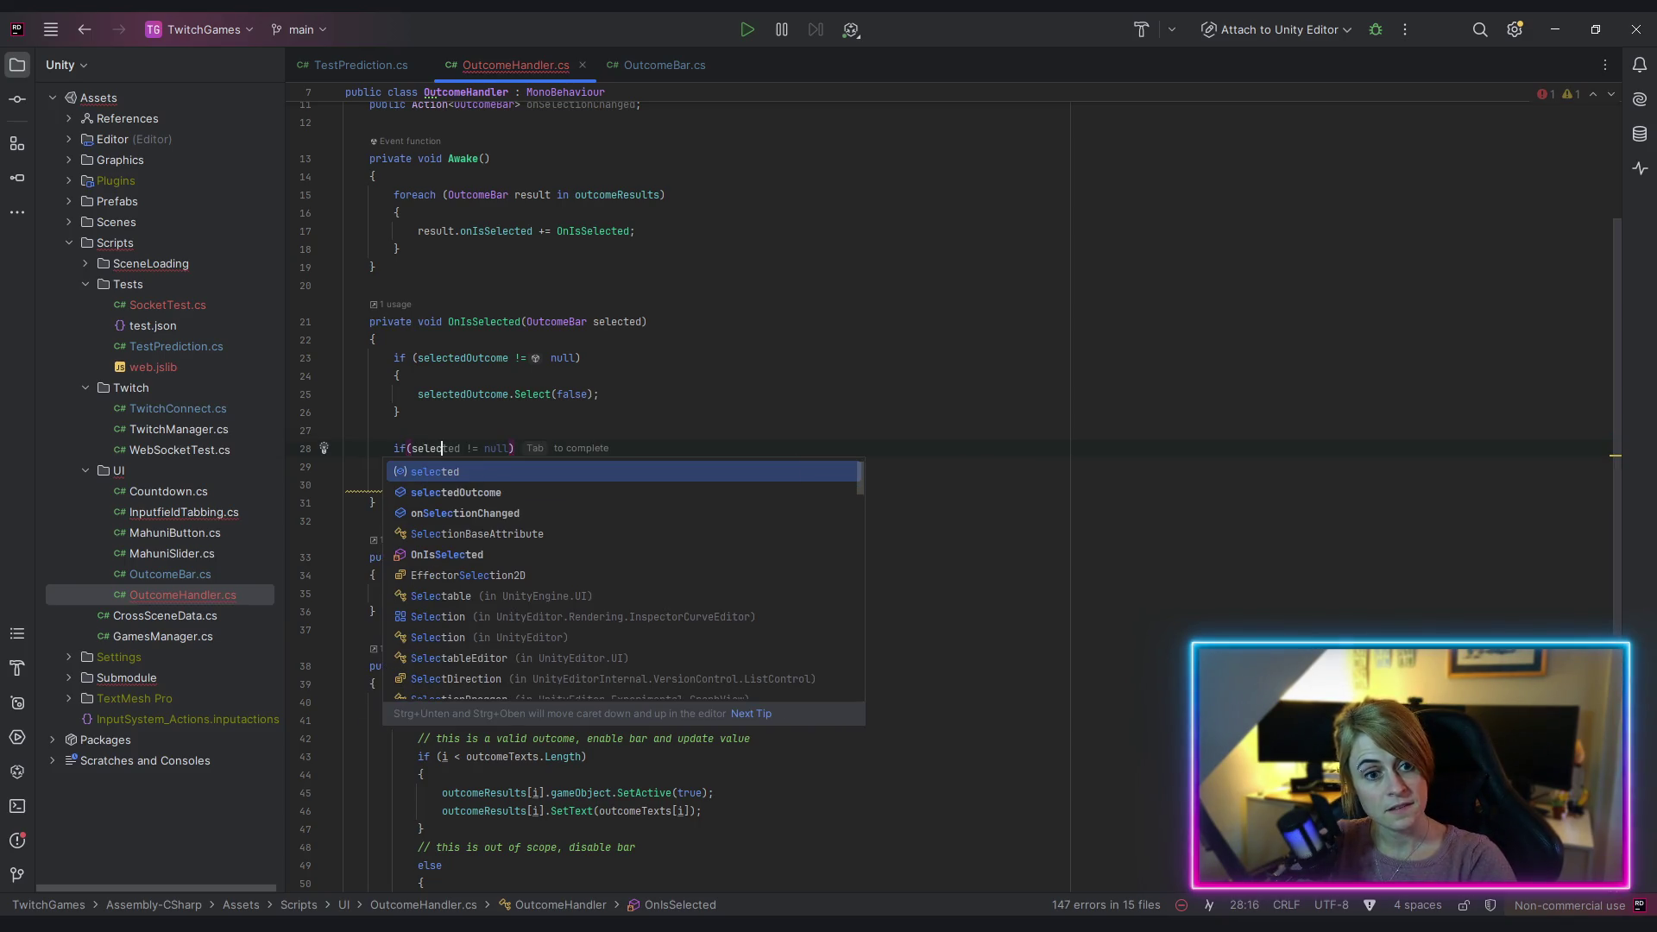
{"action": "type", "text": "d != "}
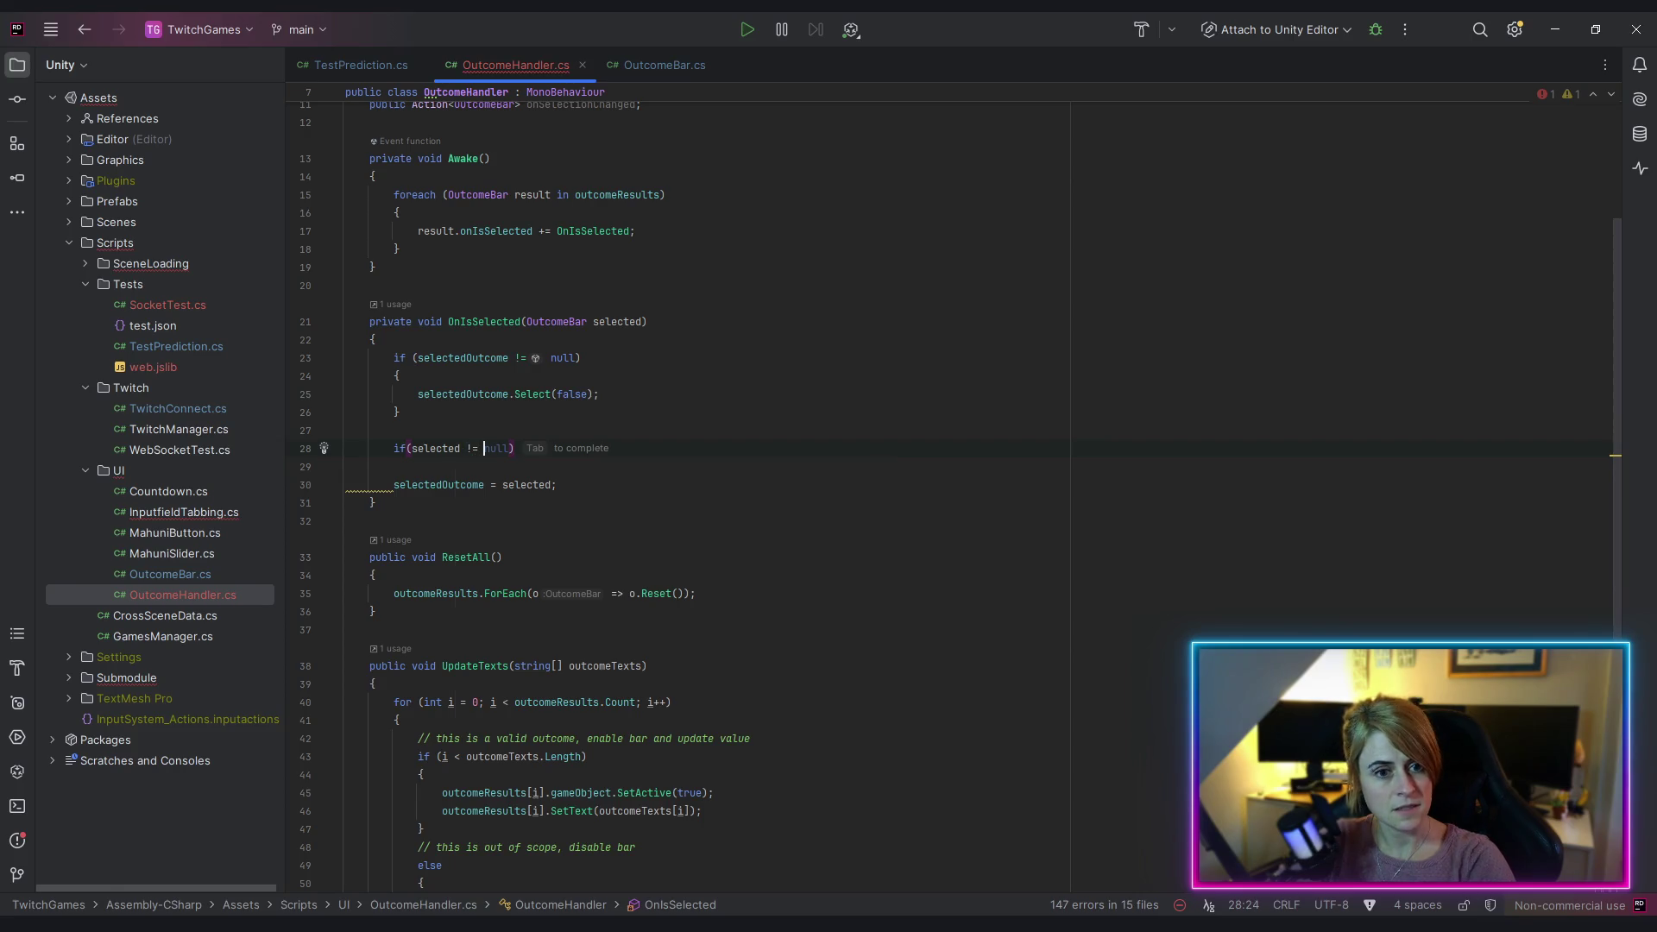
{"action": "type", "text": "se"}
{"action": "key", "text": "Return"}
{"action": "type", "text": ")"}
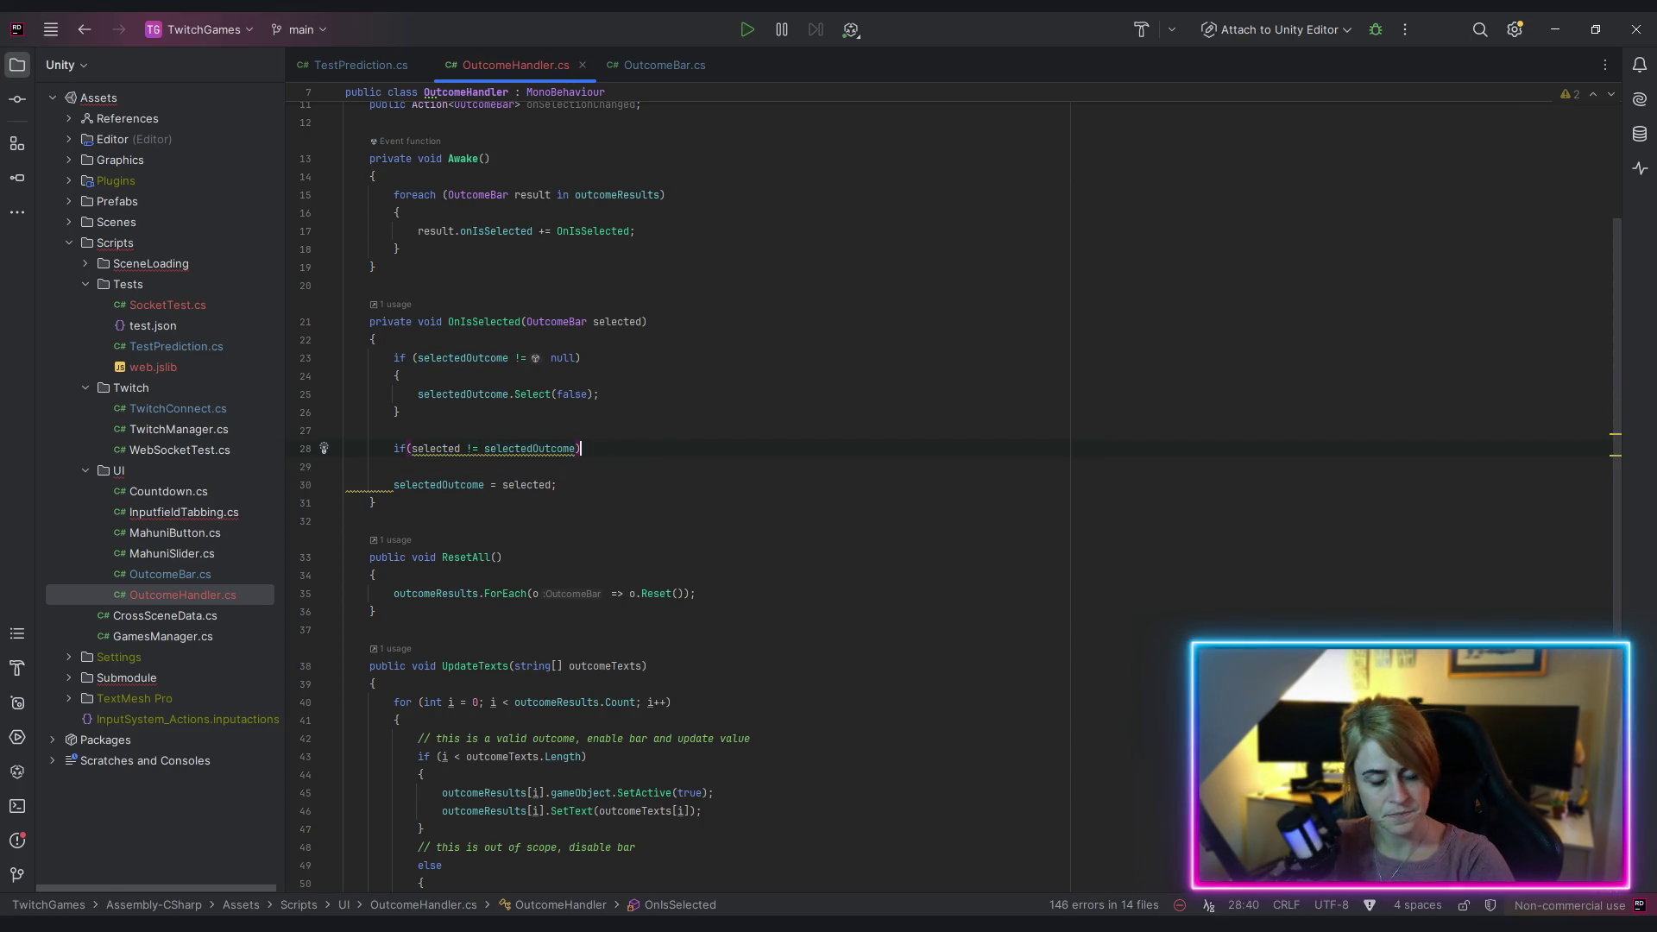
{"action": "key", "text": "Return"}
{"action": "type", "text": "{"}
{"action": "key", "text": "Return"}
{"action": "type", "text": "onSelectionChanged?.in"}
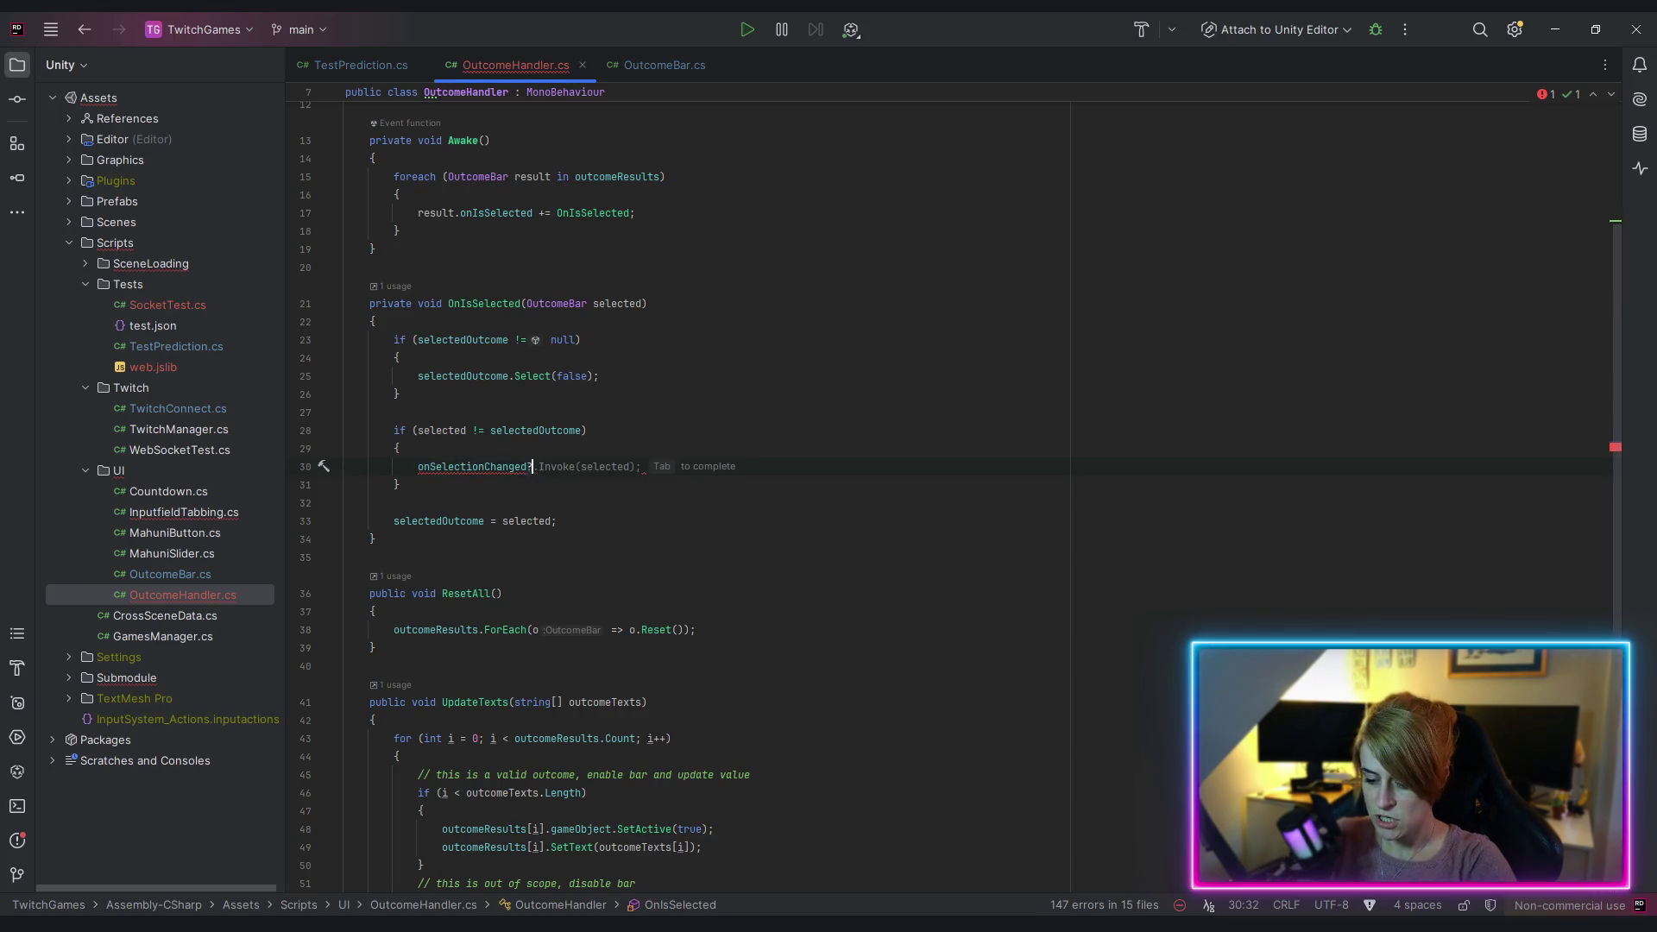
{"action": "key", "text": "Return"}
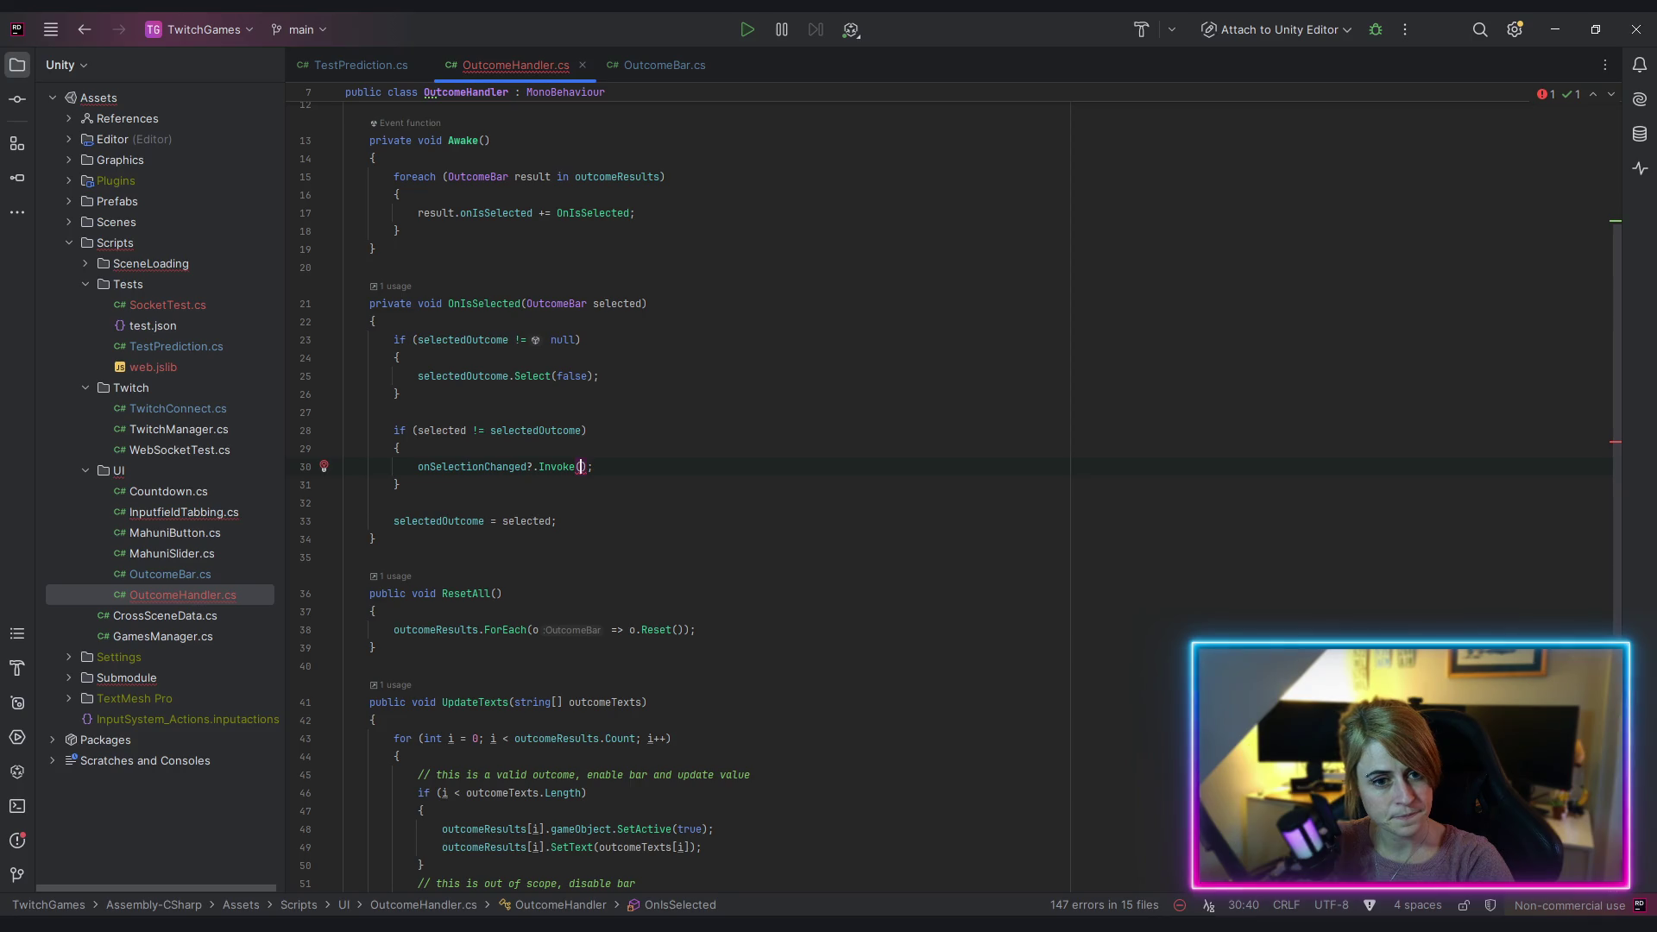
{"action": "type", "text": "selected"}
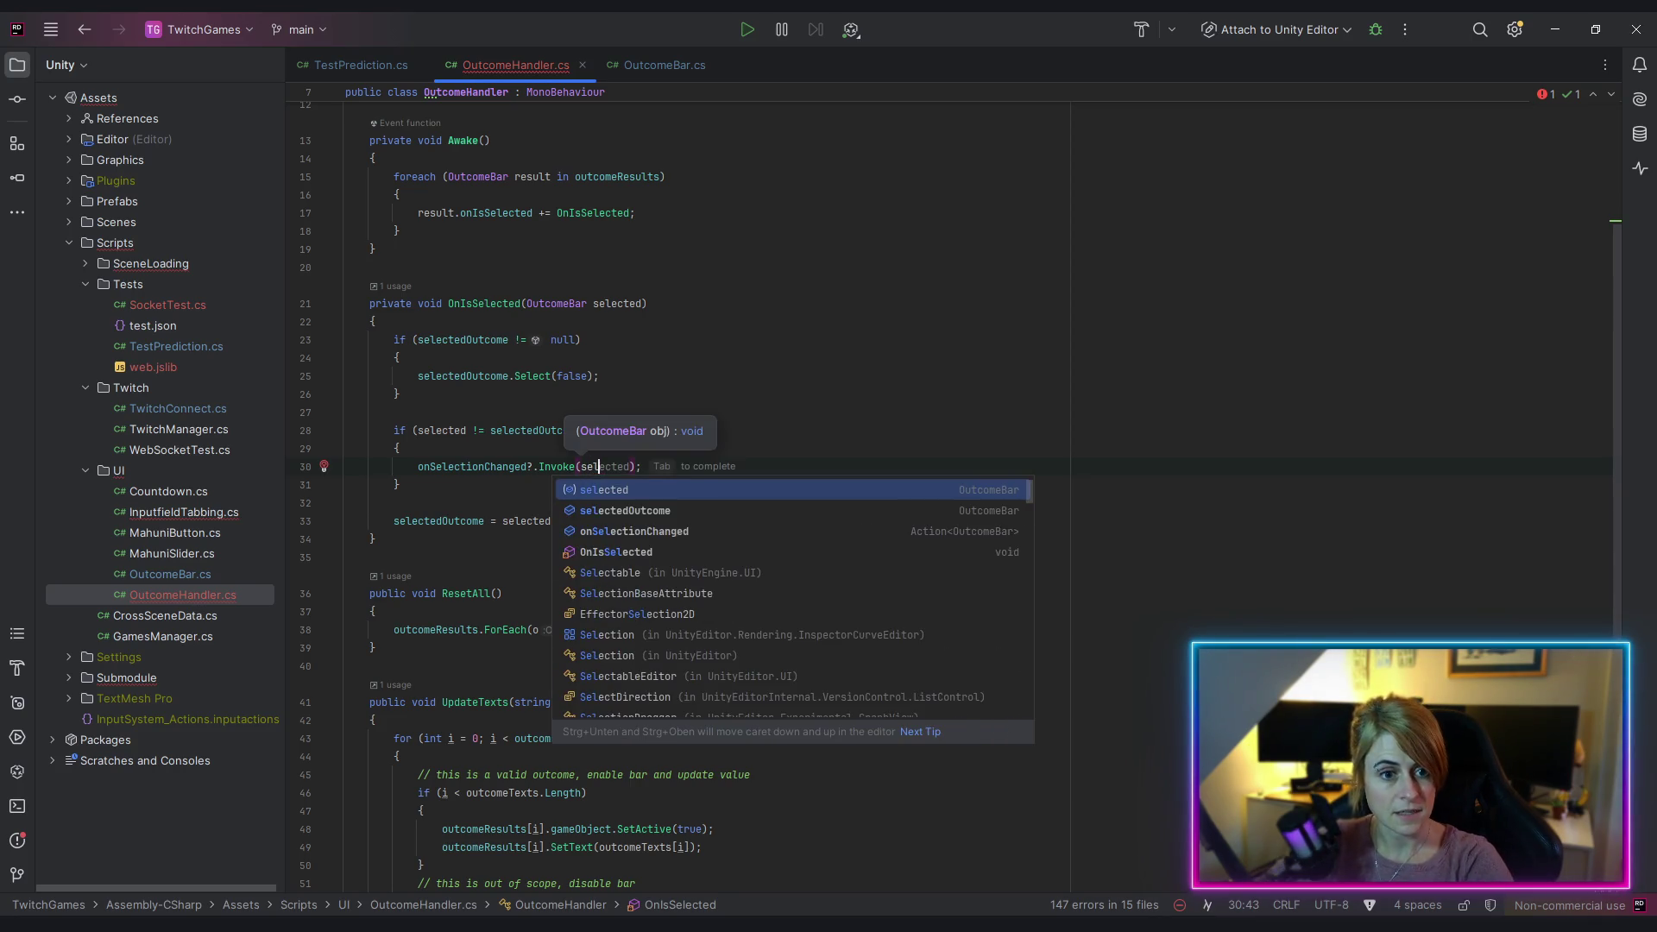
{"action": "key", "text": "Escape"}
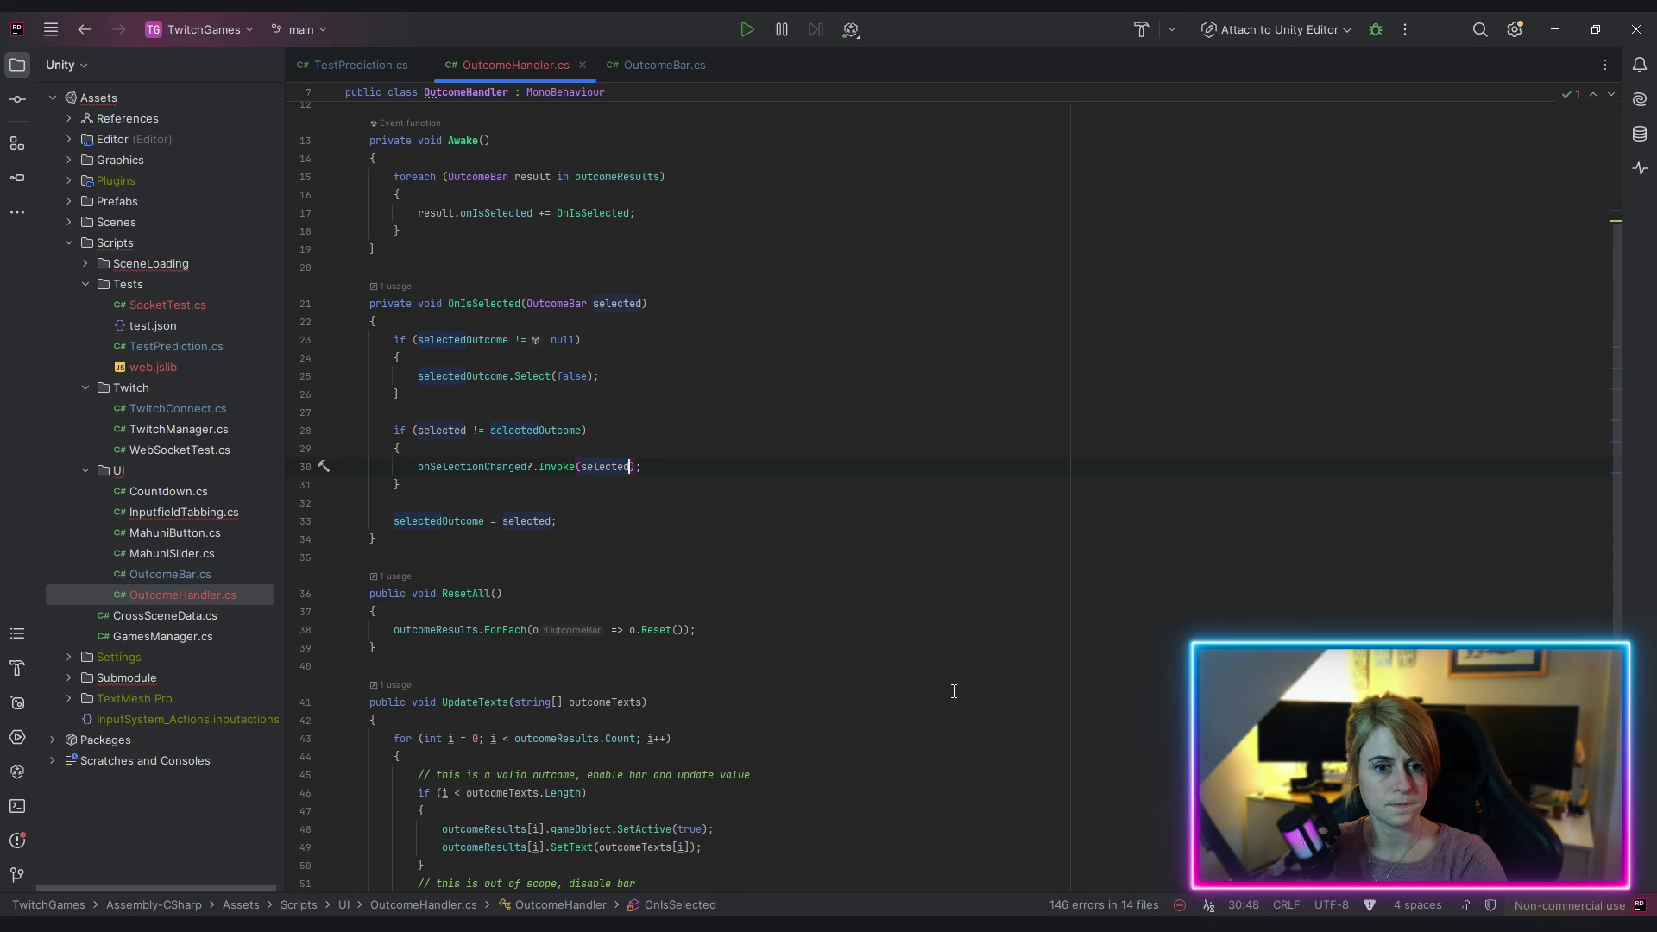
{"action": "left_click", "coordinate": [962, 584]}
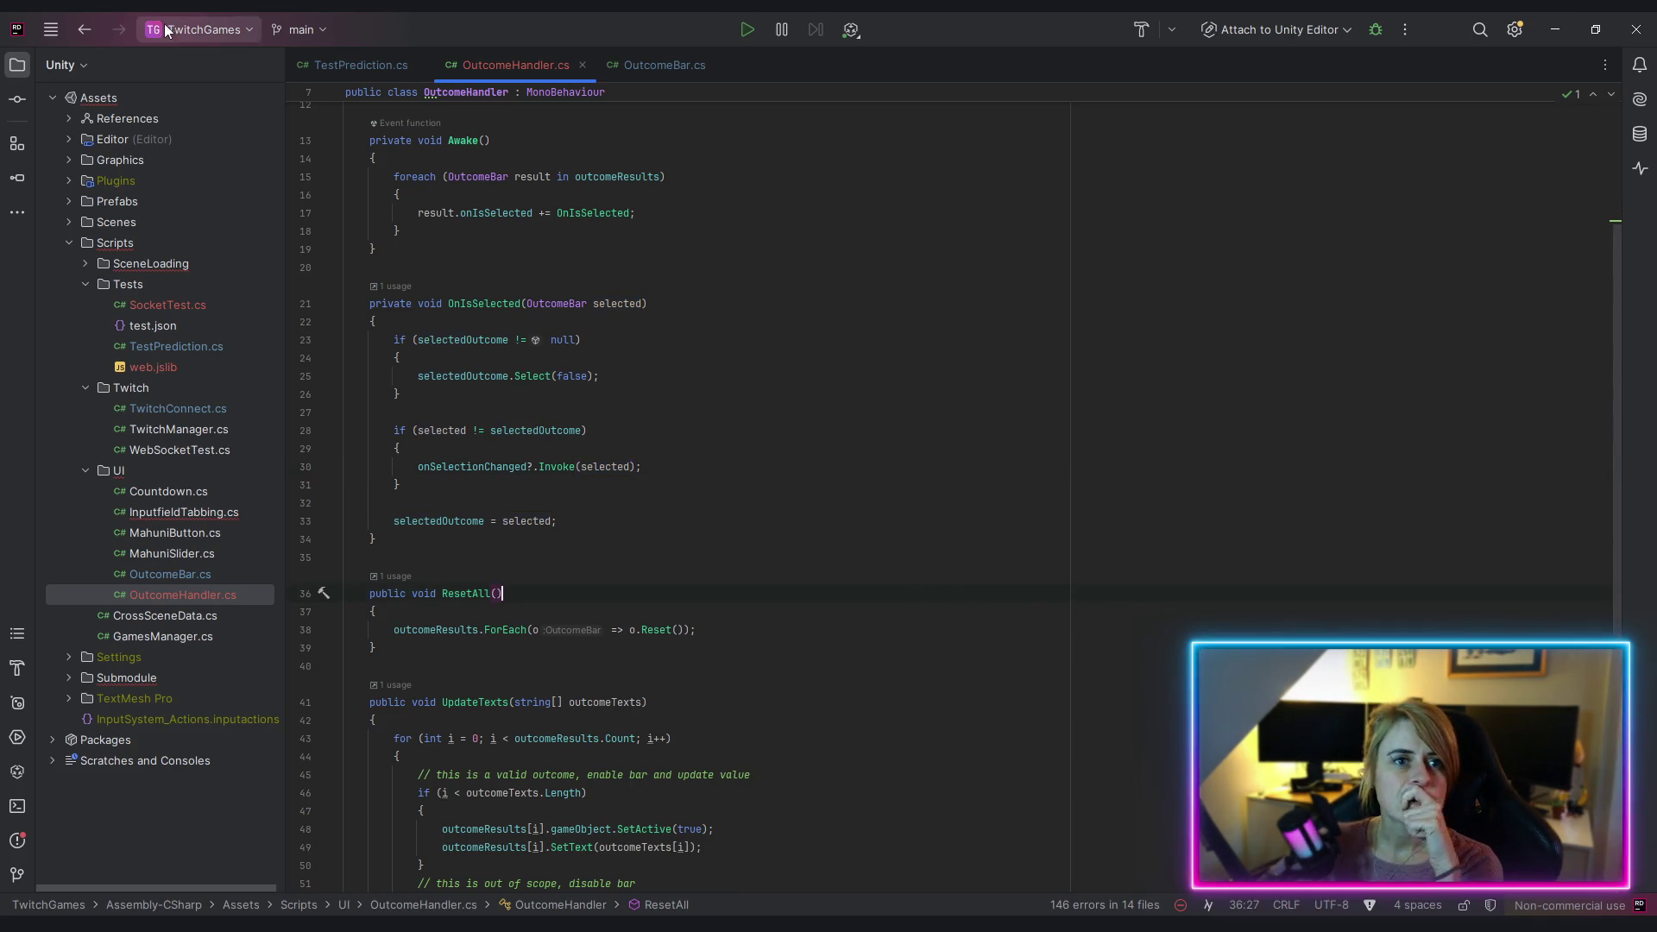
Step: In TestPrediction's Awake, add 'outcomeHandler.onSelectionChanged += OnSelectionChanged;' and generate the handler method
{"action": "left_click", "coordinate": [354, 62]}
{"action": "scroll", "coordinate": [777, 682], "scroll_direction": "down", "scroll_amount": 3}
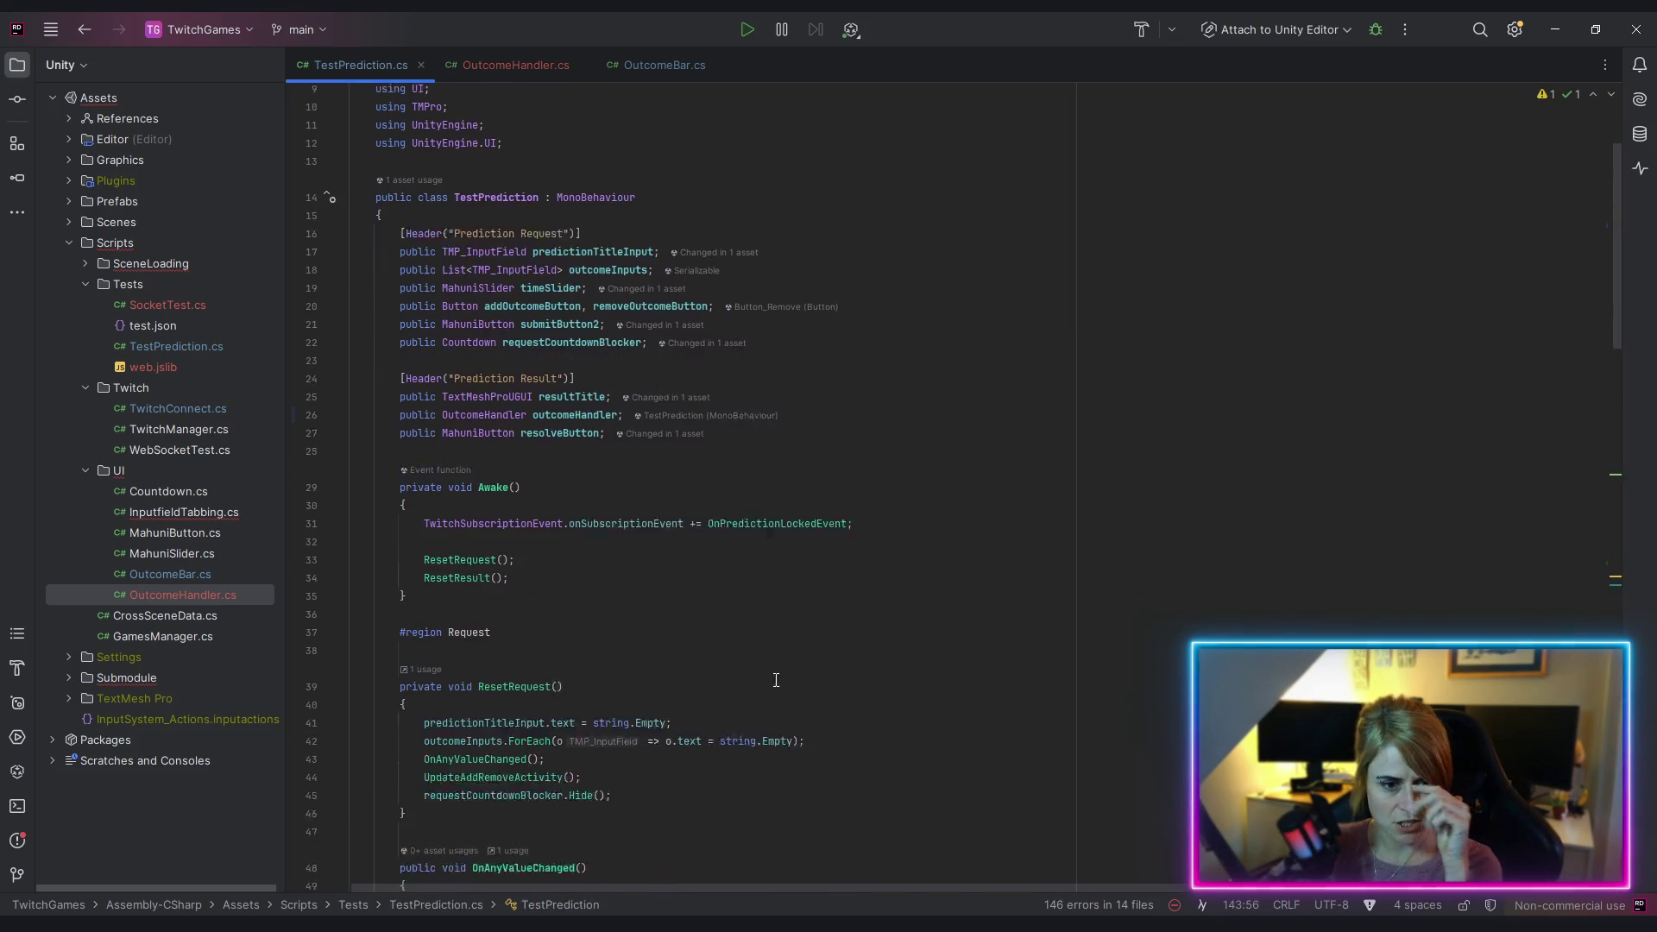
{"action": "key", "text": "Return"}
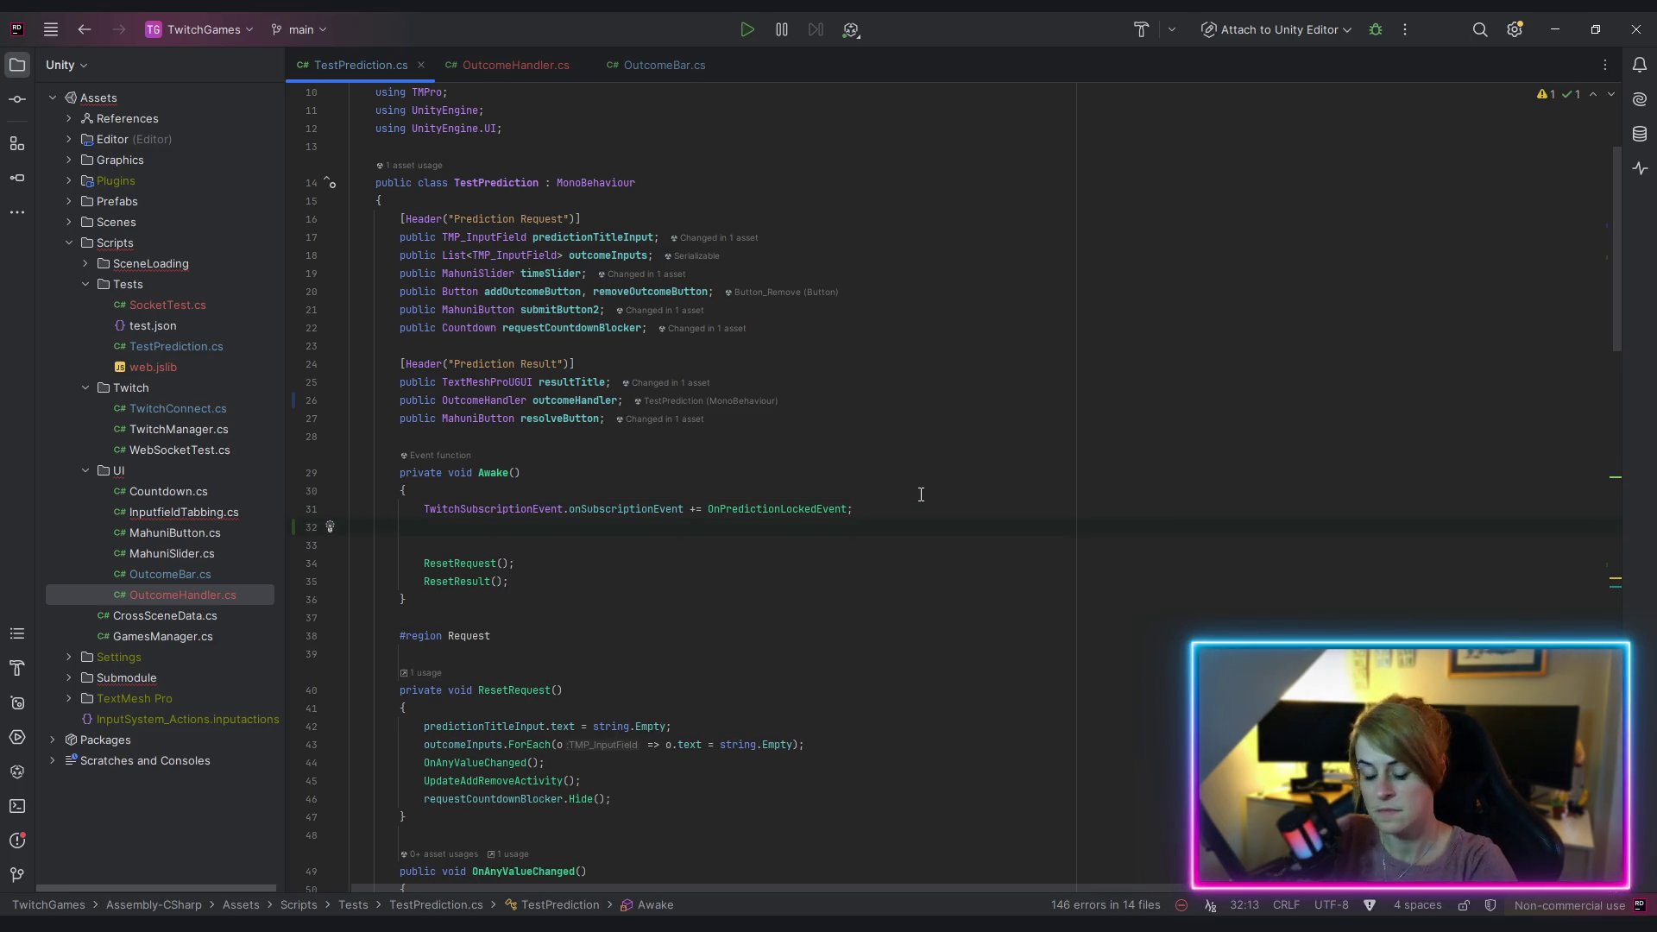
{"action": "type", "text": "outcome"}
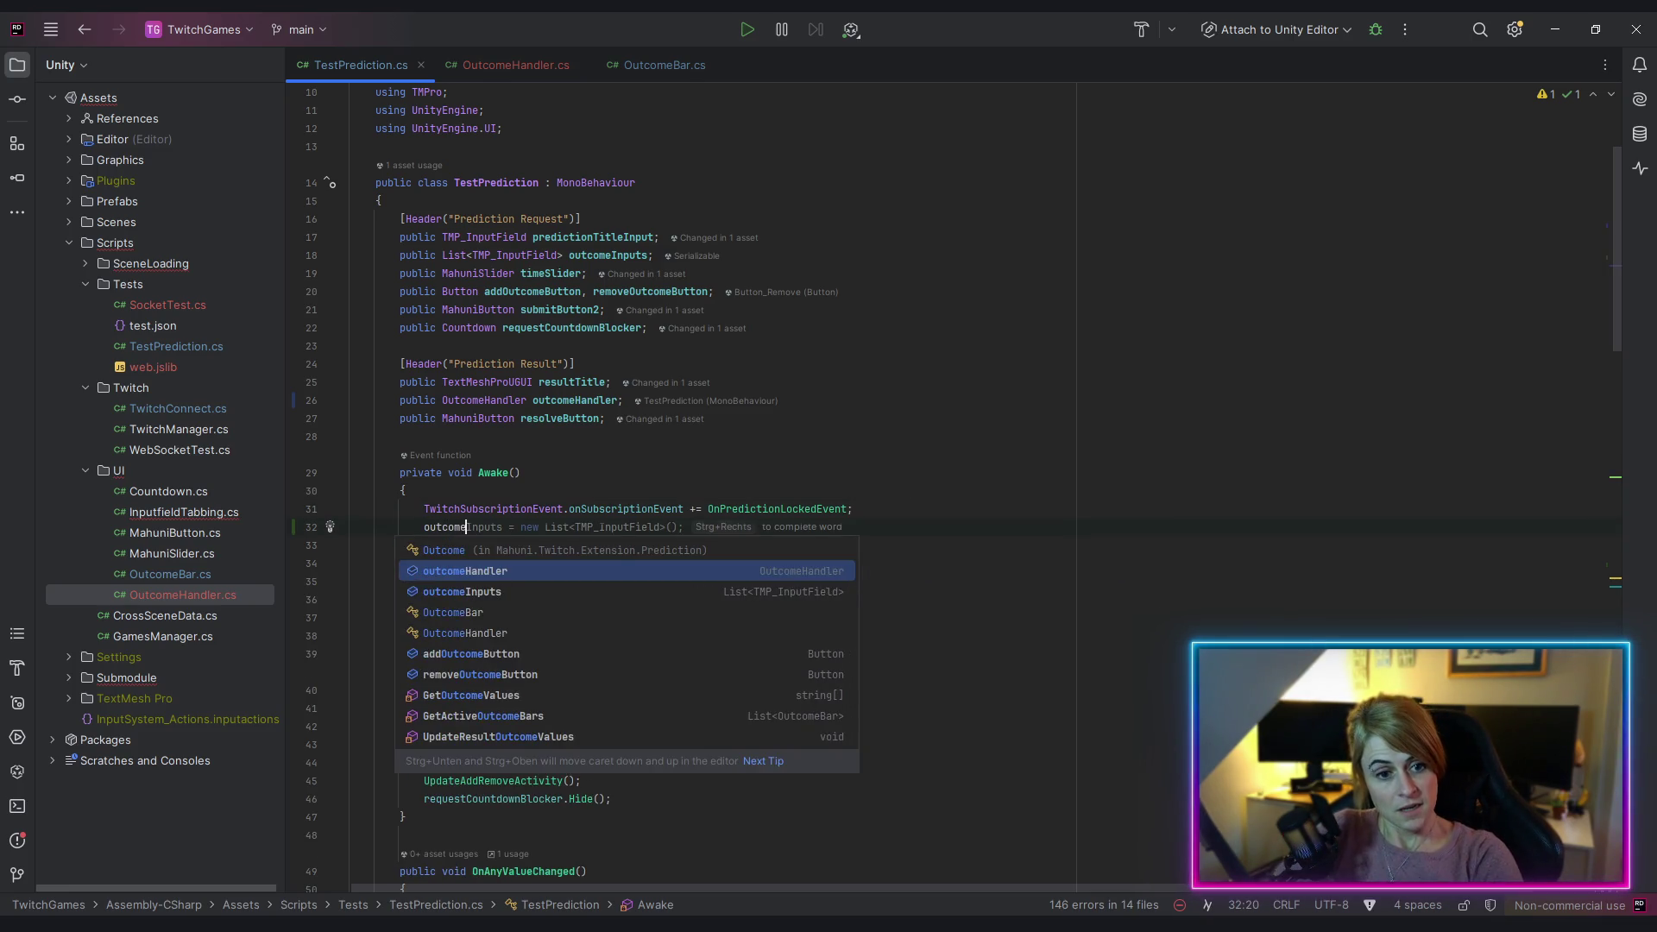
{"action": "key", "text": "Return"}
{"action": "type", "text": ".on"}
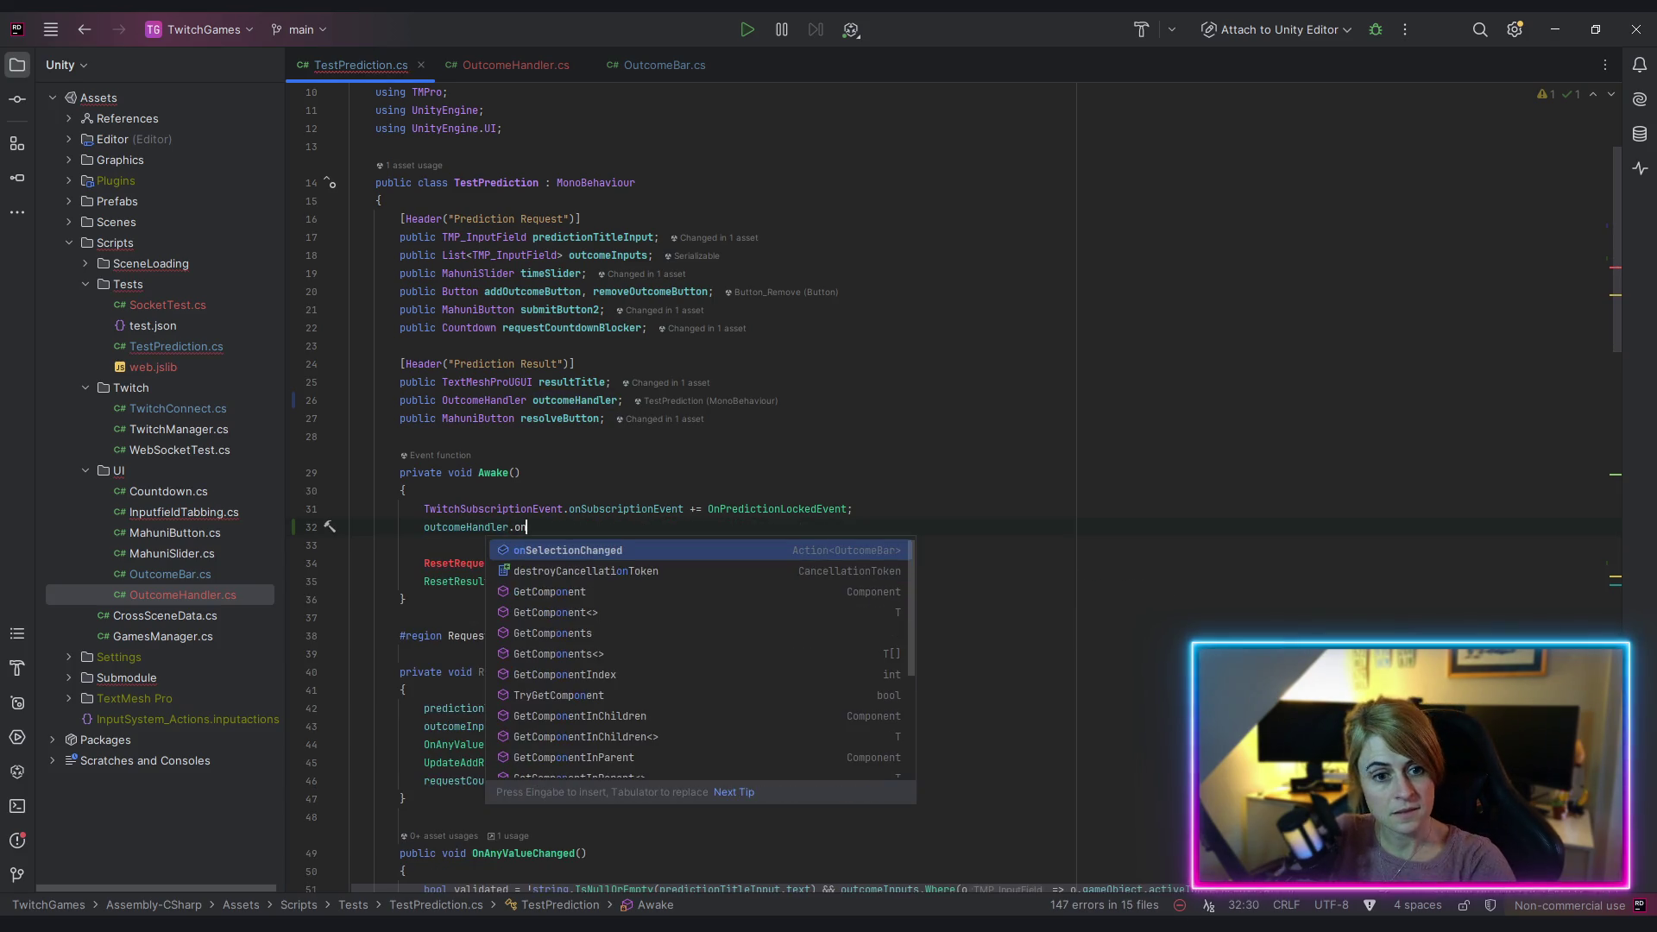
{"action": "key", "text": "Return"}
{"action": "type", "text": "+"}
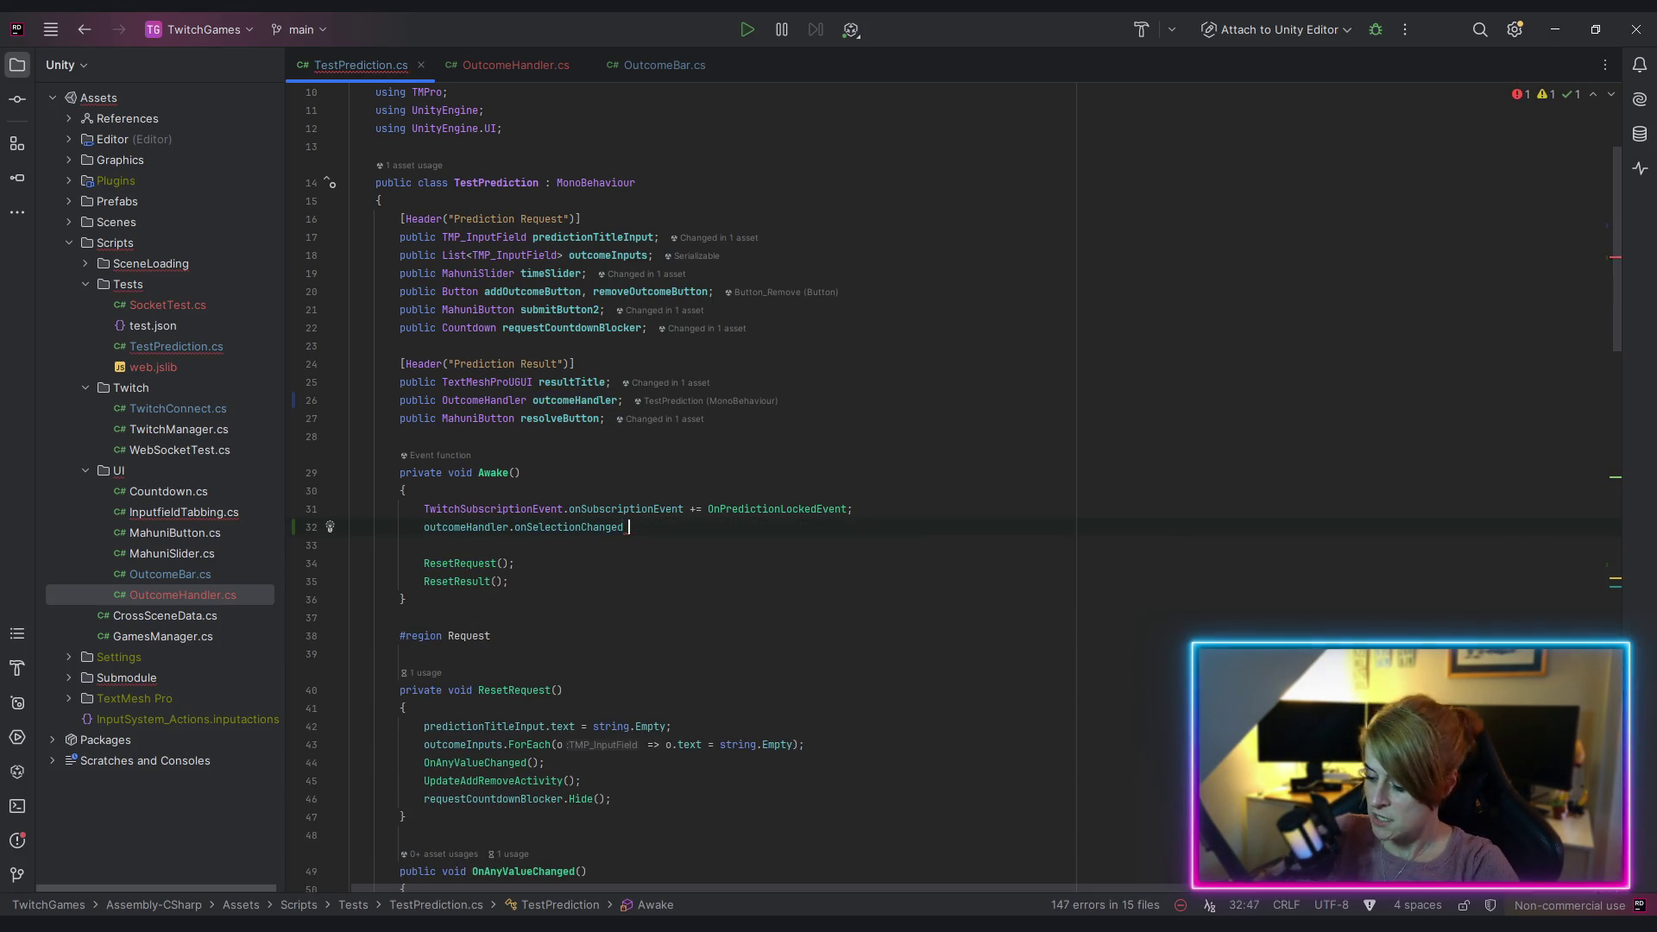
{"action": "type", "text": "="}
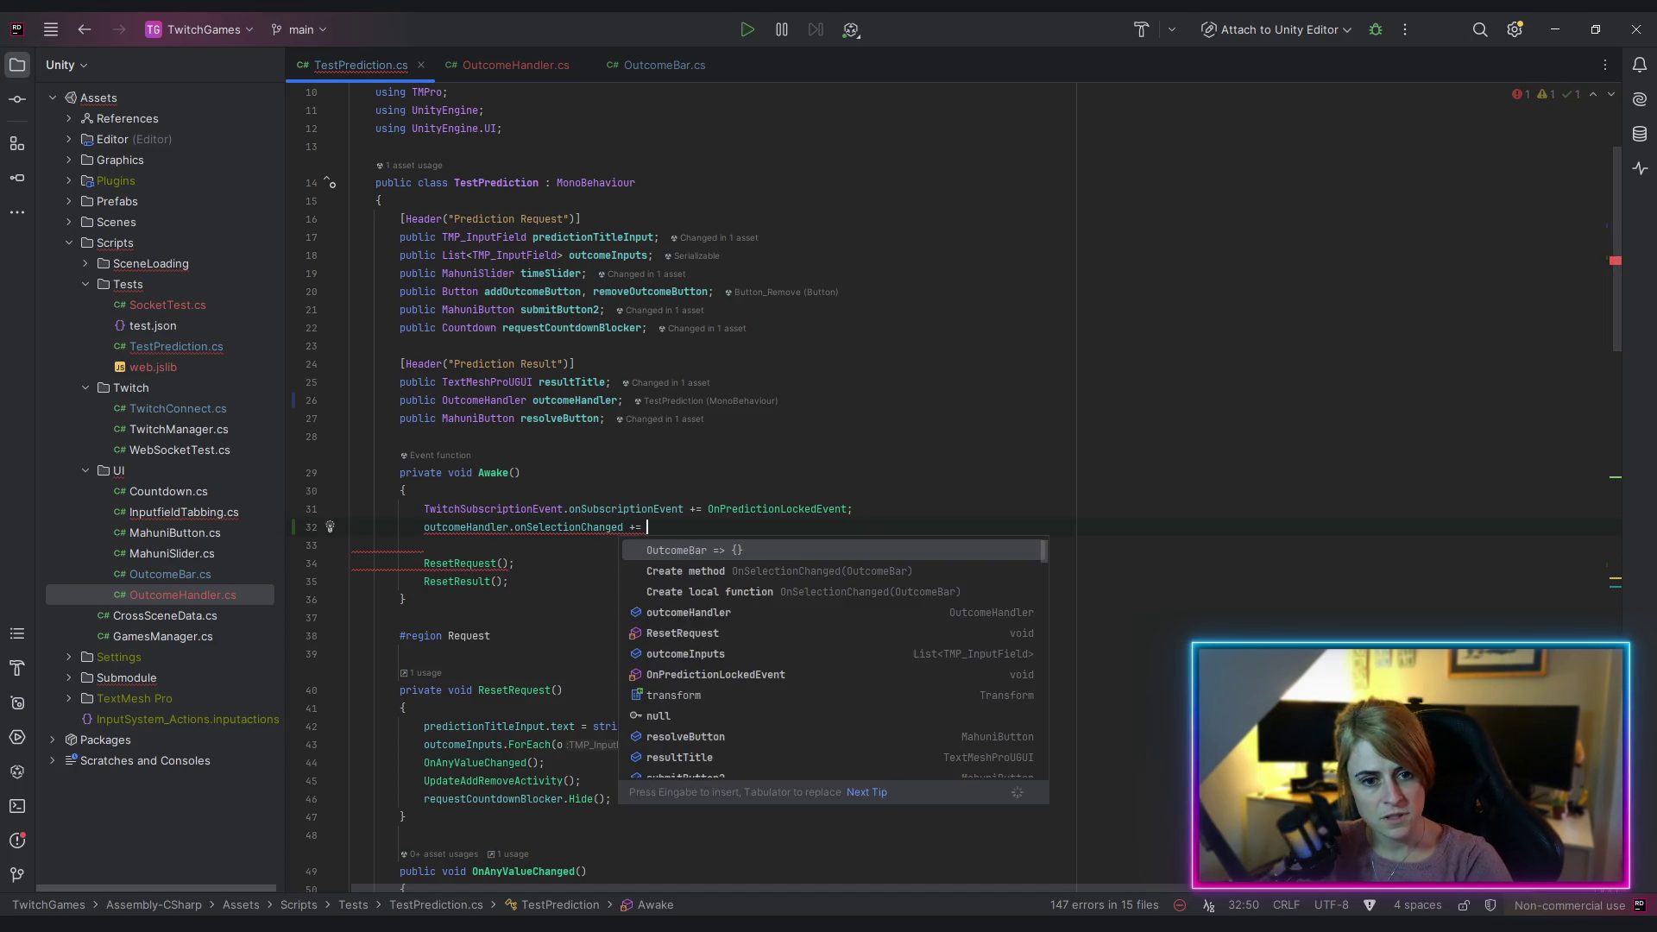
{"action": "key", "text": "Down"}
{"action": "key", "text": "Return"}
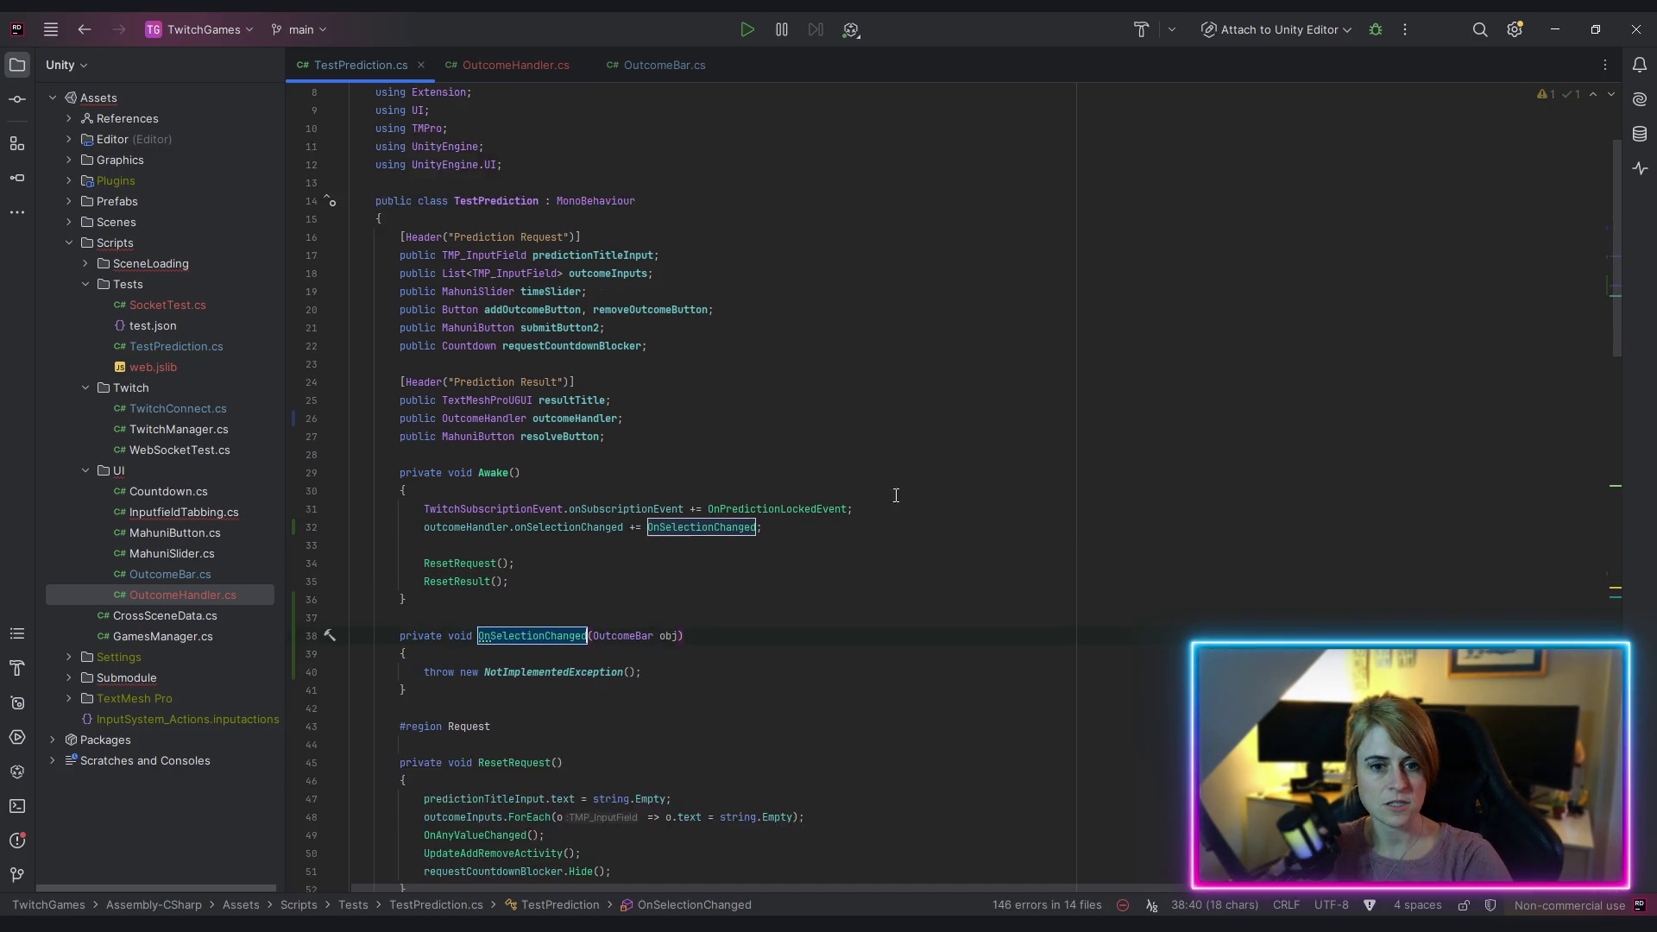
Step: Cut the auto-generated OnSelectionChanged stub and fold the Request region
{"action": "key", "text": "ctrl+w"}
{"action": "key", "text": "ctrl+w"}
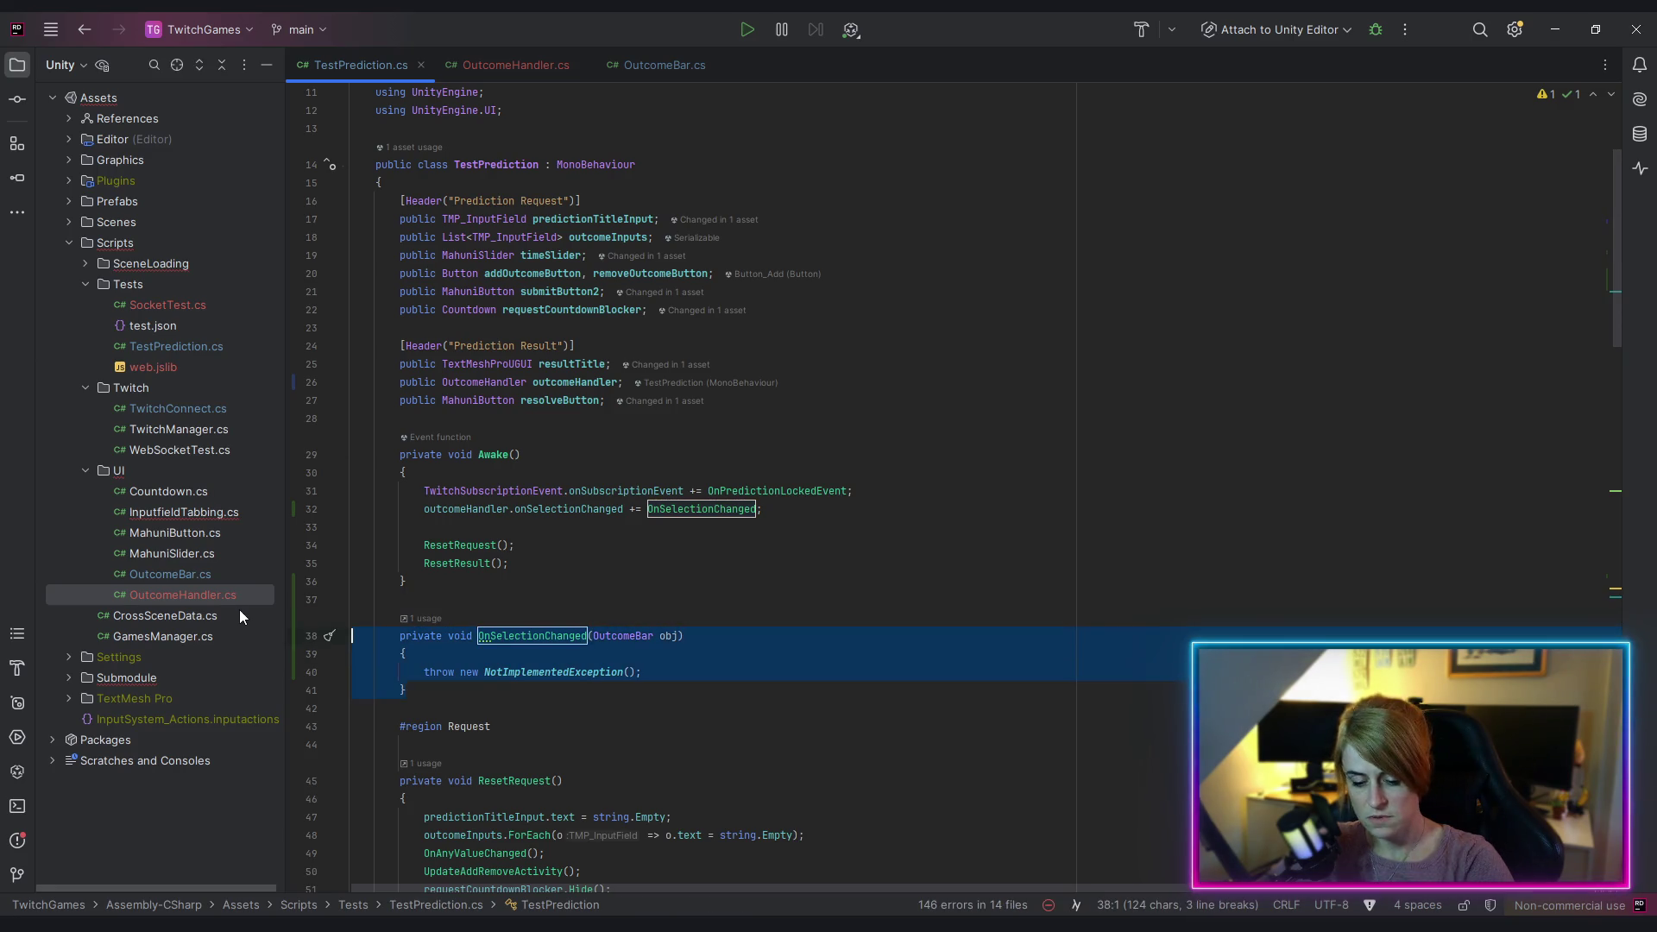
{"action": "key", "text": "BackSpace"}
{"action": "left_click", "coordinate": [473, 581]}
{"action": "scroll", "coordinate": [530, 624], "scroll_direction": "down", "scroll_amount": 5}
{"action": "left_click", "coordinate": [343, 346]}
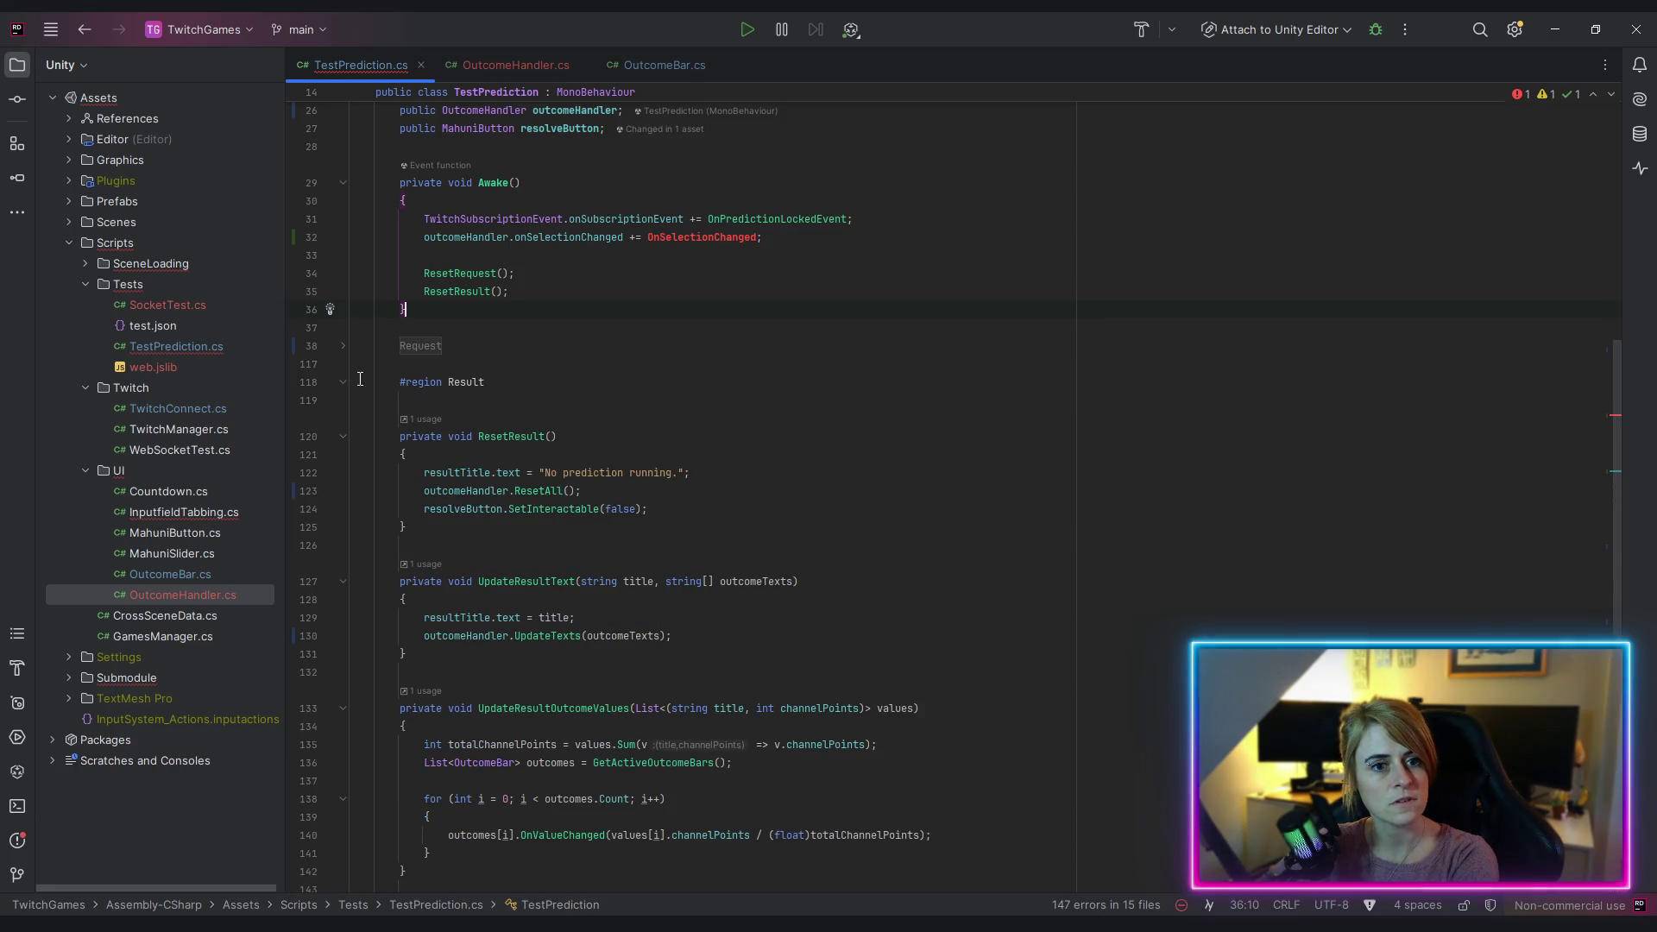
Step: Fold and reopen the Result region, then add a blank line after GetActiveOutcomeBars
{"action": "left_click", "coordinate": [344, 383]}
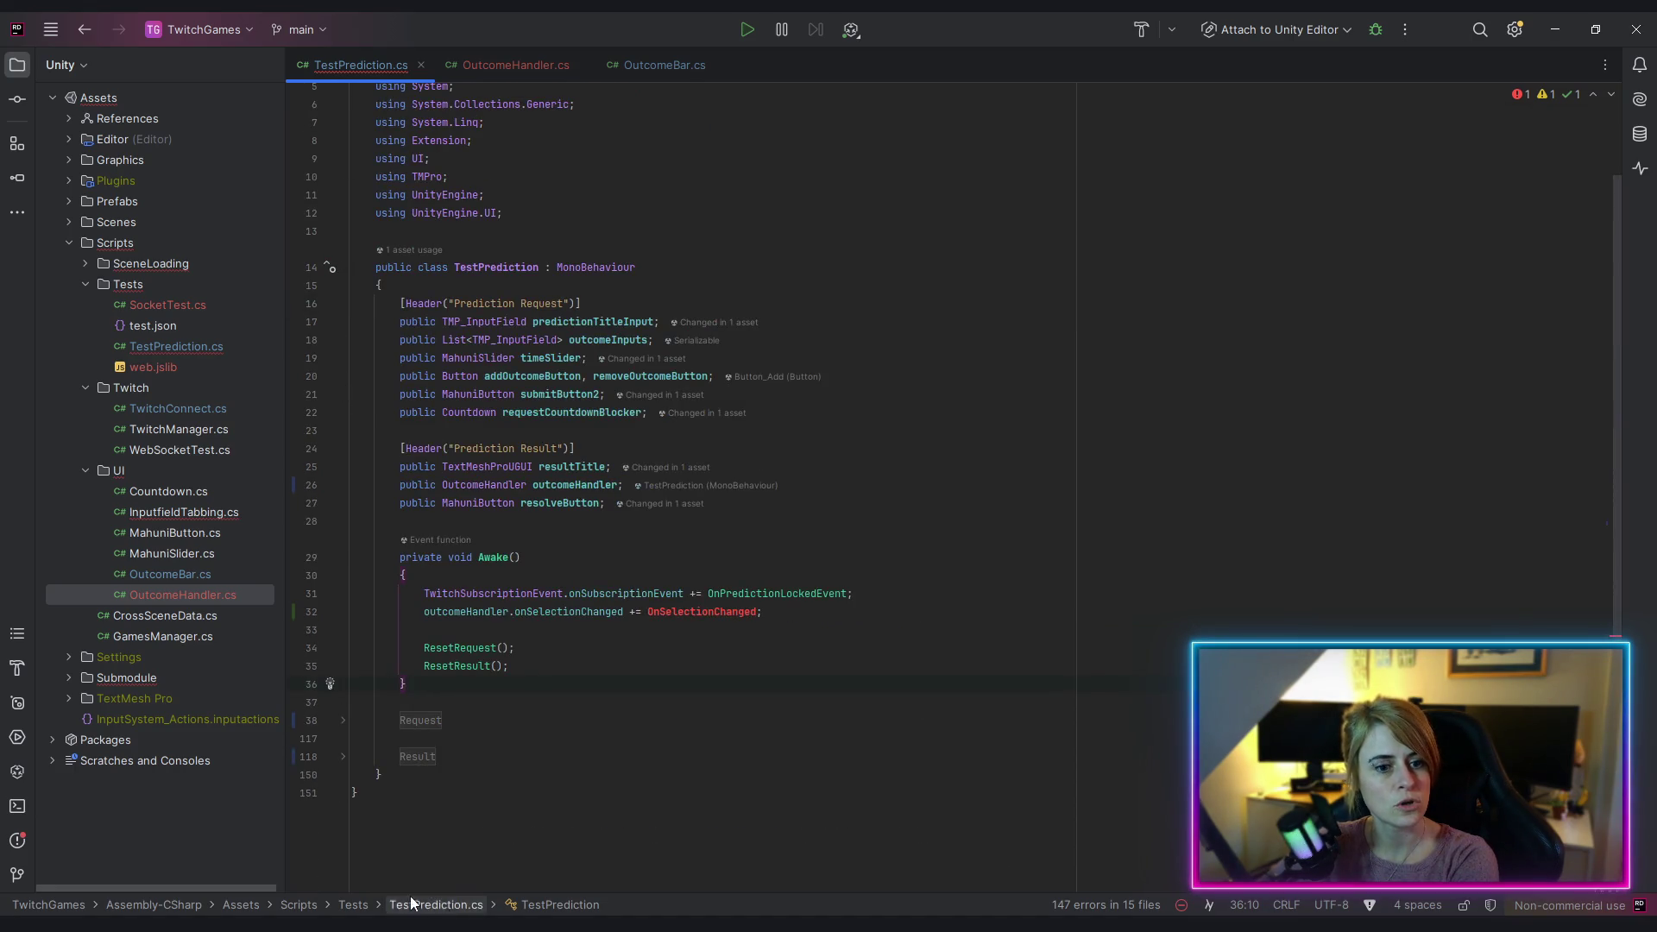
{"action": "left_click", "coordinate": [342, 764]}
{"action": "scroll", "coordinate": [522, 689], "scroll_direction": "down", "scroll_amount": 8}
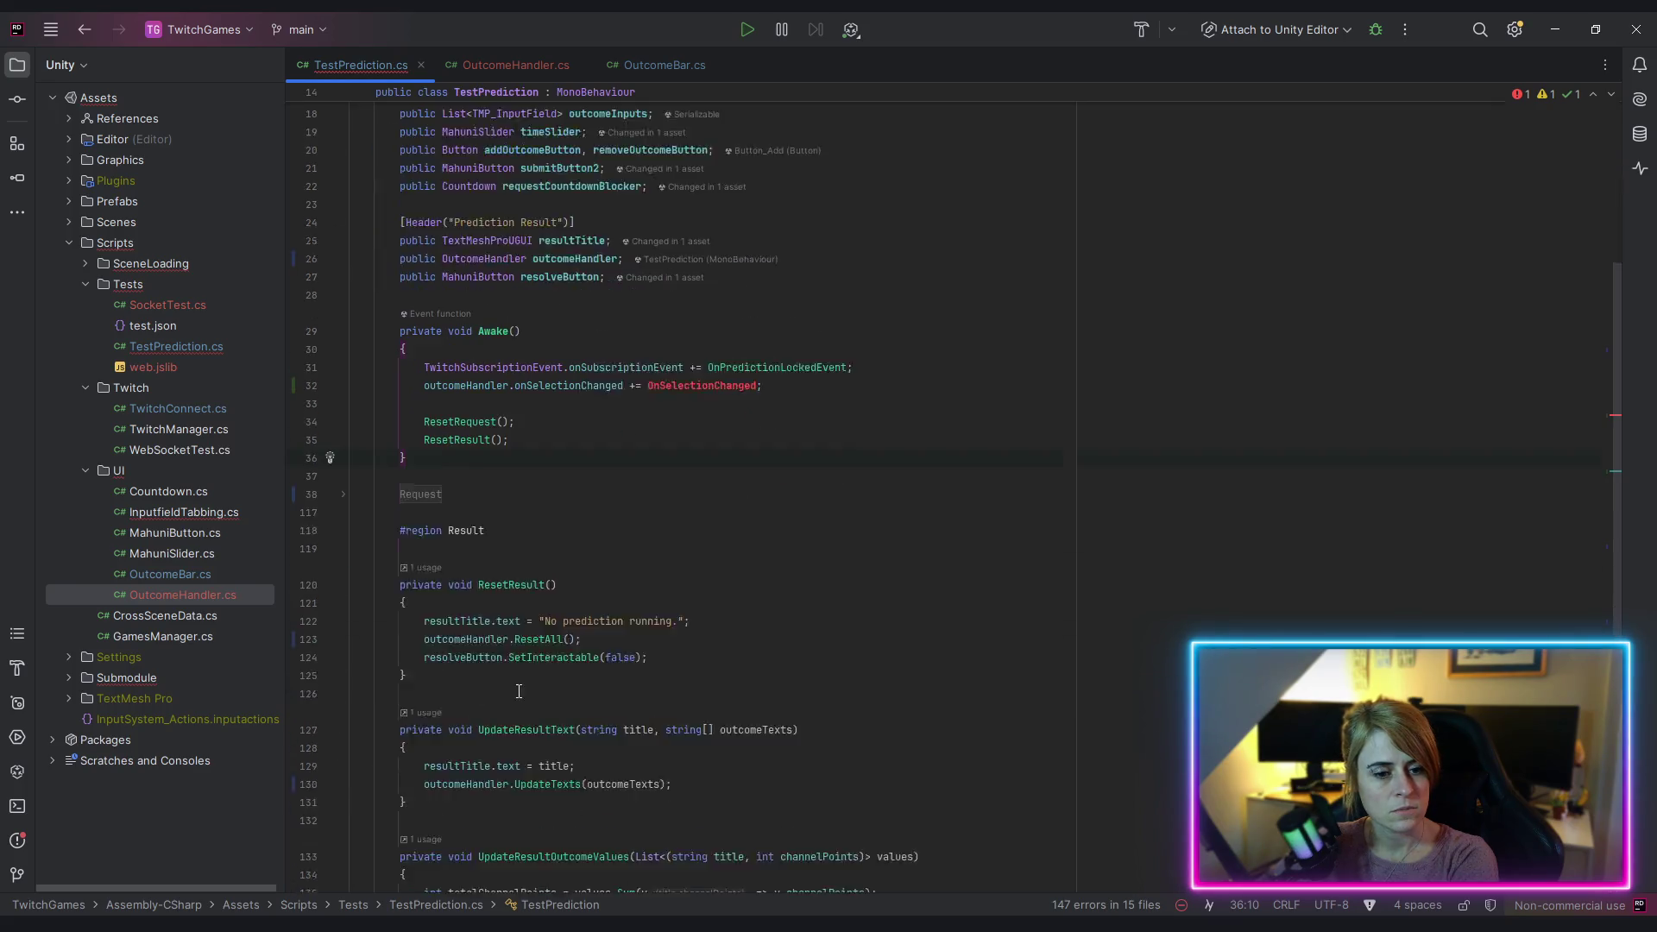
{"action": "scroll", "coordinate": [660, 546], "scroll_direction": "down", "scroll_amount": 4}
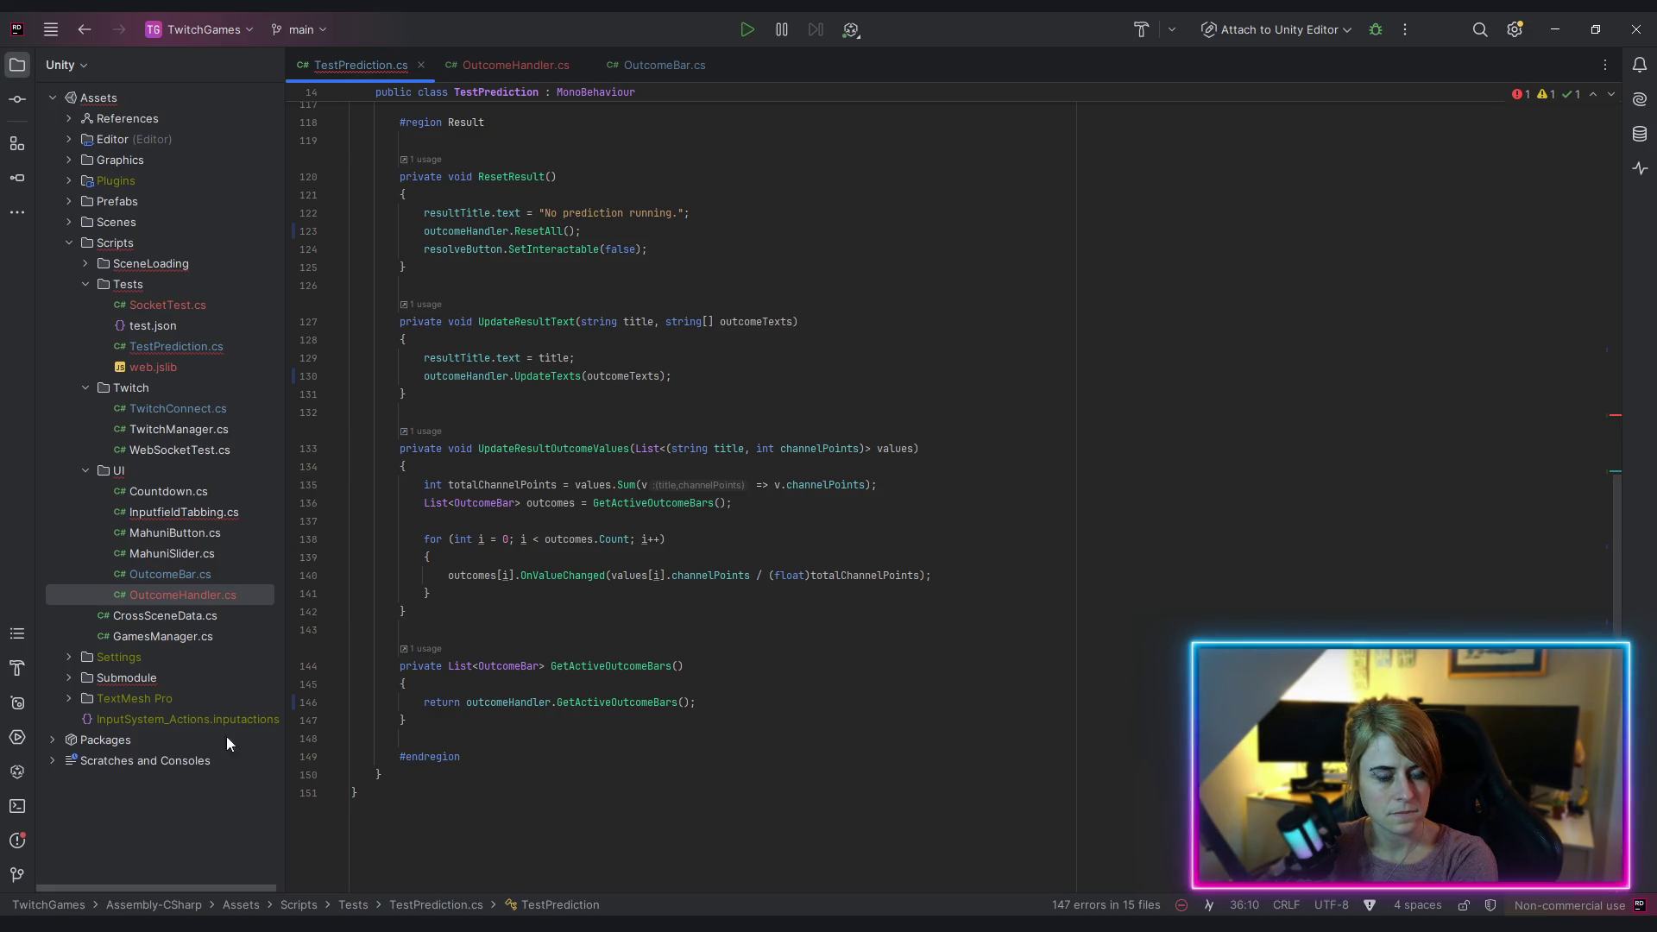
{"action": "left_click", "coordinate": [550, 717]}
{"action": "key", "text": "Return"}
{"action": "key", "text": "Return"}
{"action": "key", "text": "Return"}
Step: Inspect the GetActiveOutcomeBars calls on lines 146 and 136
{"action": "scroll", "coordinate": [500, 621], "scroll_direction": "down", "scroll_amount": 2}
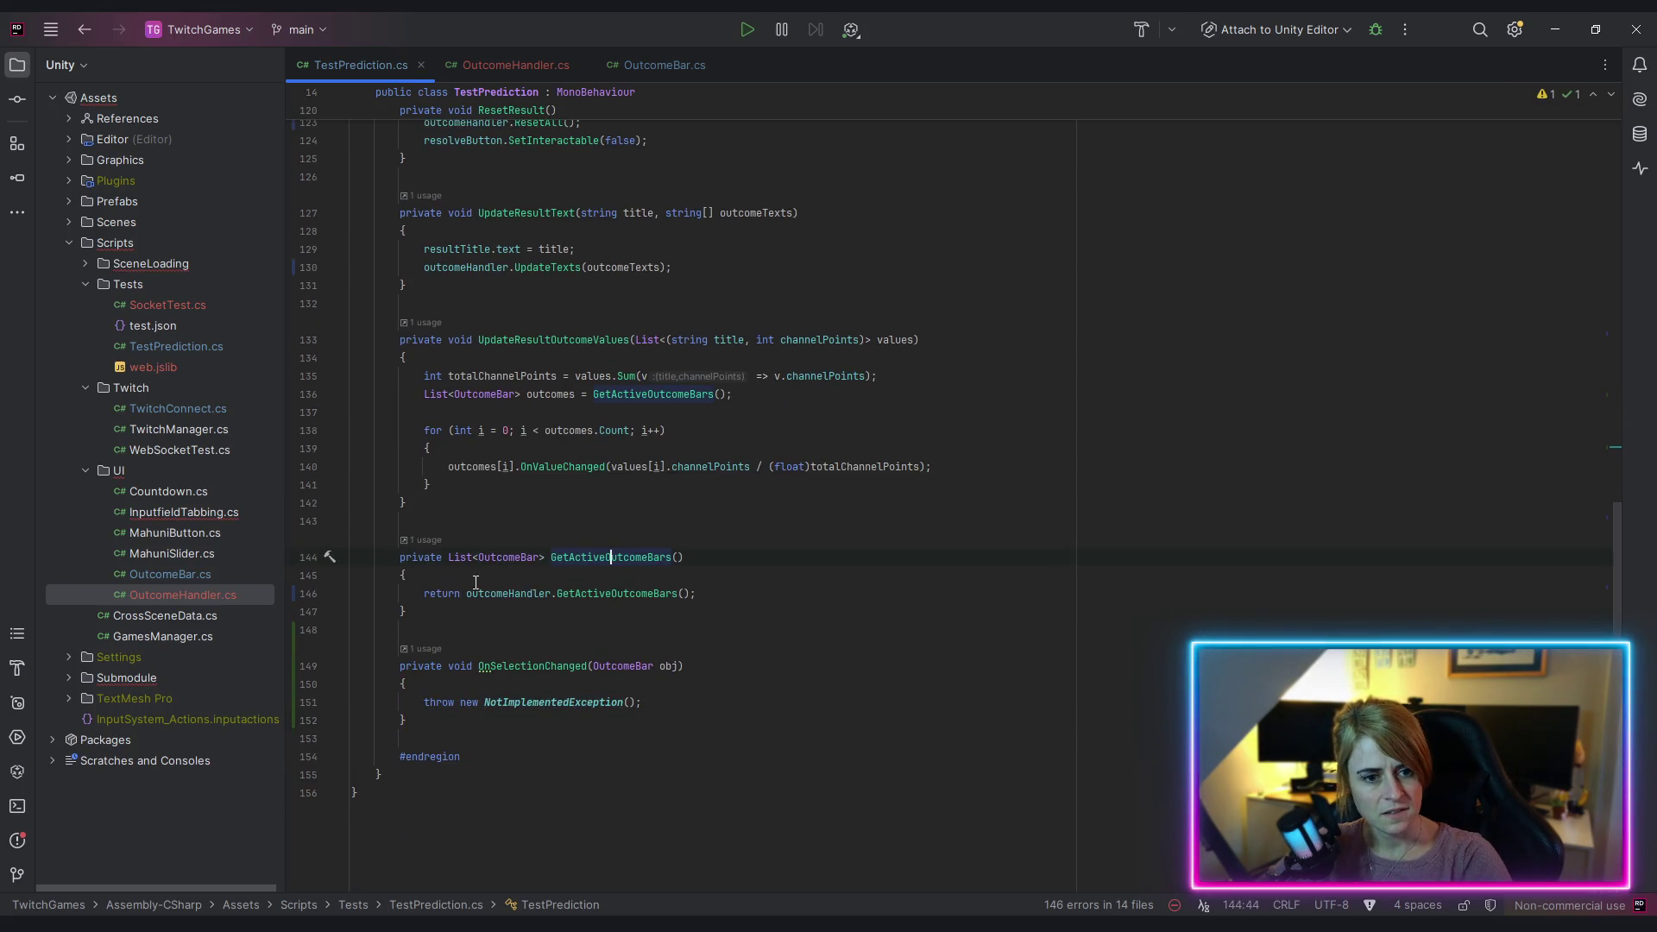
{"action": "key", "text": "Down"}
{"action": "key", "text": "Down"}
{"action": "key", "text": "Down"}
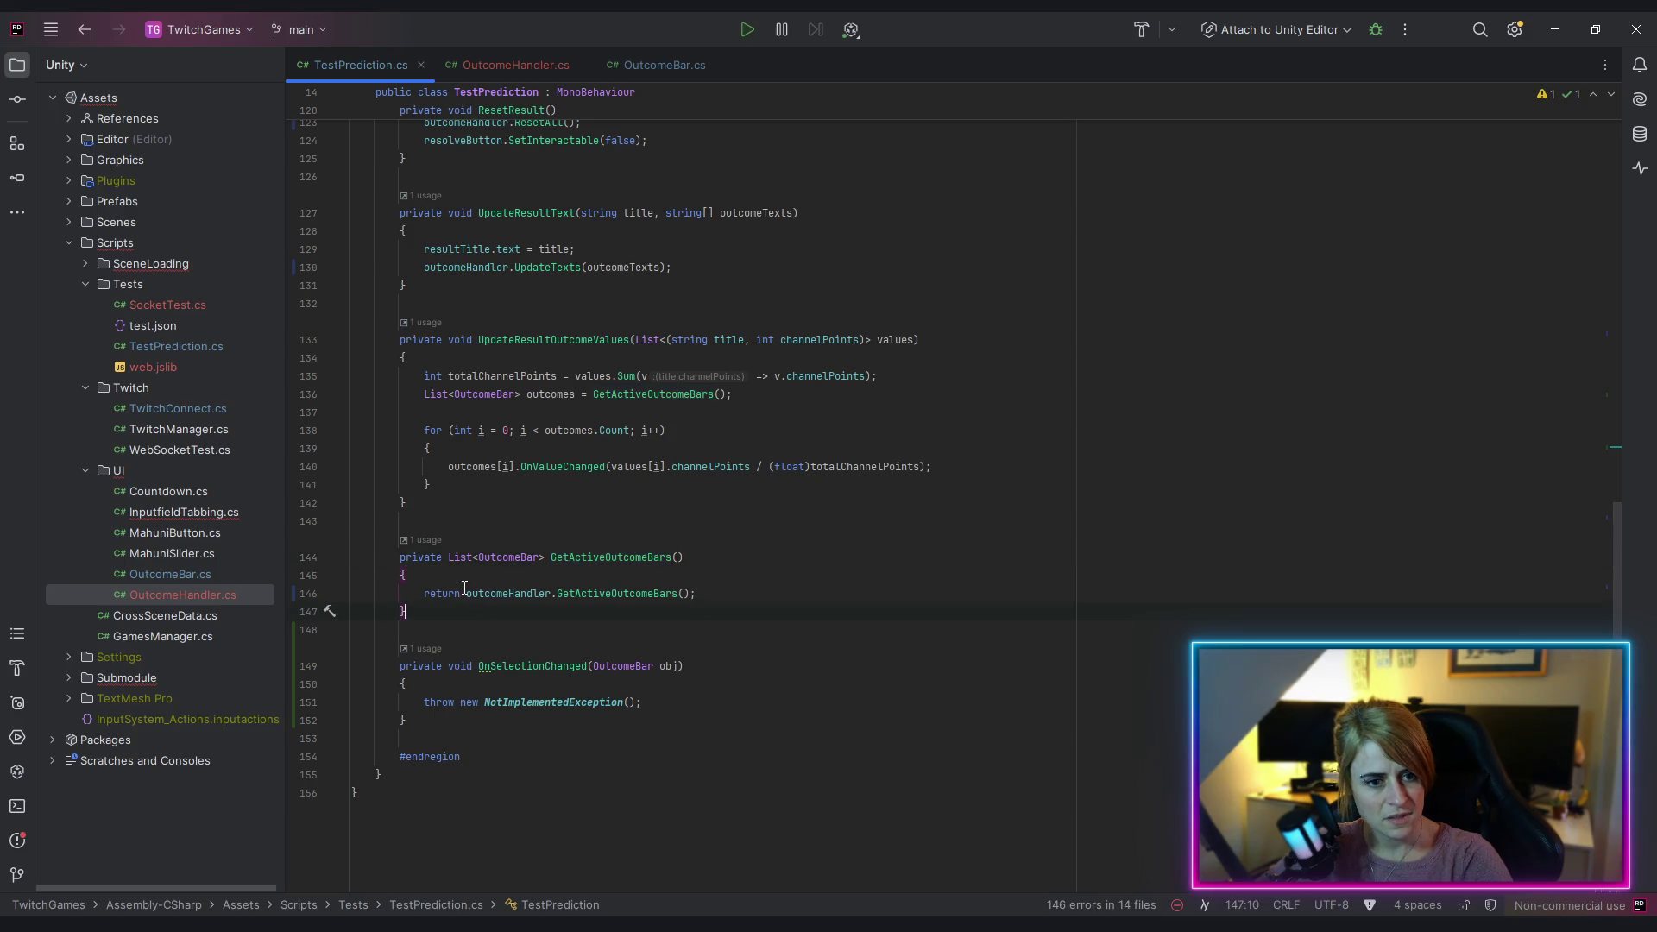
{"action": "left_click_drag", "start_coordinate": [466, 594], "coordinate": [699, 593]}
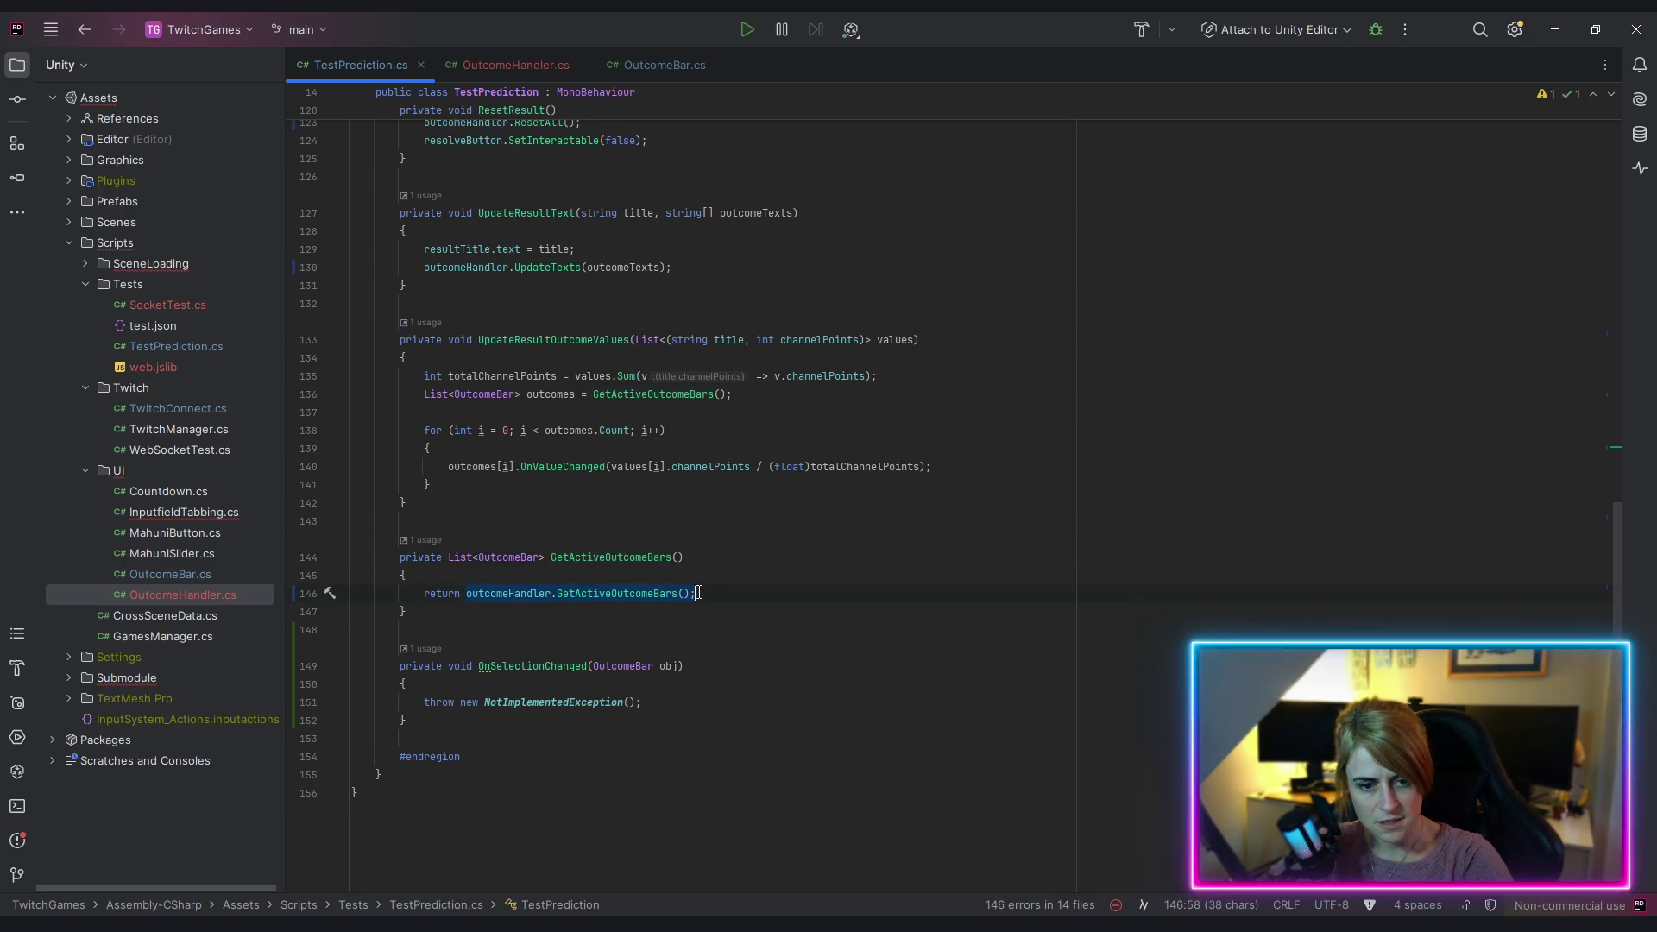
{"action": "key", "text": "Down"}
{"action": "key", "text": "Down"}
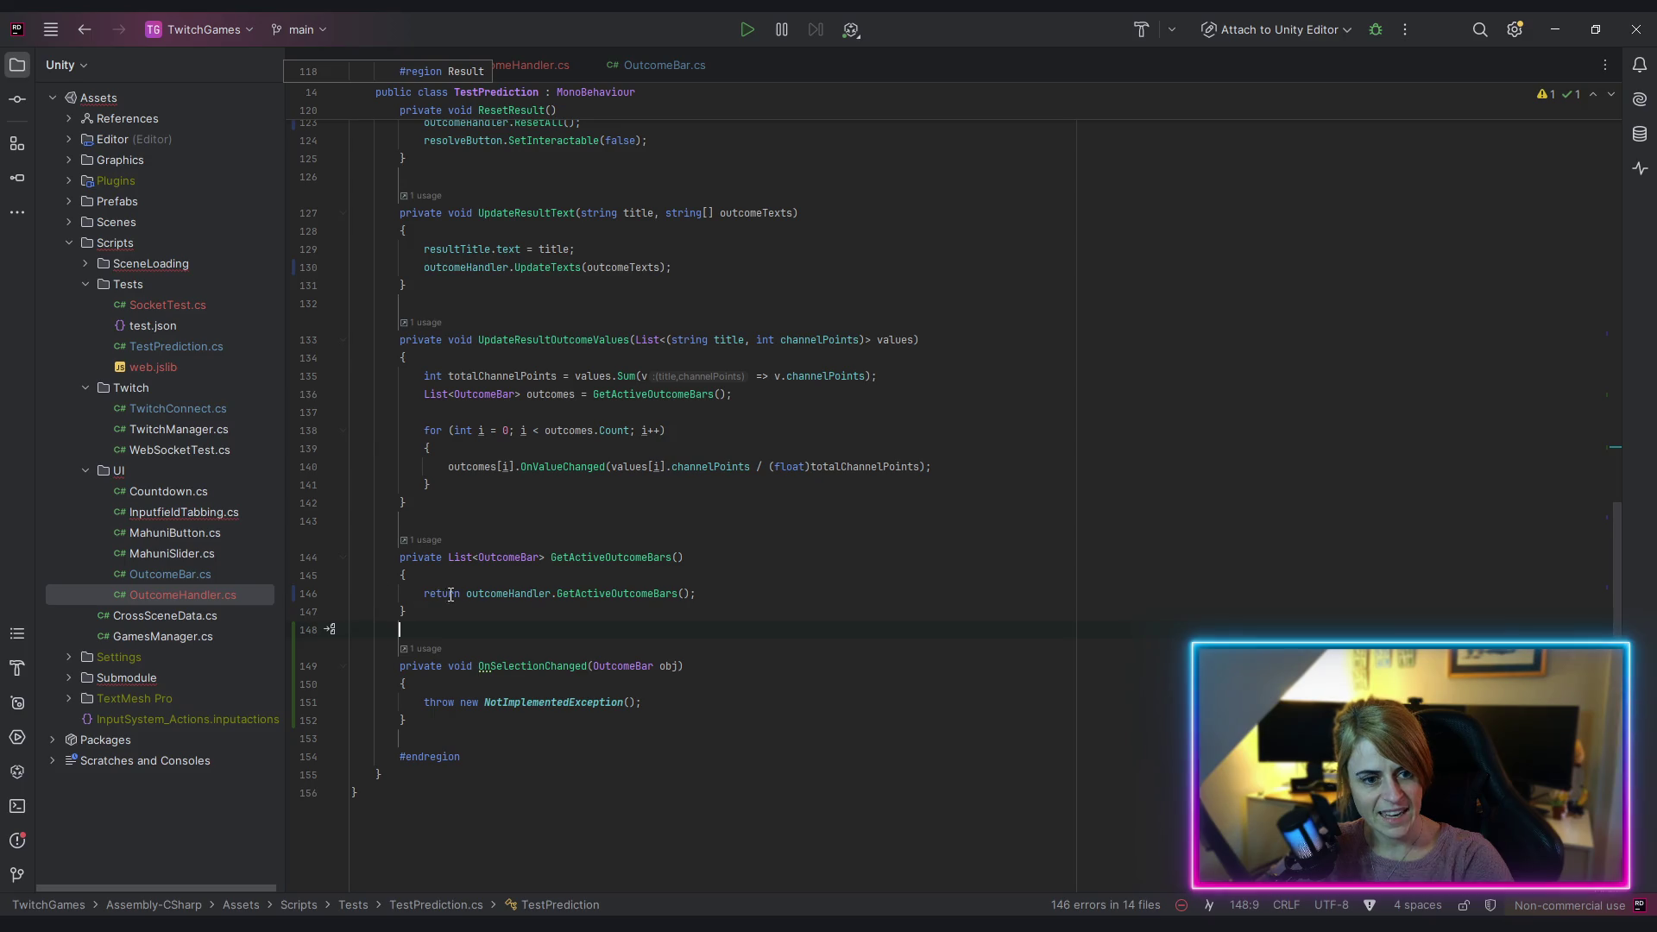
{"action": "left_click", "coordinate": [689, 594], "text": "shift"}
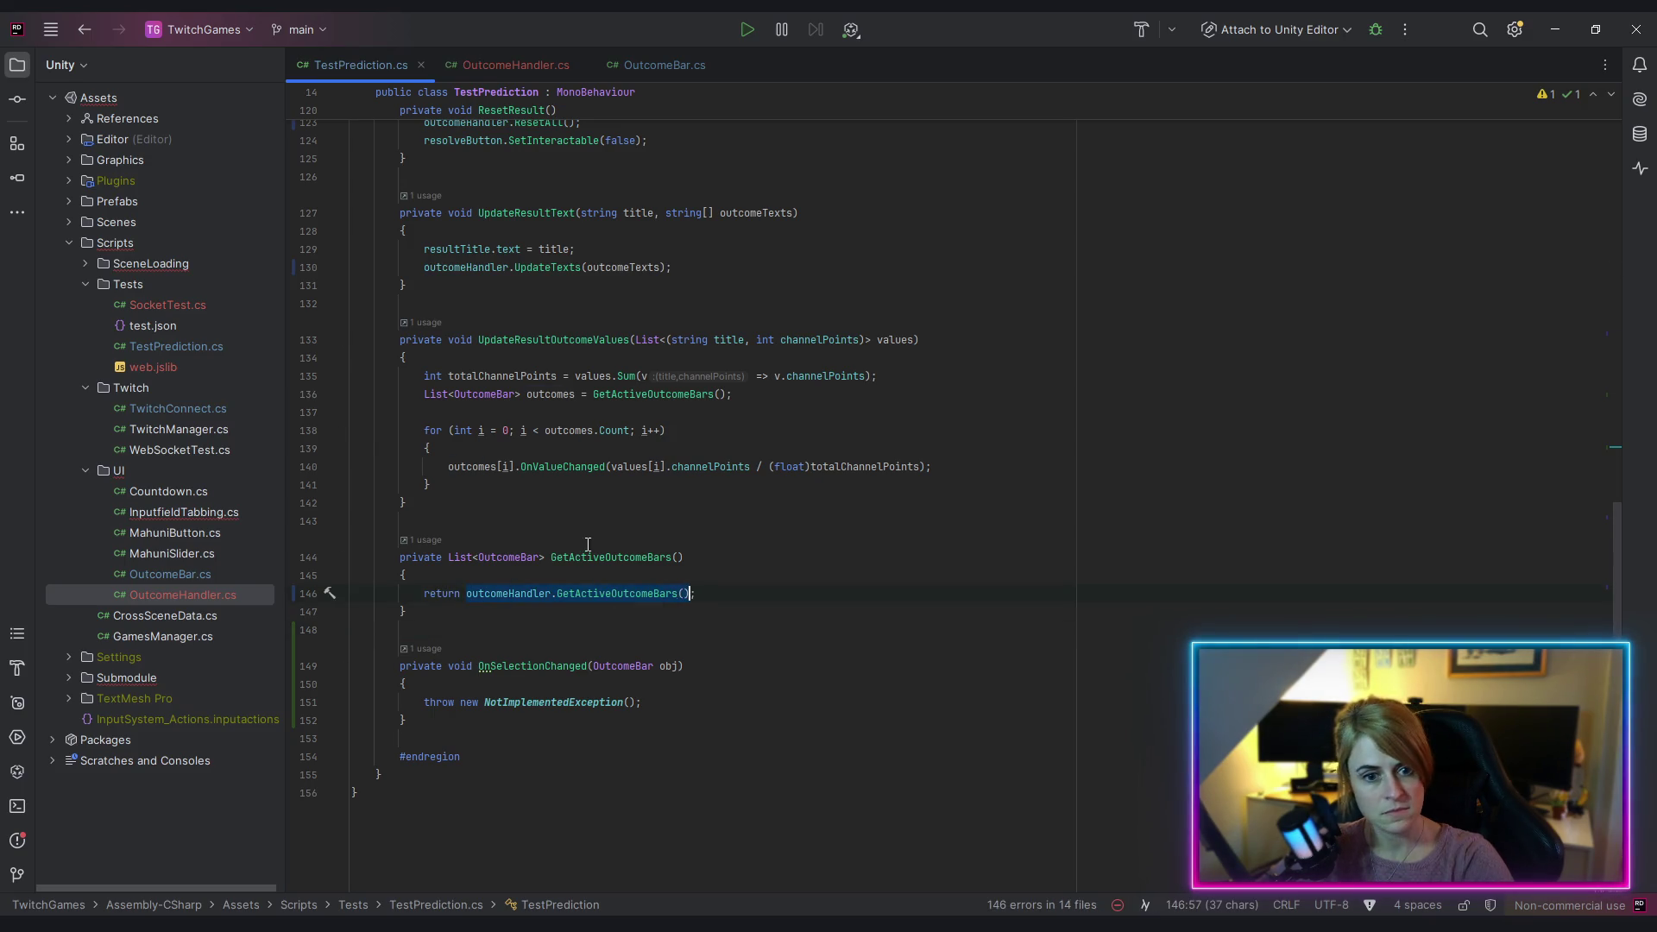
{"action": "left_click", "coordinate": [568, 395]}
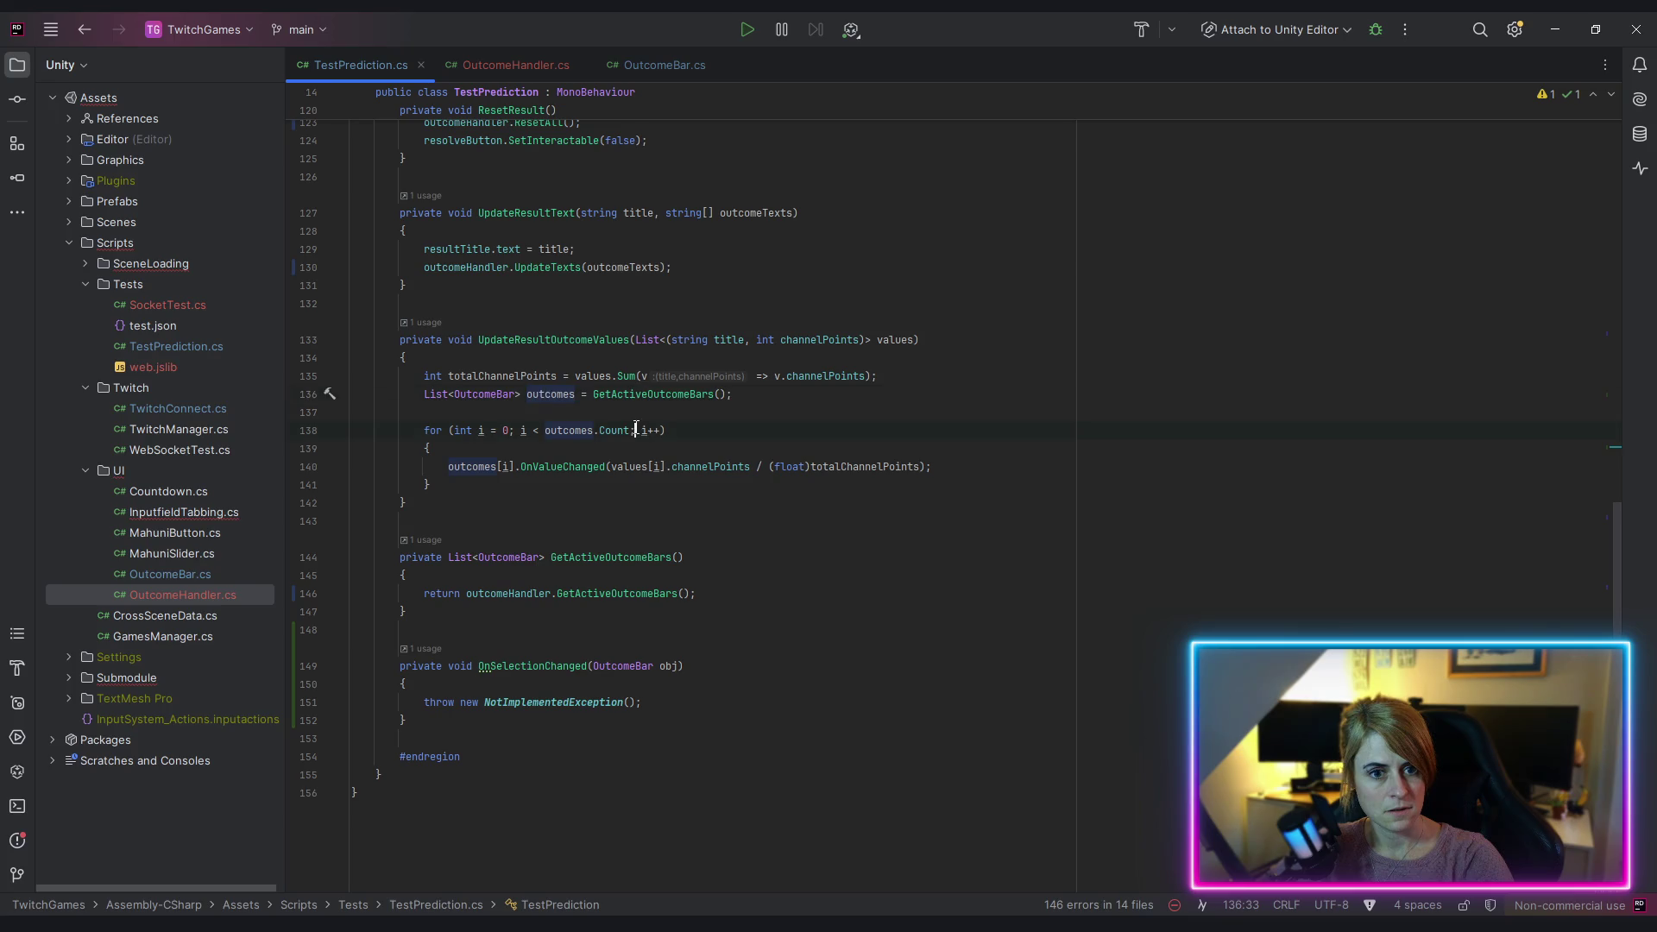
{"action": "left_click_drag", "start_coordinate": [594, 395], "coordinate": [731, 396]}
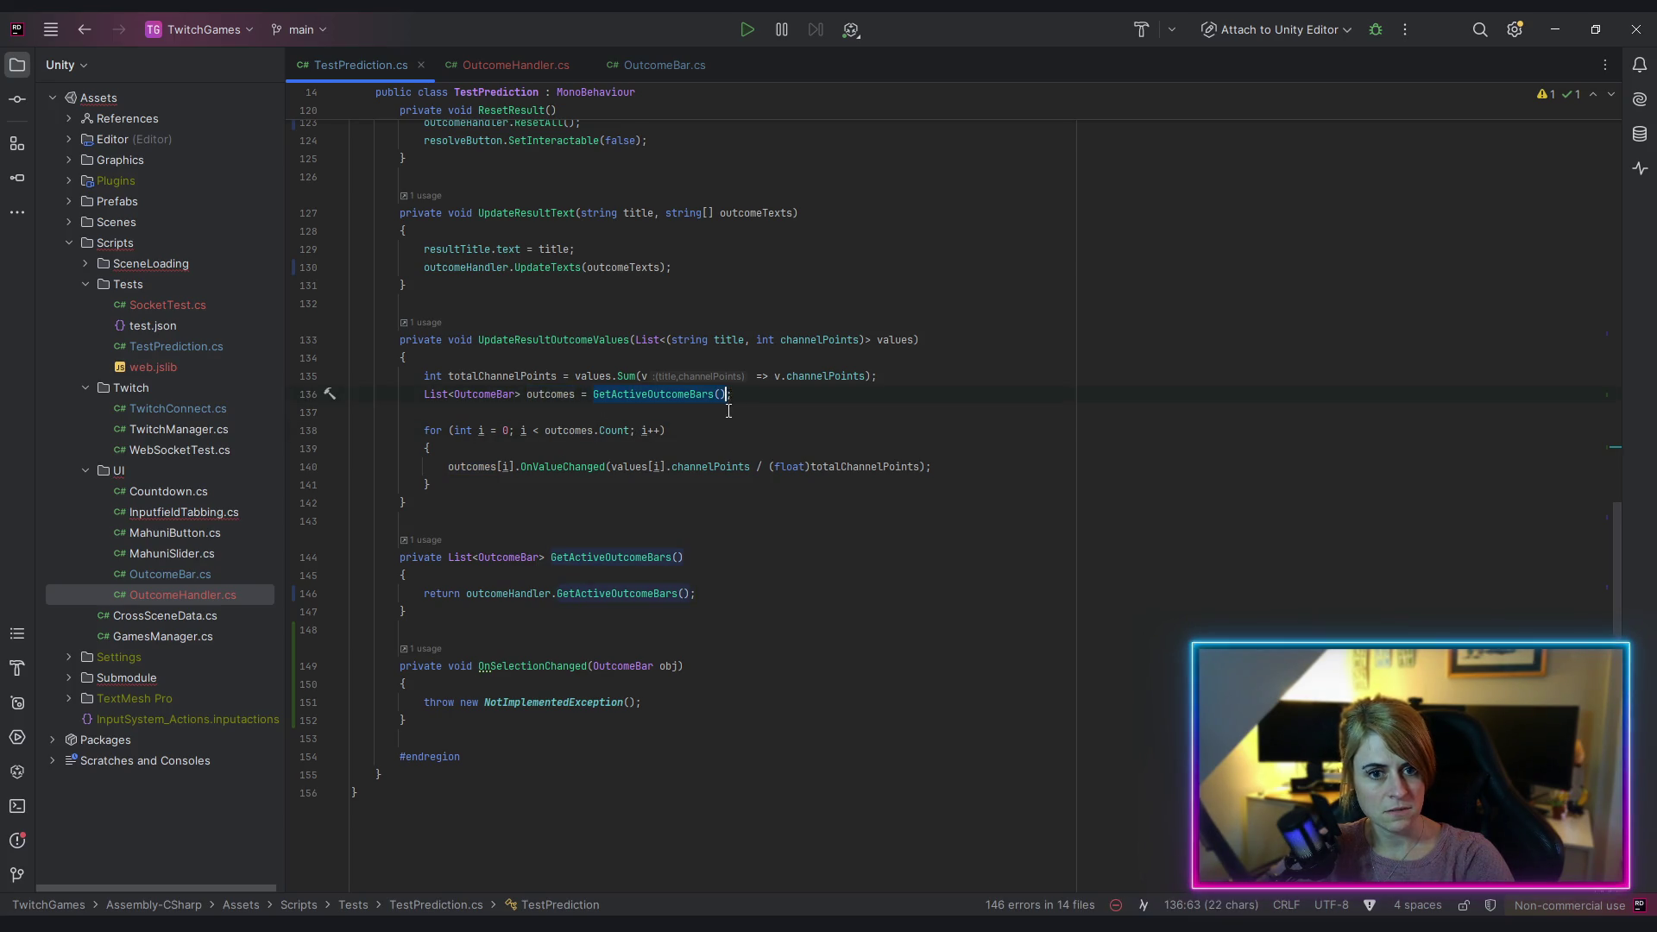